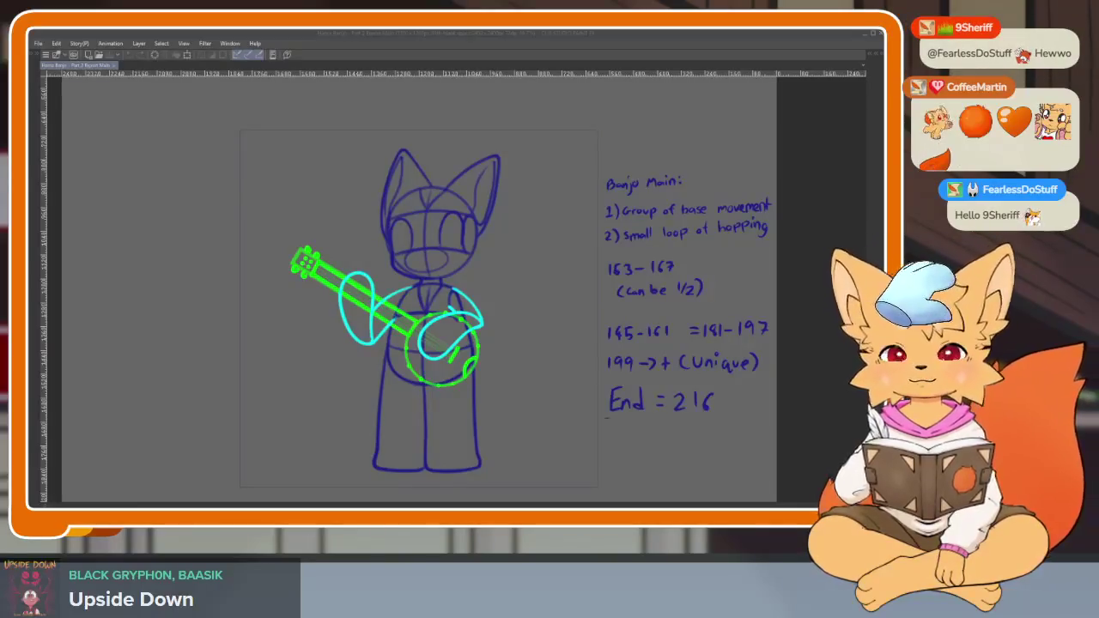
# Zoom in on the banjo fox sketch and bring back all palettes and the timeline.
pyautogui.click(503, 36)
pyautogui.scroll(3, 518, 397)
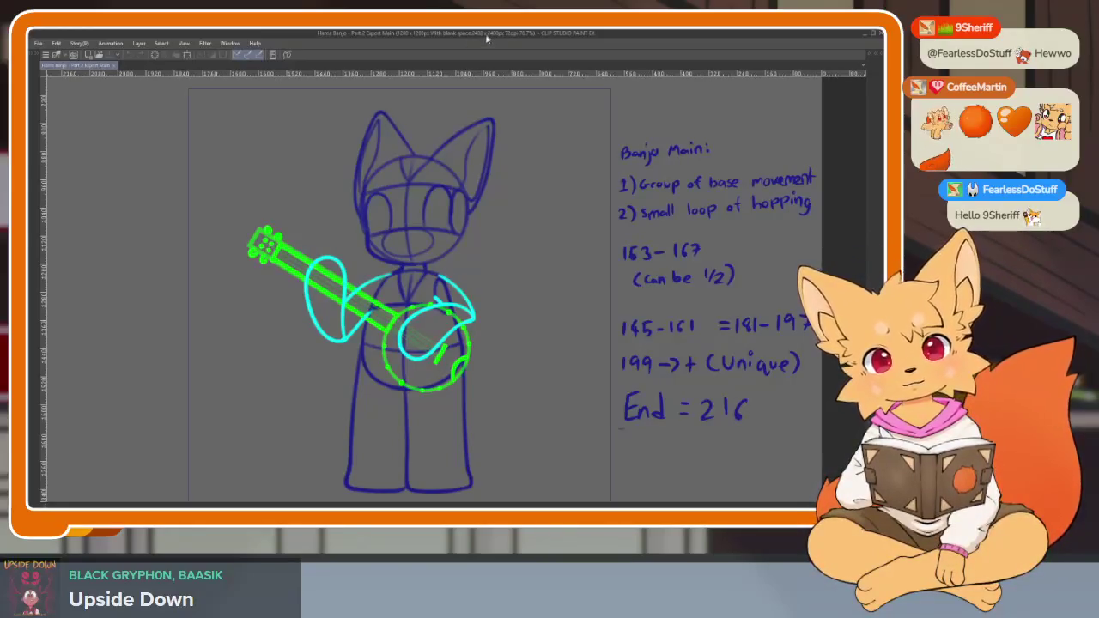
pyautogui.press('Tab')
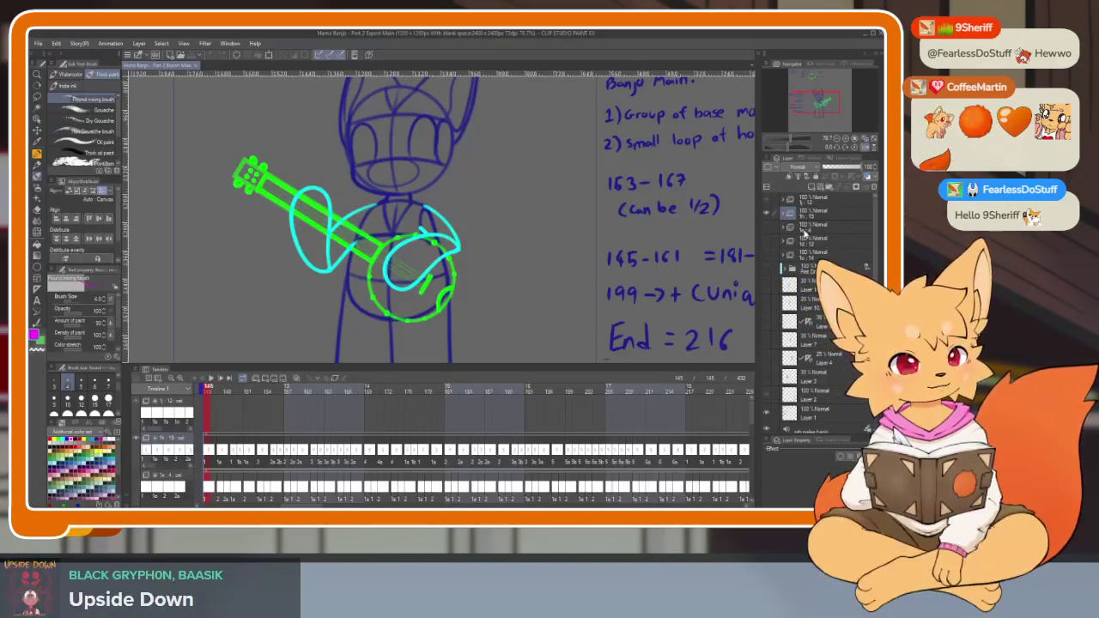
# Expand the animation folder and delete the 1st Draft folder.
pyautogui.click(806, 228)
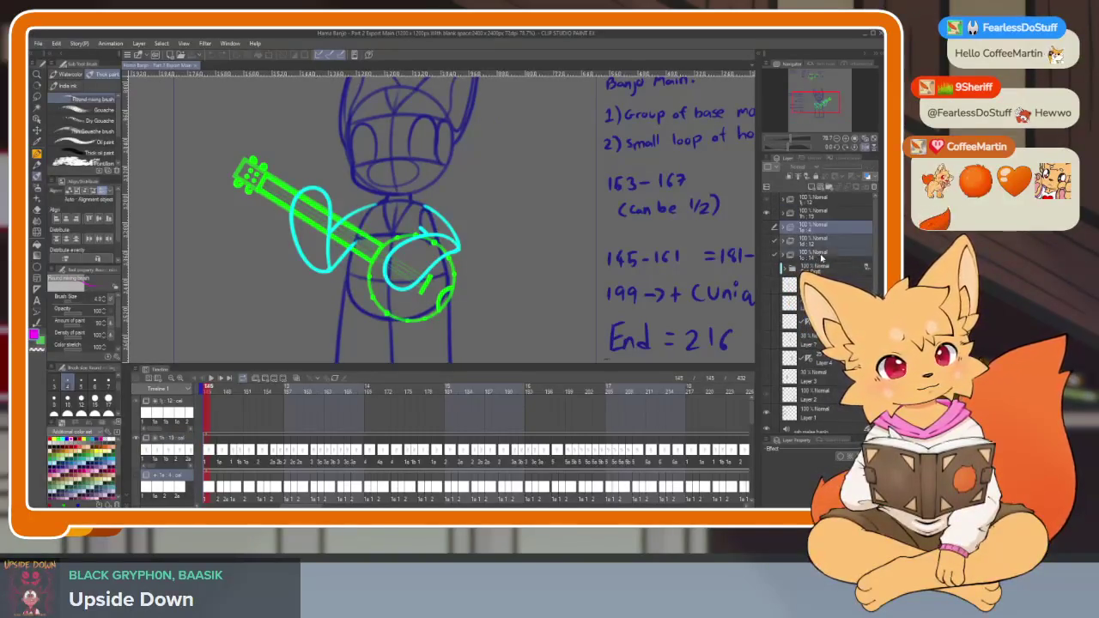
pyautogui.click(783, 228)
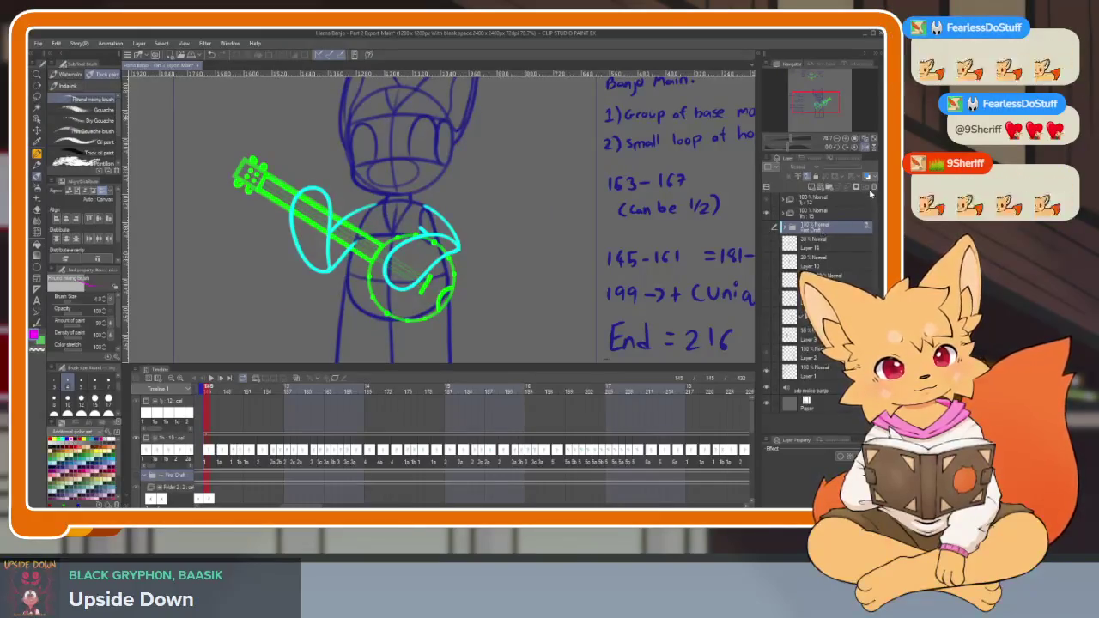
pyautogui.hotkey('ctrl', 'z')
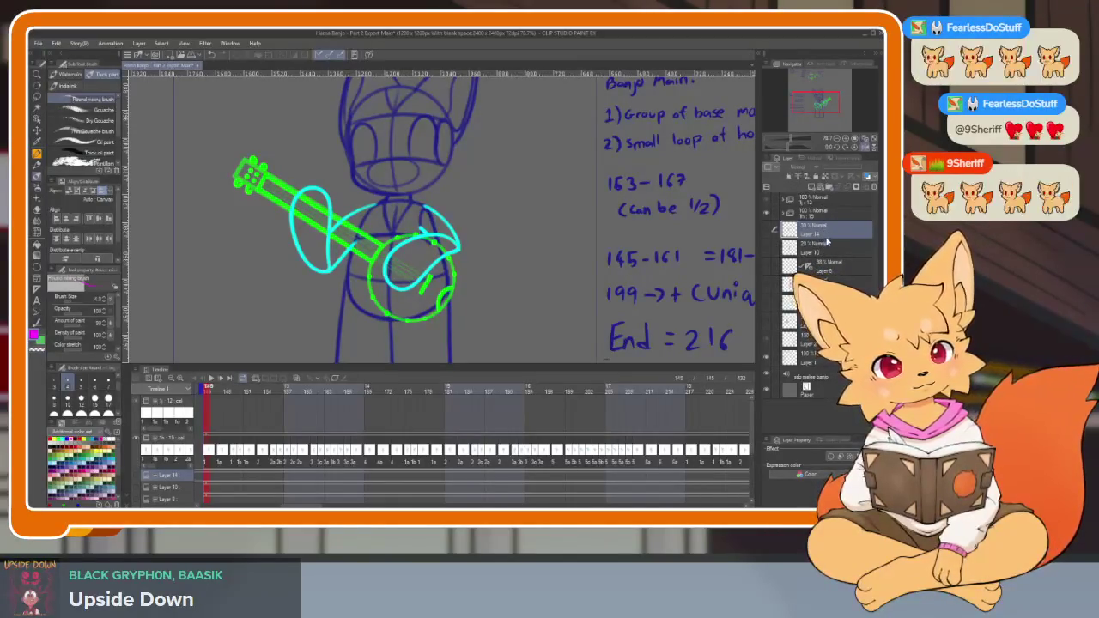
# Check Layers 14 and 10, then merge the draft layers into a single Layer 1.
pyautogui.click(767, 231)
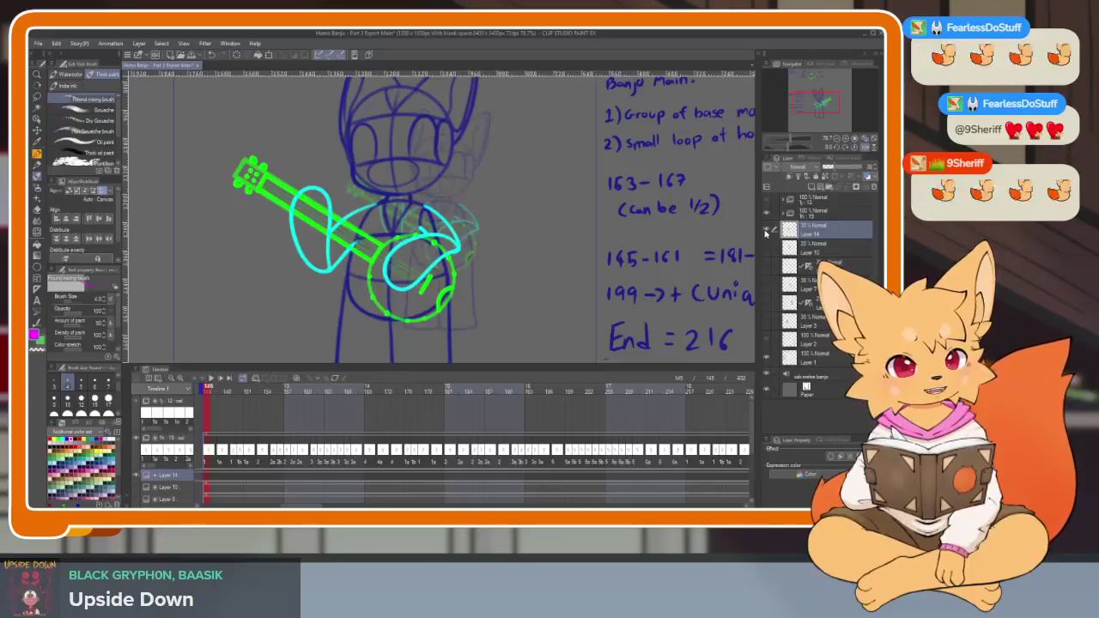
pyautogui.click(767, 231)
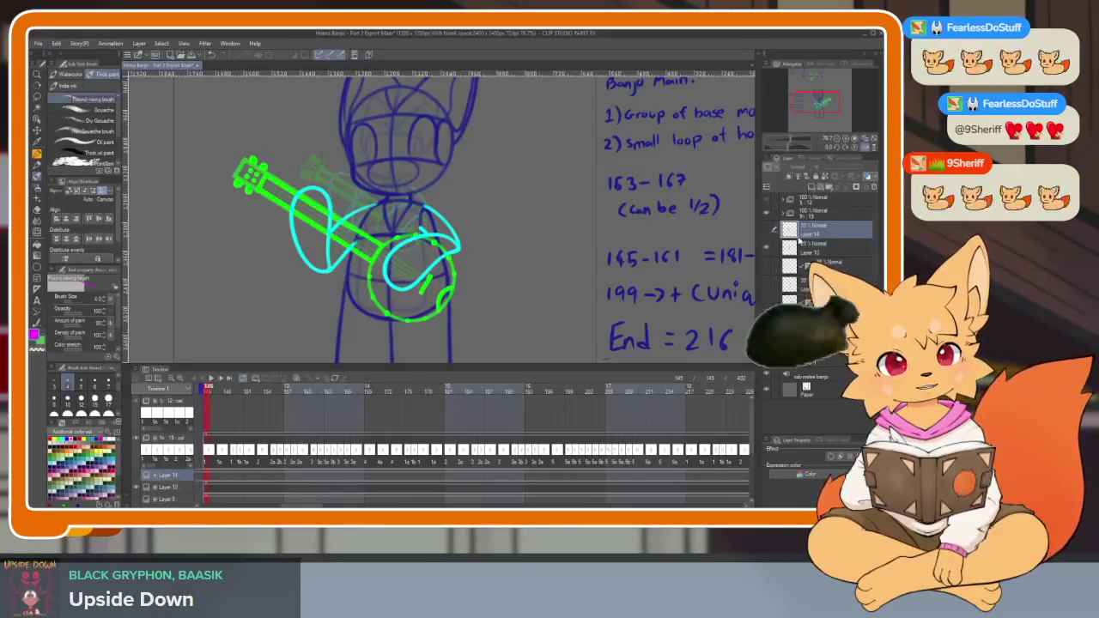
pyautogui.click(767, 247)
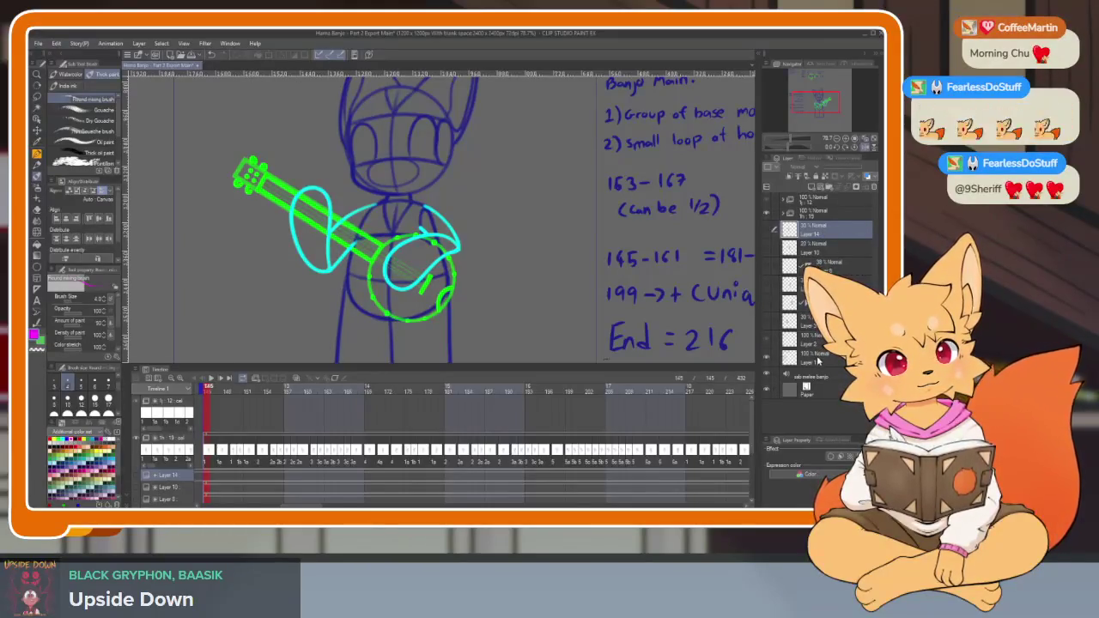
pyautogui.moveTo(775, 248); pyautogui.dragTo(775, 343)
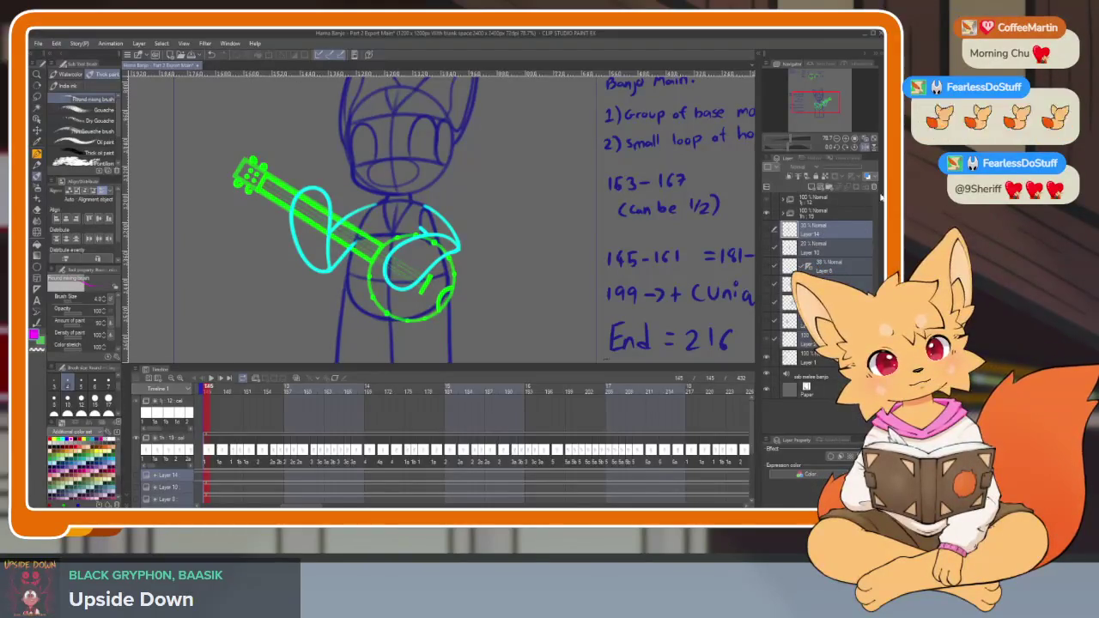
pyautogui.click(875, 189)
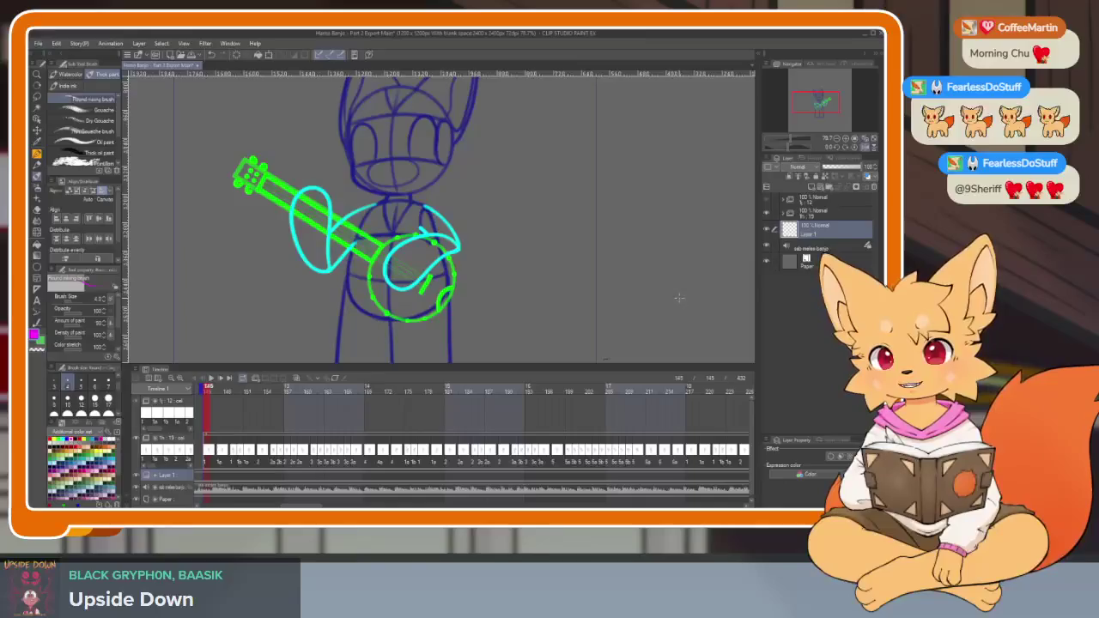
# Hide the palettes to zoom around the whole banjo fox drawing, then restore them.
pyautogui.press('Tab')
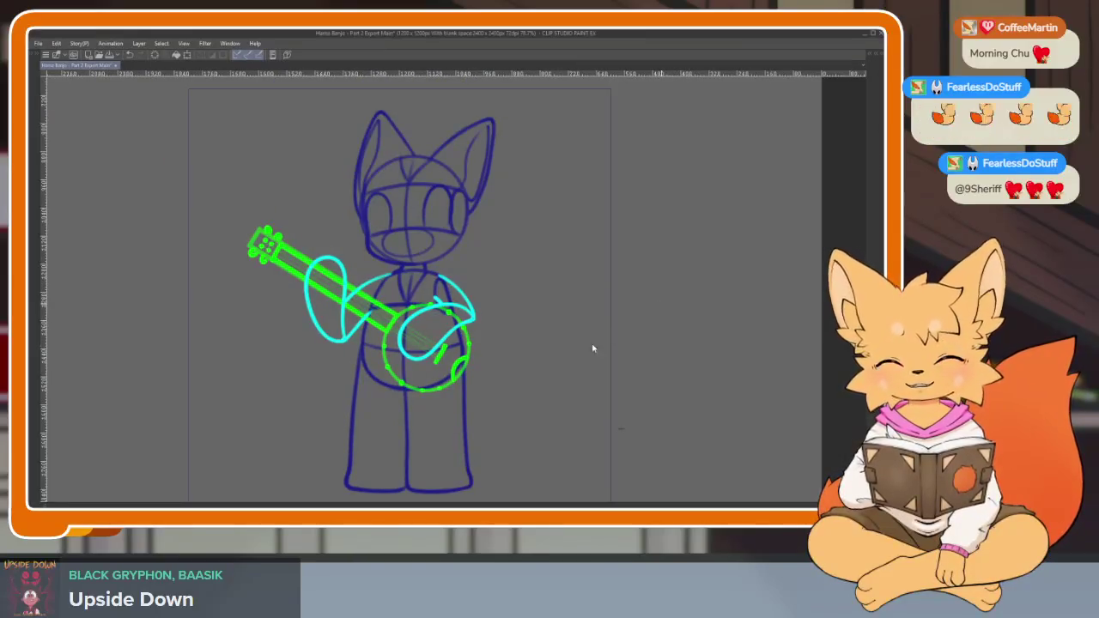
pyautogui.scroll(1, 523, 395)
pyautogui.scroll(1, 523, 395)
pyautogui.scroll(-1, 521, 393)
pyautogui.scroll(2, 529, 400)
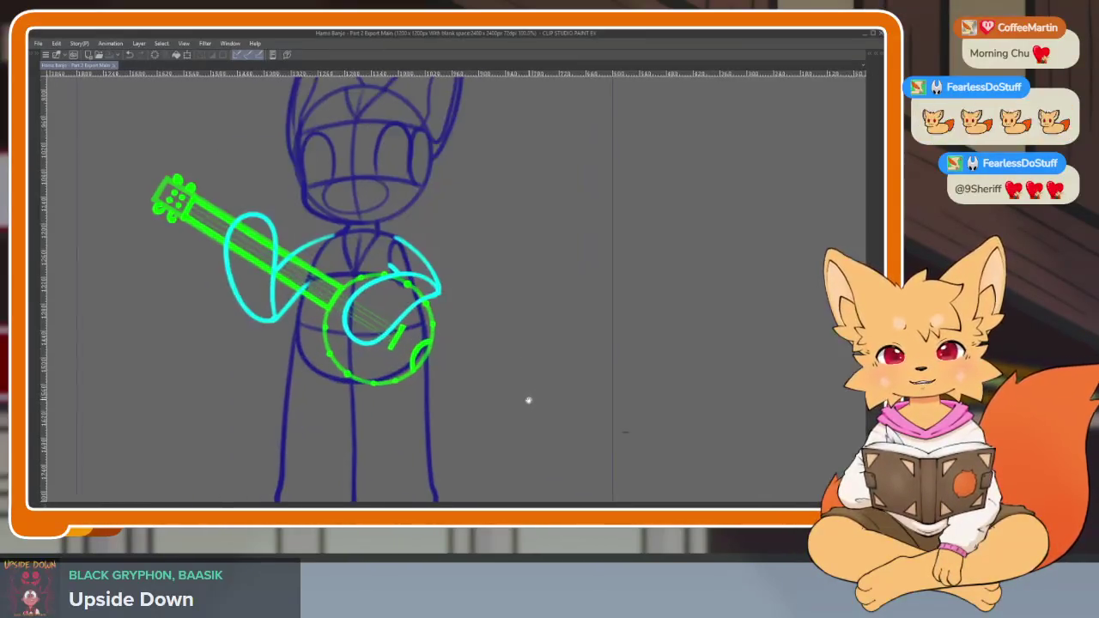
pyautogui.scroll(-1, 531, 408)
pyautogui.press('Tab')
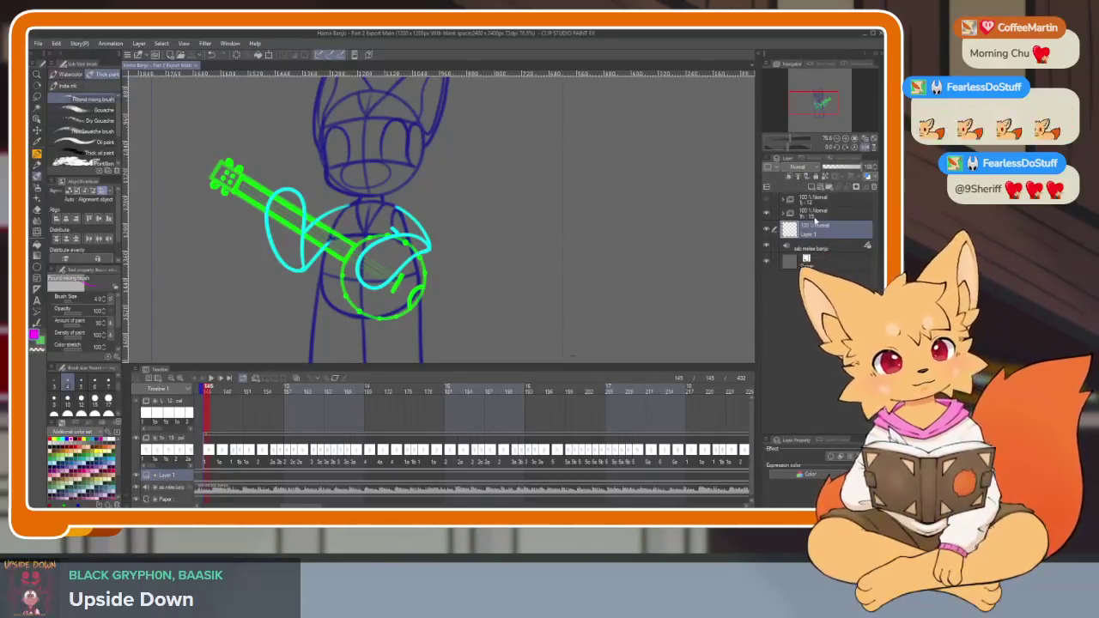
# Set the inked frame's animation folder to 25% opacity.
pyautogui.click(836, 210)
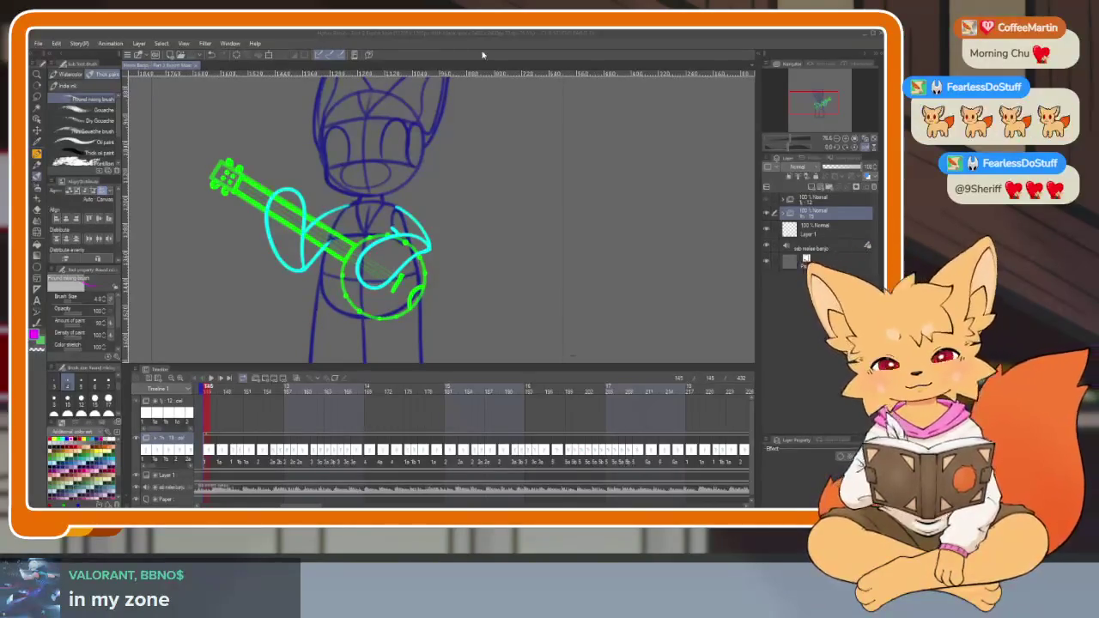
pyautogui.click(807, 214)
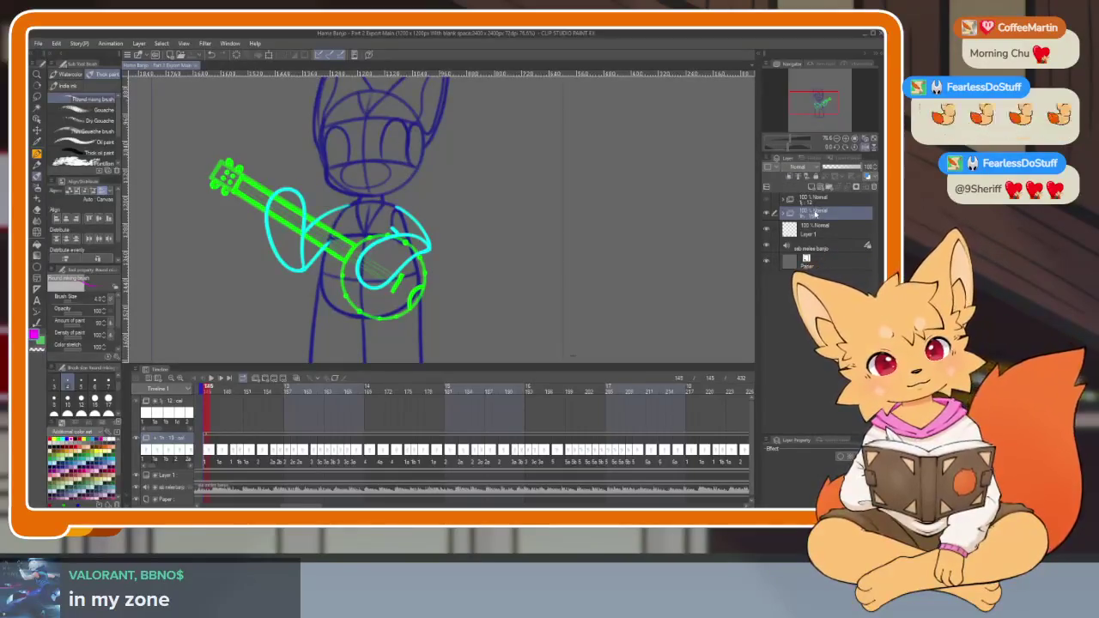
pyautogui.press('2')
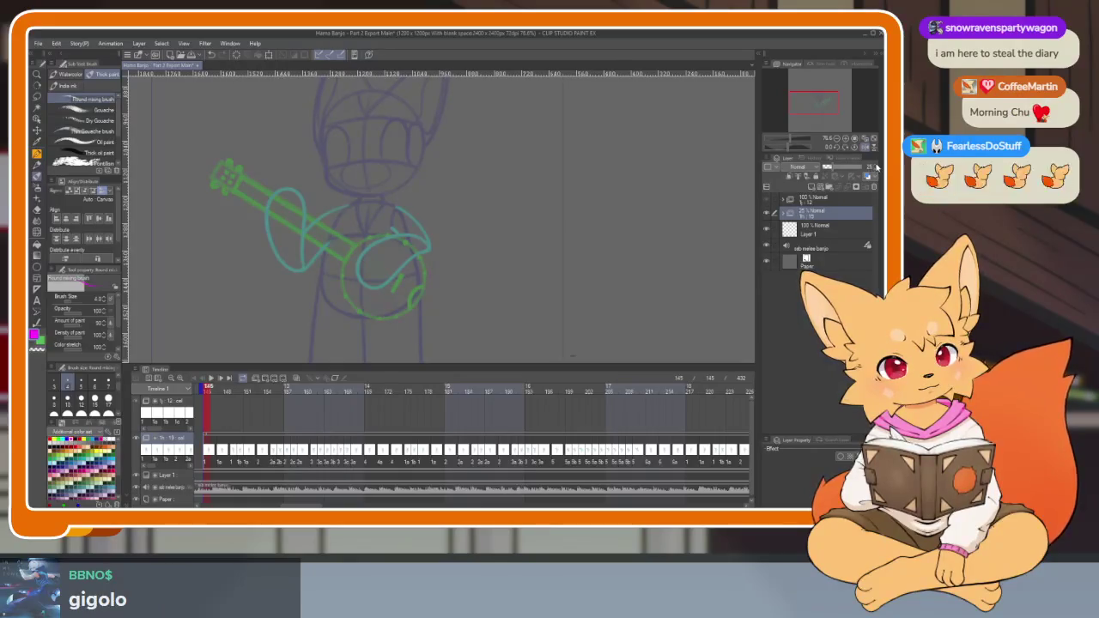
# Select the top animation folder, return the playhead to the working frame, and view the full page.
pyautogui.click(838, 200)
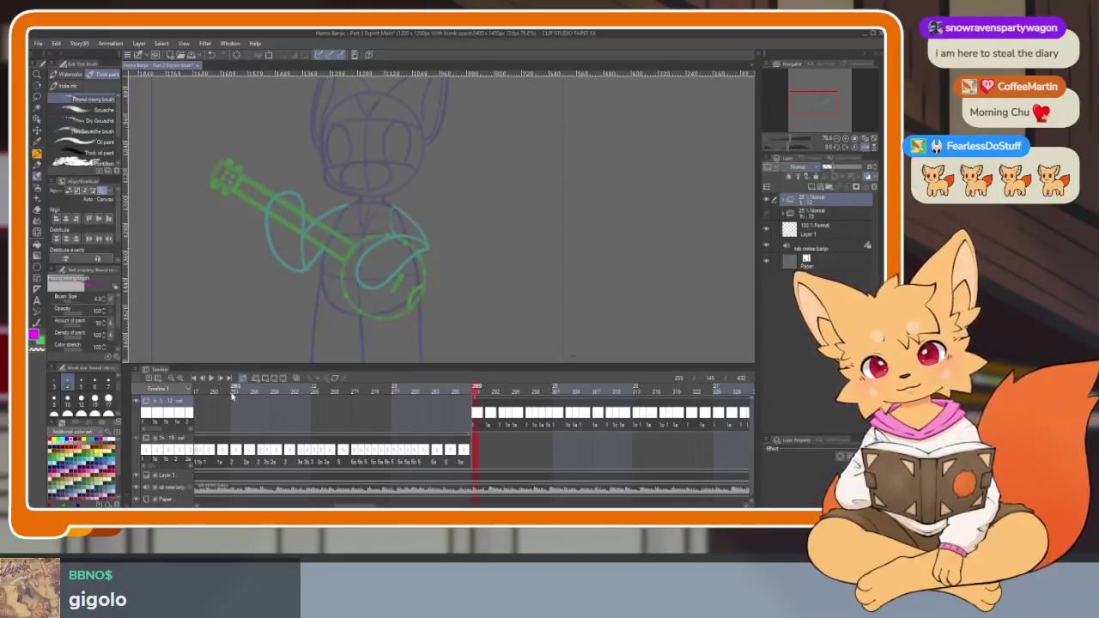
pyautogui.click(194, 383)
pyautogui.press('Tab')
pyautogui.scroll(-2, 574, 378)
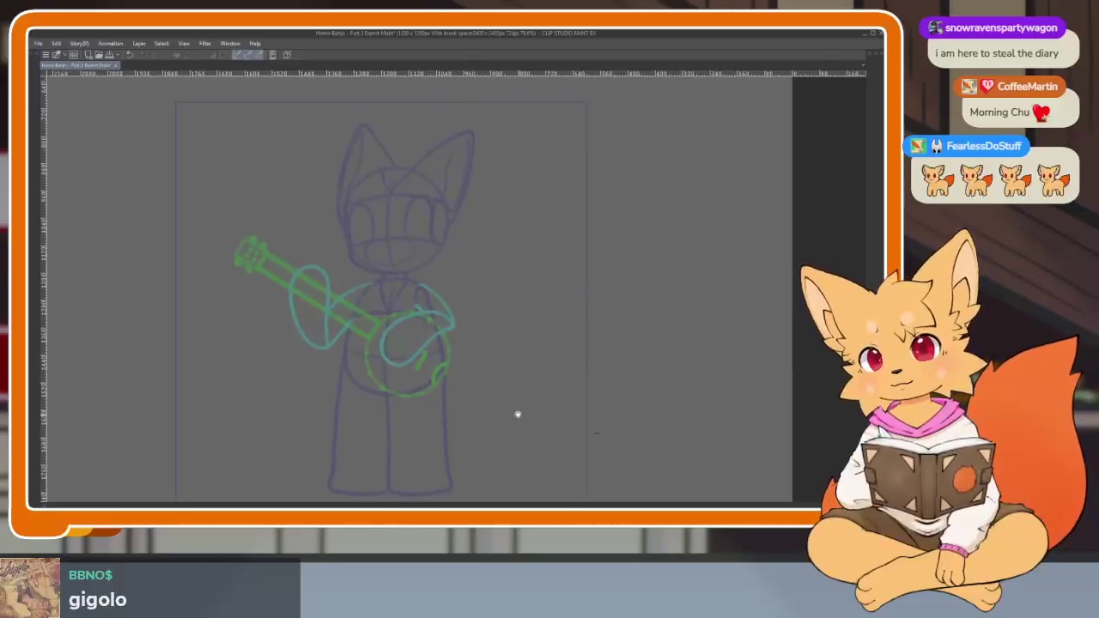
pyautogui.scroll(-2, 517, 412)
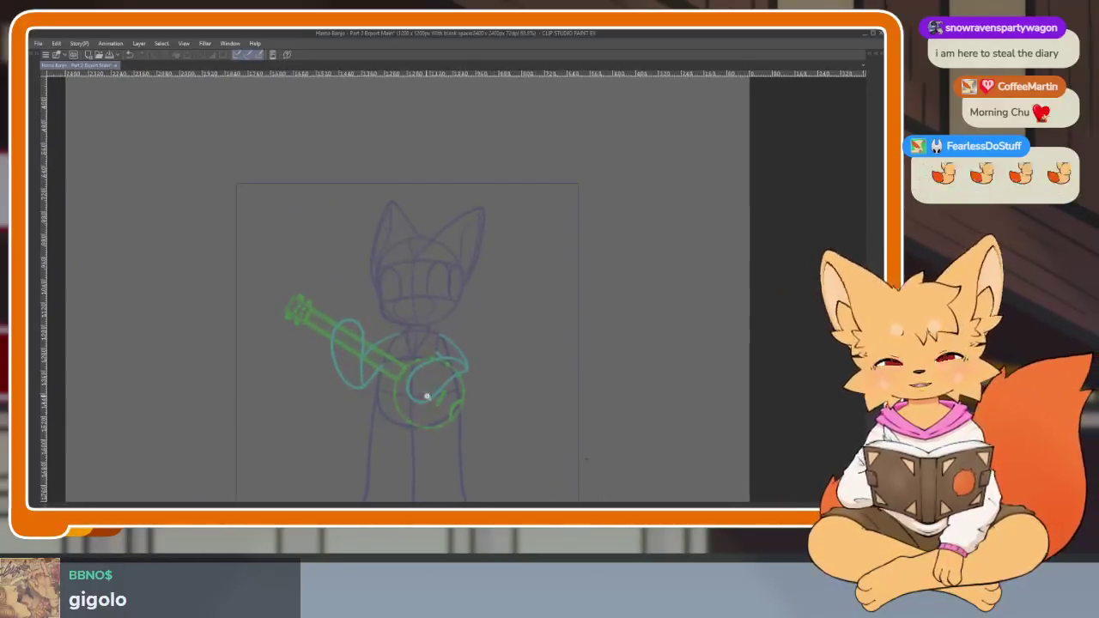
pyautogui.scroll(2, 419, 418)
pyautogui.scroll(-1, 425, 419)
# Scroll over the page, restore the palettes, and reselect the top animation folder.
pyautogui.scroll(-1, 441, 427)
pyautogui.scroll(-1, 458, 414)
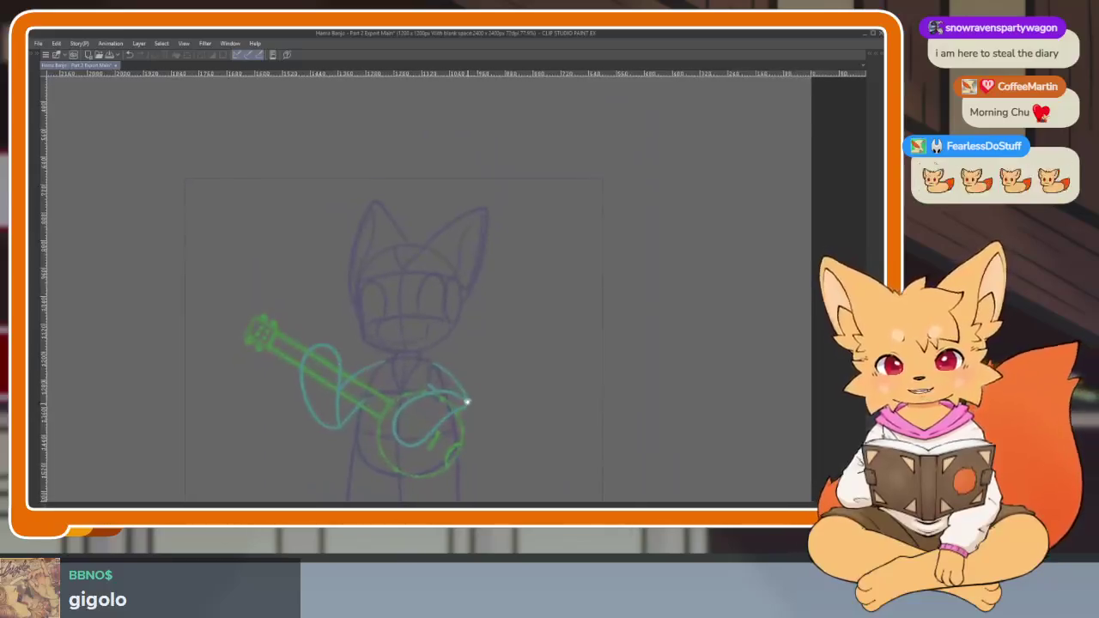
pyautogui.scroll(-3, 490, 383)
pyautogui.scroll(1, 498, 370)
pyautogui.scroll(2, 489, 373)
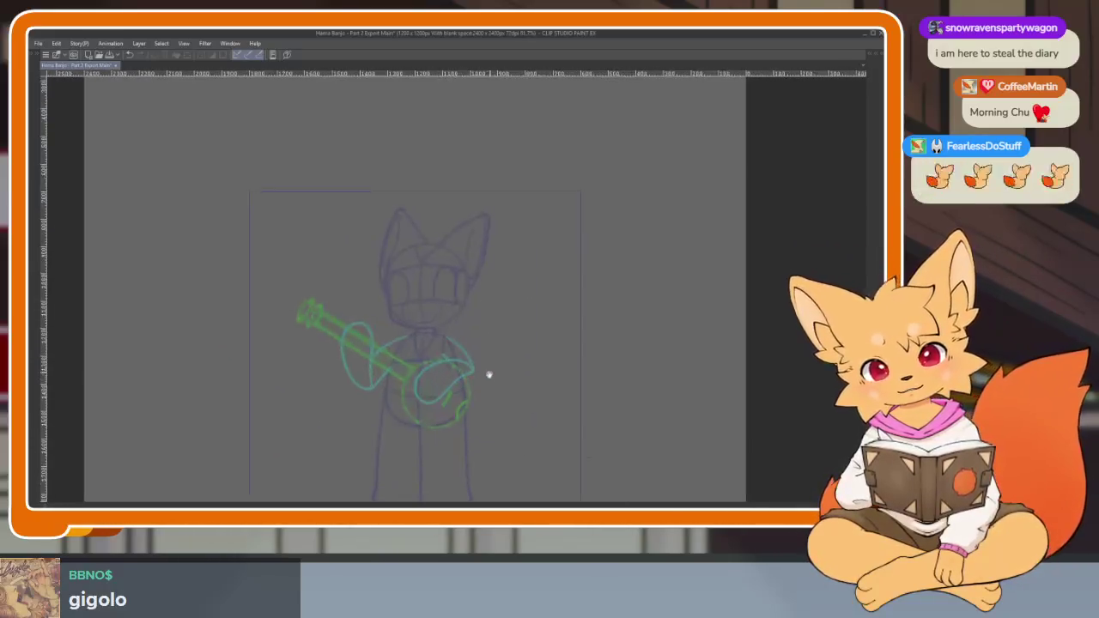
pyautogui.press('Tab')
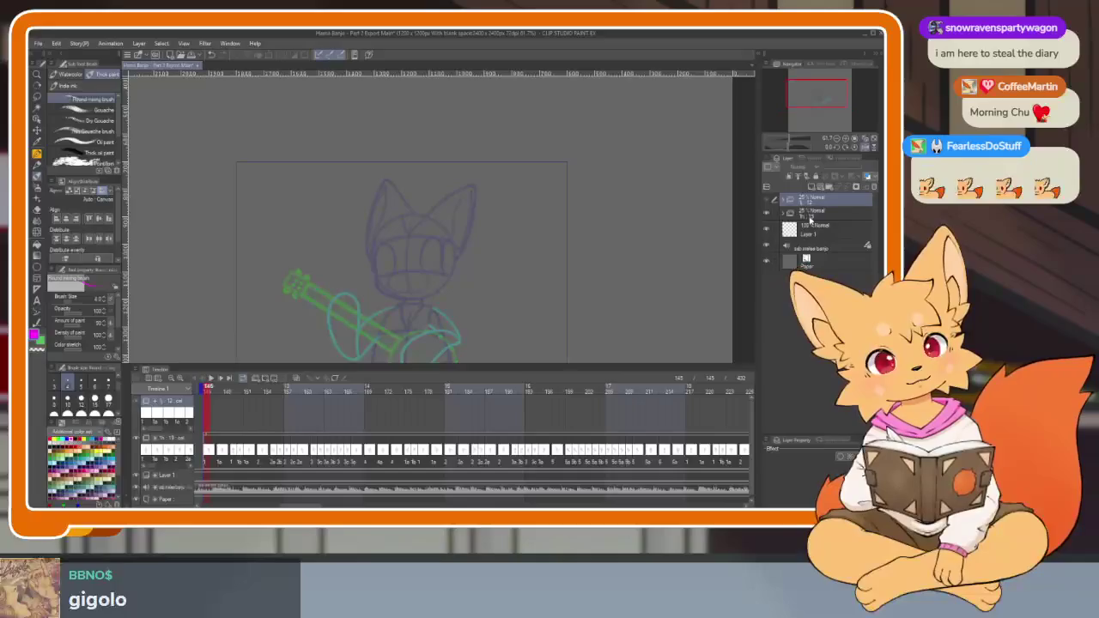
pyautogui.click(812, 215)
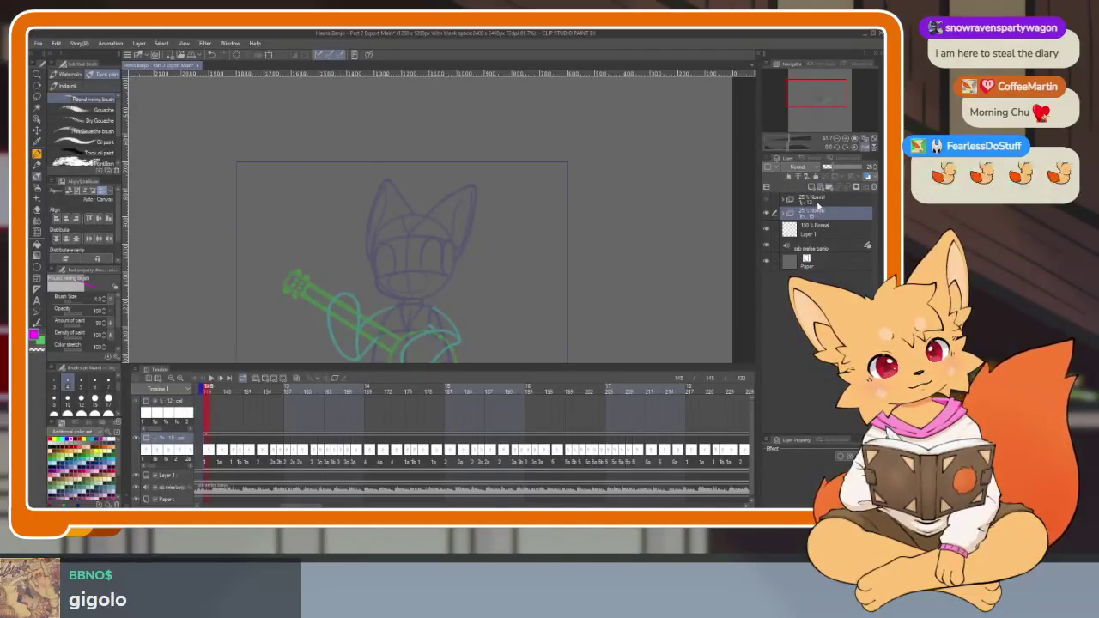
pyautogui.click(818, 203)
# Create a new animation folder for the next frame.
pyautogui.click(256, 380)
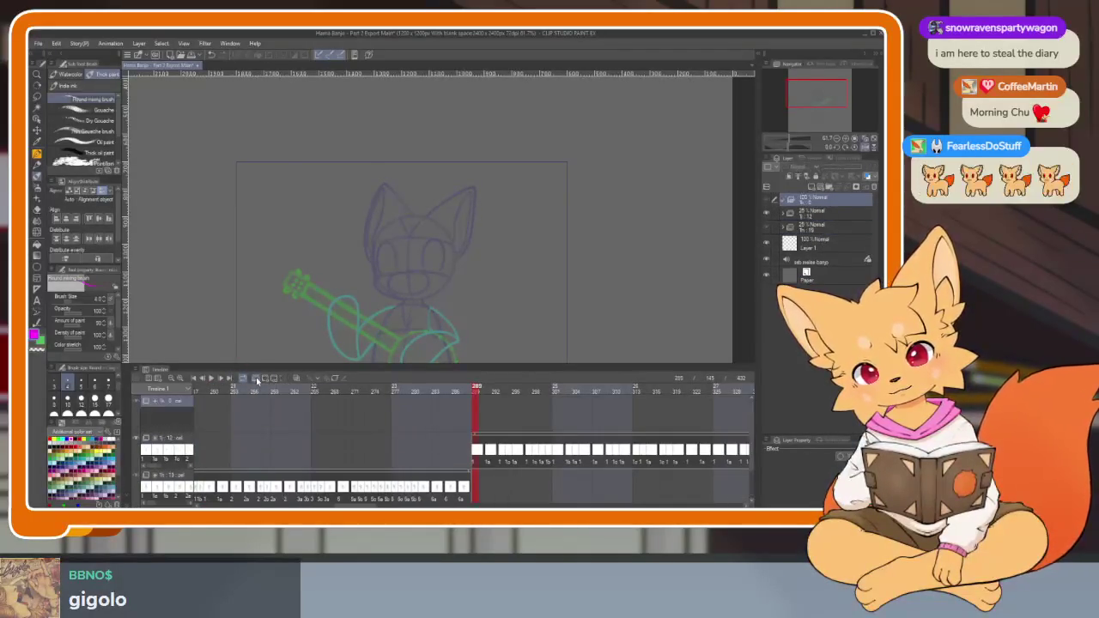
pyautogui.hscroll(-3, 581, 450)
pyautogui.hscroll(-3, 611, 444)
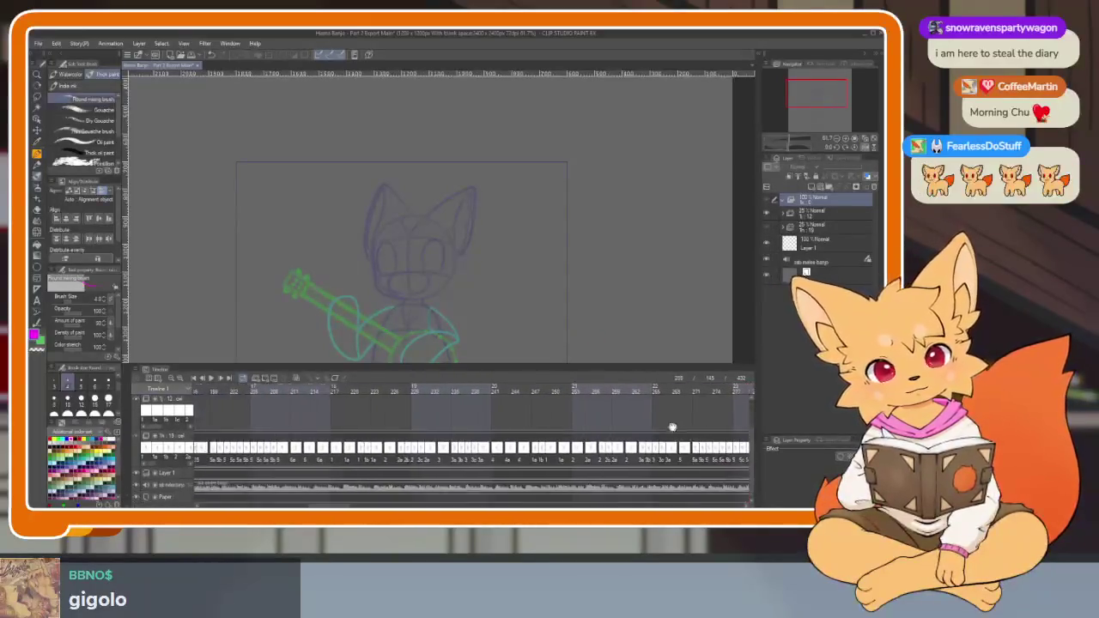
pyautogui.scroll(2, 657, 447)
pyautogui.scroll(-3, 619, 421)
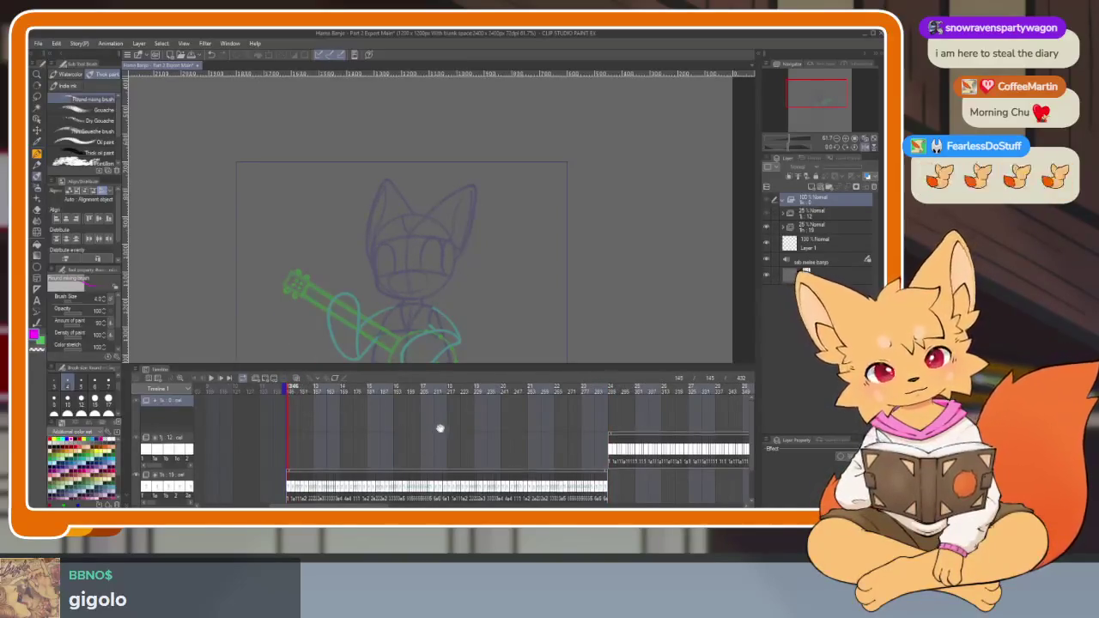
pyautogui.scroll(-3, 441, 429)
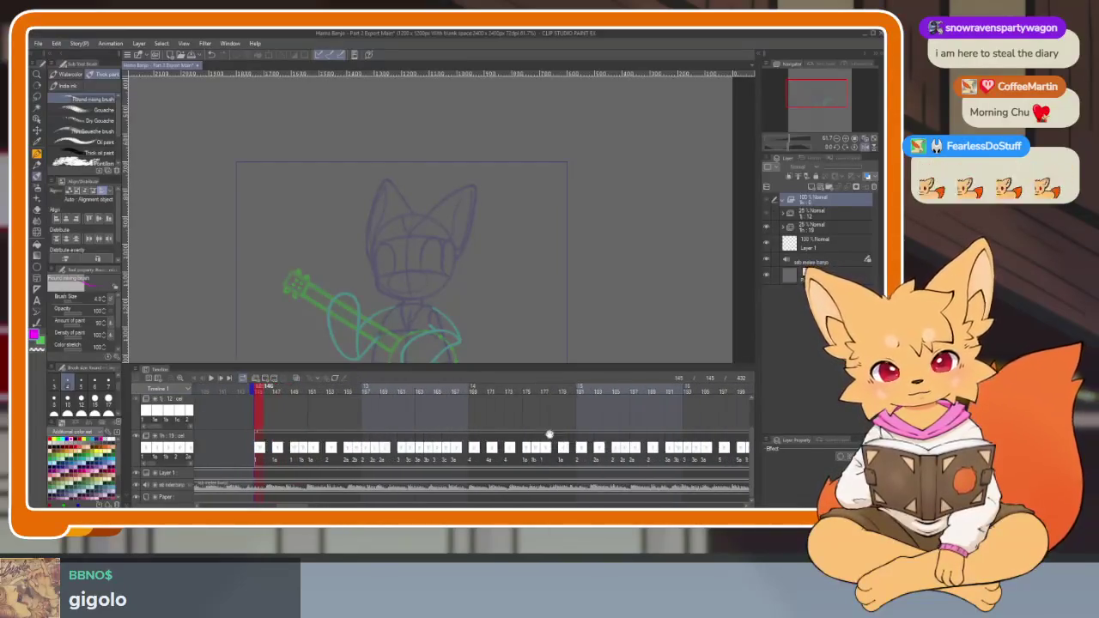
pyautogui.scroll(-2, 573, 435)
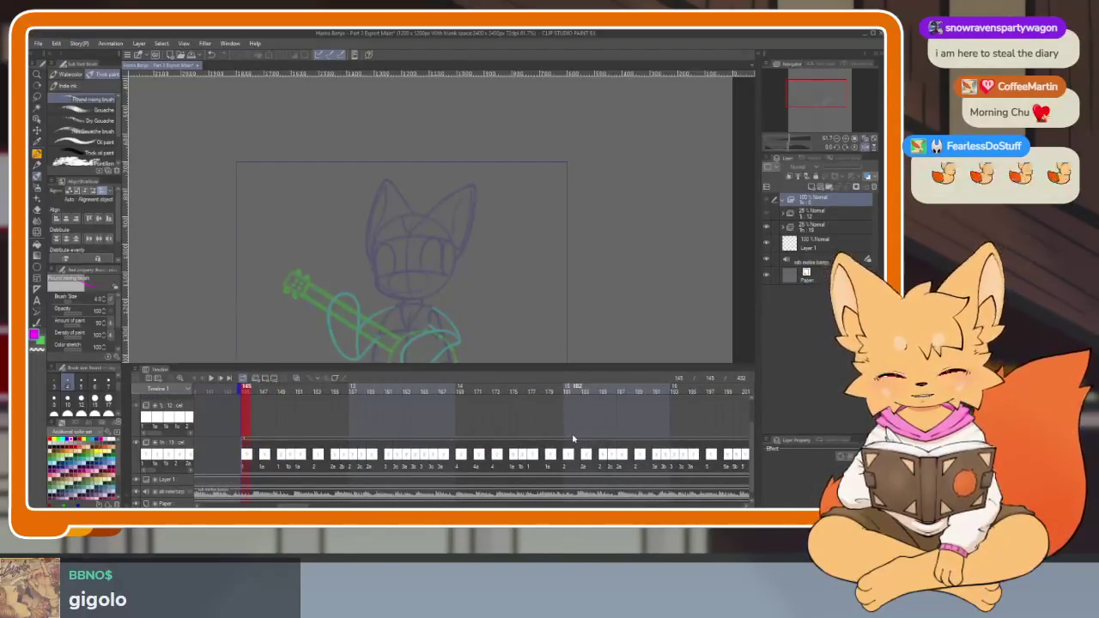
pyautogui.hscroll(3, 601, 430)
pyautogui.scroll(1, 591, 415)
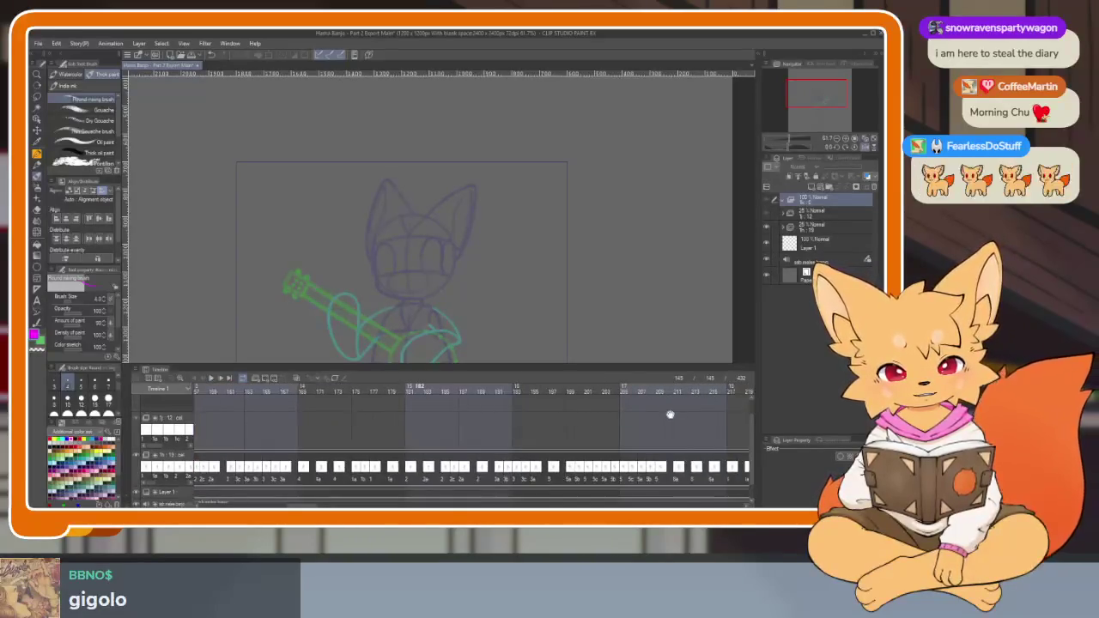
# Pan the timeline back to the opening frames and scrub to frame 162.
pyautogui.moveTo(670, 415); pyautogui.dragTo(614, 412)
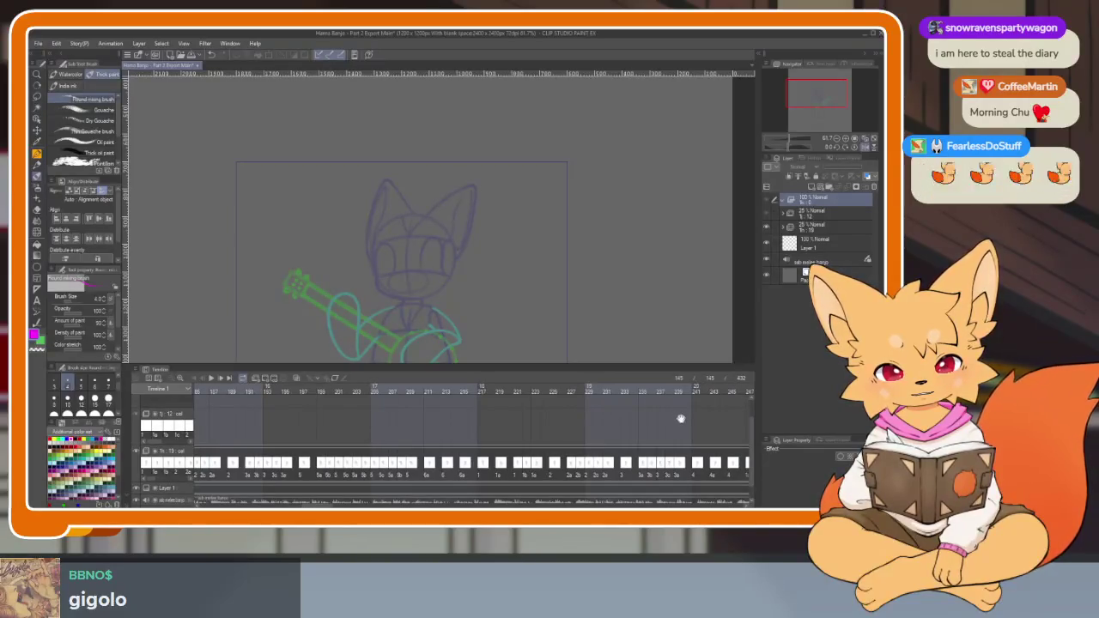
pyautogui.moveTo(680, 418); pyautogui.dragTo(614, 412)
pyautogui.moveTo(725, 404)
pyautogui.mouseDown()
pyautogui.moveTo(554, 418)
pyautogui.moveTo(653, 433)
pyautogui.mouseUp()
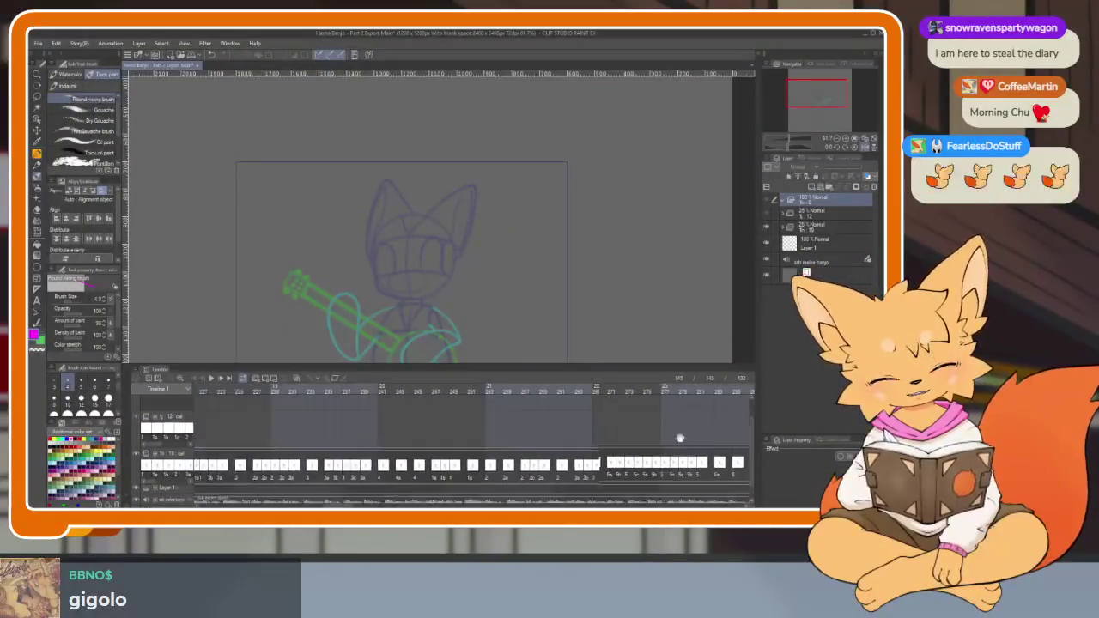
pyautogui.moveTo(524, 434); pyautogui.dragTo(618, 435)
pyautogui.moveTo(545, 441); pyautogui.dragTo(625, 436)
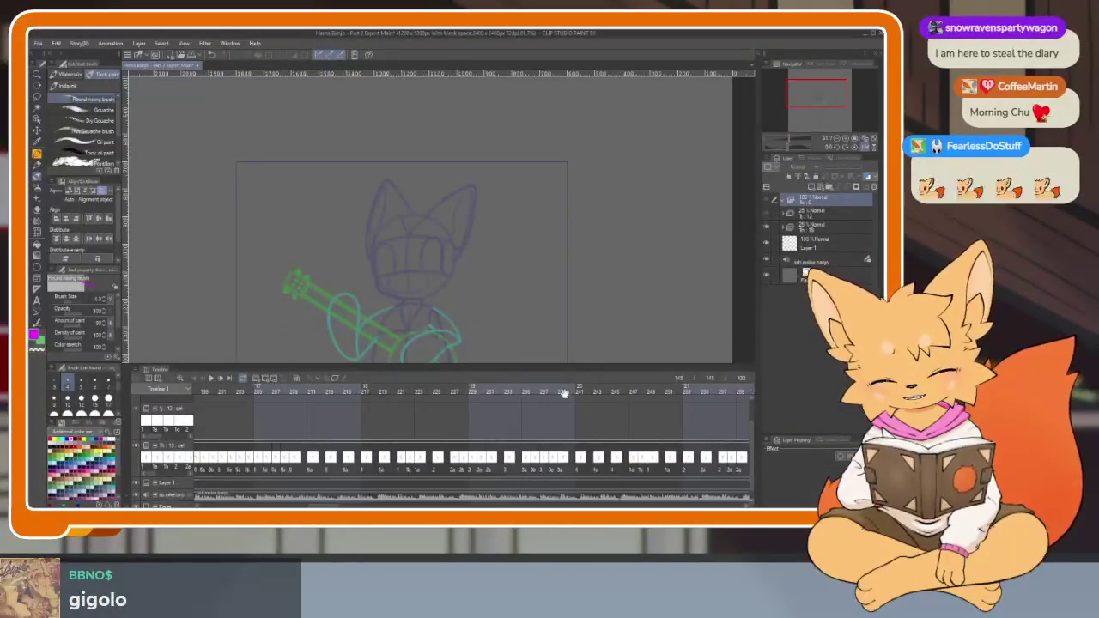
pyautogui.moveTo(422, 434); pyautogui.dragTo(633, 418)
pyautogui.moveTo(475, 424)
pyautogui.mouseDown()
pyautogui.moveTo(609, 430)
pyautogui.moveTo(599, 429)
pyautogui.moveTo(659, 418)
pyautogui.mouseUp()
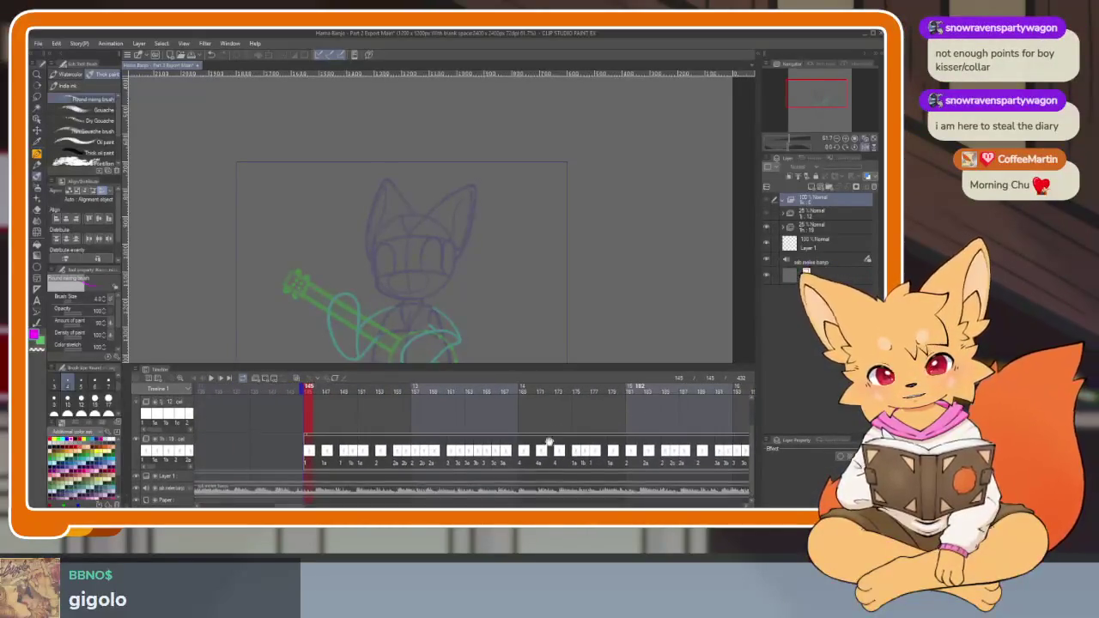
pyautogui.moveTo(540, 432); pyautogui.dragTo(549, 444)
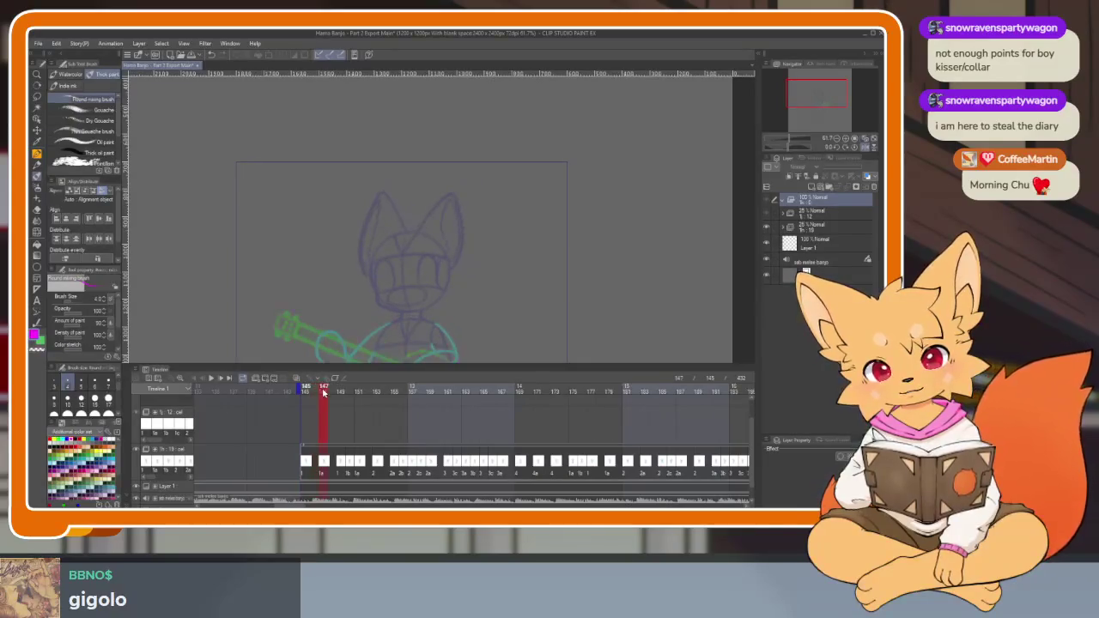
pyautogui.moveTo(319, 391); pyautogui.dragTo(459, 386)
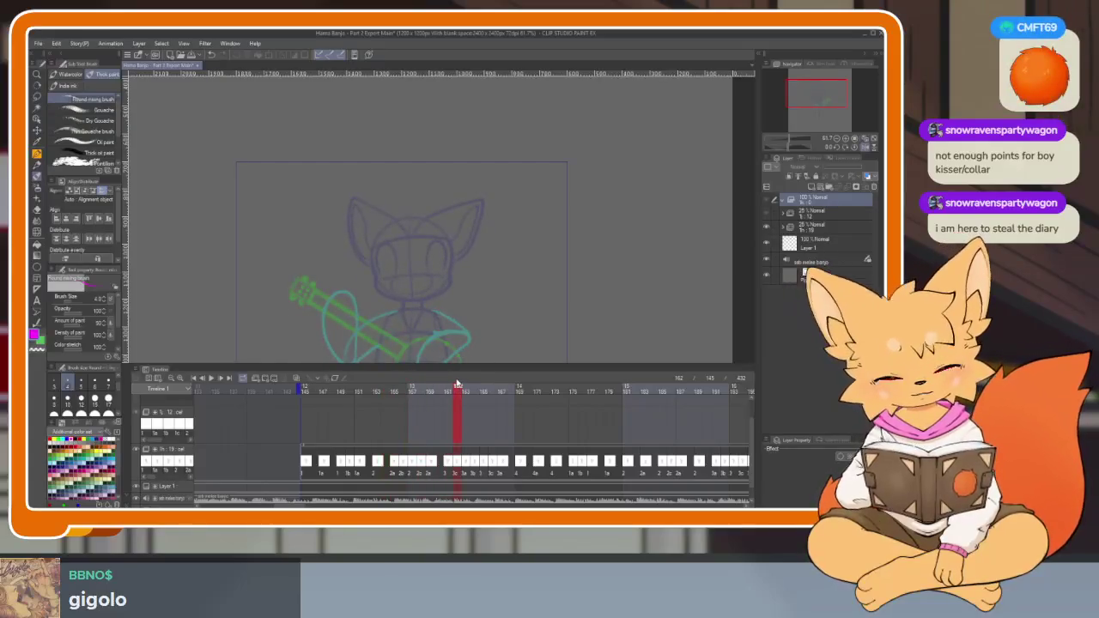
# Expand the nested layer folders in the Layer panel.
pyautogui.click(789, 226)
pyautogui.scroll(-5, 825, 258)
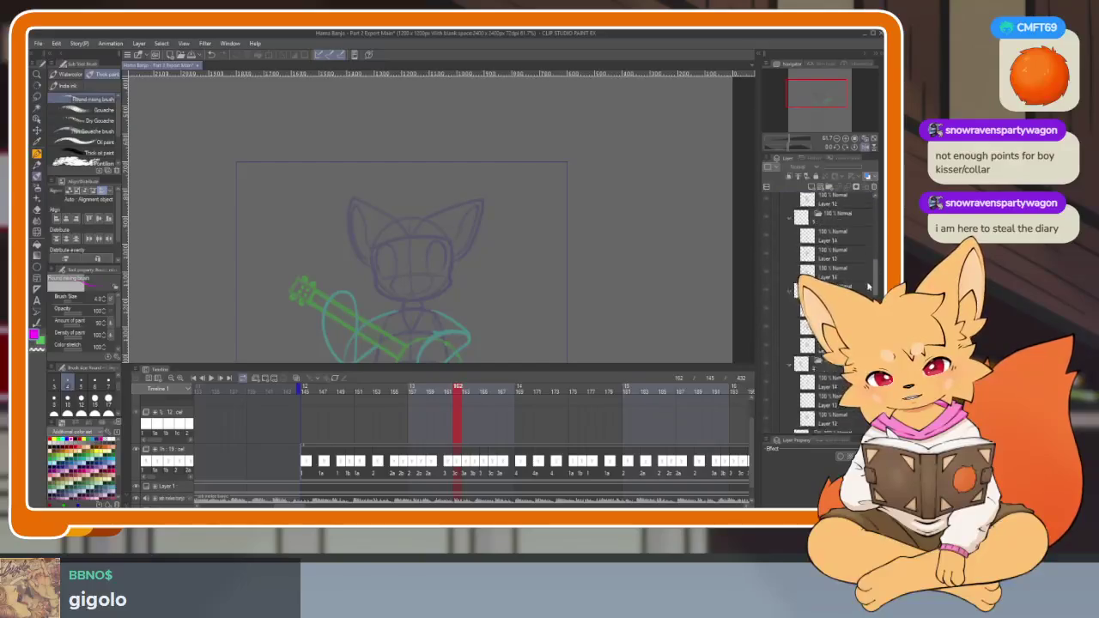
pyautogui.click(790, 400)
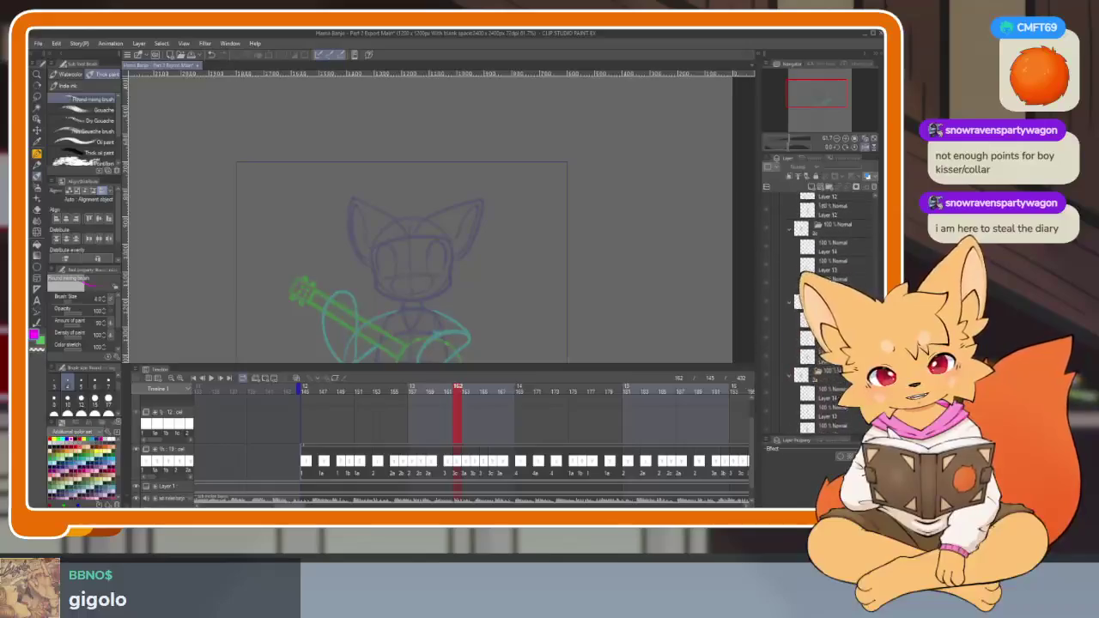
pyautogui.scroll(-1, 825, 257)
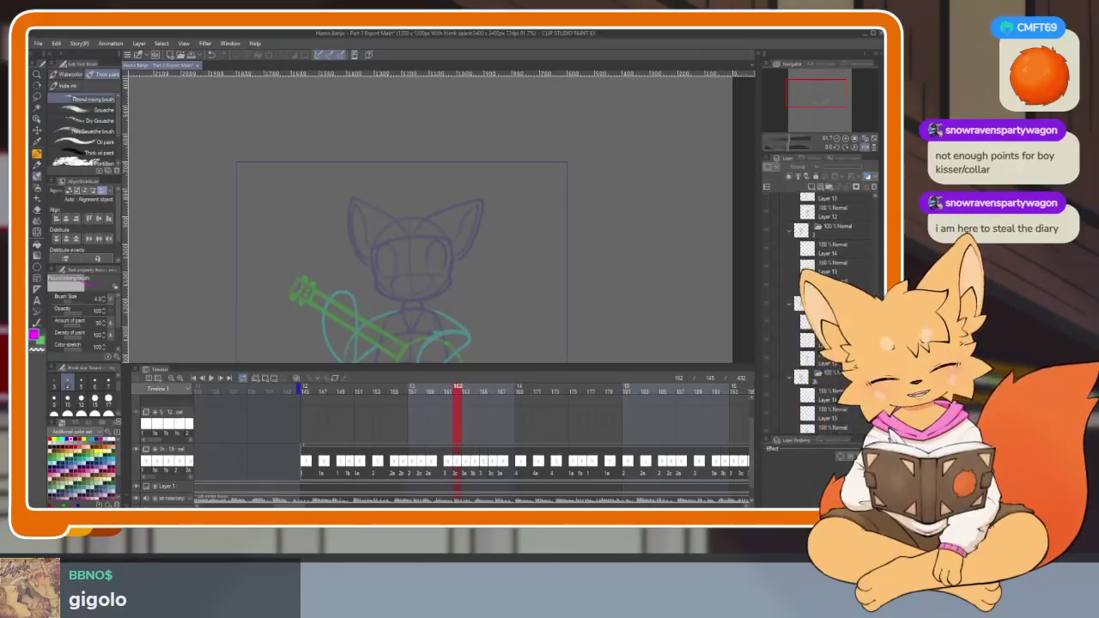
pyautogui.scroll(2, 825, 257)
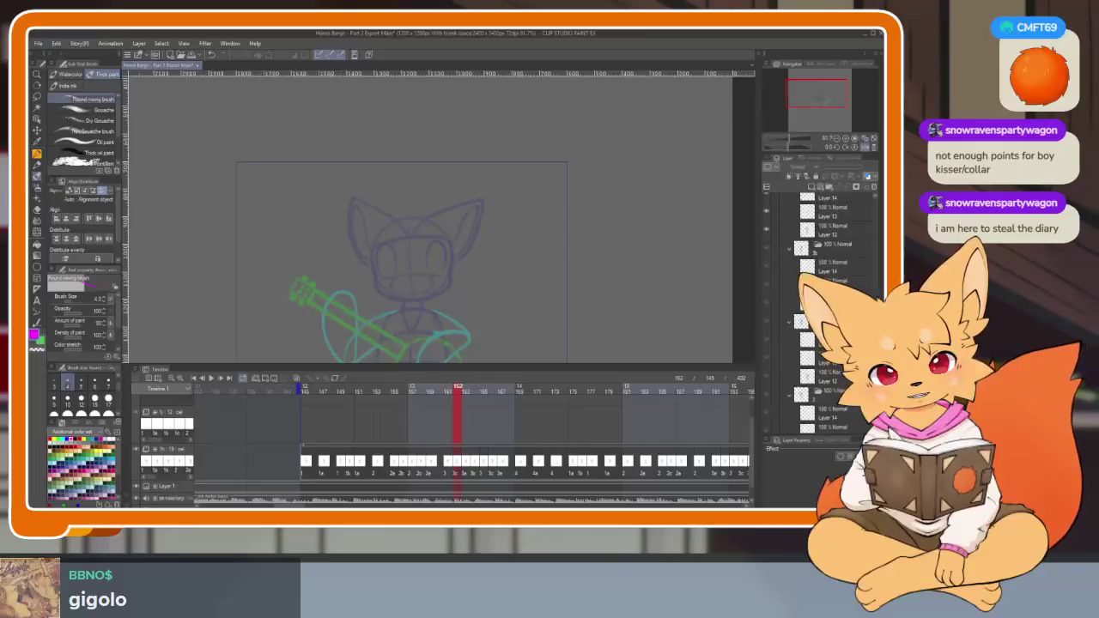
pyautogui.scroll(1, 824, 257)
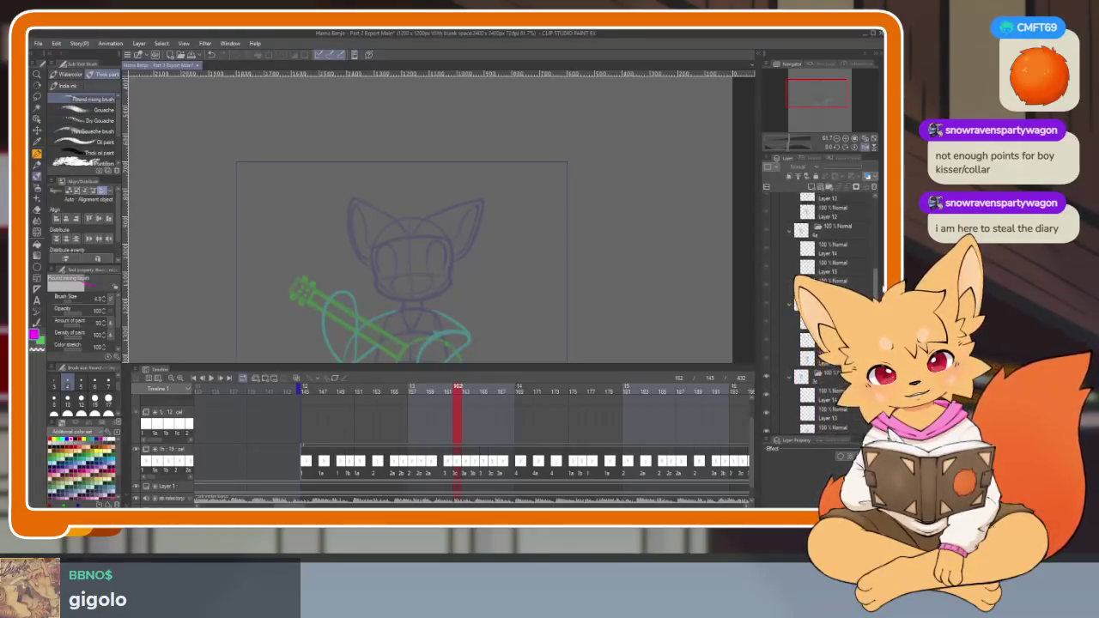
pyautogui.scroll(1, 880, 246)
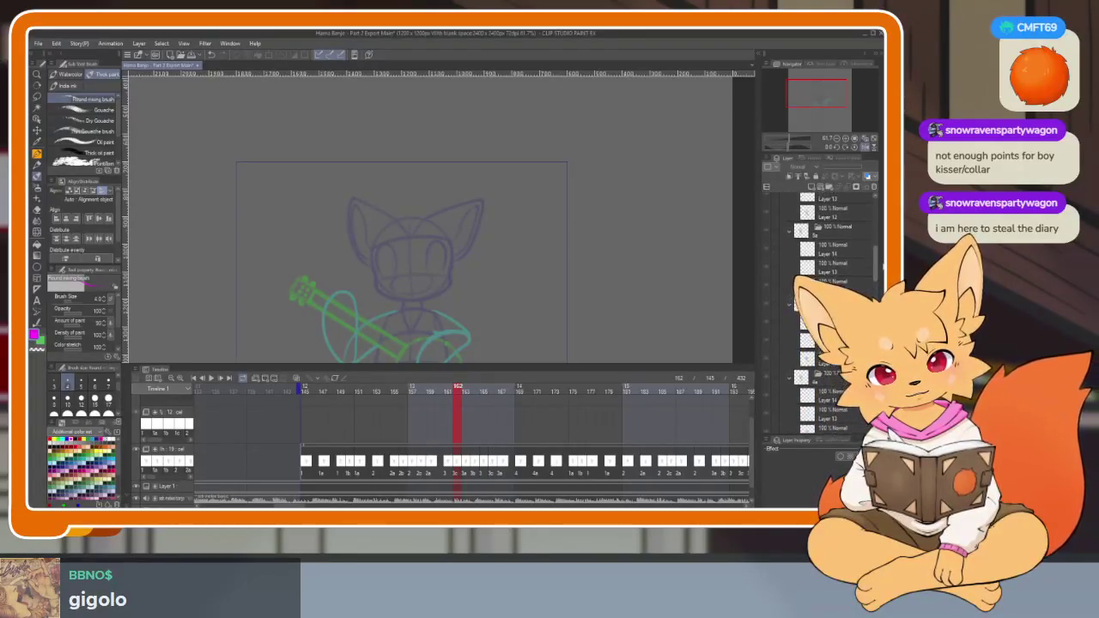
pyautogui.moveTo(880, 246); pyautogui.dragTo(879, 219)
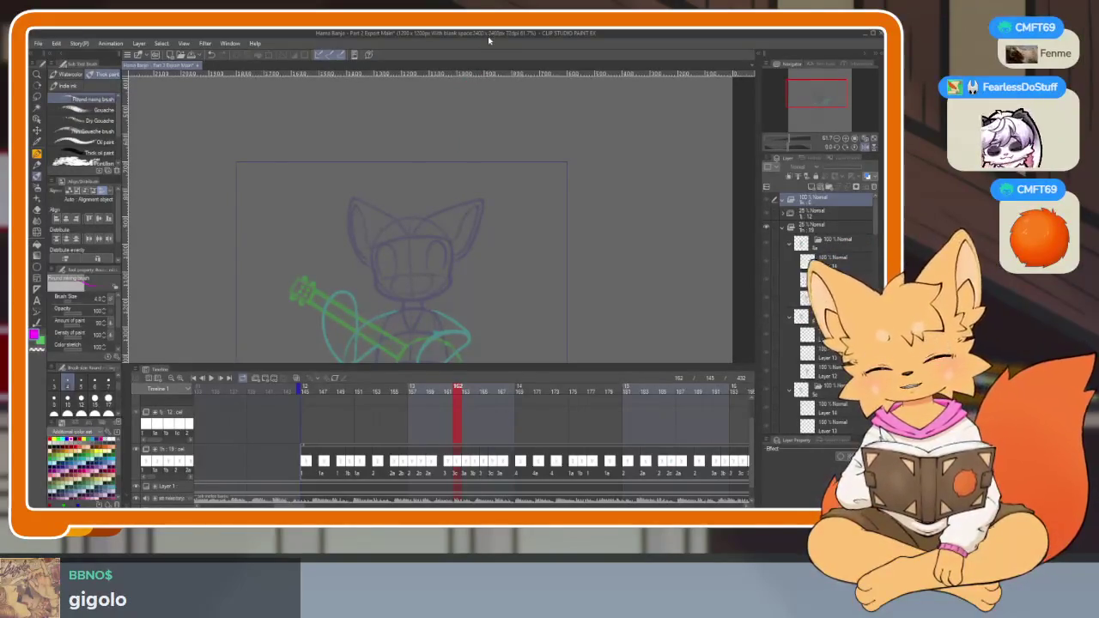
# Toggle the palettes off and on, then jump to frame 145.
pyautogui.press('Tab')
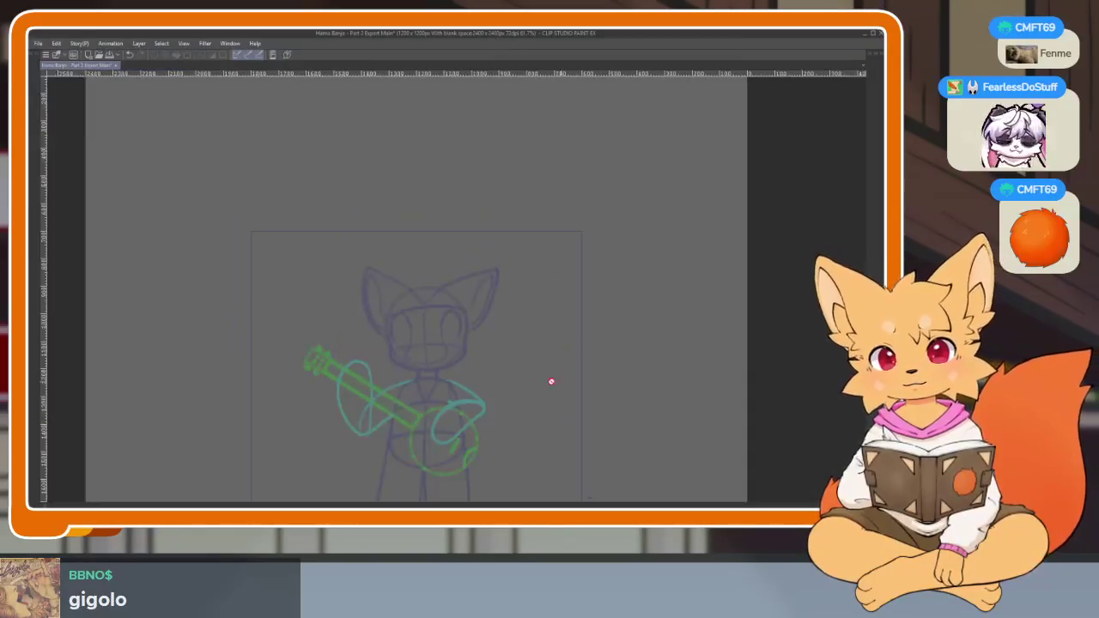
pyautogui.press('Tab')
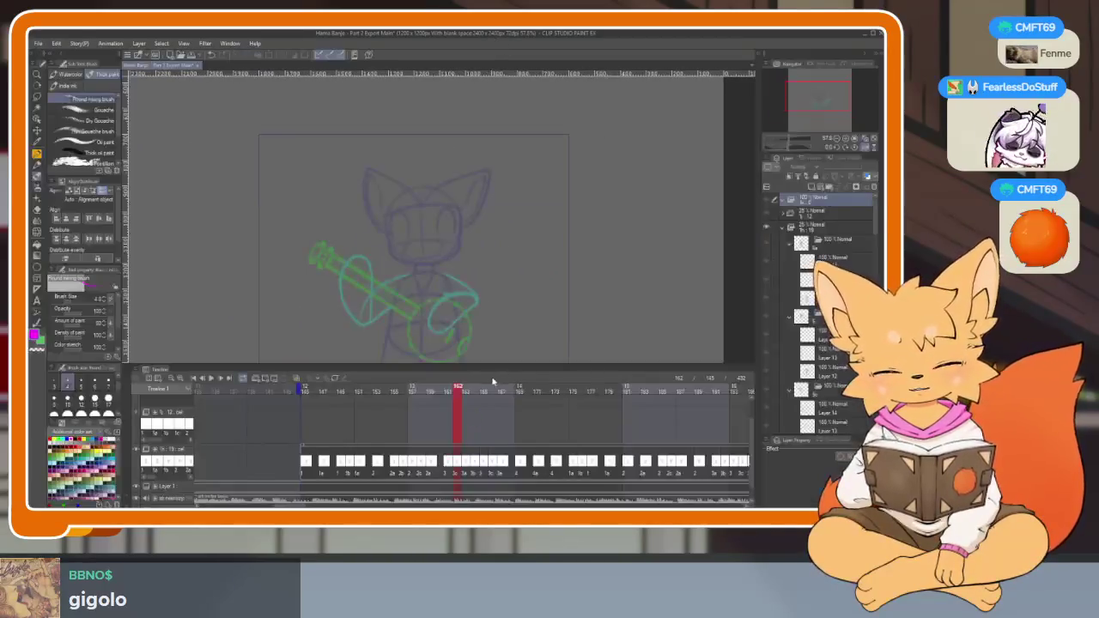
pyautogui.click(305, 391)
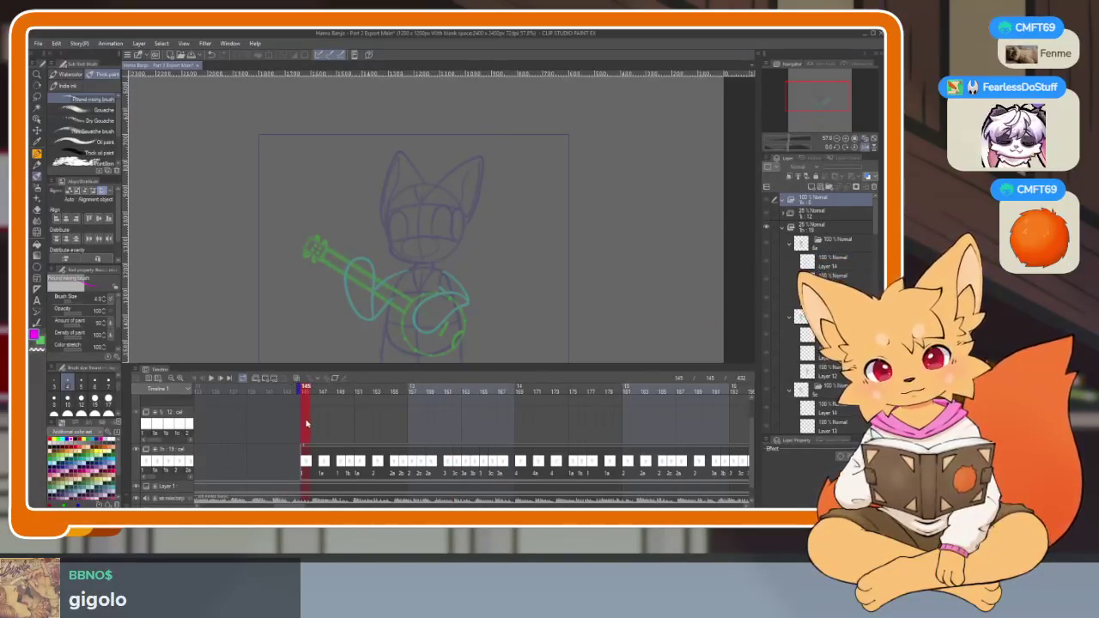
pyautogui.scroll(2, 339, 434)
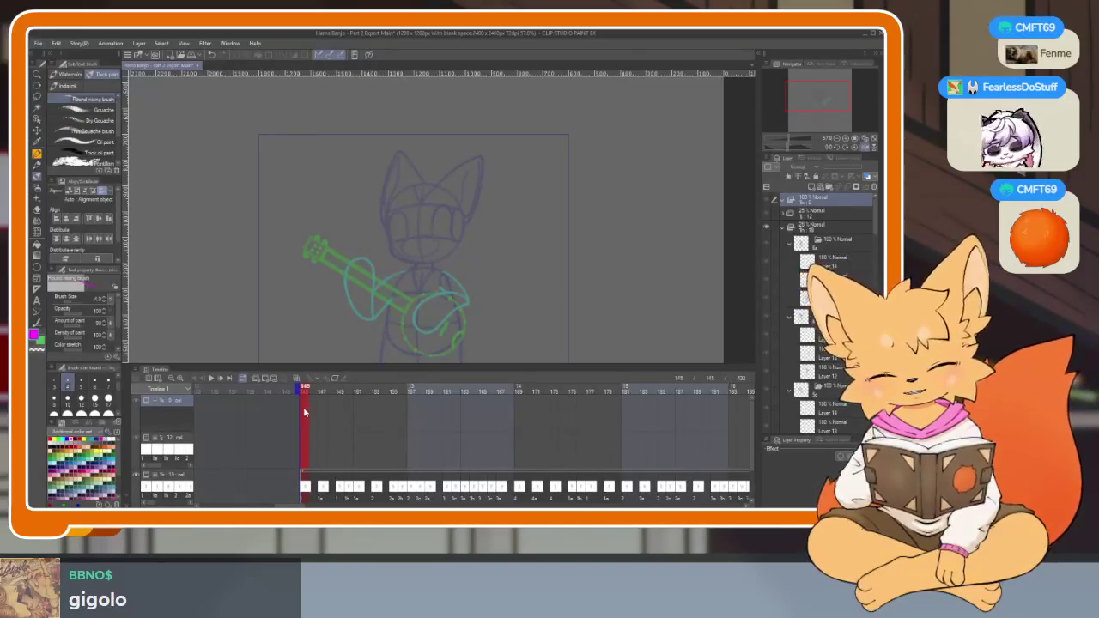
# Add Layer 2 in the top folder and blank cels at frames 145, 153, 161 and 169.
pyautogui.click(811, 189)
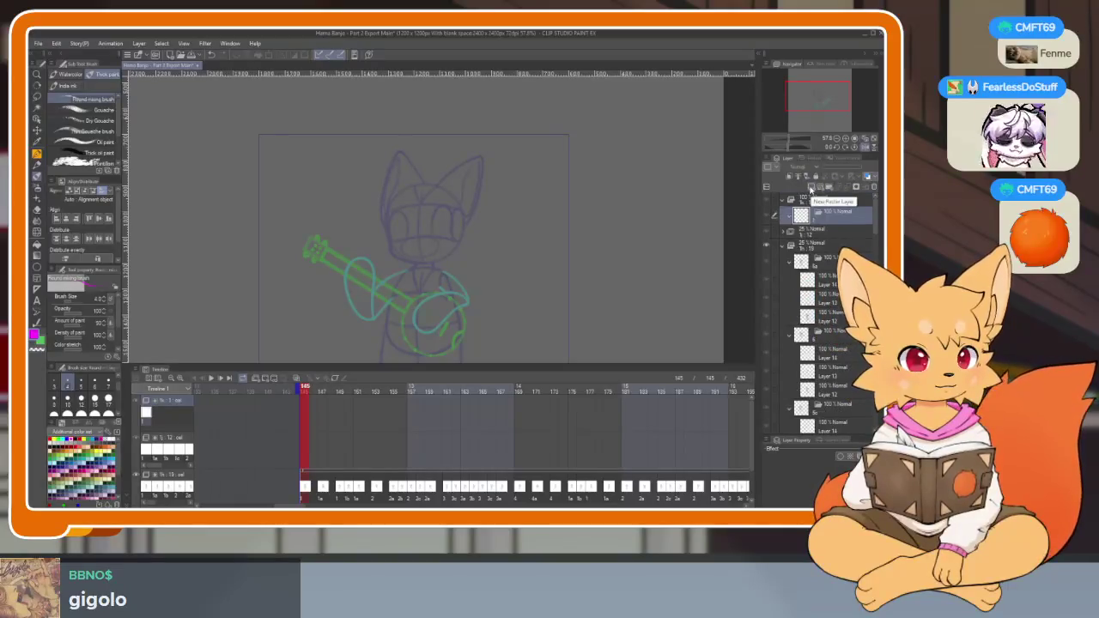
pyautogui.click(811, 188)
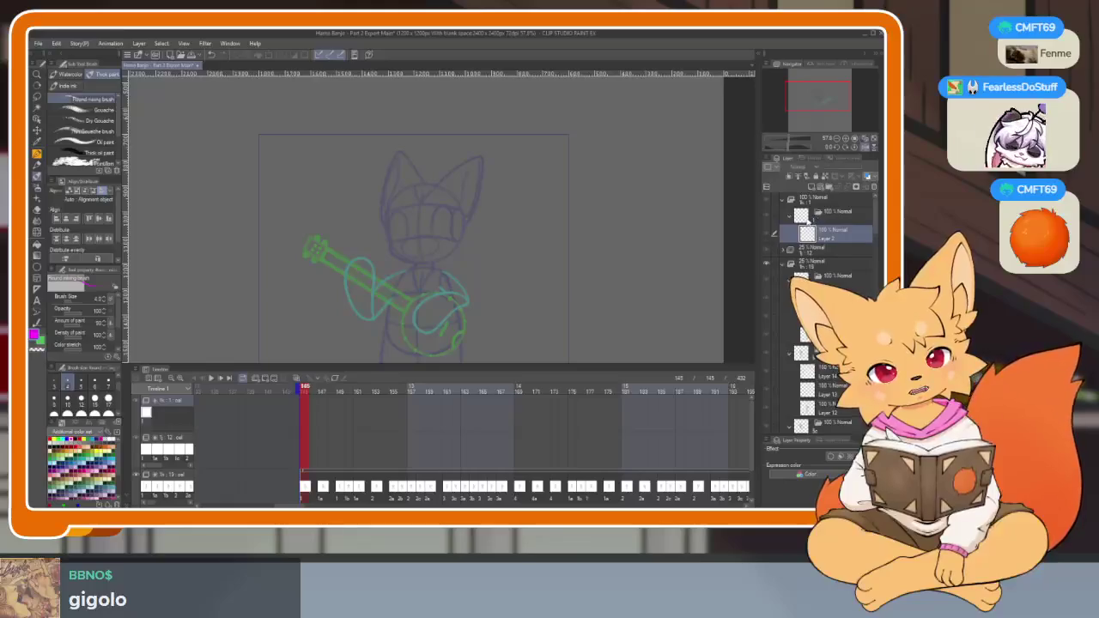
pyautogui.rightClick(304, 416)
pyautogui.click(335, 234)
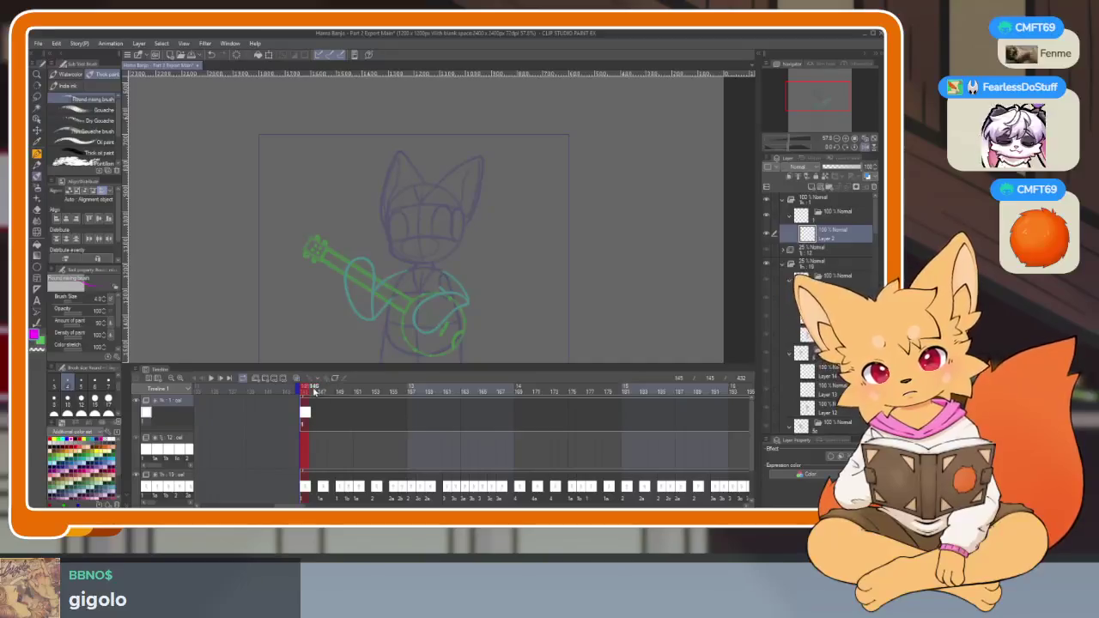
pyautogui.moveTo(314, 390); pyautogui.dragTo(361, 389)
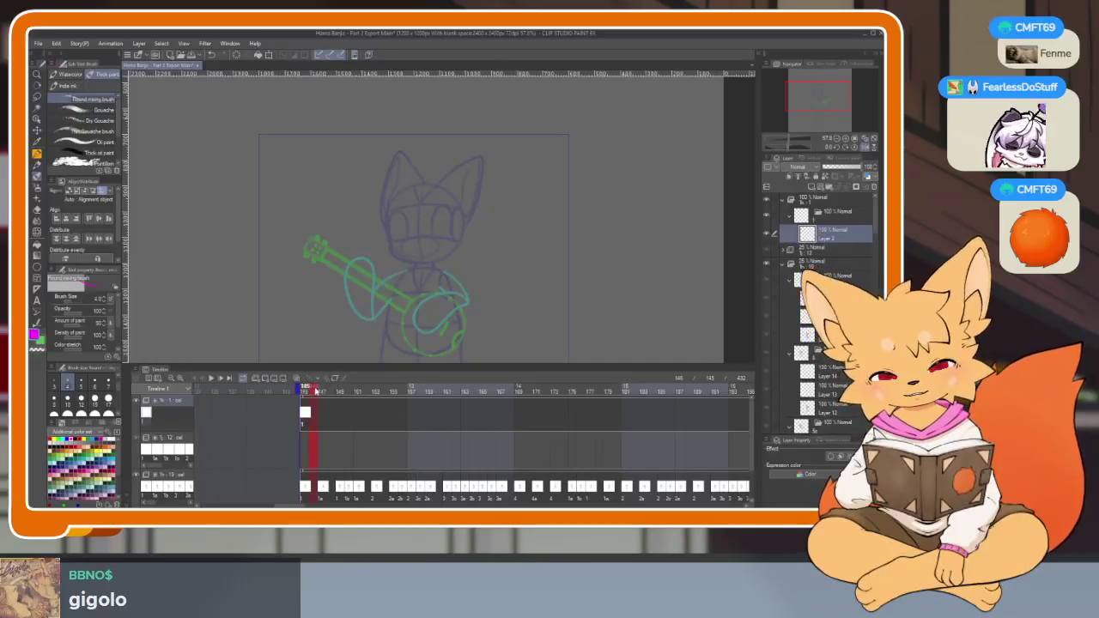
pyautogui.click(376, 389)
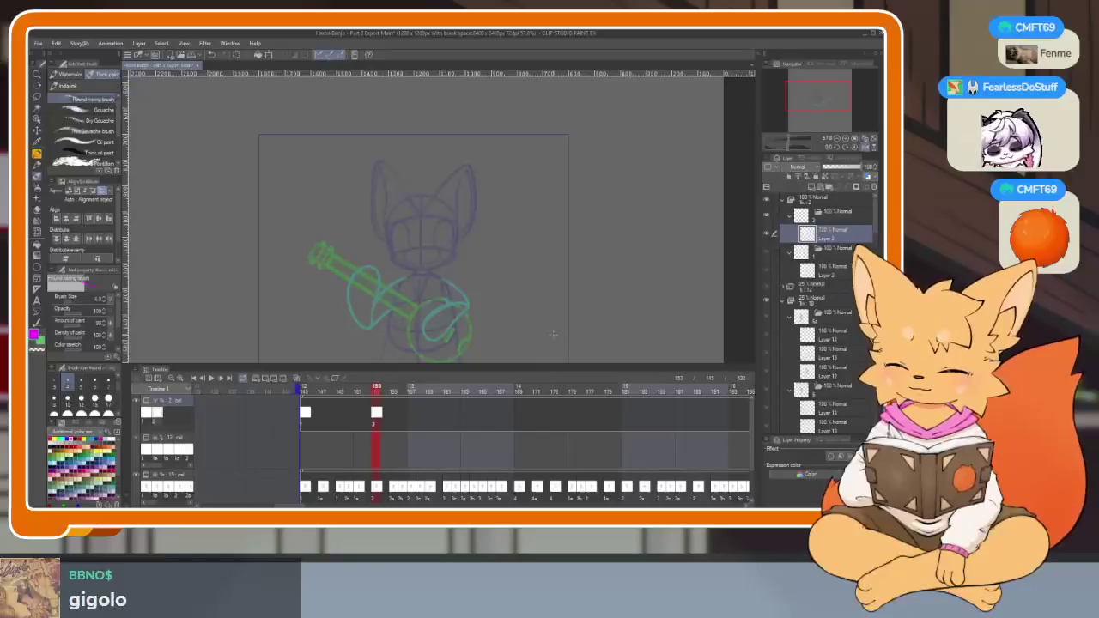
pyautogui.moveTo(393, 392); pyautogui.dragTo(519, 392)
pyautogui.click(447, 412)
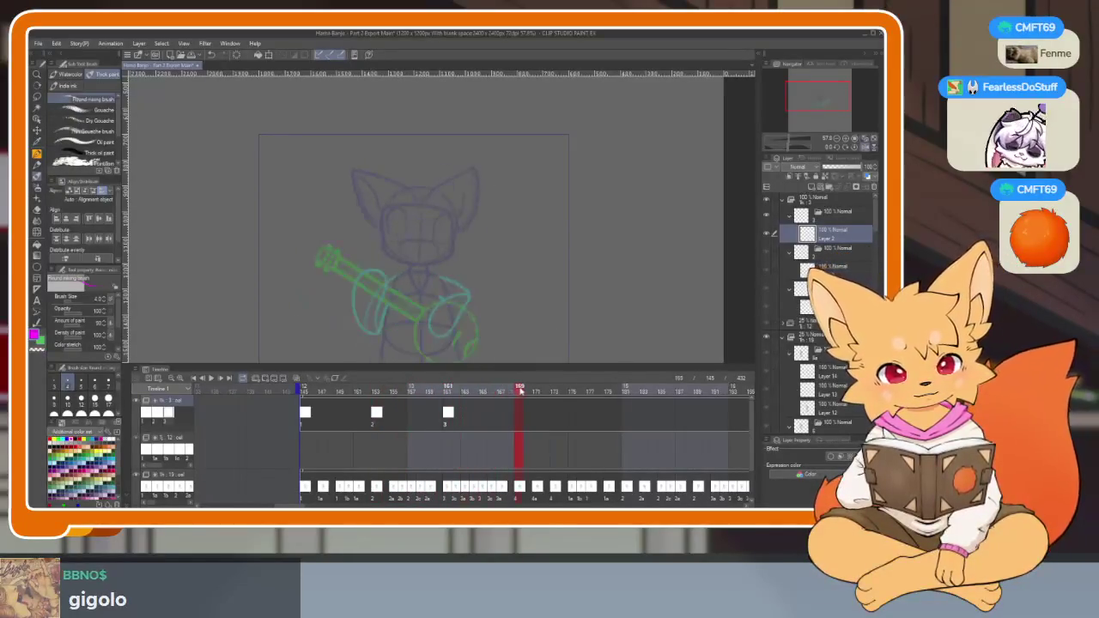
pyautogui.click(519, 412)
# Add the remaining blank cels further along the timeline, up to frame 213.
pyautogui.moveTo(593, 390); pyautogui.dragTo(661, 388)
pyautogui.hscroll(3, 587, 439)
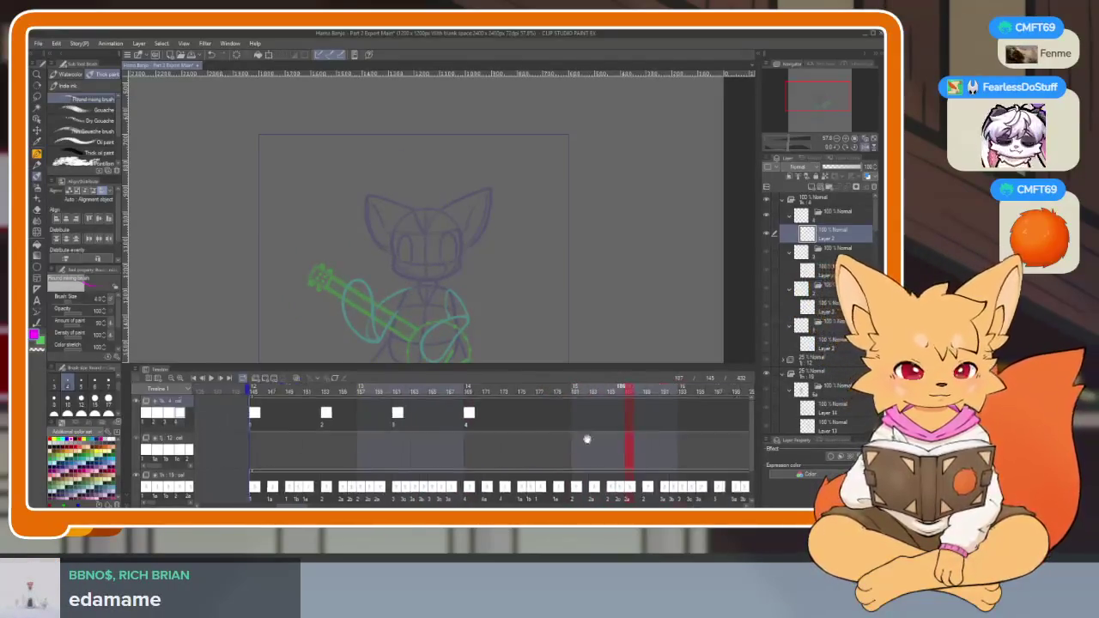
pyautogui.hscroll(2, 575, 423)
pyautogui.hscroll(1, 549, 412)
pyautogui.moveTo(415, 391)
pyautogui.mouseDown()
pyautogui.moveTo(575, 393)
pyautogui.moveTo(552, 393)
pyautogui.mouseUp()
pyautogui.hscroll(5, 502, 389)
pyautogui.hotkey('ctrl', 'shift', 'alt', 'n')
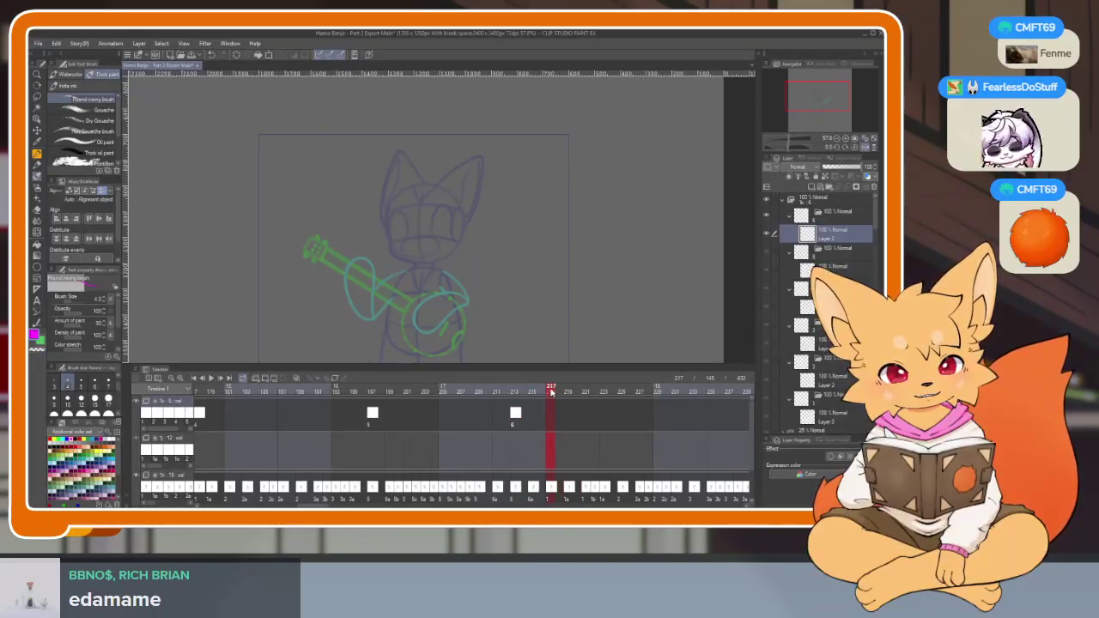
pyautogui.scroll(5, 550, 450)
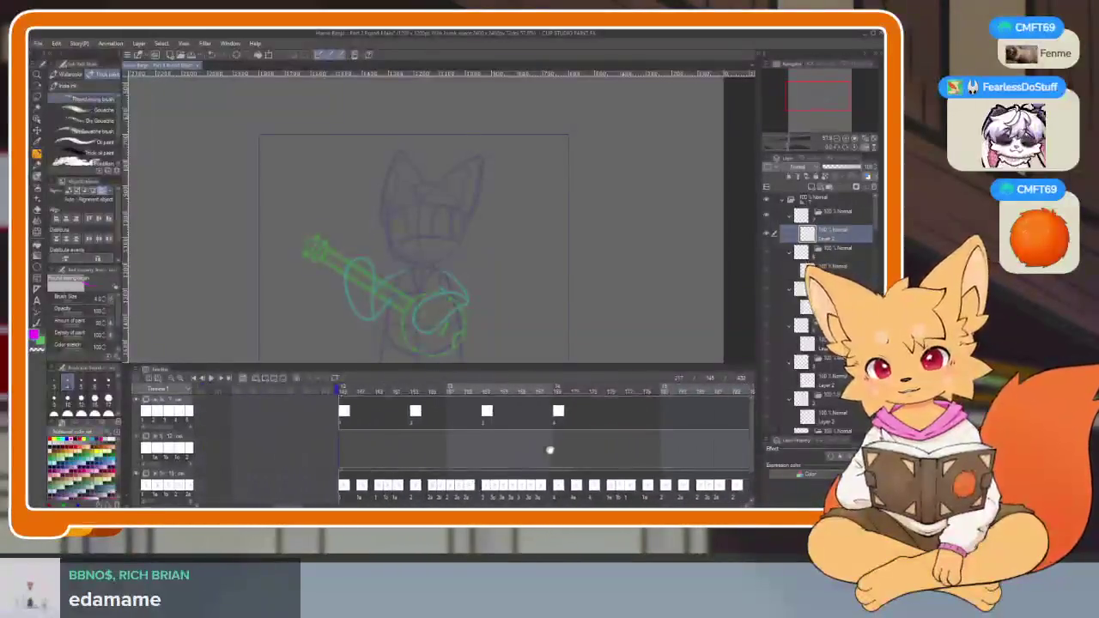
pyautogui.scroll(-4, 549, 450)
pyautogui.scroll(-2, 549, 450)
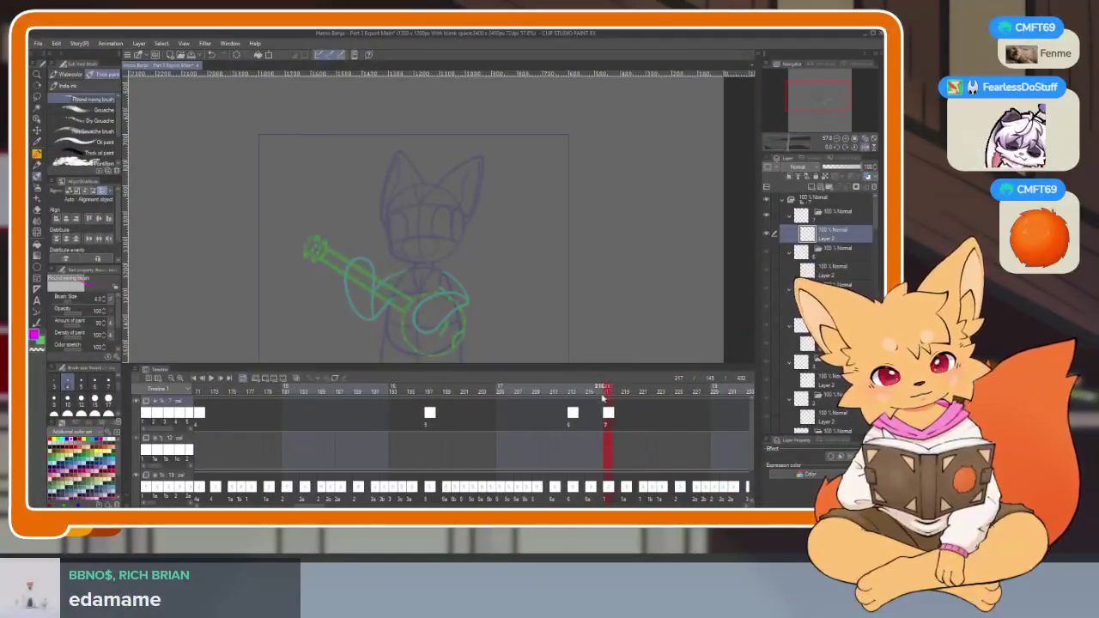
pyautogui.scroll(3, 418, 426)
pyautogui.scroll(2, 418, 426)
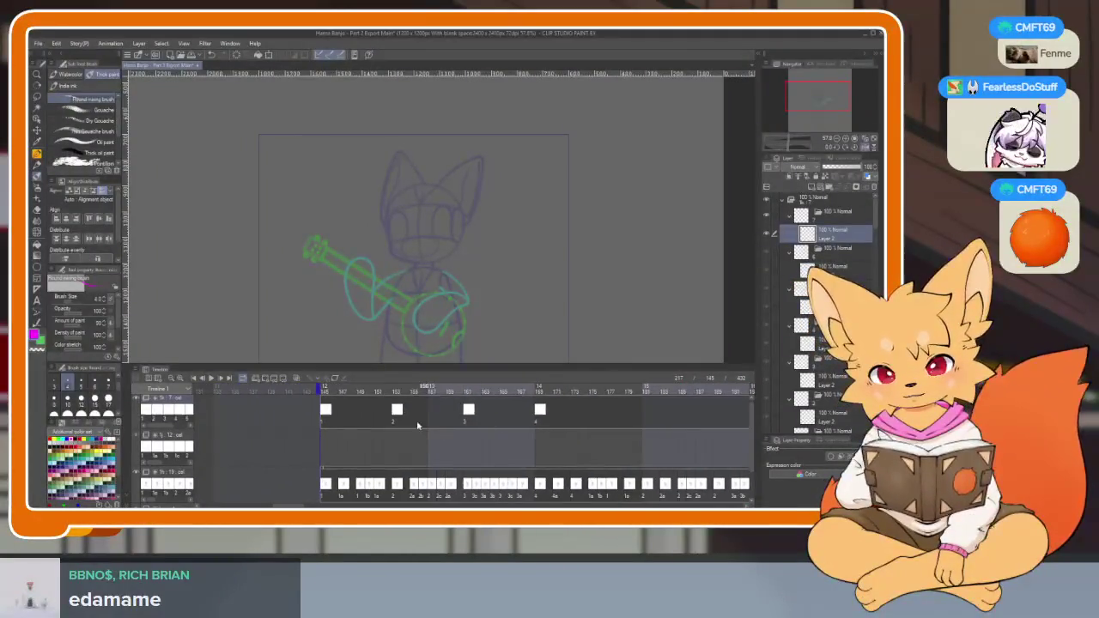
# Add in-between cels 1a, 1b, 2a, 2b and 2c between frames 147 and 158.
pyautogui.click(345, 414)
pyautogui.click(369, 415)
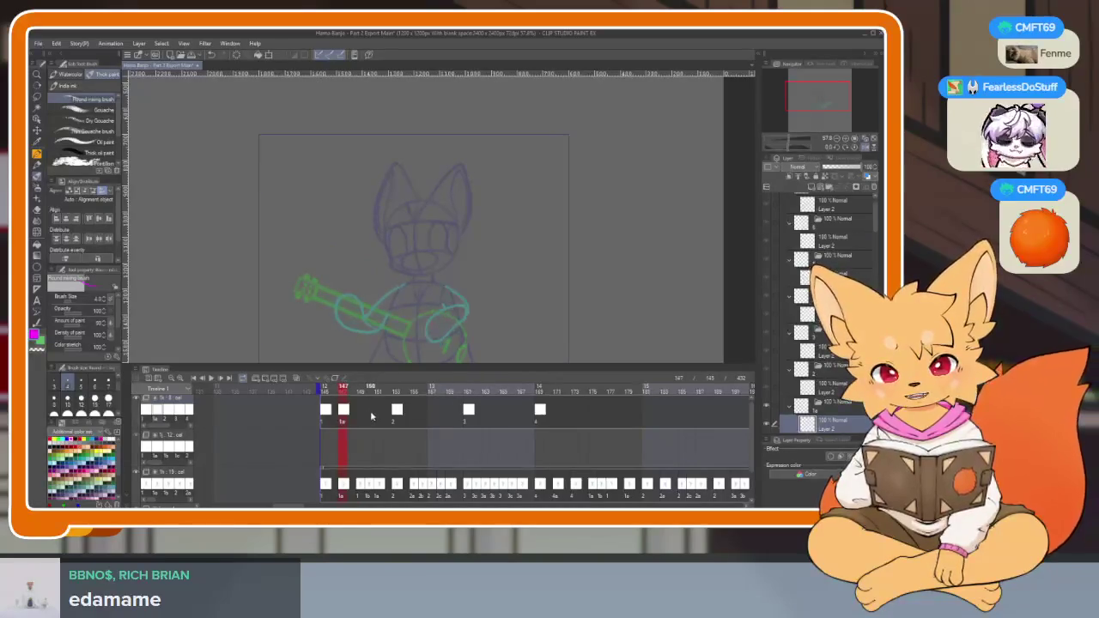
pyautogui.click(417, 415)
pyautogui.click(425, 416)
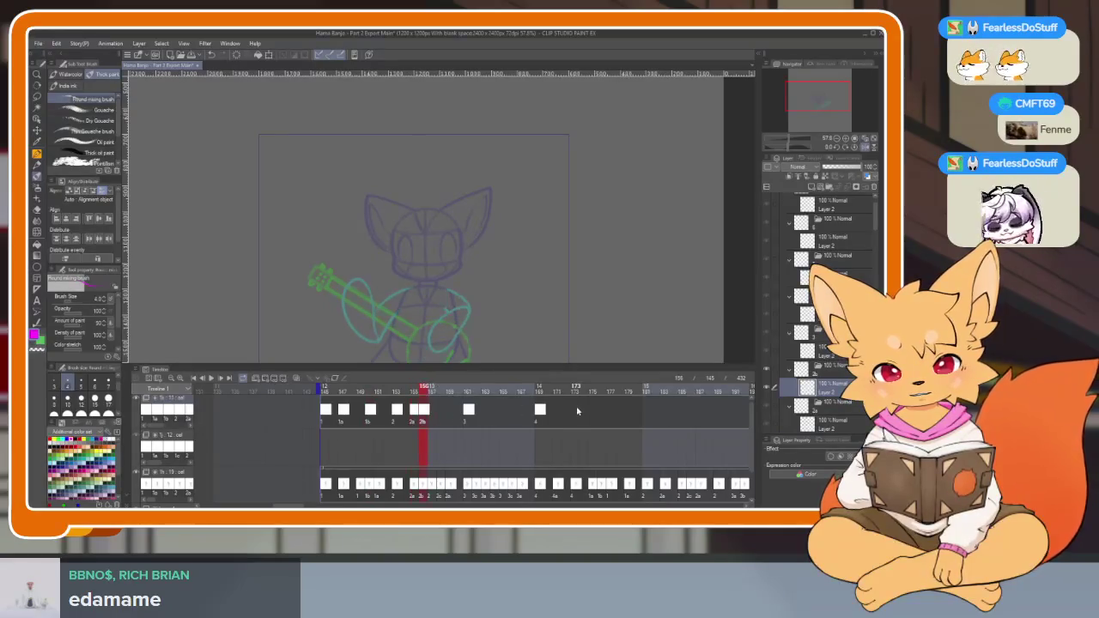
pyautogui.click(442, 416)
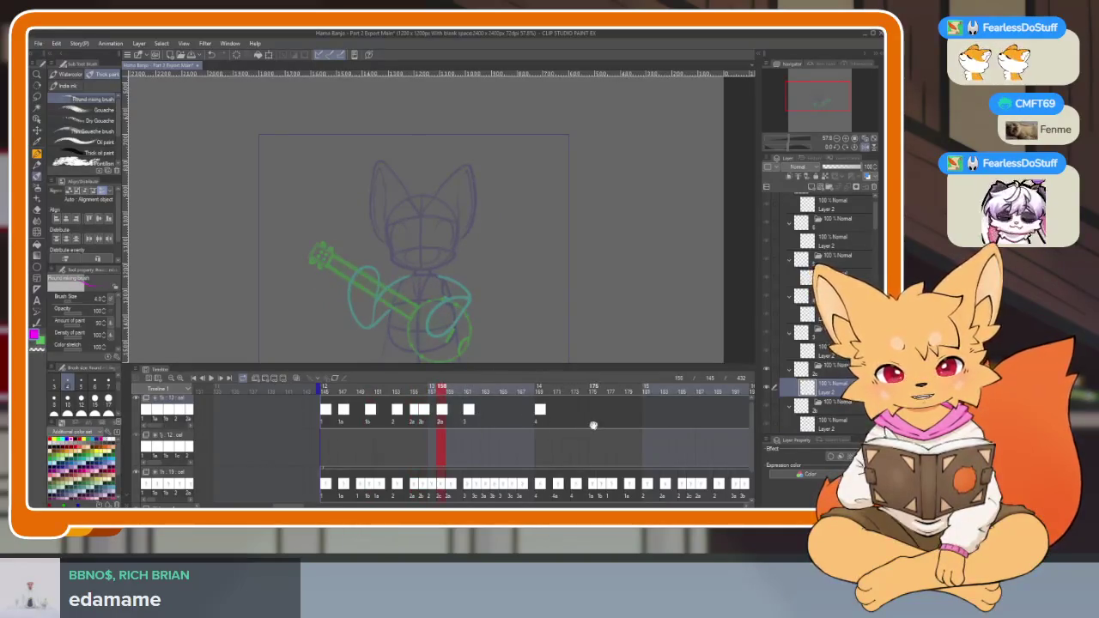
# Scrub through frames 164 to 171 to check their drawings.
pyautogui.moveTo(593, 425); pyautogui.dragTo(535, 431)
pyautogui.moveTo(417, 420); pyautogui.dragTo(450, 421)
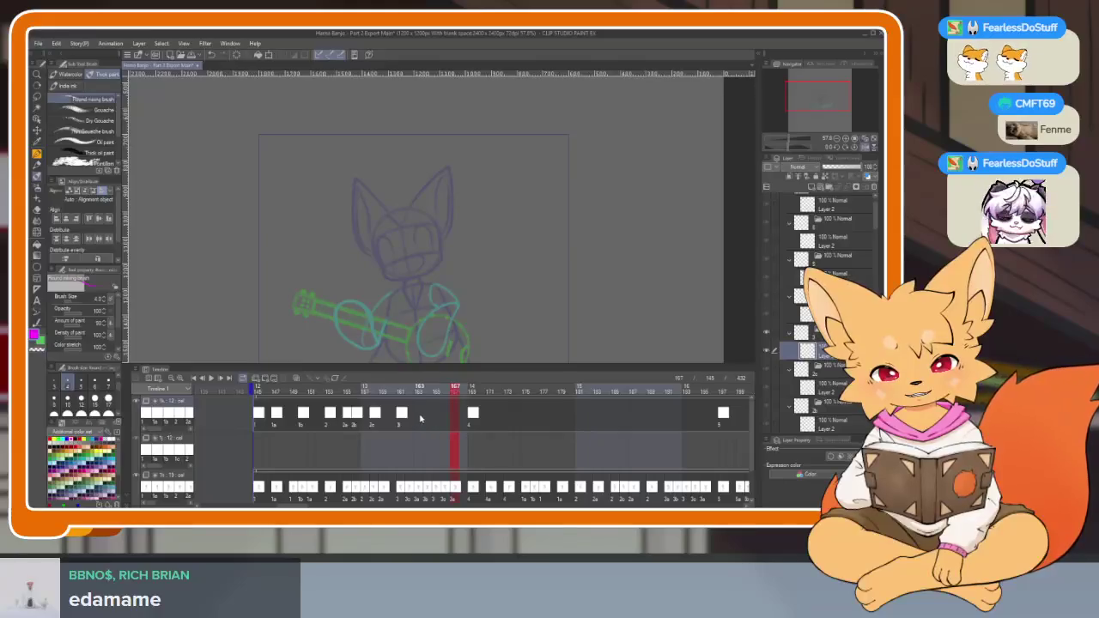
pyautogui.click(421, 419)
pyautogui.click(427, 419)
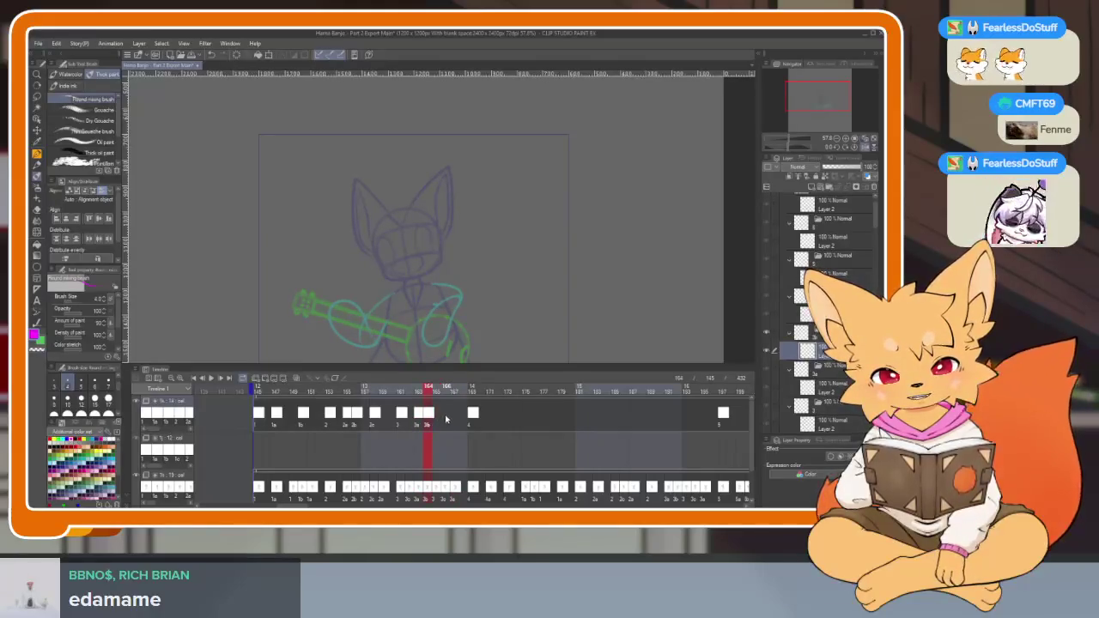
pyautogui.click(446, 419)
pyautogui.scroll(-1, 481, 425)
pyautogui.scroll(-2, 404, 425)
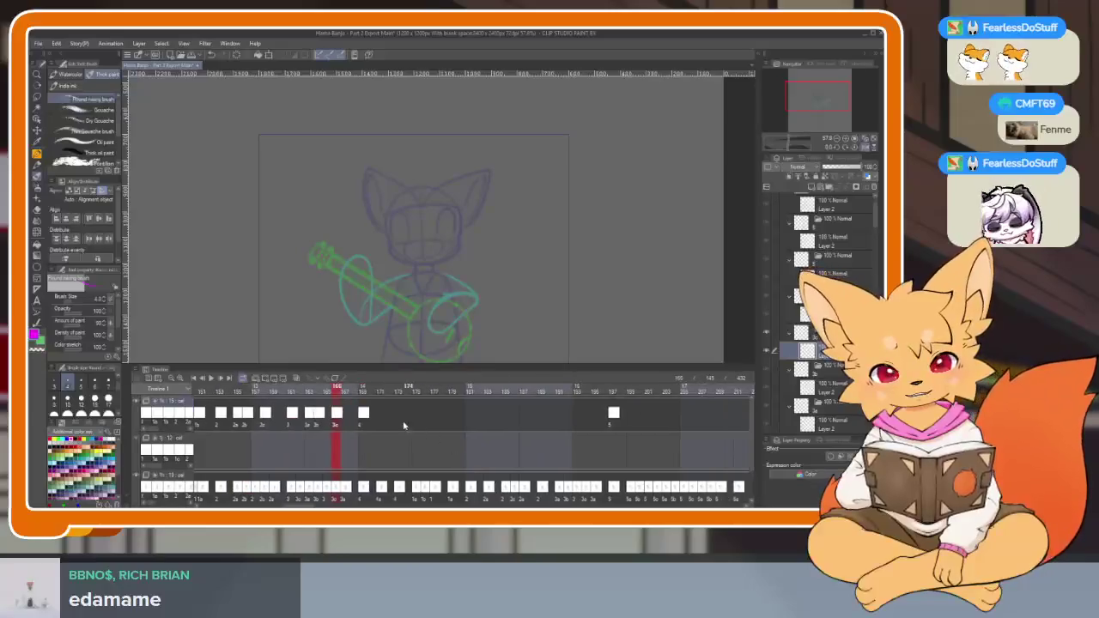
pyautogui.click(384, 418)
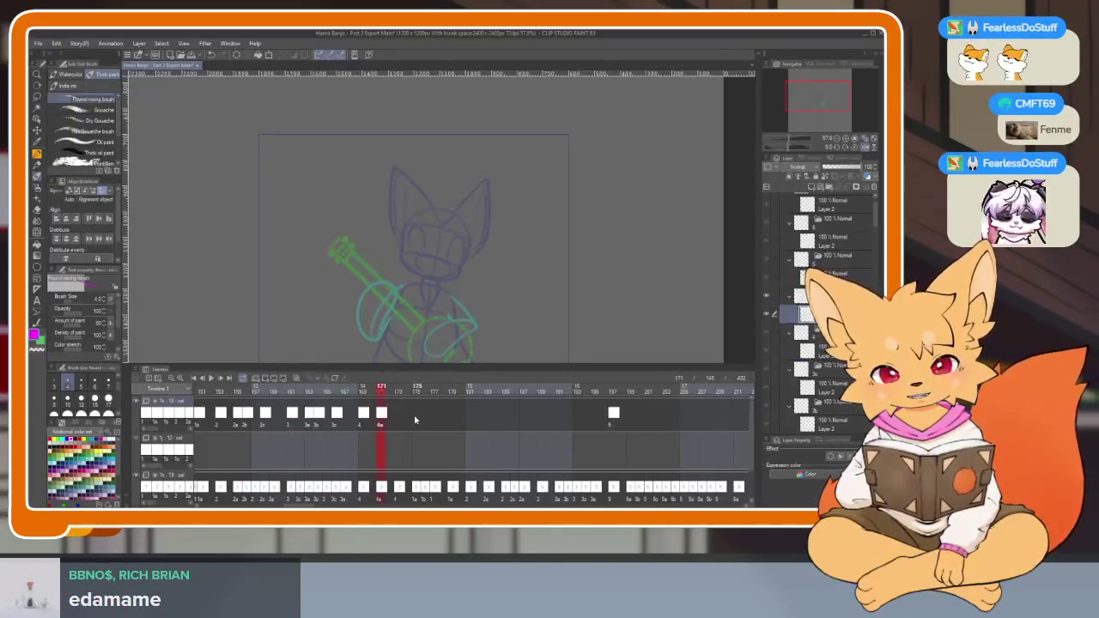
# Add in-between cels at frames 200 and 202, and cel 6a at frame 215.
pyautogui.scroll(-2, 567, 415)
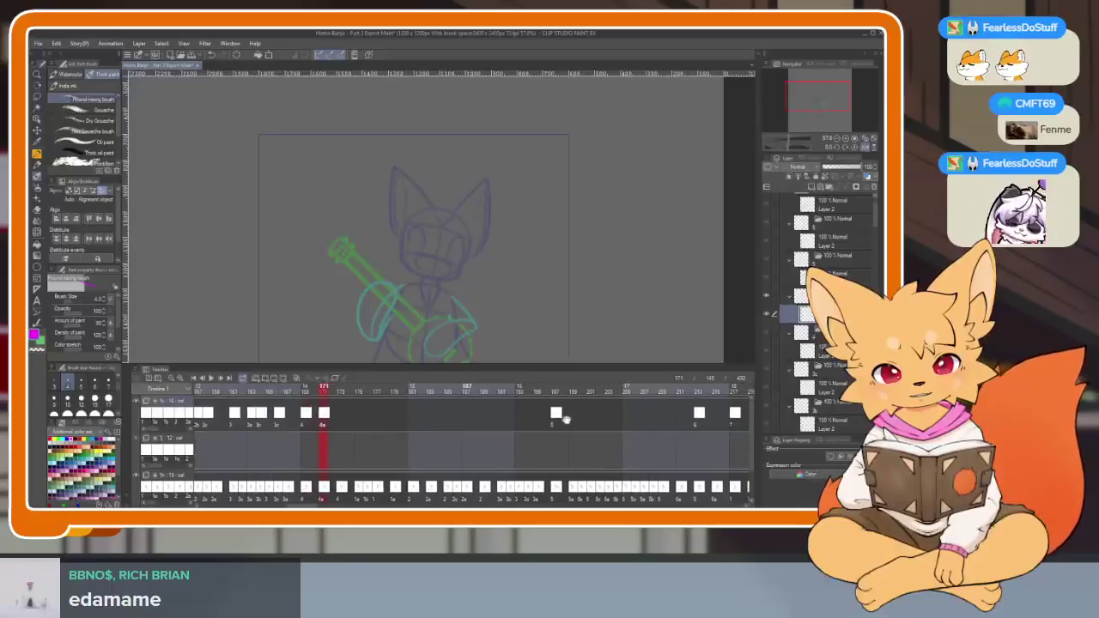
pyautogui.scroll(-3, 481, 418)
pyautogui.scroll(-1, 460, 425)
pyautogui.scroll(-1, 455, 429)
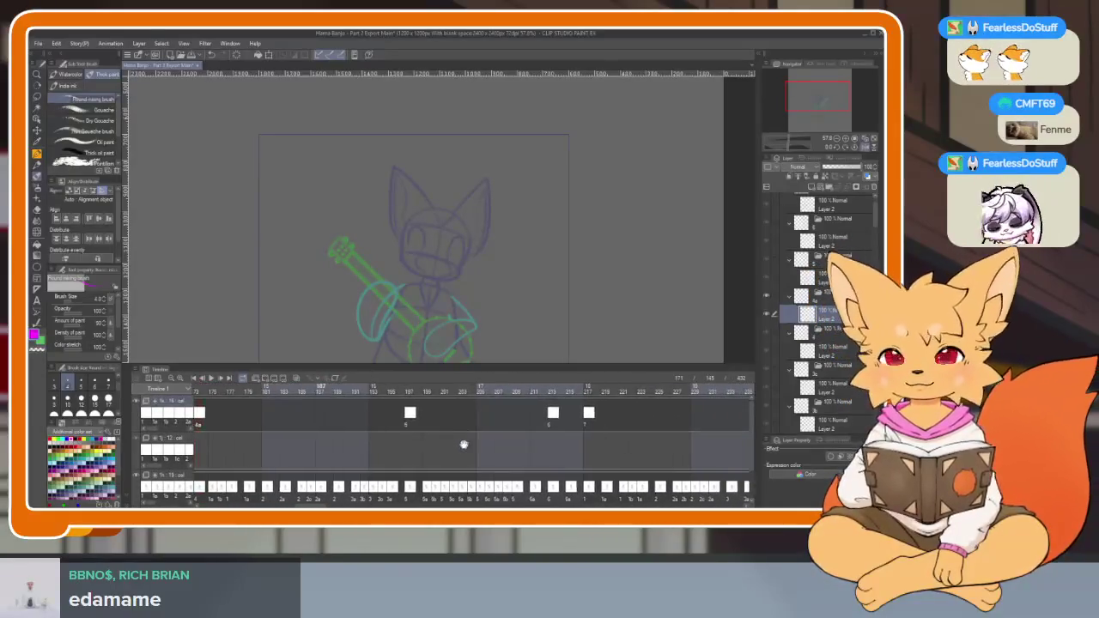
pyautogui.scroll(-1, 445, 442)
pyautogui.scroll(-1, 438, 447)
pyautogui.scroll(3, 521, 456)
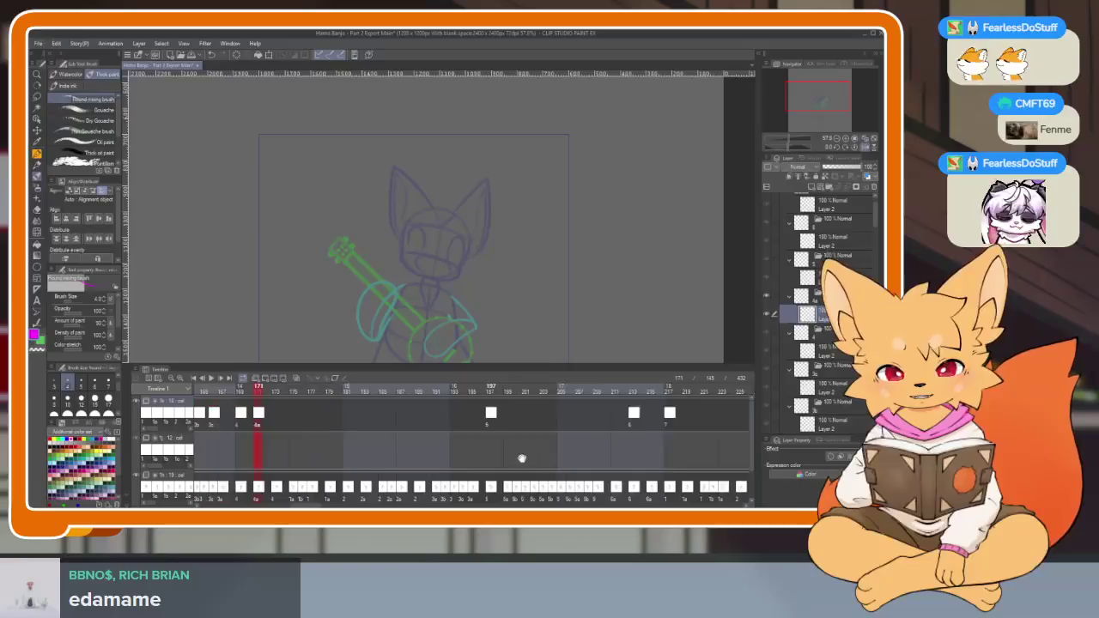
pyautogui.scroll(2, 531, 452)
pyautogui.scroll(-2, 456, 465)
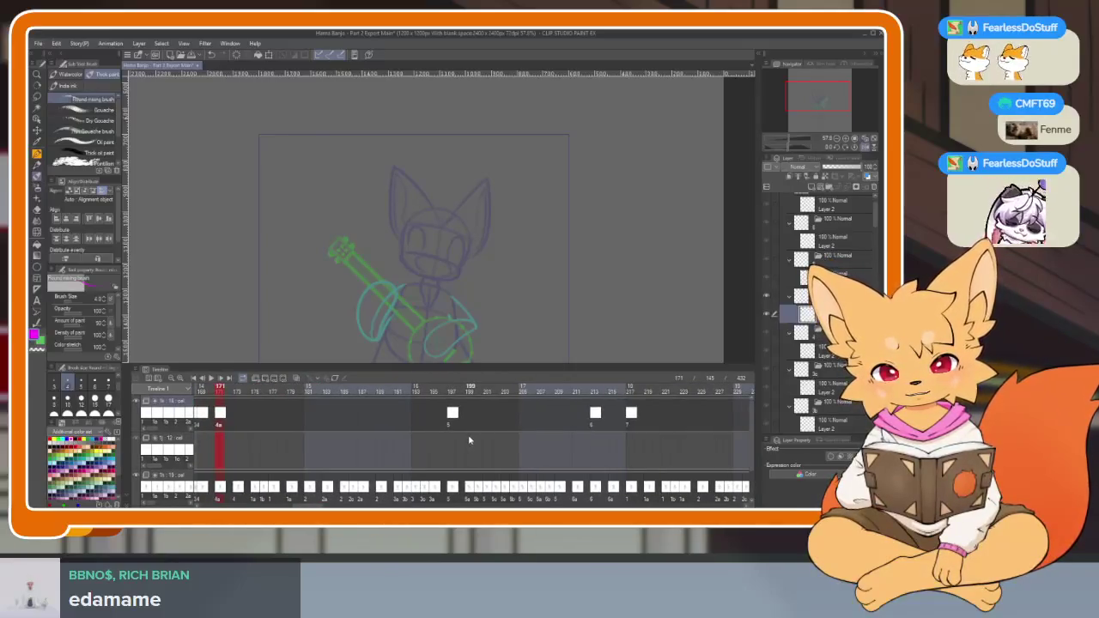
pyautogui.scroll(-1, 470, 440)
pyautogui.click(416, 418)
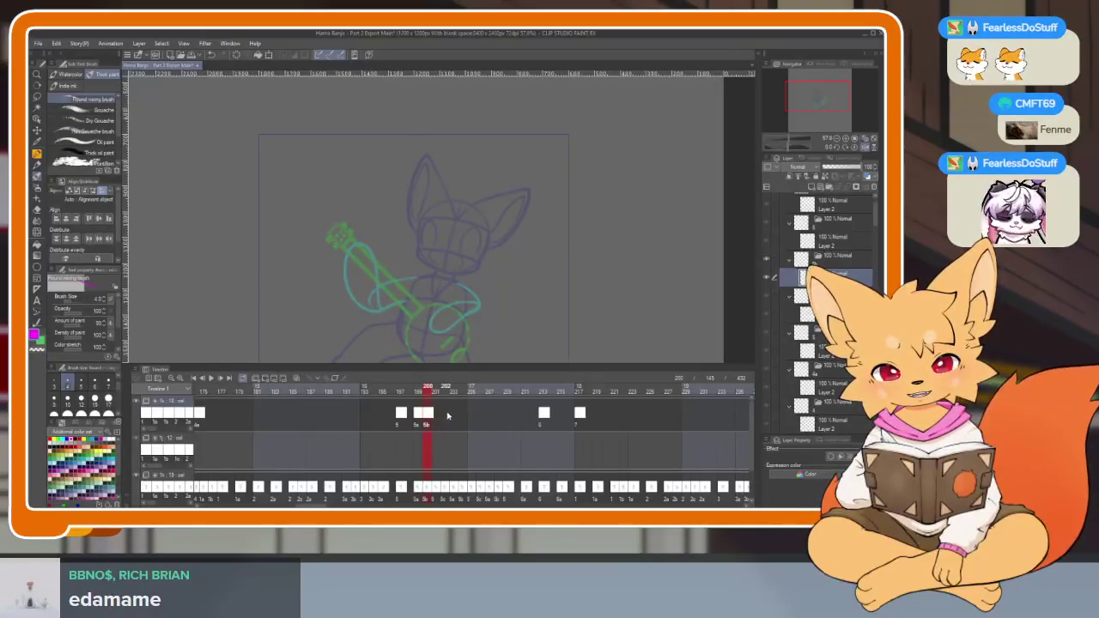
pyautogui.click(447, 415)
pyautogui.scroll(-1, 564, 434)
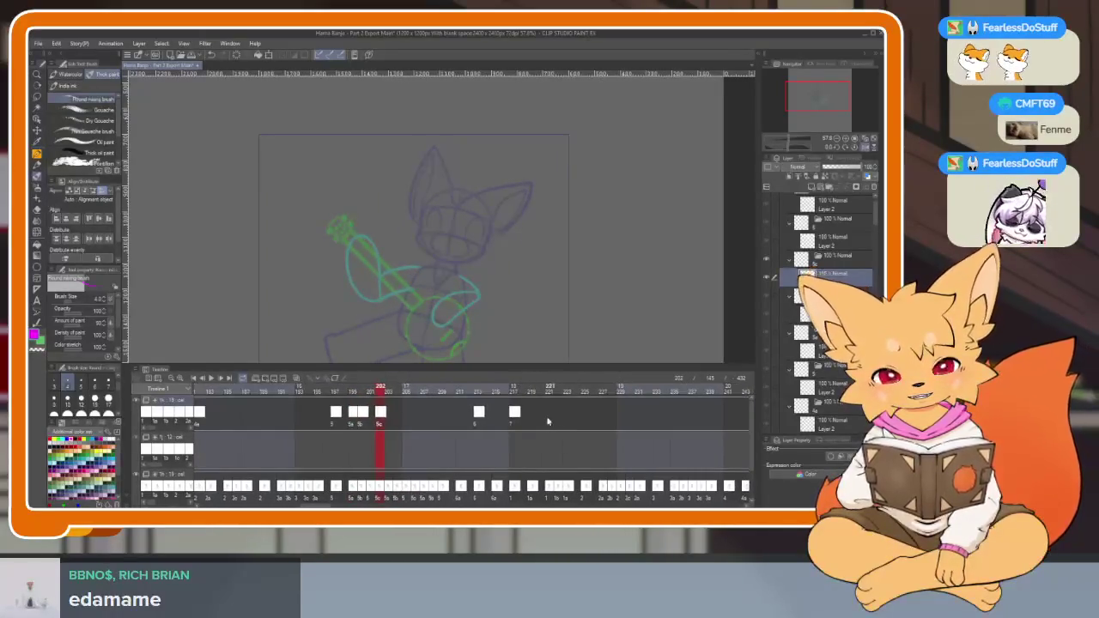
pyautogui.click(497, 418)
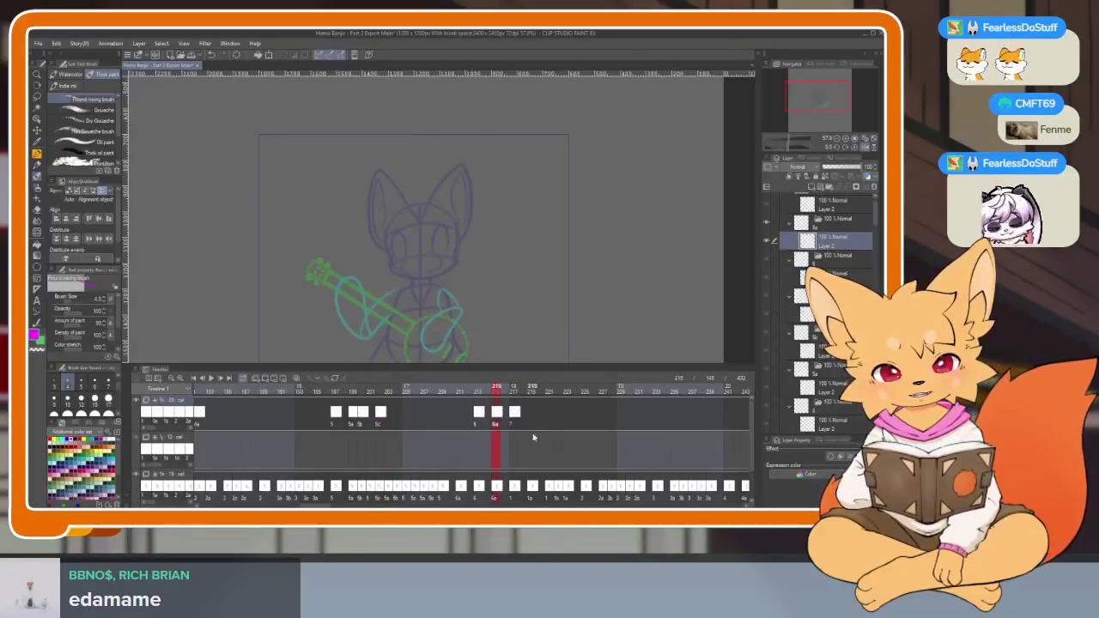
pyautogui.scroll(3, 412, 440)
# Return to frame 145, add a cel near frame 149, and view frame 147.
pyautogui.scroll(3, 447, 434)
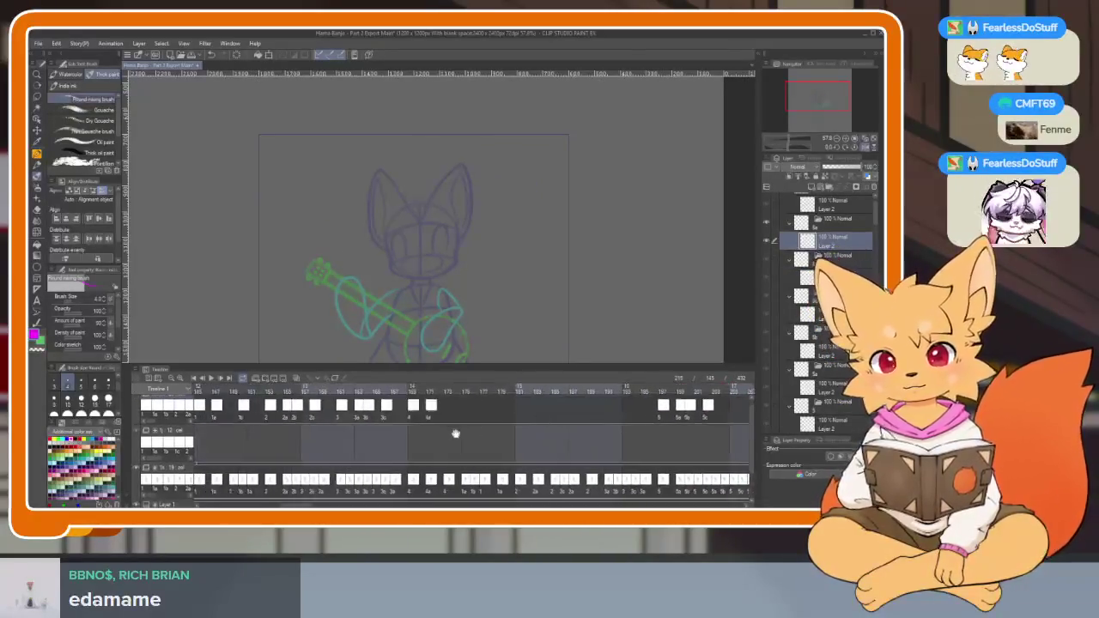
pyautogui.scroll(3, 455, 434)
pyautogui.scroll(3, 407, 436)
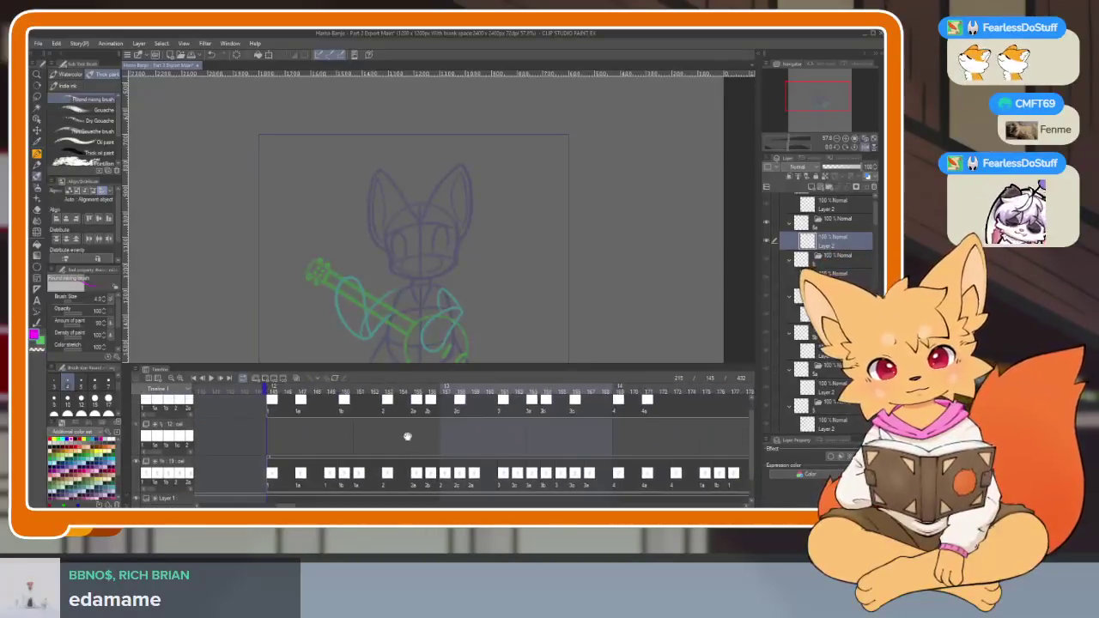
pyautogui.scroll(2, 407, 436)
pyautogui.click(278, 415)
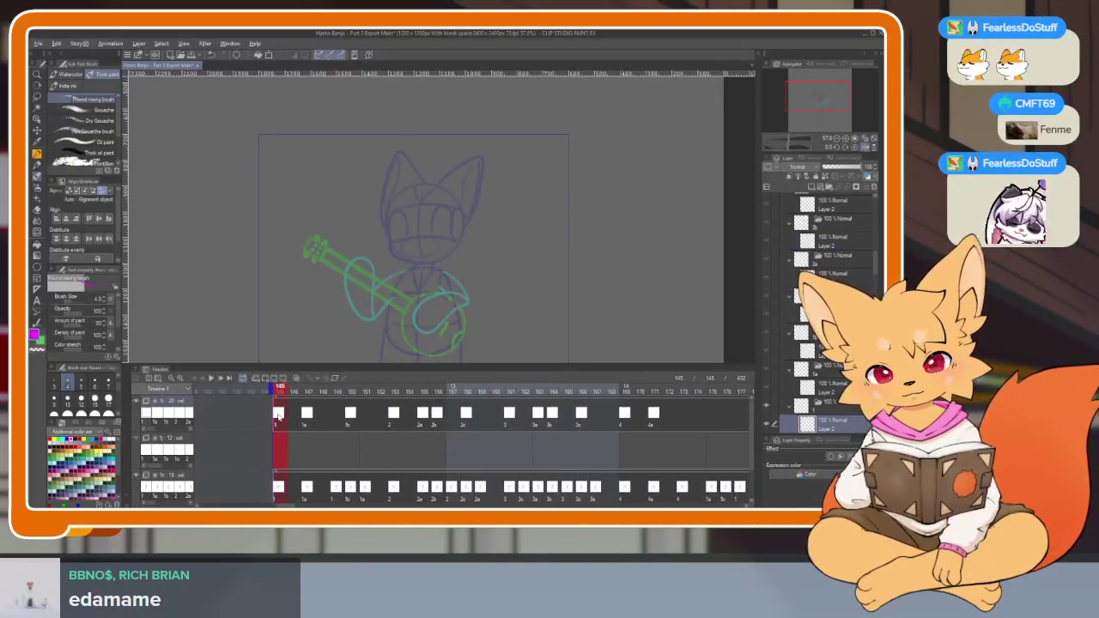
pyautogui.click(336, 414)
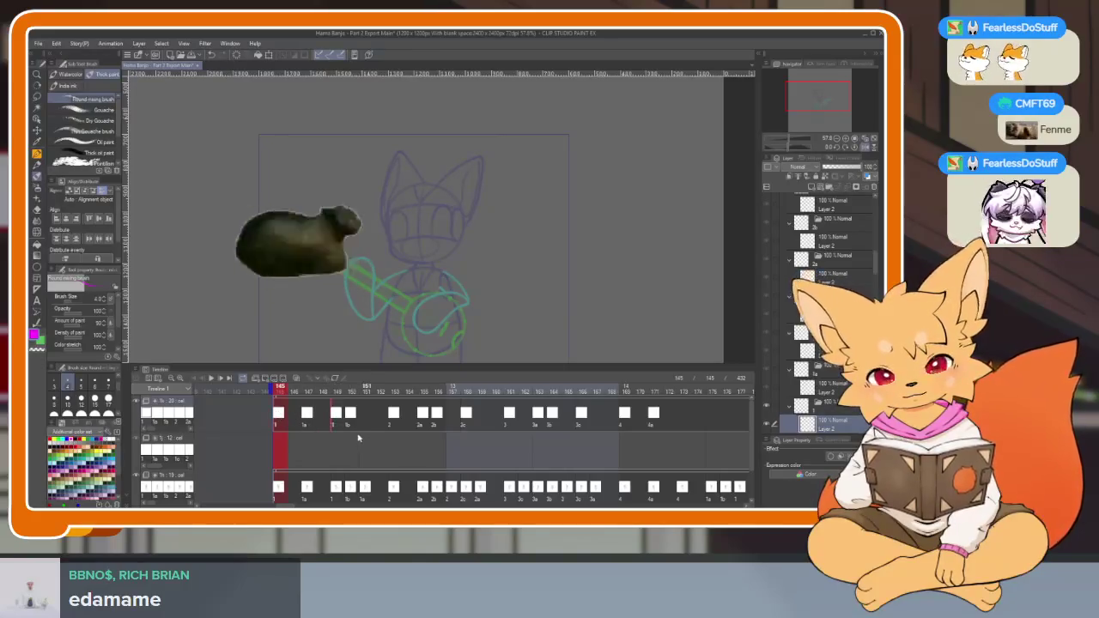
pyautogui.click(305, 417)
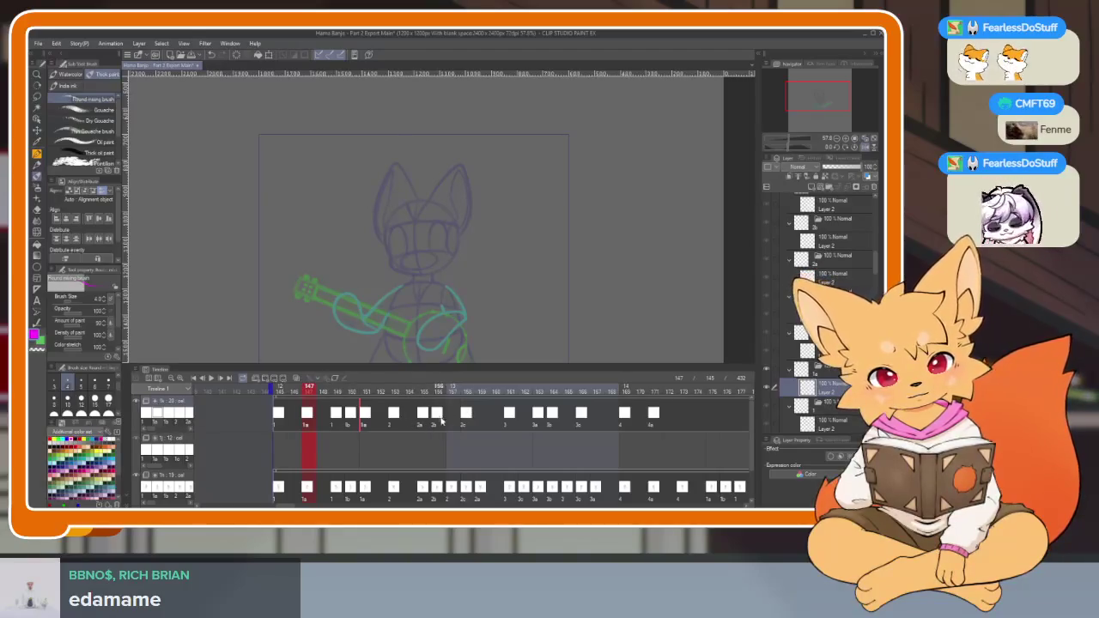
# Check the drawings at frames 153, 155, 166 and 161.
pyautogui.click(392, 416)
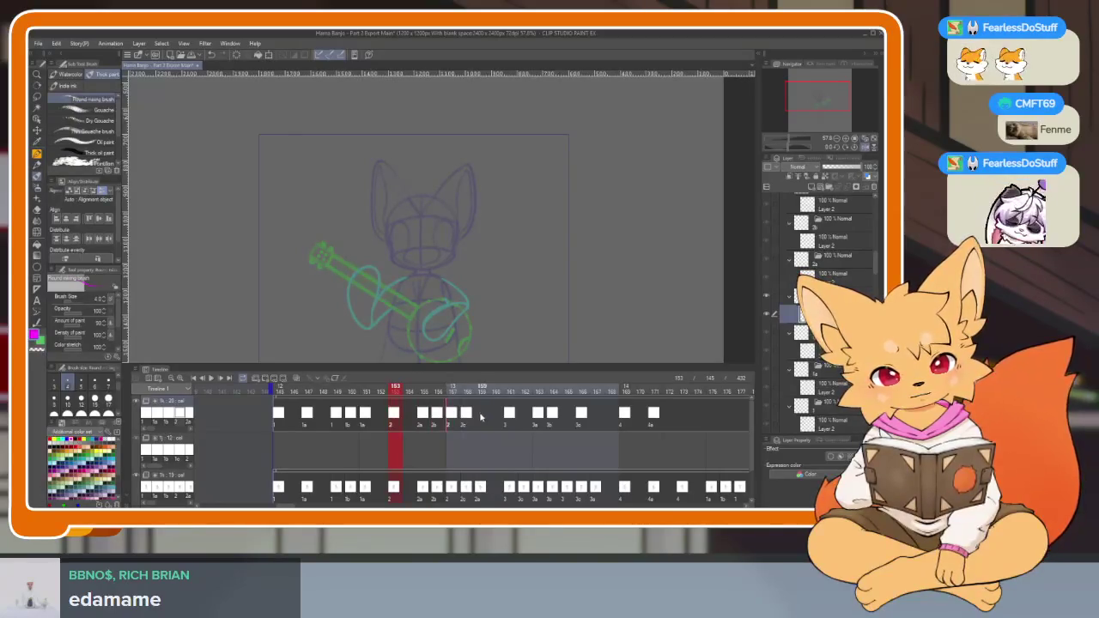
pyautogui.click(422, 416)
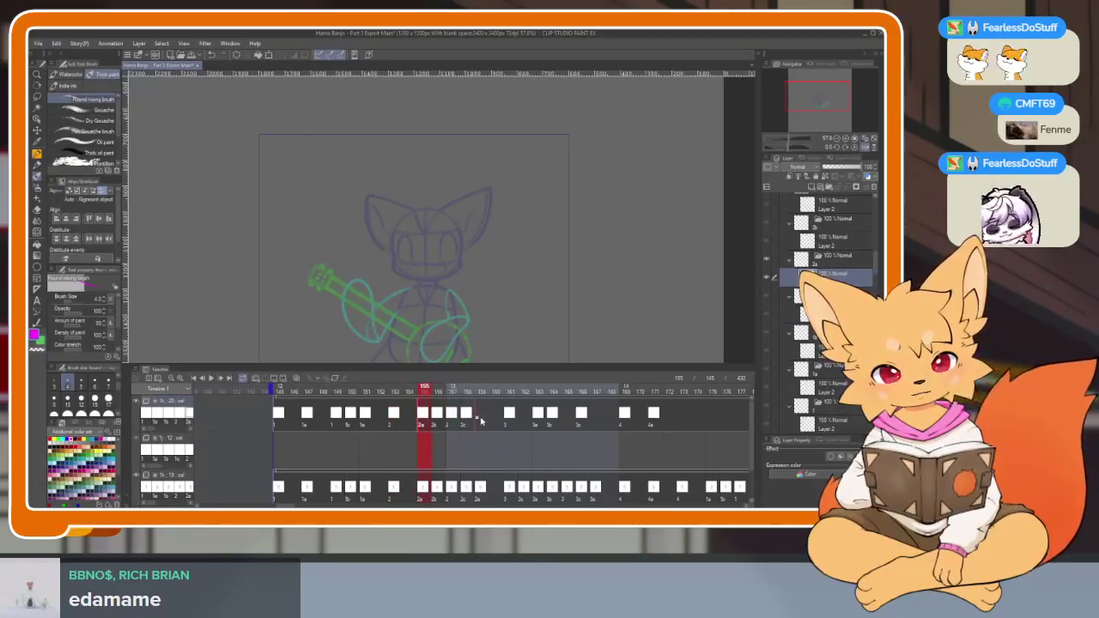
pyautogui.hscroll(3, 604, 440)
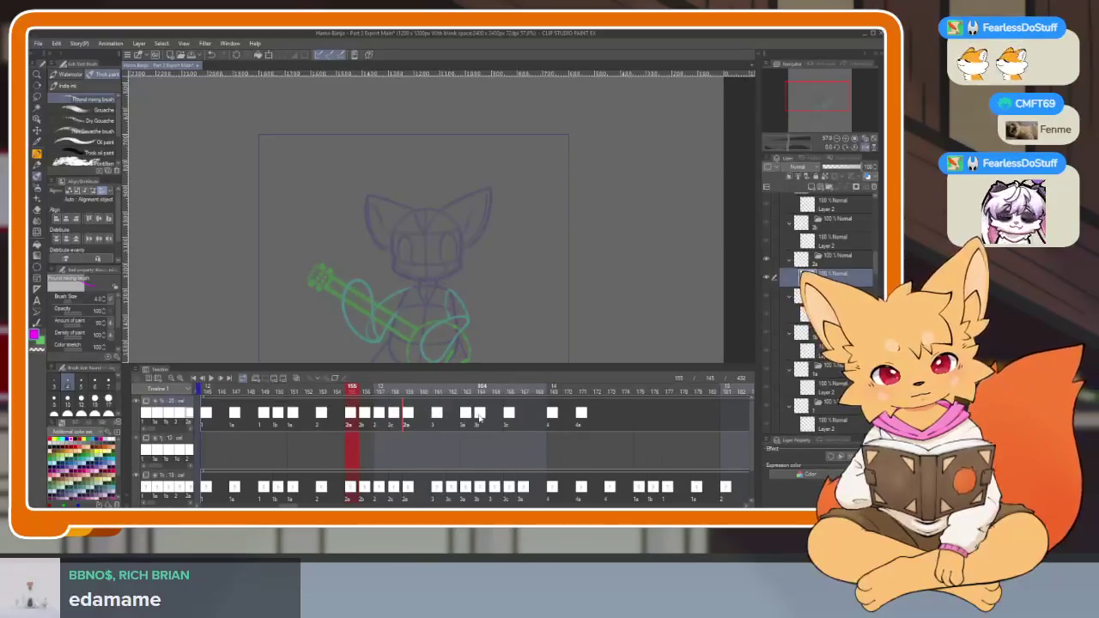
pyautogui.click(508, 416)
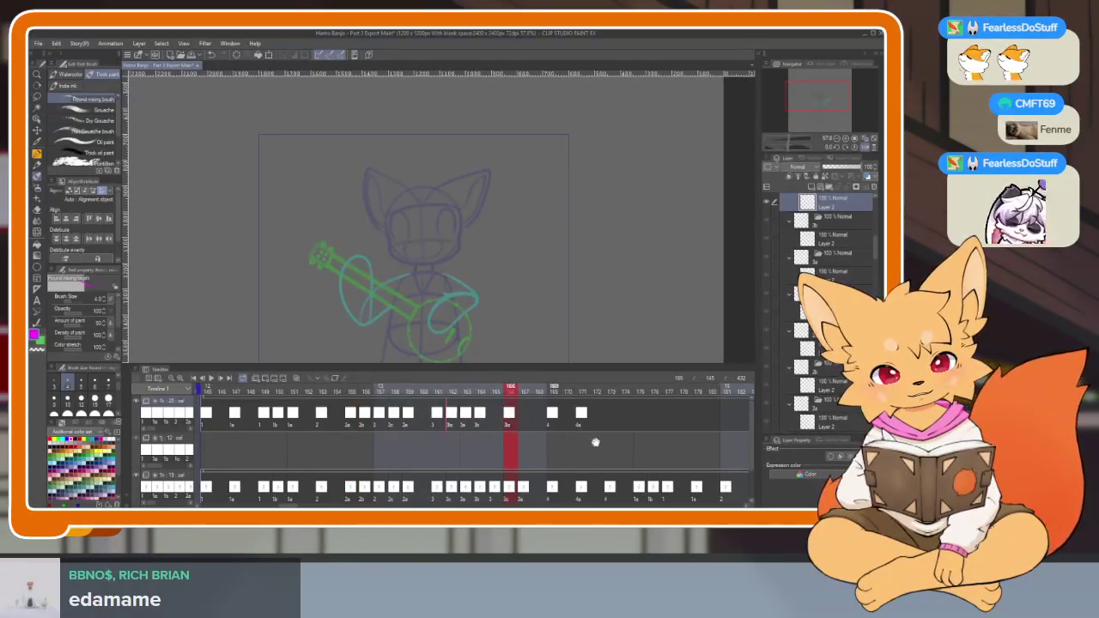
pyautogui.hscroll(2, 478, 441)
pyautogui.click(388, 416)
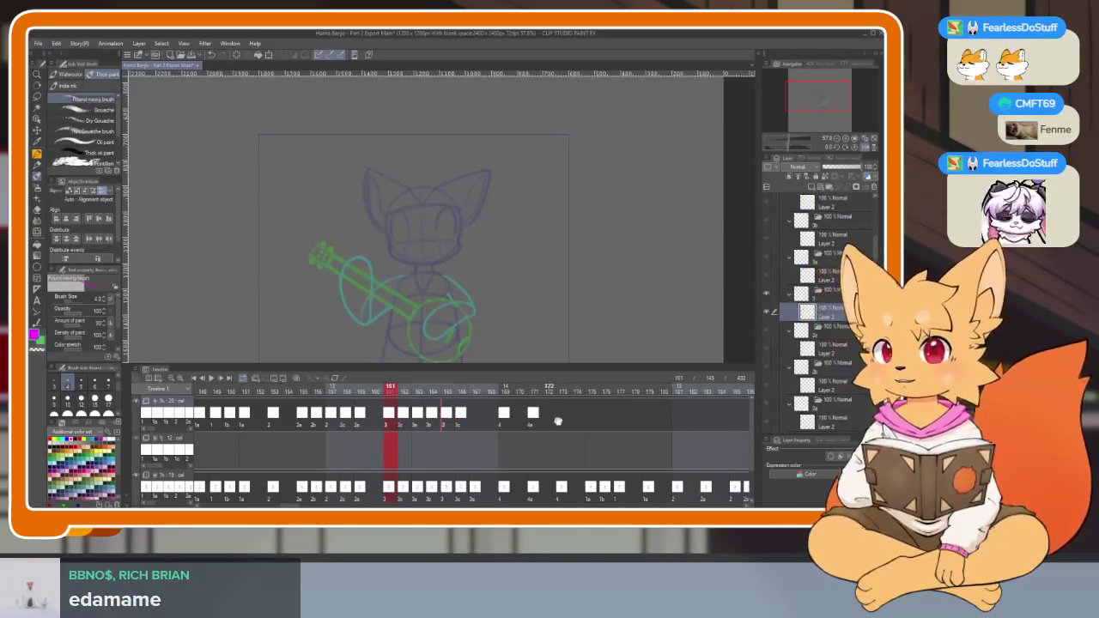
pyautogui.hscroll(2, 451, 426)
pyautogui.scroll(-1, 463, 453)
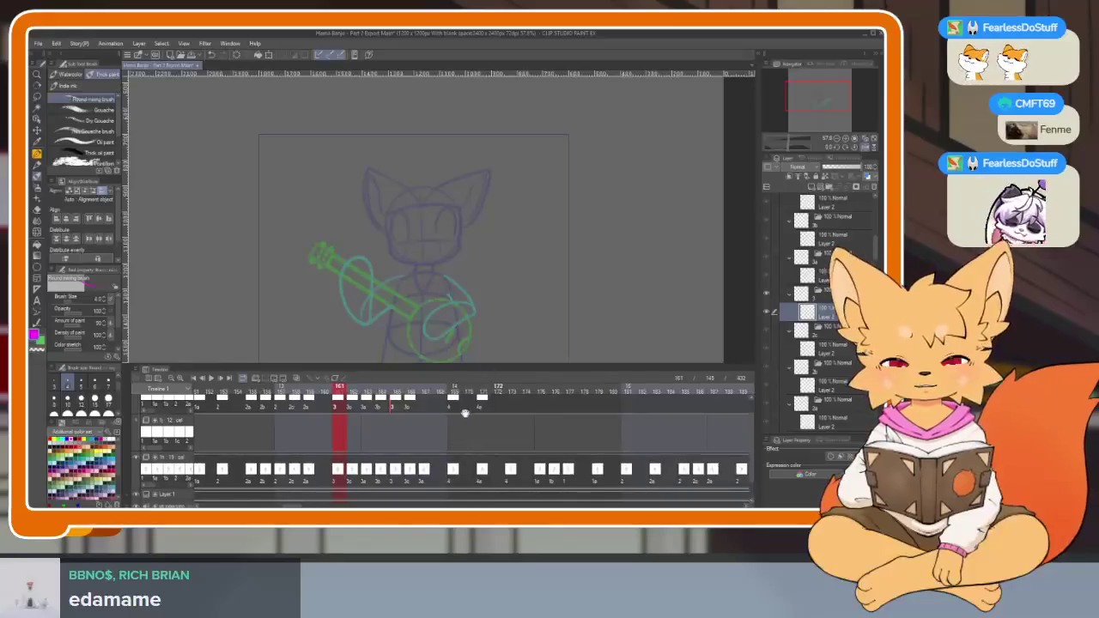
pyautogui.scroll(1, 451, 438)
pyautogui.hscroll(1, 438, 421)
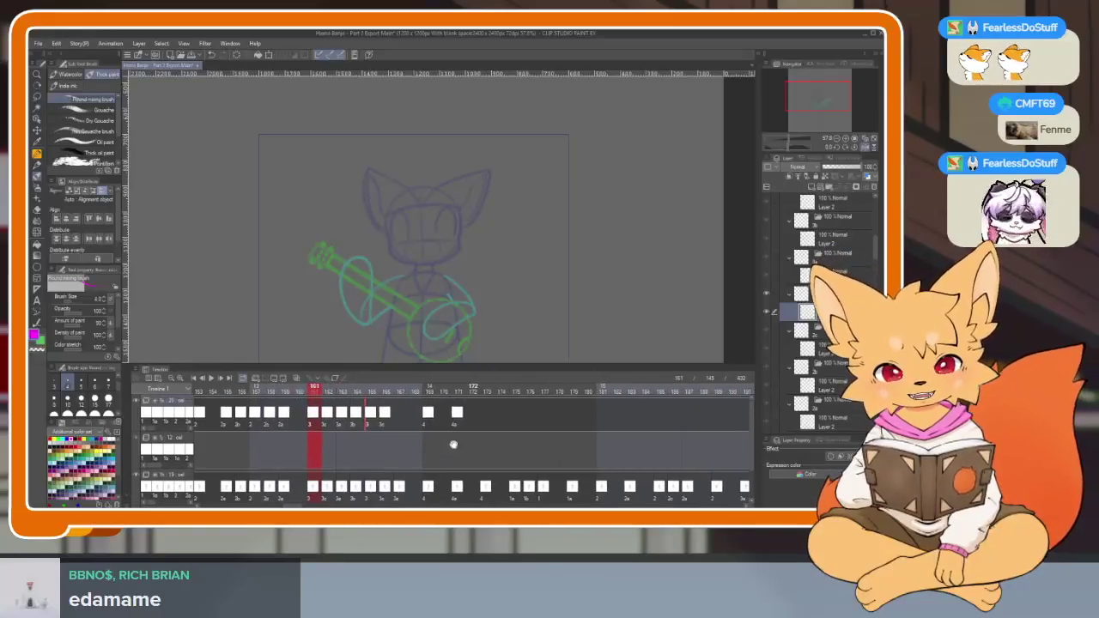
# Step through frames 163 to 169 around cel 3 and its in-betweens.
pyautogui.click(341, 415)
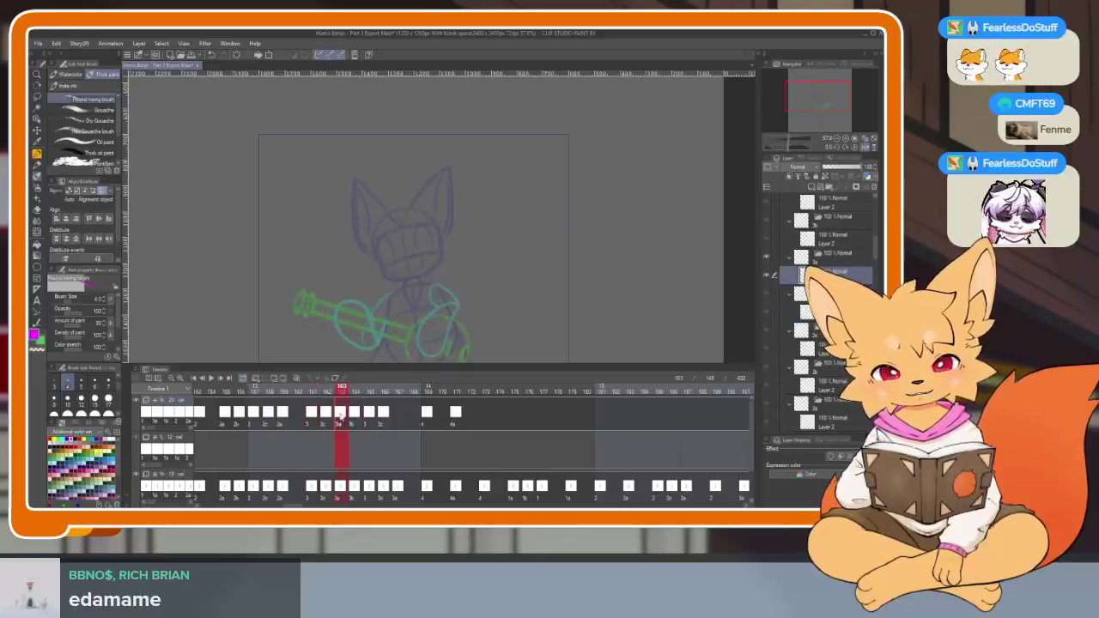
pyautogui.hscroll(1, 515, 438)
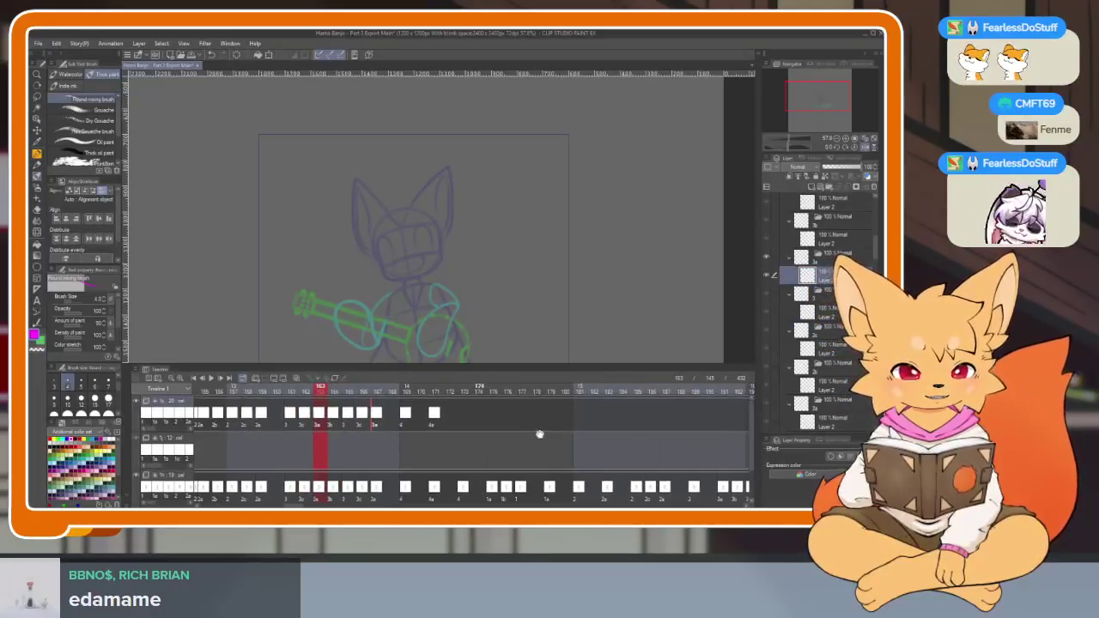
pyautogui.hscroll(1, 449, 413)
pyautogui.press('Right')
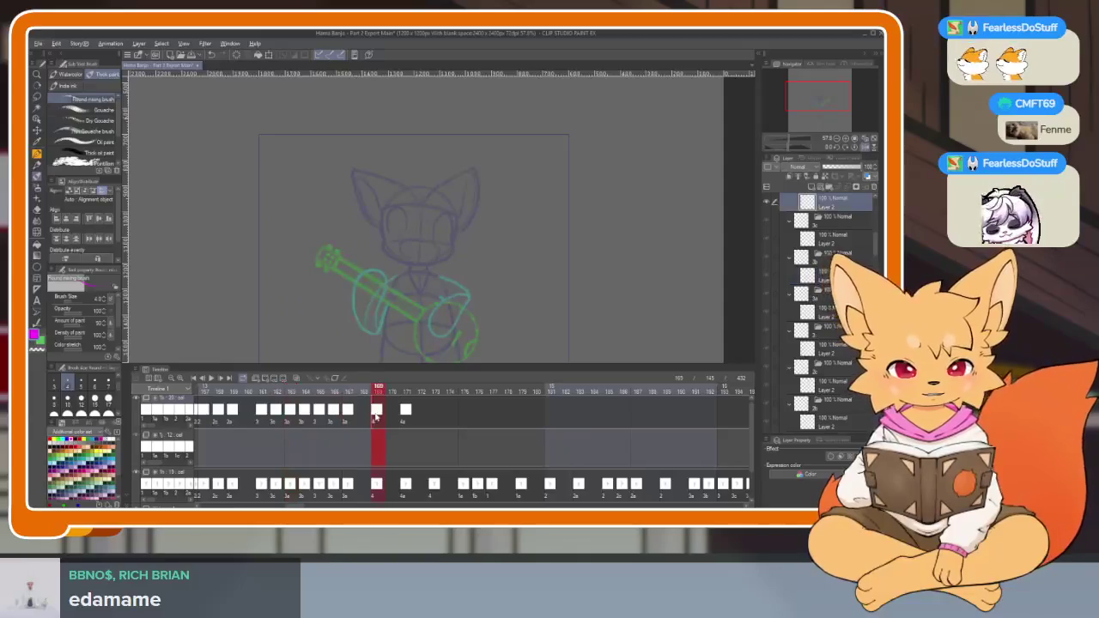
pyautogui.hscroll(3, 486, 407)
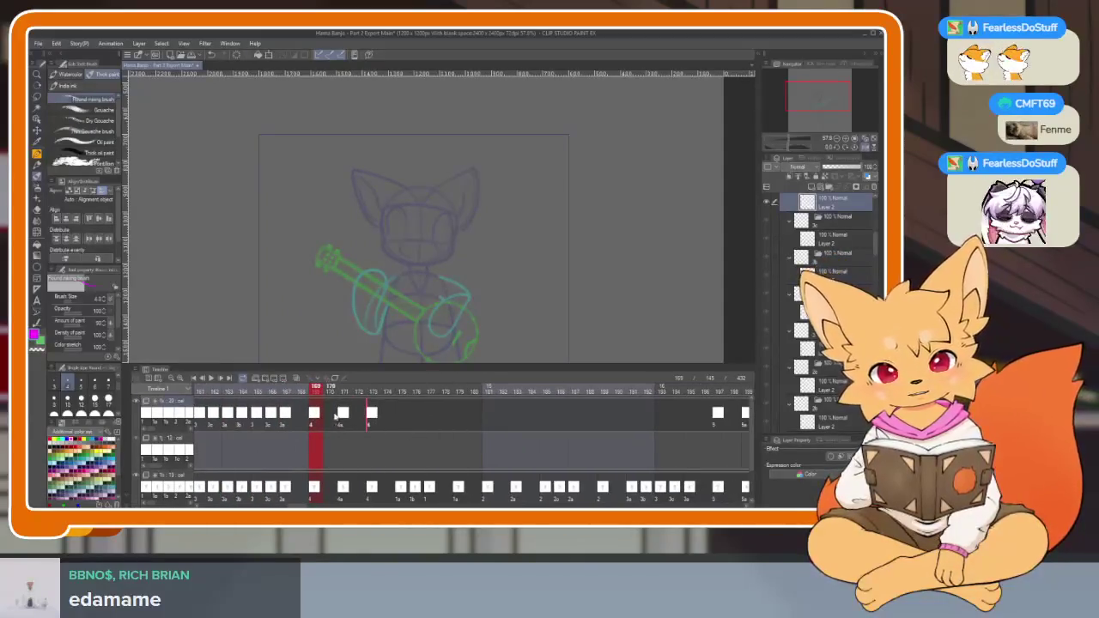
pyautogui.hscroll(-1, 425, 421)
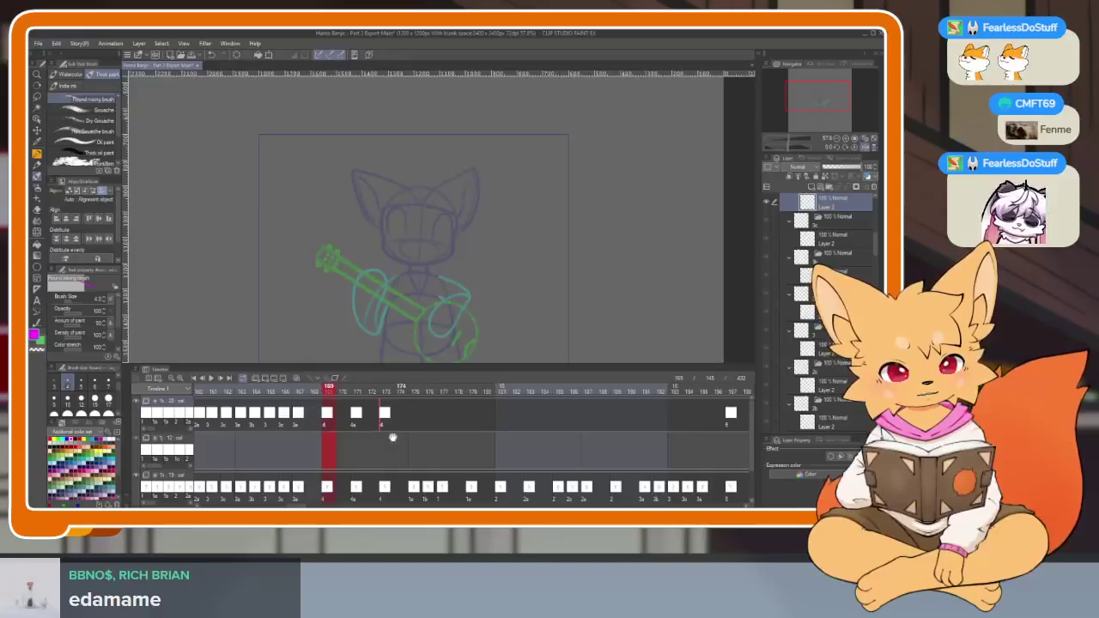
pyautogui.hscroll(-1, 404, 430)
# Assign cels to frames 175–177, with cel 1b at frame 176, then recheck frame 175.
pyautogui.rightClick(435, 419)
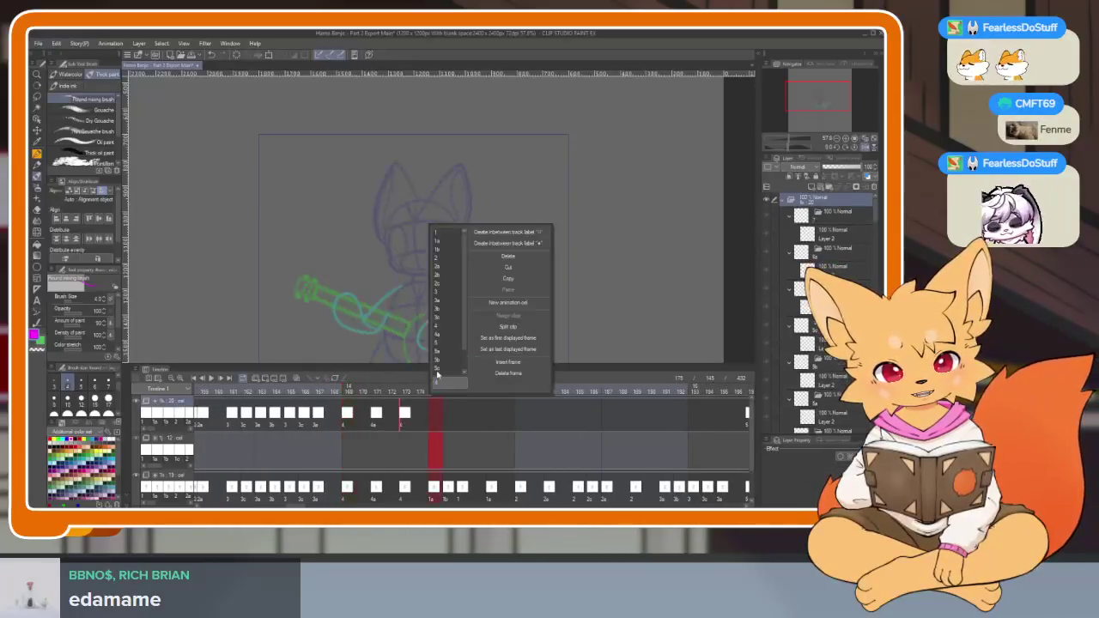
pyautogui.click(447, 249)
pyautogui.rightClick(448, 421)
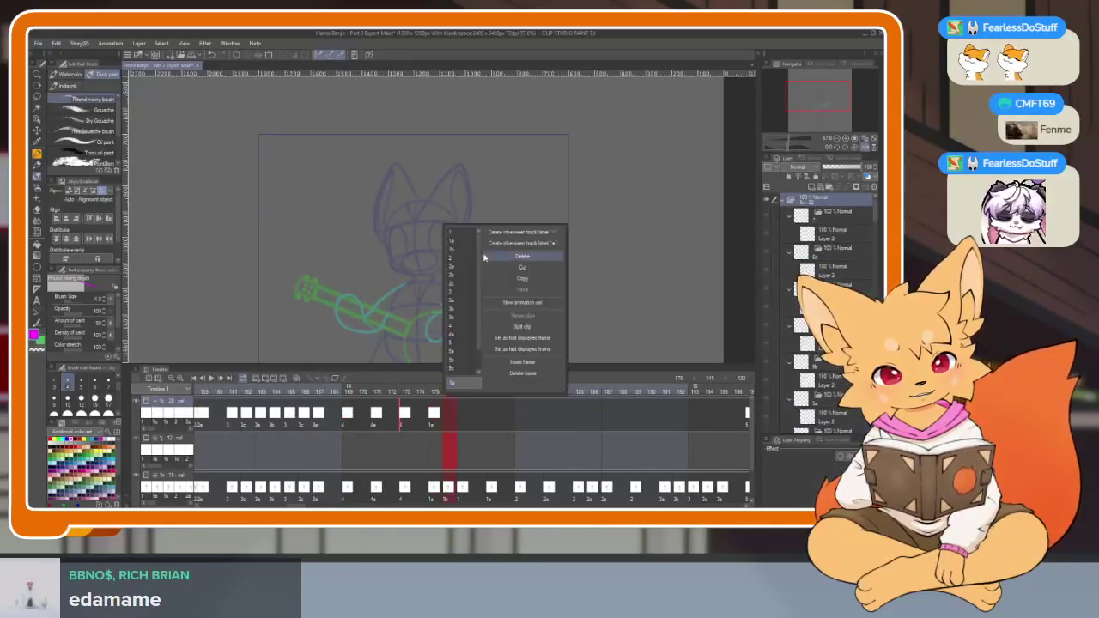
pyautogui.click(453, 250)
pyautogui.rightClick(462, 425)
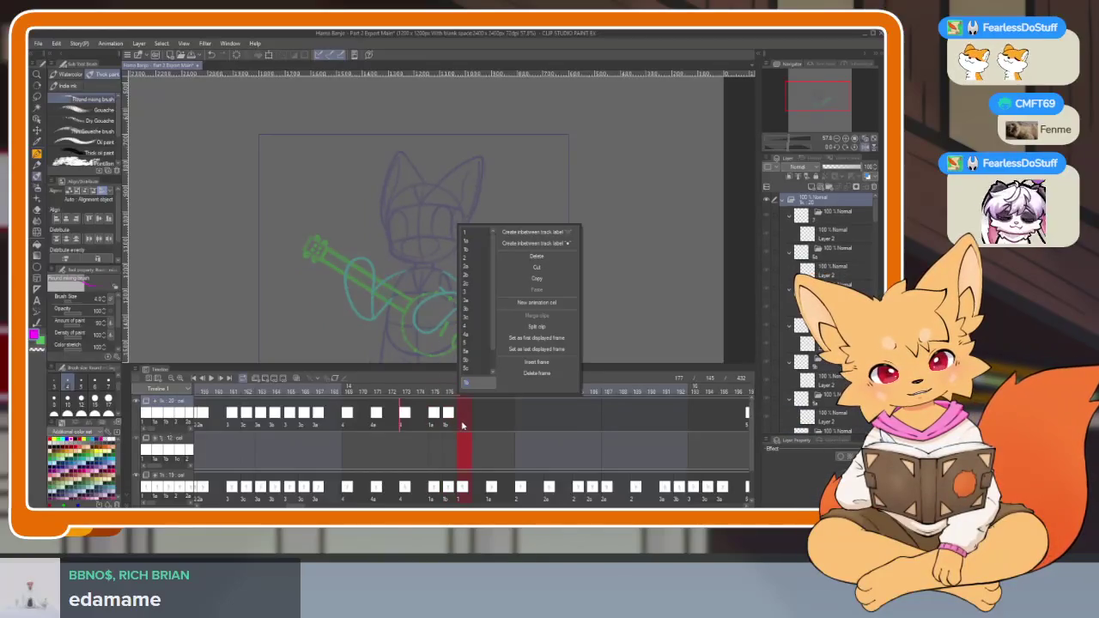
pyautogui.click(472, 241)
pyautogui.hscroll(4, 429, 429)
pyautogui.click(359, 416)
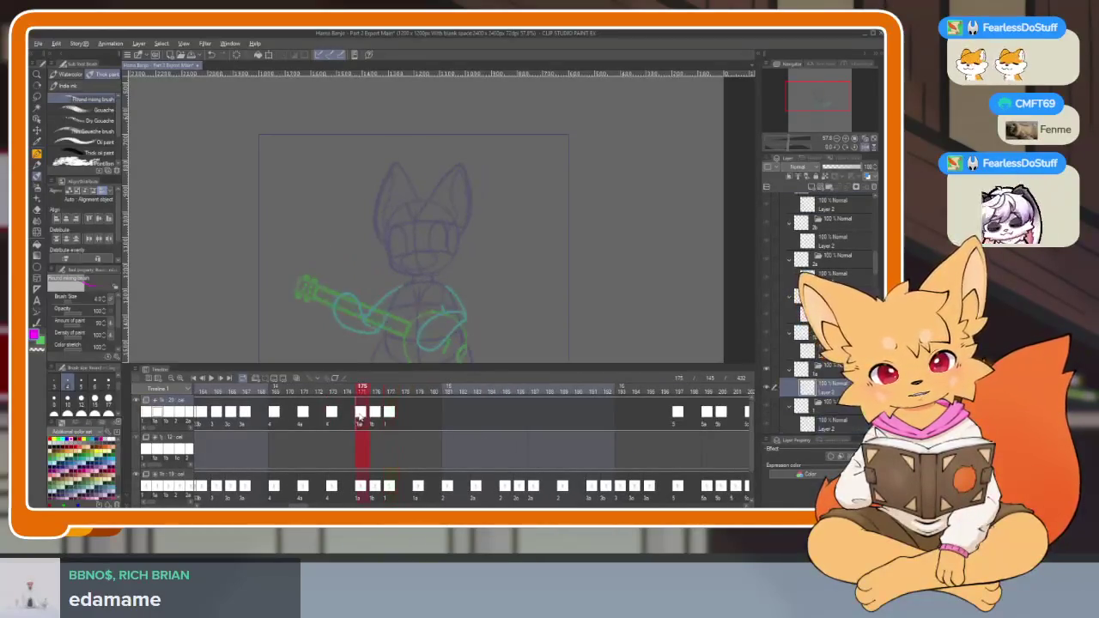
pyautogui.hscroll(2, 420, 421)
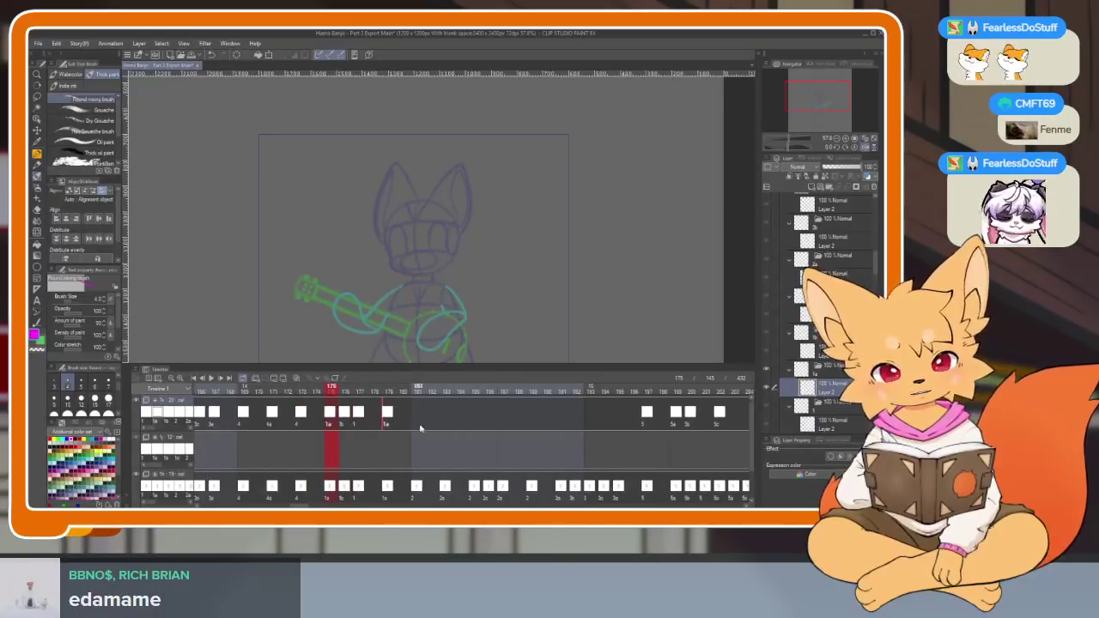
# Put cel 2 at frame 181, cel 2a at frame 183 and cel 2 at frame 185.
pyautogui.rightClick(418, 420)
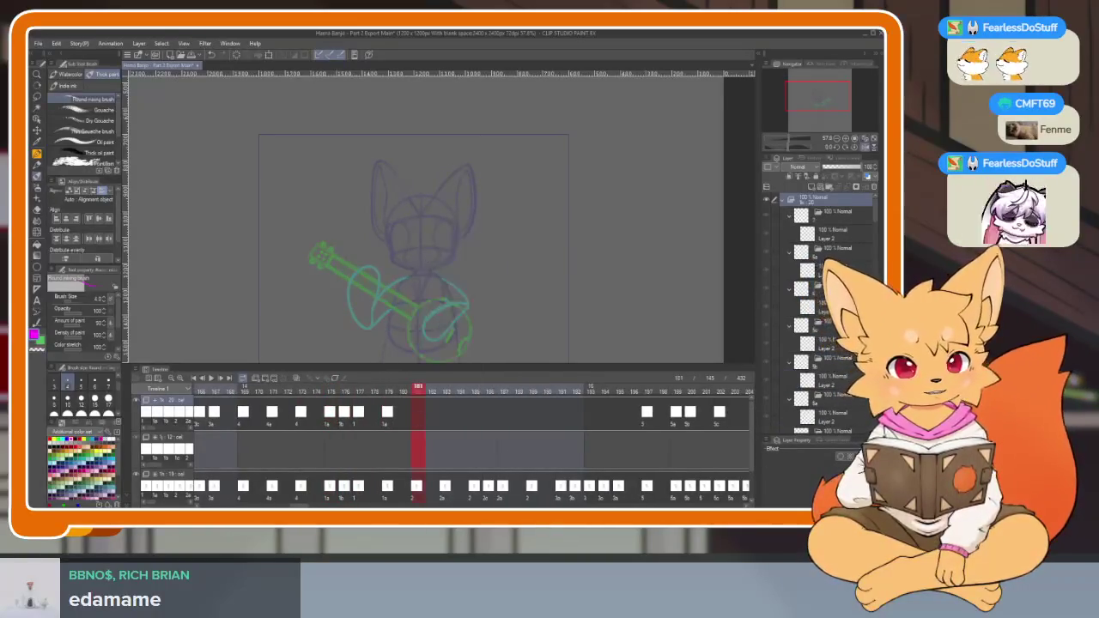
pyautogui.click(419, 256)
pyautogui.hscroll(2, 419, 414)
pyautogui.rightClick(420, 419)
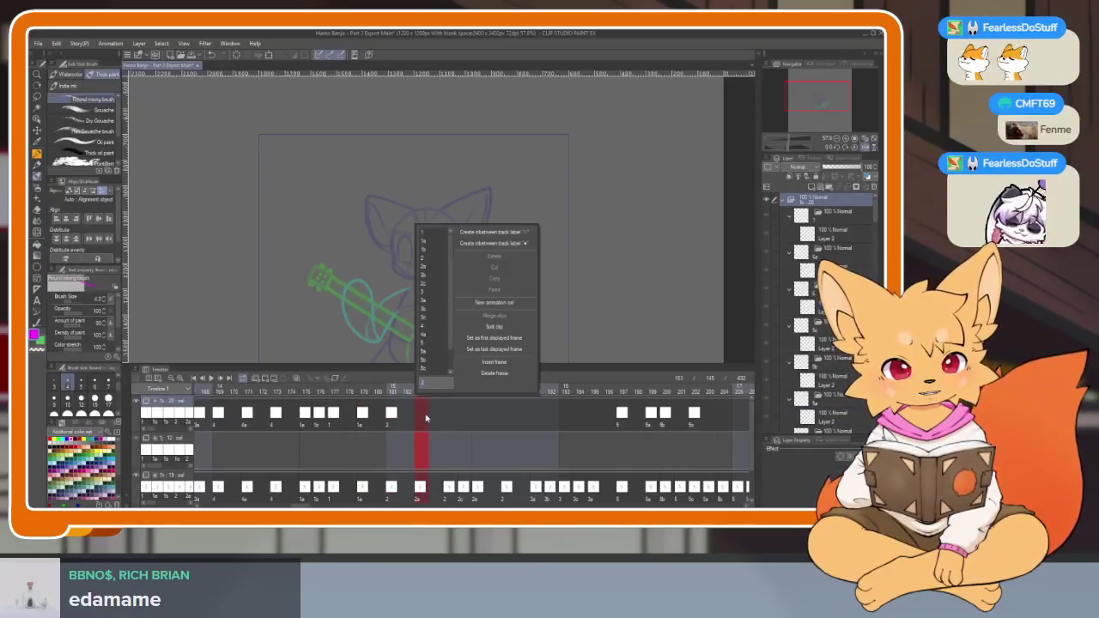
pyautogui.click(419, 255)
pyautogui.hscroll(2, 464, 443)
pyautogui.rightClick(423, 413)
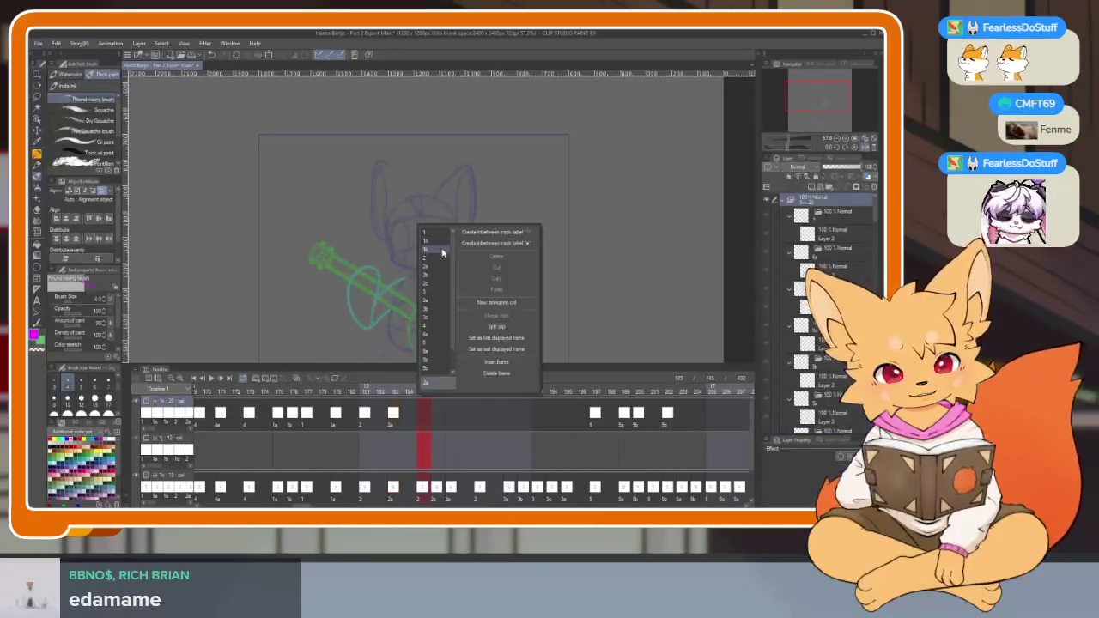
pyautogui.click(447, 255)
pyautogui.hscroll(2, 476, 438)
pyautogui.hscroll(2, 476, 439)
# Place cel 2a at frame 186, a cel at frame 187, and cel 2 at frame 188.
pyautogui.rightClick(404, 412)
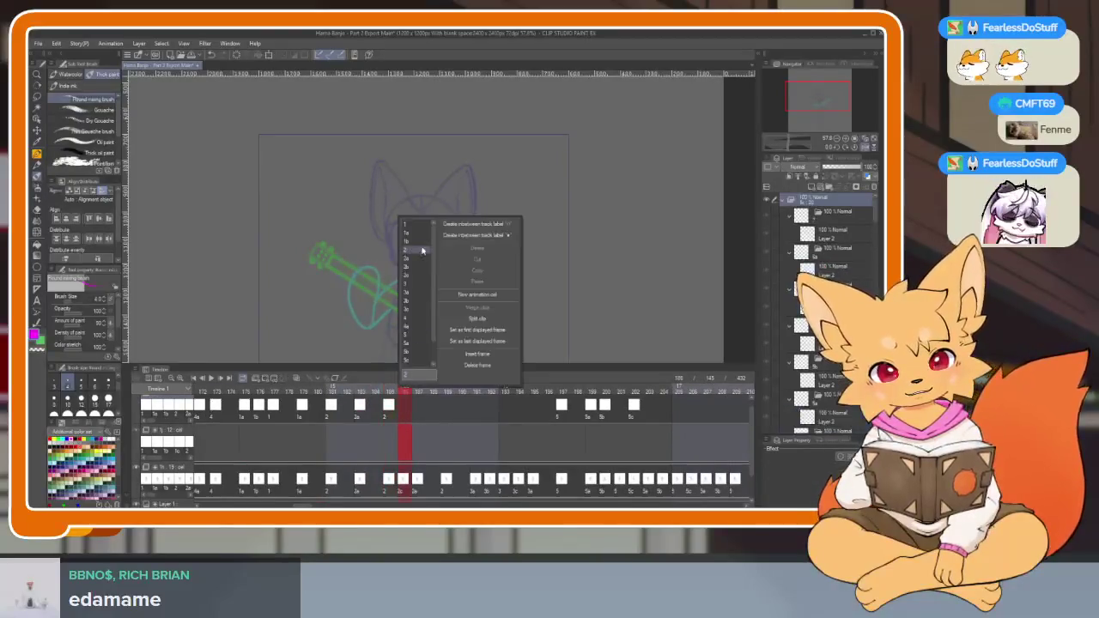
pyautogui.click(413, 276)
pyautogui.rightClick(419, 412)
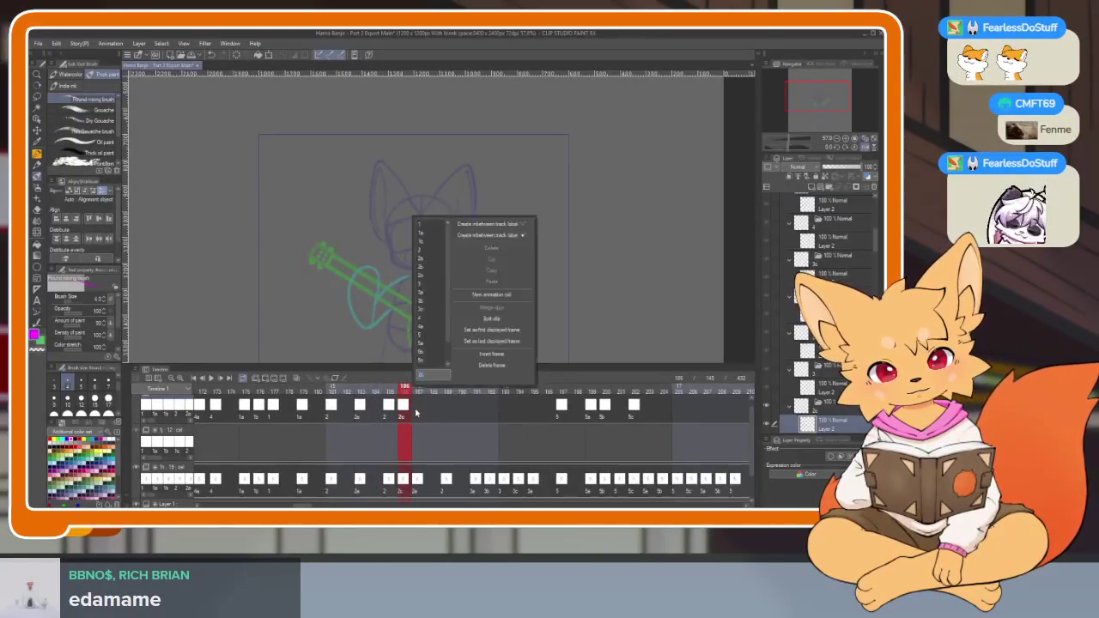
pyautogui.click(420, 259)
pyautogui.hscroll(2, 473, 450)
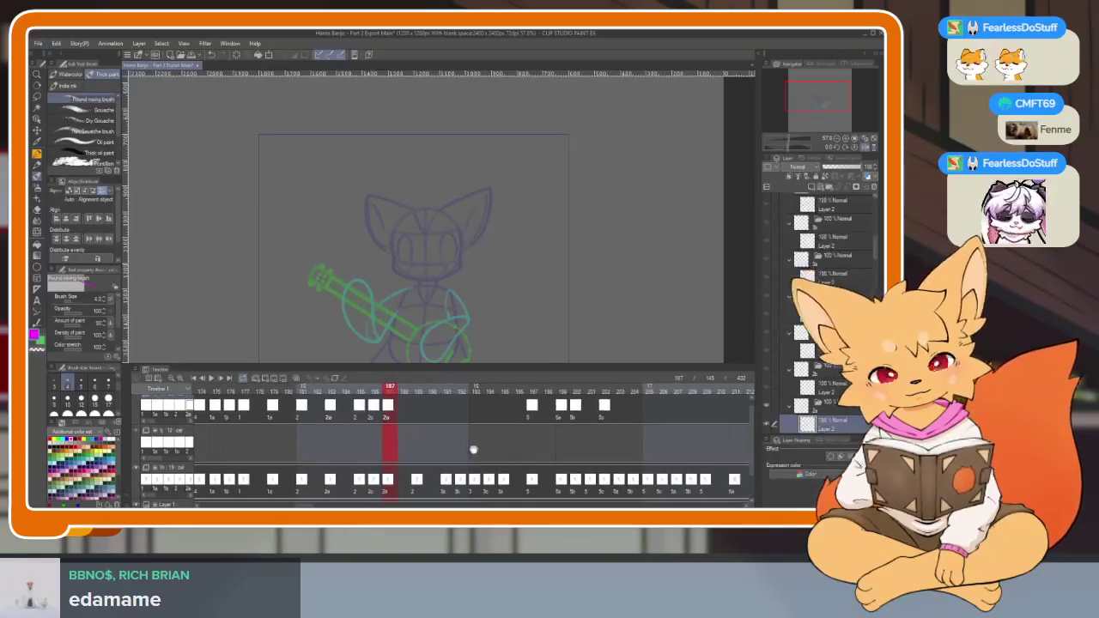
pyautogui.click(360, 412)
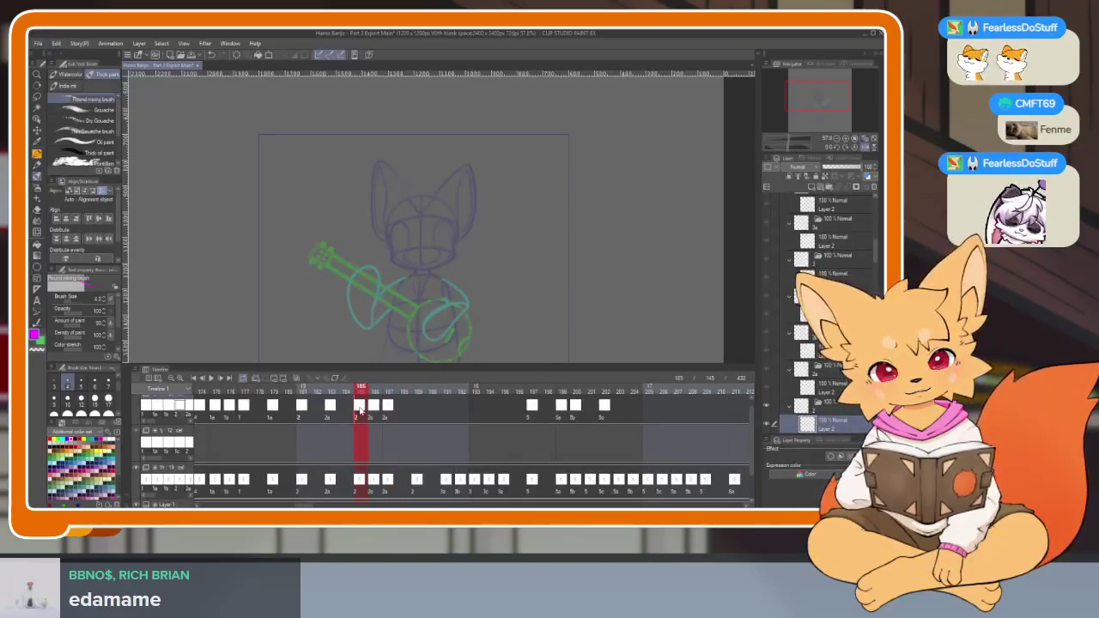
pyautogui.click(416, 411)
pyautogui.hscroll(2, 416, 420)
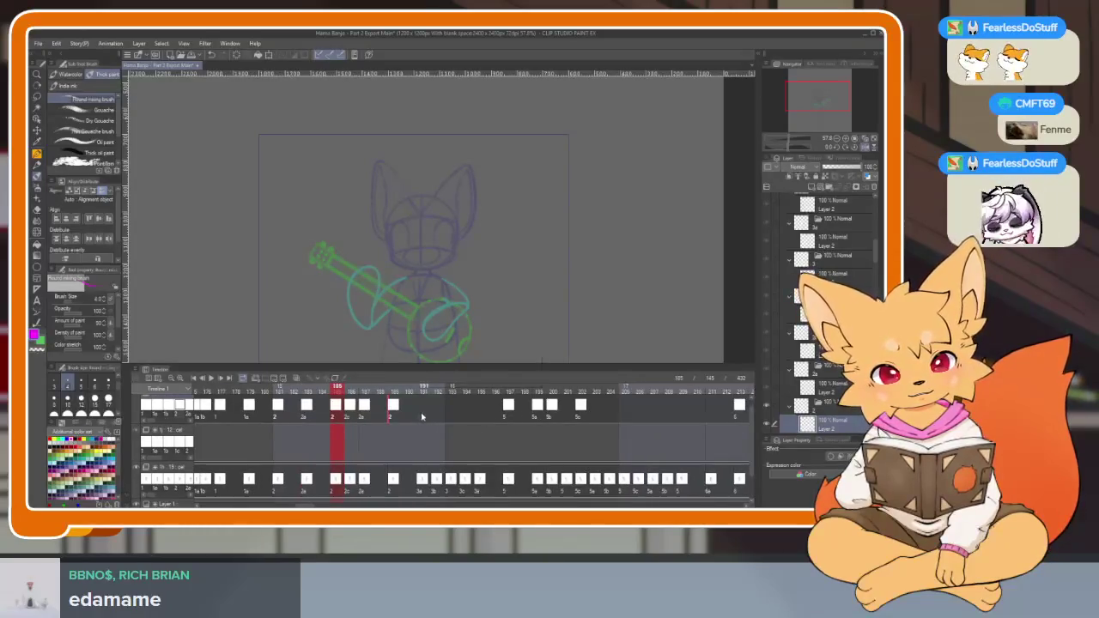
# Place cel 3a at frame 191 and cel 3b at frame 192.
pyautogui.rightClick(421, 417)
pyautogui.click(428, 294)
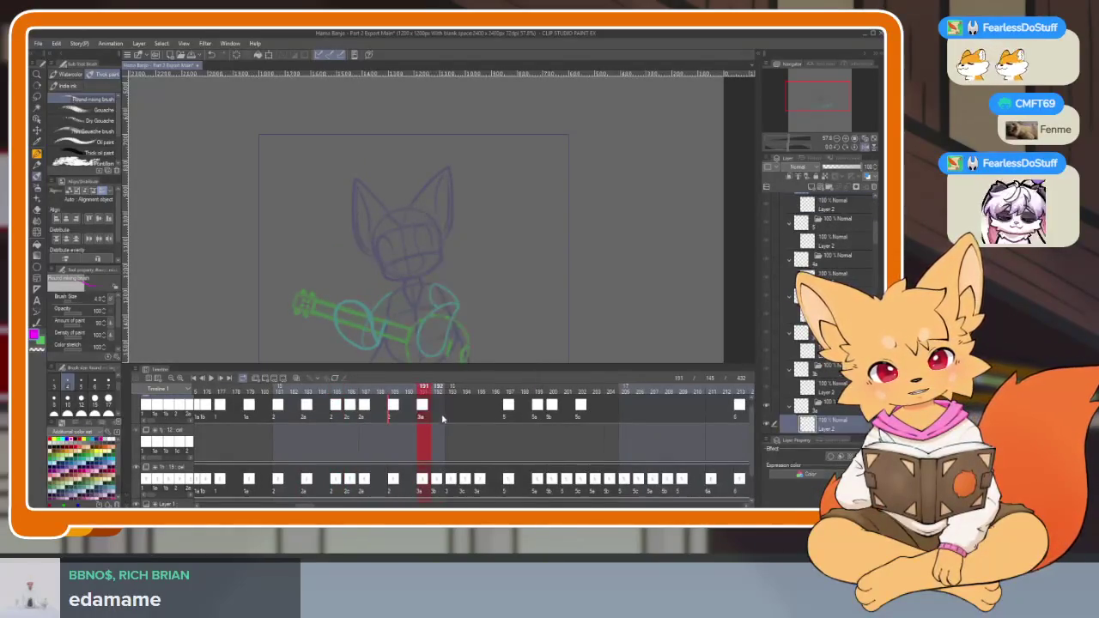
pyautogui.rightClick(438, 414)
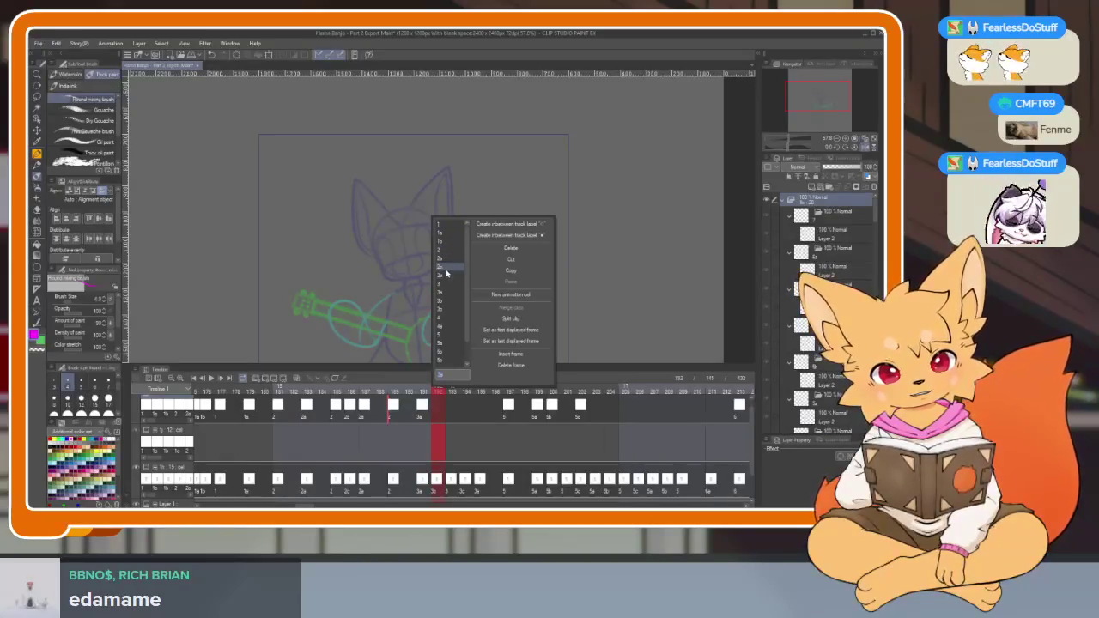
pyautogui.click(441, 301)
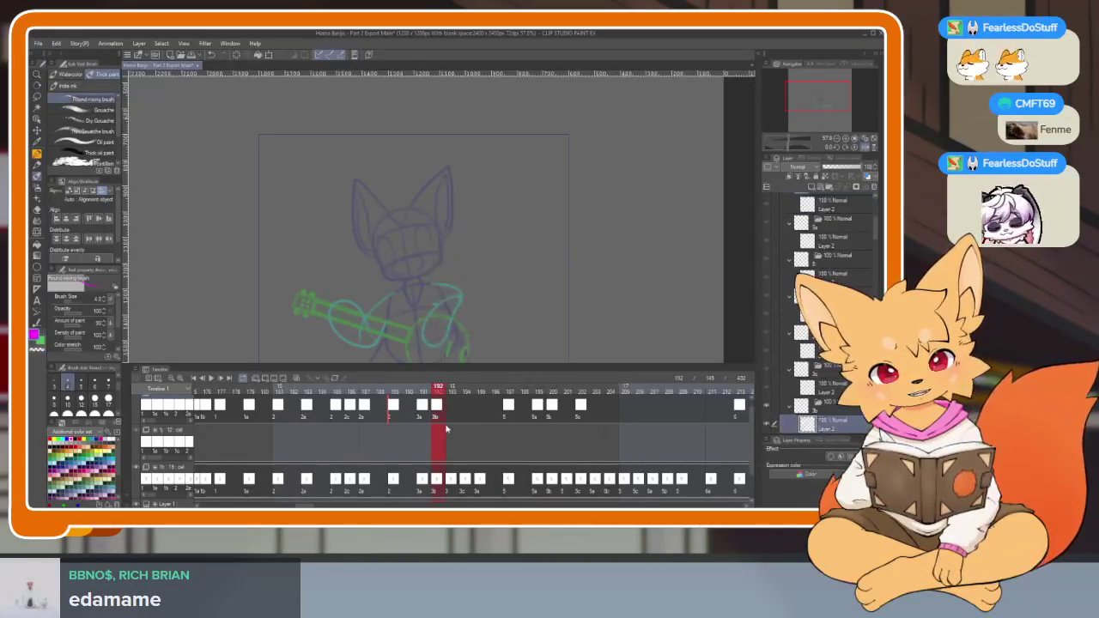
# Place cel 3 at frame 193 and cel 3a at frames 194 and 195.
pyautogui.click(453, 413)
pyautogui.rightClick(454, 410)
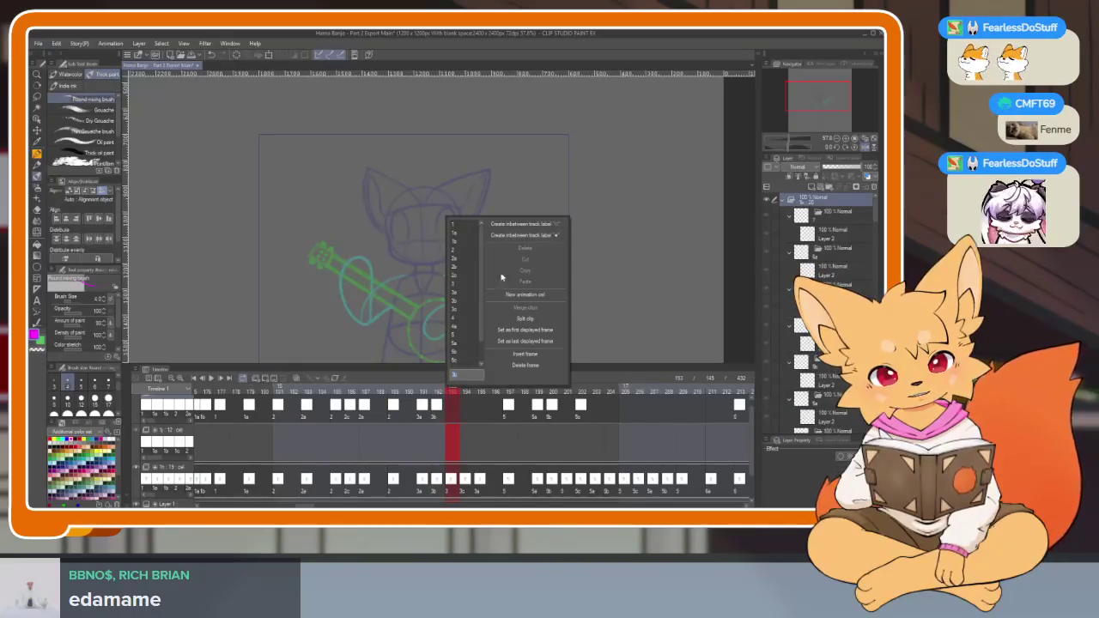
pyautogui.click(461, 284)
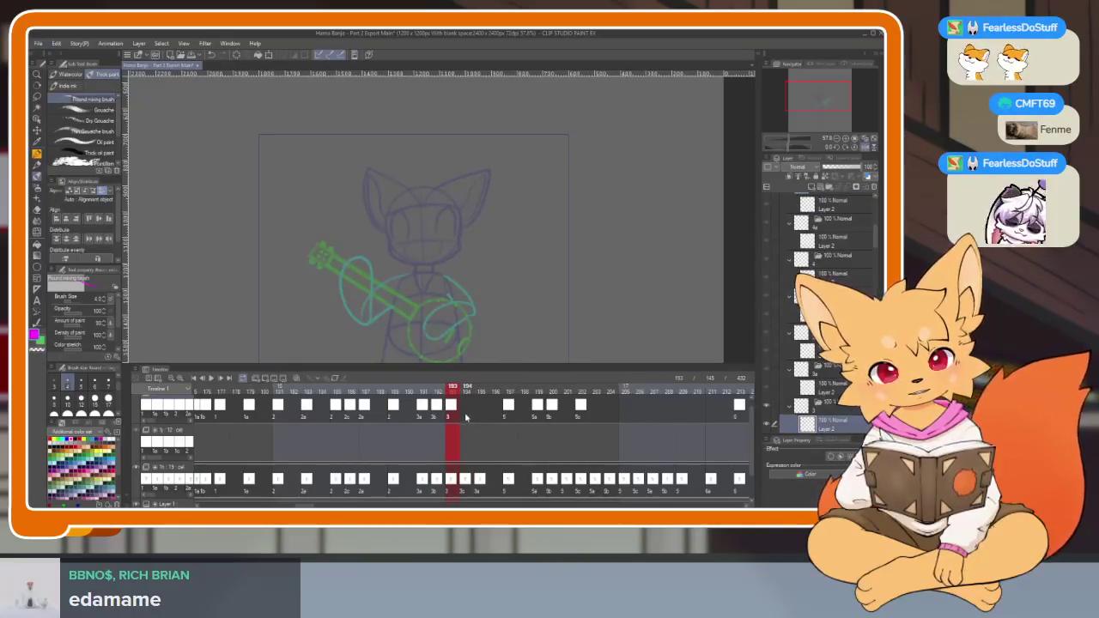
pyautogui.rightClick(467, 417)
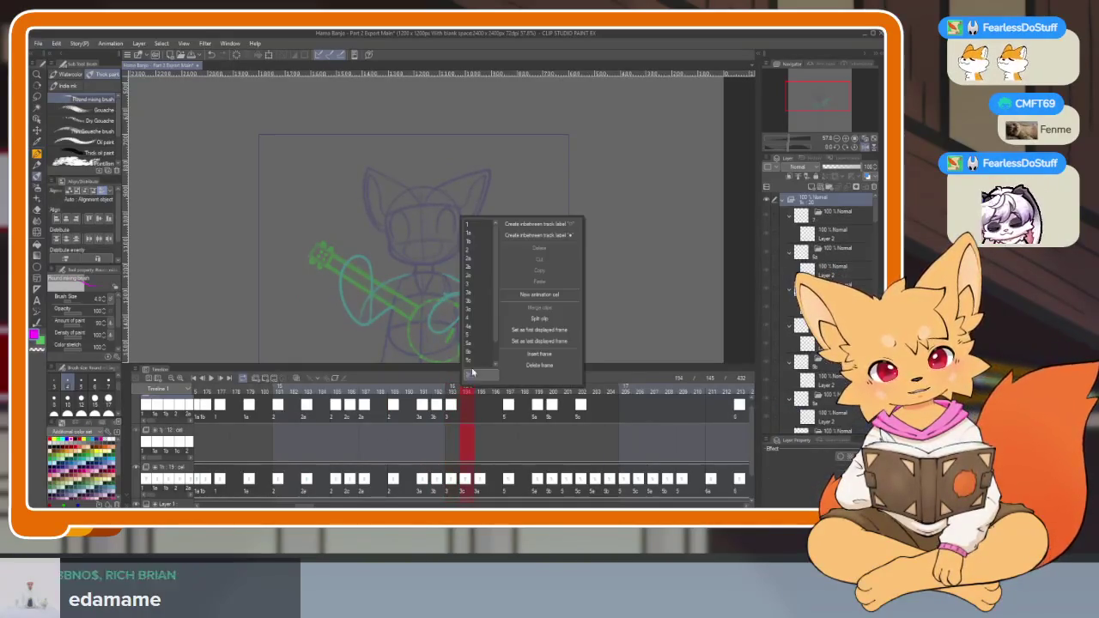
pyautogui.click(478, 294)
pyautogui.click(483, 418)
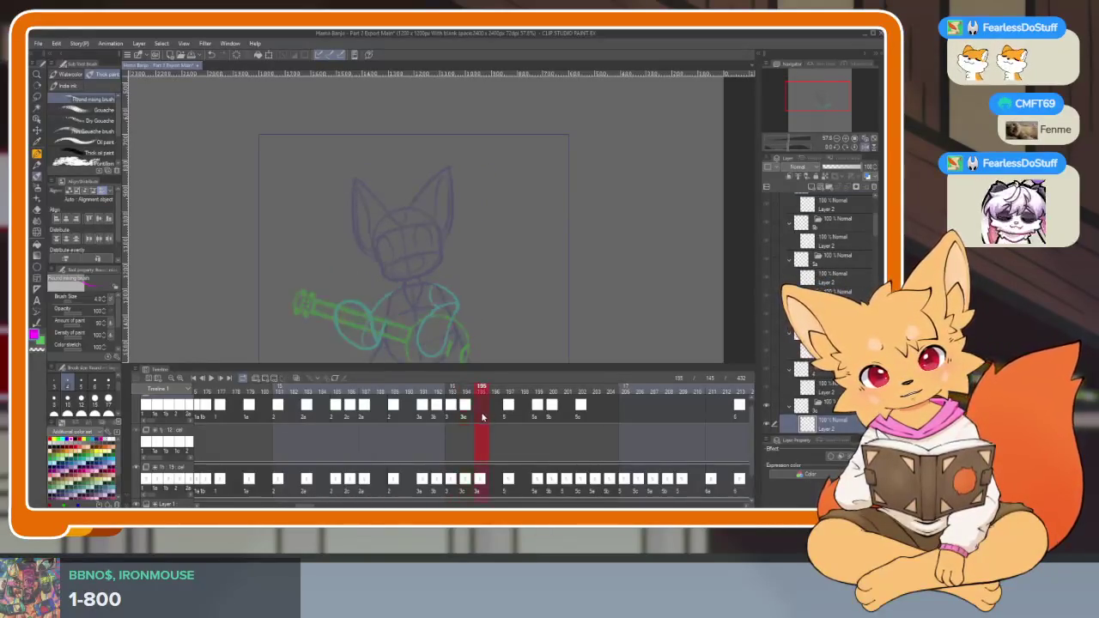
pyautogui.rightClick(483, 417)
pyautogui.click(486, 293)
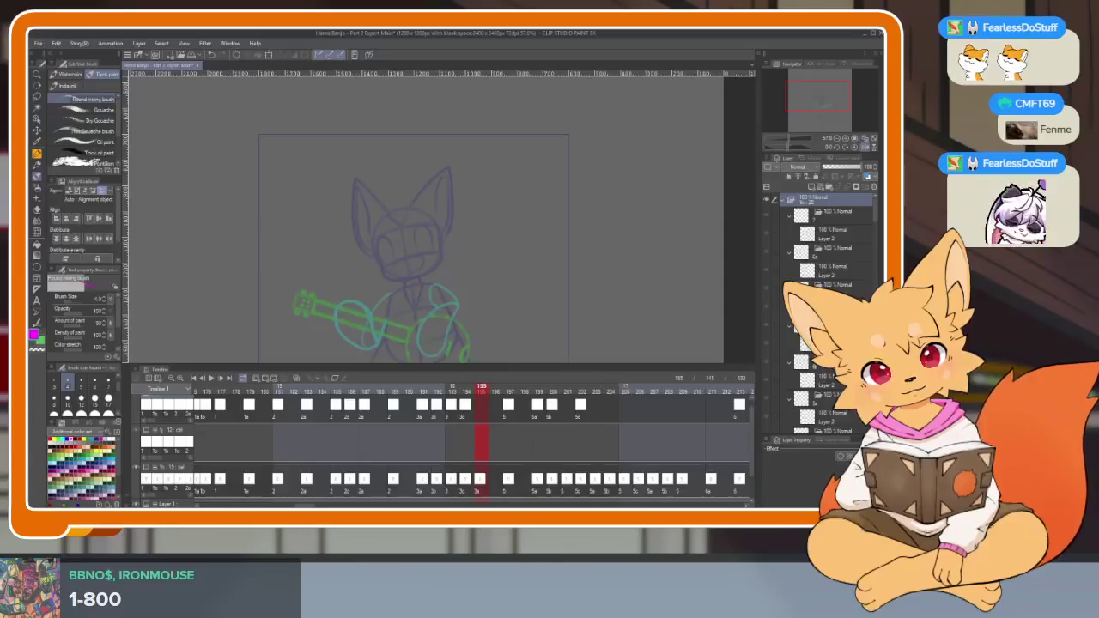
pyautogui.hscroll(5, 575, 434)
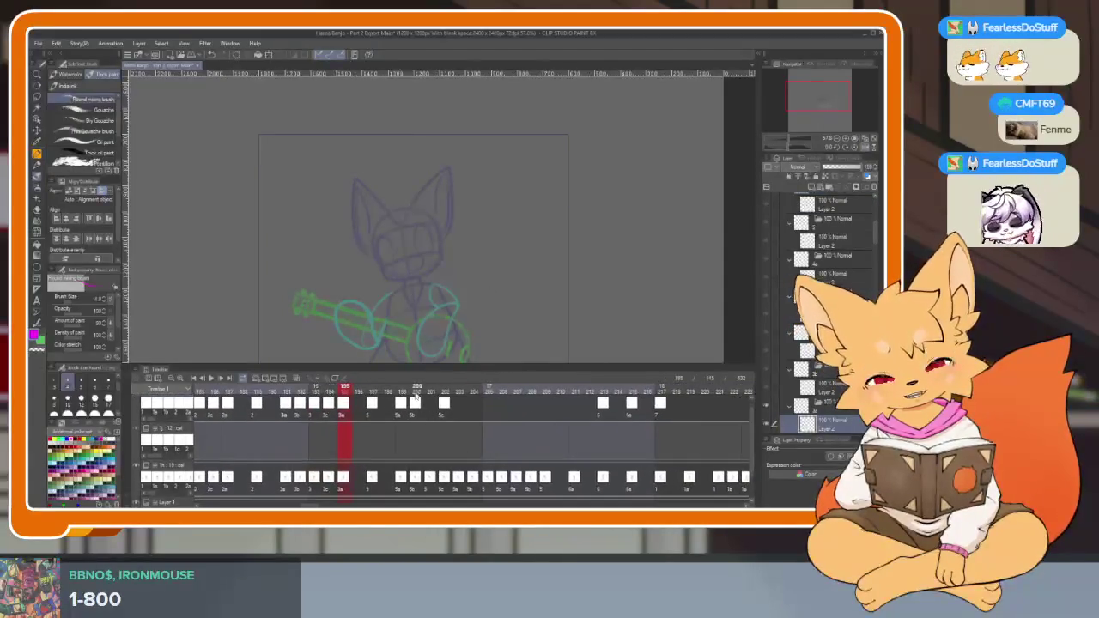
# Dismiss the cel menu and preview frames 197, 202, 199, 200 and 201.
pyautogui.rightClick(429, 403)
pyautogui.press('Escape')
pyautogui.click(375, 412)
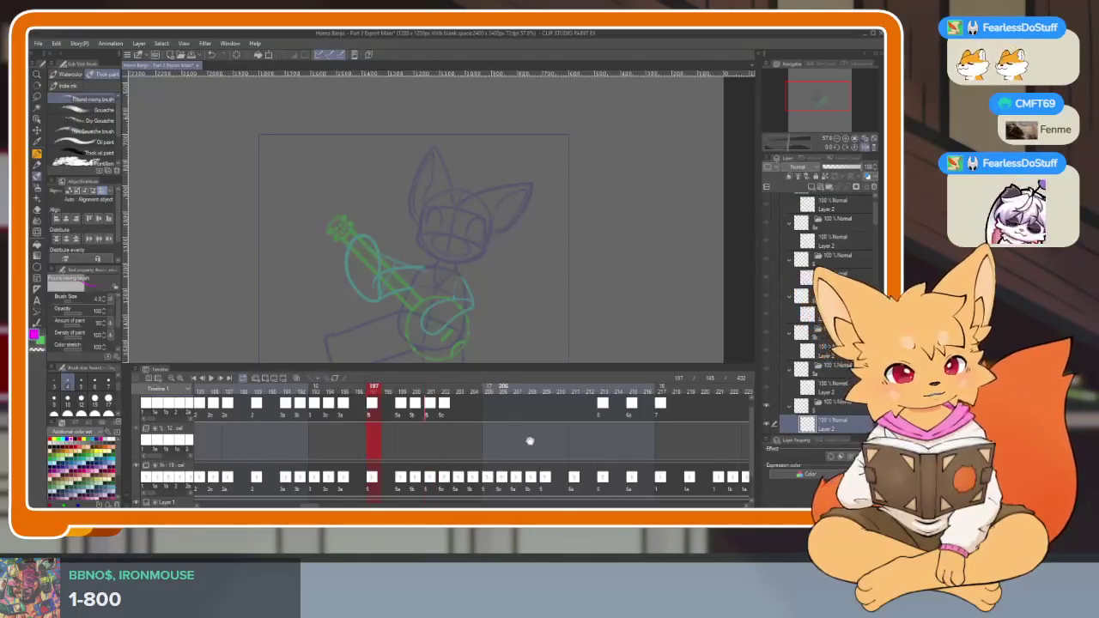
pyautogui.hscroll(3, 527, 446)
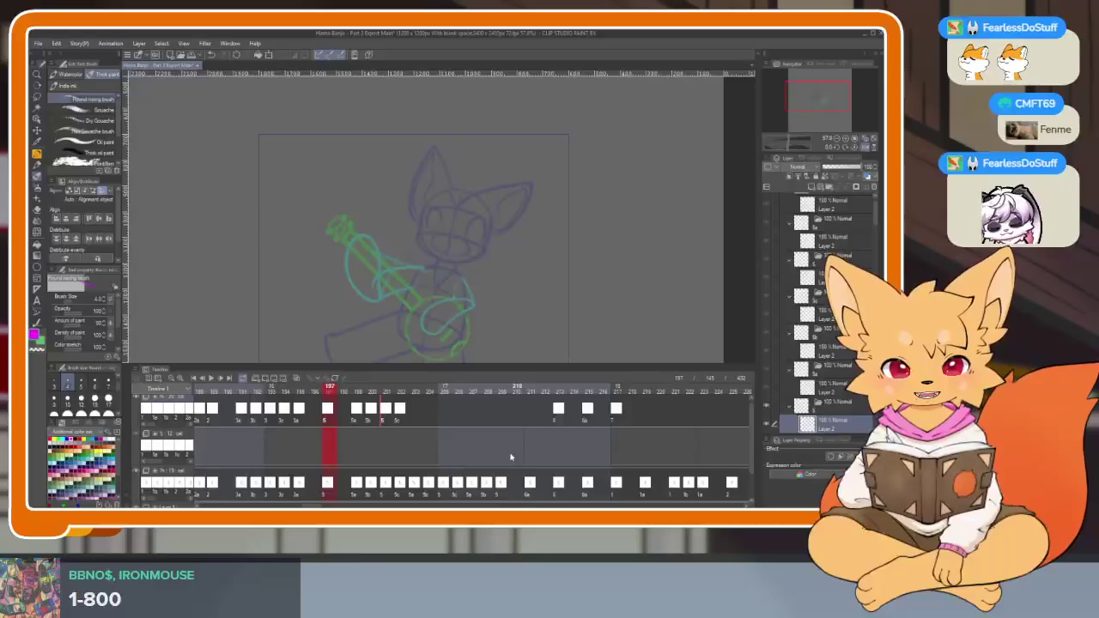
pyautogui.hscroll(2, 460, 438)
pyautogui.click(378, 416)
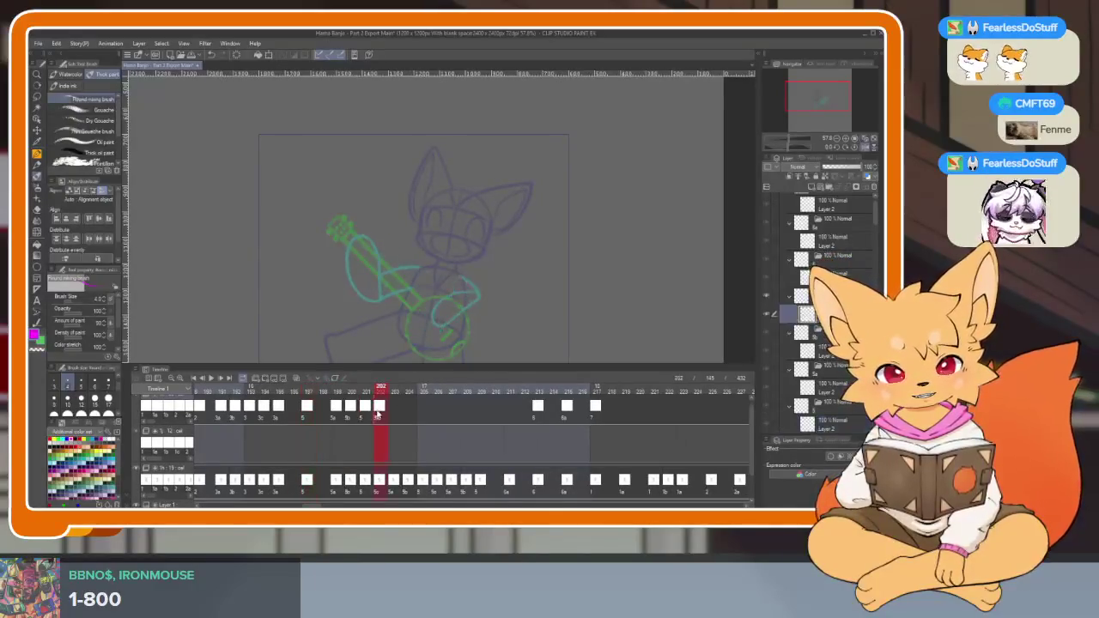
pyautogui.click(338, 416)
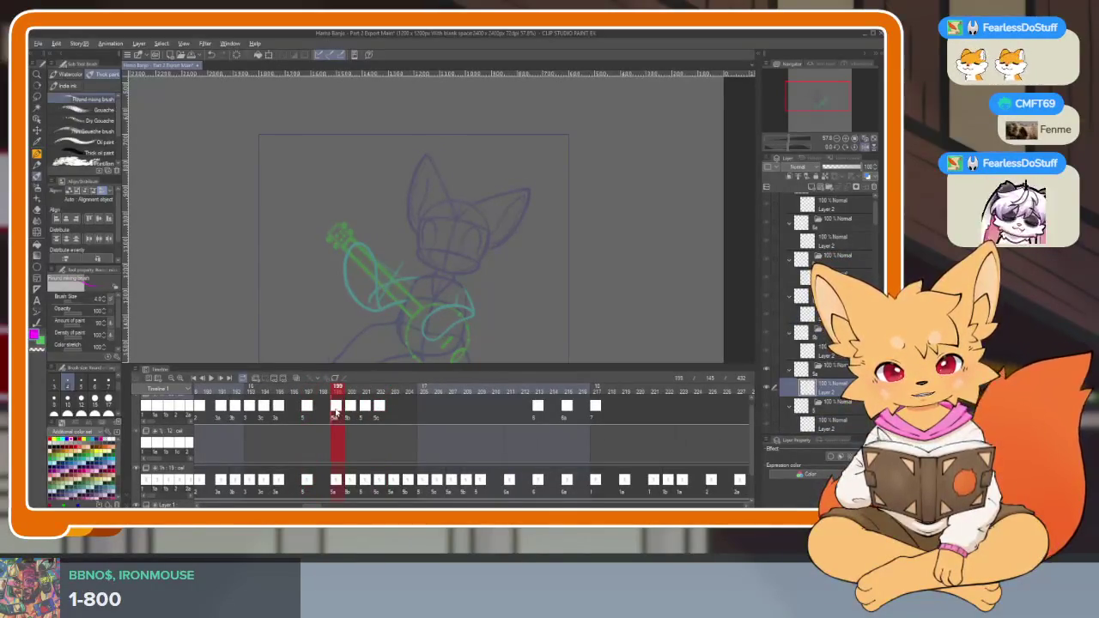
pyautogui.hscroll(1, 402, 419)
pyautogui.click(342, 418)
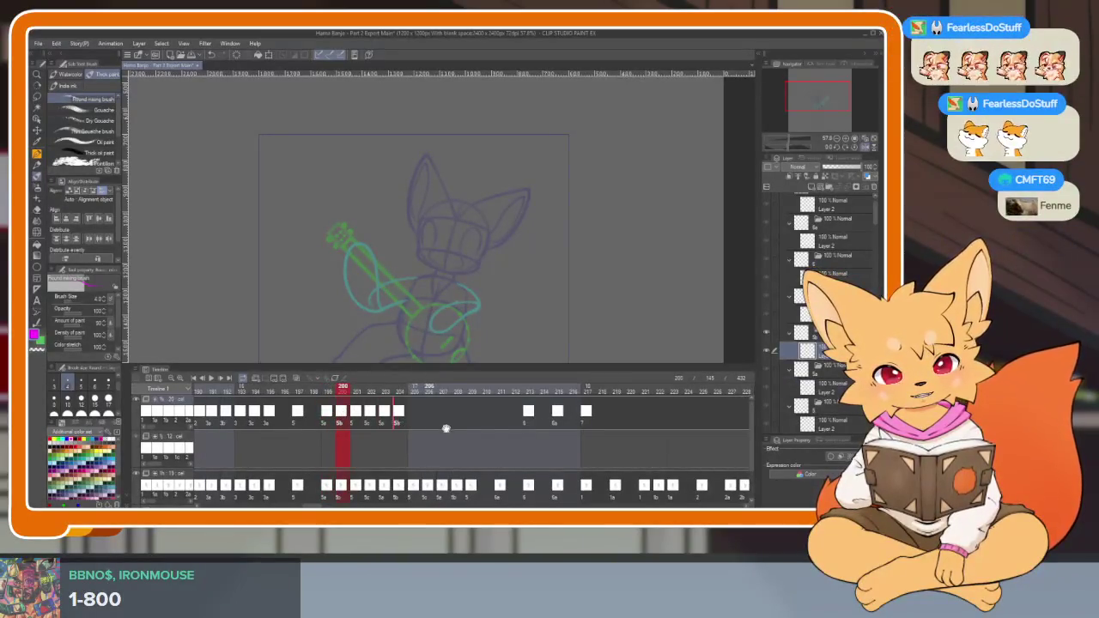
pyautogui.hscroll(1, 444, 428)
pyautogui.click(345, 415)
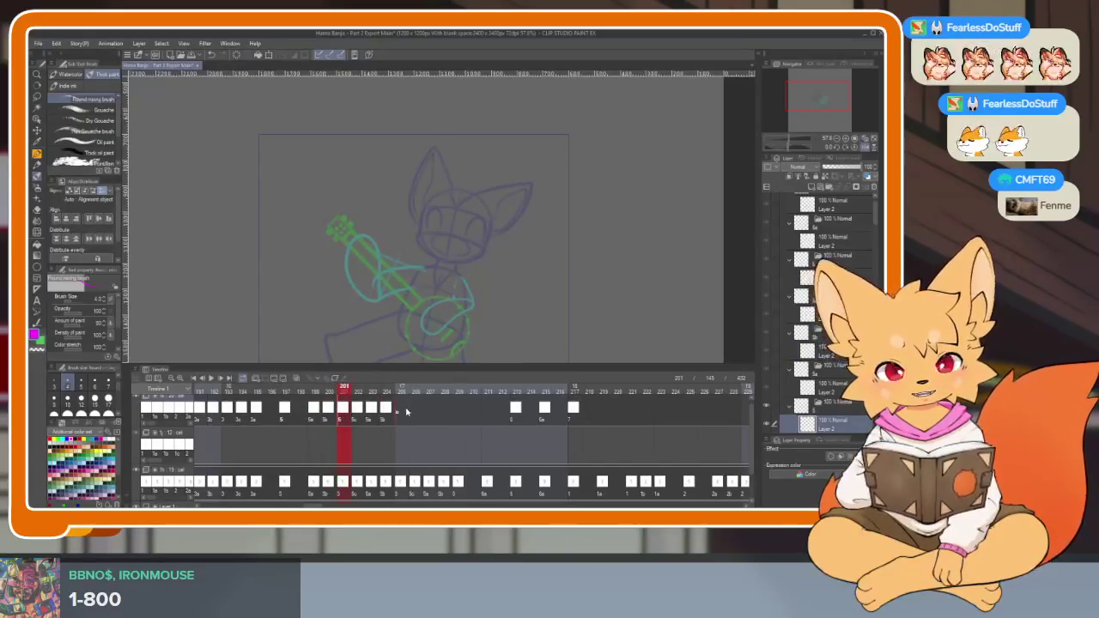
# Step through frames 202, 199, 200 and 201 again, then check frame 215.
pyautogui.hscroll(1, 343, 416)
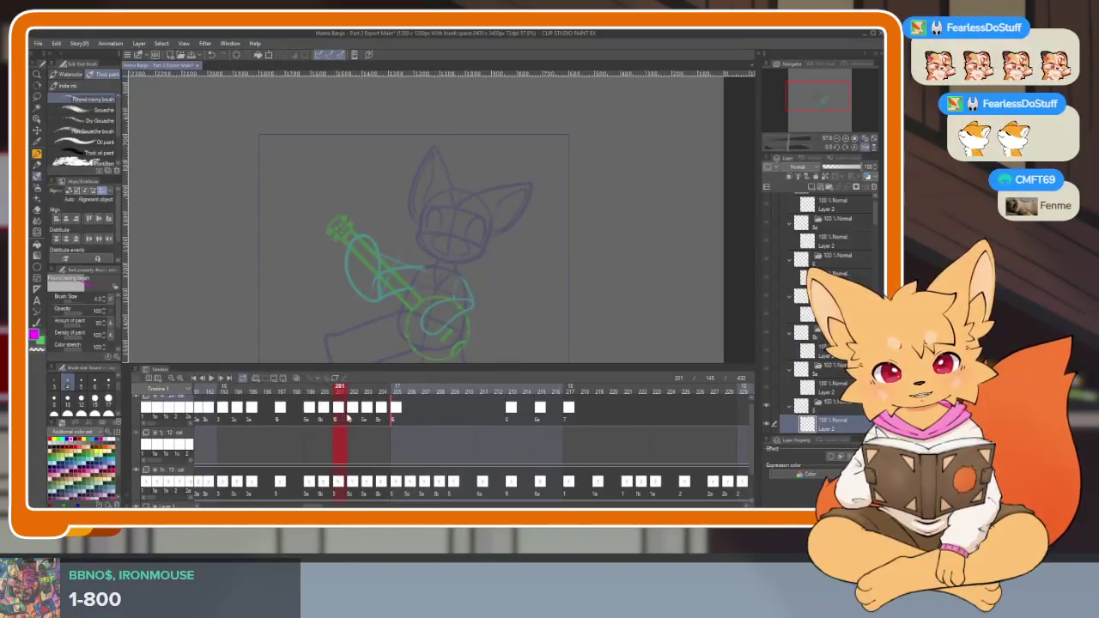
pyautogui.click(352, 417)
pyautogui.hscroll(1, 359, 416)
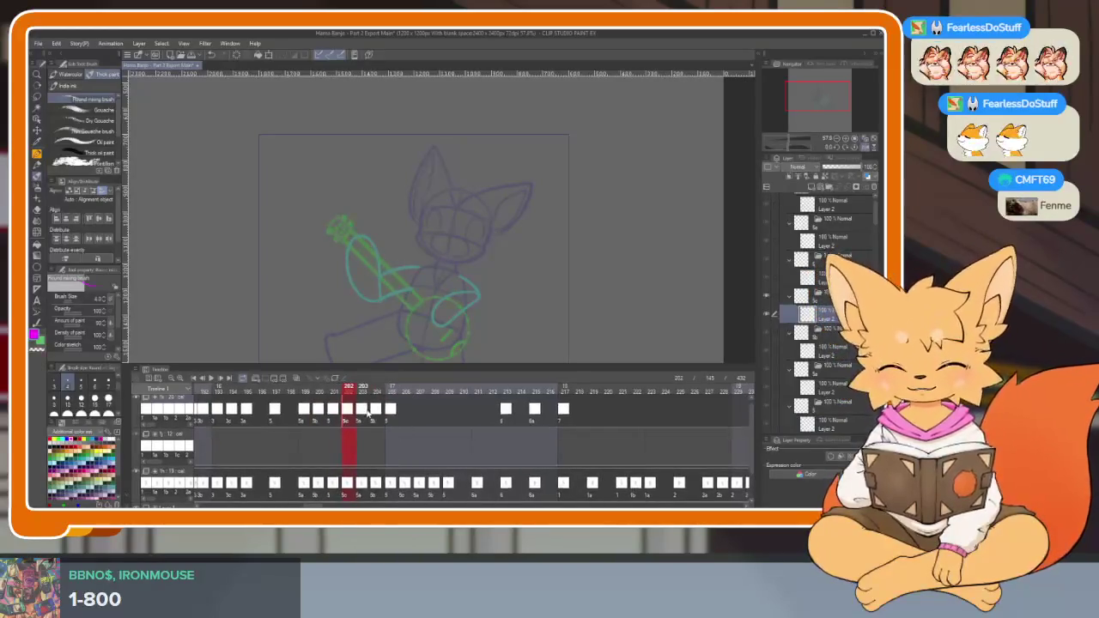
pyautogui.hscroll(3, 378, 411)
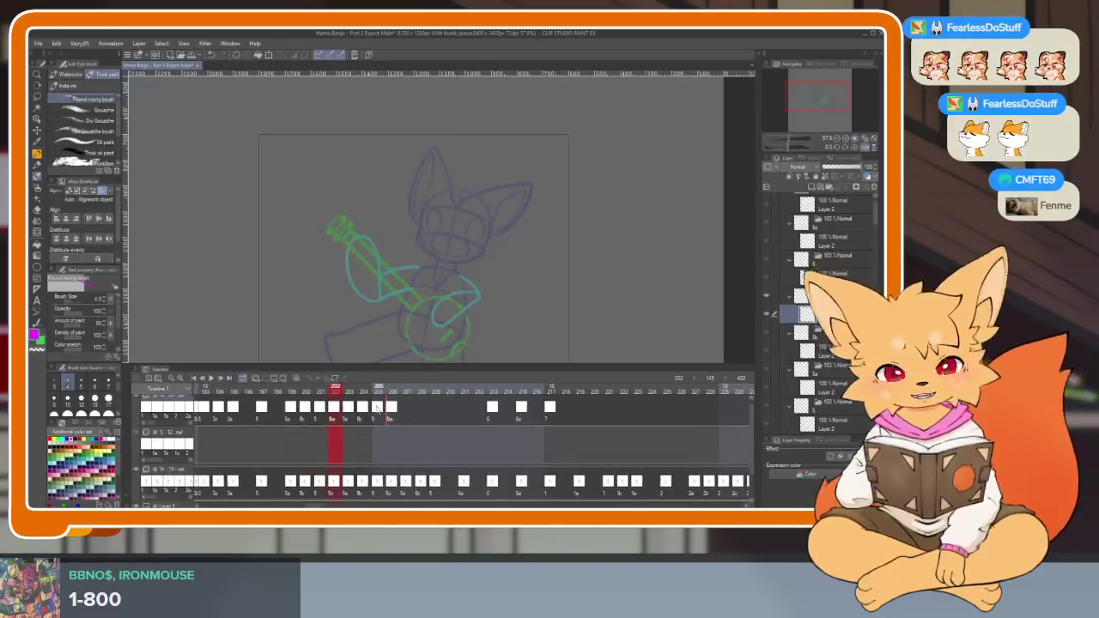
pyautogui.click(292, 416)
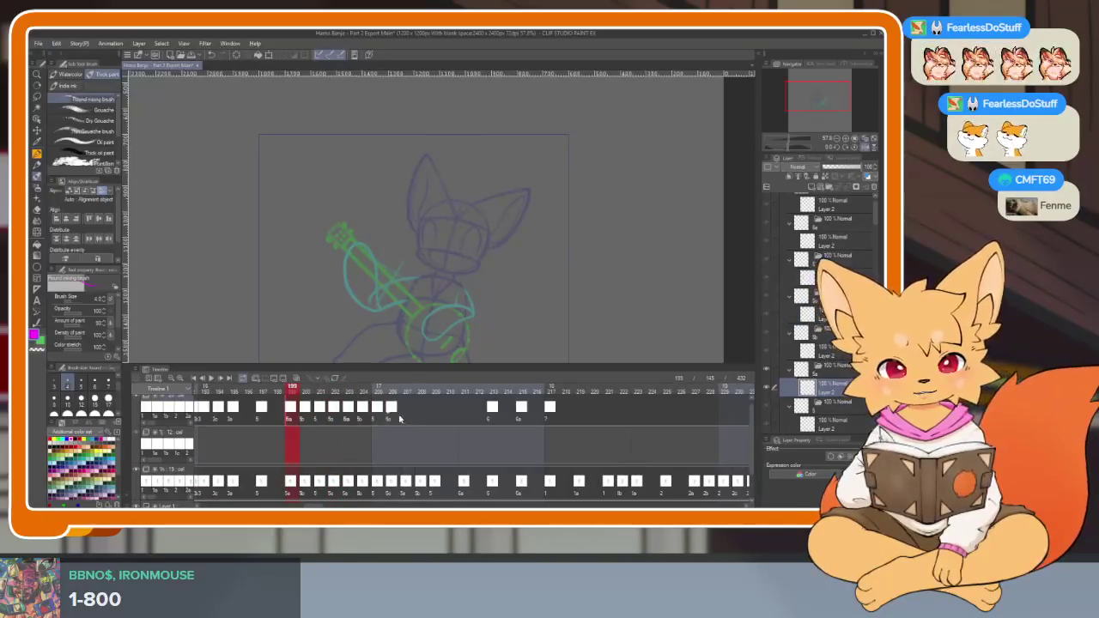
pyautogui.hscroll(1, 432, 420)
pyautogui.click(300, 416)
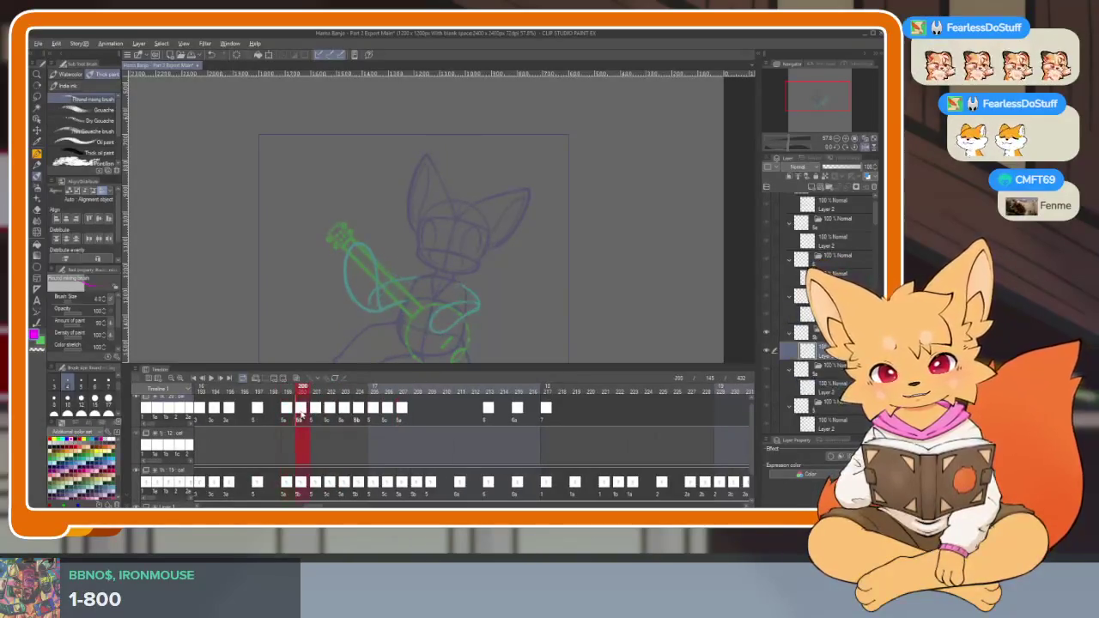
pyautogui.hscroll(1, 416, 417)
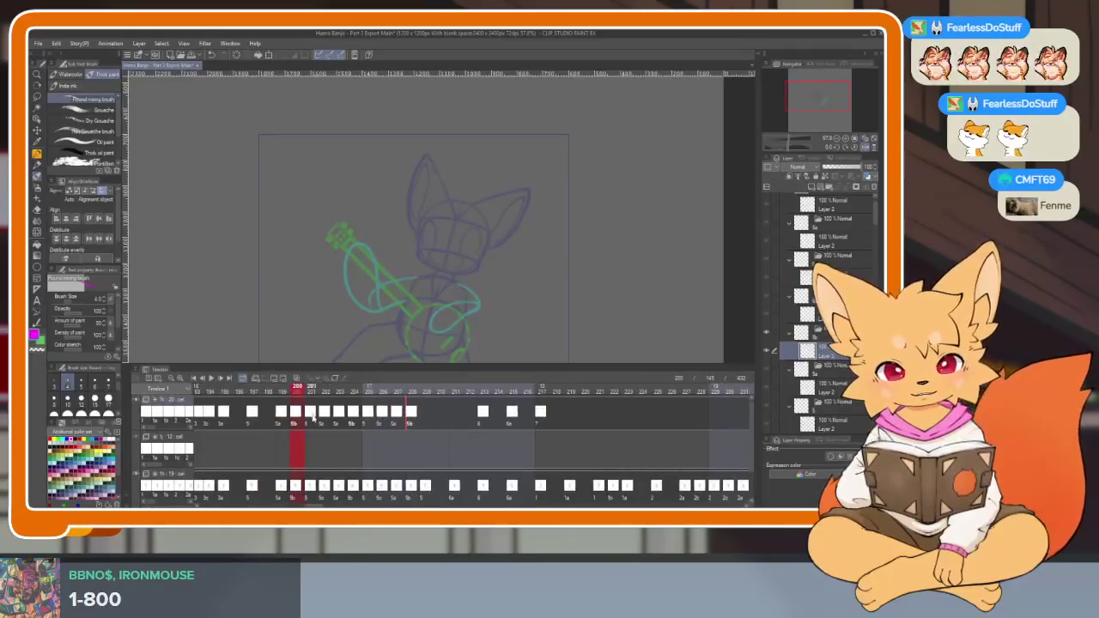
pyautogui.click(310, 415)
pyautogui.hscroll(2, 498, 419)
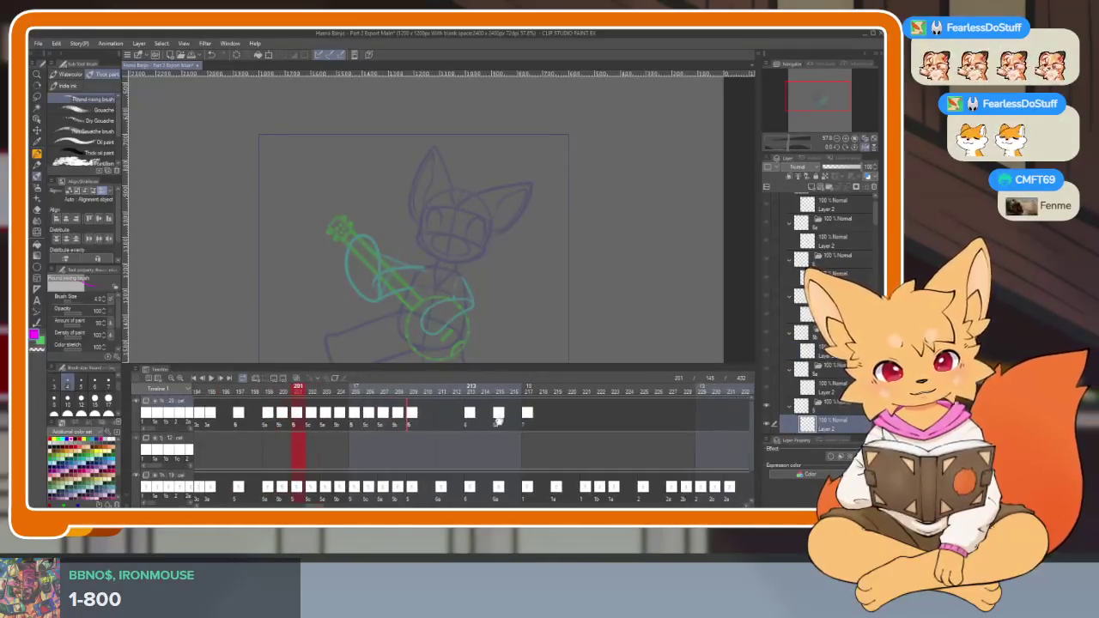
pyautogui.click(497, 416)
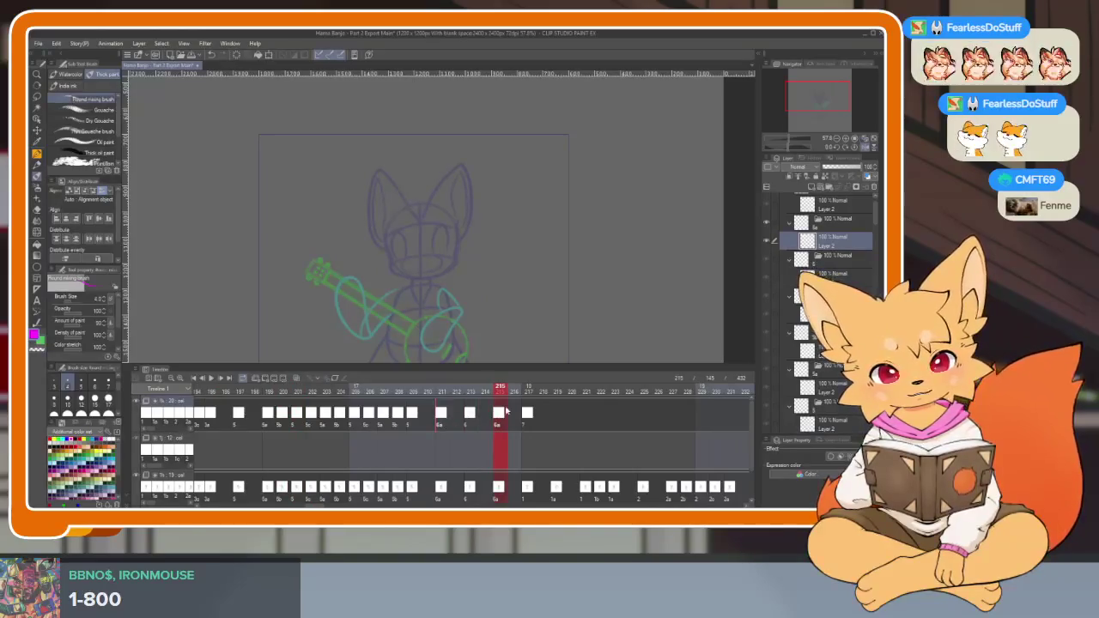
# Scroll the timeline back to the start and select the cut's first frame.
pyautogui.hscroll(2, 502, 416)
pyautogui.hscroll(-5, 430, 438)
pyautogui.hscroll(-4, 389, 458)
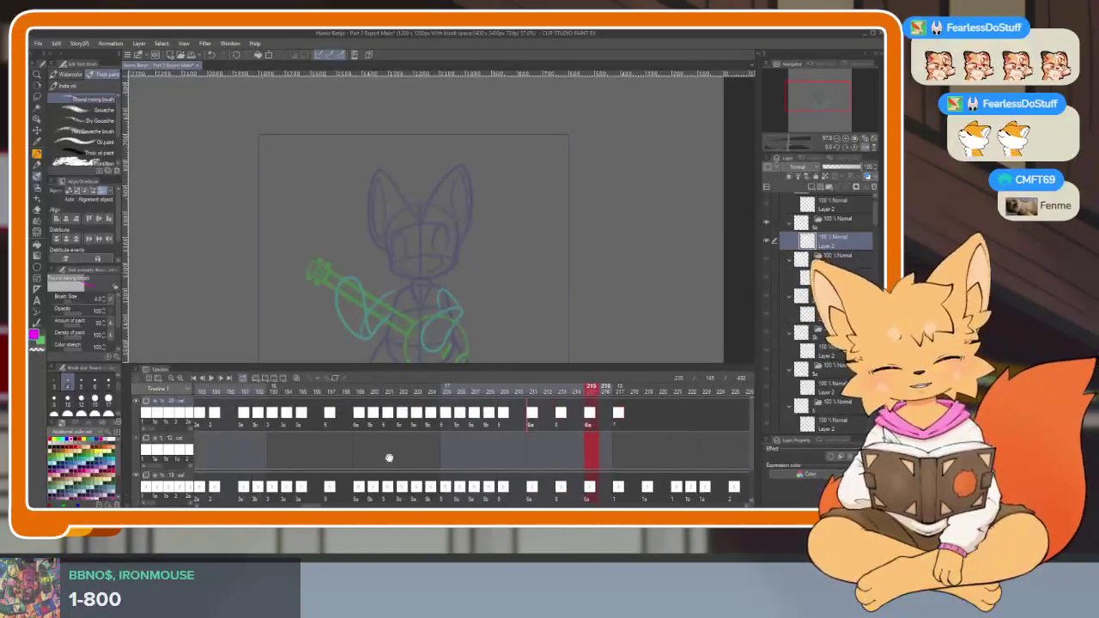
pyautogui.hscroll(-5, 389, 458)
pyautogui.hscroll(-5, 444, 434)
pyautogui.hscroll(-5, 472, 435)
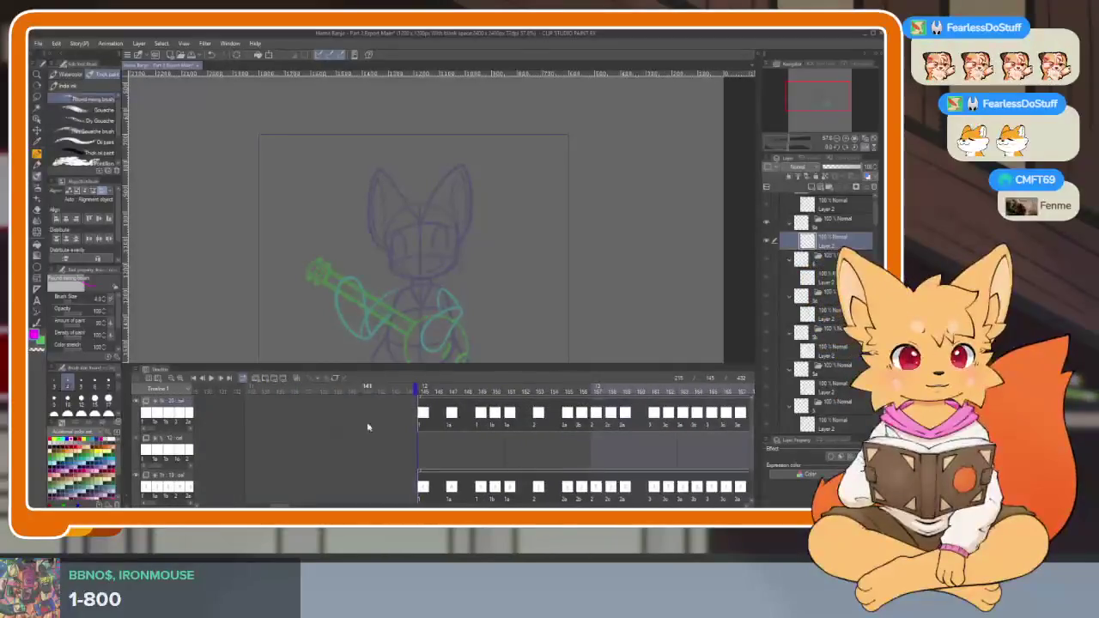
pyautogui.click(429, 394)
# Hide the palettes, undo a stray stroke by the face, and zoom in on the fox's head.
pyautogui.press('Tab')
pyautogui.scroll(5, 373, 393)
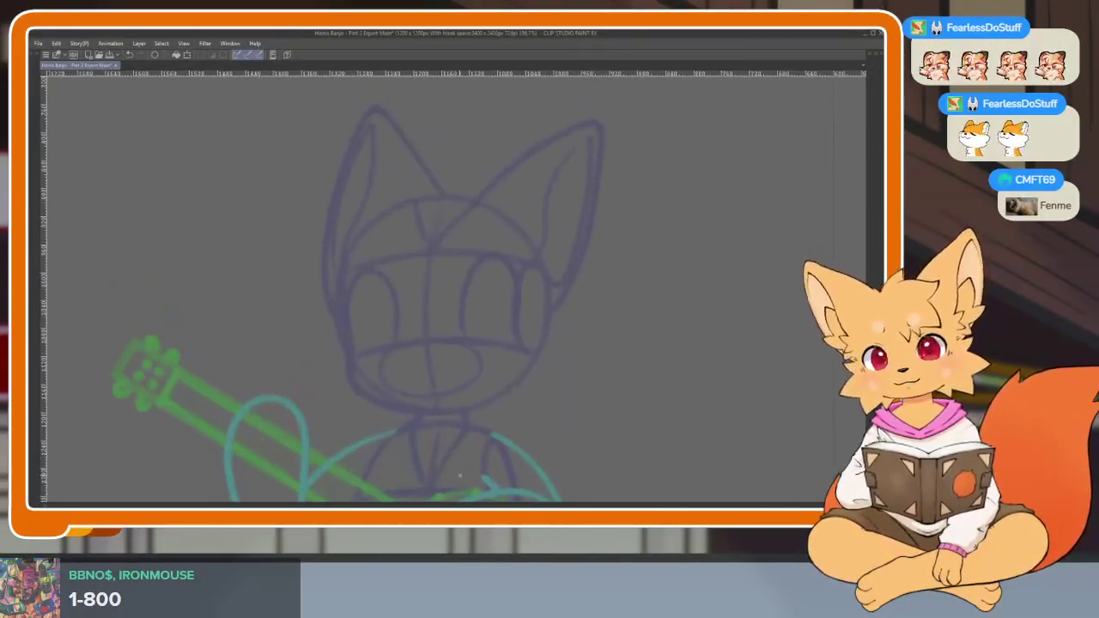
pyautogui.moveTo(503, 372)
pyautogui.mouseDown()
pyautogui.moveTo(570, 289)
pyautogui.moveTo(546, 391)
pyautogui.mouseUp()
pyautogui.hotkey('ctrl', 'z')
pyautogui.scroll(-5, 658, 387)
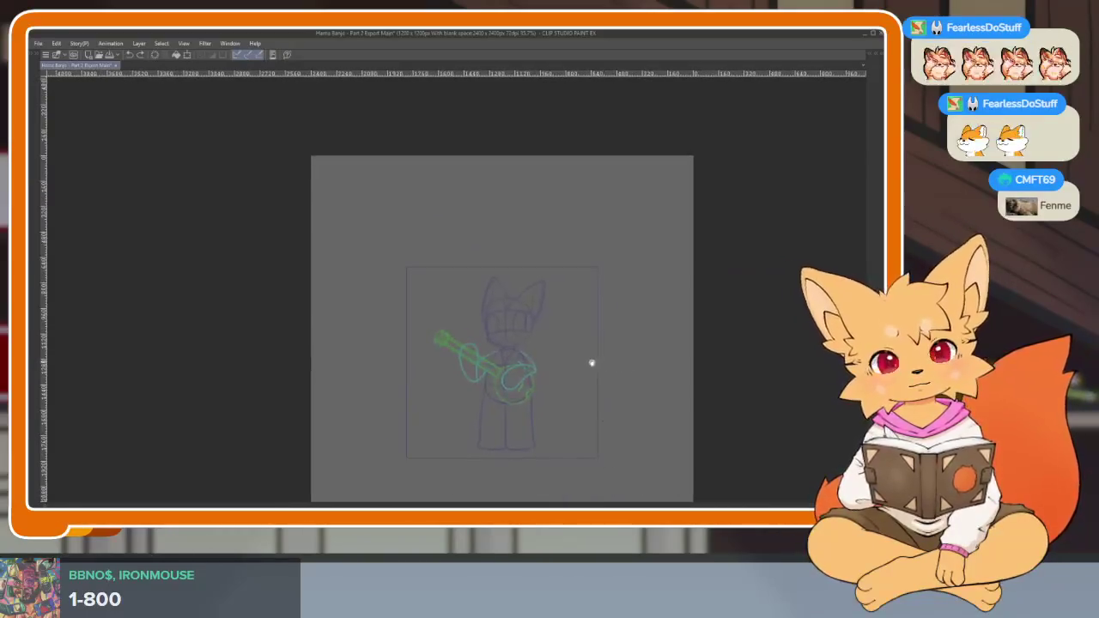
pyautogui.scroll(3, 592, 363)
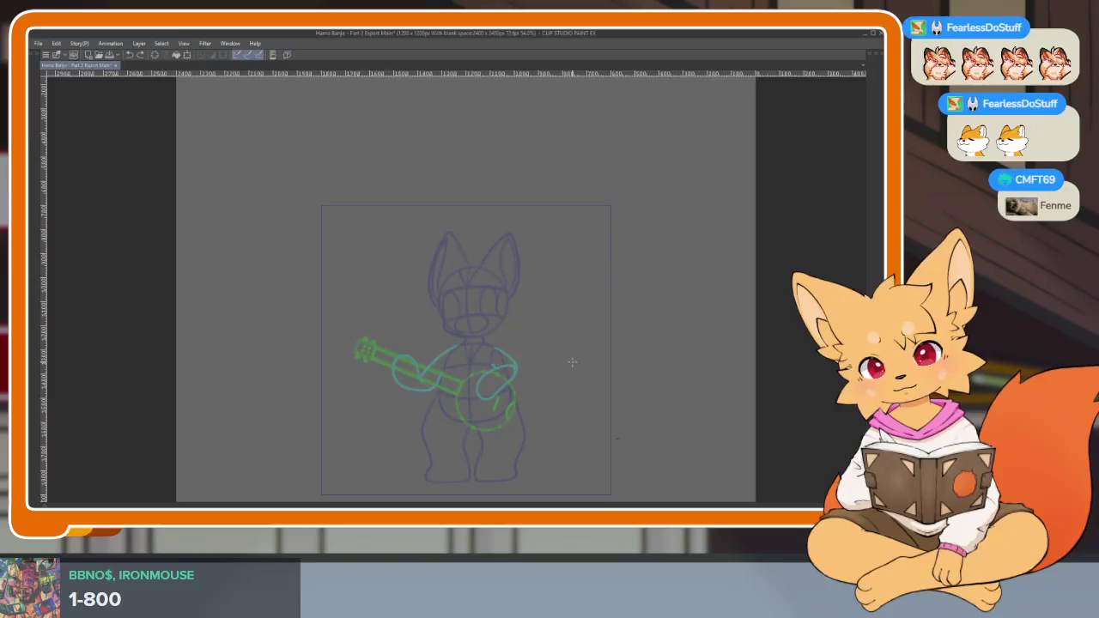
pyautogui.press('Tab')
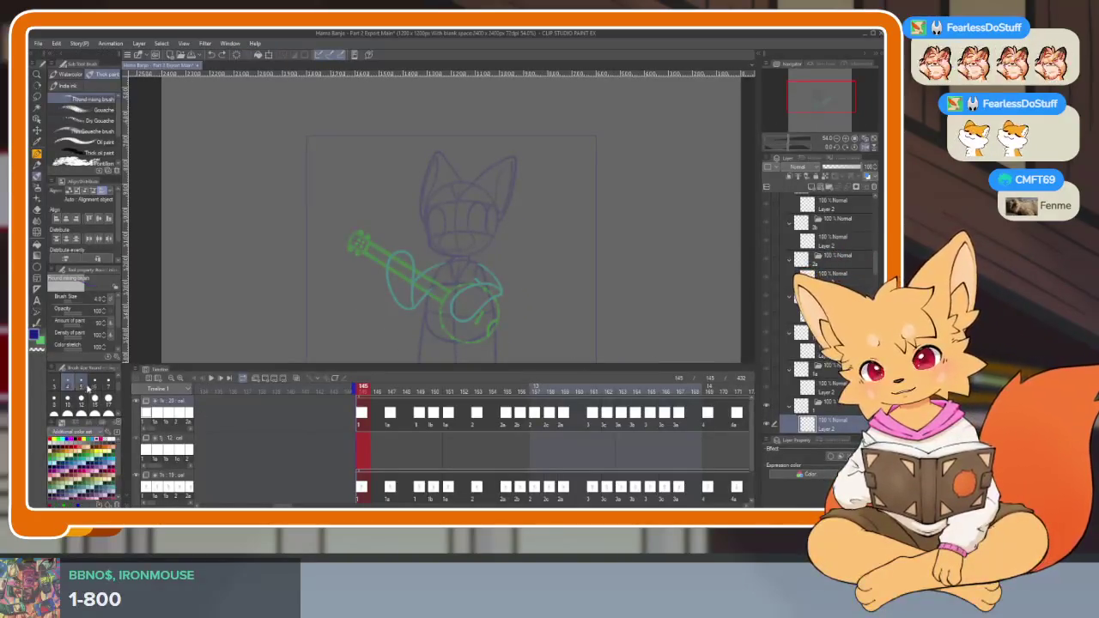
pyautogui.press('Tab')
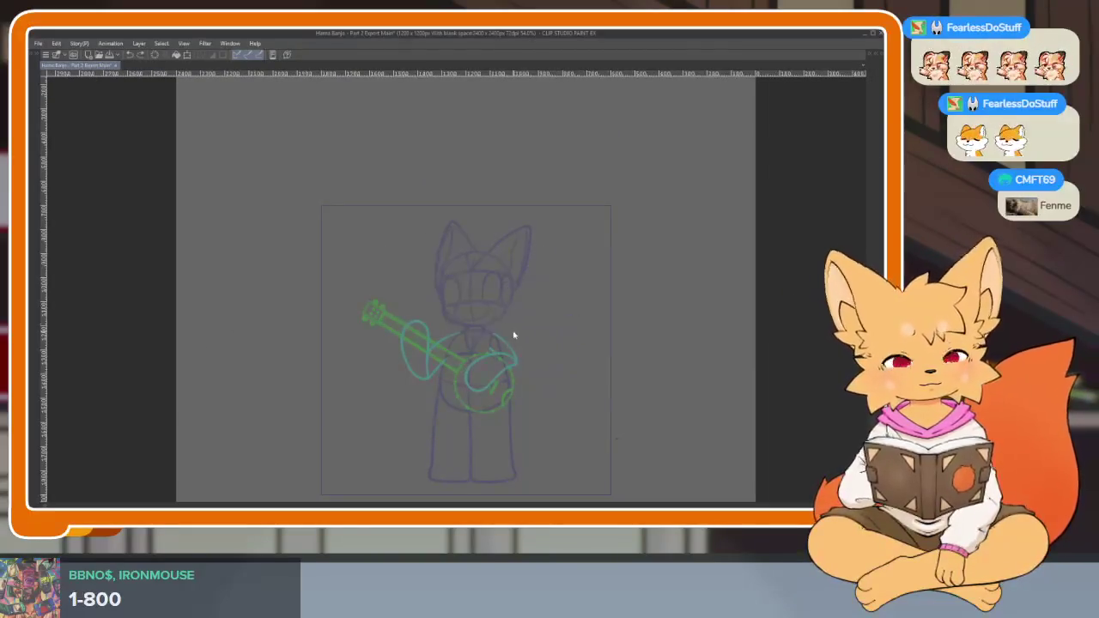
pyautogui.scroll(5, 546, 308)
pyautogui.scroll(3, 545, 308)
pyautogui.scroll(2, 484, 404)
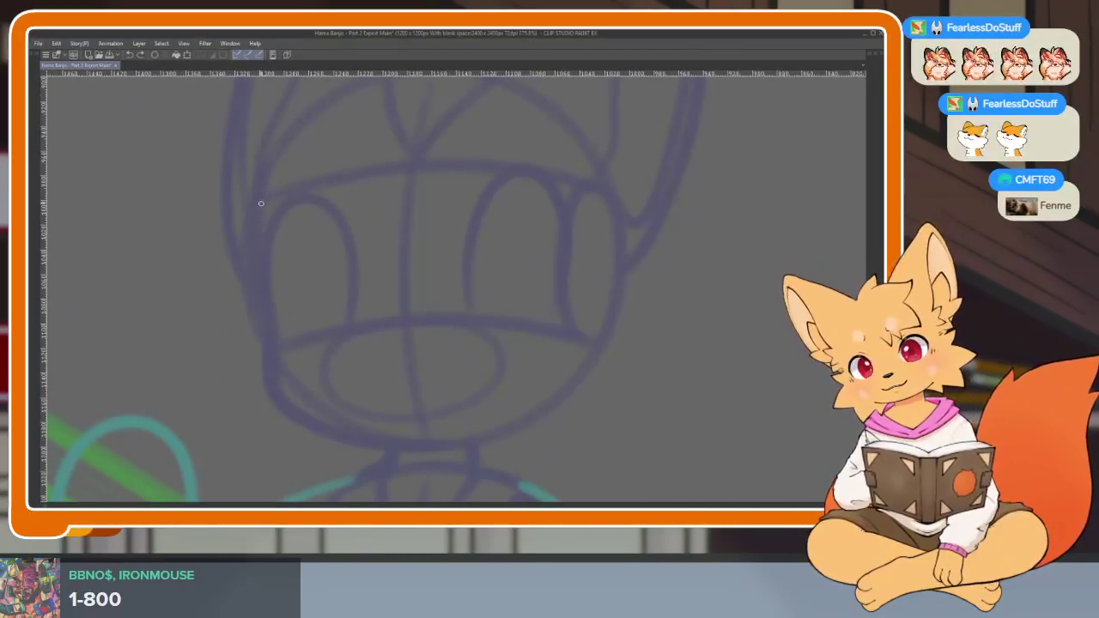
# Ink the left side of the fox's face in blue, redoing the first stroke.
pyautogui.moveTo(263, 187); pyautogui.dragTo(273, 325)
pyautogui.hotkey('ctrl', 'z')
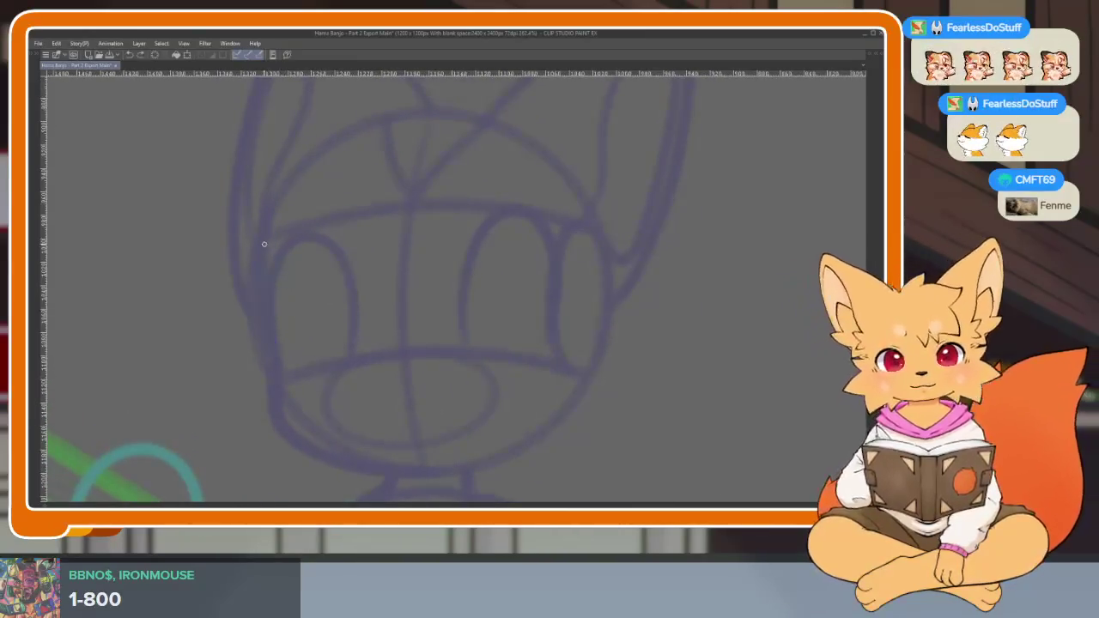
pyautogui.moveTo(263, 232)
pyautogui.mouseDown()
pyautogui.moveTo(284, 324)
pyautogui.moveTo(248, 326)
pyautogui.mouseUp()
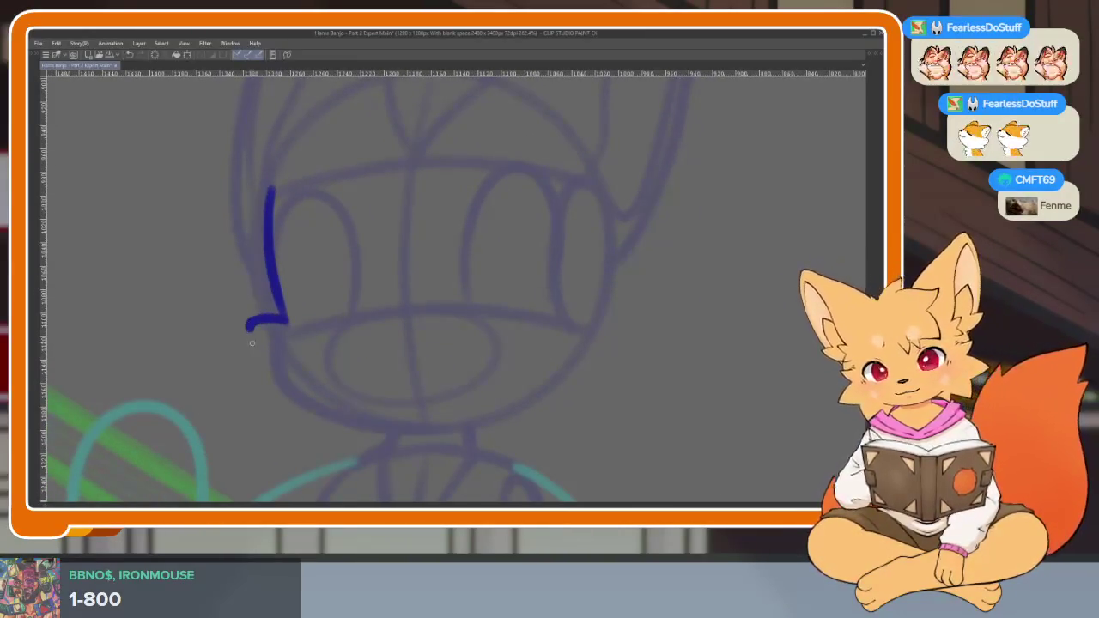
pyautogui.scroll(-1, 572, 395)
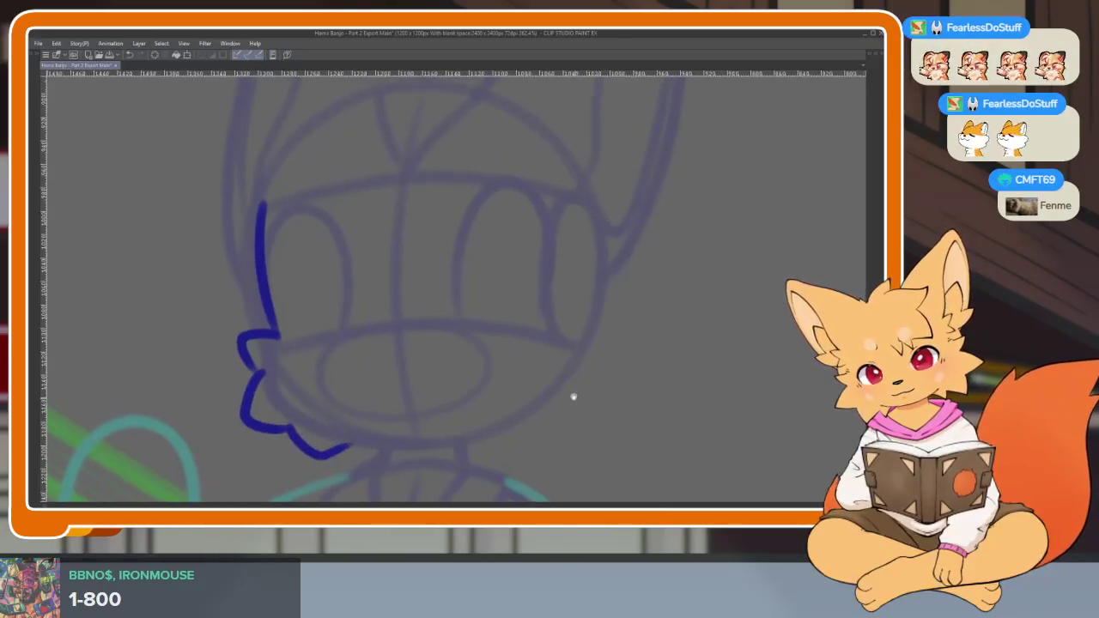
pyautogui.scroll(-2, 562, 425)
pyautogui.scroll(-1, 550, 372)
pyautogui.scroll(-2, 589, 334)
pyautogui.scroll(3, 591, 361)
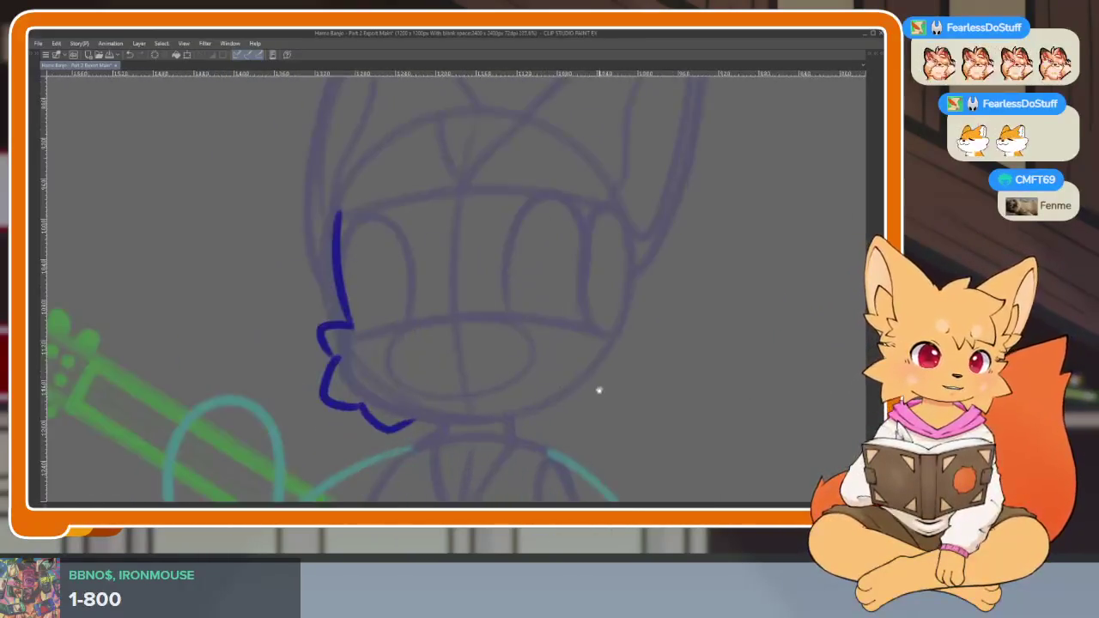
pyautogui.scroll(1, 599, 404)
pyautogui.scroll(1, 593, 343)
# Ink the right side of the fox's face in blue.
pyautogui.moveTo(571, 213); pyautogui.dragTo(572, 323)
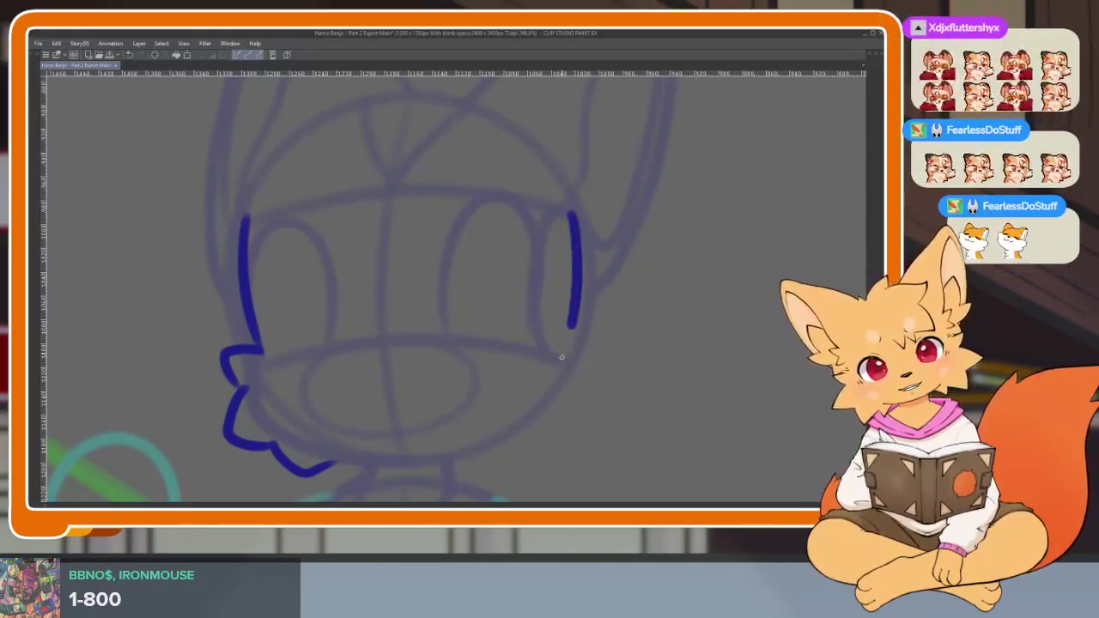
pyautogui.scroll(-2, 601, 395)
pyautogui.scroll(-1, 601, 400)
pyautogui.scroll(-1, 589, 401)
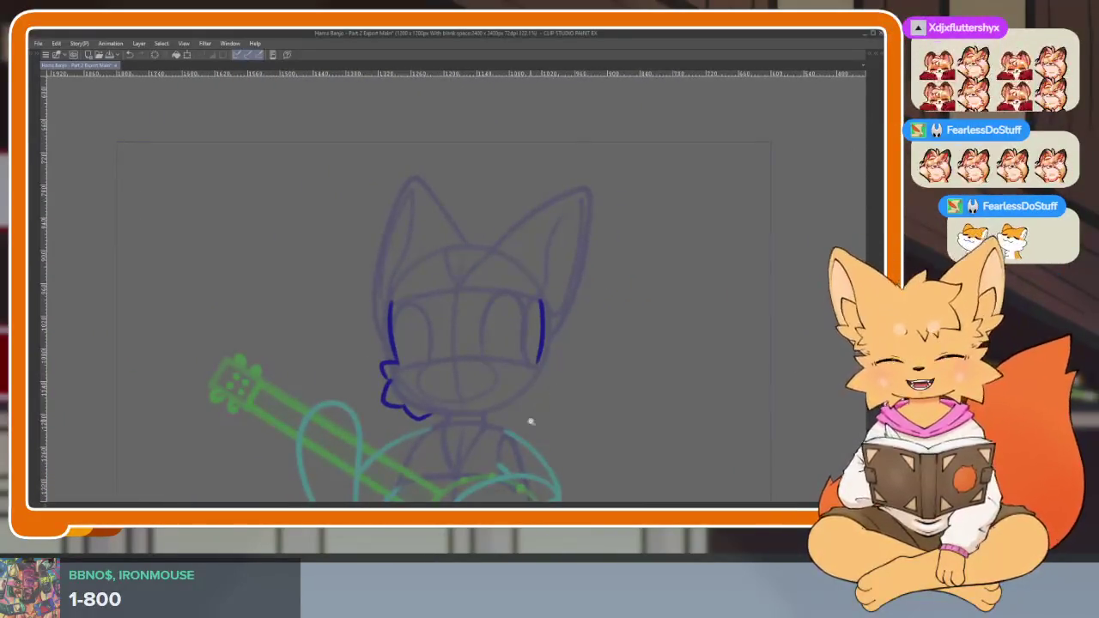
pyautogui.scroll(1, 540, 429)
pyautogui.scroll(2, 521, 436)
pyautogui.scroll(1, 527, 423)
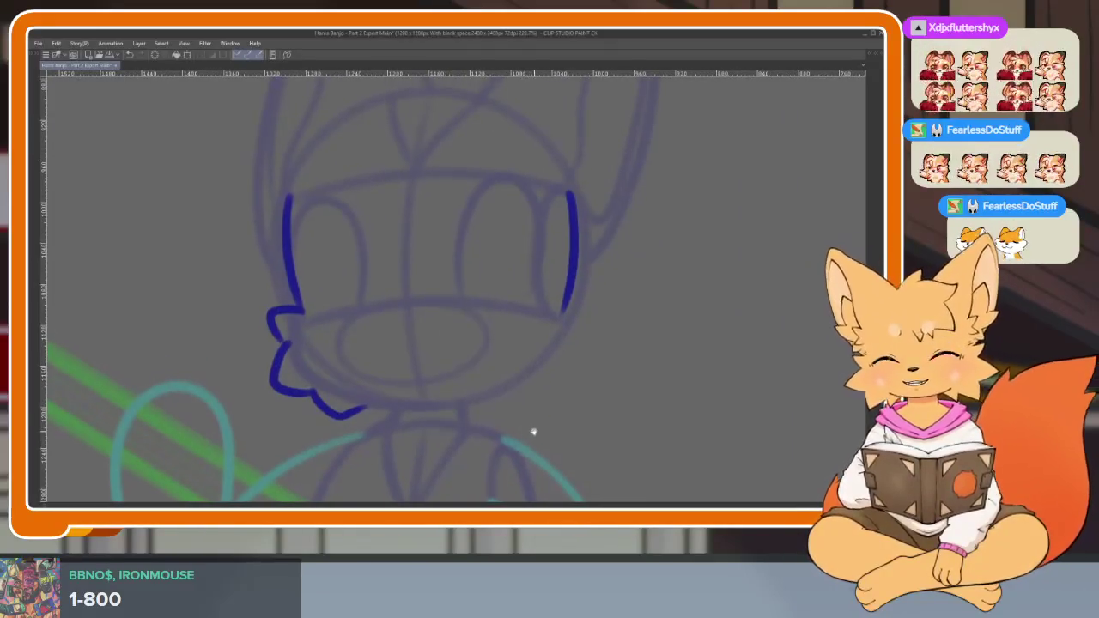
pyautogui.scroll(1, 544, 441)
pyautogui.scroll(1, 543, 441)
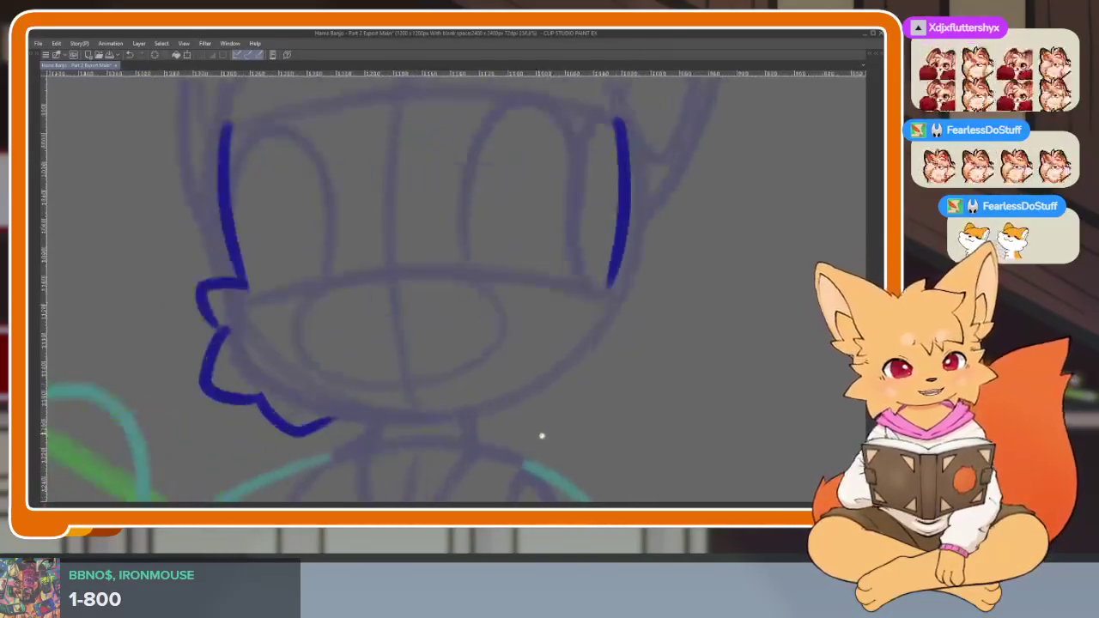
# Curve the right cheek line into a hook toward the chin.
pyautogui.moveTo(616, 300)
pyautogui.mouseDown()
pyautogui.moveTo(648, 314)
pyautogui.moveTo(602, 371)
pyautogui.moveTo(608, 410)
pyautogui.moveTo(541, 437)
pyautogui.moveTo(343, 457)
pyautogui.moveTo(296, 448)
pyautogui.mouseUp()
pyautogui.scroll(-3, 552, 401)
pyautogui.scroll(-2, 632, 409)
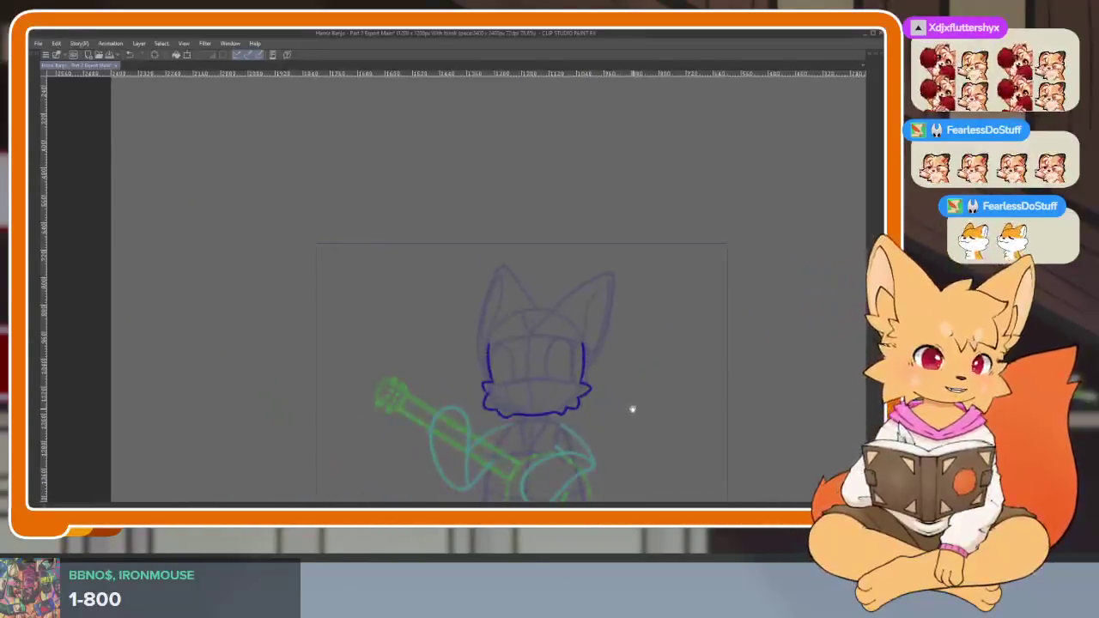
pyautogui.scroll(3, 632, 410)
pyautogui.scroll(2, 572, 447)
pyautogui.scroll(2, 515, 404)
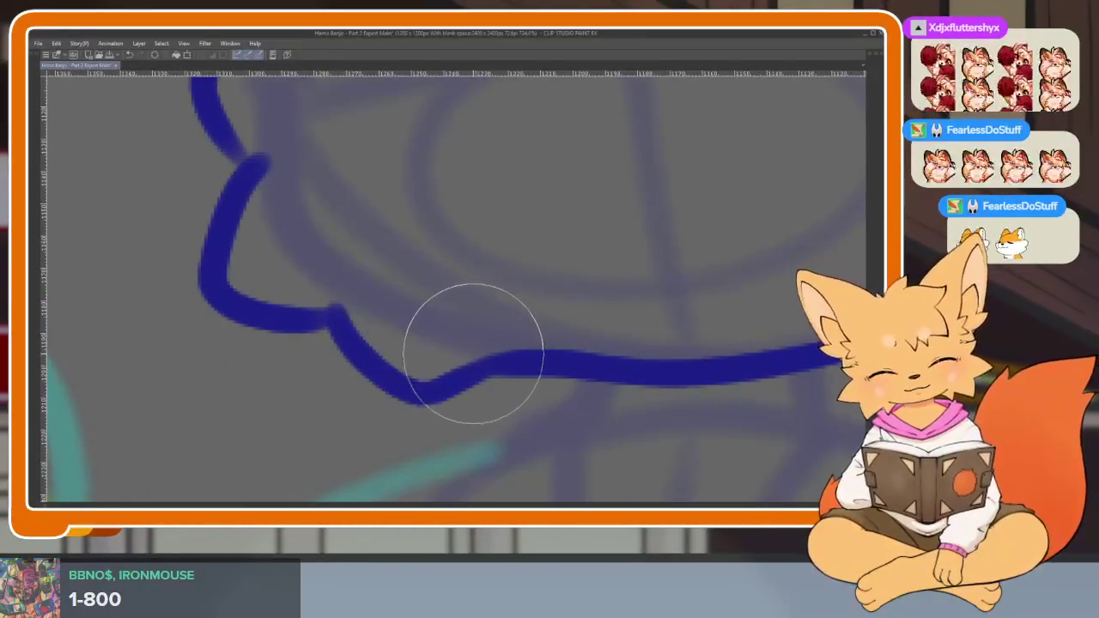
pyautogui.press('Tab')
pyautogui.press('Tab')
# Erase the bumpy middle of the chin and redraw a joined chin line.
pyautogui.moveTo(459, 307)
pyautogui.mouseDown()
pyautogui.moveTo(498, 335)
pyautogui.moveTo(507, 325)
pyautogui.moveTo(438, 400)
pyautogui.moveTo(349, 275)
pyautogui.moveTo(442, 387)
pyautogui.mouseUp()
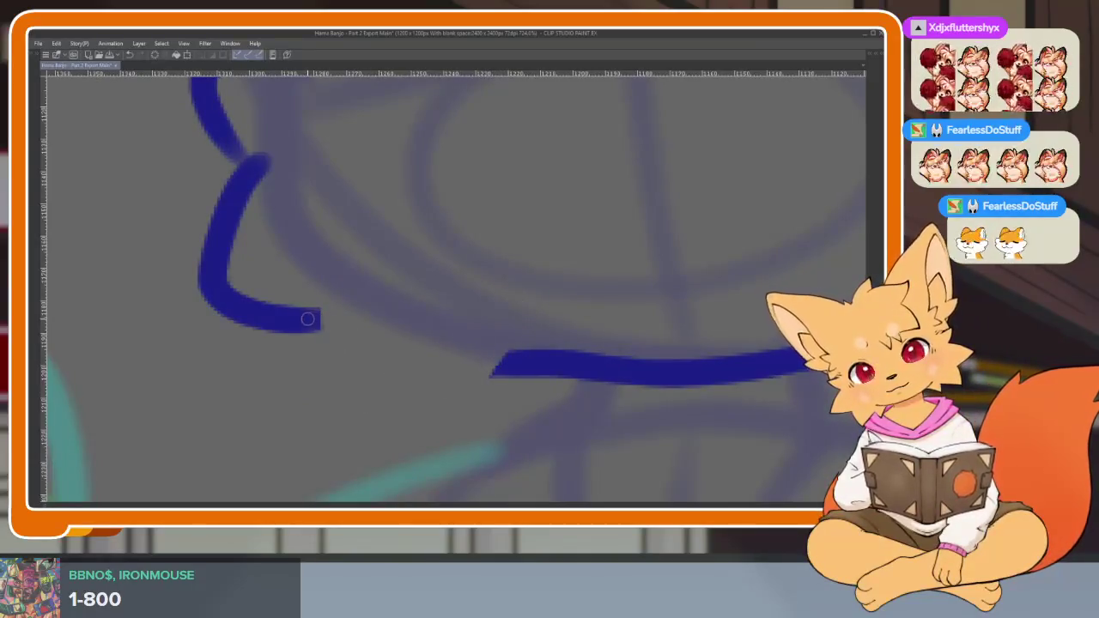
pyautogui.moveTo(308, 319)
pyautogui.mouseDown()
pyautogui.moveTo(350, 315)
pyautogui.moveTo(393, 373)
pyautogui.moveTo(494, 367)
pyautogui.mouseUp()
pyautogui.scroll(-5, 710, 356)
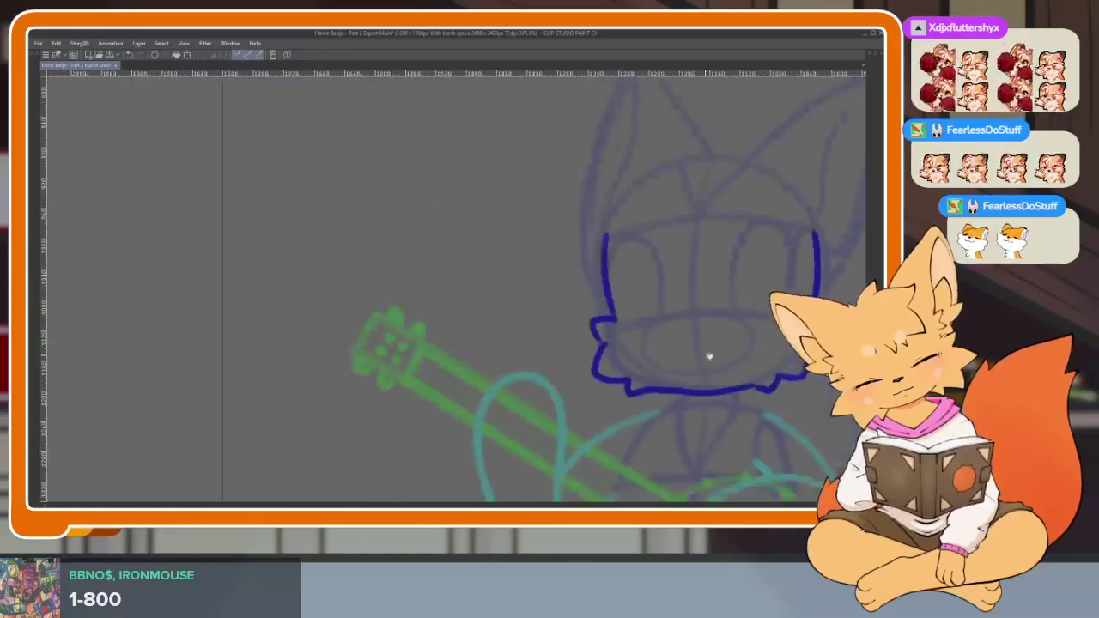
pyautogui.scroll(-3, 710, 355)
pyautogui.scroll(-2, 639, 392)
pyautogui.scroll(-1, 695, 400)
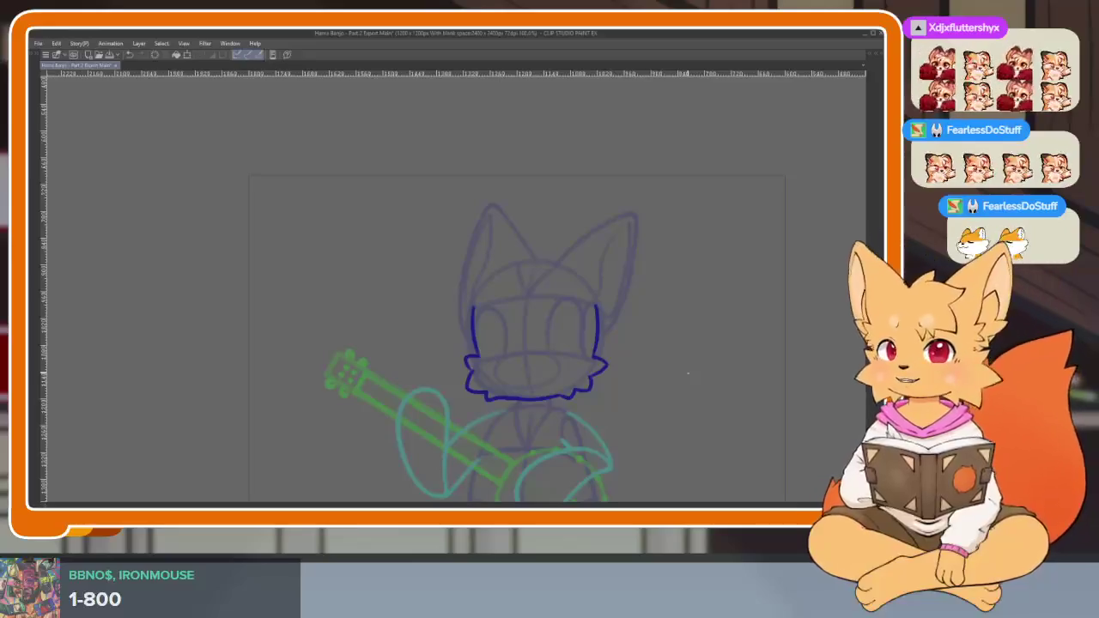
# Open the finished Part 1 Export animation file.
pyautogui.click(39, 44)
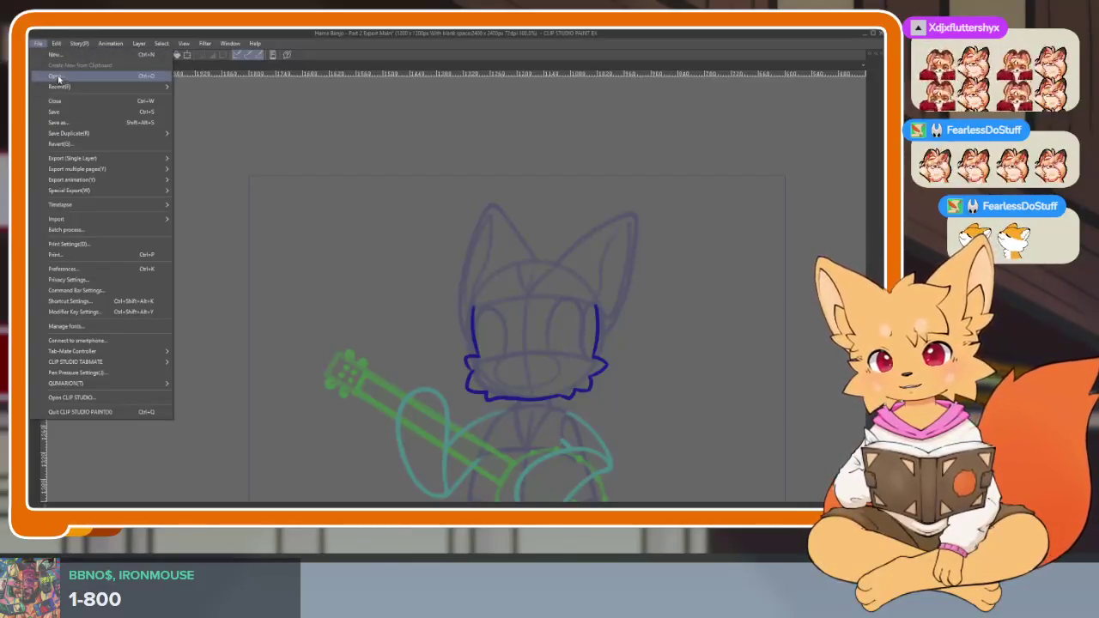
pyautogui.click(58, 76)
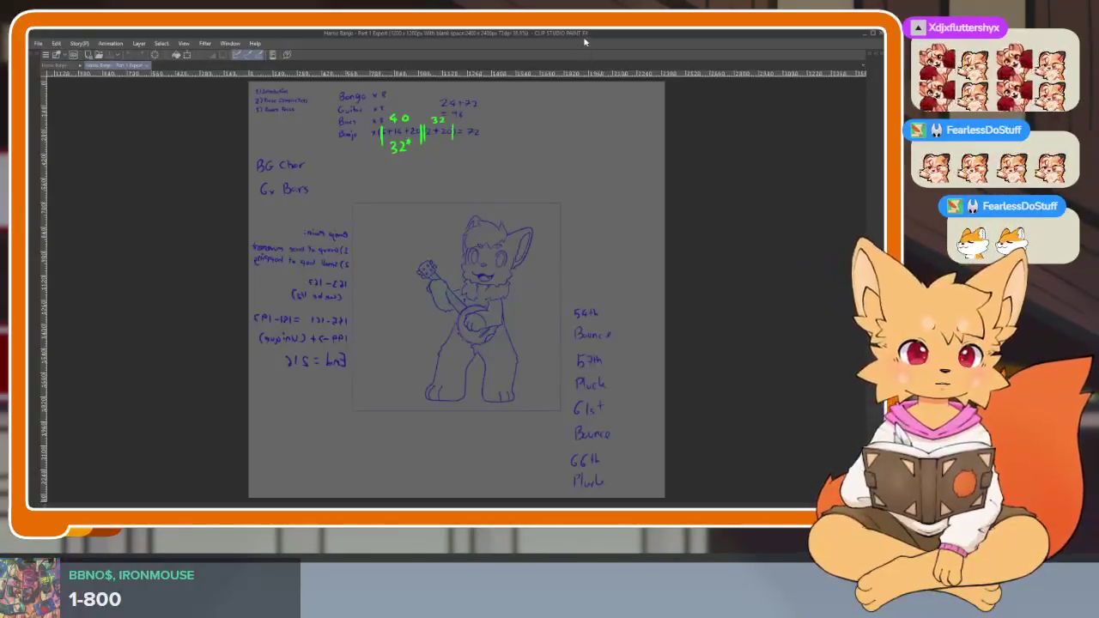
pyautogui.scroll(3, 535, 369)
pyautogui.moveTo(515, 418); pyautogui.dragTo(519, 416)
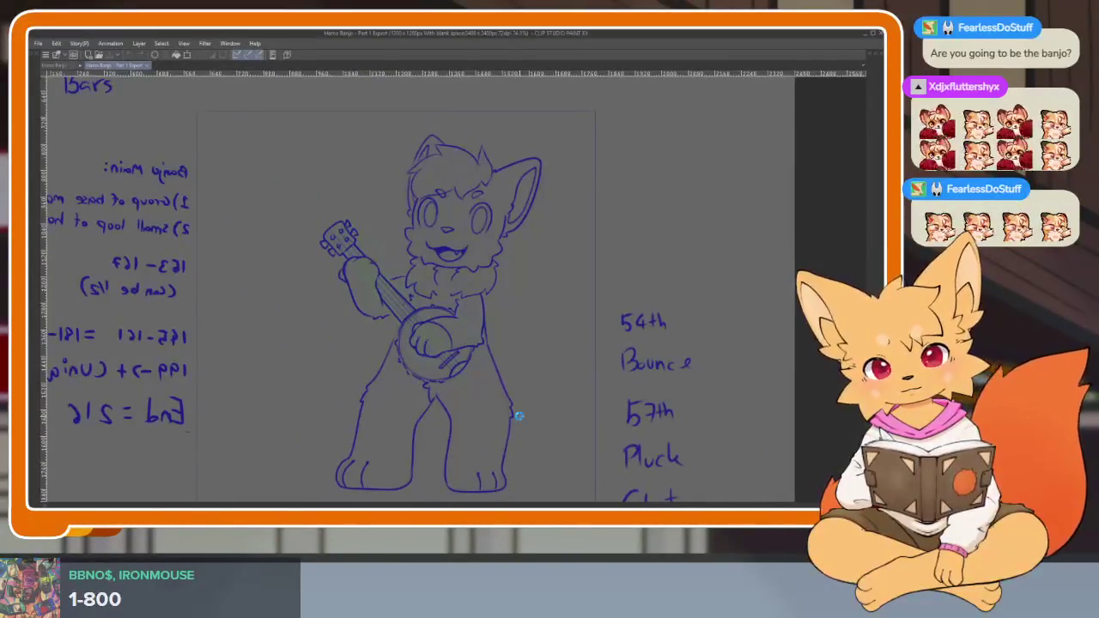
# Play back the Part 1 Export animation and jump back to an earlier frame.
pyautogui.press('space')
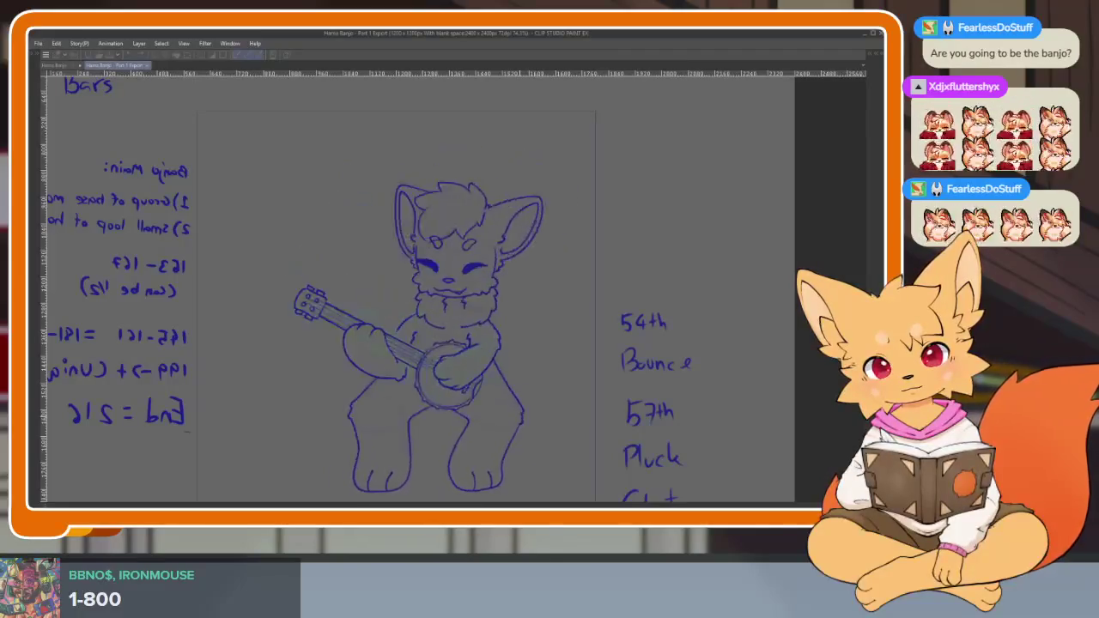
pyautogui.press('Tab')
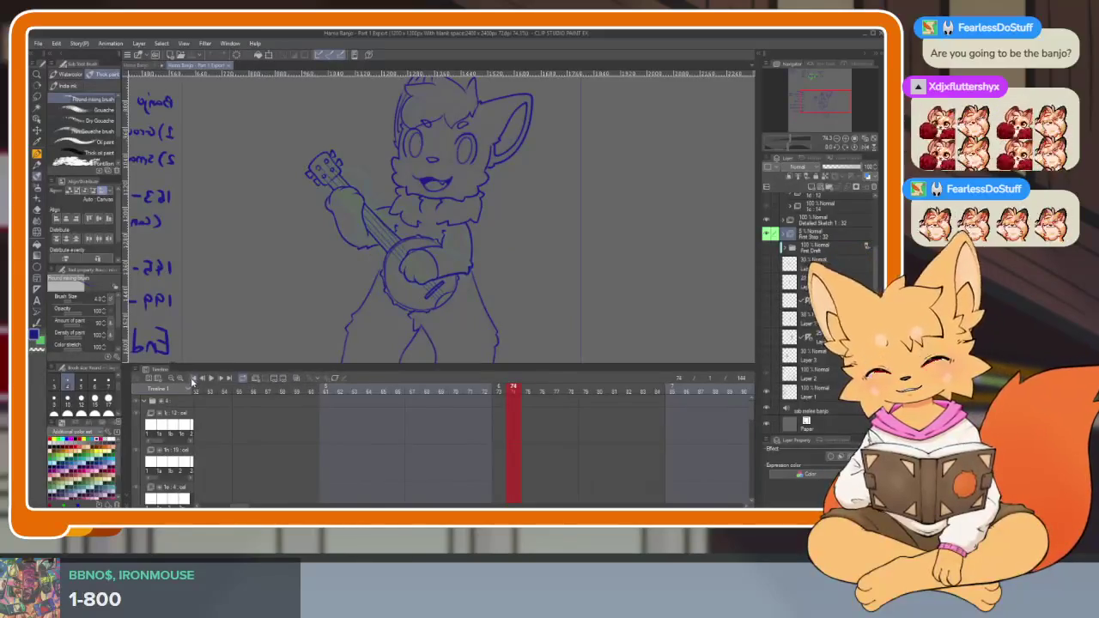
pyautogui.click(193, 382)
pyautogui.press('Tab')
pyautogui.scroll(2, 569, 383)
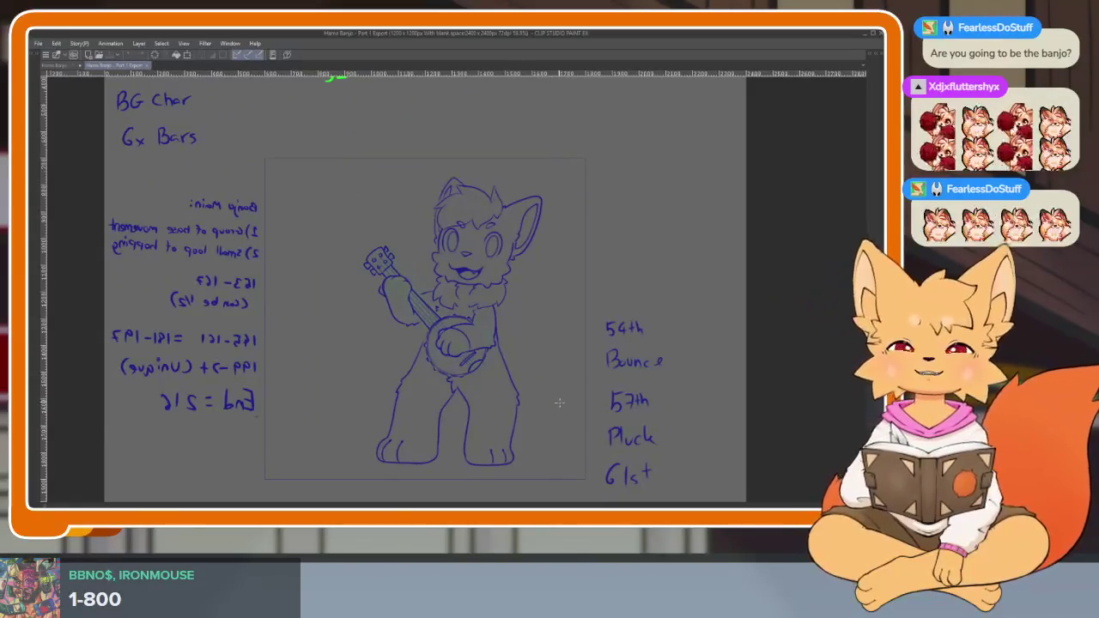
pyautogui.click(55, 68)
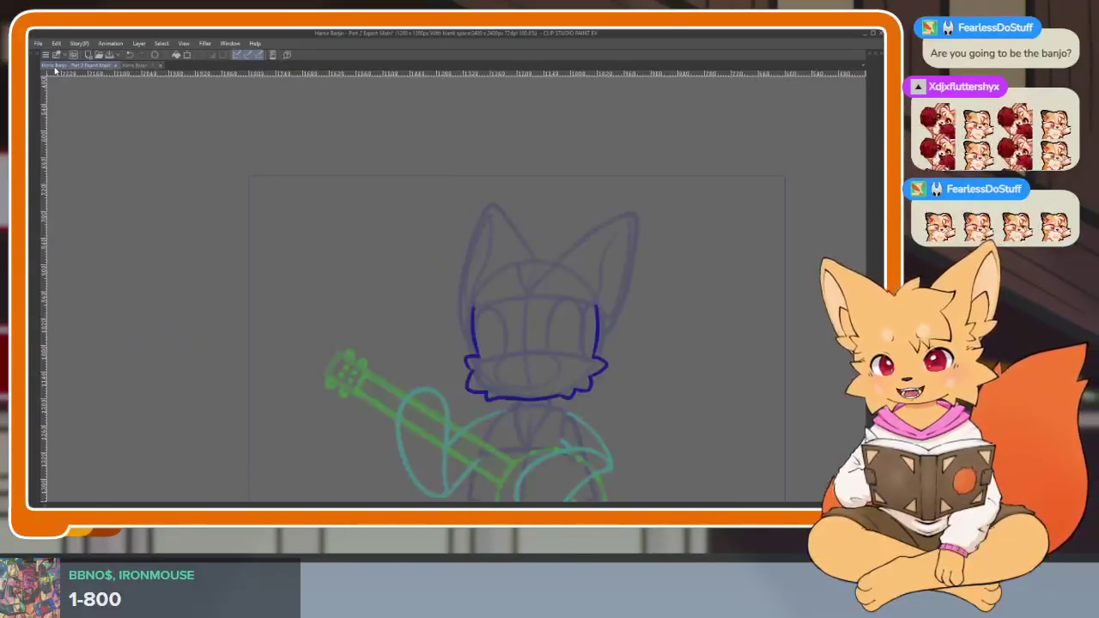
pyautogui.scroll(2, 542, 385)
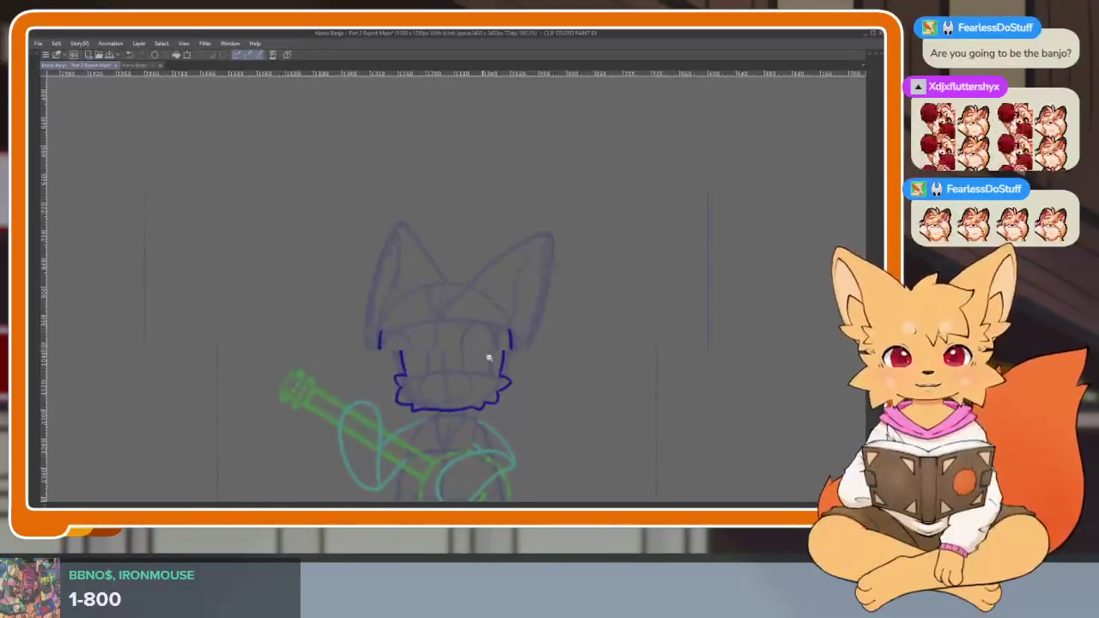
pyautogui.scroll(3, 490, 360)
pyautogui.scroll(2, 493, 410)
pyautogui.scroll(-1, 452, 398)
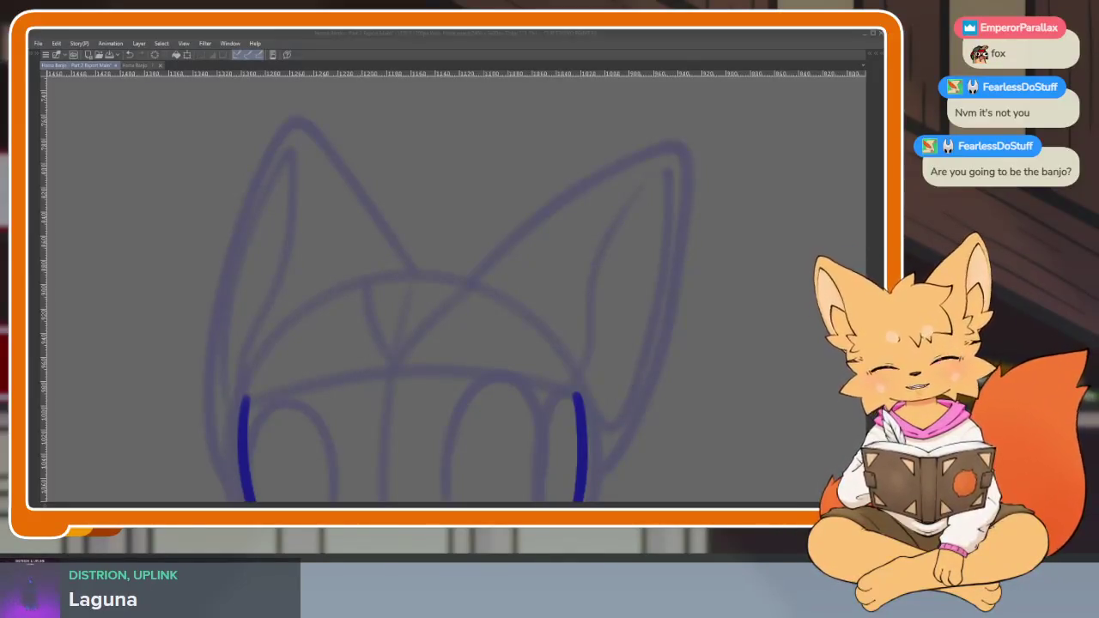
# Extend both cheek lines downward with blue zigzag fur tufts.
pyautogui.moveTo(460, 337); pyautogui.dragTo(506, 325)
pyautogui.hotkey('ctrl', 'z')
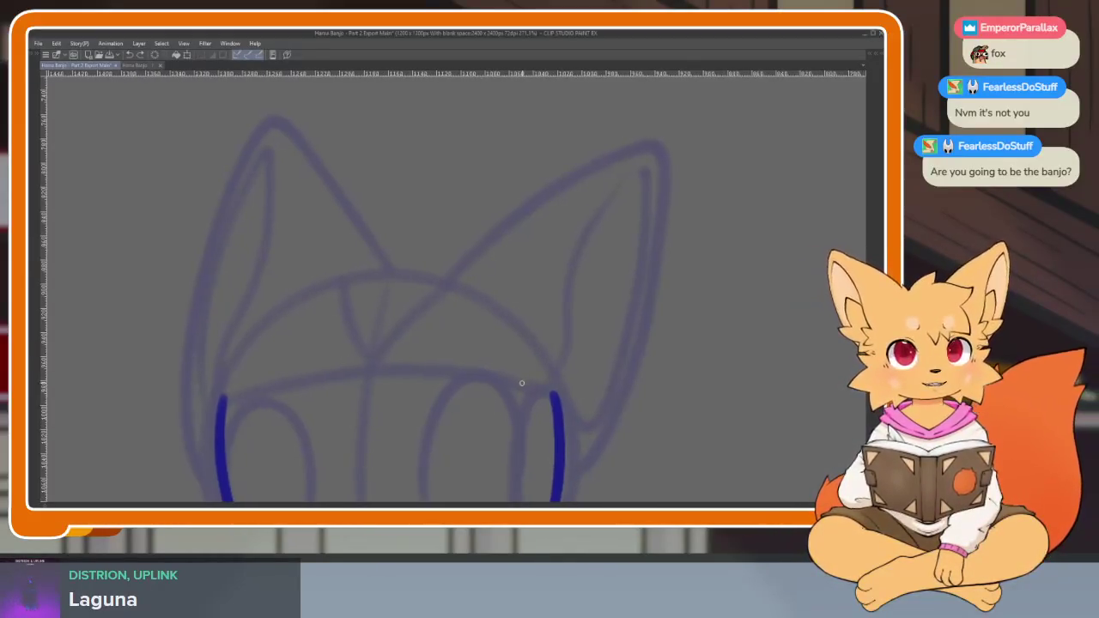
pyautogui.press('Tab')
pyautogui.press('Tab')
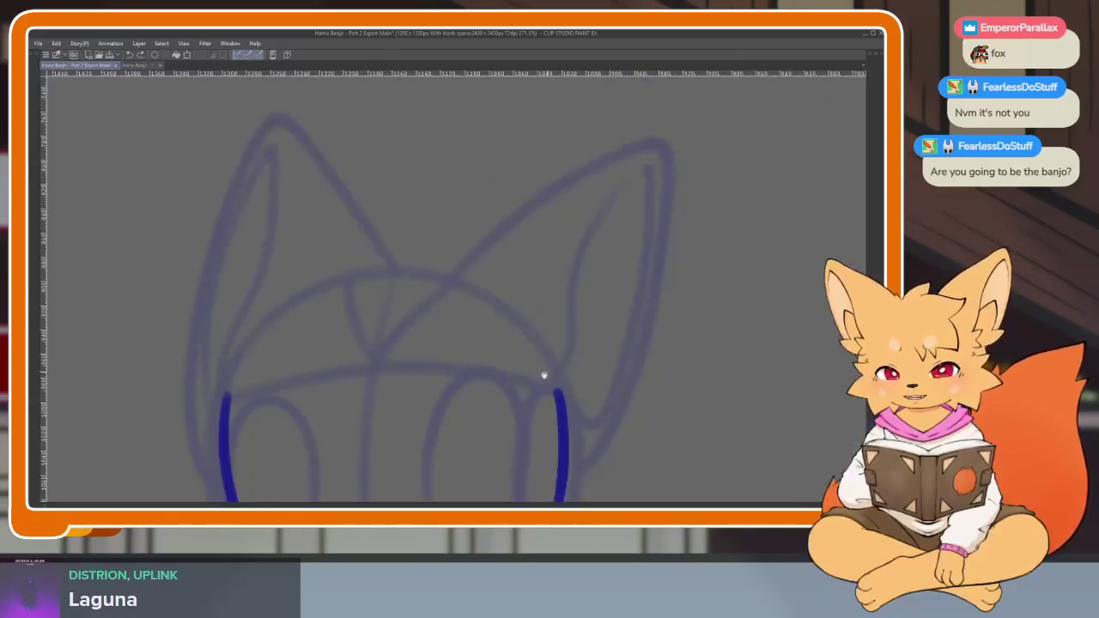
pyautogui.moveTo(378, 365); pyautogui.dragTo(399, 498)
pyautogui.scroll(-2, 571, 391)
pyautogui.moveTo(577, 360); pyautogui.dragTo(541, 498)
pyautogui.scroll(1, 559, 398)
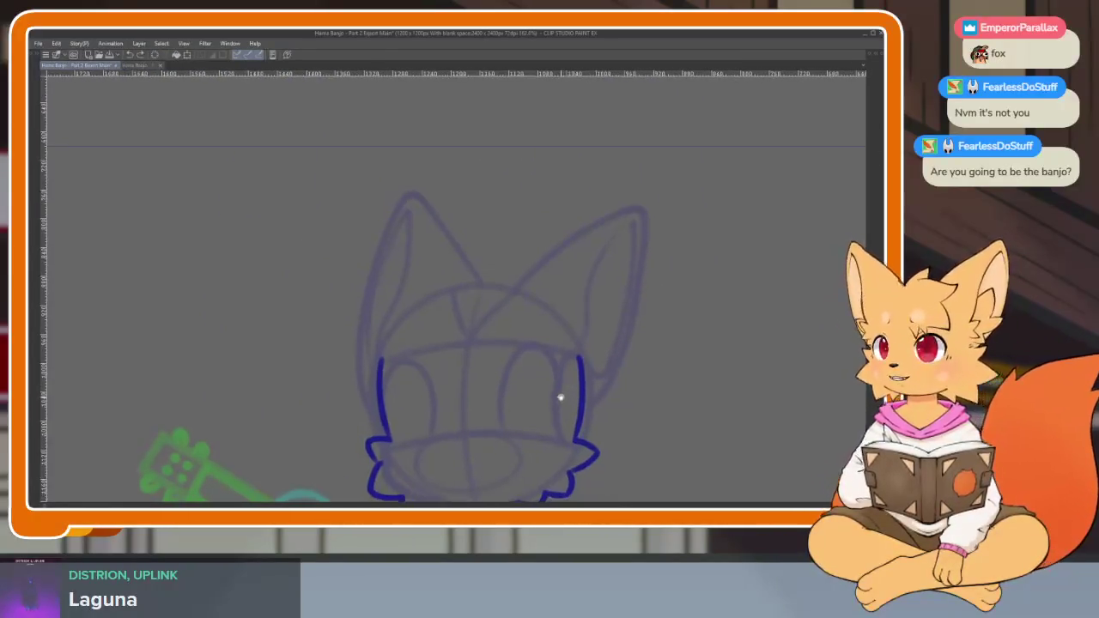
# Ink a curved hair line, a V-shaped spike and a leftward arched hair stroke.
pyautogui.scroll(1, 527, 395)
pyautogui.scroll(2, 518, 389)
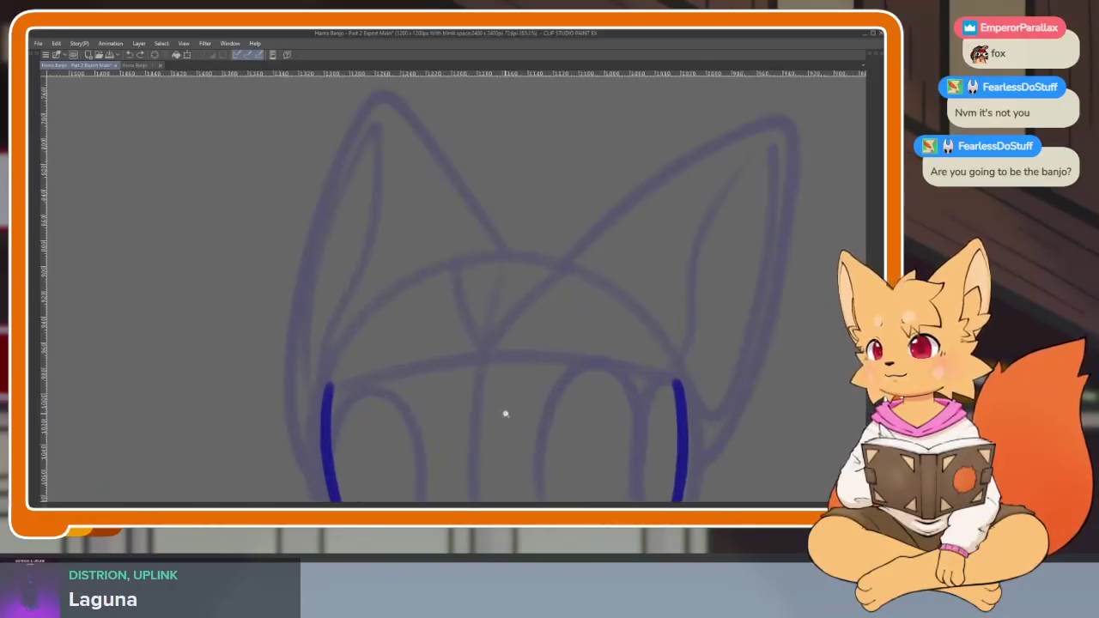
pyautogui.scroll(-1, 506, 404)
pyautogui.scroll(1, 496, 421)
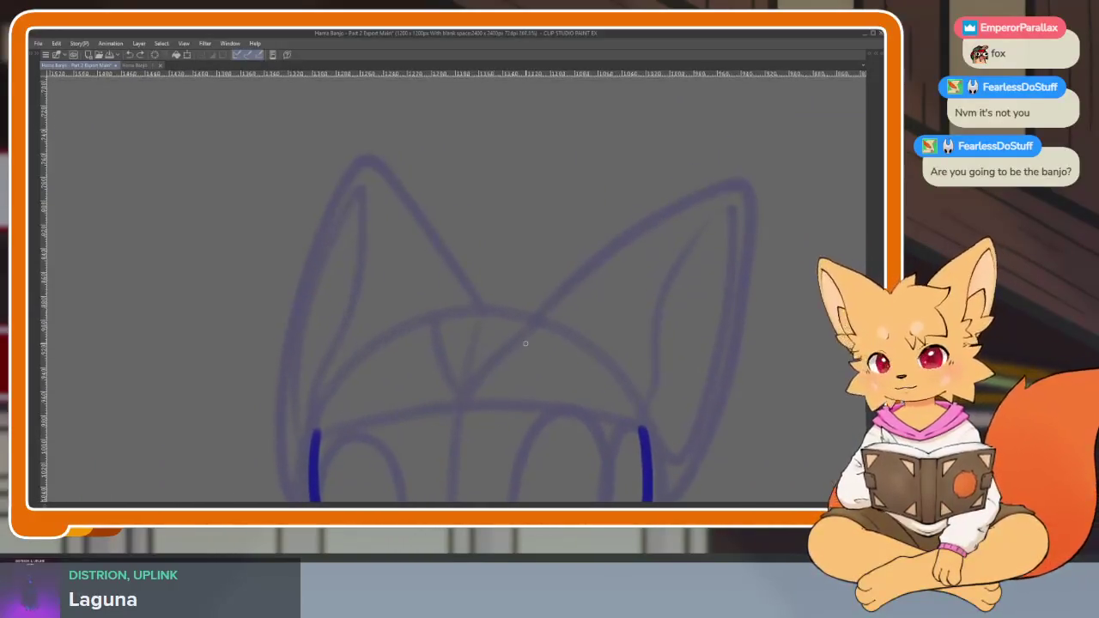
pyautogui.moveTo(544, 316); pyautogui.dragTo(494, 215)
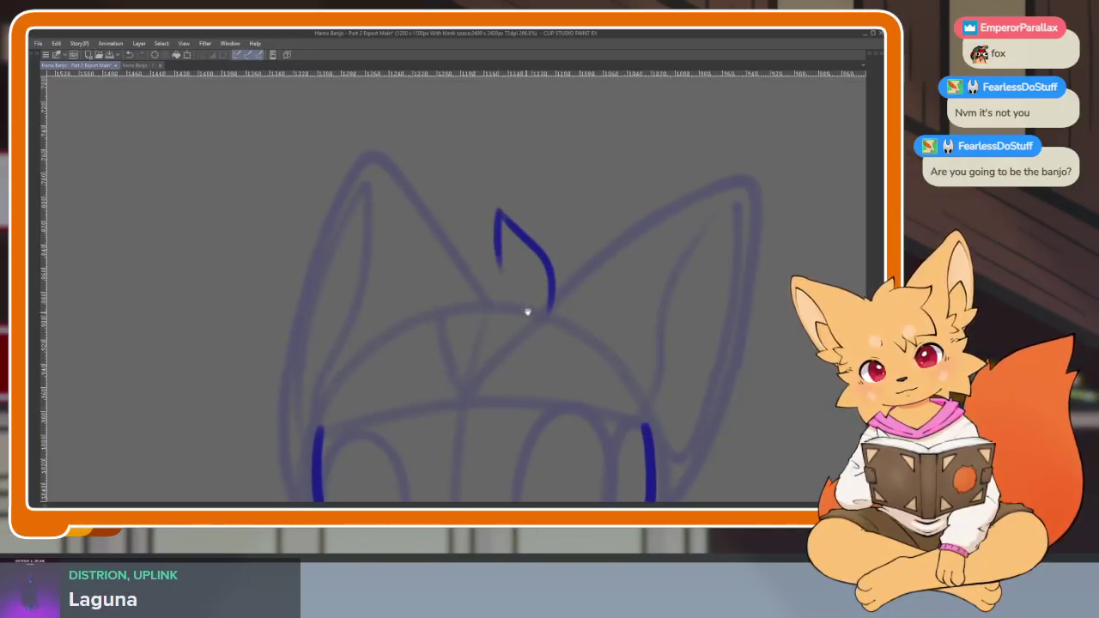
pyautogui.scroll(1, 527, 312)
pyautogui.moveTo(515, 288); pyautogui.dragTo(505, 225)
pyautogui.moveTo(498, 271); pyautogui.dragTo(343, 306)
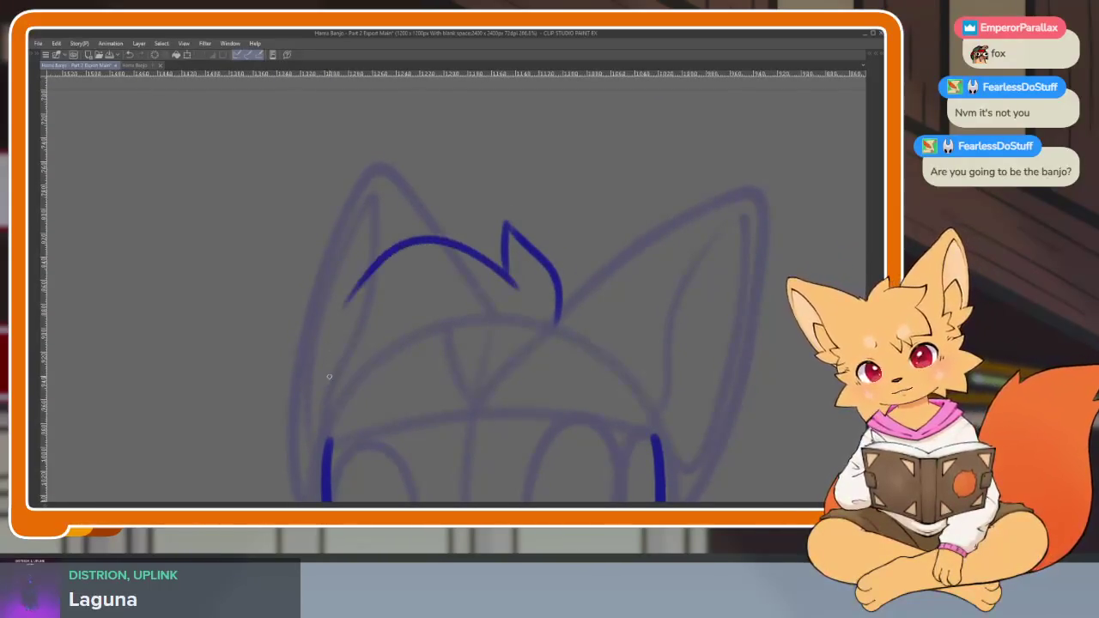
pyautogui.scroll(1, 527, 275)
pyautogui.scroll(-1, 557, 324)
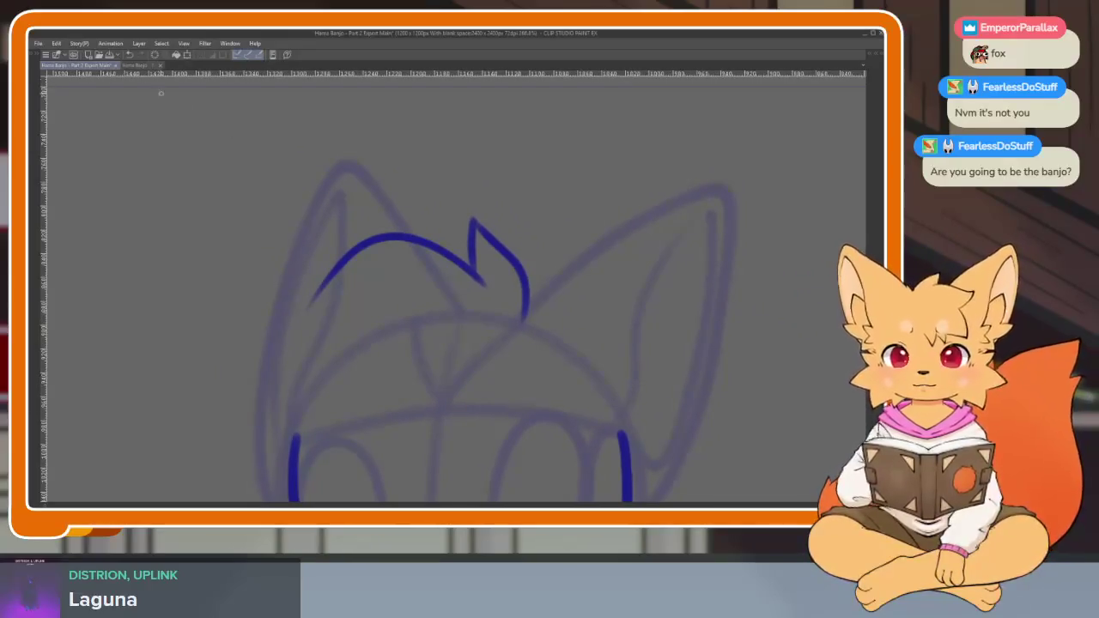
# Compare against the Part 1 Export frame and undo the two newest hair strokes.
pyautogui.click(137, 64)
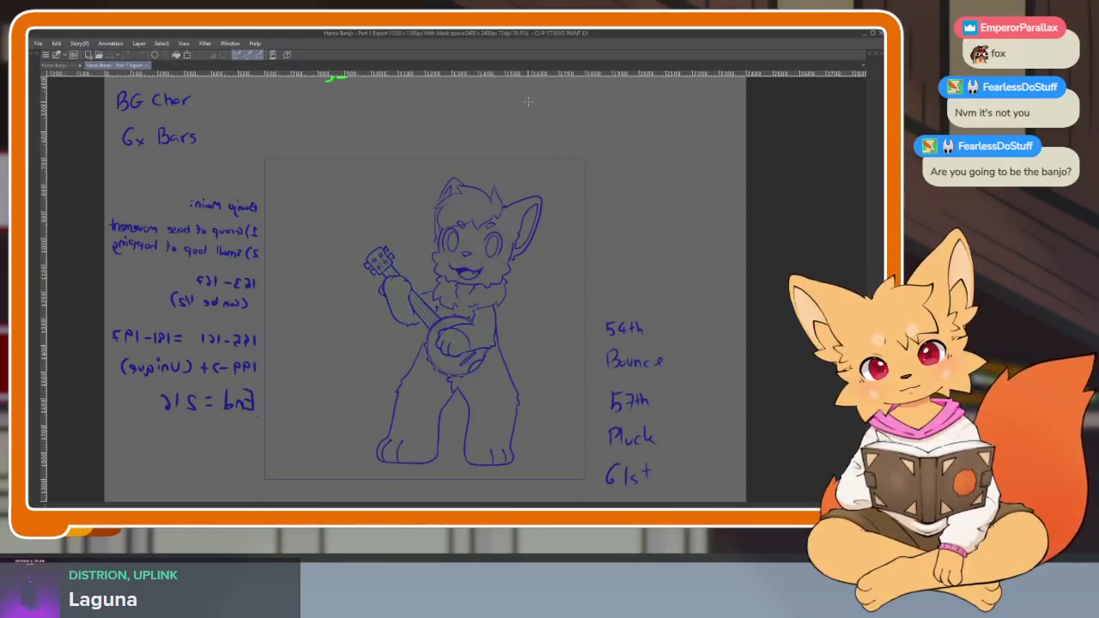
pyautogui.click(66, 66)
pyautogui.scroll(1, 473, 275)
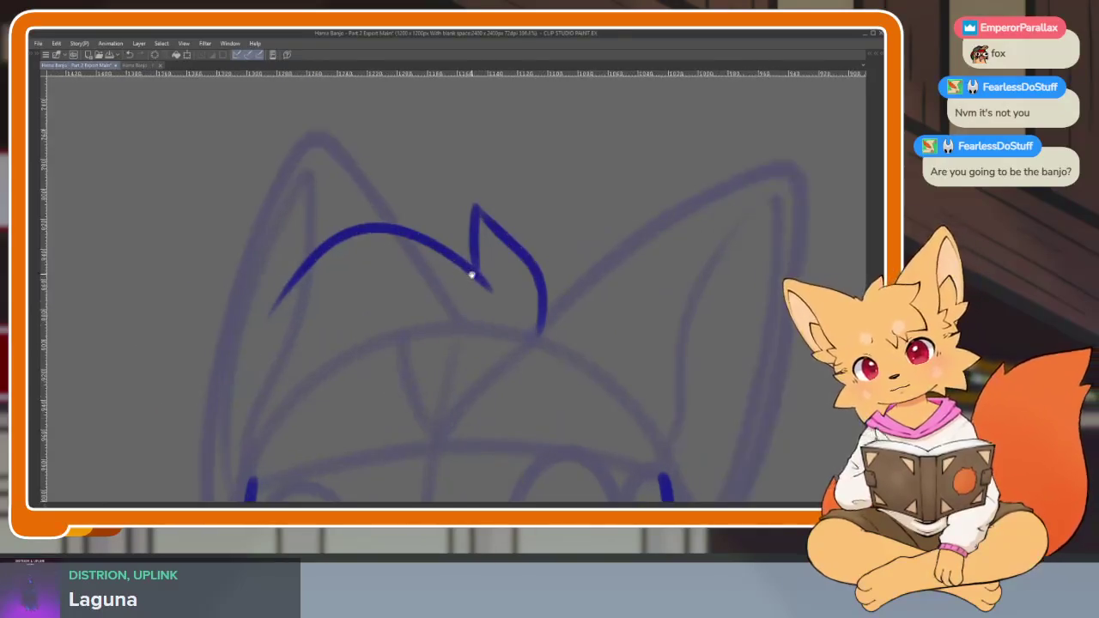
pyautogui.scroll(-1, 486, 284)
pyautogui.hotkey('ctrl', 'z')
pyautogui.hotkey('ctrl', 'z')
pyautogui.hotkey('ctrl', 'z')
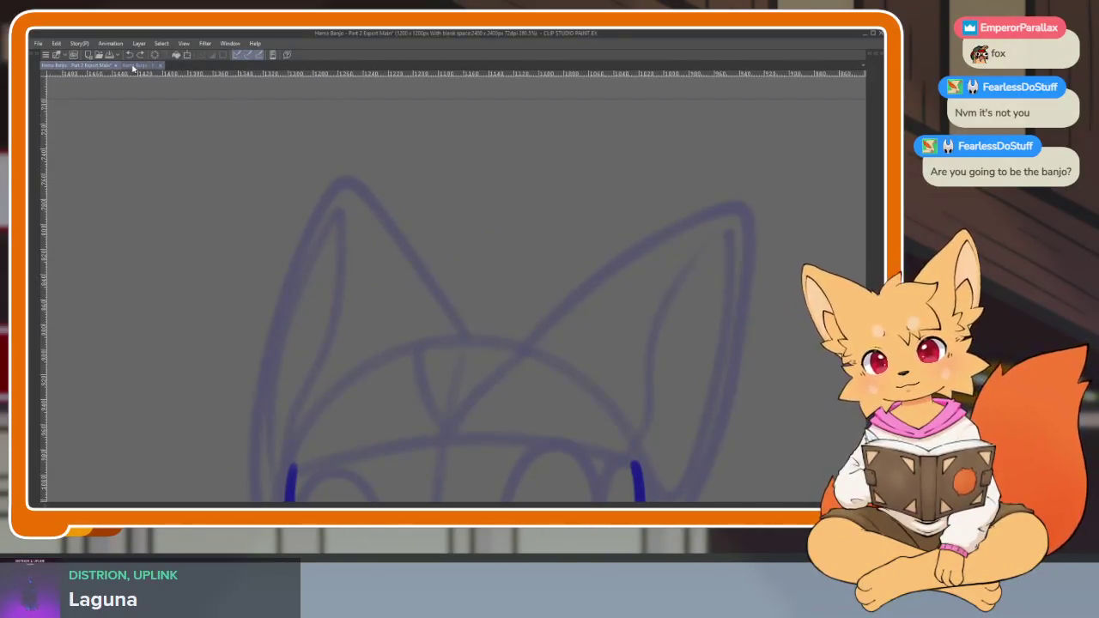
pyautogui.click(133, 66)
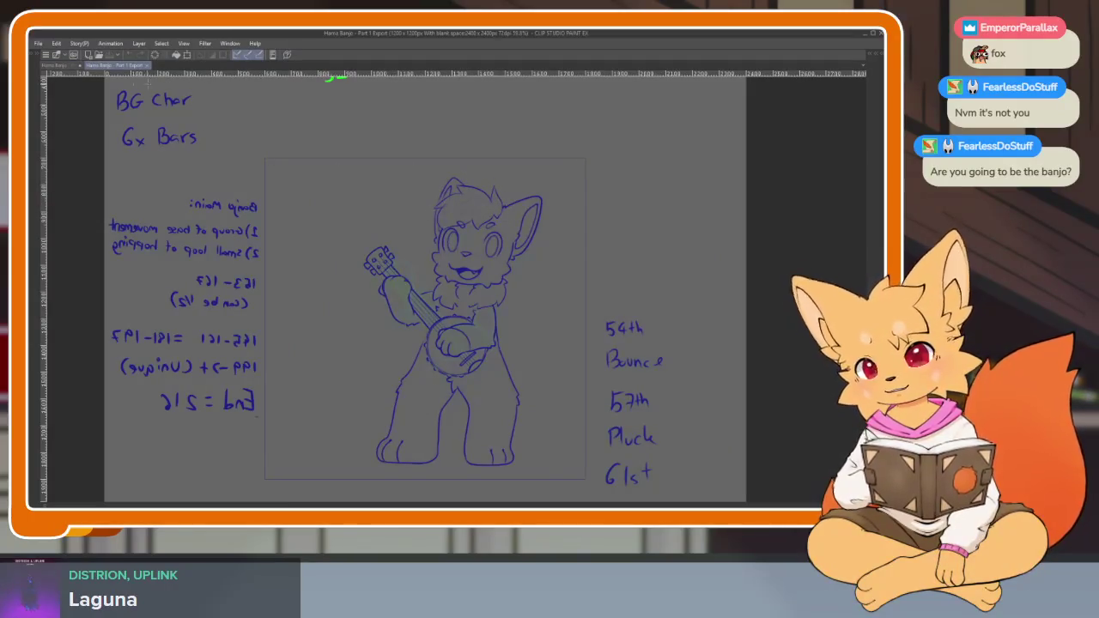
pyautogui.click(56, 66)
pyautogui.scroll(-1, 478, 278)
pyautogui.scroll(1, 486, 326)
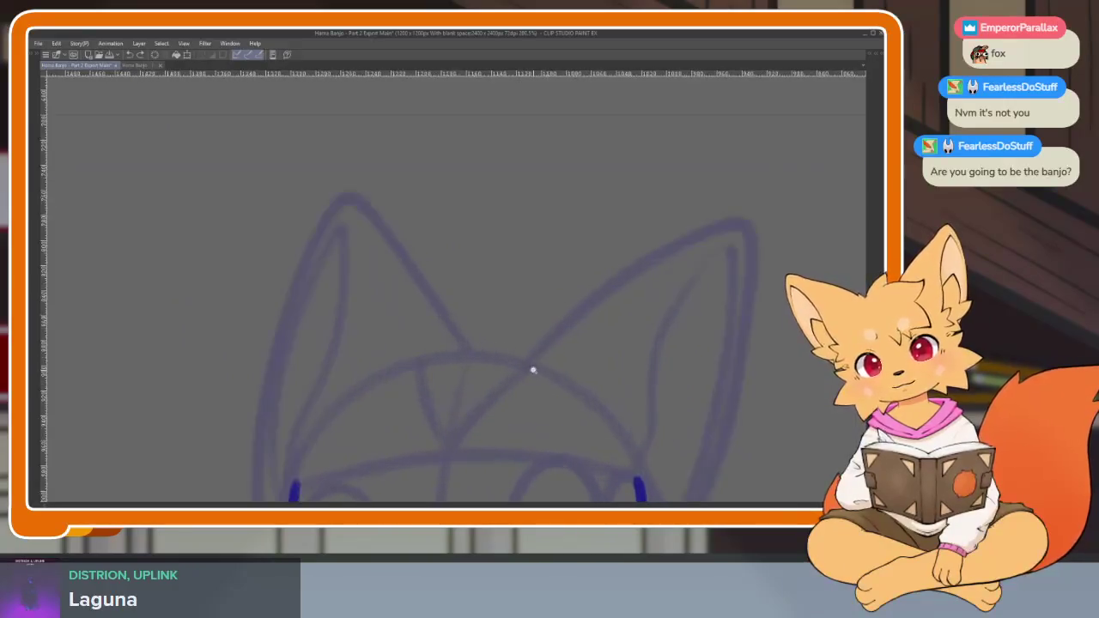
pyautogui.scroll(1, 535, 368)
# Try a hair spike with a long curve across the ear, then undo it.
pyautogui.moveTo(540, 247); pyautogui.dragTo(286, 261)
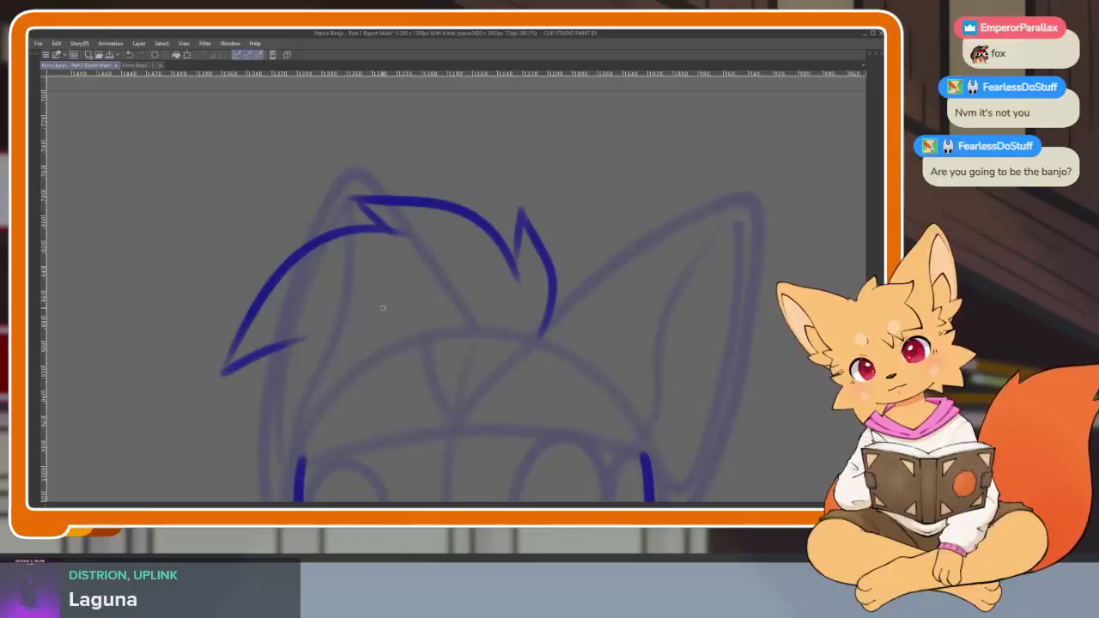
pyautogui.moveTo(383, 307); pyautogui.dragTo(372, 275)
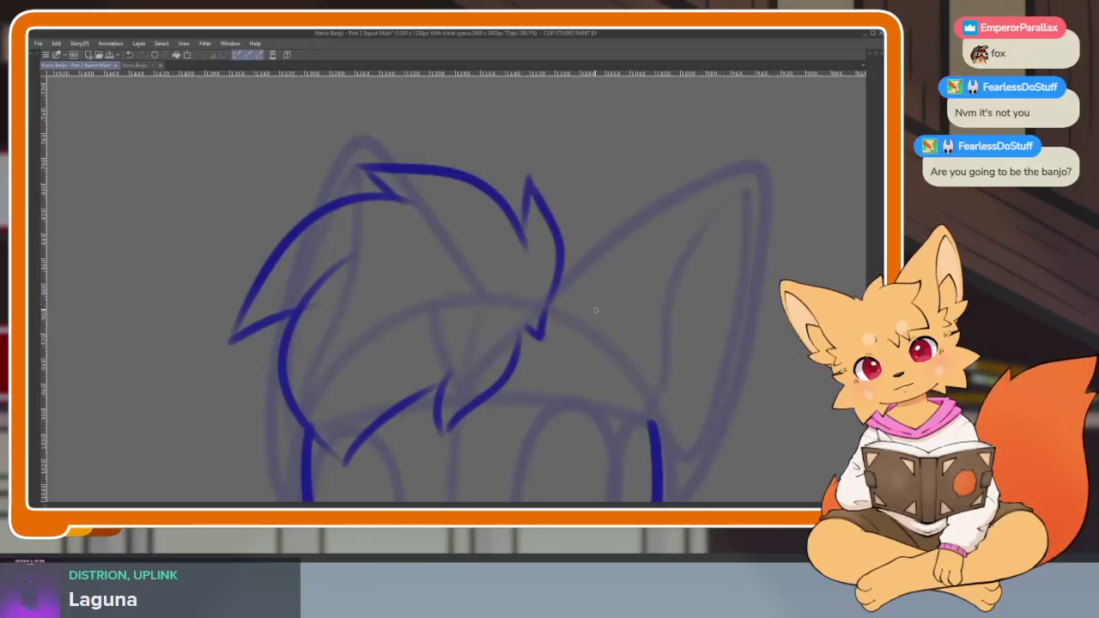
pyautogui.scroll(-5, 595, 310)
pyautogui.scroll(1, 651, 338)
pyautogui.scroll(2, 631, 352)
pyautogui.scroll(2, 609, 361)
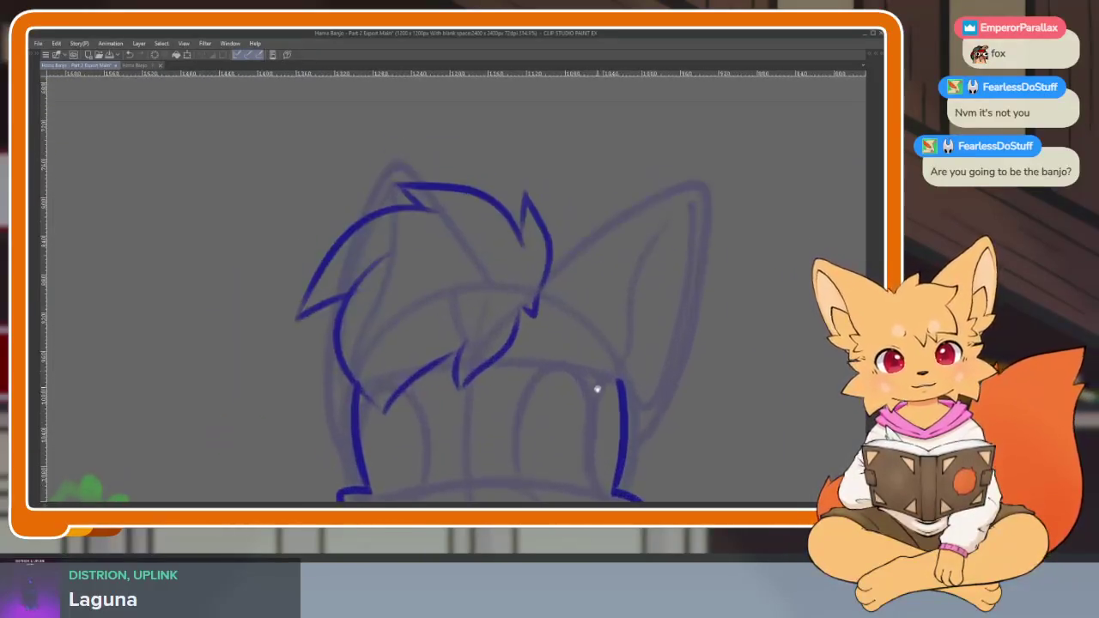
pyautogui.scroll(-1, 597, 389)
pyautogui.hotkey('ctrl', 'z')
pyautogui.hotkey('ctrl', 'z')
pyautogui.hotkey('ctrl', 'z')
pyautogui.hotkey('ctrl', 'z')
pyautogui.hotkey('ctrl', 'z')
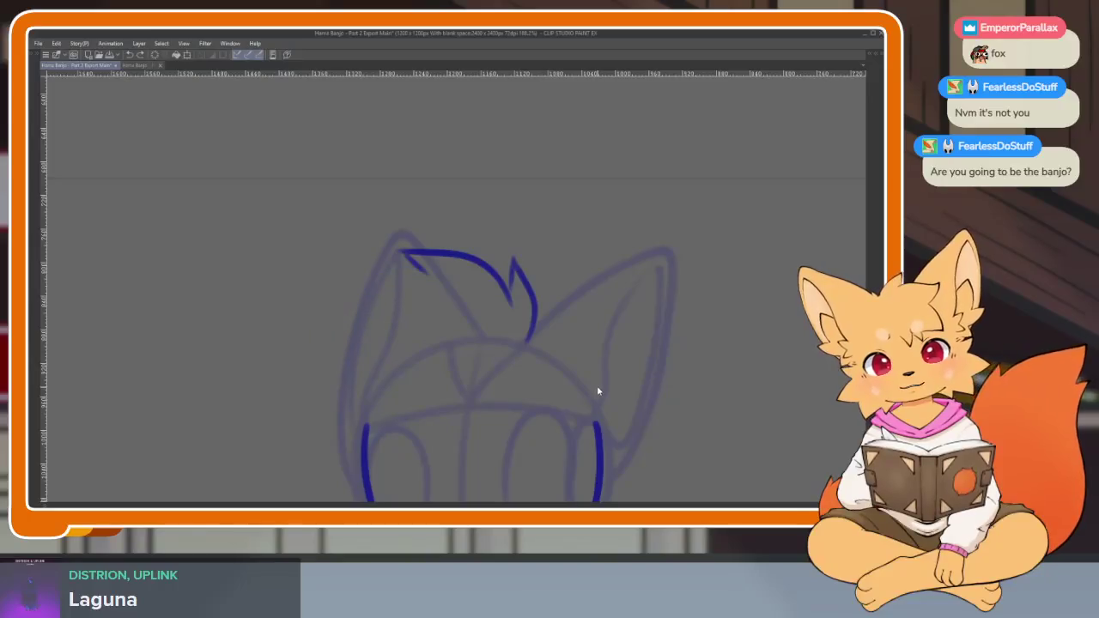
pyautogui.hotkey('ctrl', 'z')
pyautogui.hotkey('ctrl', 'z')
pyautogui.hotkey('ctrl', 'z')
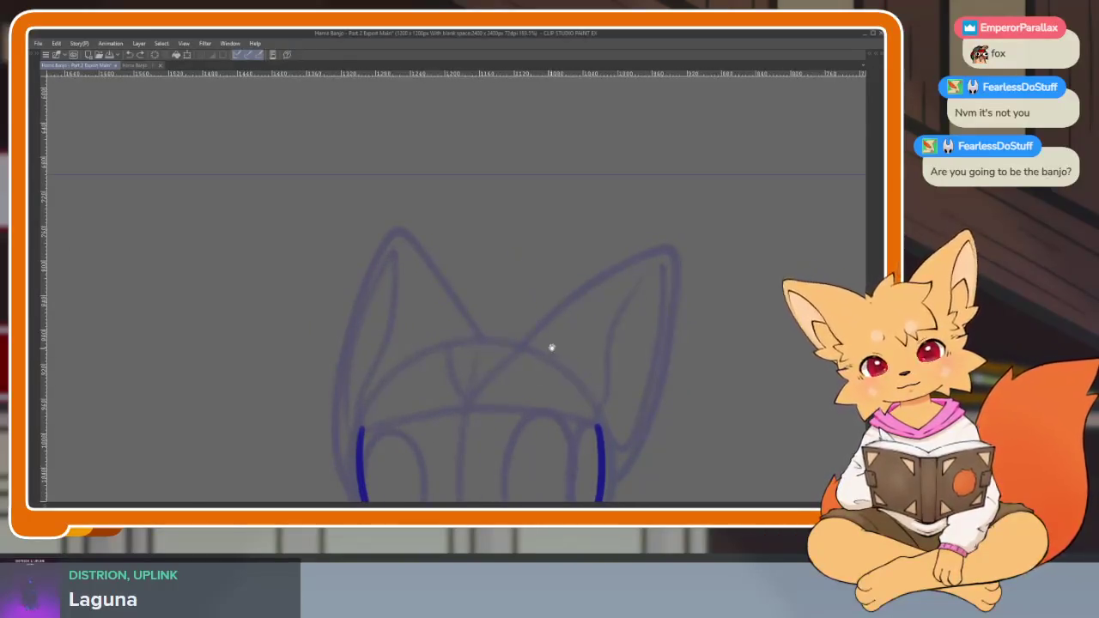
# Remove the long upper-left arc and draw a new curve down the head's left side.
pyautogui.scroll(1, 532, 344)
pyautogui.scroll(1, 516, 317)
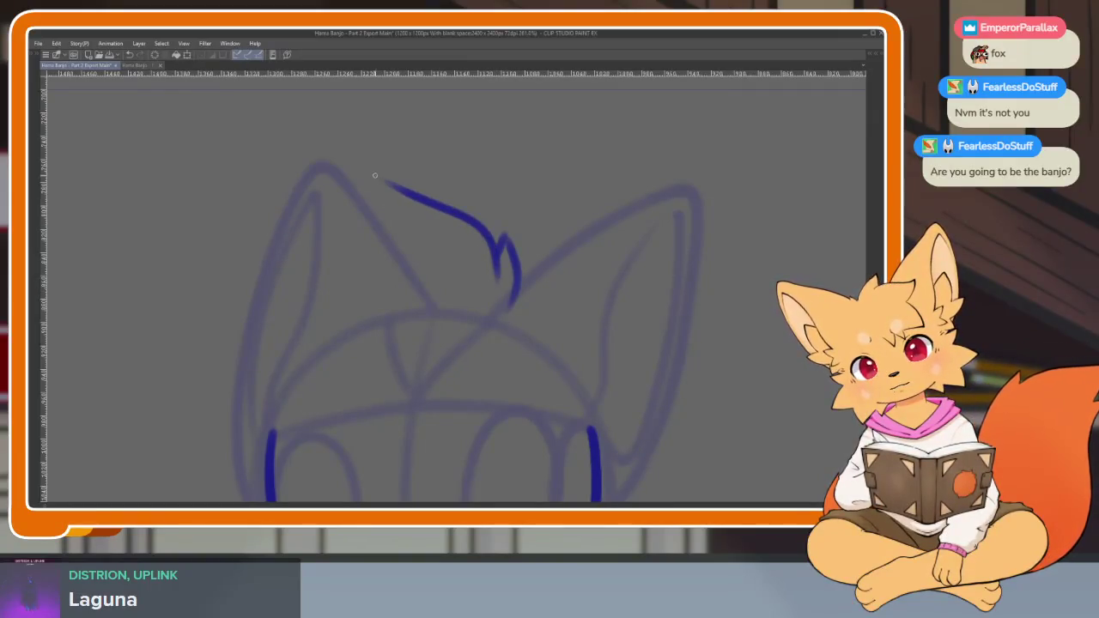
pyautogui.hotkey('ctrl', 'z')
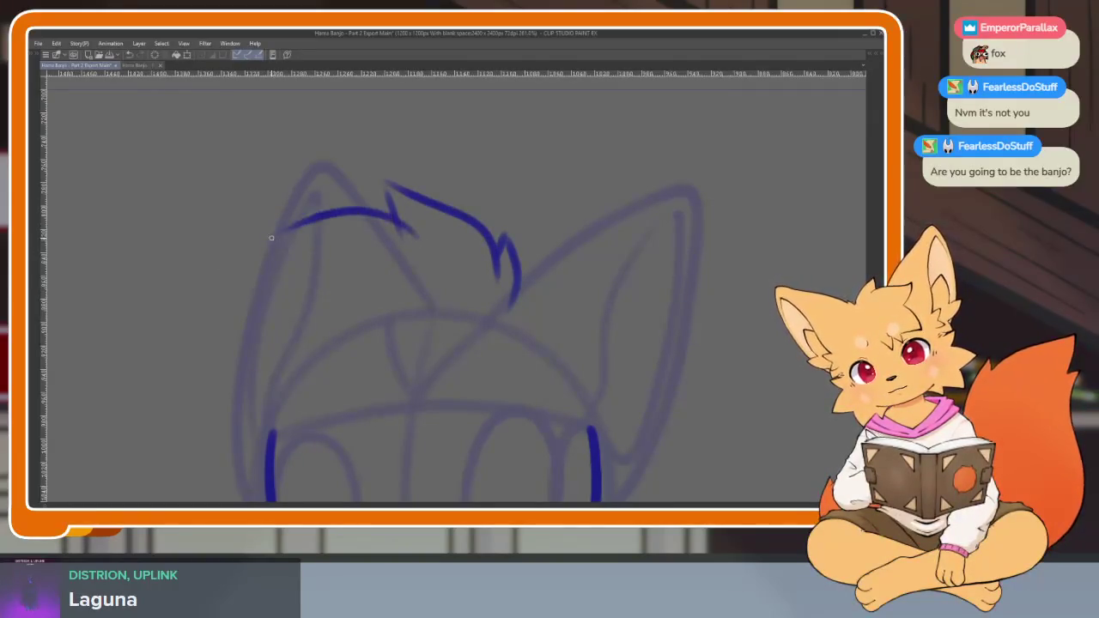
pyautogui.moveTo(354, 240); pyautogui.dragTo(273, 432)
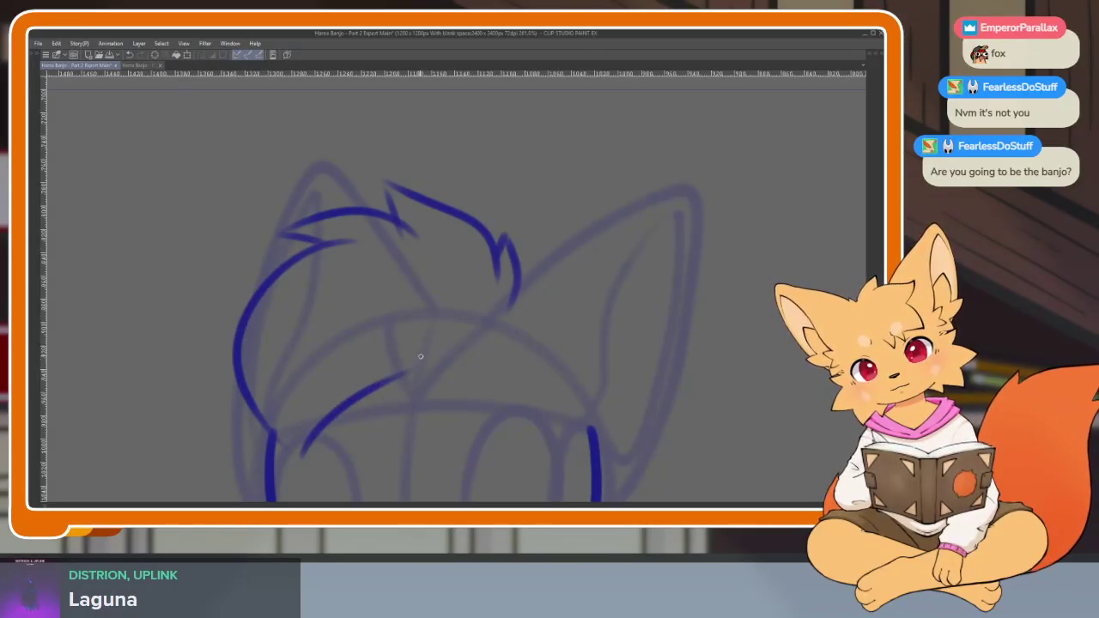
# Check the head against the Part 1 Export frame before returning to Part 2 Export Main.
pyautogui.scroll(-5, 556, 325)
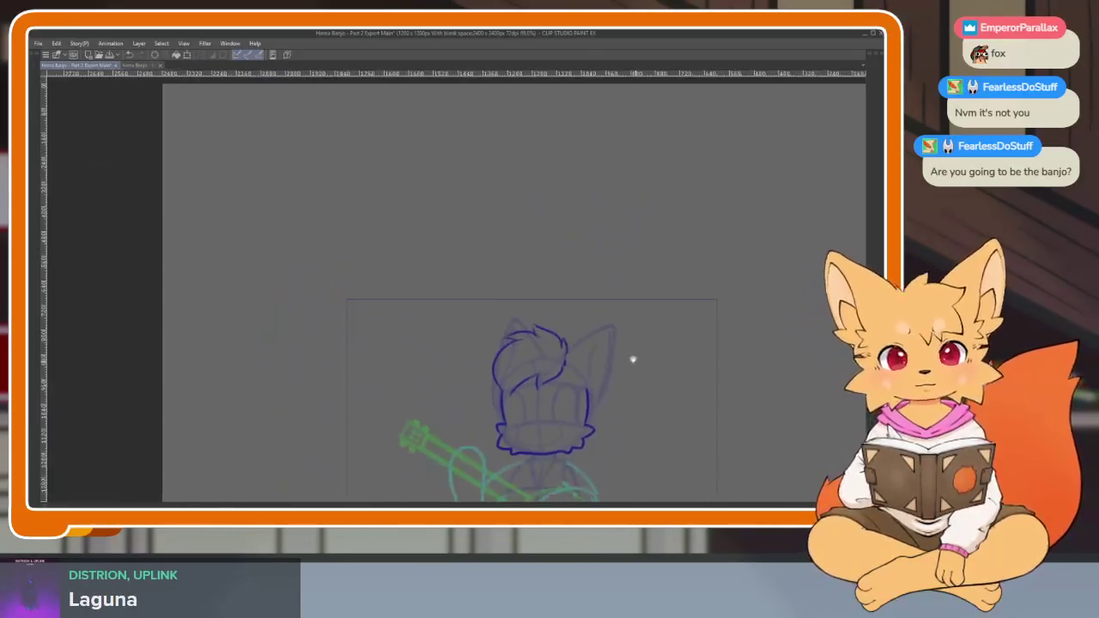
pyautogui.click(134, 67)
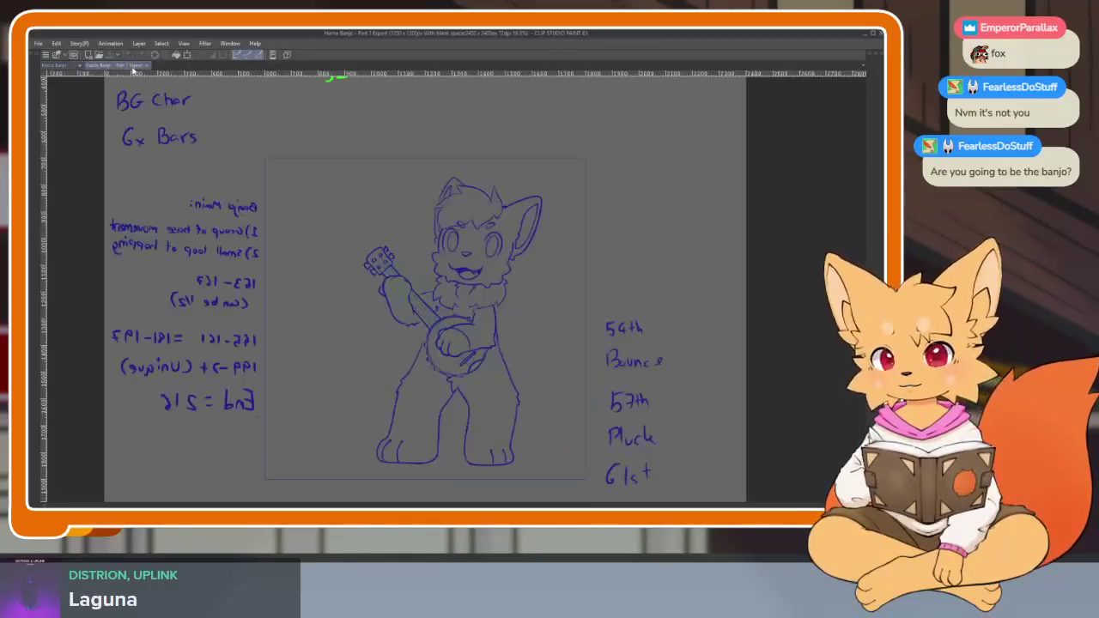
pyautogui.scroll(2, 517, 378)
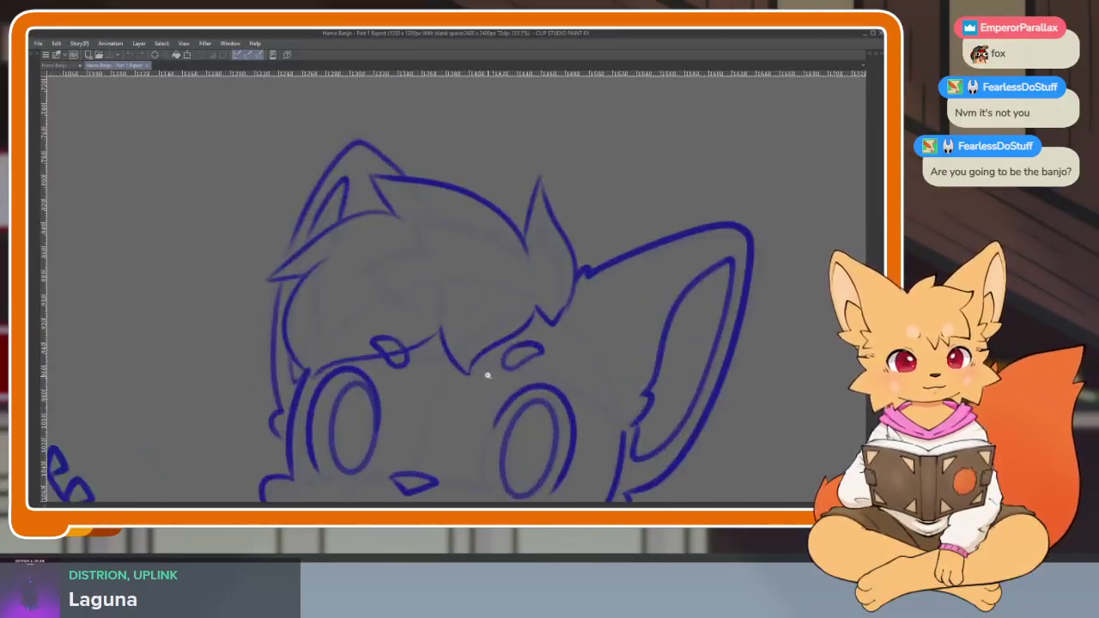
pyautogui.scroll(1, 533, 356)
pyautogui.scroll(1, 550, 335)
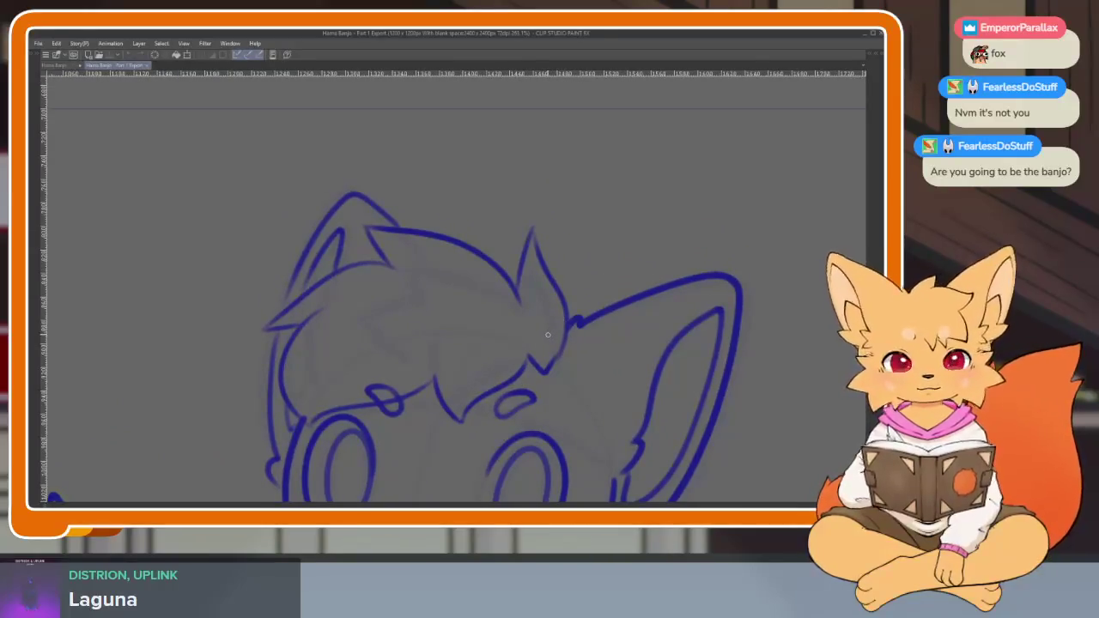
pyautogui.click(59, 66)
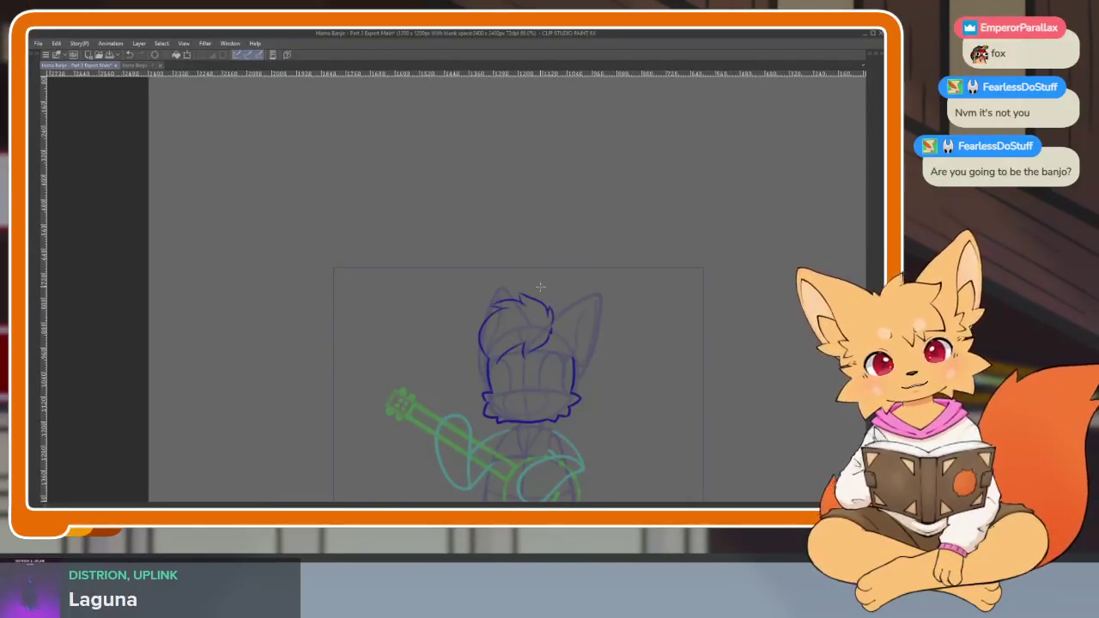
pyautogui.scroll(3, 549, 335)
pyautogui.scroll(1, 524, 378)
pyautogui.scroll(1, 487, 373)
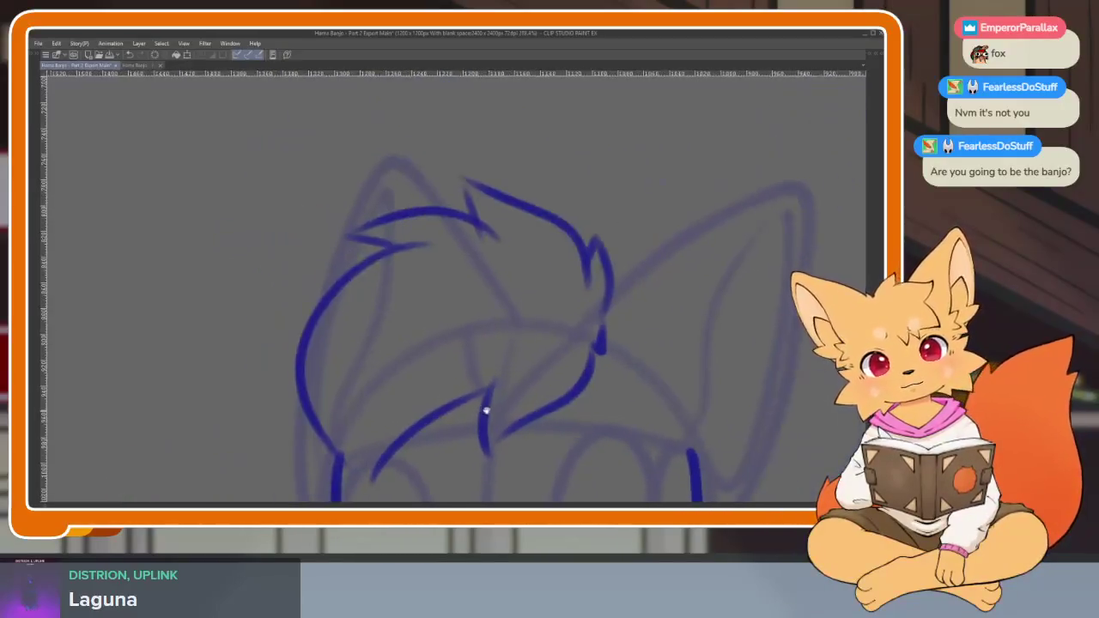
# Erase the left ear arc and redraw the long hair arc and left face curve.
pyautogui.moveTo(463, 220)
pyautogui.mouseDown()
pyautogui.moveTo(479, 228)
pyautogui.moveTo(307, 265)
pyautogui.moveTo(258, 388)
pyautogui.moveTo(302, 396)
pyautogui.mouseUp()
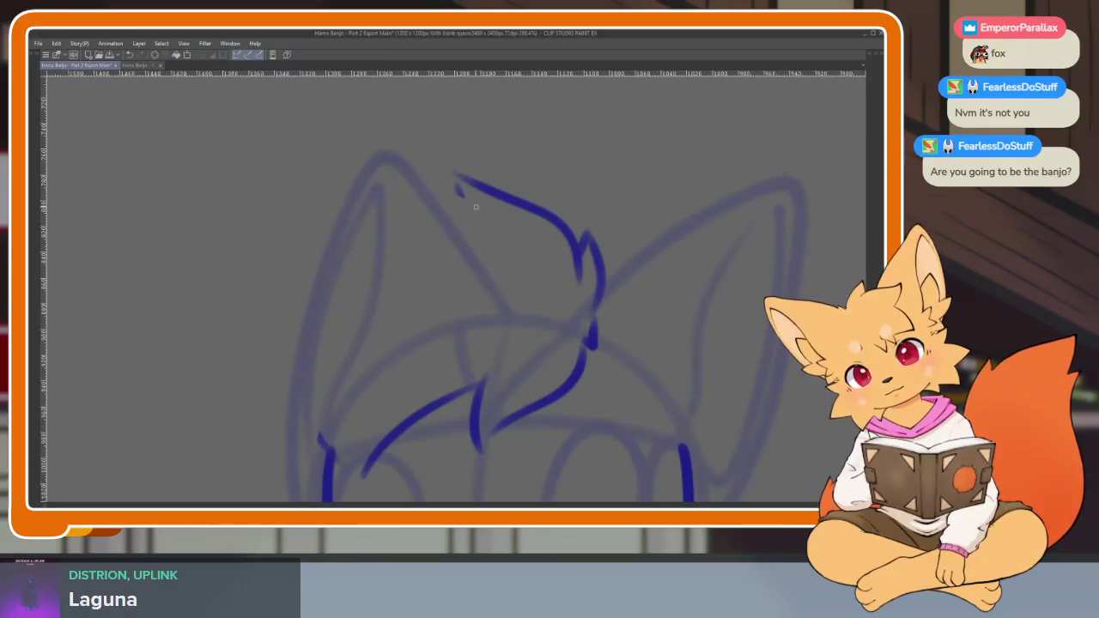
pyautogui.moveTo(466, 210); pyautogui.dragTo(268, 287)
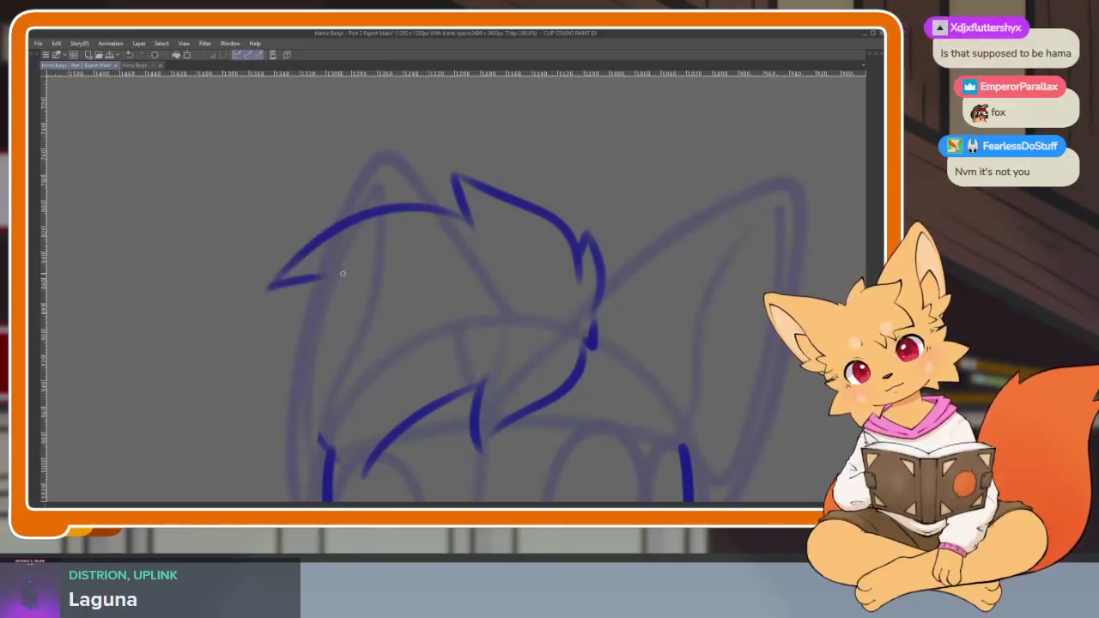
pyautogui.moveTo(370, 256); pyautogui.dragTo(333, 470)
pyautogui.scroll(-3, 450, 484)
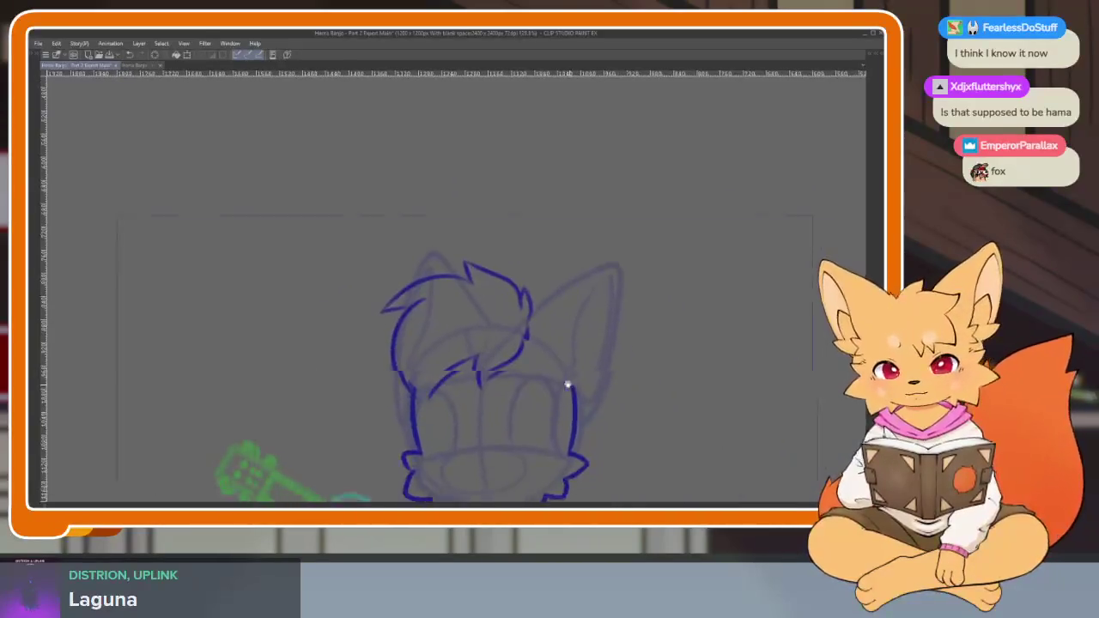
pyautogui.moveTo(544, 401); pyautogui.dragTo(469, 420)
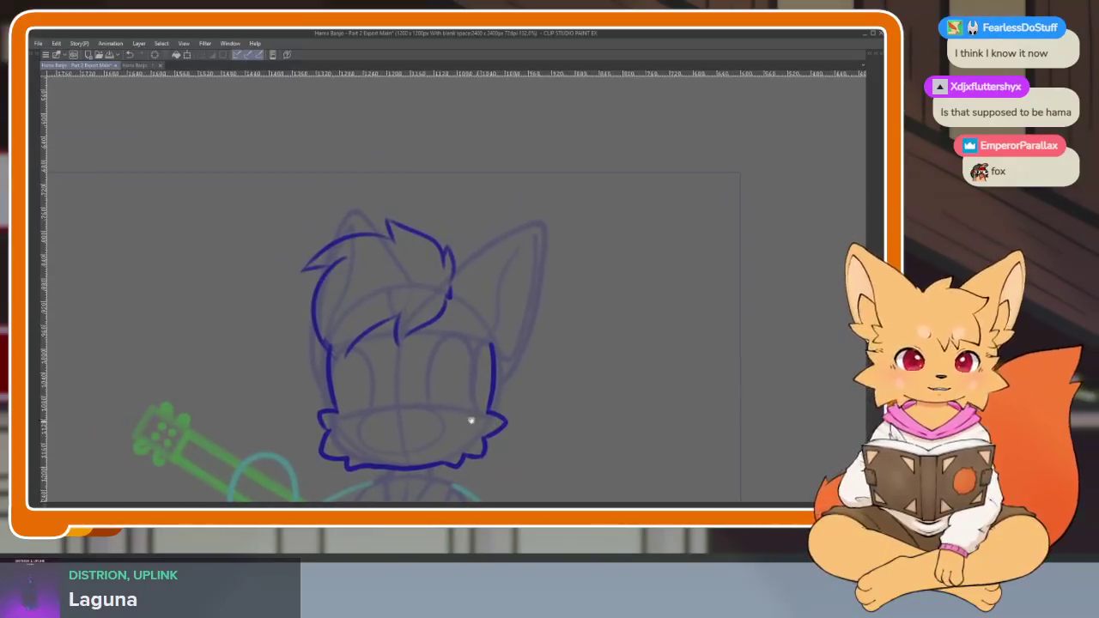
pyautogui.scroll(3, 372, 386)
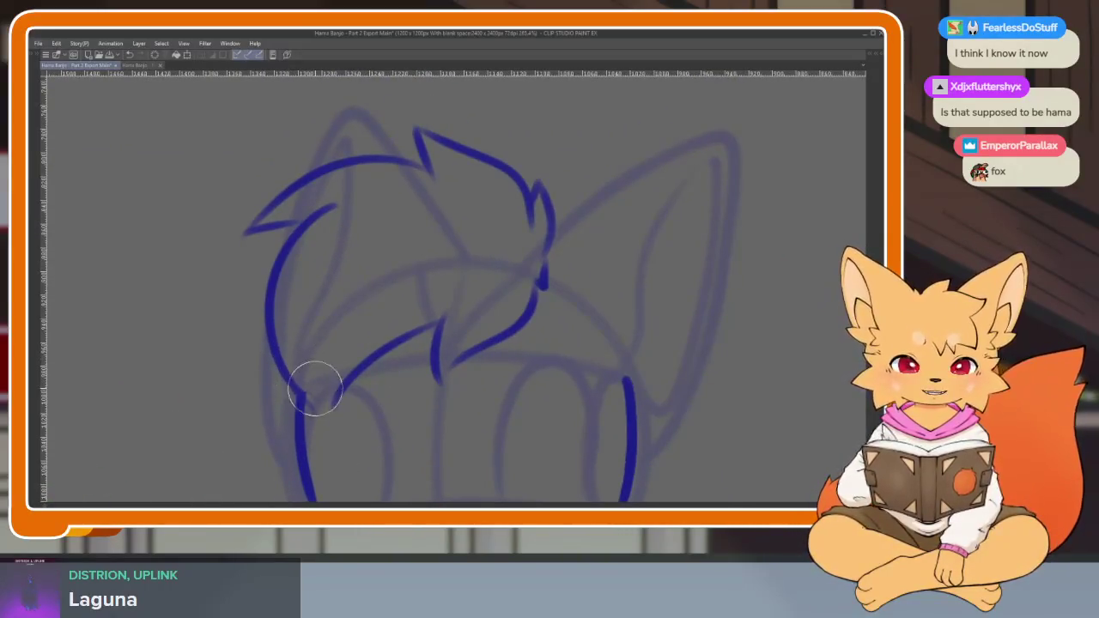
pyautogui.scroll(-3, 490, 380)
pyautogui.scroll(3, 507, 422)
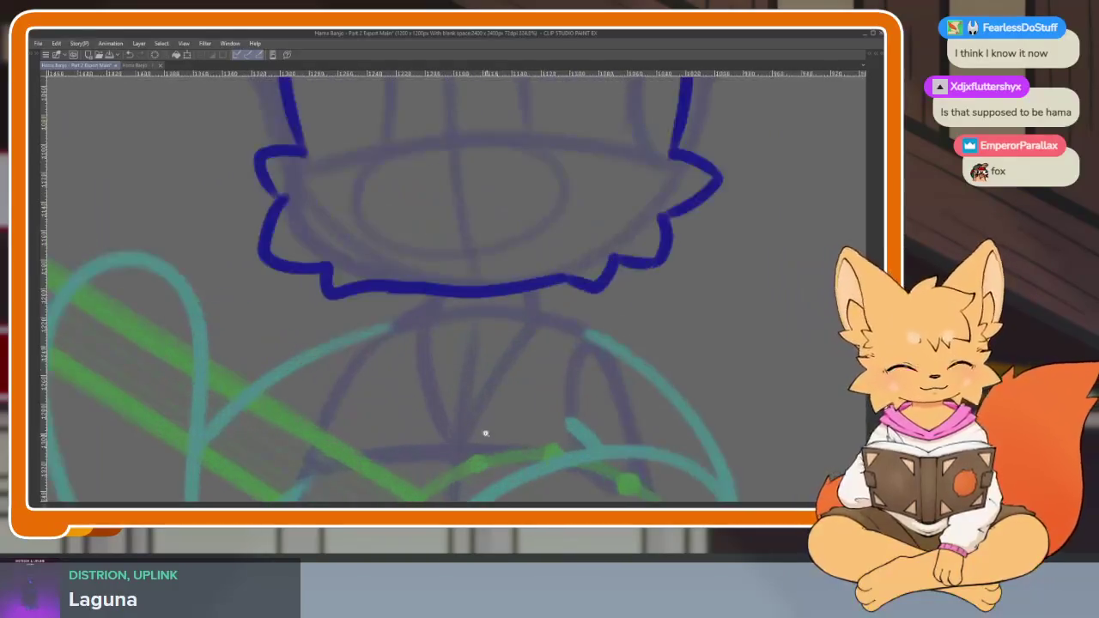
pyautogui.scroll(2, 485, 434)
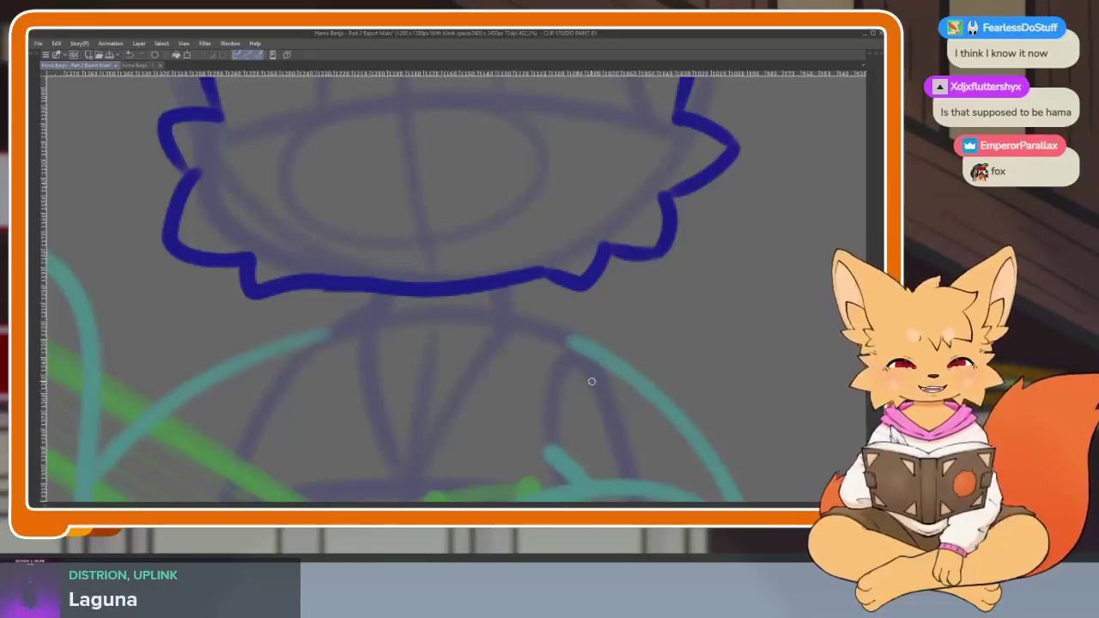
# Ink the blue cheek stroke down the face, redoing a misplaced first attempt.
pyautogui.scroll(-1, 592, 381)
pyautogui.scroll(-2, 420, 409)
pyautogui.scroll(-1, 449, 430)
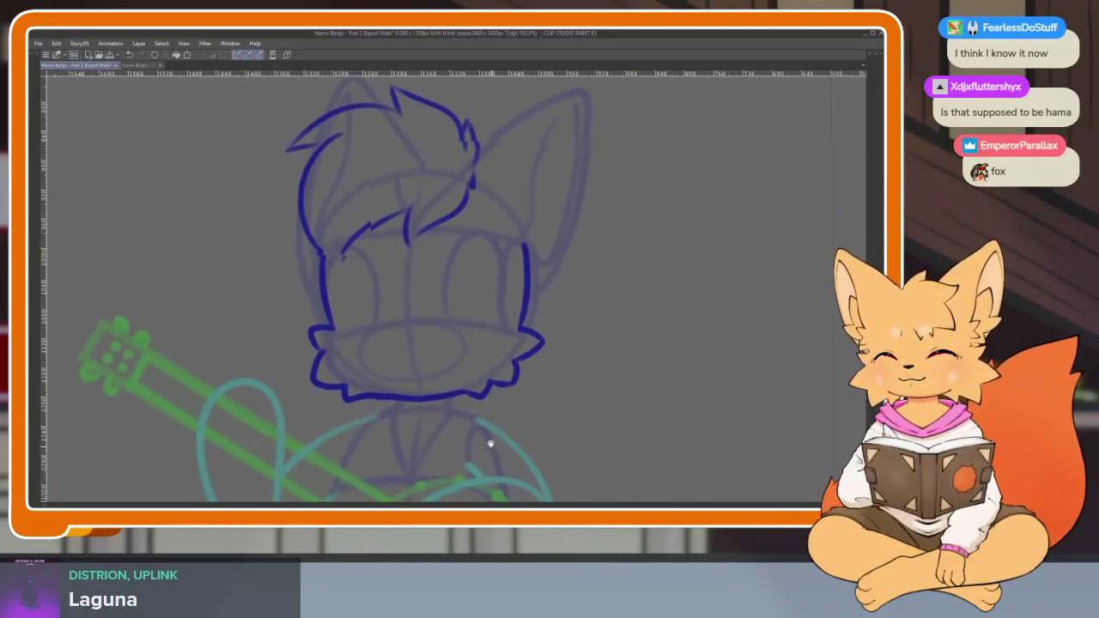
pyautogui.scroll(1, 490, 444)
pyautogui.scroll(1, 422, 422)
pyautogui.scroll(1, 437, 435)
pyautogui.scroll(1, 412, 381)
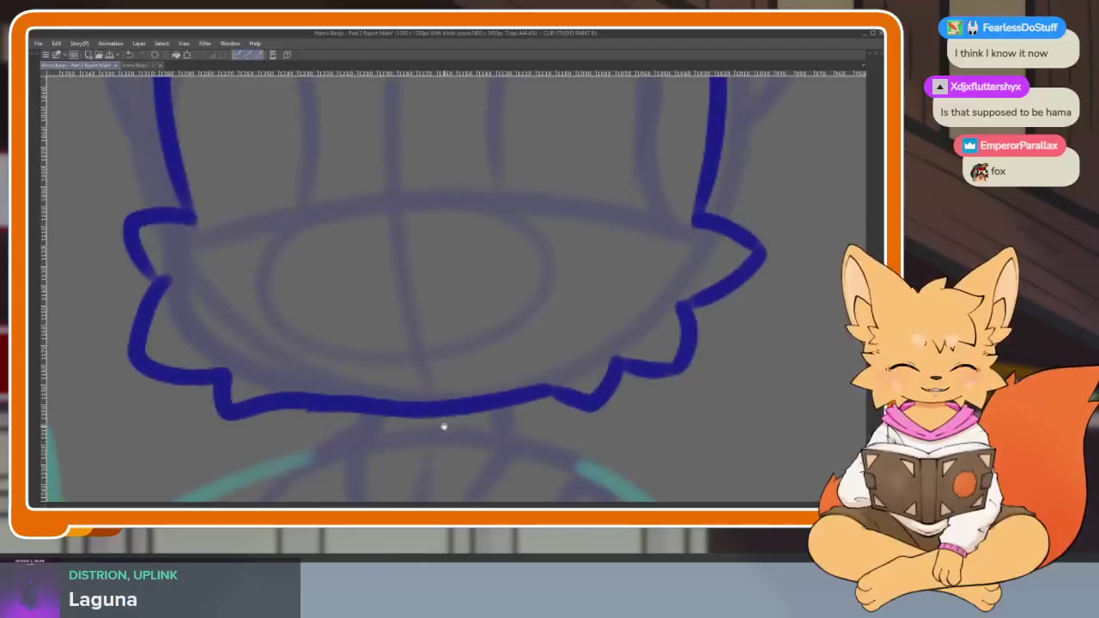
pyautogui.scroll(1, 444, 429)
pyautogui.scroll(-3, 449, 412)
pyautogui.scroll(3, 430, 420)
pyautogui.scroll(2, 409, 450)
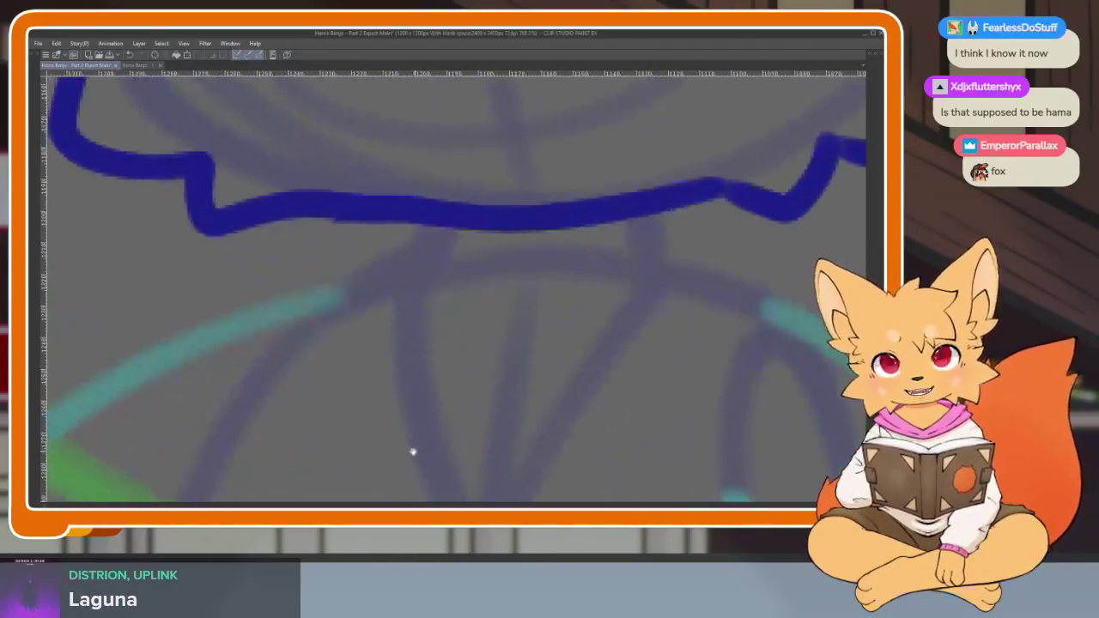
pyautogui.scroll(-1, 413, 452)
pyautogui.scroll(-1, 410, 445)
pyautogui.scroll(1, 402, 430)
pyautogui.scroll(1, 236, 269)
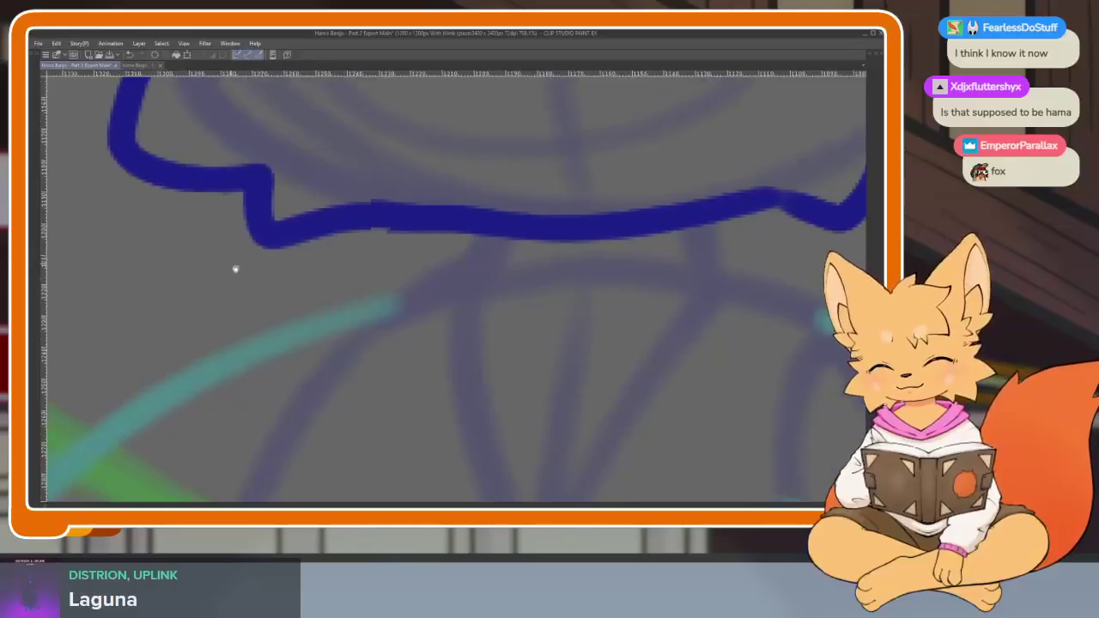
pyautogui.scroll(-2, 236, 269)
pyautogui.scroll(1, 219, 224)
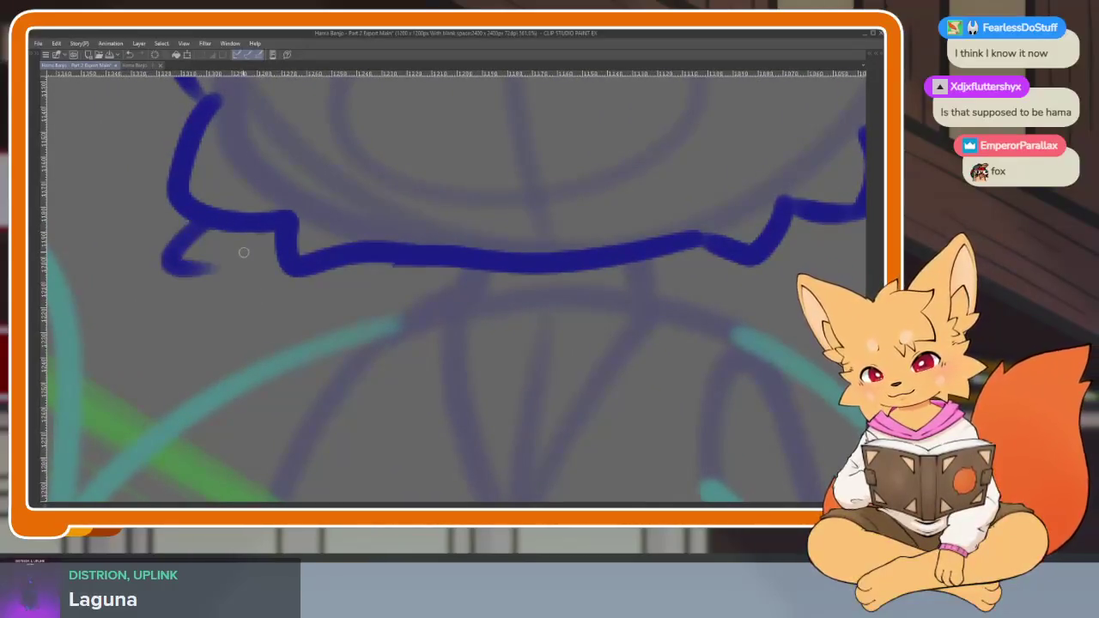
pyautogui.moveTo(244, 252)
pyautogui.mouseDown()
pyautogui.moveTo(199, 335)
pyautogui.moveTo(260, 391)
pyautogui.mouseUp()
pyautogui.hotkey('ctrl', 'z')
pyautogui.moveTo(244, 247)
pyautogui.mouseDown()
pyautogui.moveTo(264, 403)
pyautogui.moveTo(386, 439)
pyautogui.mouseUp()
# Extend the chin fur outline and ink the jagged tufts along the right jaw.
pyautogui.hscroll(1, 432, 267)
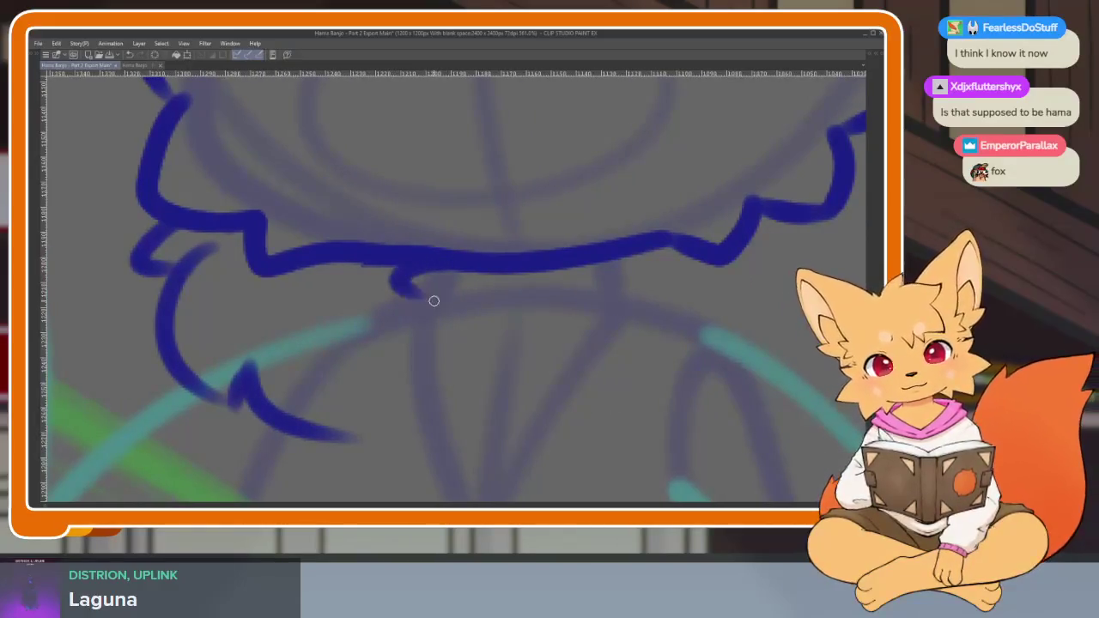
pyautogui.moveTo(421, 292); pyautogui.dragTo(400, 367)
pyautogui.moveTo(574, 300); pyautogui.dragTo(541, 365)
pyautogui.hscroll(5, 575, 357)
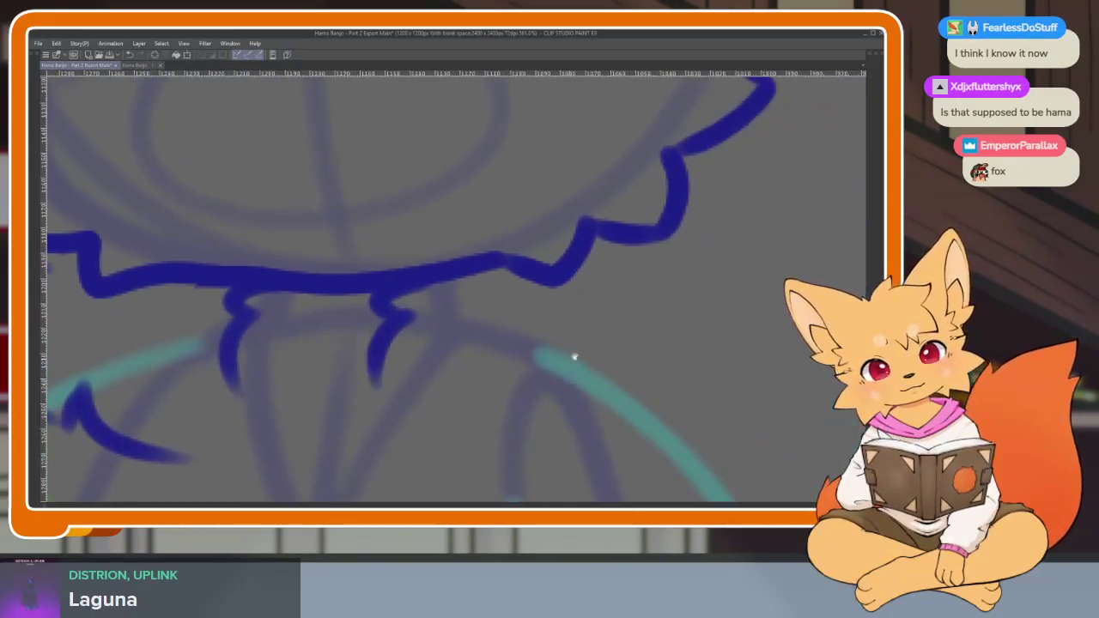
pyautogui.moveTo(682, 198)
pyautogui.mouseDown()
pyautogui.moveTo(739, 249)
pyautogui.moveTo(678, 394)
pyautogui.mouseUp()
pyautogui.scroll(-3, 432, 422)
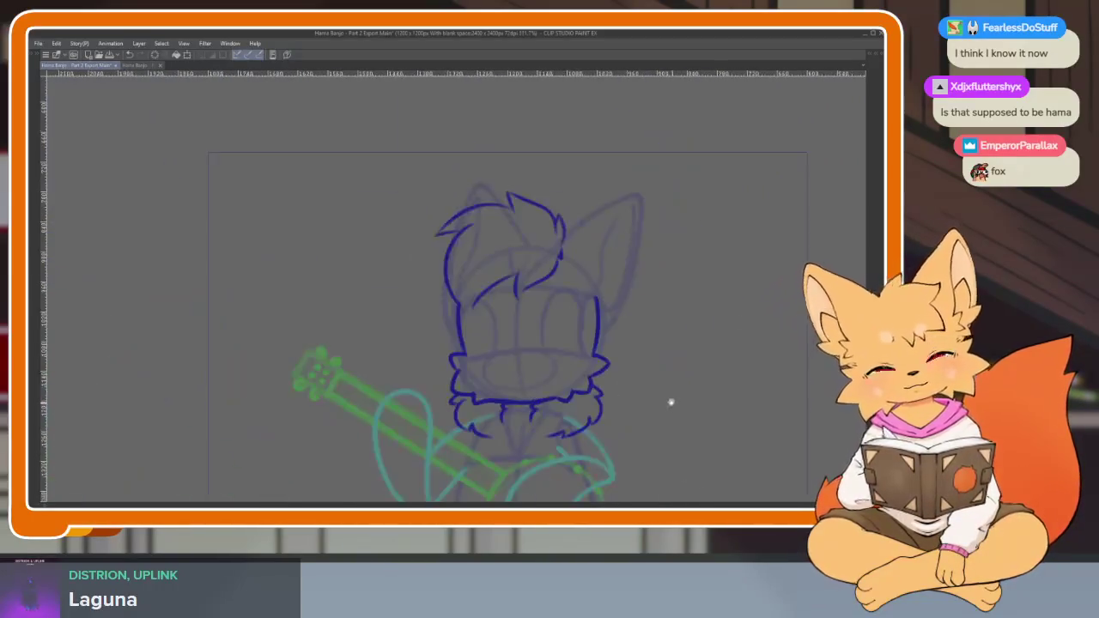
pyautogui.scroll(2, 641, 380)
pyautogui.scroll(-3, 645, 400)
pyautogui.scroll(3, 627, 393)
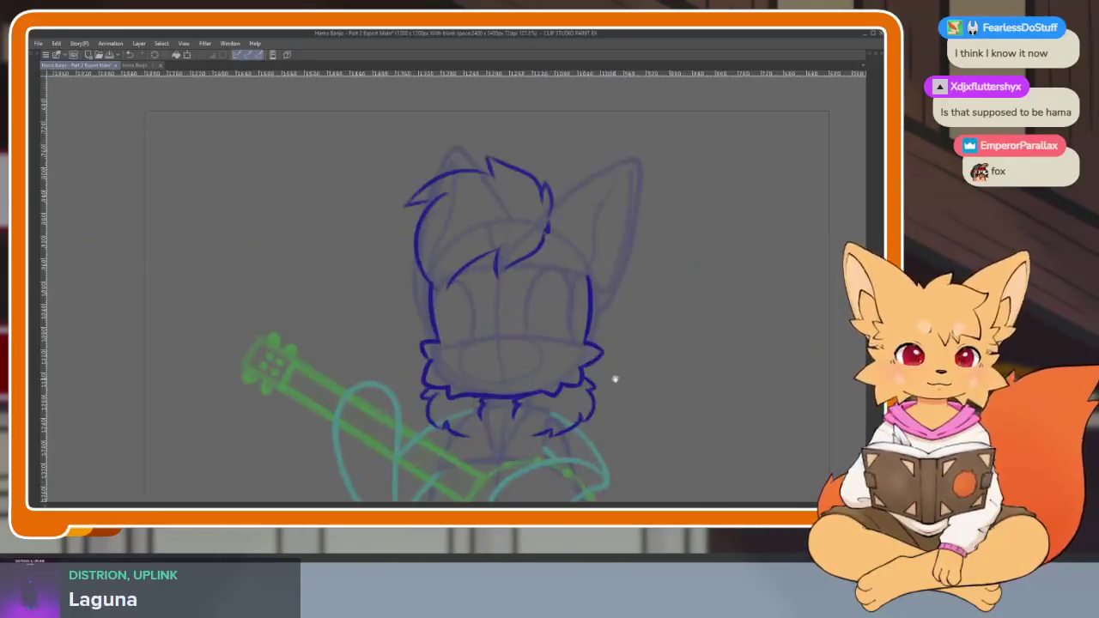
pyautogui.scroll(3, 542, 415)
pyautogui.scroll(1, 612, 412)
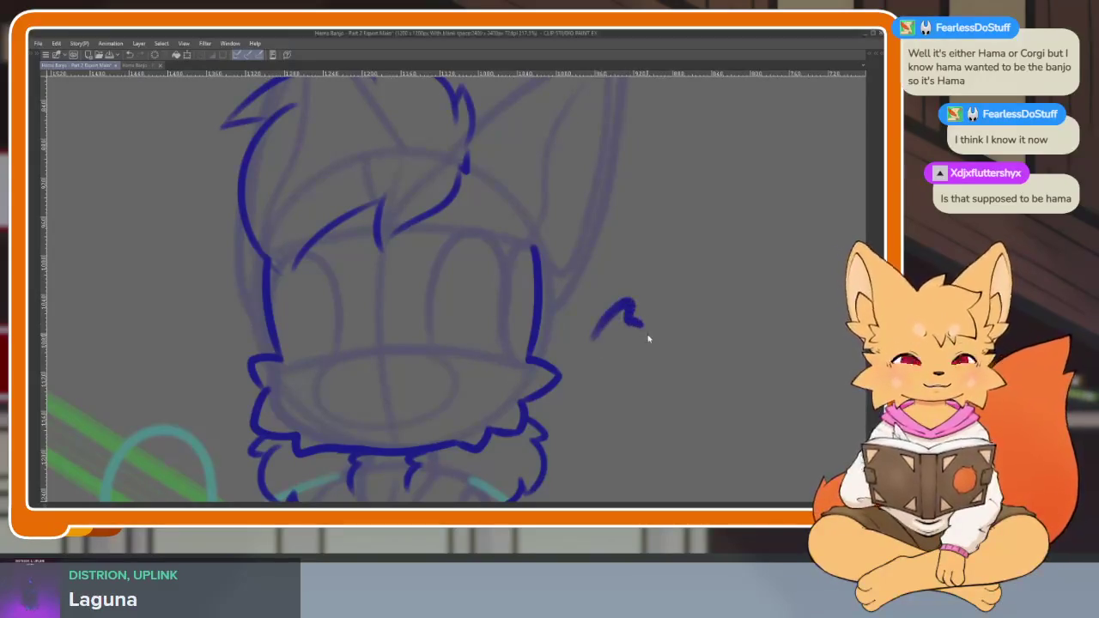
# Check the finished Part 1 Export frame for reference, then return to Part 2 Export Main.
pyautogui.scroll(-2, 589, 369)
pyautogui.scroll(-2, 590, 386)
pyautogui.scroll(-2, 586, 378)
pyautogui.scroll(3, 584, 369)
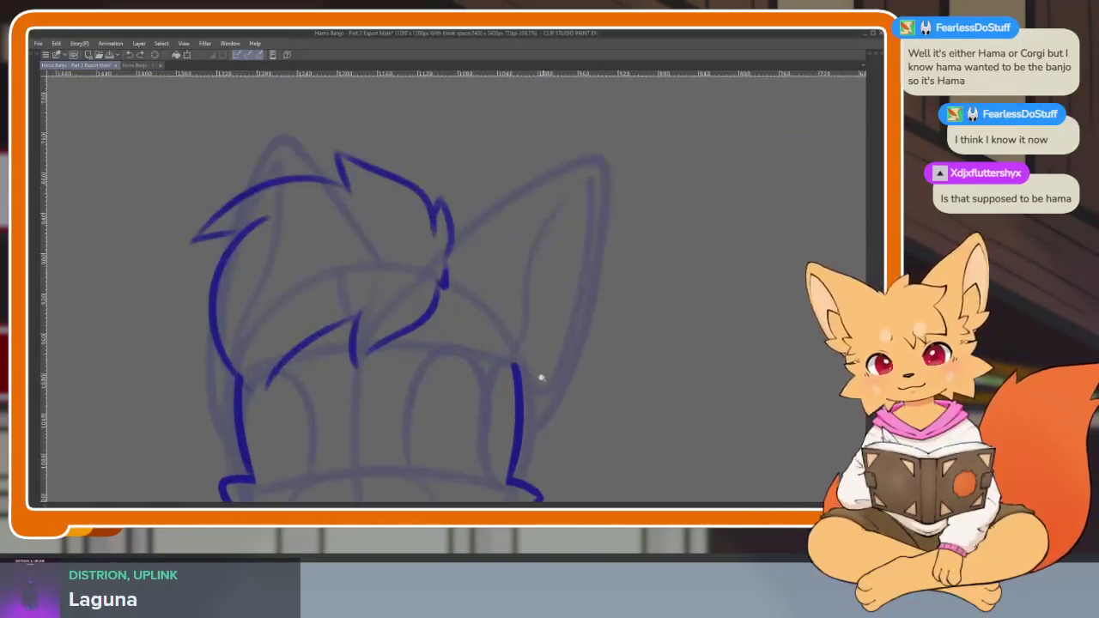
pyautogui.scroll(-1, 557, 356)
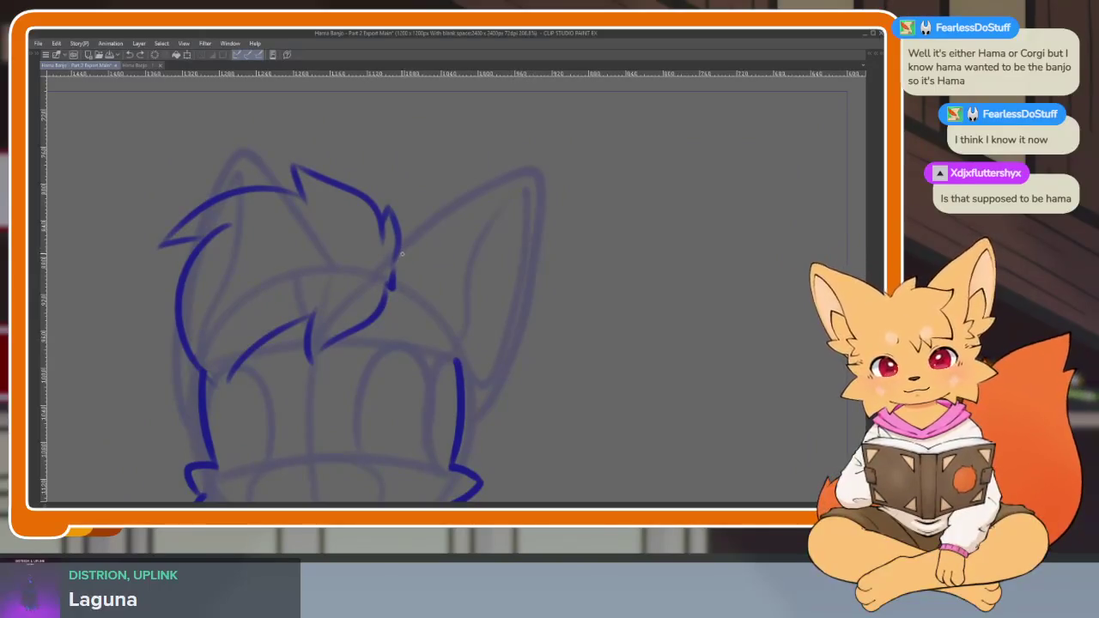
pyautogui.click(134, 68)
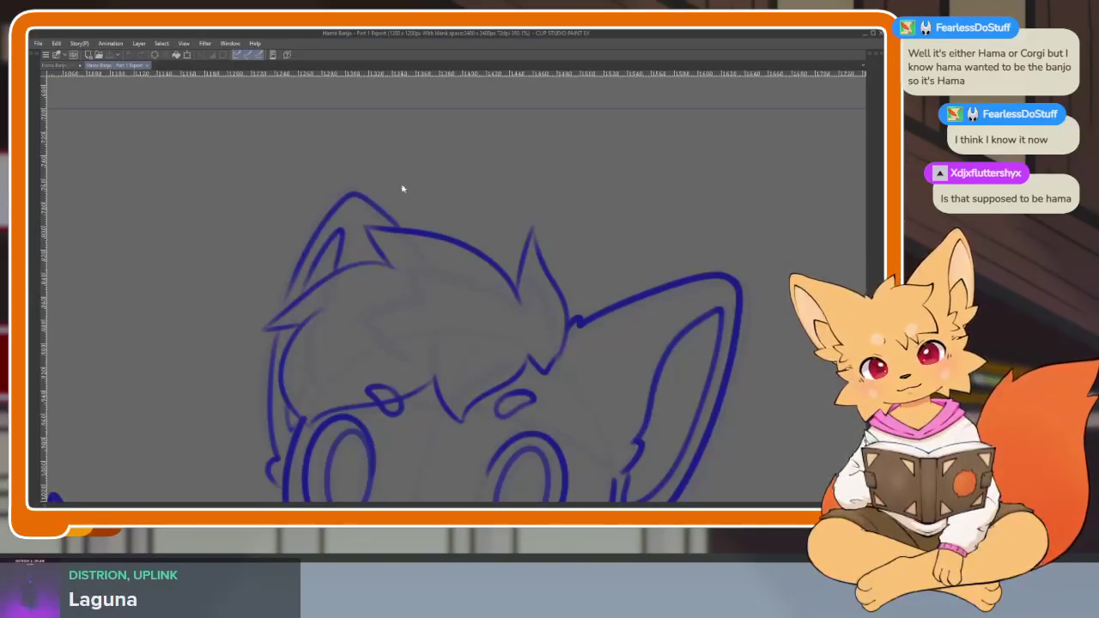
pyautogui.scroll(-2, 406, 187)
pyautogui.scroll(-2, 407, 191)
pyautogui.scroll(1, 413, 205)
pyautogui.scroll(1, 429, 225)
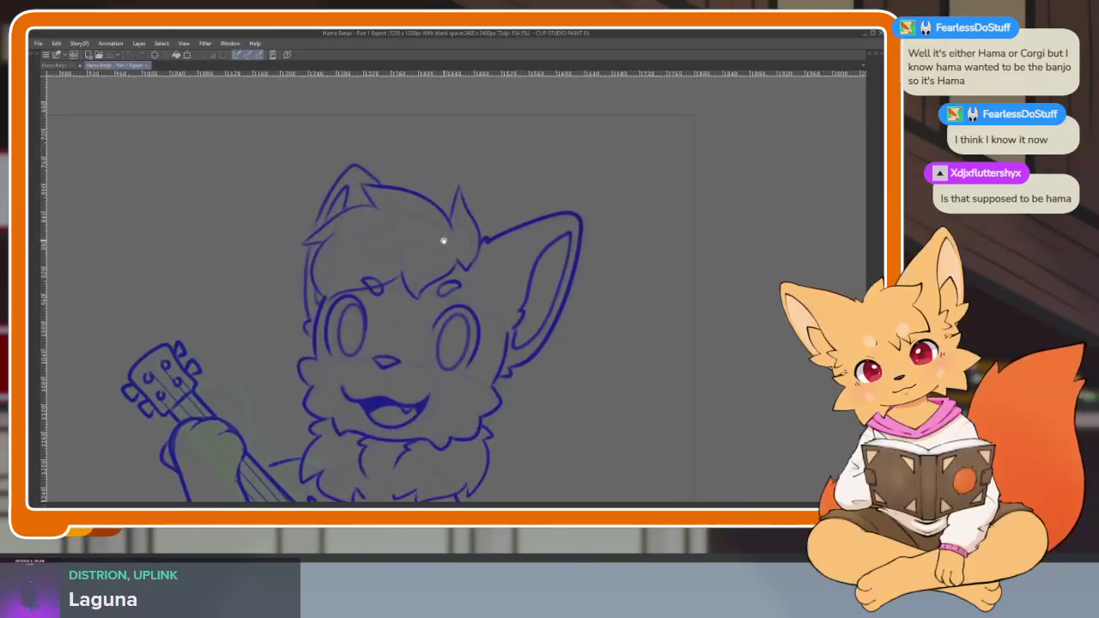
pyautogui.click(69, 65)
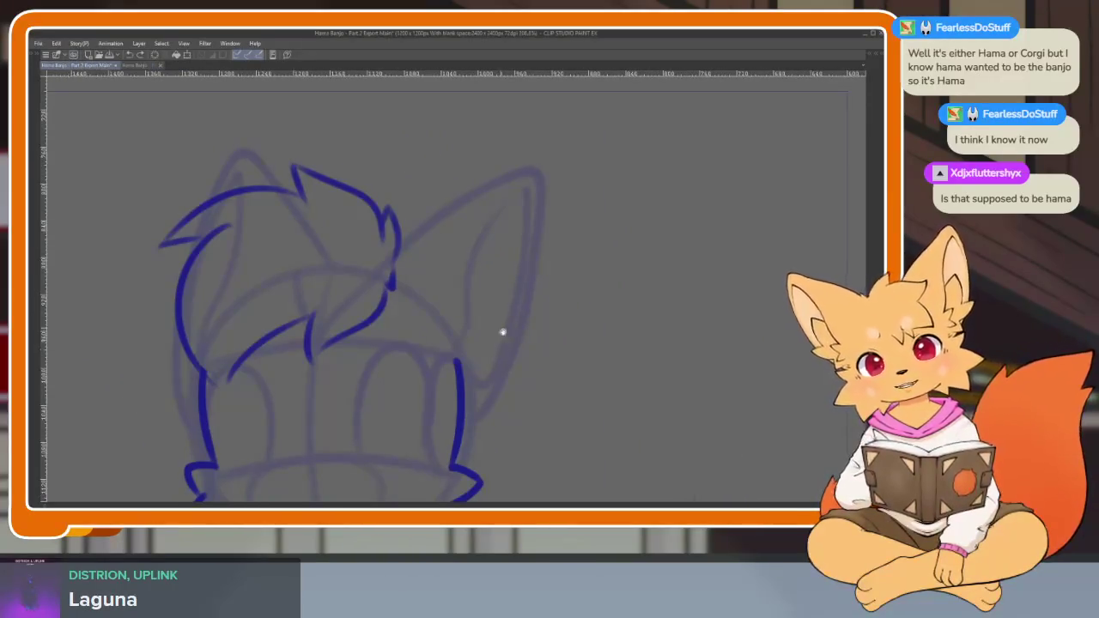
# Ink the tall right ear outline with its inner line in blue.
pyautogui.scroll(-1, 504, 333)
pyautogui.scroll(1, 481, 392)
pyautogui.scroll(-1, 490, 386)
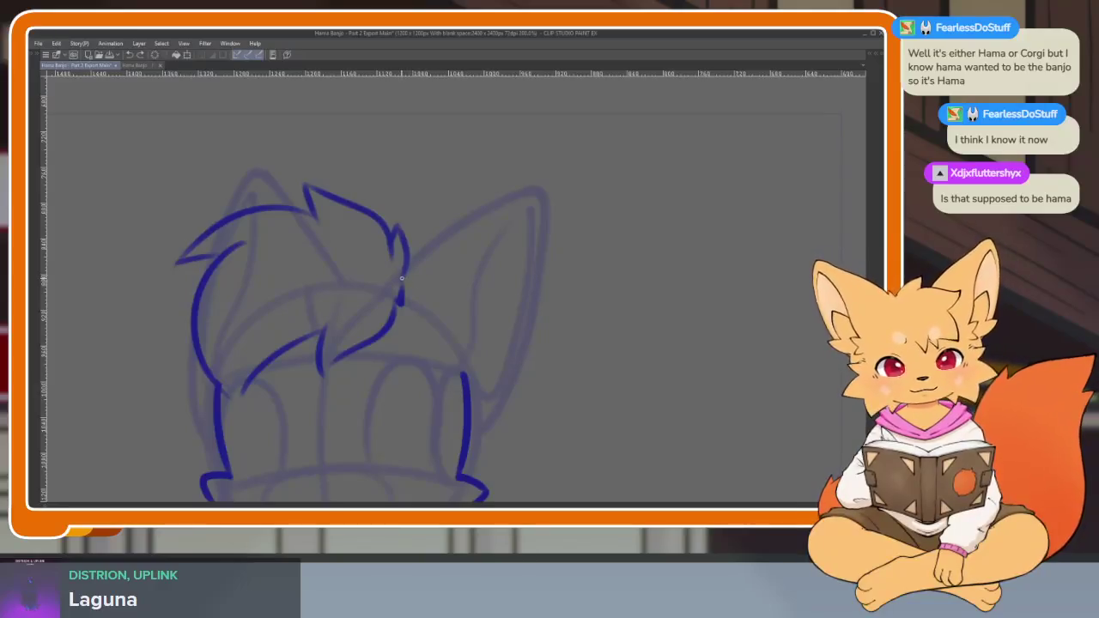
pyautogui.moveTo(415, 266); pyautogui.dragTo(539, 186)
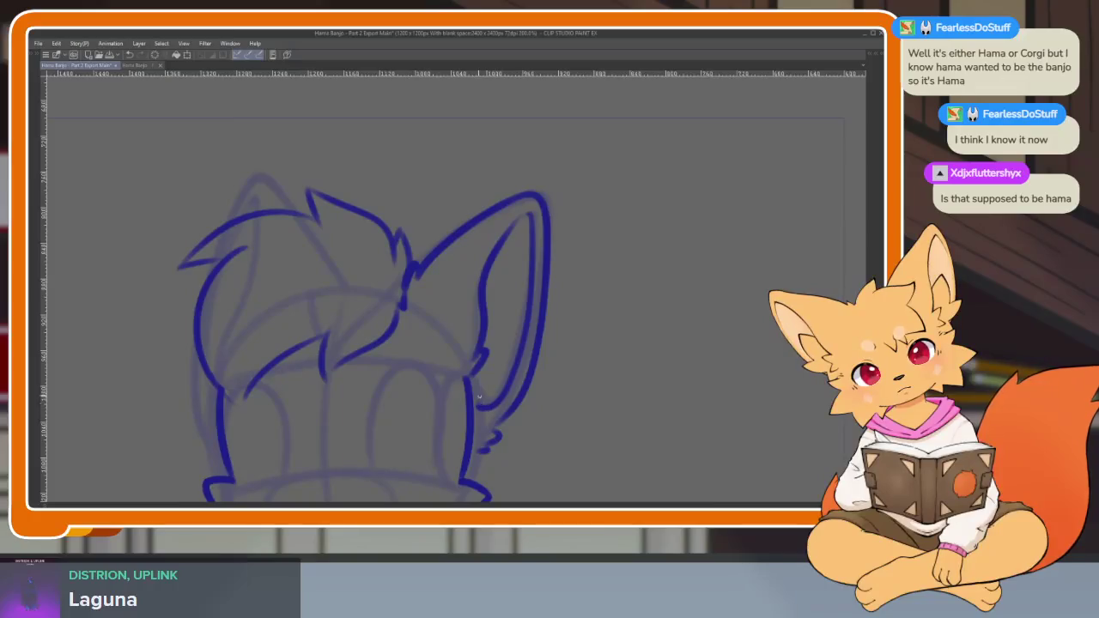
pyautogui.moveTo(479, 397); pyautogui.dragTo(505, 341)
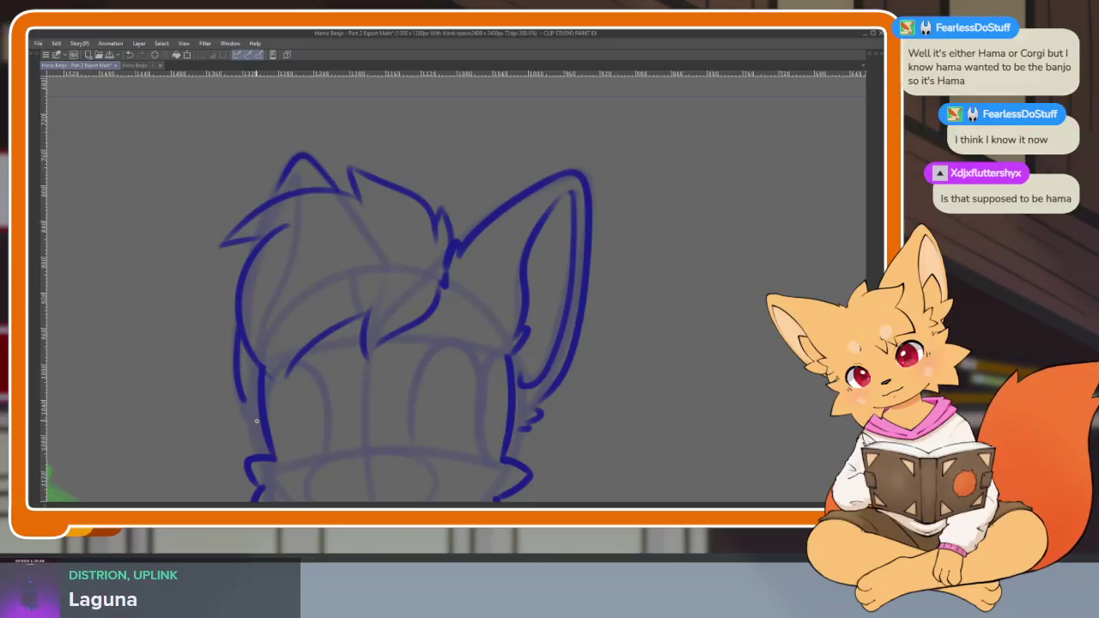
# Try a blue nose stroke over the face ellipse, undoing both attempts.
pyautogui.scroll(-2, 336, 206)
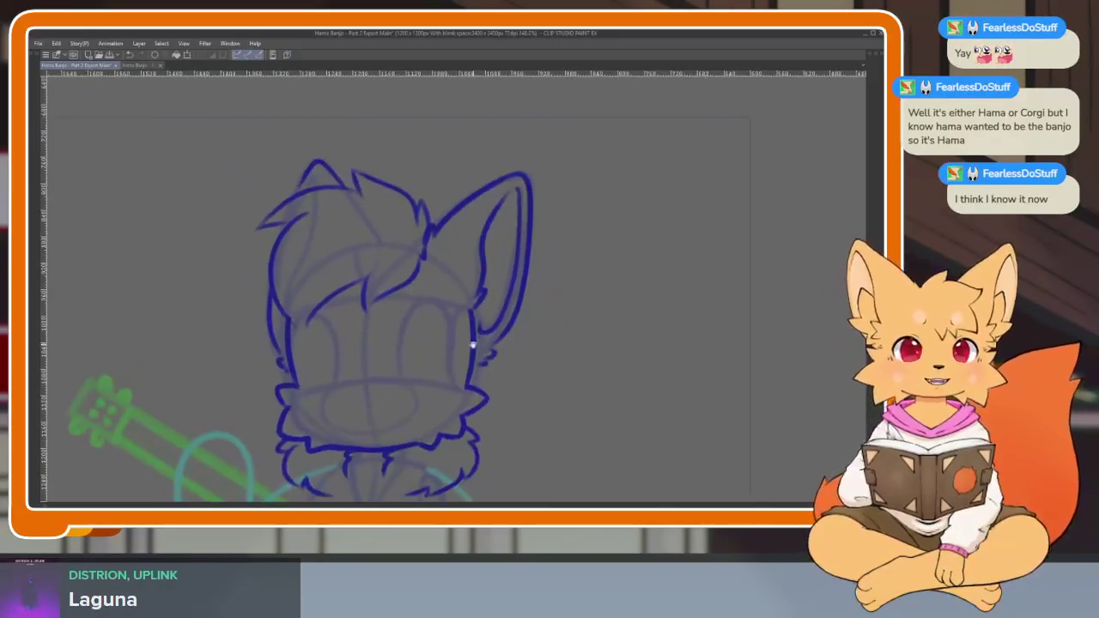
pyautogui.scroll(-1, 472, 345)
pyautogui.scroll(-1, 483, 393)
pyautogui.scroll(-1, 483, 392)
pyautogui.scroll(-1, 481, 370)
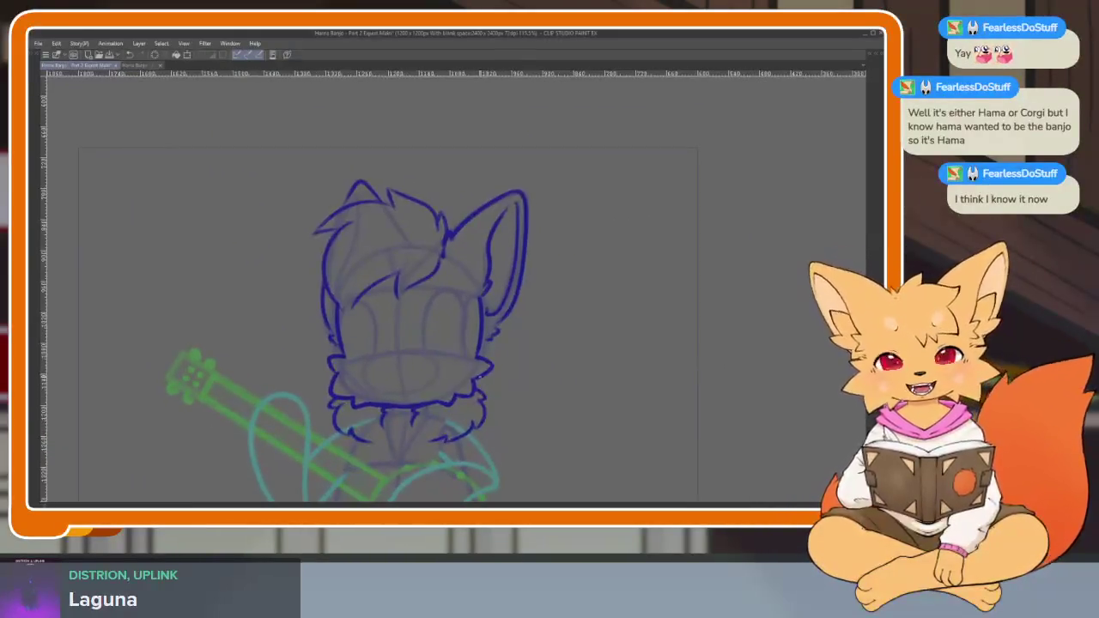
pyautogui.scroll(1, 481, 386)
pyautogui.scroll(1, 464, 406)
pyautogui.scroll(1, 431, 413)
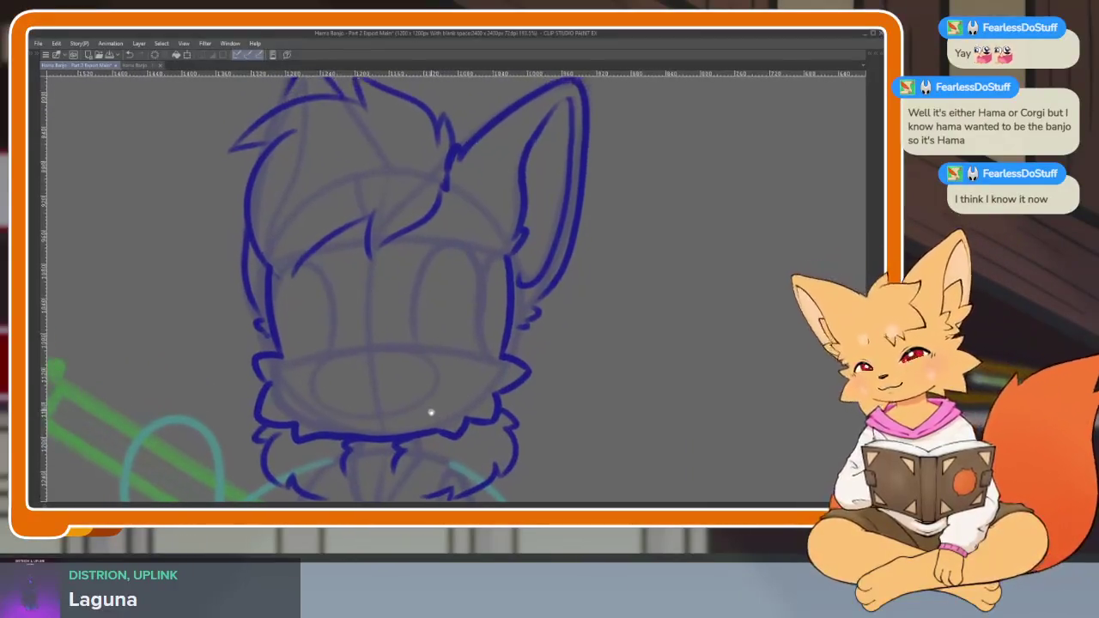
pyautogui.scroll(1, 431, 414)
pyautogui.scroll(1, 420, 435)
pyautogui.scroll(1, 417, 432)
pyautogui.scroll(1, 412, 430)
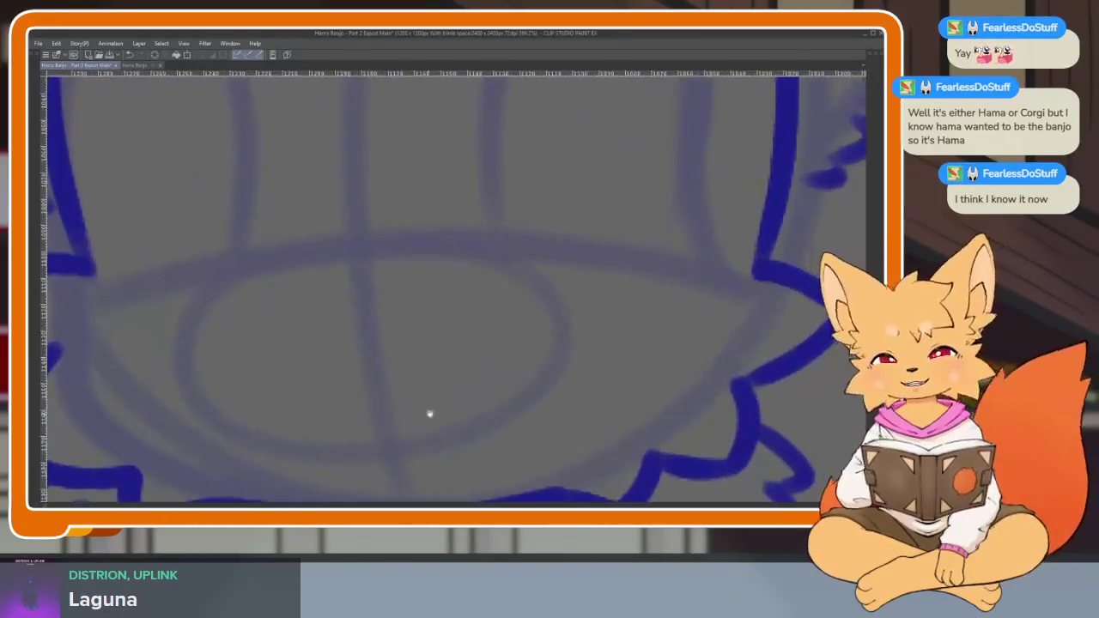
pyautogui.hscroll(1, 469, 412)
pyautogui.hscroll(1, 484, 414)
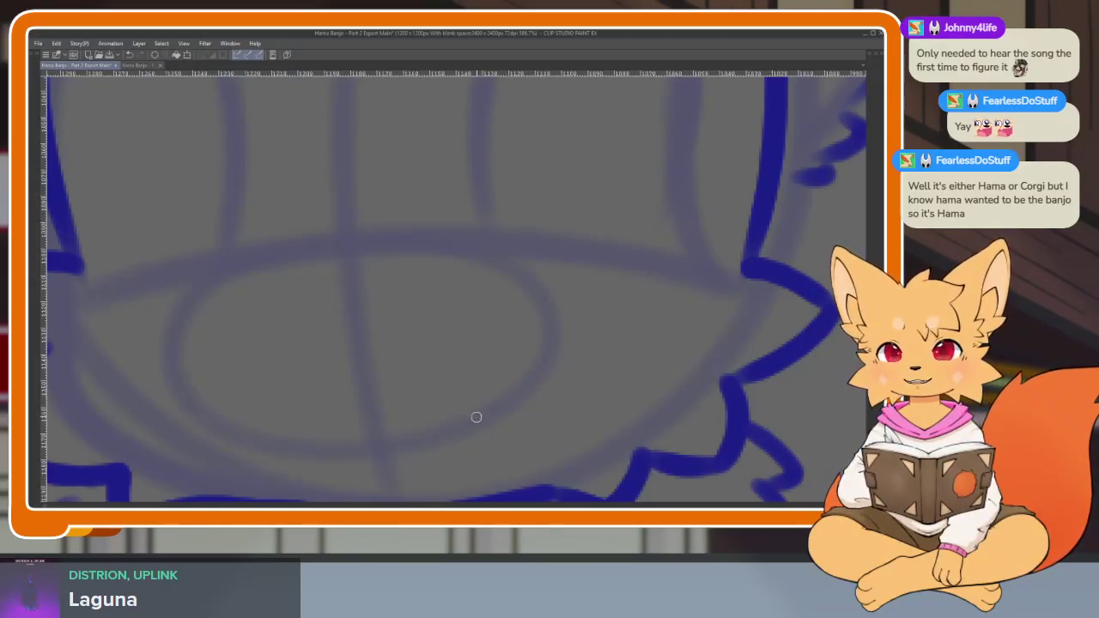
pyautogui.scroll(-1, 470, 409)
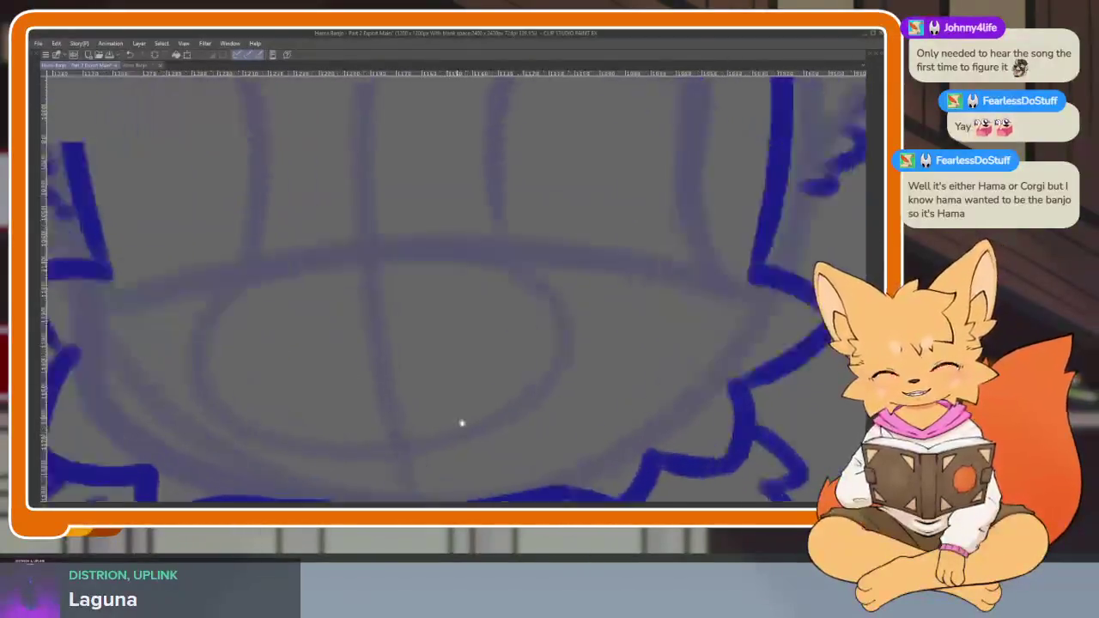
pyautogui.scroll(2, 465, 431)
pyautogui.moveTo(300, 270); pyautogui.dragTo(432, 257)
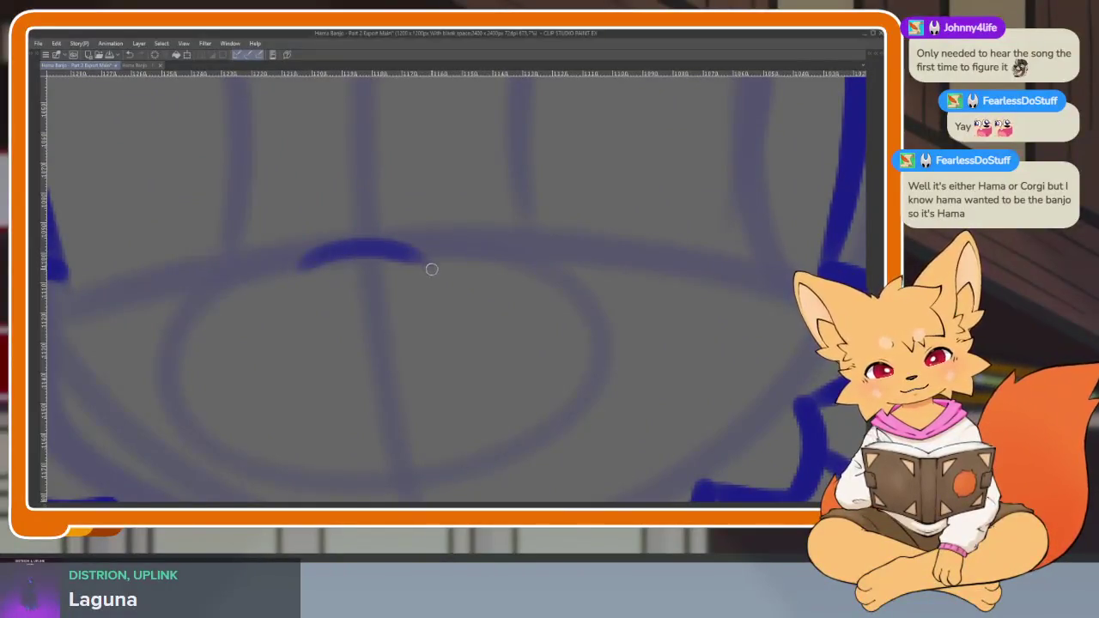
pyautogui.hotkey('ctrl', 'z')
pyautogui.moveTo(292, 268)
pyautogui.mouseDown()
pyautogui.moveTo(410, 240)
pyautogui.moveTo(425, 256)
pyautogui.moveTo(290, 270)
pyautogui.mouseUp()
pyautogui.hotkey('ctrl', 'z')
# Ink the wavy smiling mouth line under the nose in blue.
pyautogui.scroll(-3, 527, 326)
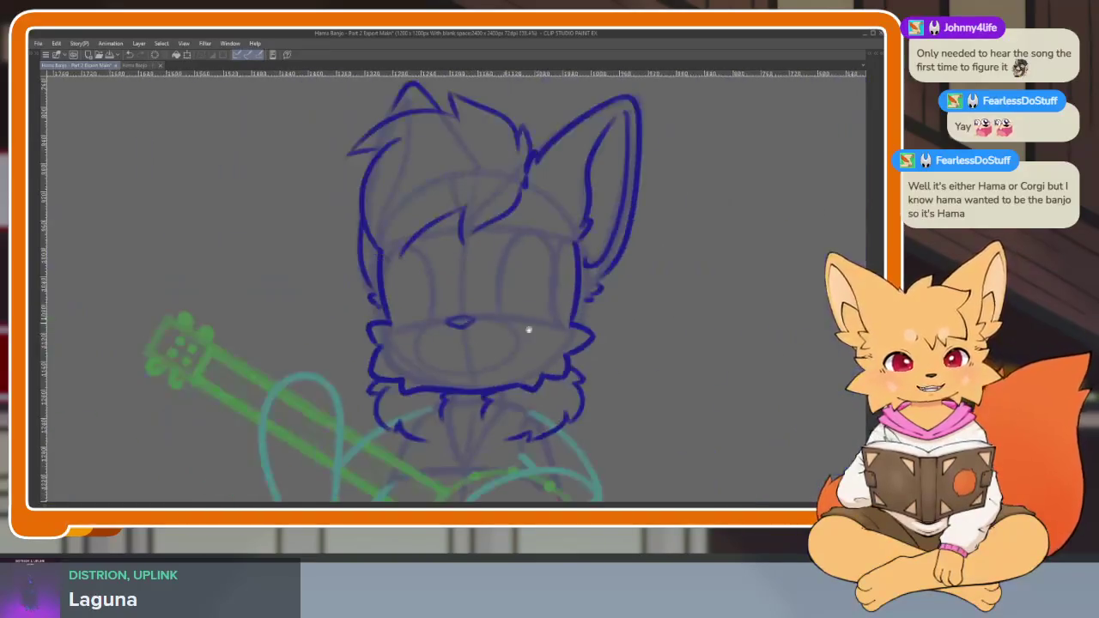
pyautogui.scroll(2, 480, 378)
pyautogui.scroll(-3, 480, 377)
pyautogui.scroll(2, 461, 392)
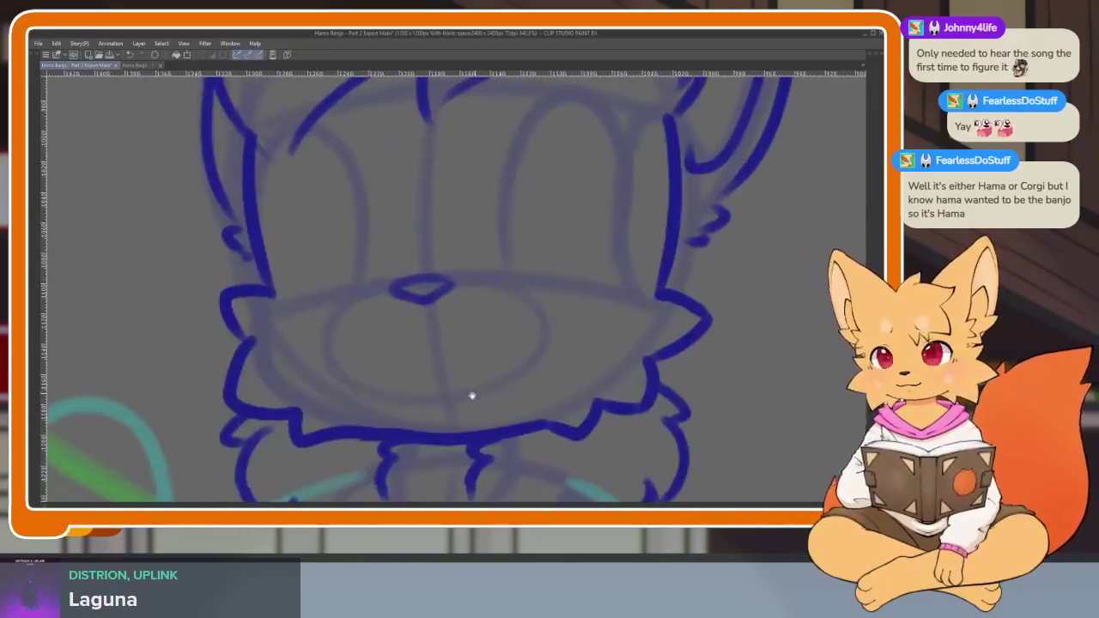
pyautogui.scroll(2, 472, 398)
pyautogui.scroll(1, 461, 403)
pyautogui.moveTo(269, 343)
pyautogui.mouseDown()
pyautogui.moveTo(318, 399)
pyautogui.moveTo(424, 375)
pyautogui.moveTo(570, 315)
pyautogui.mouseUp()
pyautogui.scroll(-3, 611, 360)
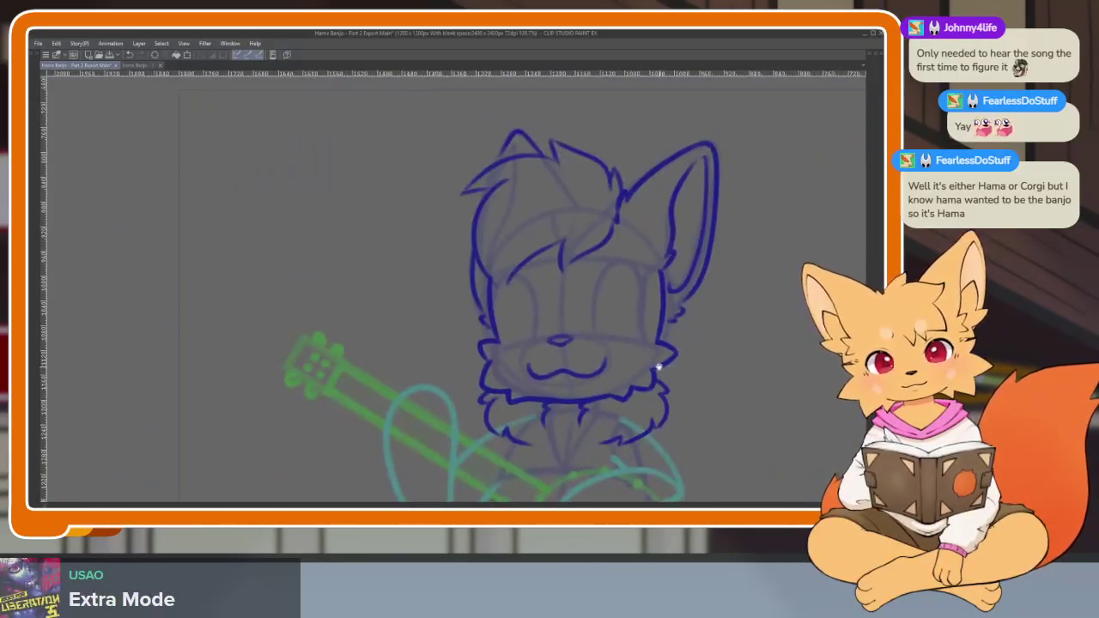
pyautogui.scroll(3, 641, 381)
pyautogui.hotkey('ctrl', 'z')
pyautogui.scroll(1, 340, 363)
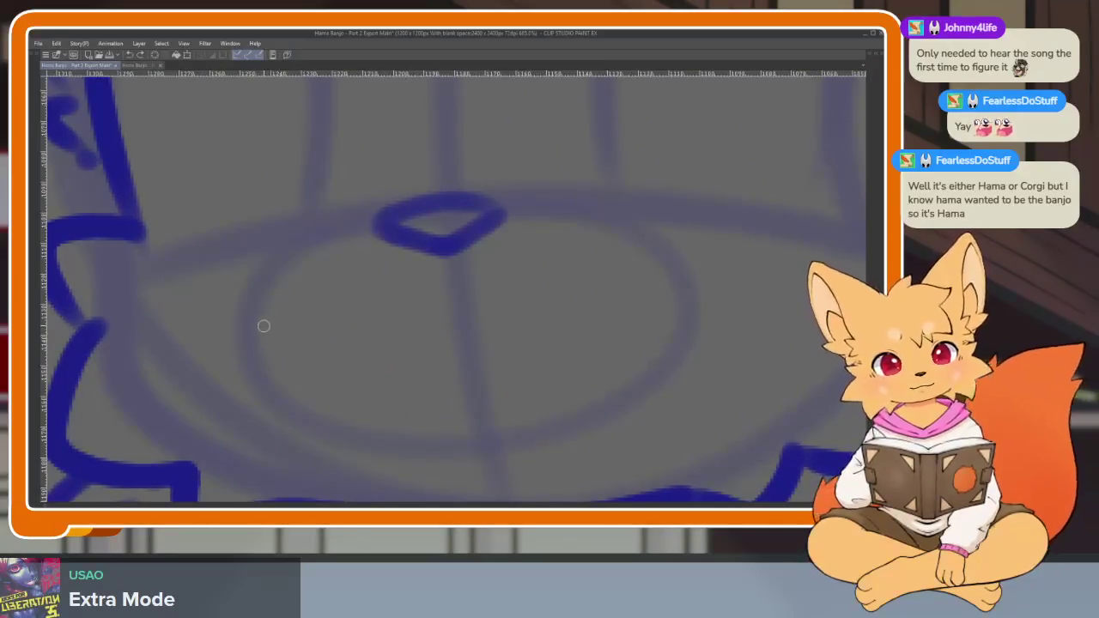
pyautogui.moveTo(263, 327)
pyautogui.mouseDown()
pyautogui.moveTo(395, 363)
pyautogui.moveTo(572, 373)
pyautogui.moveTo(665, 297)
pyautogui.mouseUp()
pyautogui.hotkey('ctrl', 'z')
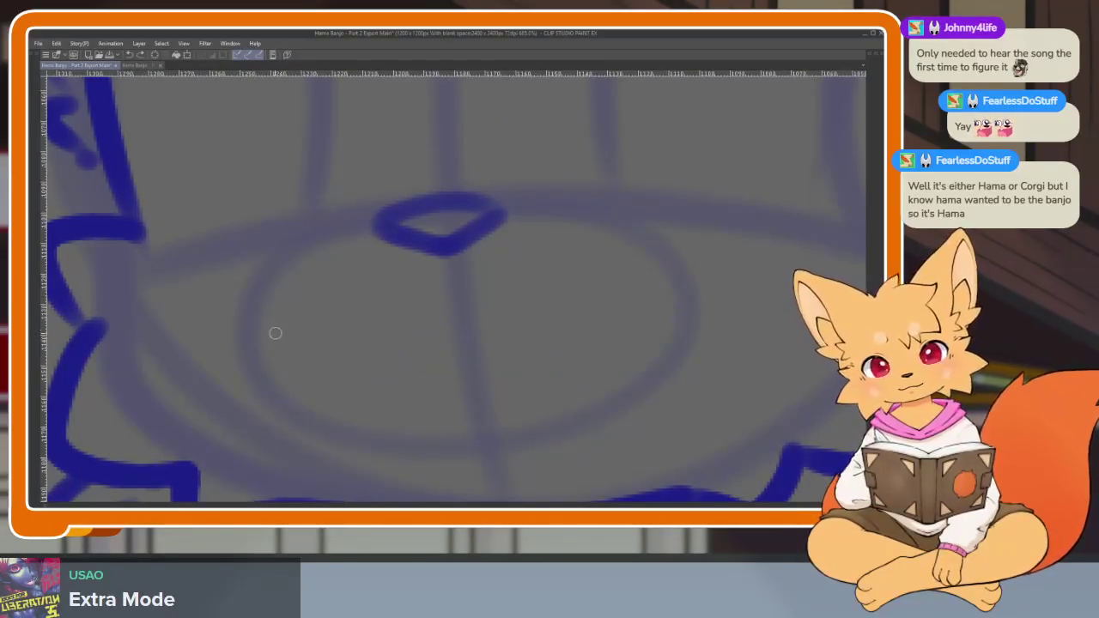
pyautogui.moveTo(275, 334)
pyautogui.mouseDown()
pyautogui.moveTo(364, 383)
pyautogui.moveTo(489, 361)
pyautogui.moveTo(675, 290)
pyautogui.moveTo(642, 391)
pyautogui.mouseUp()
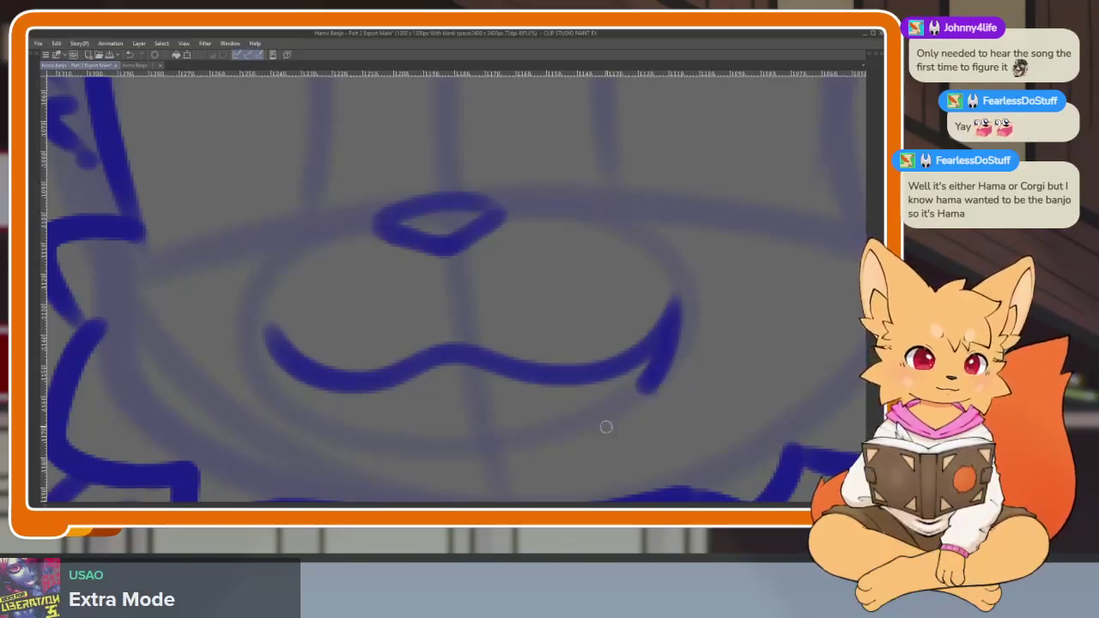
# Draw the lower lip line, then extend and thicken the lower mouth line in blue.
pyautogui.scroll(-3, 645, 404)
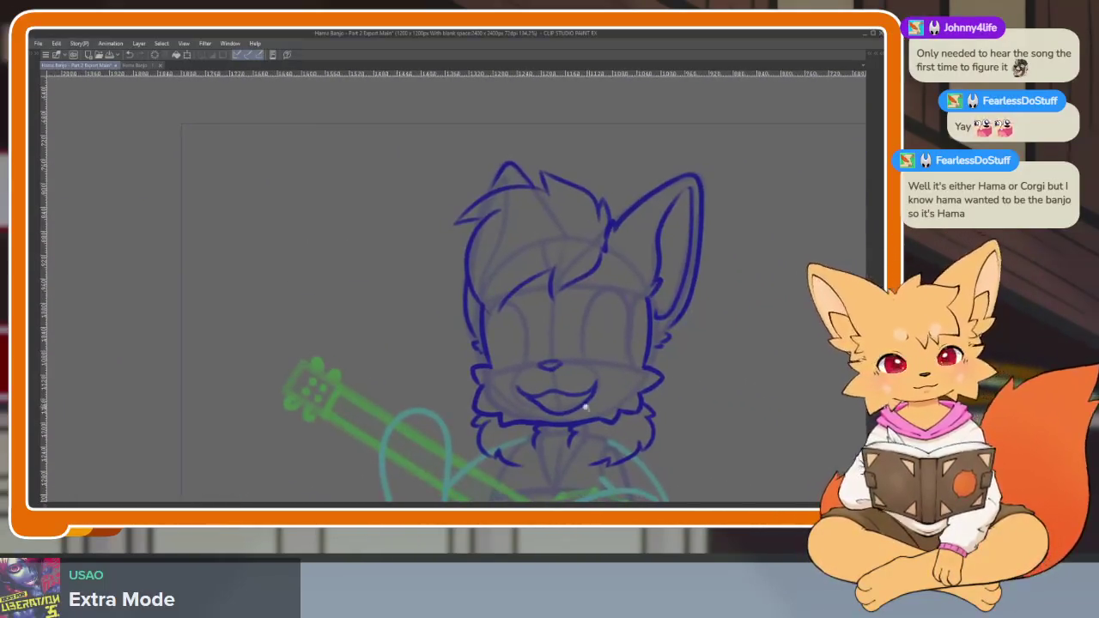
pyautogui.scroll(2, 585, 407)
pyautogui.scroll(2, 578, 412)
pyautogui.scroll(1, 567, 407)
pyautogui.scroll(2, 537, 407)
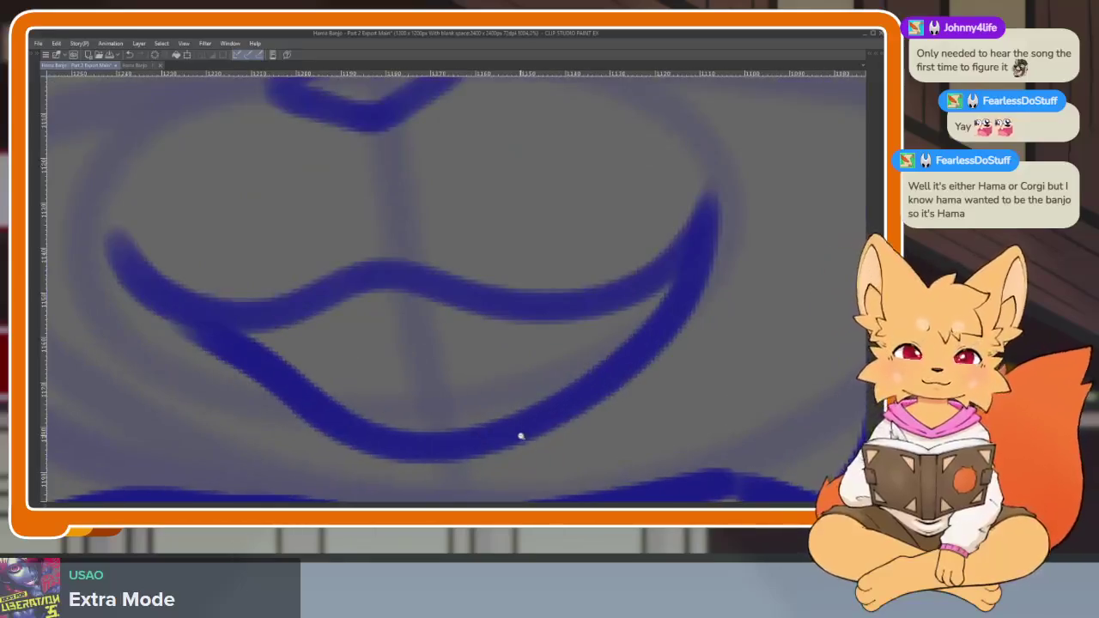
pyautogui.scroll(1, 522, 438)
pyautogui.scroll(-1, 545, 442)
pyautogui.scroll(1, 549, 446)
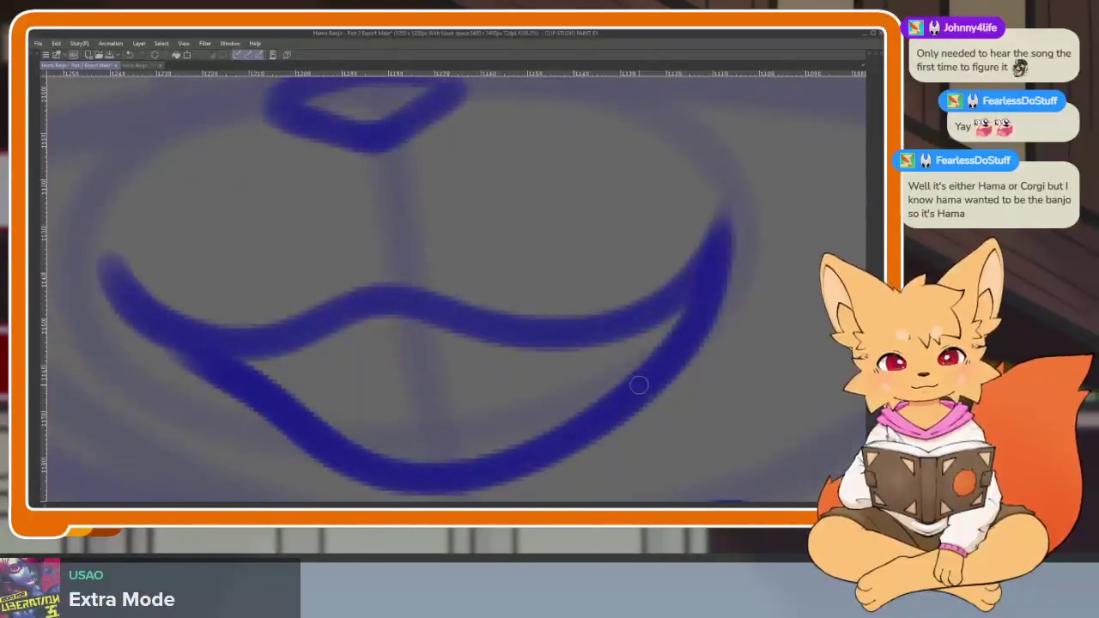
pyautogui.moveTo(637, 394)
pyautogui.mouseDown()
pyautogui.moveTo(520, 338)
pyautogui.moveTo(326, 434)
pyautogui.mouseUp()
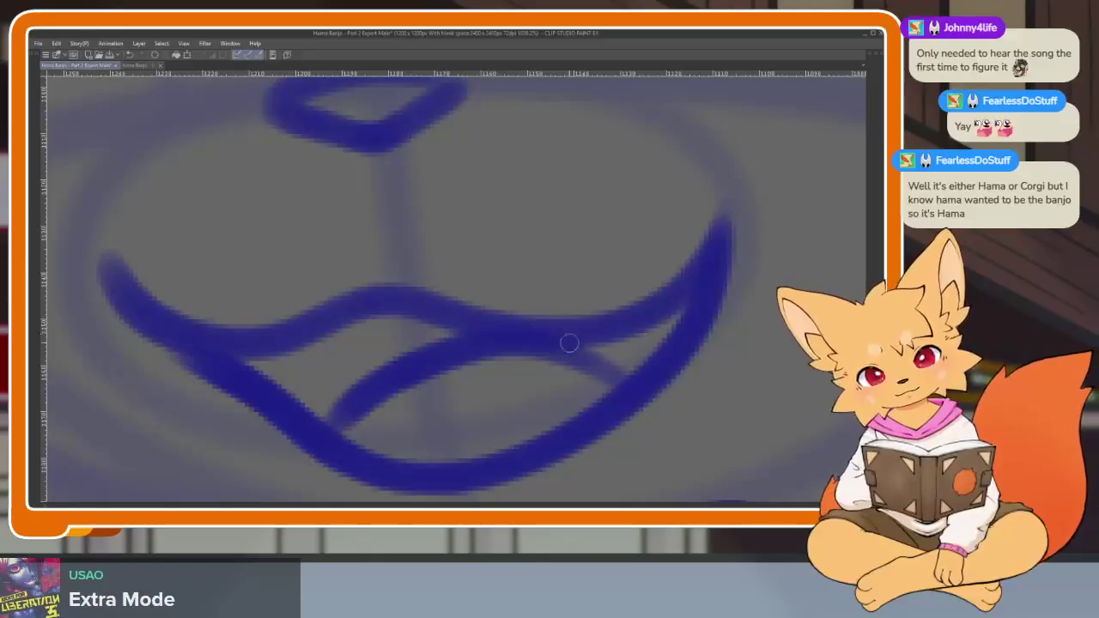
pyautogui.hotkey('ctrl', 'z')
pyautogui.moveTo(502, 333)
pyautogui.mouseDown()
pyautogui.moveTo(582, 369)
pyautogui.moveTo(626, 358)
pyautogui.moveTo(671, 373)
pyautogui.mouseUp()
pyautogui.moveTo(524, 350); pyautogui.dragTo(309, 439)
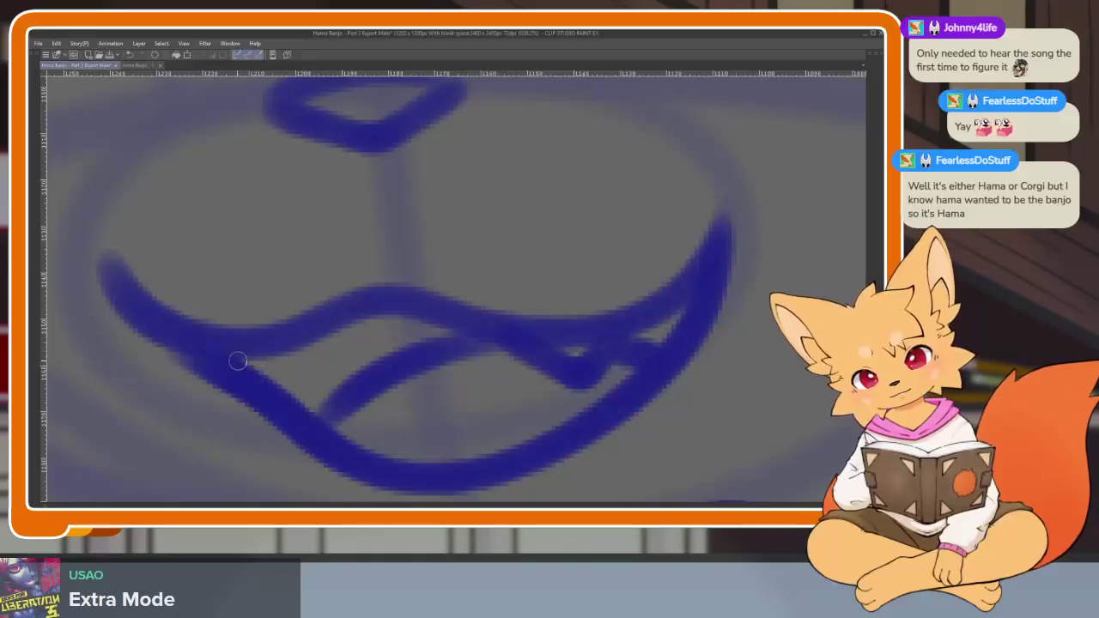
pyautogui.moveTo(238, 362)
pyautogui.mouseDown()
pyautogui.moveTo(344, 380)
pyautogui.moveTo(326, 327)
pyautogui.moveTo(387, 349)
pyautogui.moveTo(217, 352)
pyautogui.mouseUp()
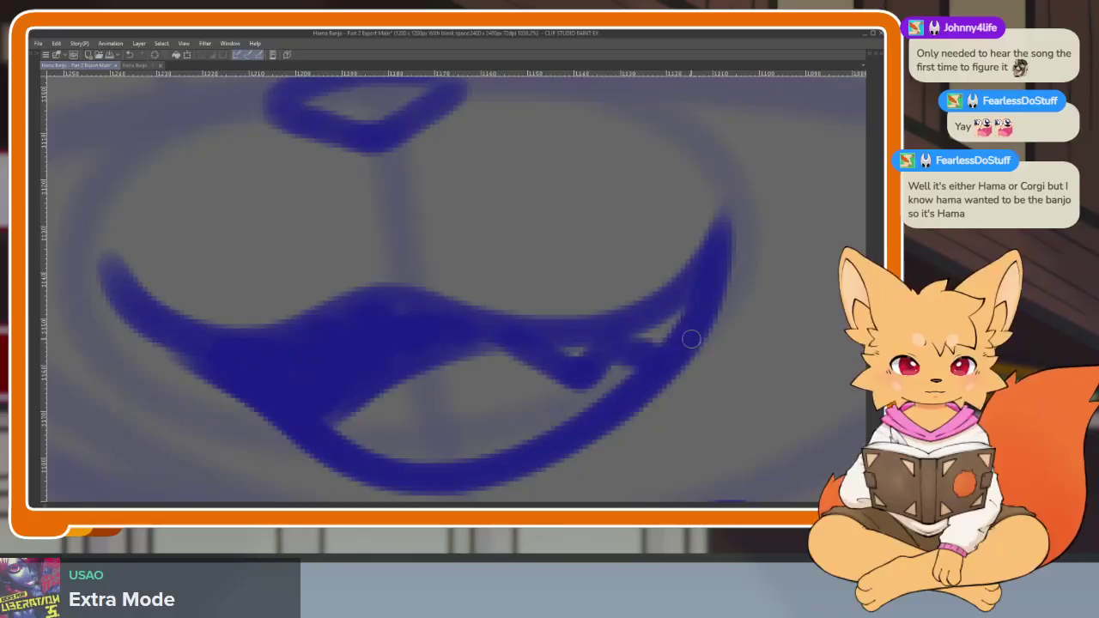
# Ink the arch of the fox's right eye in blue, plus a short stroke beside it.
pyautogui.scroll(-5, 697, 286)
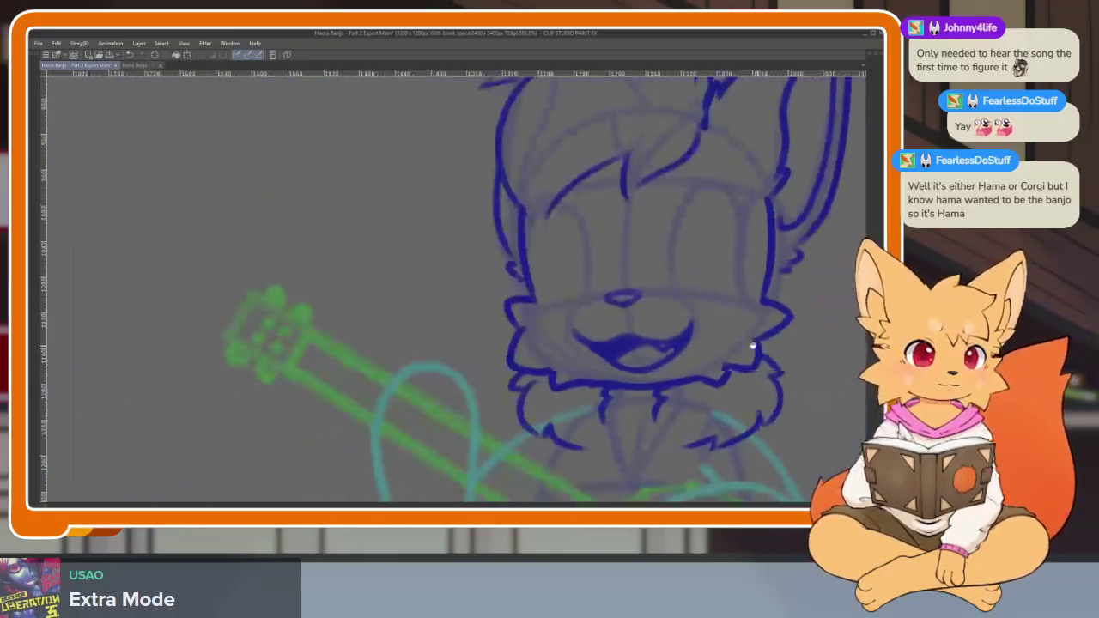
pyautogui.scroll(4, 633, 397)
pyautogui.scroll(3, 568, 413)
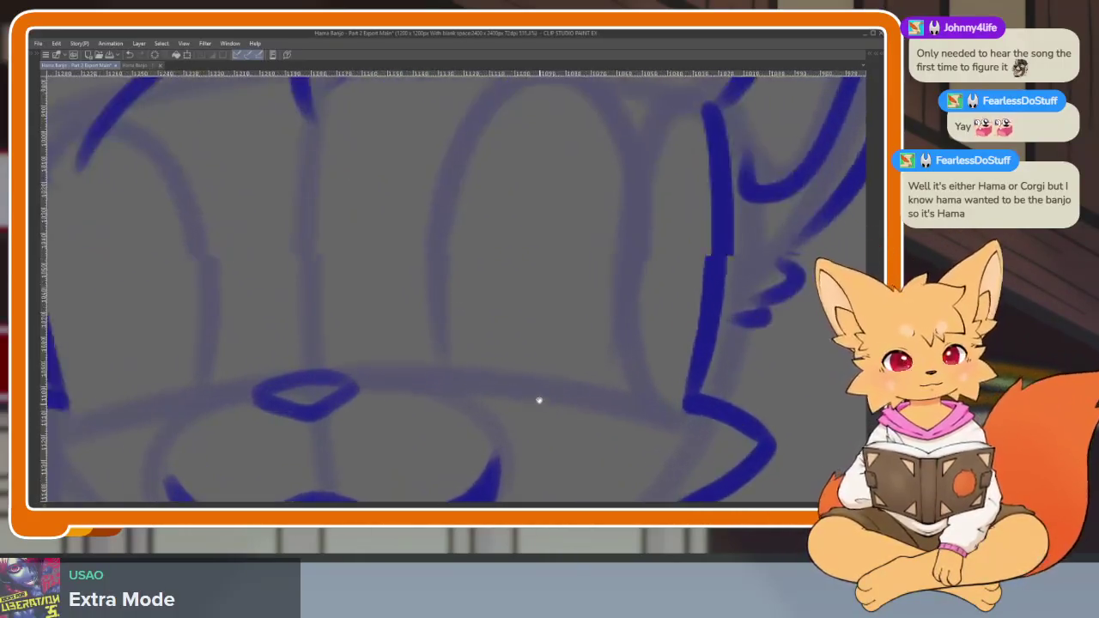
pyautogui.scroll(2, 518, 429)
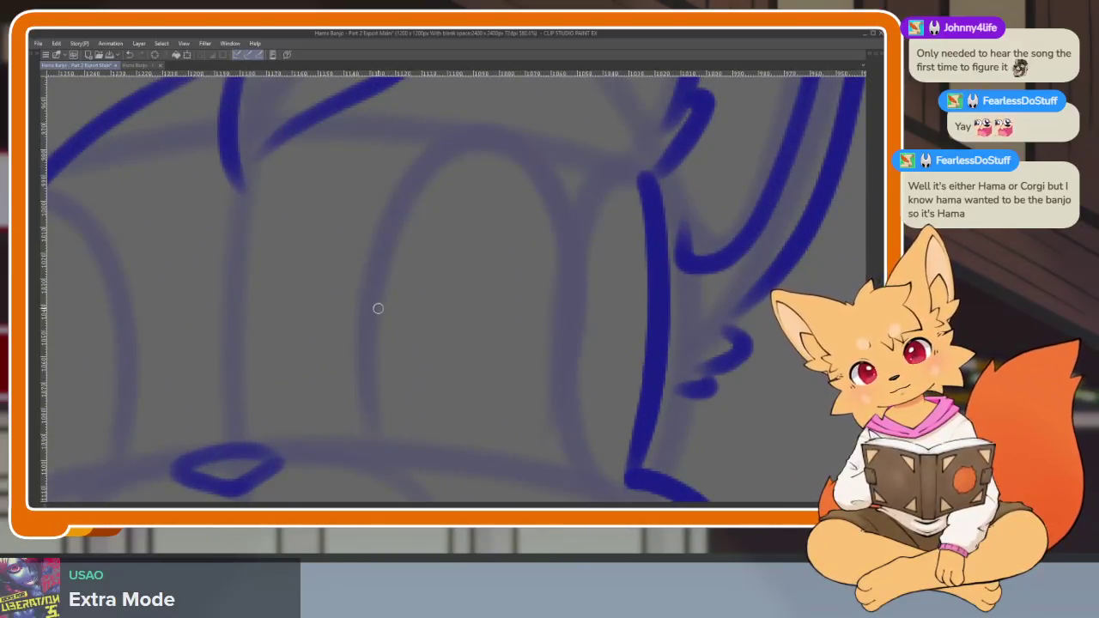
pyautogui.moveTo(378, 308)
pyautogui.mouseDown()
pyautogui.moveTo(430, 157)
pyautogui.moveTo(564, 209)
pyautogui.moveTo(514, 472)
pyautogui.mouseUp()
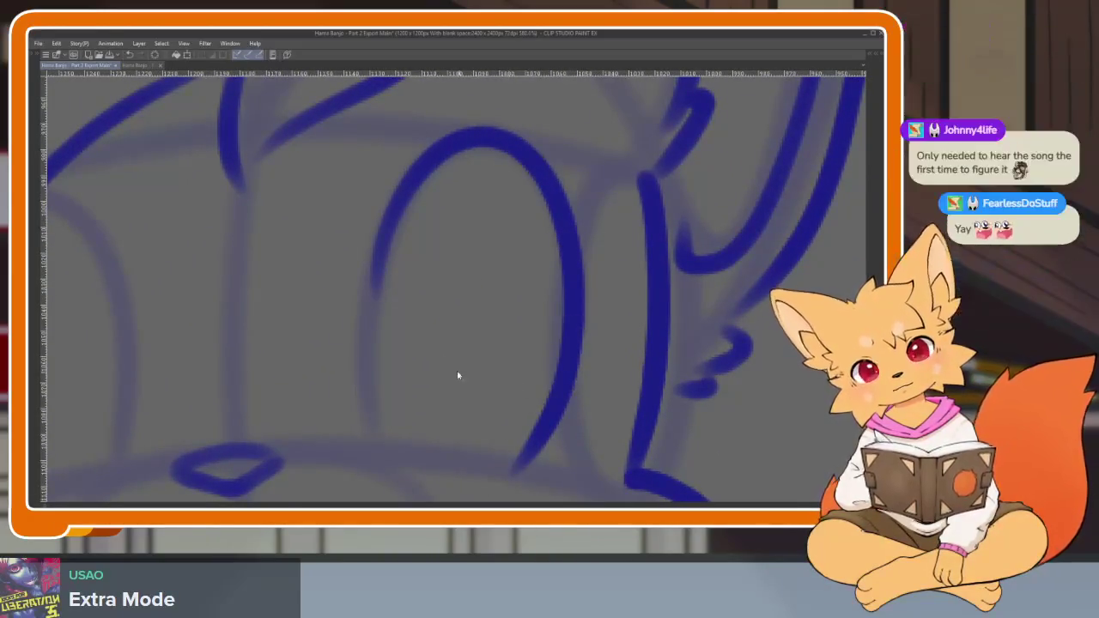
pyautogui.hotkey('ctrl', 'z')
pyautogui.moveTo(372, 321)
pyautogui.mouseDown()
pyautogui.moveTo(442, 147)
pyautogui.moveTo(510, 246)
pyautogui.moveTo(533, 438)
pyautogui.mouseUp()
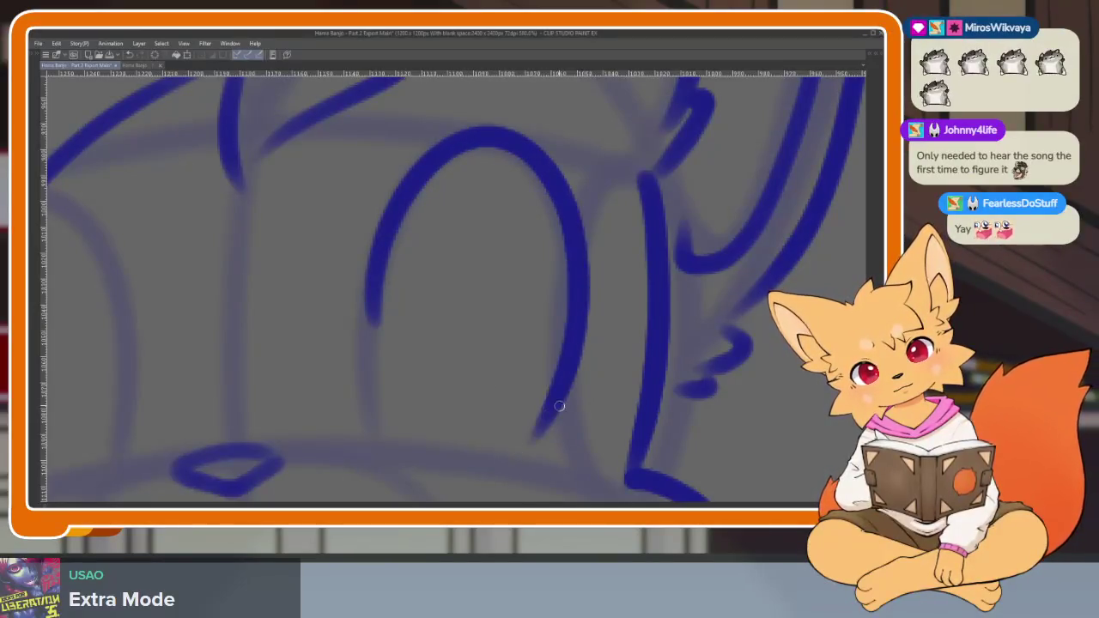
pyautogui.scroll(-5, 559, 406)
pyautogui.scroll(4, 569, 369)
pyautogui.moveTo(445, 351)
pyautogui.mouseDown()
pyautogui.moveTo(402, 243)
pyautogui.moveTo(310, 361)
pyautogui.moveTo(322, 468)
pyautogui.mouseUp()
pyautogui.scroll(-5, 628, 386)
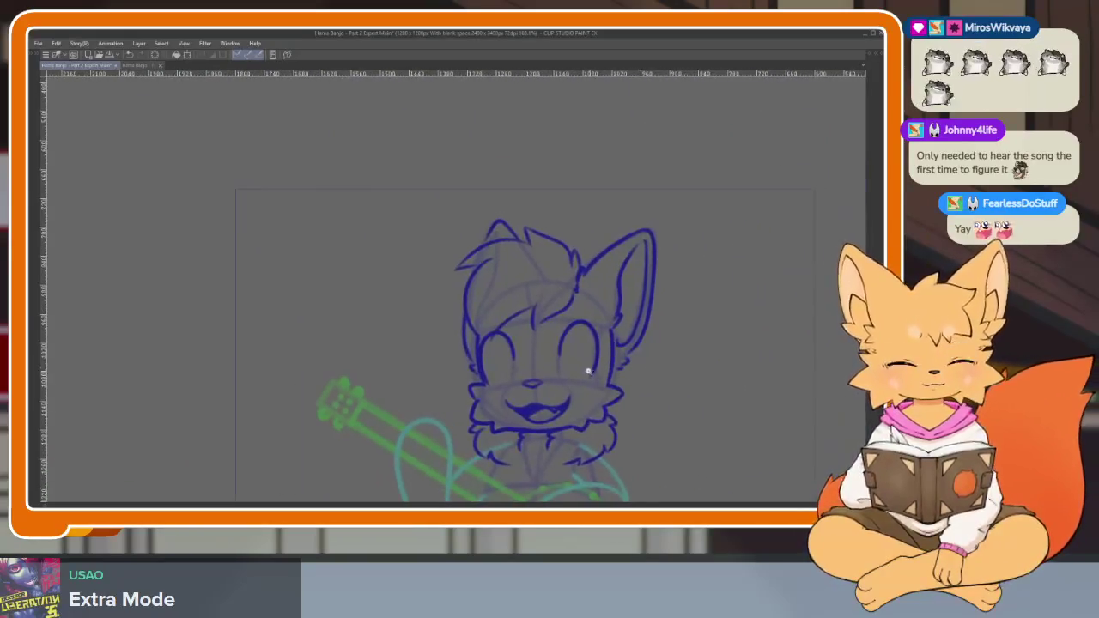
pyautogui.scroll(5, 588, 371)
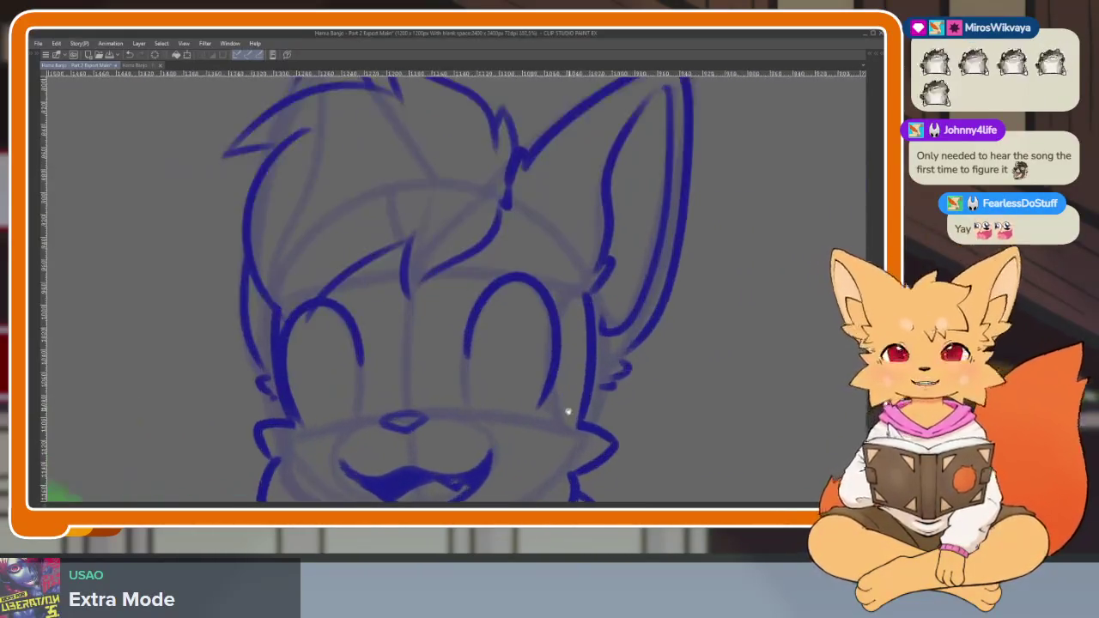
pyautogui.scroll(2, 564, 429)
pyautogui.scroll(2, 516, 412)
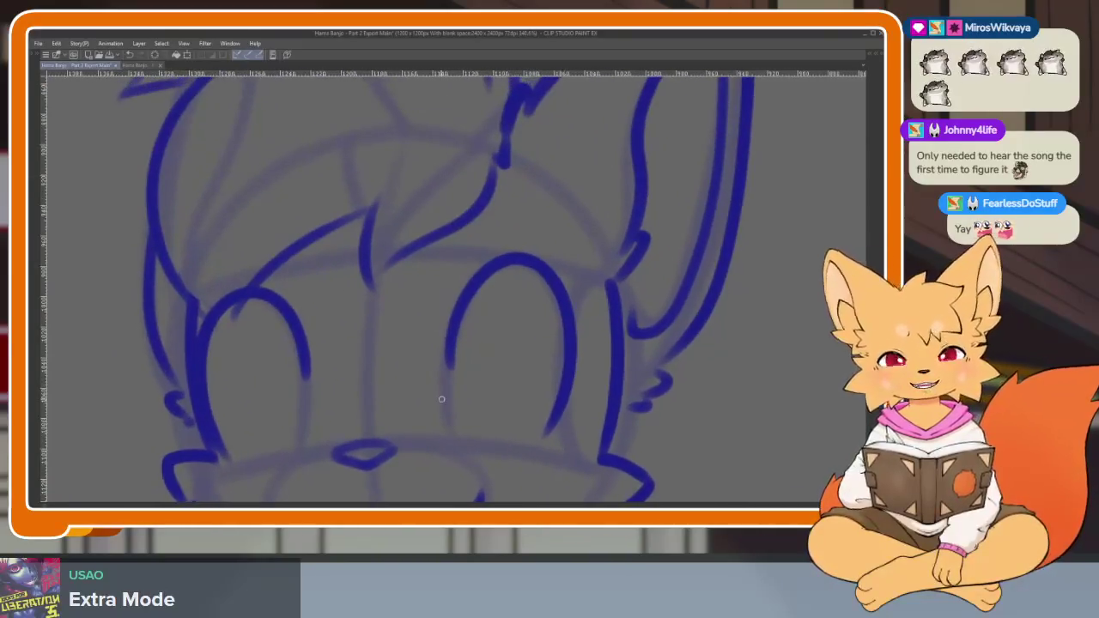
# Circle the right eye lines with a freehand lasso selection.
pyautogui.press('Tab')
pyautogui.press('Tab')
pyautogui.moveTo(458, 269)
pyautogui.mouseDown()
pyautogui.moveTo(429, 370)
pyautogui.moveTo(564, 448)
pyautogui.mouseUp()
pyautogui.moveTo(566, 233); pyautogui.dragTo(503, 289)
pyautogui.scroll(-1, 559, 324)
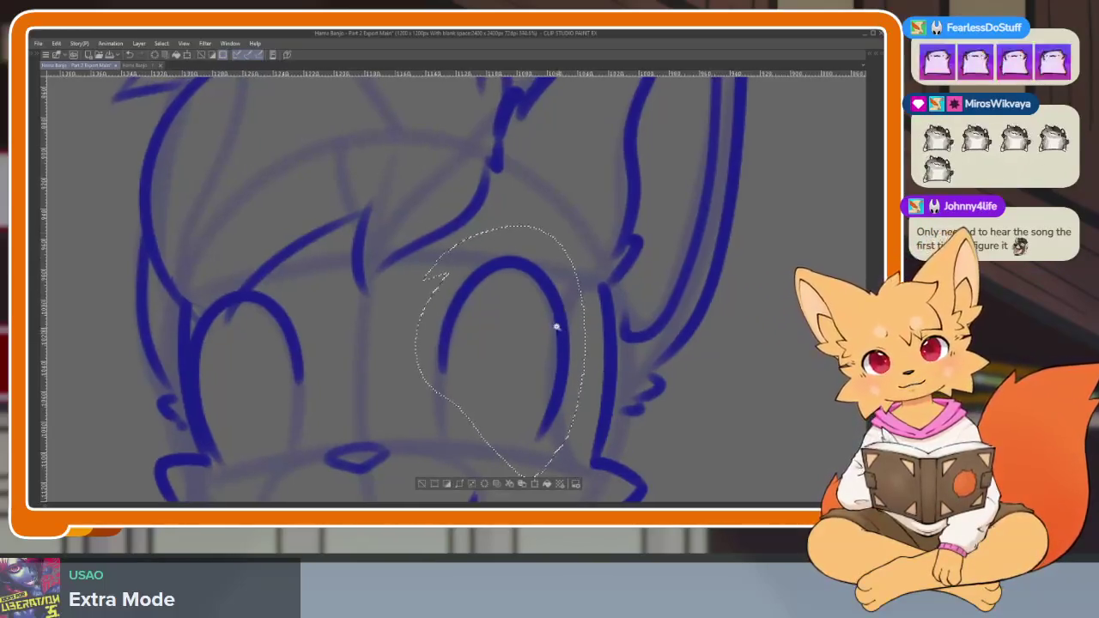
pyautogui.scroll(-1, 548, 336)
# Stretch the selected right eye slightly downward, nudge it left, and apply the transform.
pyautogui.hotkey('ctrl', 't')
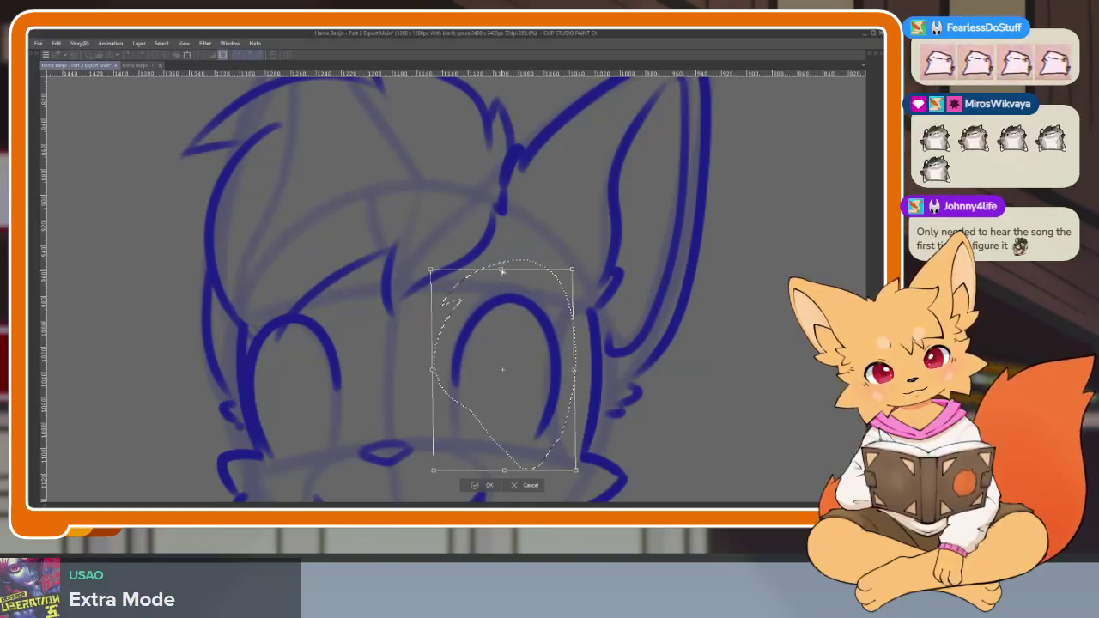
pyautogui.moveTo(506, 471); pyautogui.dragTo(506, 475)
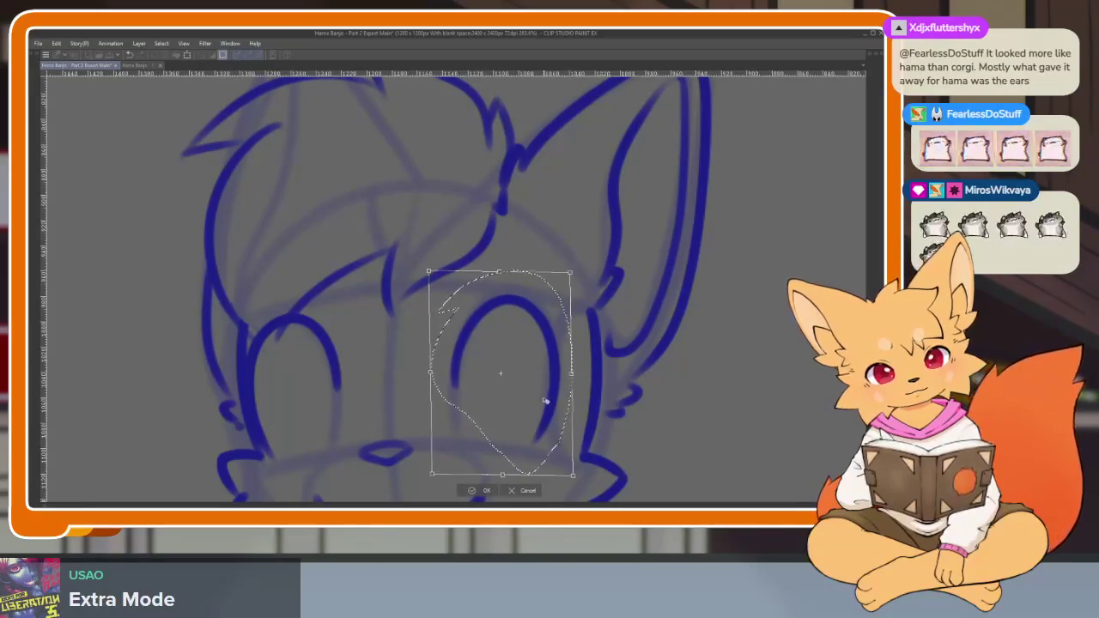
pyautogui.moveTo(534, 416); pyautogui.dragTo(532, 419)
pyautogui.click(477, 491)
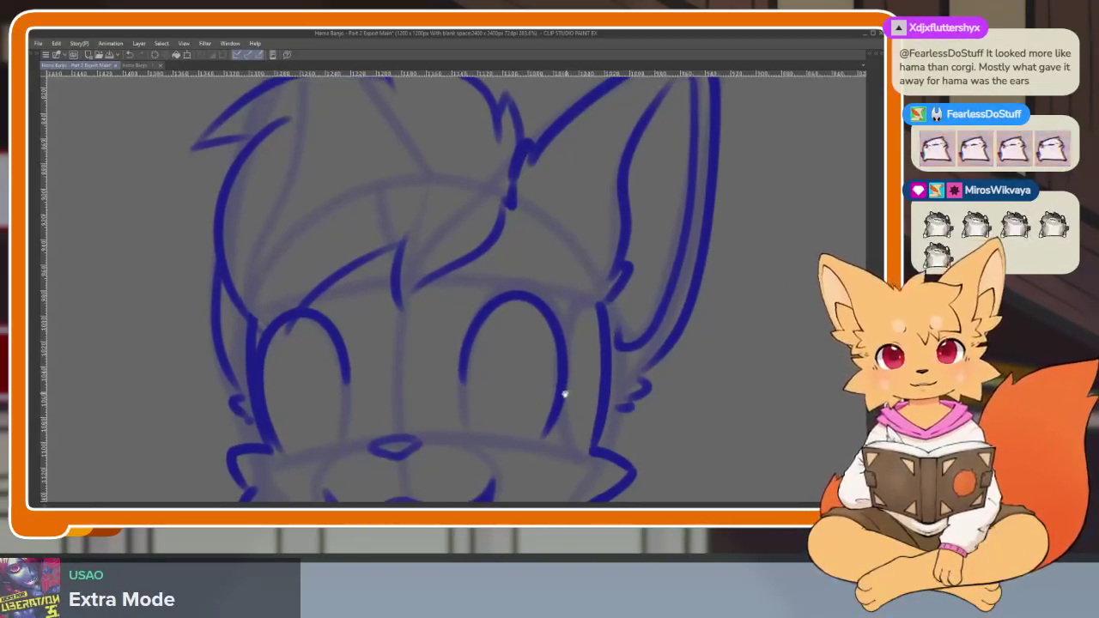
# Draw a blue inner oval inside the left eye, discarding one stray stroke.
pyautogui.scroll(2, 529, 415)
pyautogui.scroll(1, 459, 427)
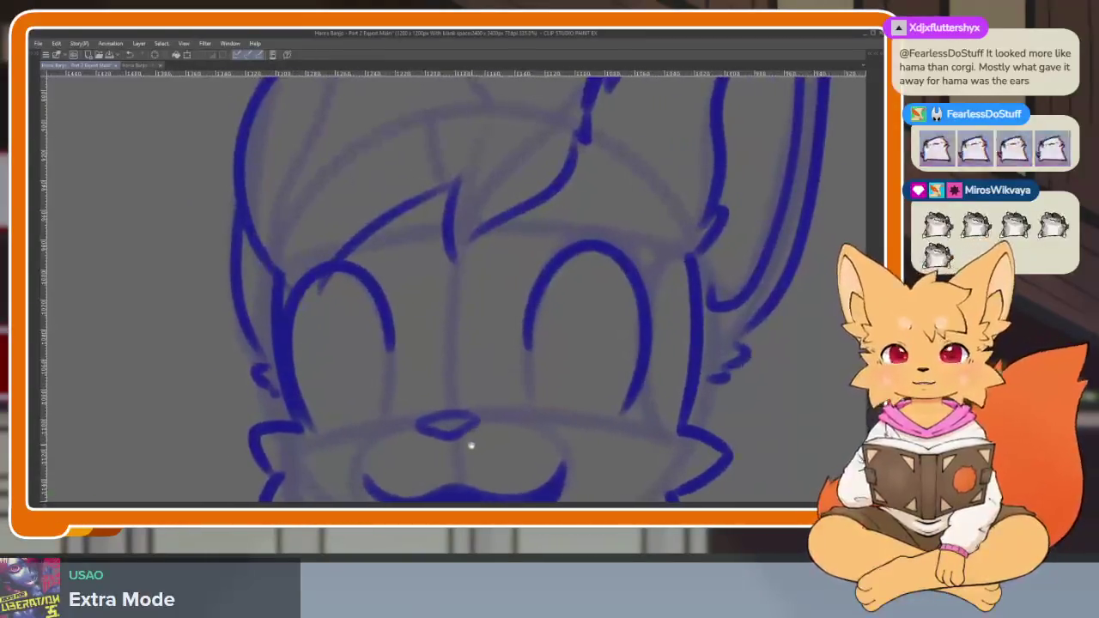
pyautogui.scroll(1, 413, 441)
pyautogui.scroll(1, 380, 434)
pyautogui.scroll(1, 382, 436)
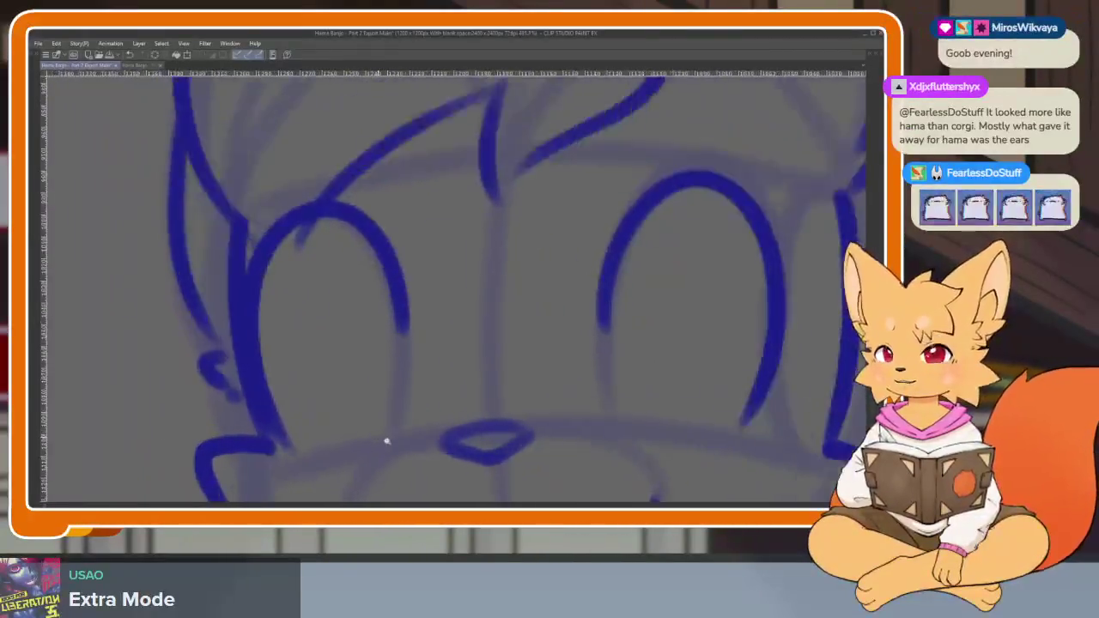
pyautogui.scroll(1, 387, 442)
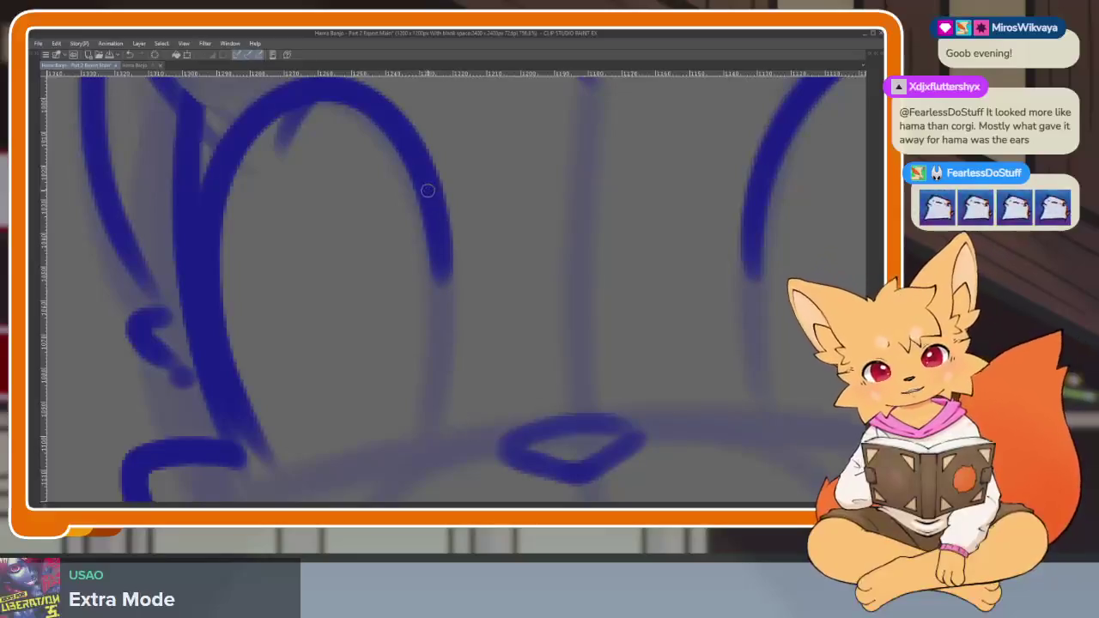
pyautogui.moveTo(451, 216); pyautogui.dragTo(442, 417)
pyautogui.hotkey('ctrl', 'z')
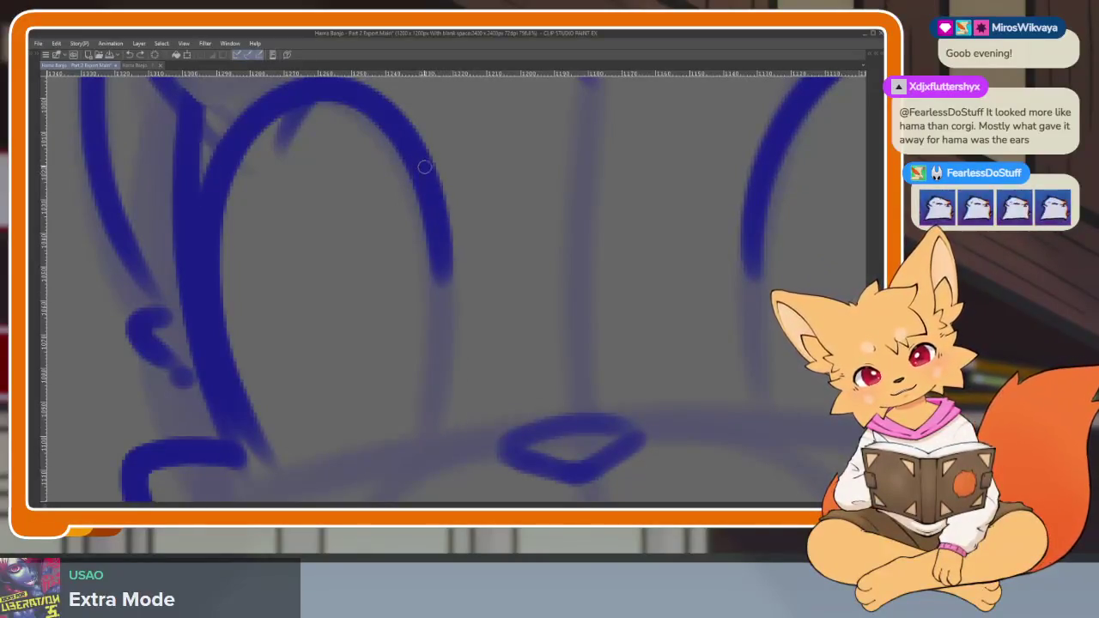
pyautogui.moveTo(442, 262)
pyautogui.mouseDown()
pyautogui.moveTo(417, 427)
pyautogui.moveTo(321, 420)
pyautogui.moveTo(341, 143)
pyautogui.moveTo(450, 272)
pyautogui.mouseUp()
# Add a shorter blue inner curve to the other eye, removing the stray strokes.
pyautogui.scroll(-8, 601, 370)
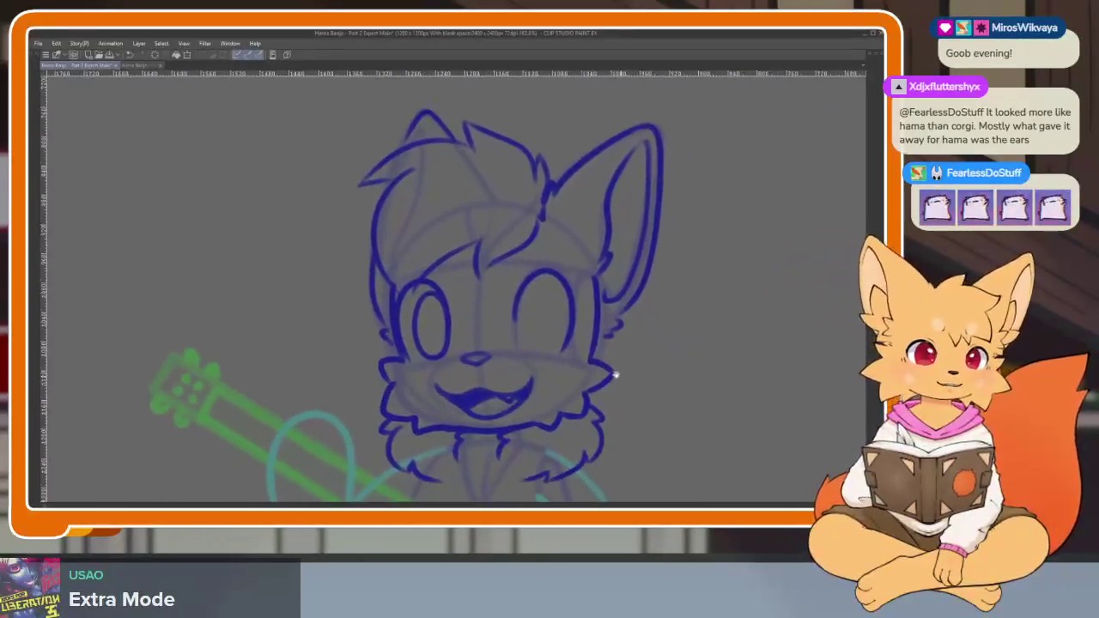
pyautogui.scroll(6, 545, 361)
pyautogui.scroll(2, 507, 386)
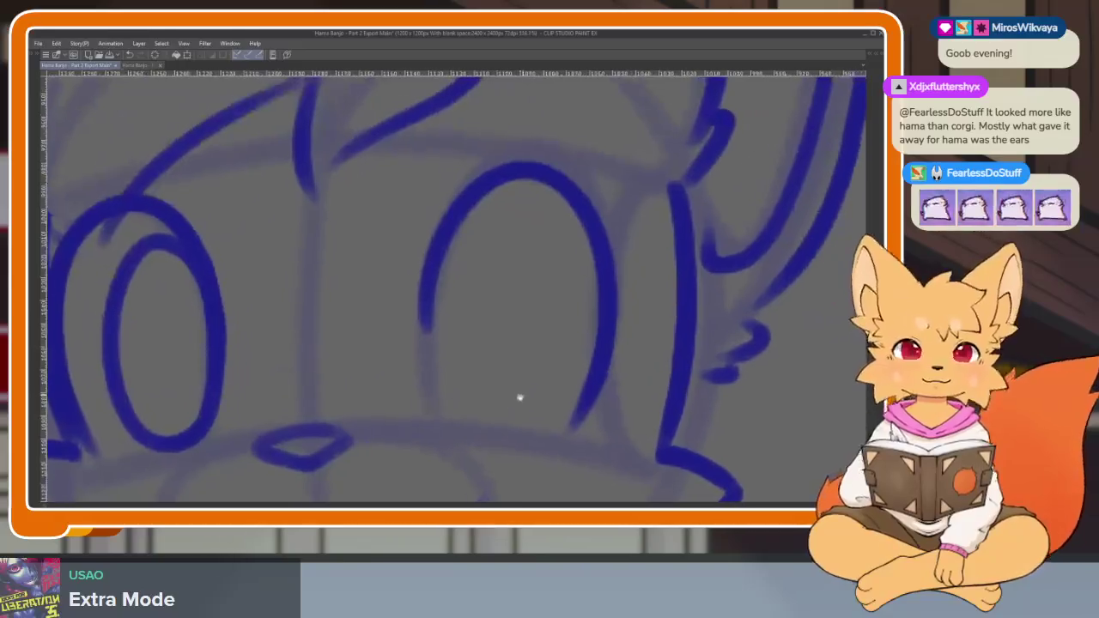
pyautogui.scroll(-3, 552, 390)
pyautogui.scroll(1, 554, 399)
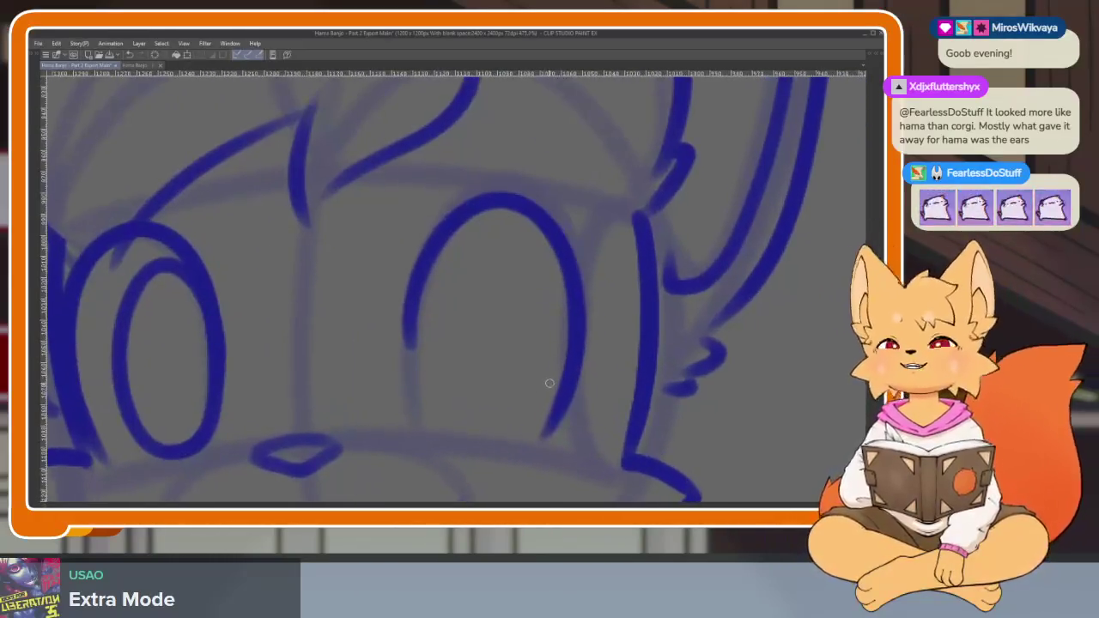
pyautogui.scroll(1, 550, 408)
pyautogui.scroll(-1, 543, 415)
pyautogui.scroll(2, 512, 422)
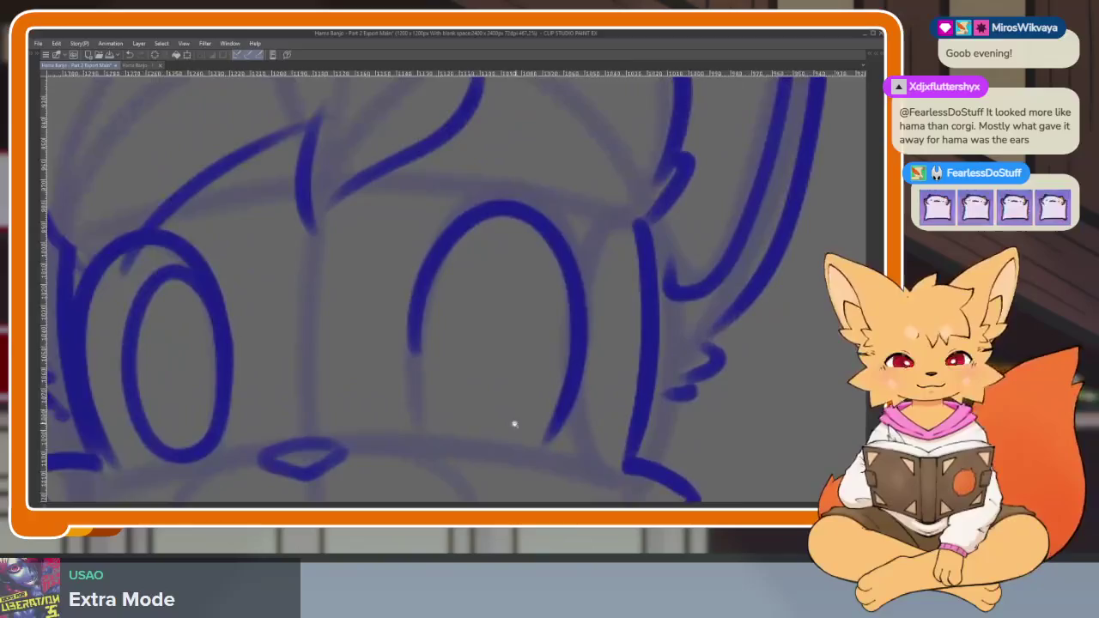
pyautogui.scroll(2, 499, 434)
pyautogui.moveTo(434, 249)
pyautogui.mouseDown()
pyautogui.moveTo(472, 463)
pyautogui.moveTo(558, 280)
pyautogui.mouseUp()
pyautogui.hotkey('ctrl', 'z')
pyautogui.moveTo(437, 247)
pyautogui.mouseDown()
pyautogui.moveTo(485, 442)
pyautogui.moveTo(475, 183)
pyautogui.moveTo(425, 330)
pyautogui.mouseUp()
pyautogui.scroll(-5, 469, 458)
pyautogui.scroll(1, 640, 358)
pyautogui.scroll(1, 640, 358)
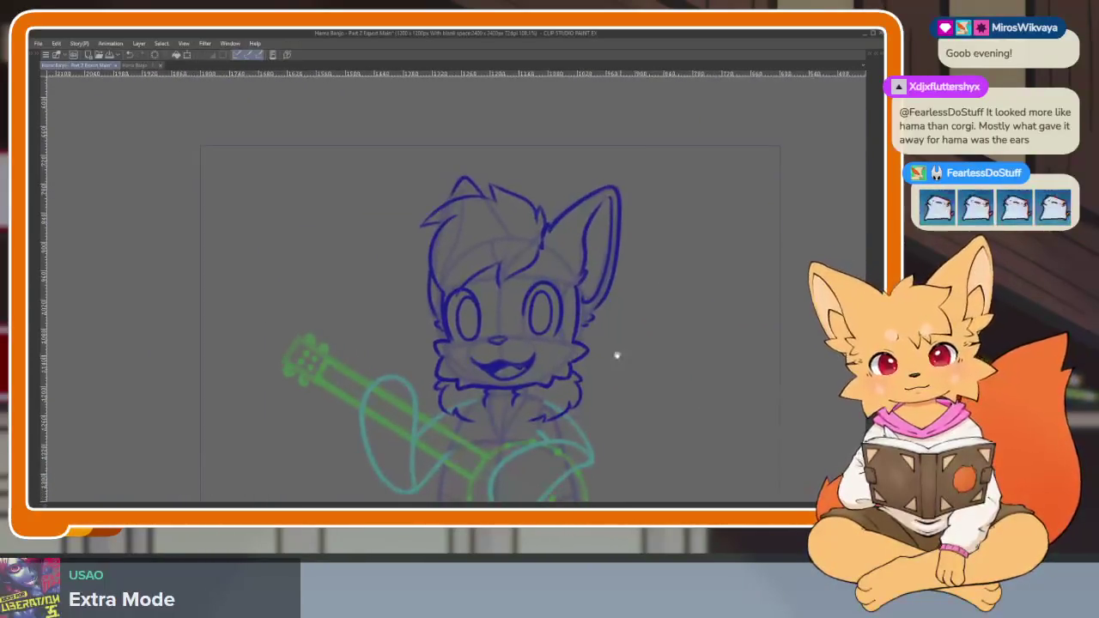
pyautogui.scroll(2, 616, 356)
pyautogui.scroll(2, 589, 369)
pyautogui.scroll(1, 555, 405)
pyautogui.scroll(-3, 539, 427)
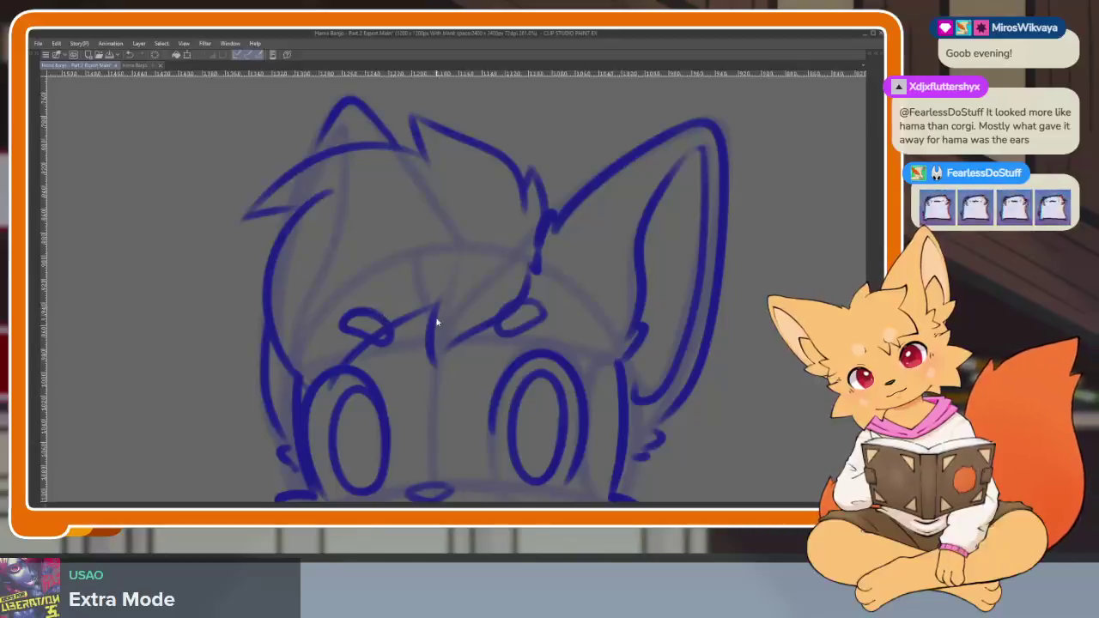
pyautogui.hotkey('ctrl', 'z')
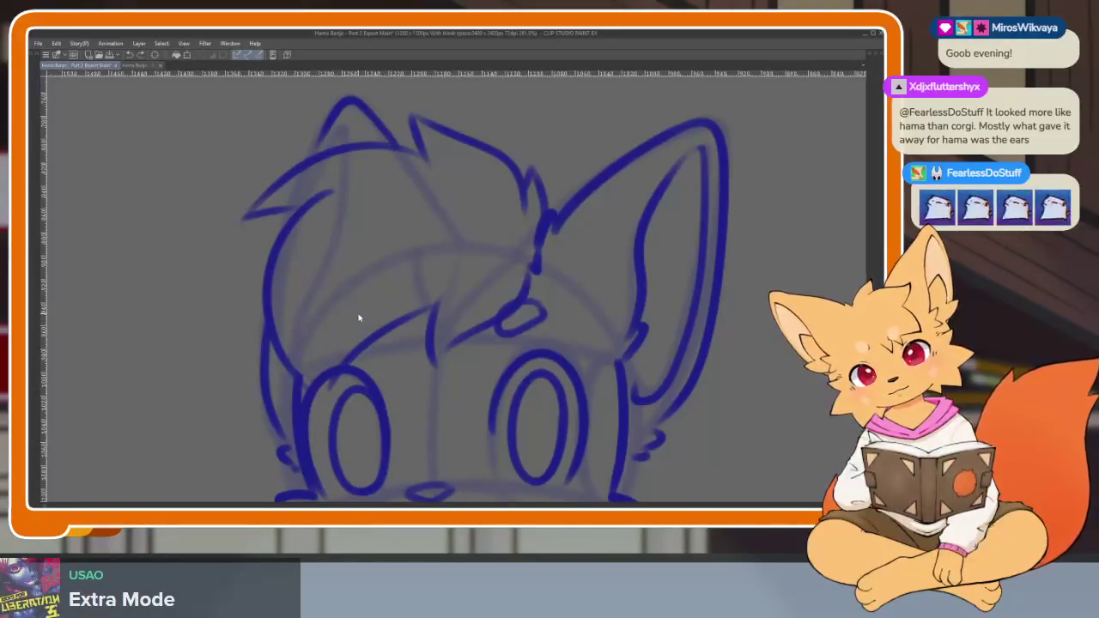
# Check the Part 1 Export document for reference, then return to Part 2 Export Main.
pyautogui.scroll(-5, 662, 381)
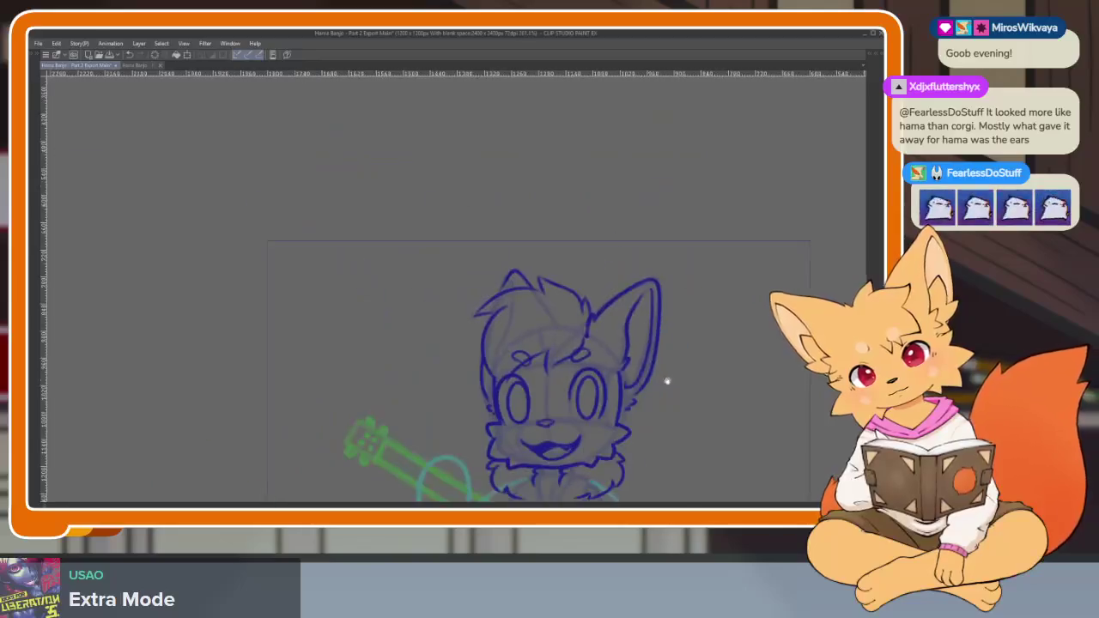
pyautogui.scroll(1, 644, 368)
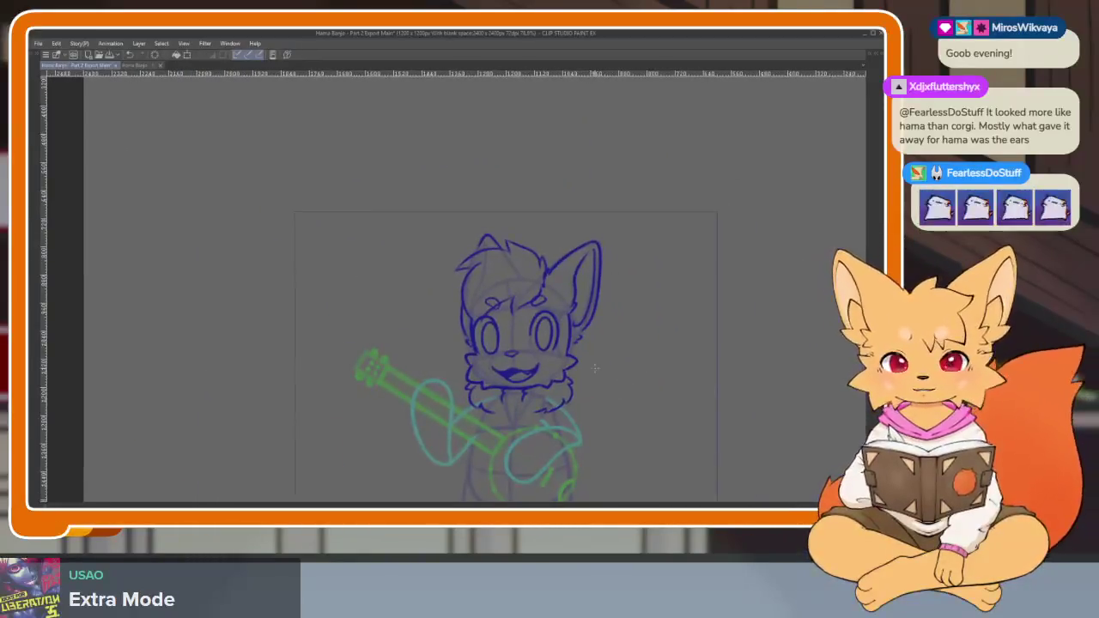
pyautogui.click(136, 65)
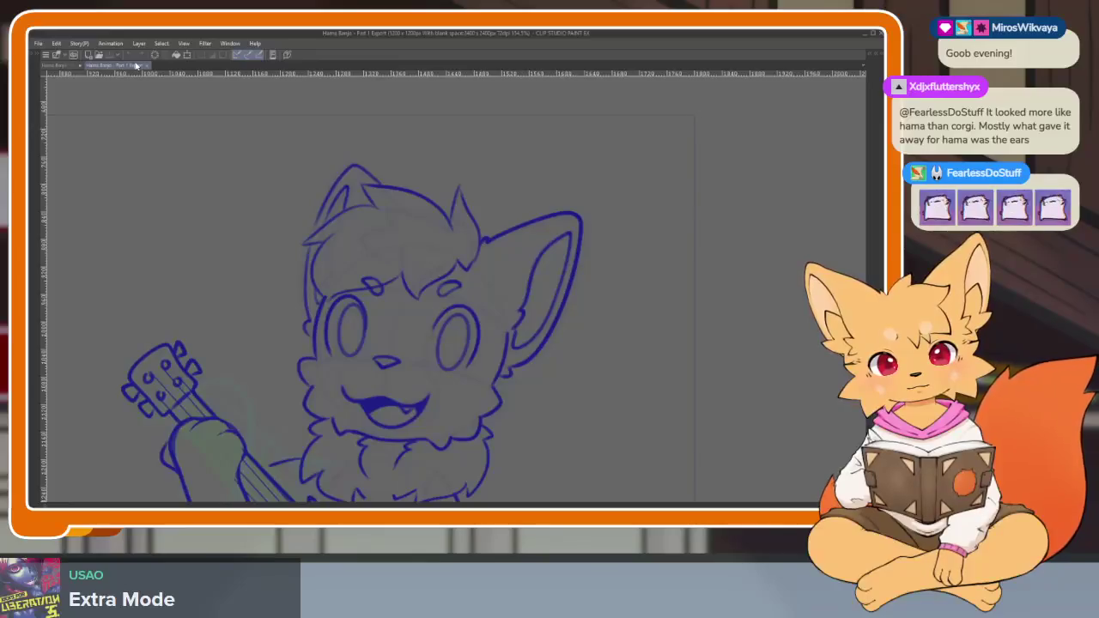
pyautogui.click(56, 65)
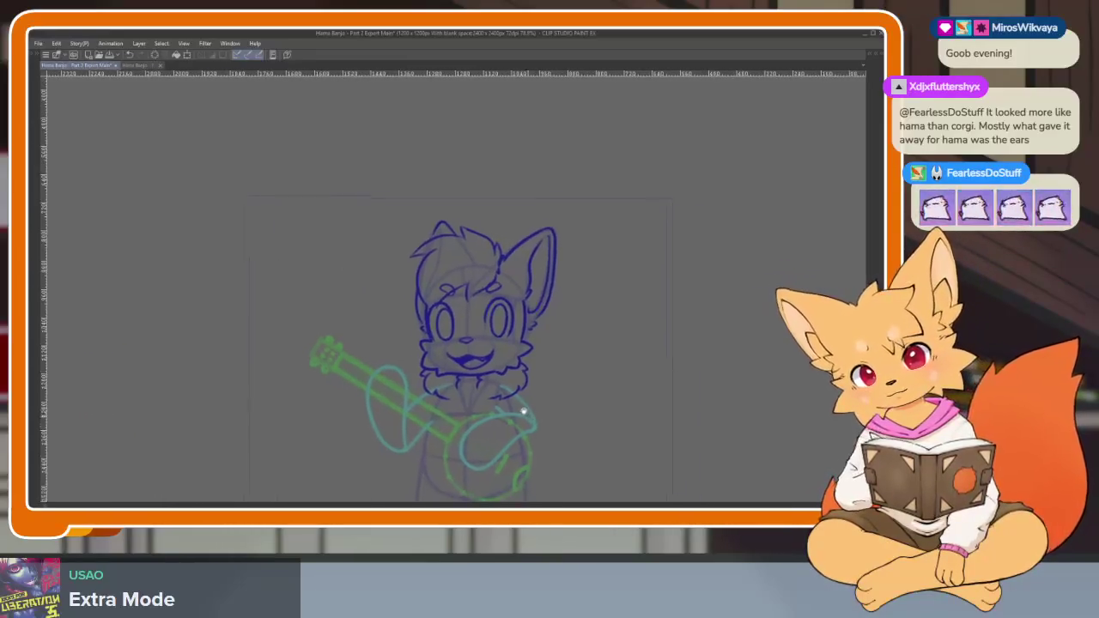
pyautogui.scroll(3, 502, 429)
pyautogui.scroll(2, 498, 378)
pyautogui.scroll(-1, 500, 391)
pyautogui.scroll(-1, 412, 404)
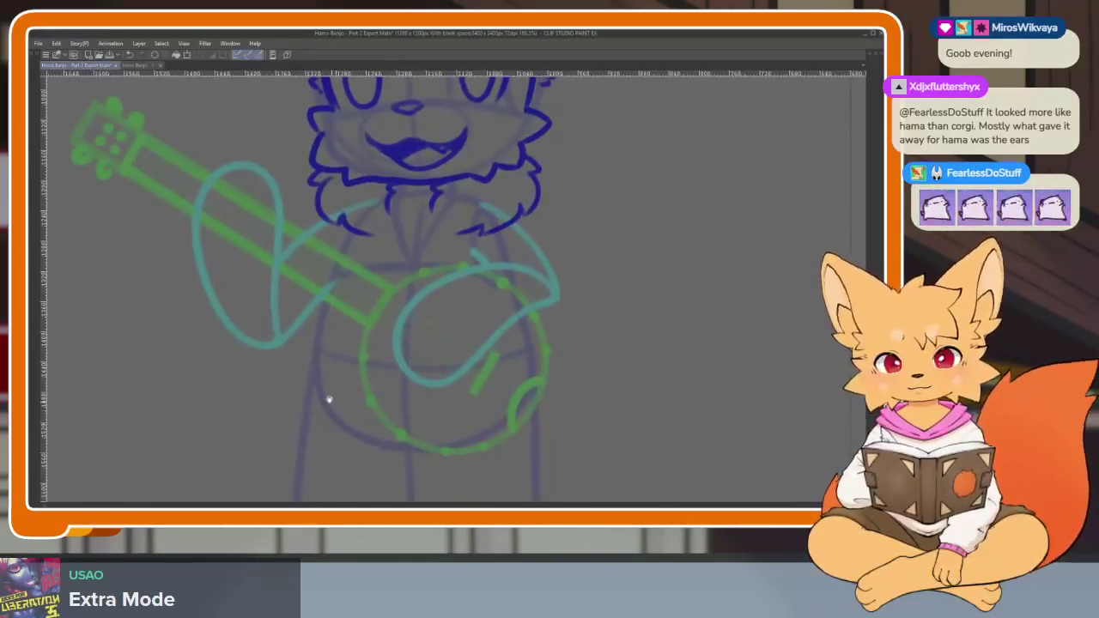
pyautogui.scroll(-2, 344, 343)
pyautogui.scroll(-1, 378, 288)
pyautogui.scroll(-2, 369, 283)
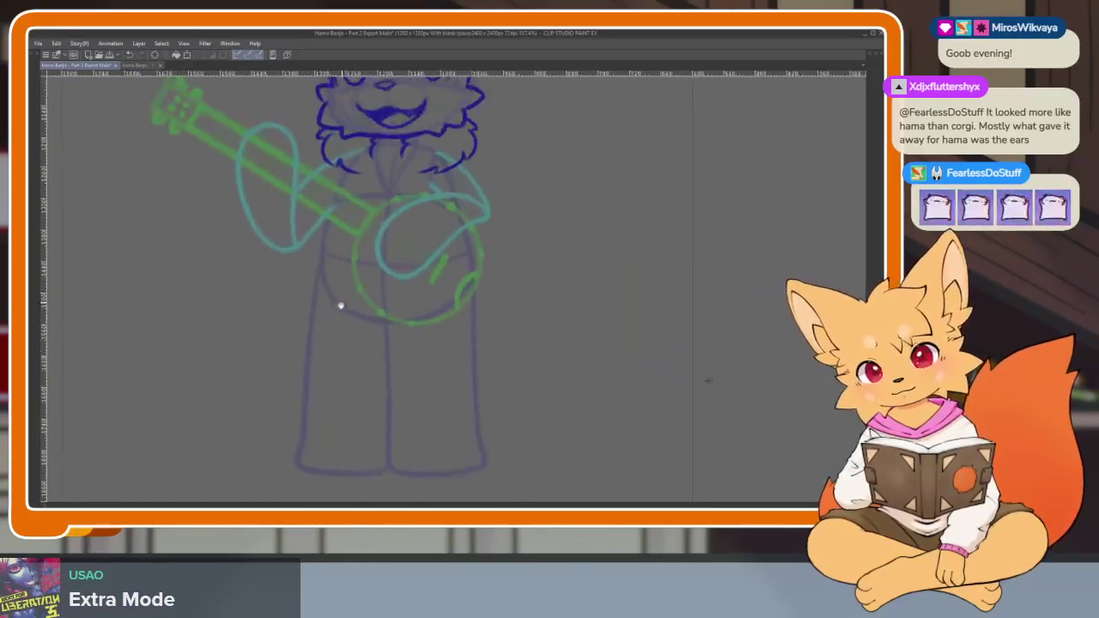
pyautogui.scroll(1, 335, 284)
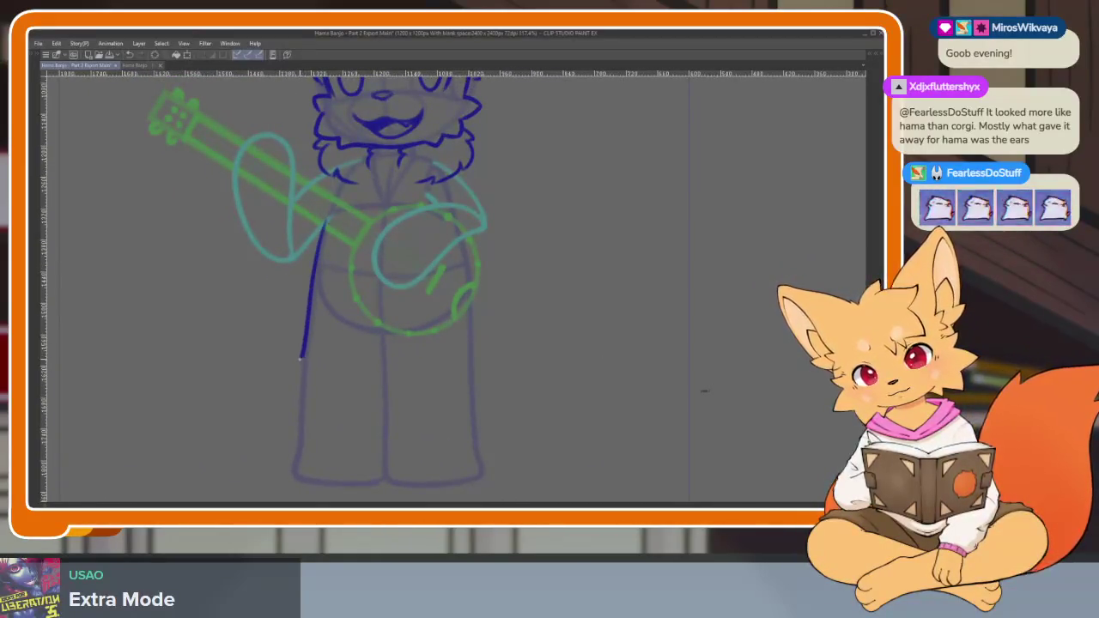
# Remove the stray last stroke from the fox's right leg.
pyautogui.scroll(-1, 324, 375)
pyautogui.scroll(3, 314, 335)
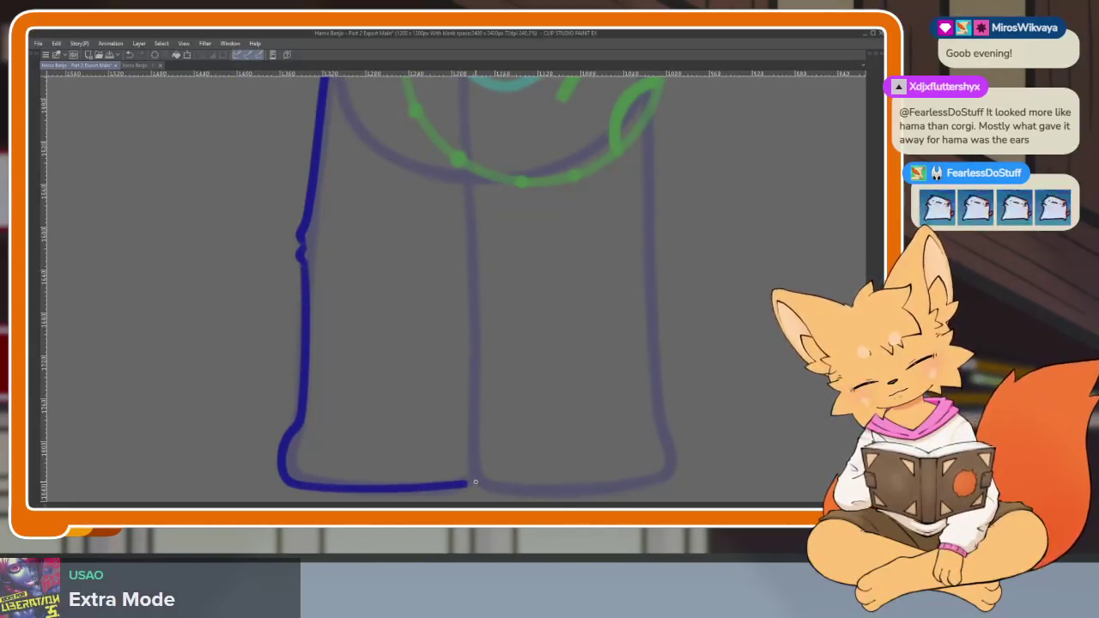
pyautogui.scroll(-1, 564, 422)
pyautogui.scroll(-1, 601, 404)
pyautogui.scroll(-1, 575, 283)
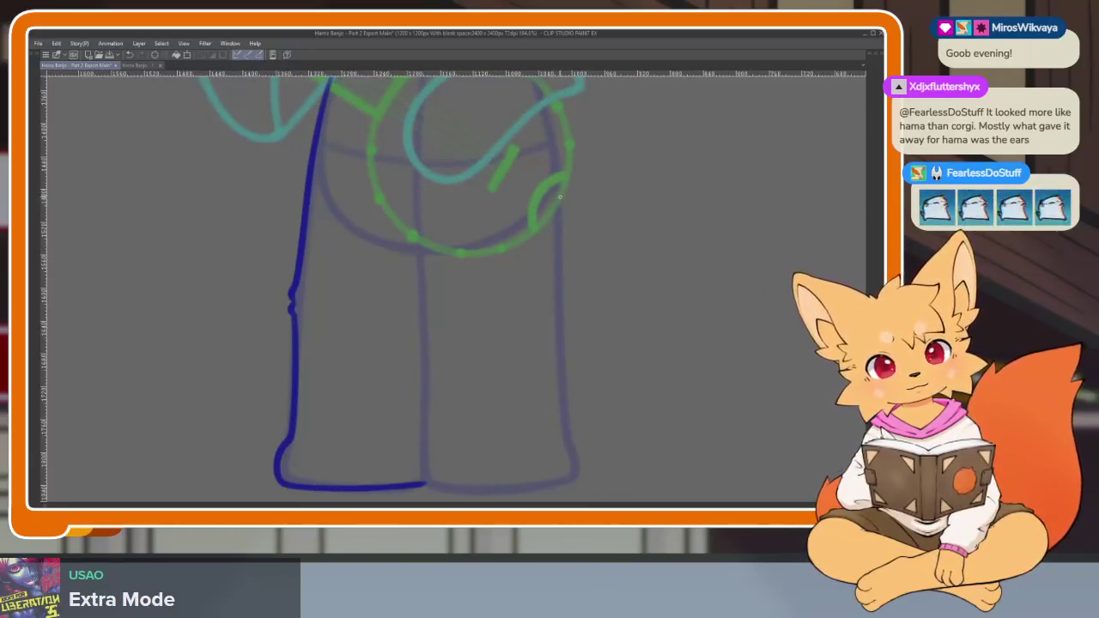
pyautogui.scroll(-1, 560, 196)
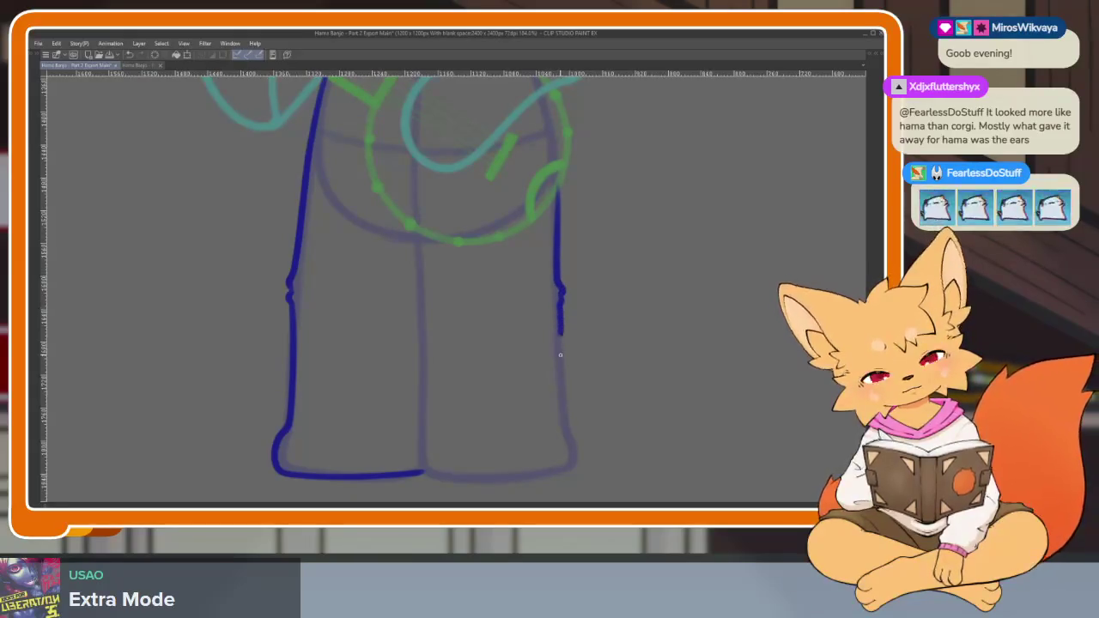
pyautogui.hotkey('ctrl', 'z')
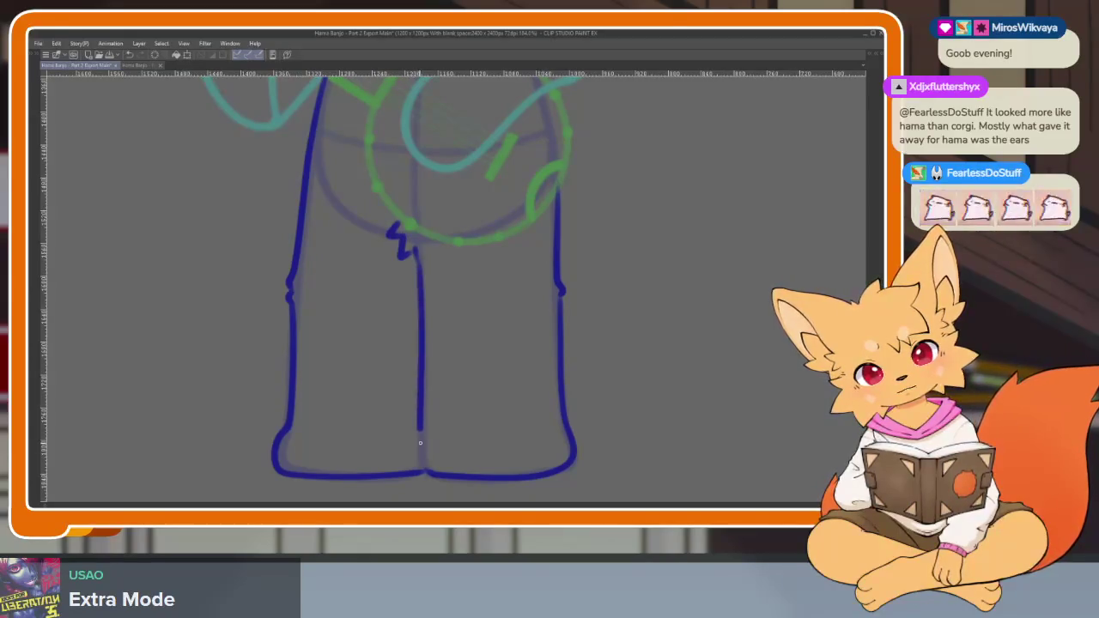
# Zoom out to check the blue lineart of the whole fox, ears to feet.
pyautogui.scroll(-5, 478, 468)
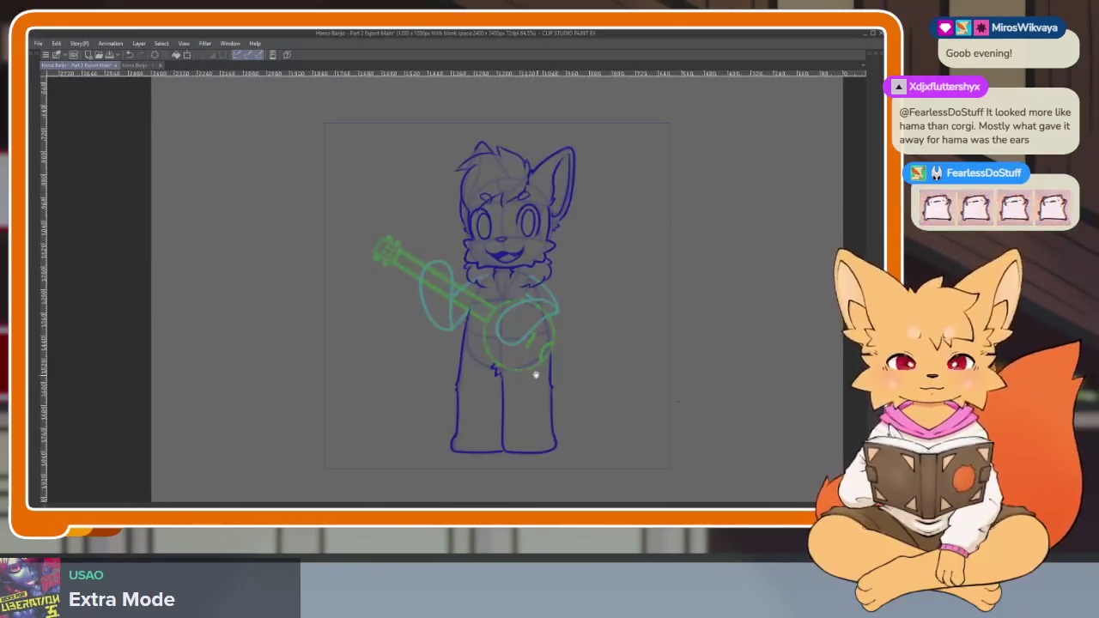
pyautogui.scroll(5, 535, 373)
pyautogui.scroll(-1, 542, 393)
pyautogui.scroll(-3, 535, 427)
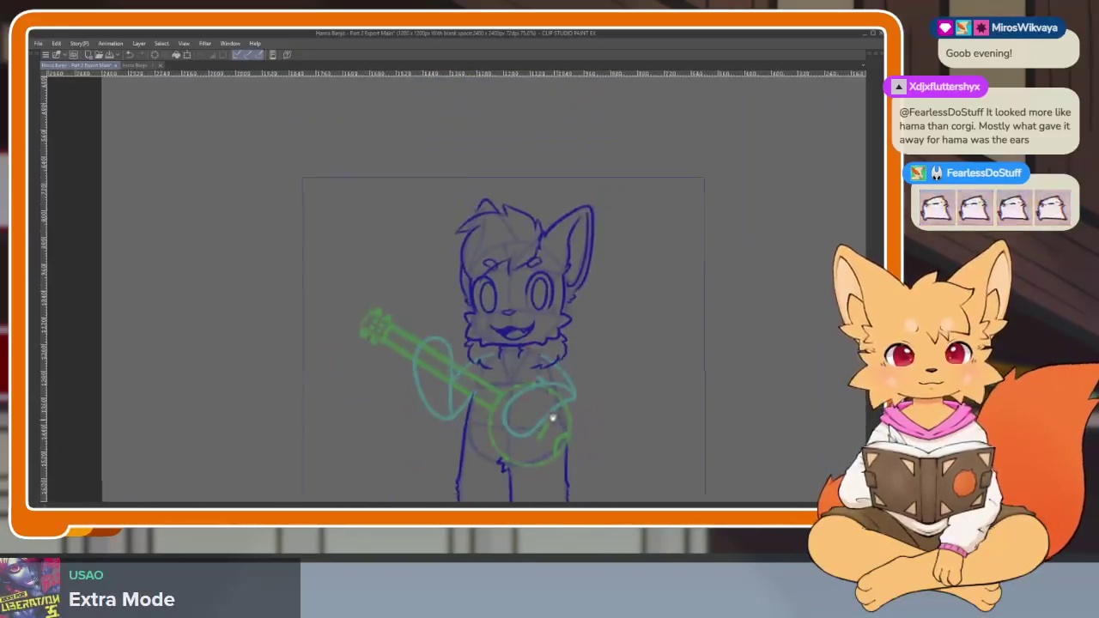
pyautogui.scroll(3, 549, 418)
pyautogui.scroll(-1, 551, 427)
pyautogui.scroll(-1, 564, 405)
pyautogui.scroll(-1, 562, 421)
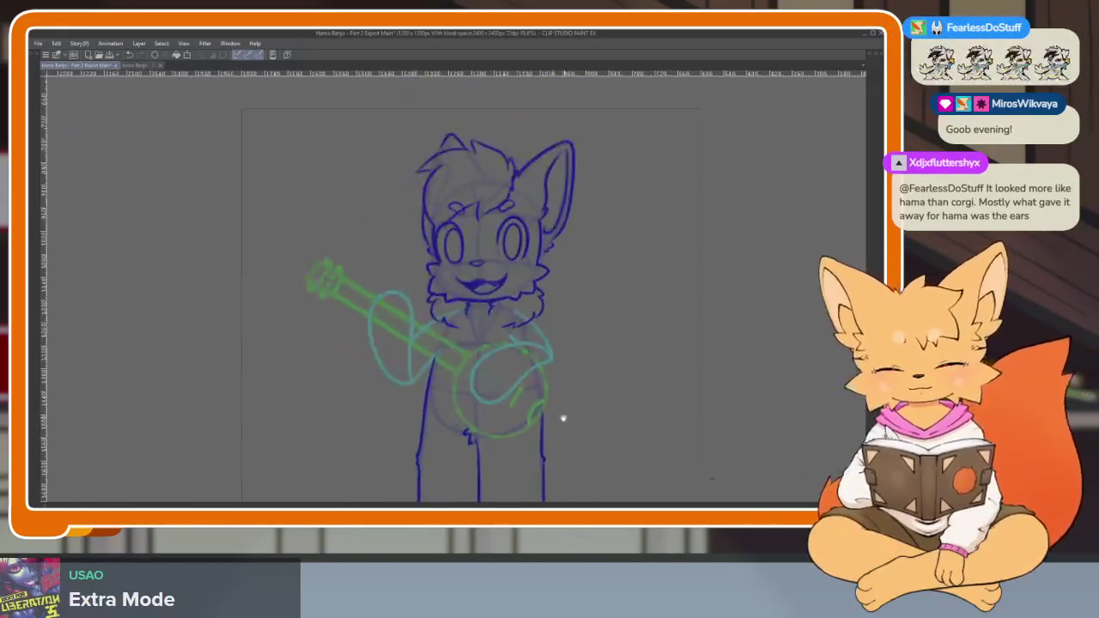
pyautogui.scroll(-1, 562, 417)
pyautogui.scroll(-1, 565, 424)
pyautogui.scroll(-1, 562, 398)
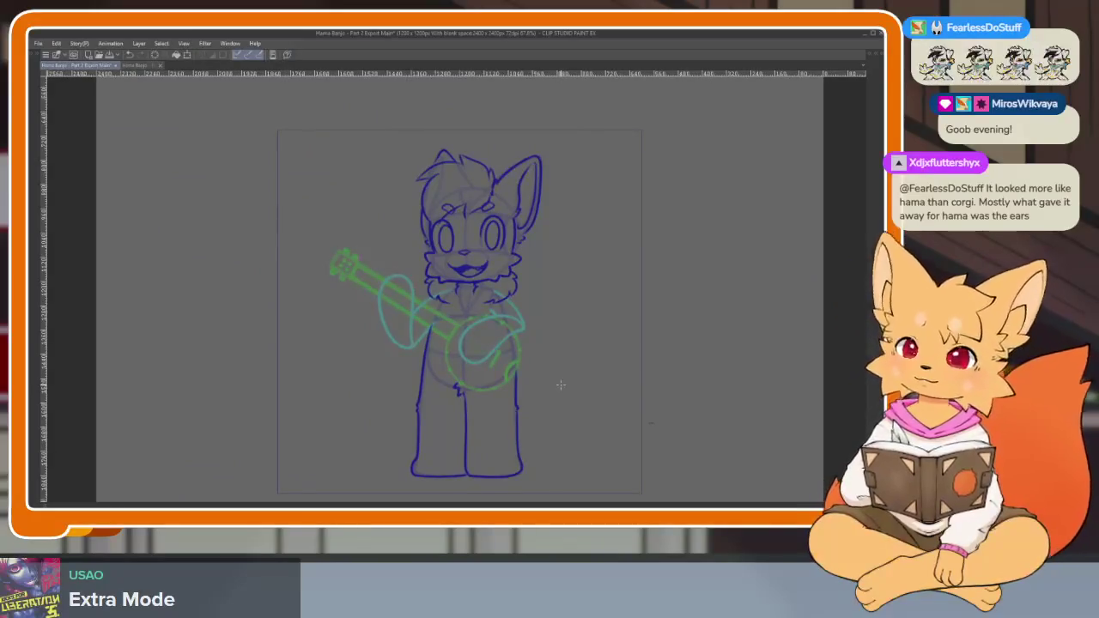
# Move to the next animation frame's light-blue pose and zoom in on the fox's face.
pyautogui.press('Right')
pyautogui.press('Left')
pyautogui.press('Right')
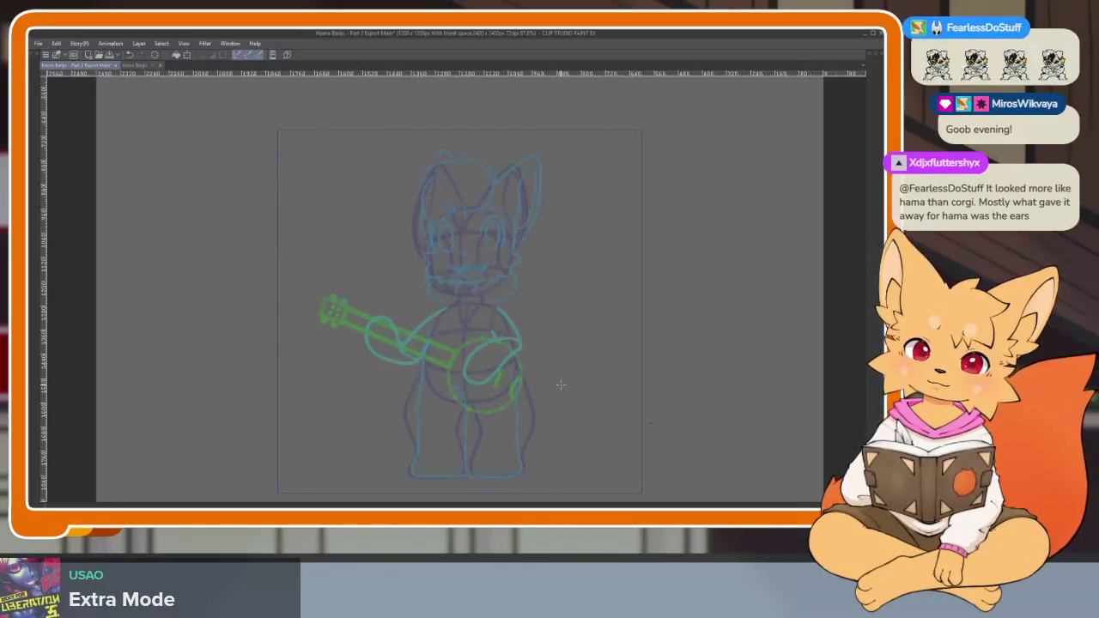
pyautogui.scroll(3, 516, 325)
pyautogui.scroll(2, 412, 360)
pyautogui.scroll(2, 326, 257)
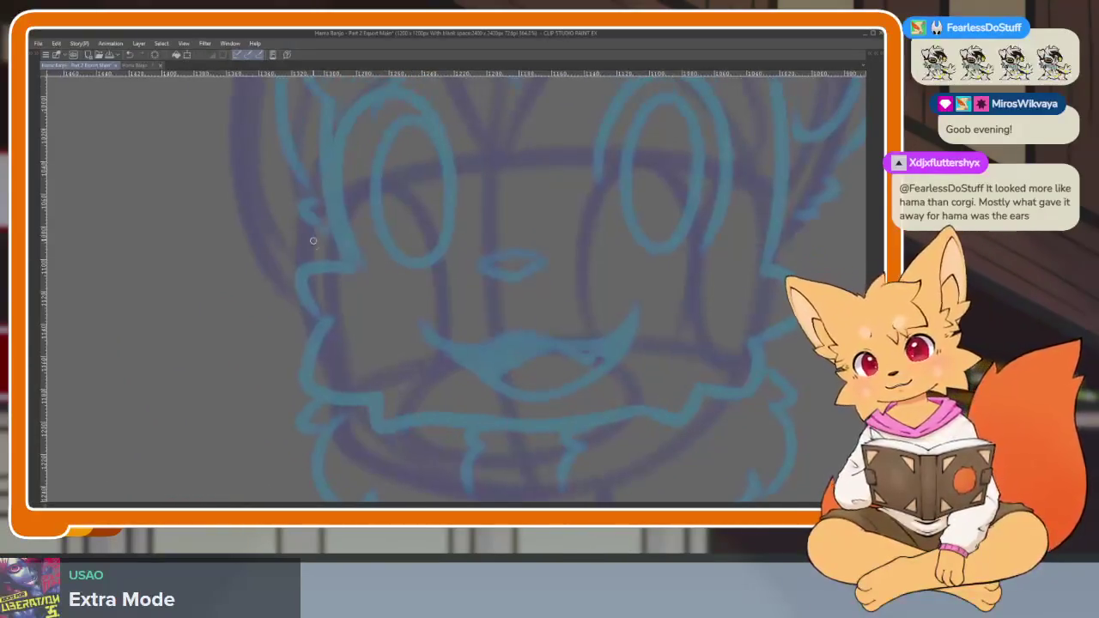
# Ink the left side of the face and the left cheek fluff, undoing an overlong cheek stroke.
pyautogui.moveTo(307, 210); pyautogui.dragTo(342, 369)
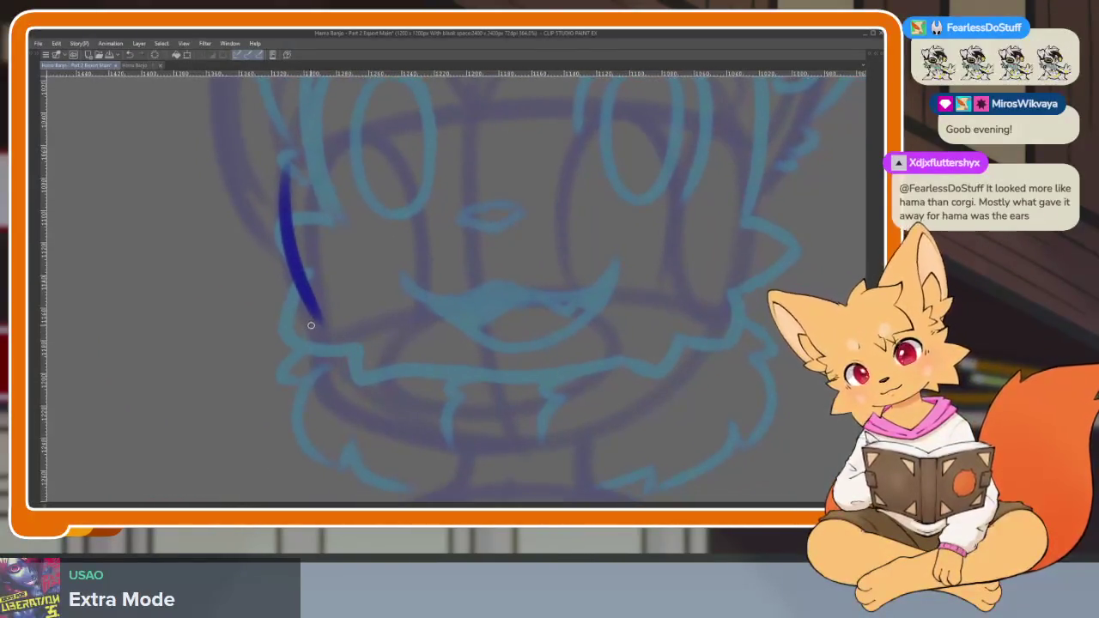
pyautogui.scroll(-3, 465, 353)
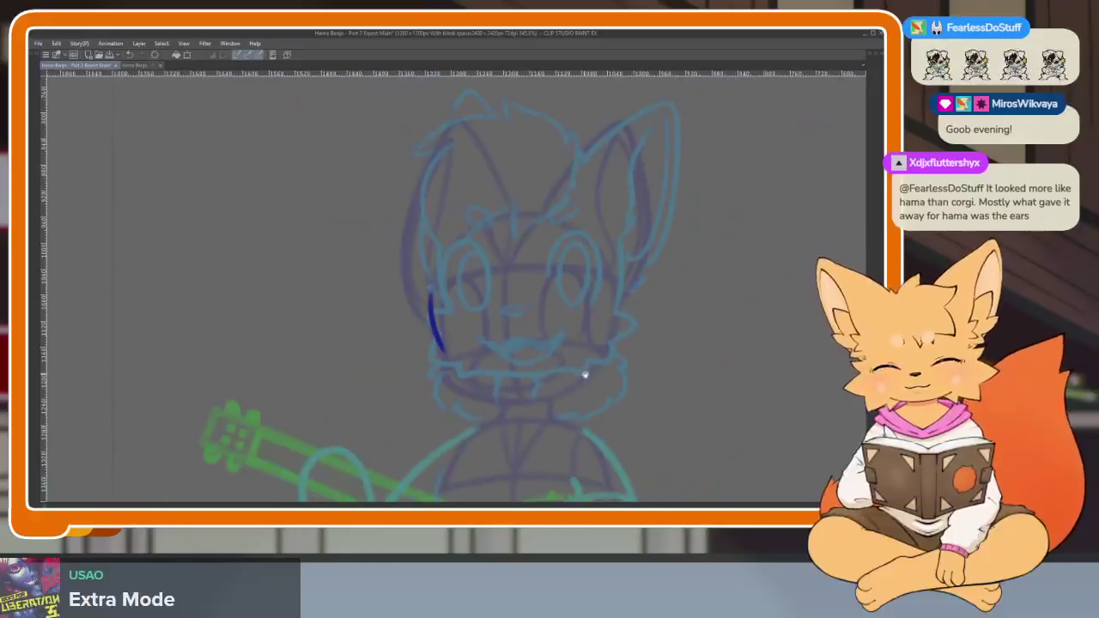
pyautogui.scroll(3, 480, 371)
pyautogui.scroll(2, 407, 368)
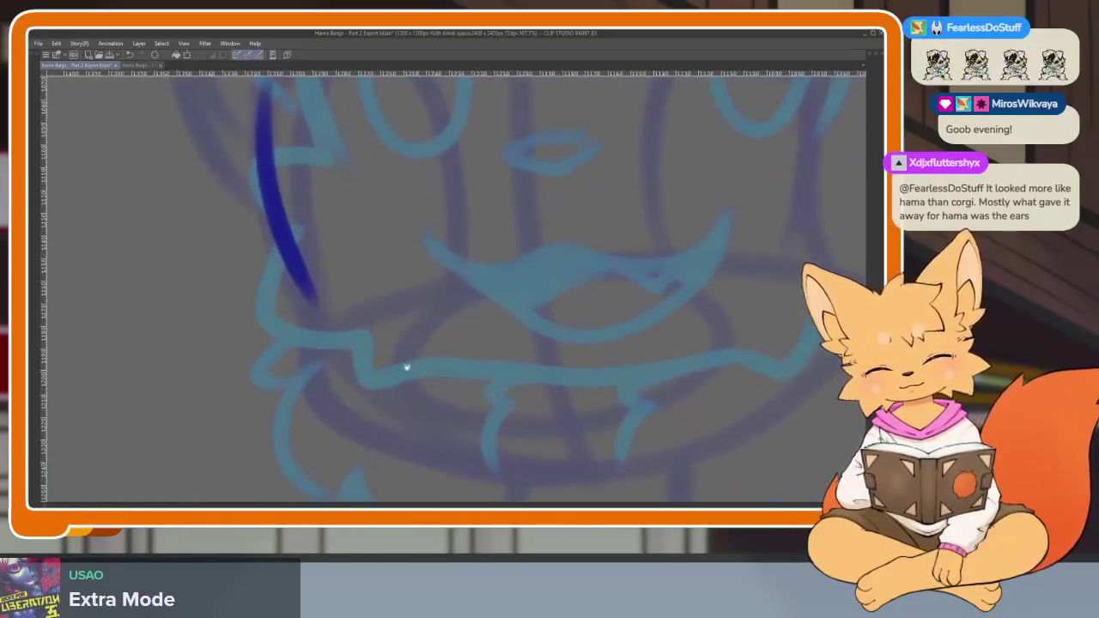
pyautogui.moveTo(307, 296)
pyautogui.mouseDown()
pyautogui.moveTo(249, 322)
pyautogui.moveTo(277, 339)
pyautogui.moveTo(280, 434)
pyautogui.moveTo(334, 441)
pyautogui.mouseUp()
pyautogui.hotkey('ctrl', 'z')
pyautogui.scroll(-2, 420, 304)
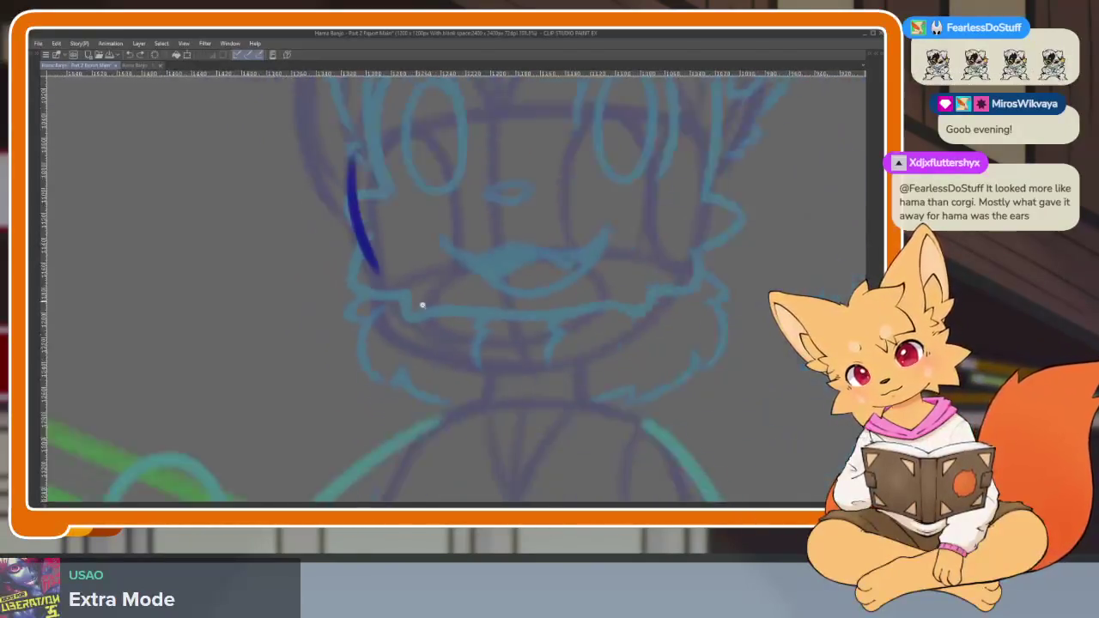
pyautogui.scroll(2, 365, 291)
pyautogui.moveTo(365, 291)
pyautogui.mouseDown()
pyautogui.moveTo(343, 292)
pyautogui.moveTo(315, 330)
pyautogui.moveTo(362, 411)
pyautogui.moveTo(460, 419)
pyautogui.mouseUp()
# Ink the right side of the face and right cheek fluff, closing the jawline to the left stroke.
pyautogui.hscroll(2, 604, 381)
pyautogui.hscroll(2, 662, 368)
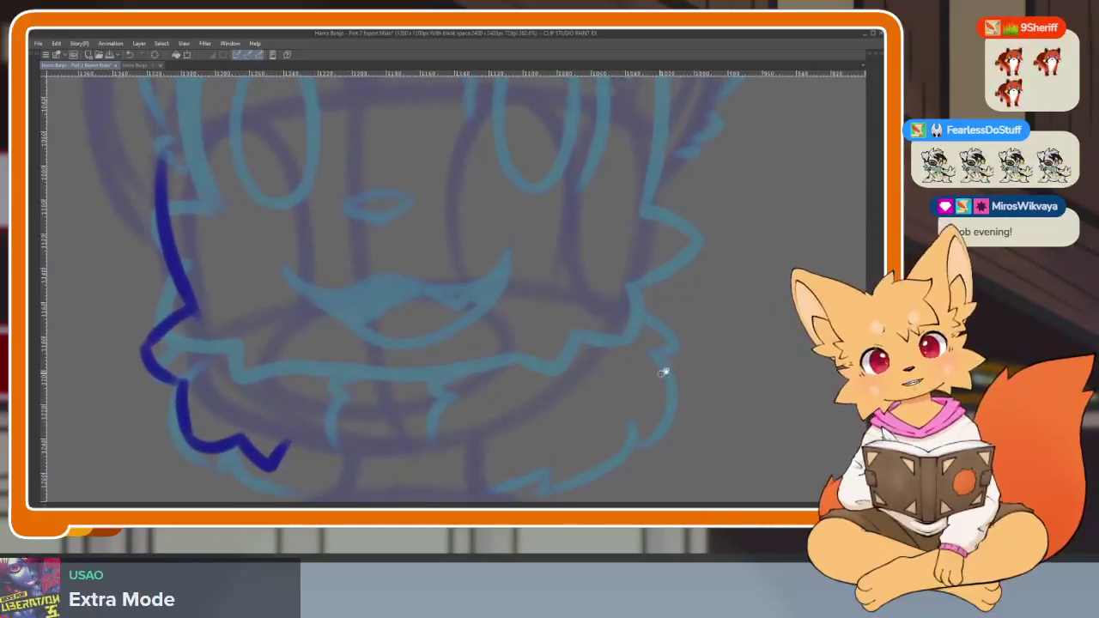
pyautogui.hscroll(2, 652, 391)
pyautogui.scroll(-1, 652, 391)
pyautogui.scroll(1, 649, 380)
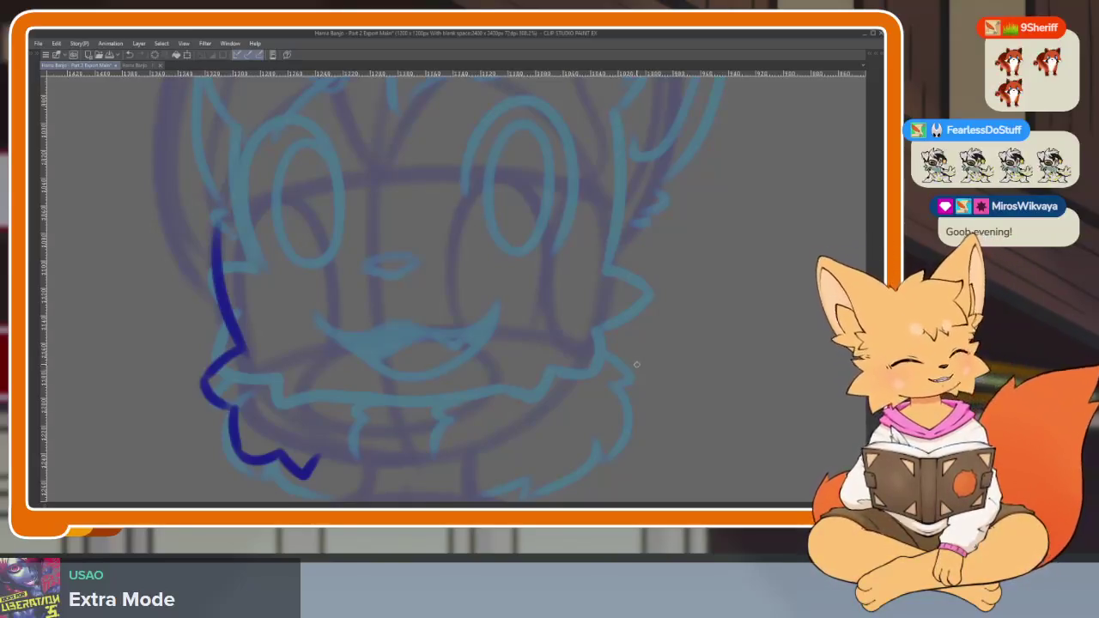
pyautogui.scroll(2, 618, 361)
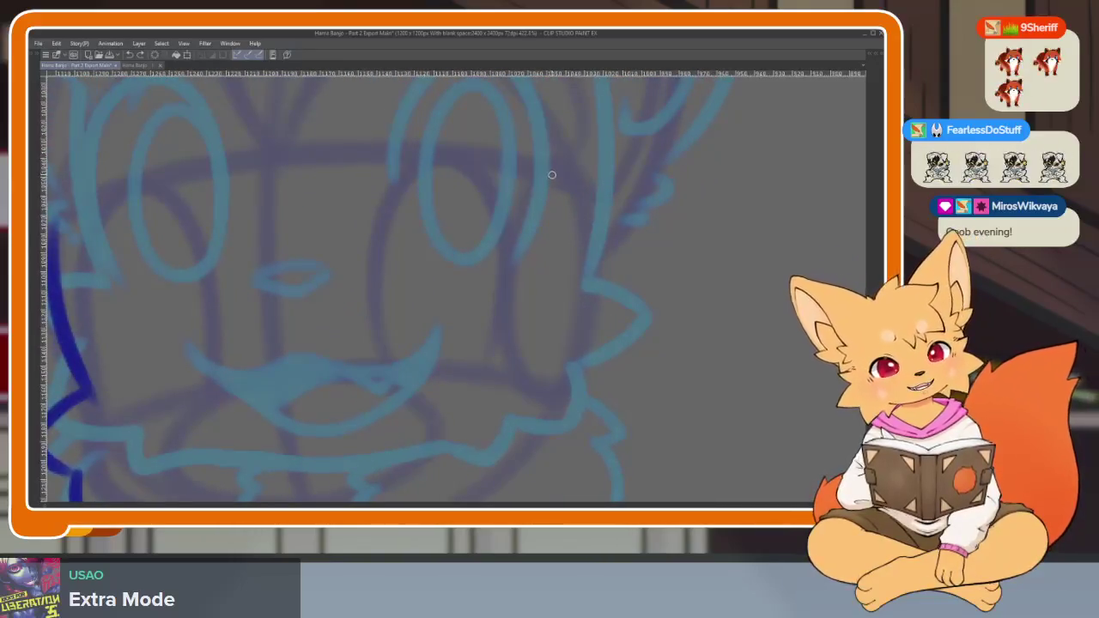
pyautogui.moveTo(554, 176); pyautogui.dragTo(567, 376)
pyautogui.scroll(-2, 644, 283)
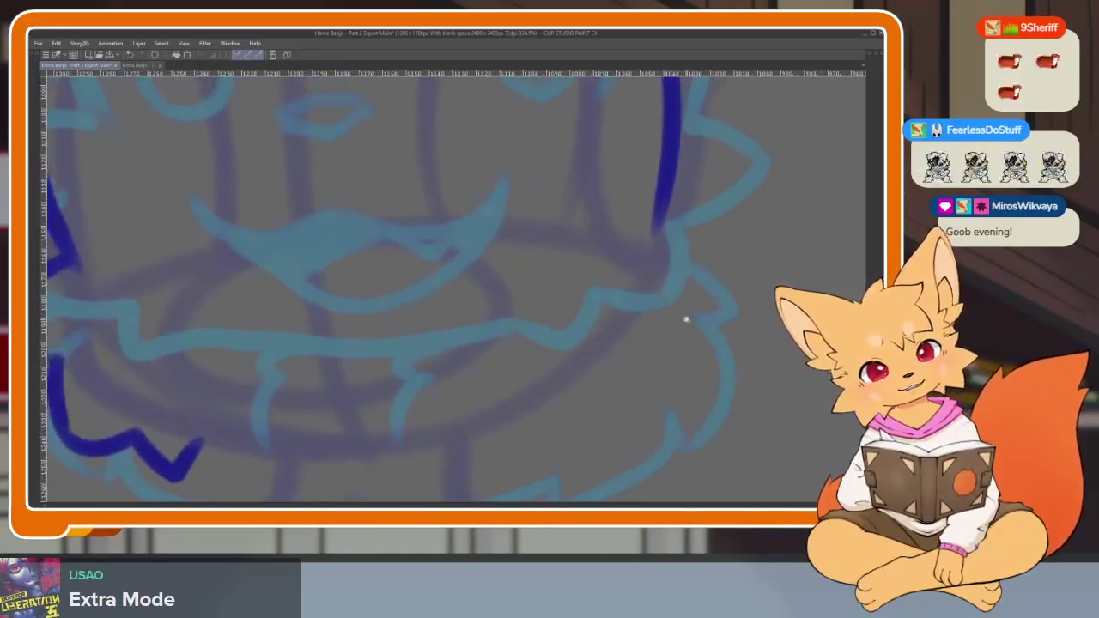
pyautogui.moveTo(666, 263)
pyautogui.mouseDown()
pyautogui.moveTo(720, 277)
pyautogui.moveTo(666, 327)
pyautogui.moveTo(665, 382)
pyautogui.moveTo(610, 378)
pyautogui.mouseUp()
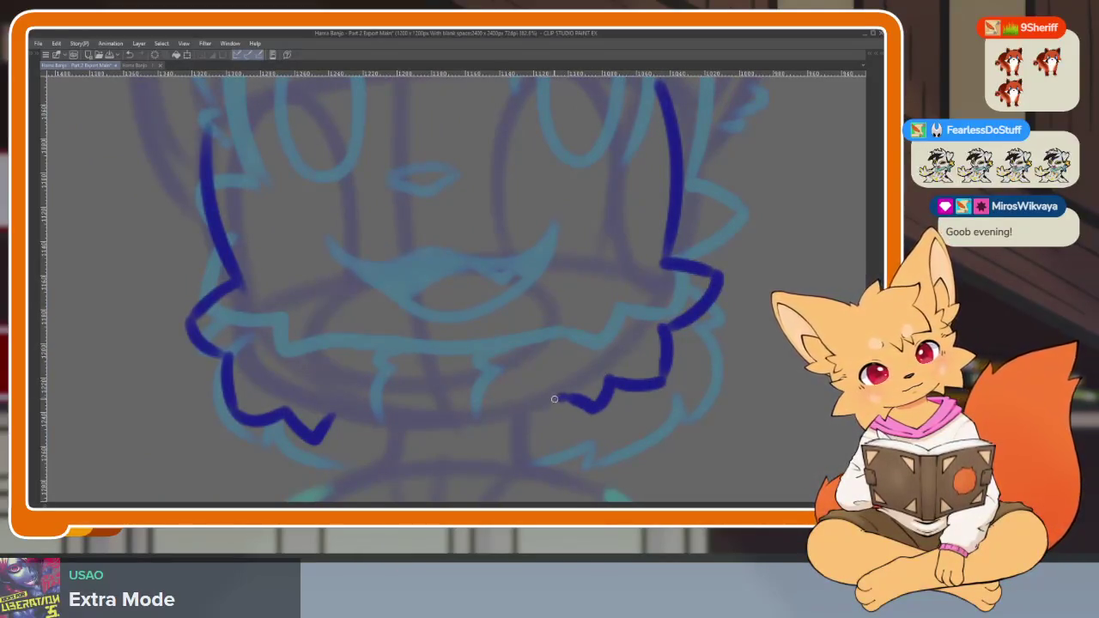
pyautogui.moveTo(554, 399); pyautogui.dragTo(330, 421)
# Ink the top line of the nose, undoing two misplaced attempts, then briefly show the palettes.
pyautogui.scroll(-2, 592, 396)
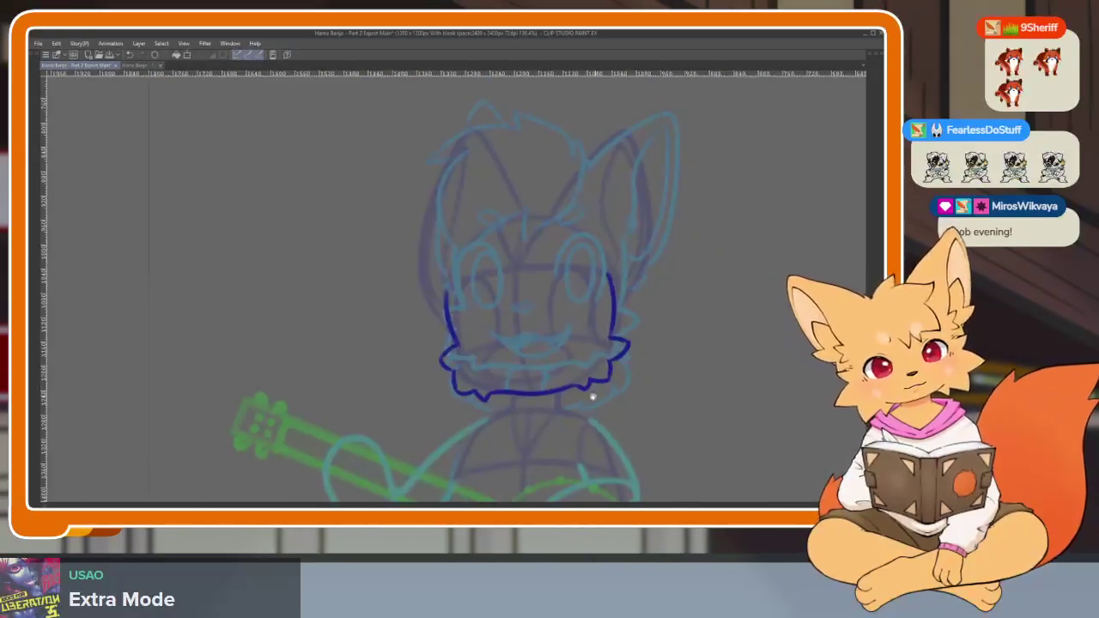
pyautogui.scroll(2, 584, 403)
pyautogui.scroll(2, 503, 346)
pyautogui.scroll(2, 481, 253)
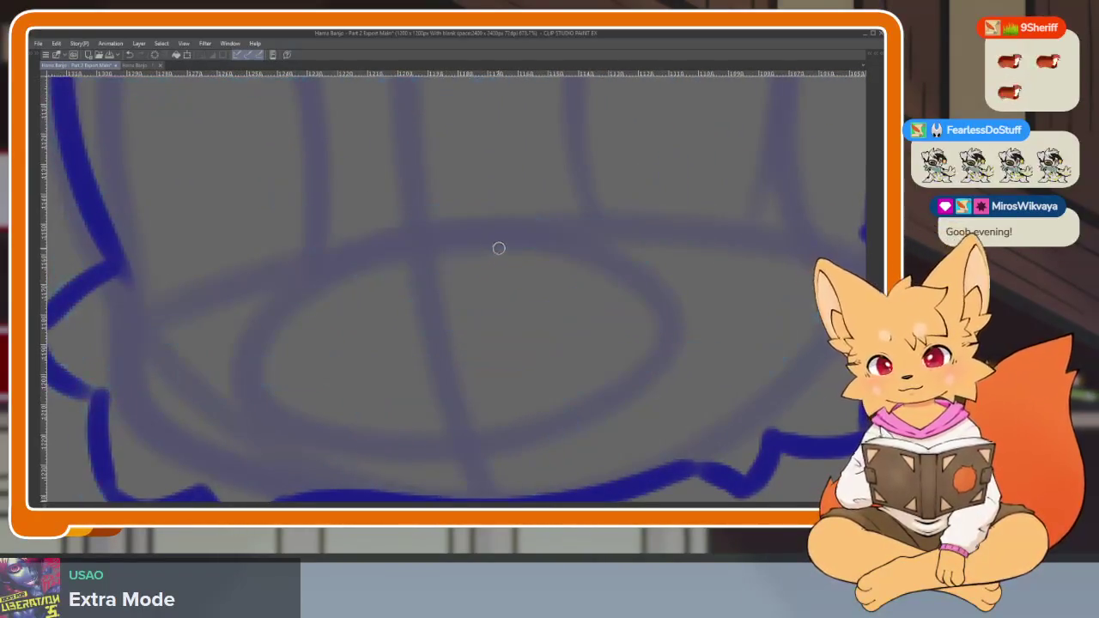
pyautogui.moveTo(360, 271); pyautogui.dragTo(462, 252)
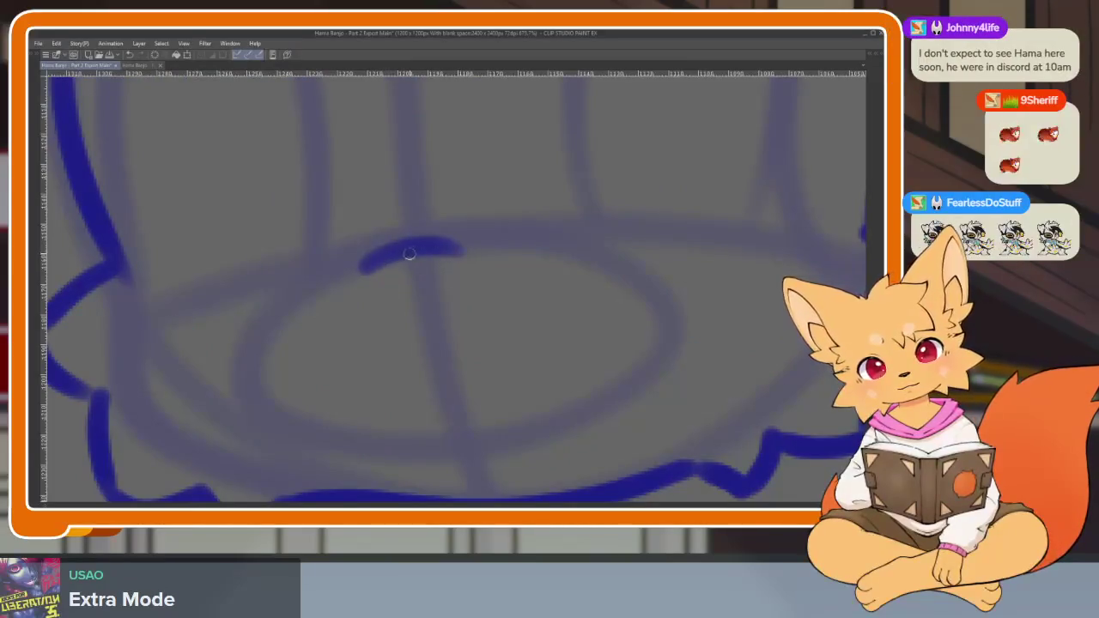
pyautogui.hotkey('ctrl', 'z')
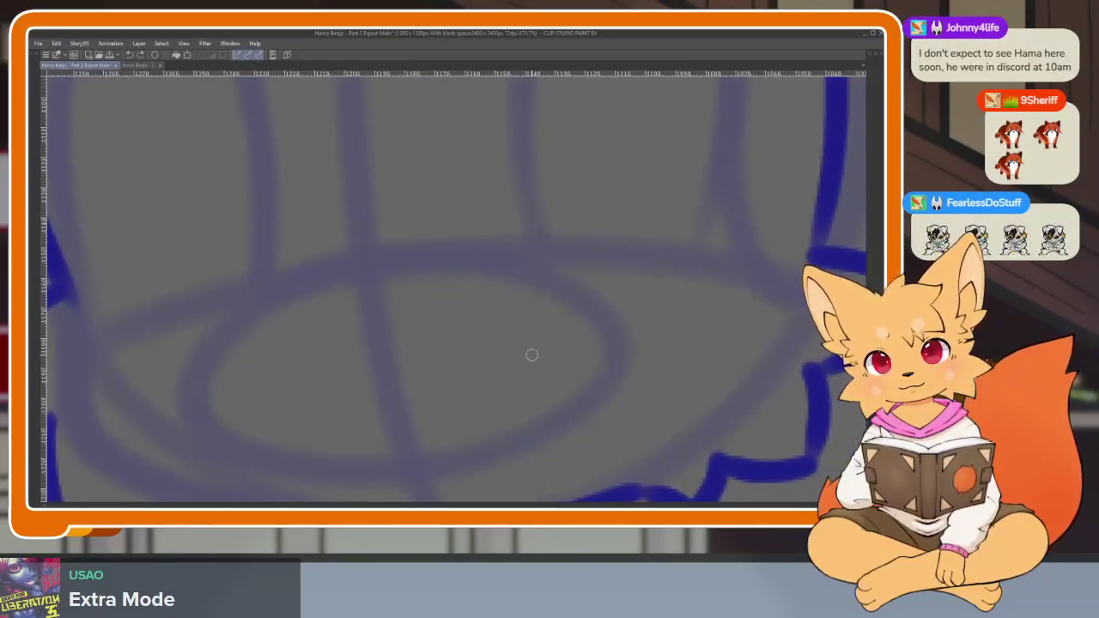
pyautogui.hscroll(2, 525, 363)
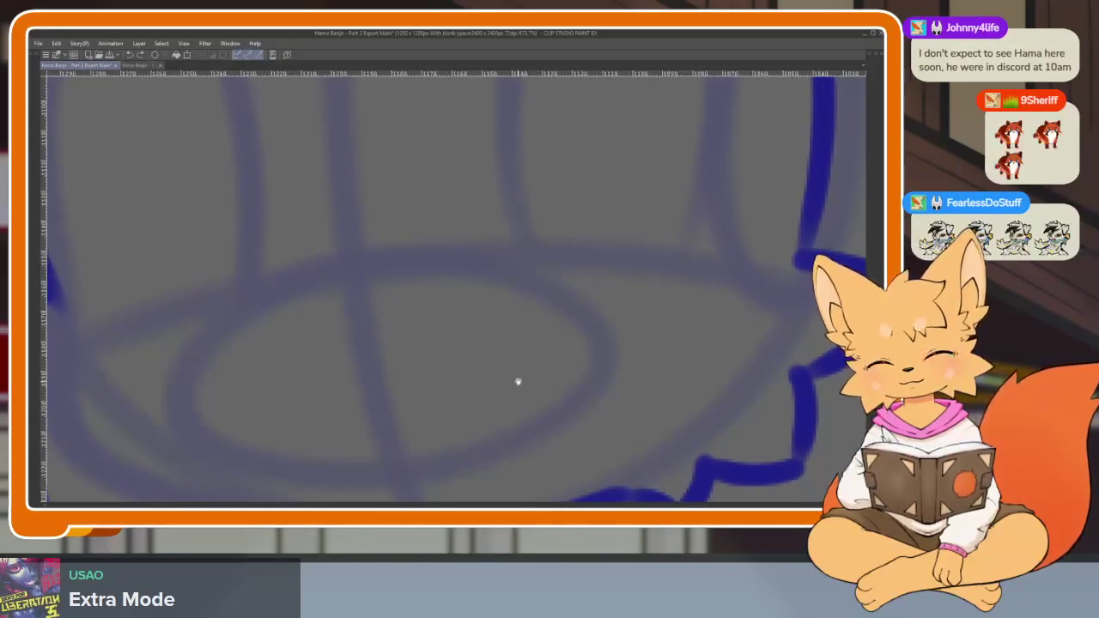
pyautogui.hscroll(1, 518, 382)
pyautogui.moveTo(297, 288); pyautogui.dragTo(404, 266)
pyautogui.hotkey('ctrl', 'z')
pyautogui.moveTo(292, 295)
pyautogui.mouseDown()
pyautogui.moveTo(409, 272)
pyautogui.moveTo(339, 307)
pyautogui.moveTo(291, 305)
pyautogui.mouseUp()
pyautogui.scroll(-5, 535, 373)
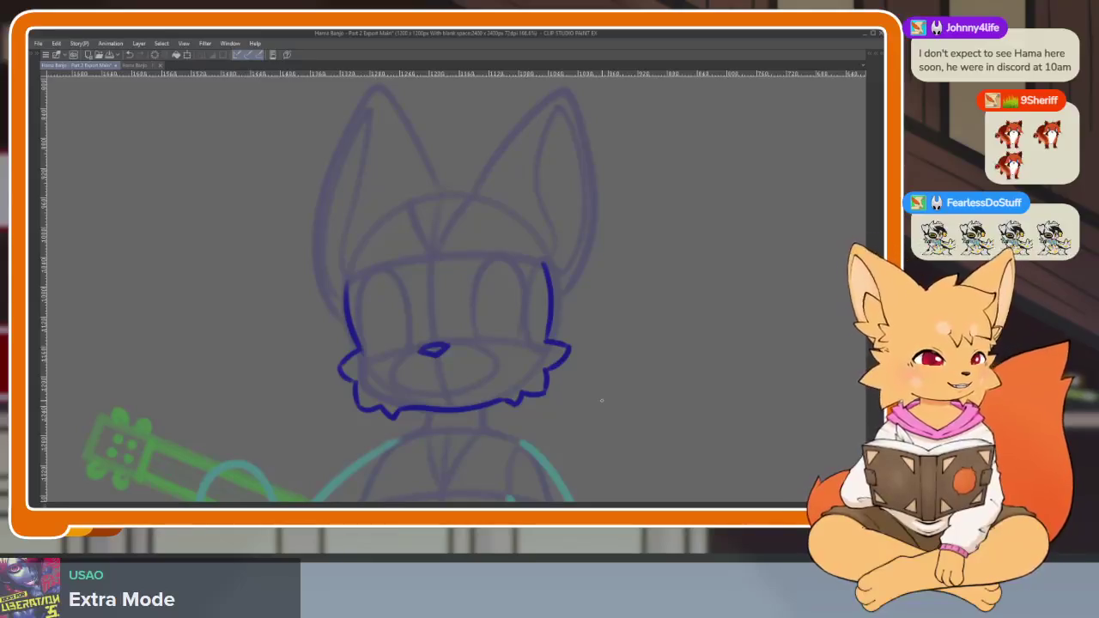
pyautogui.press('Tab')
pyautogui.press('Tab')
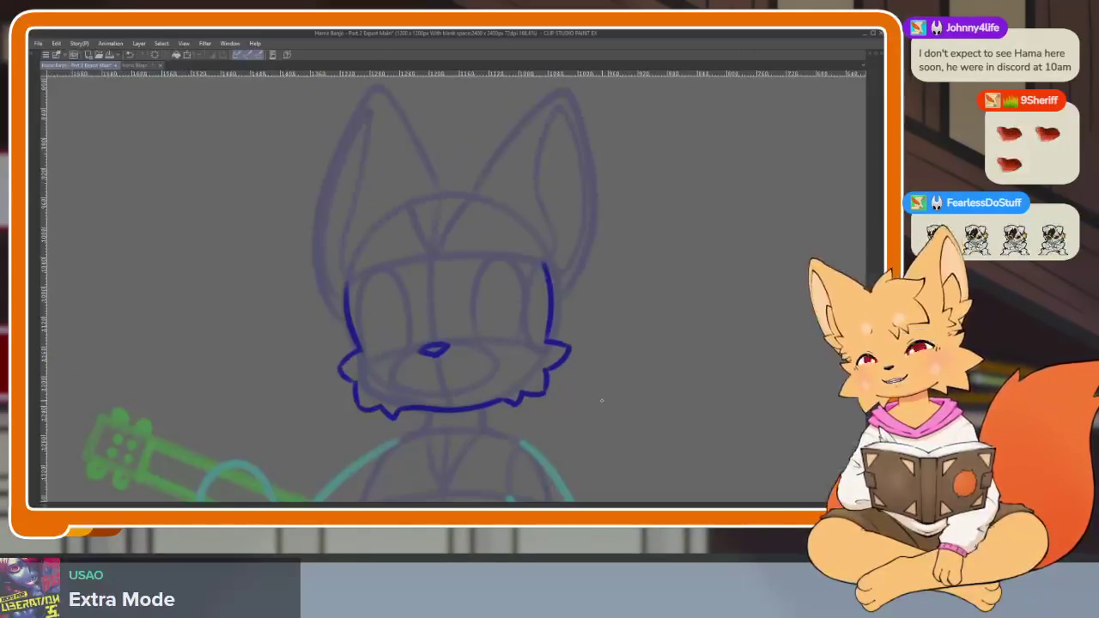
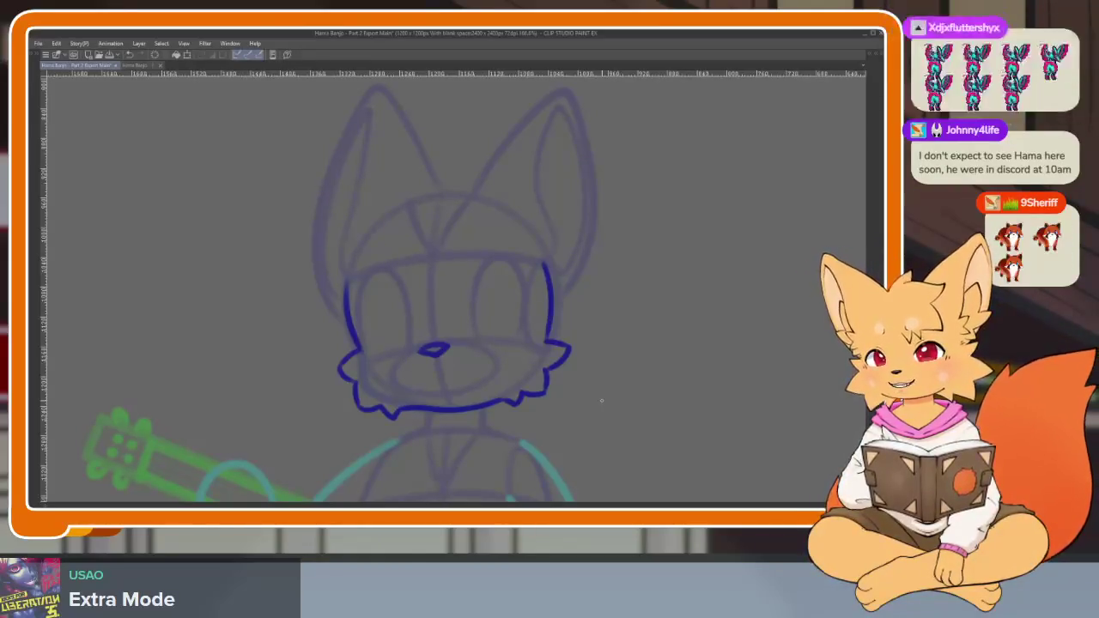
# Ink the fox's hair tuft and the side lock of hair over the face in dark blue.
pyautogui.scroll(3, 589, 353)
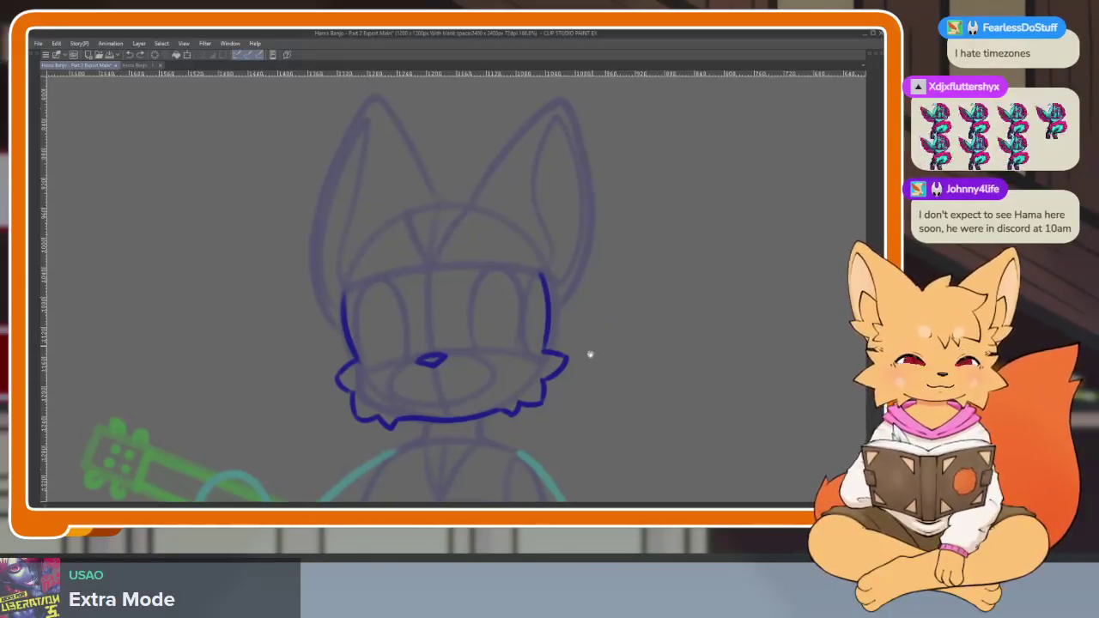
pyautogui.scroll(5, 489, 378)
pyautogui.scroll(-1, 486, 395)
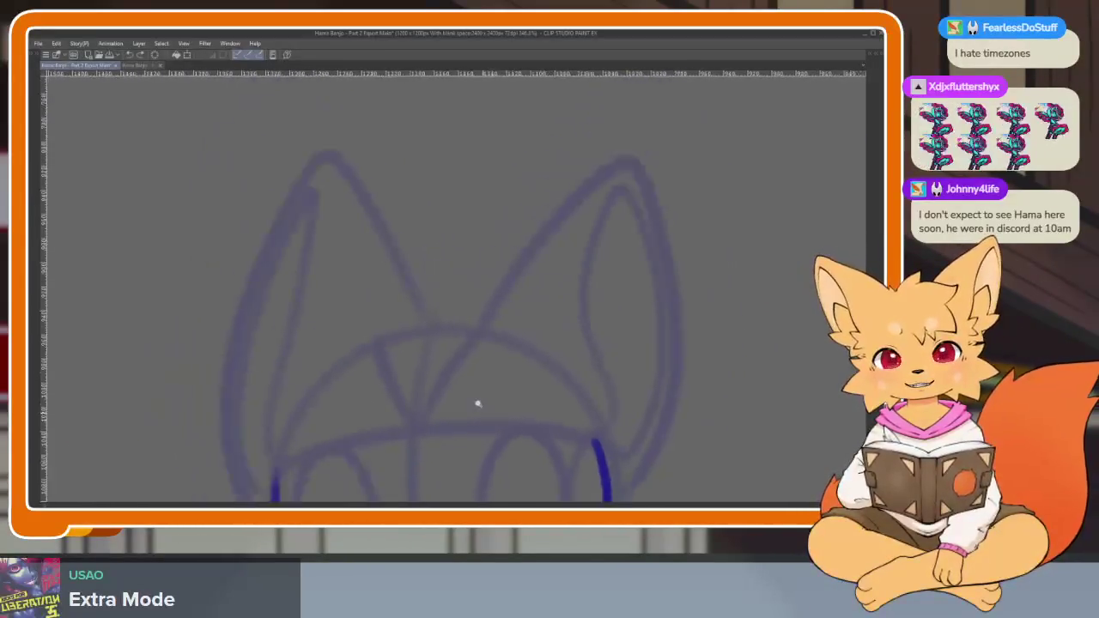
pyautogui.scroll(1, 482, 403)
pyautogui.scroll(-1, 507, 282)
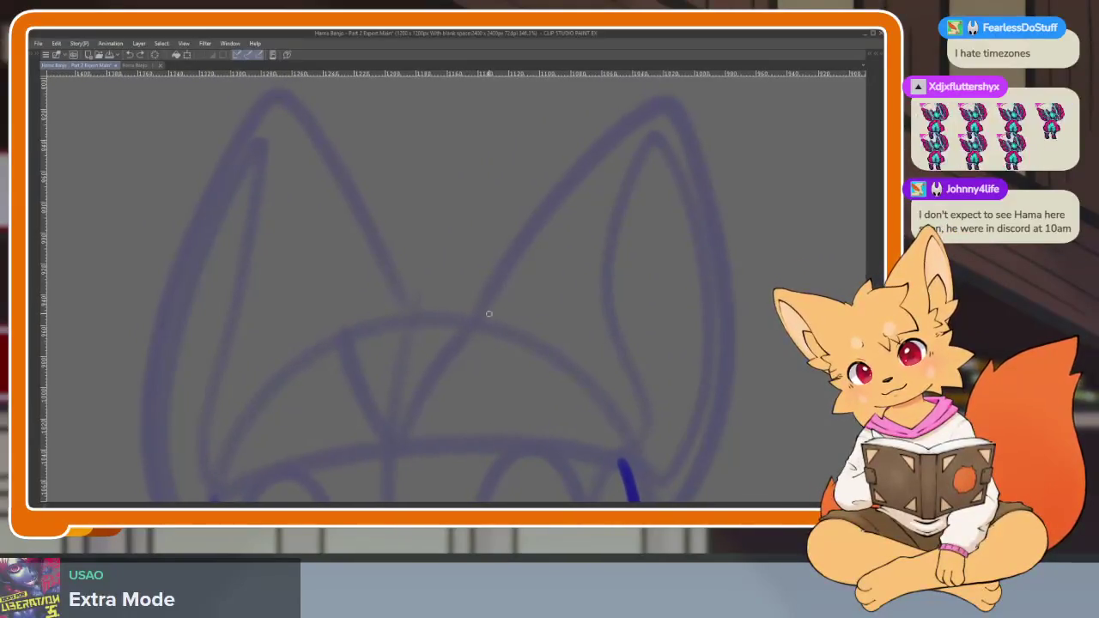
pyautogui.scroll(-1, 484, 321)
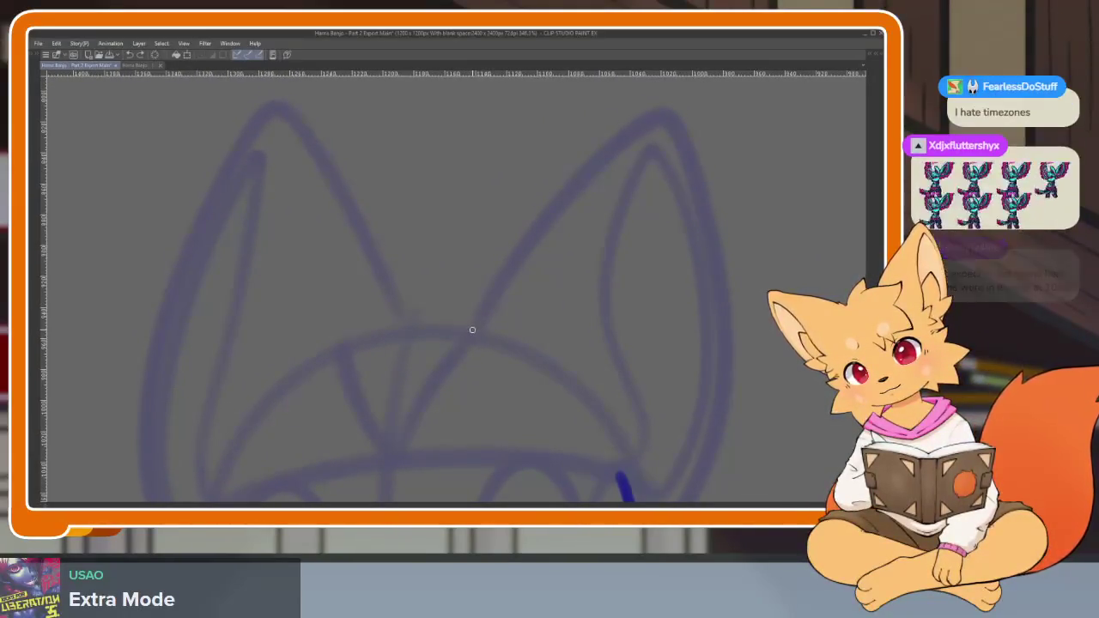
pyautogui.scroll(-1, 495, 325)
pyautogui.scroll(-1, 494, 324)
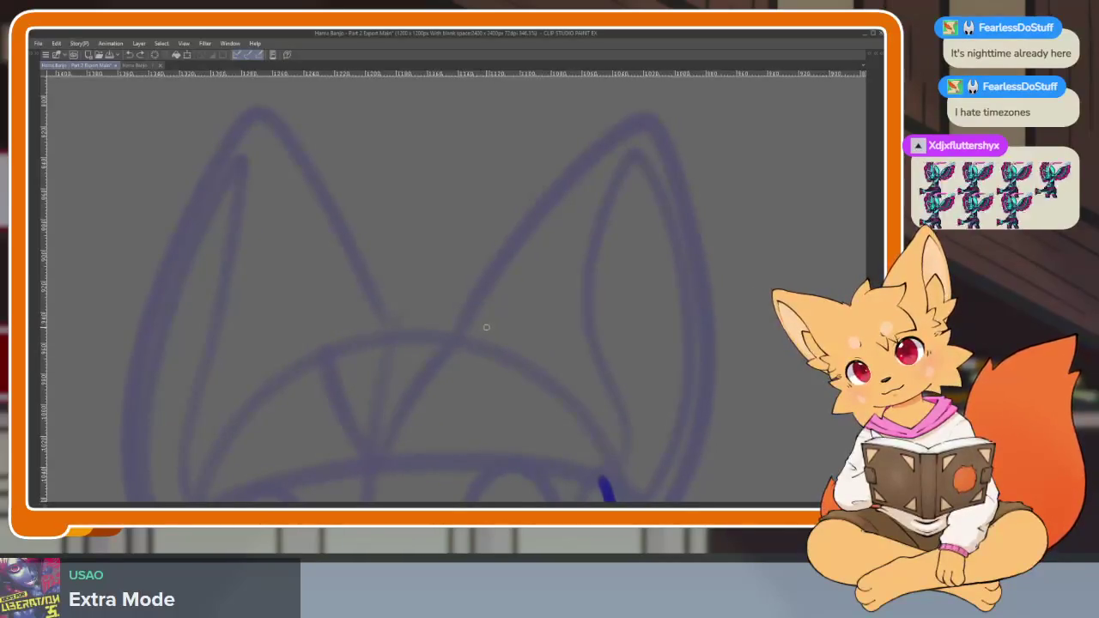
pyautogui.scroll(-1, 496, 320)
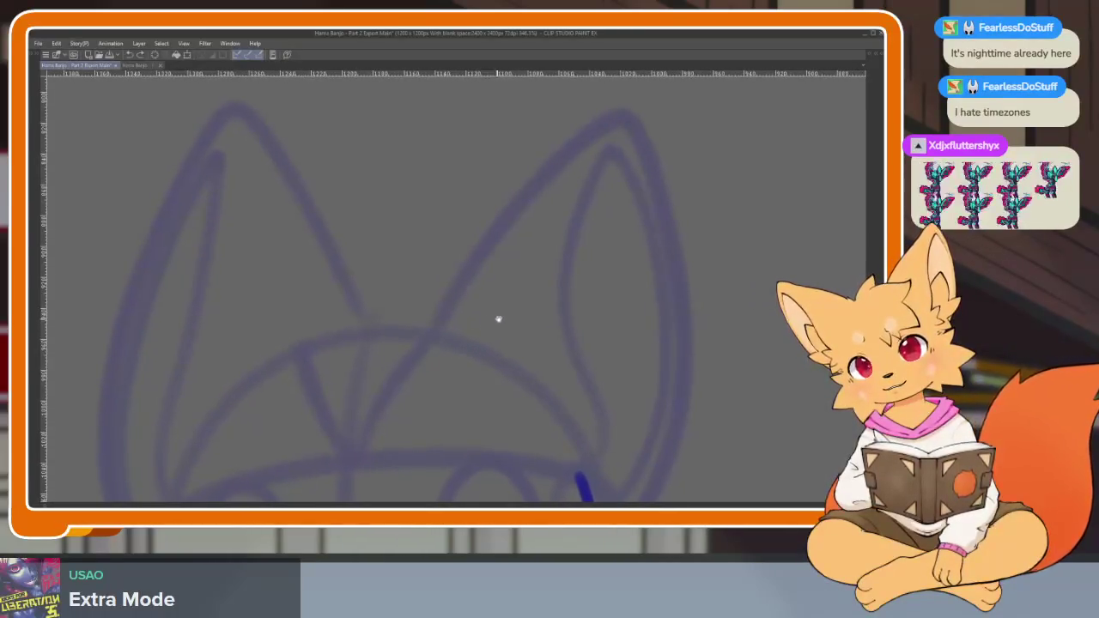
pyautogui.hscroll(1, 498, 316)
pyautogui.hscroll(1, 499, 319)
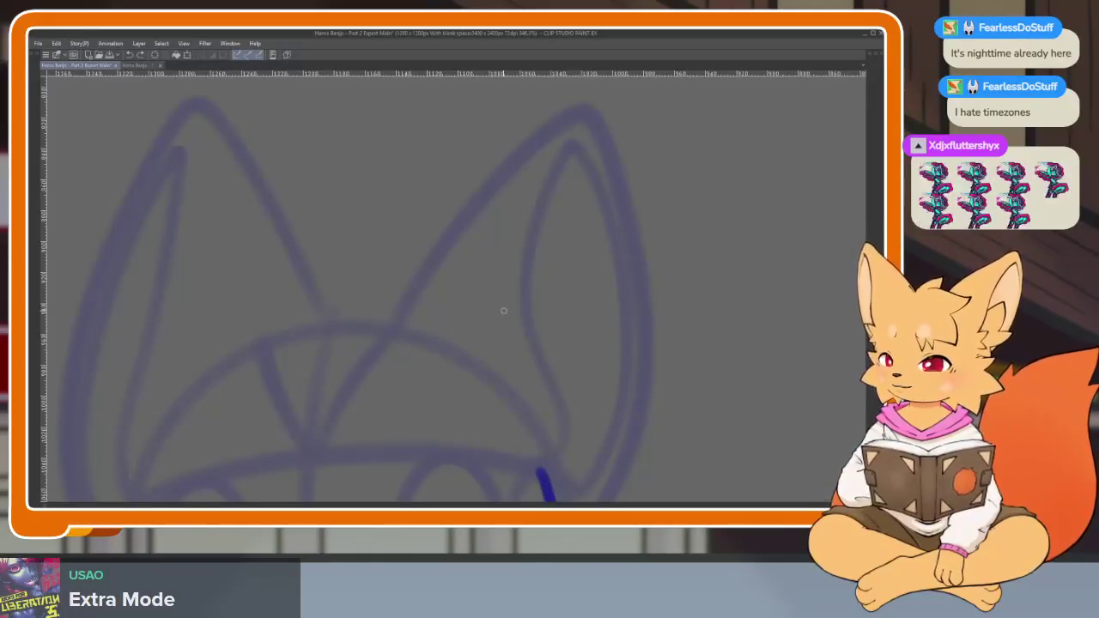
pyautogui.hscroll(1, 532, 344)
pyautogui.hscroll(1, 542, 368)
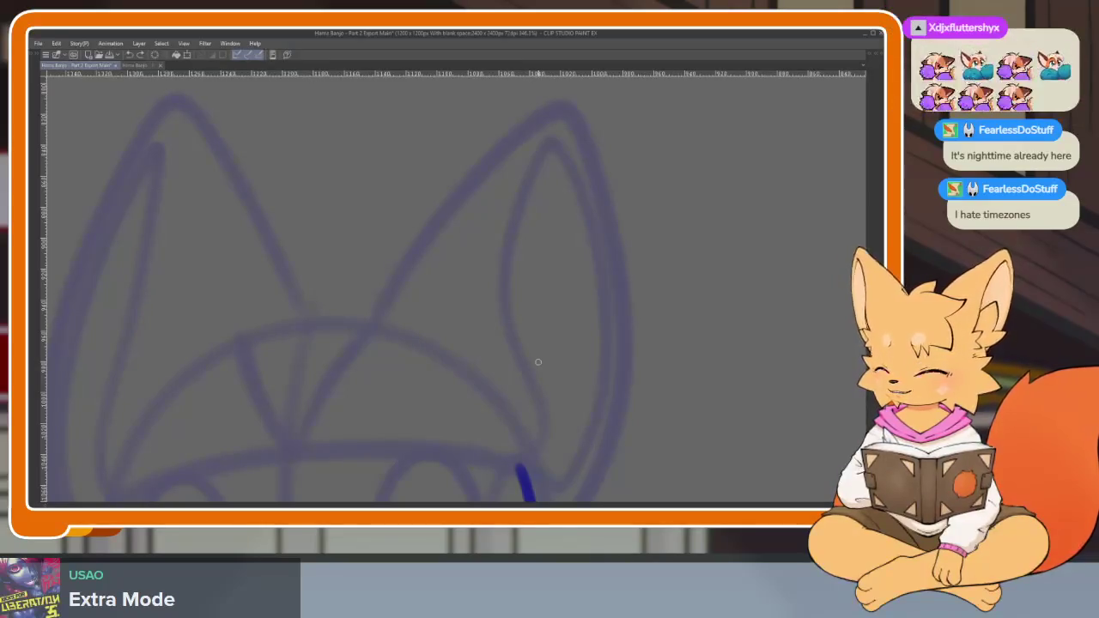
pyautogui.scroll(-3, 515, 378)
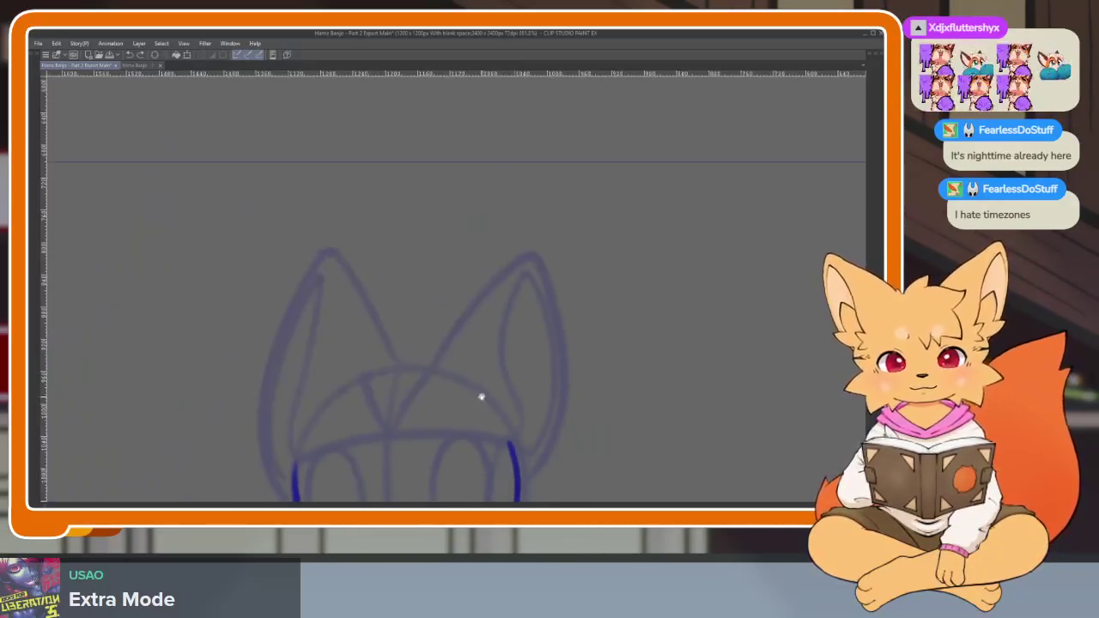
pyautogui.moveTo(481, 395); pyautogui.dragTo(536, 378)
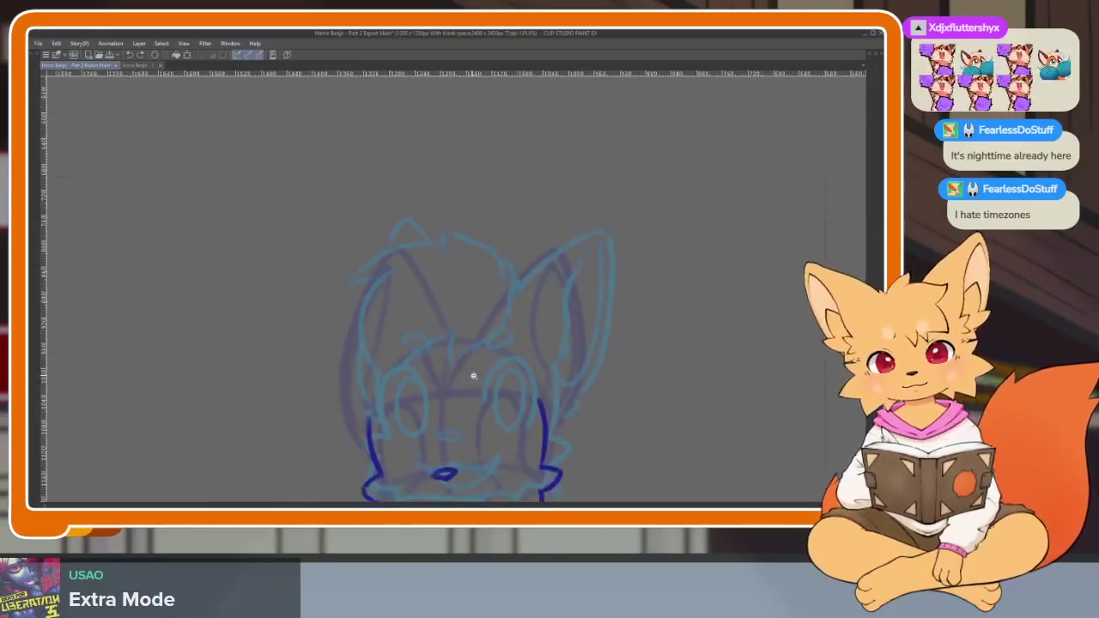
pyautogui.scroll(2, 485, 369)
pyautogui.moveTo(494, 323)
pyautogui.mouseDown()
pyautogui.moveTo(473, 255)
pyautogui.moveTo(407, 247)
pyautogui.mouseUp()
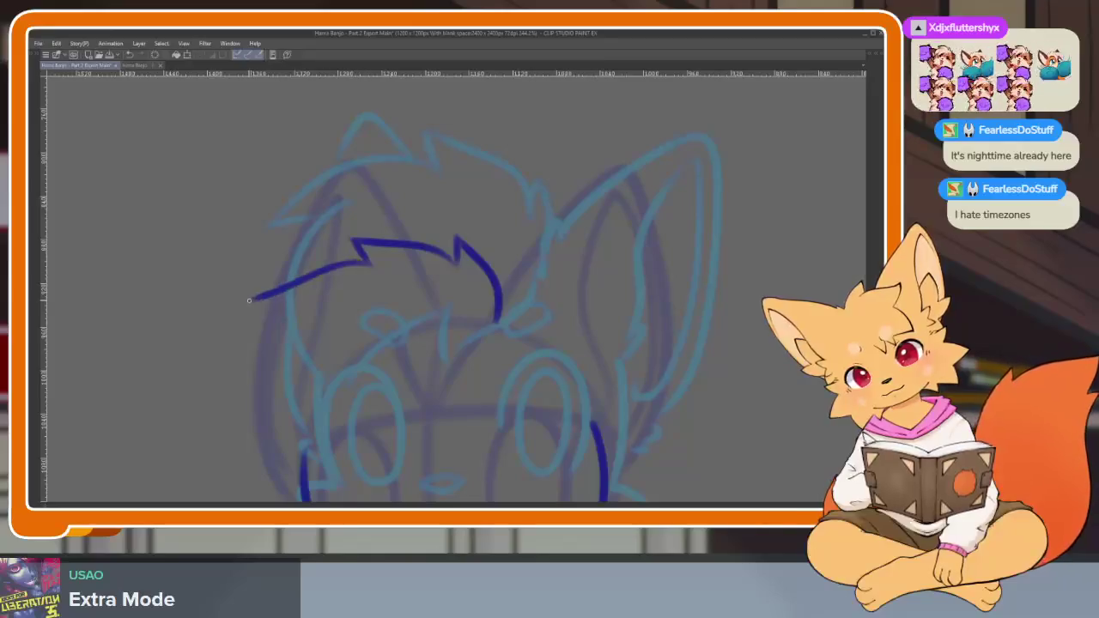
pyautogui.scroll(-2, 341, 342)
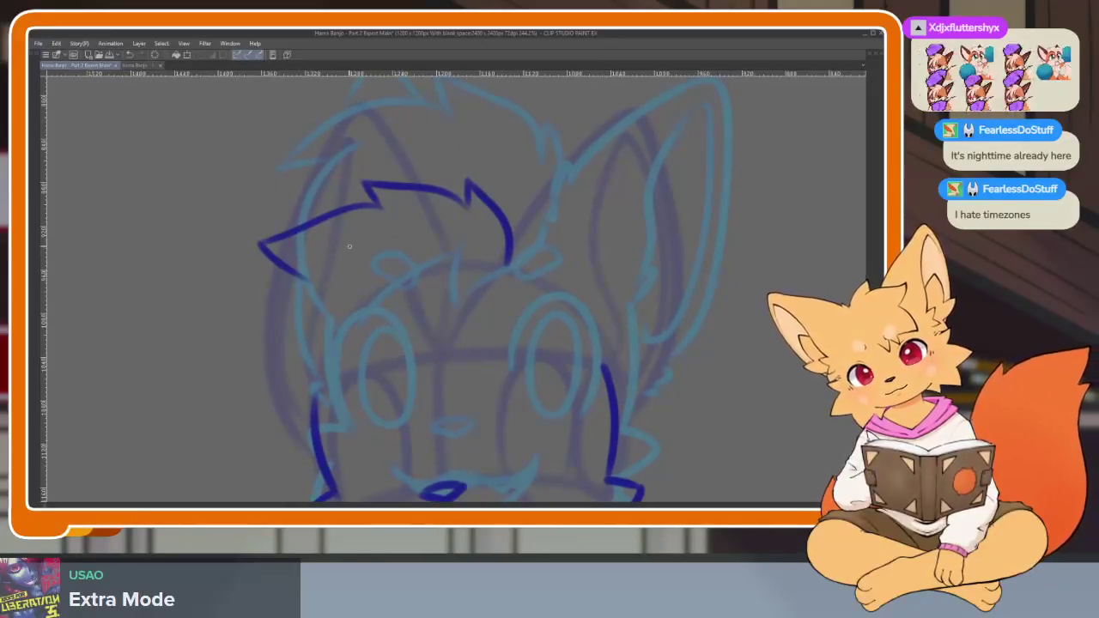
pyautogui.moveTo(349, 247); pyautogui.dragTo(287, 423)
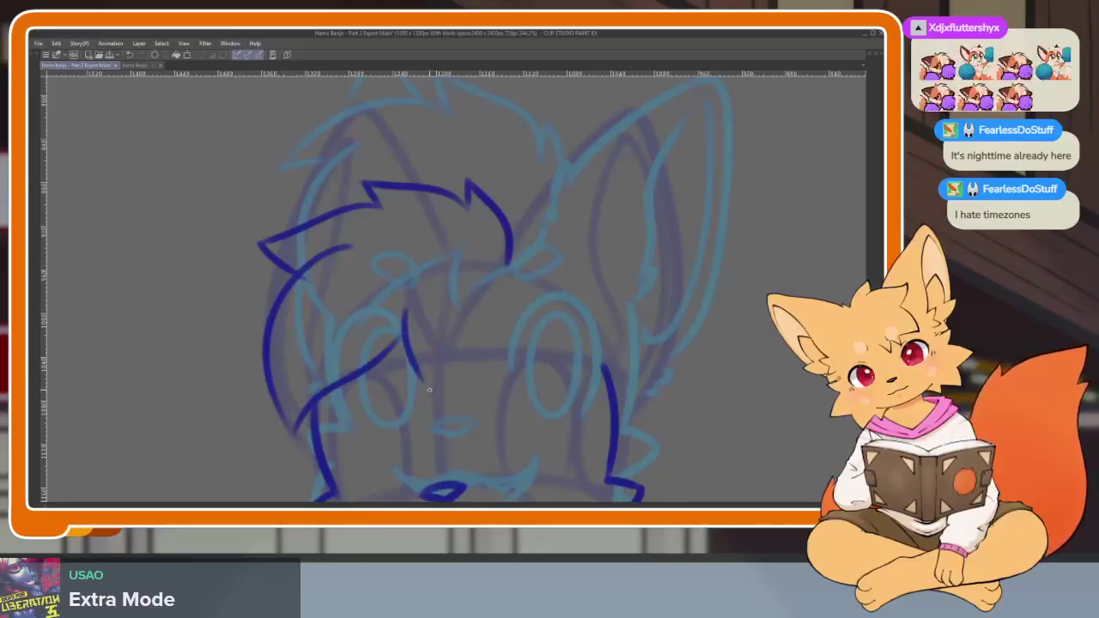
# Replace a bad right-ear stroke with the inner-ear line and the outer ear outline.
pyautogui.scroll(-5, 505, 269)
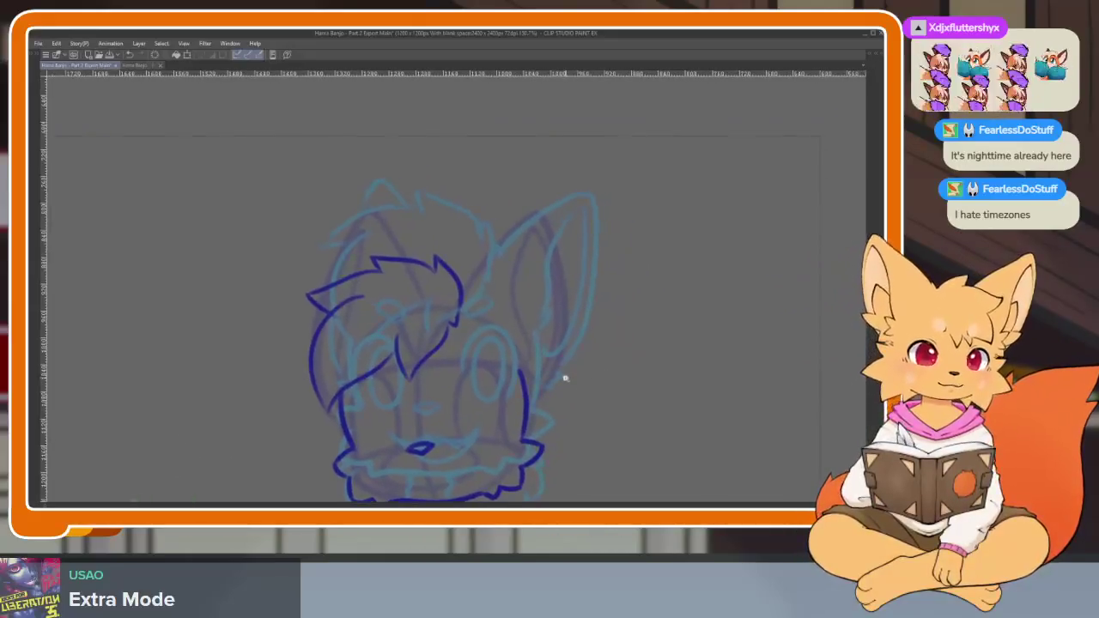
pyautogui.scroll(2, 565, 378)
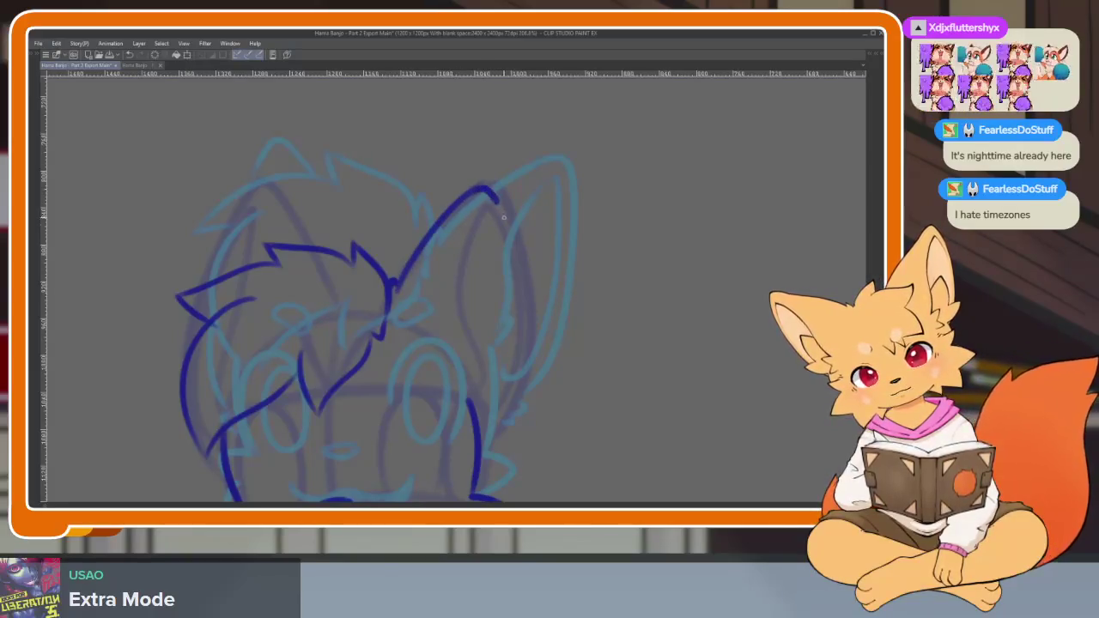
pyautogui.hotkey('ctrl', 'z')
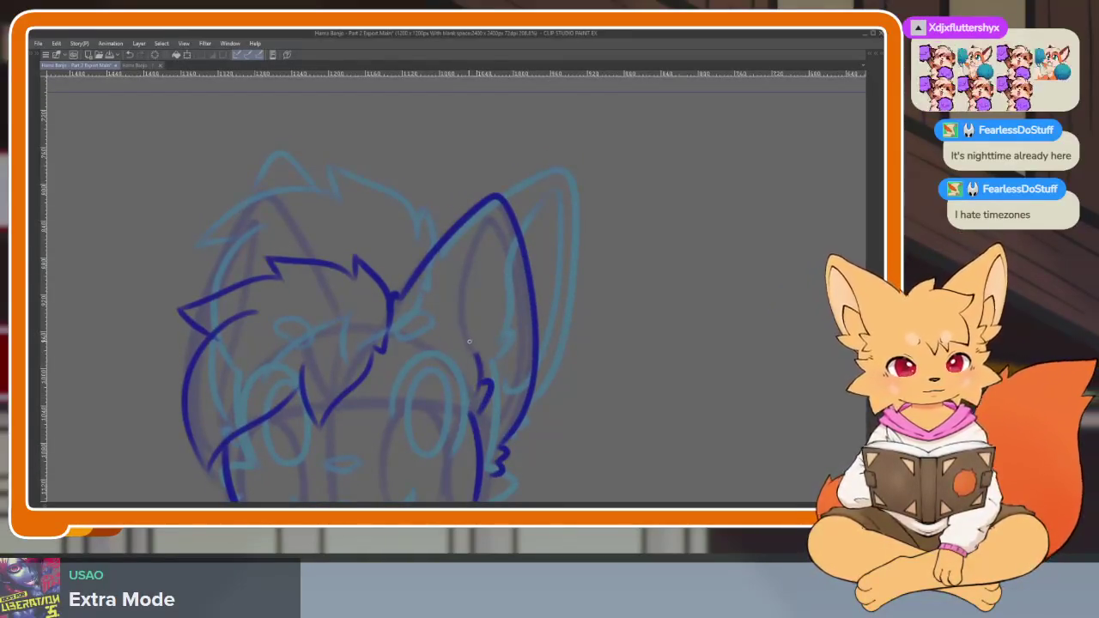
pyautogui.moveTo(494, 207); pyautogui.dragTo(478, 378)
pyautogui.moveTo(515, 267); pyautogui.dragTo(521, 403)
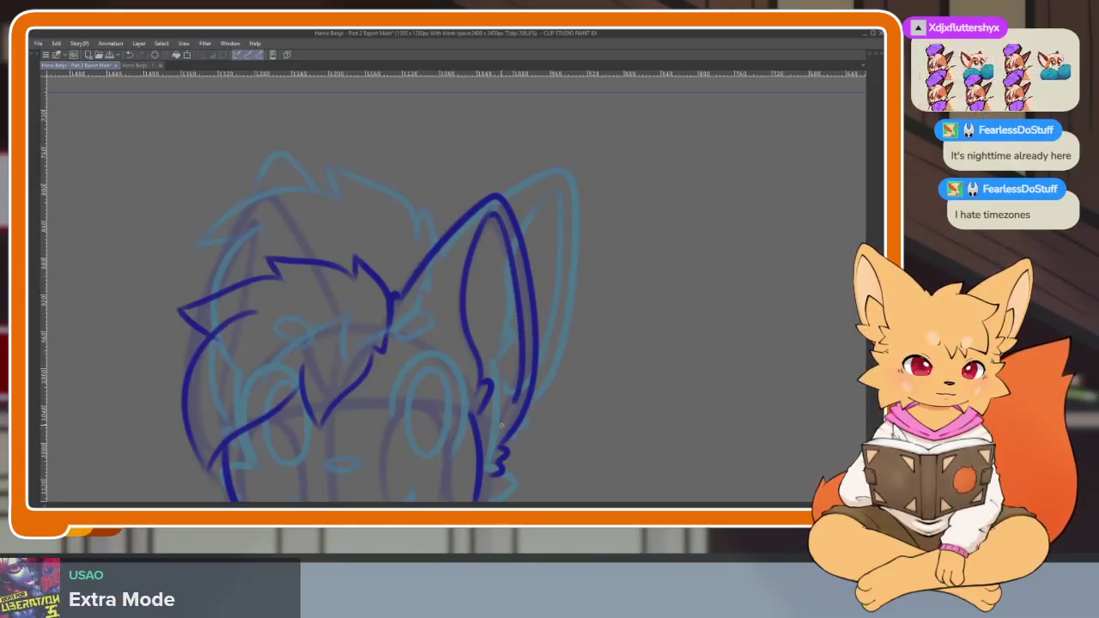
# Play back the animation frames to check the inked head.
pyautogui.scroll(-5, 492, 405)
pyautogui.scroll(5, 561, 412)
pyautogui.scroll(1, 478, 386)
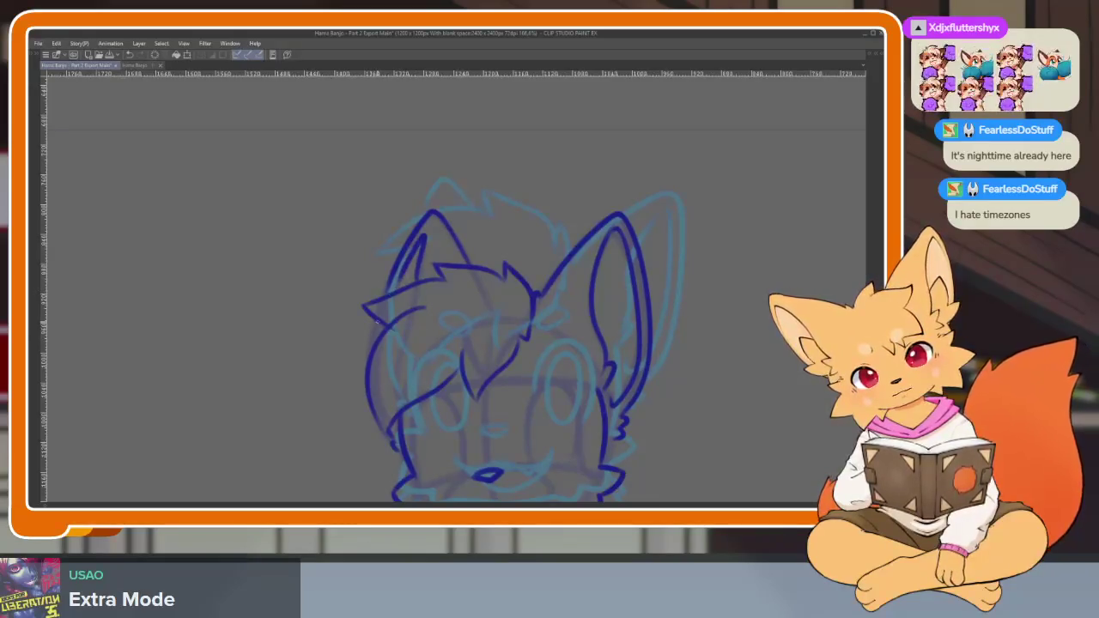
pyautogui.scroll(-3, 681, 341)
pyautogui.press('space')
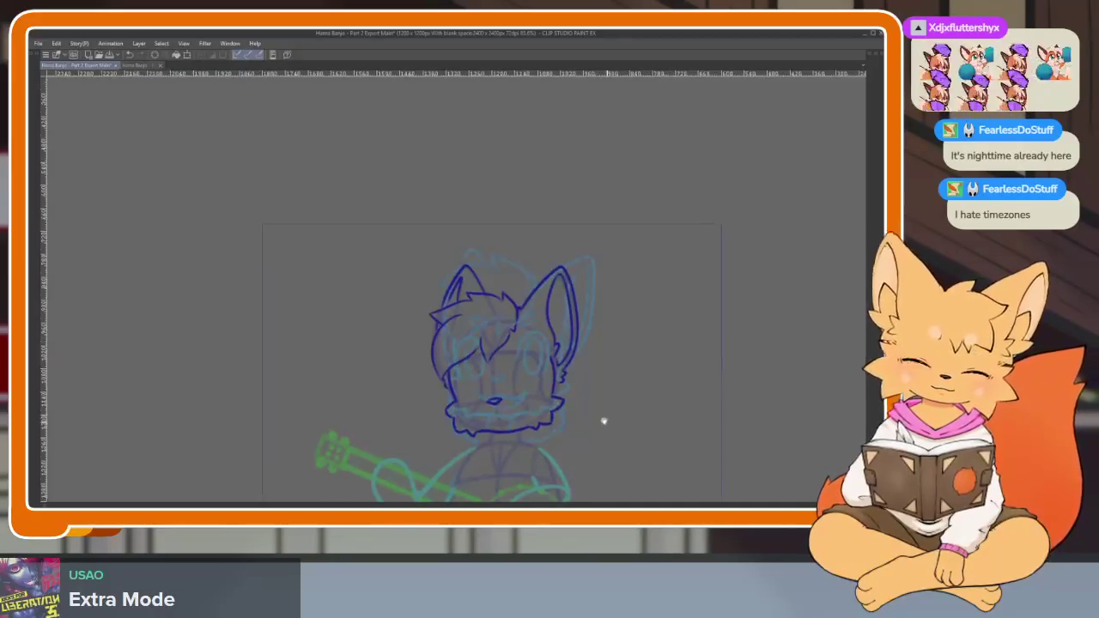
# Try an outline for the fox's eye, then undo both eye strokes.
pyautogui.scroll(5, 602, 420)
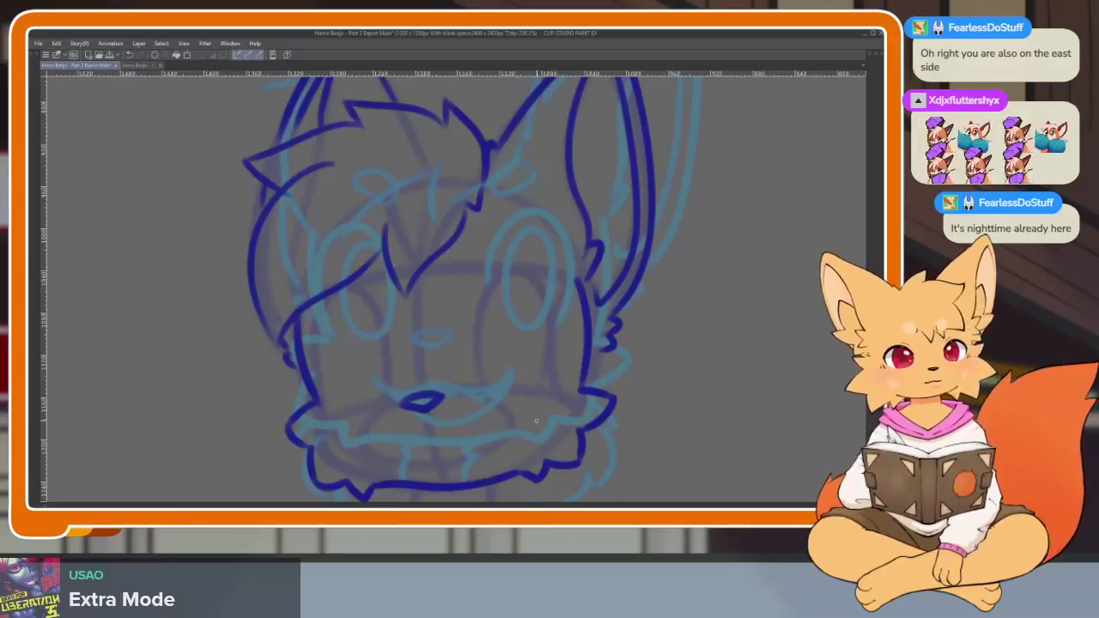
pyautogui.scroll(2, 581, 362)
pyautogui.scroll(2, 524, 381)
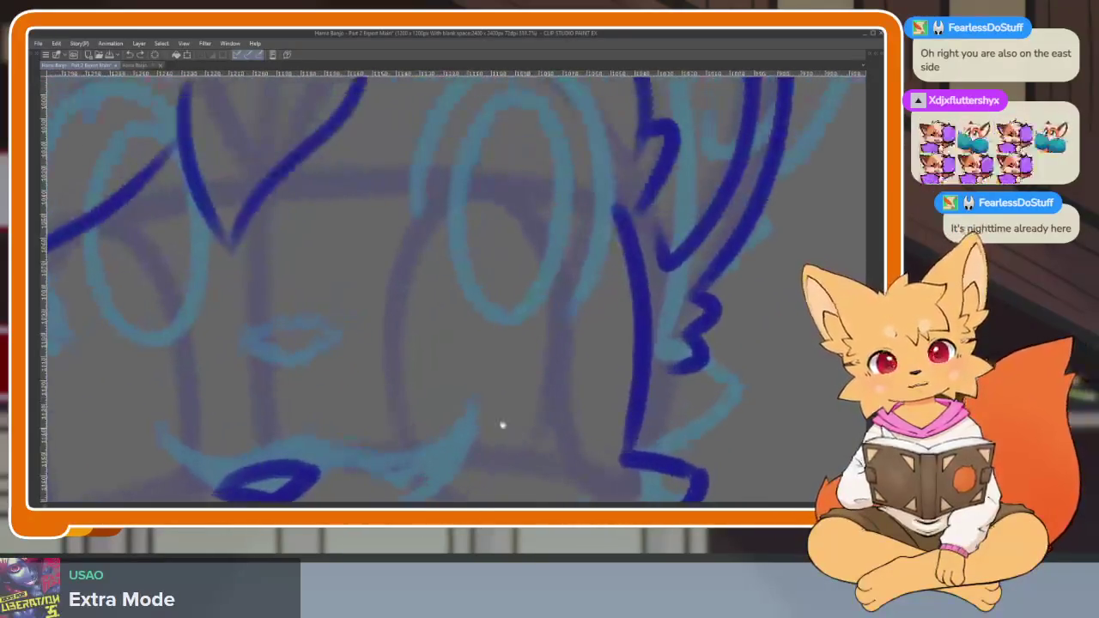
pyautogui.moveTo(396, 299)
pyautogui.mouseDown()
pyautogui.moveTo(455, 191)
pyautogui.moveTo(537, 219)
pyautogui.moveTo(558, 412)
pyautogui.moveTo(536, 464)
pyautogui.mouseUp()
pyautogui.moveTo(650, 396)
pyautogui.mouseDown()
pyautogui.moveTo(359, 304)
pyautogui.moveTo(363, 284)
pyautogui.moveTo(275, 182)
pyautogui.moveTo(206, 365)
pyautogui.moveTo(253, 464)
pyautogui.mouseUp()
pyautogui.scroll(-3, 583, 394)
pyautogui.scroll(3, 638, 388)
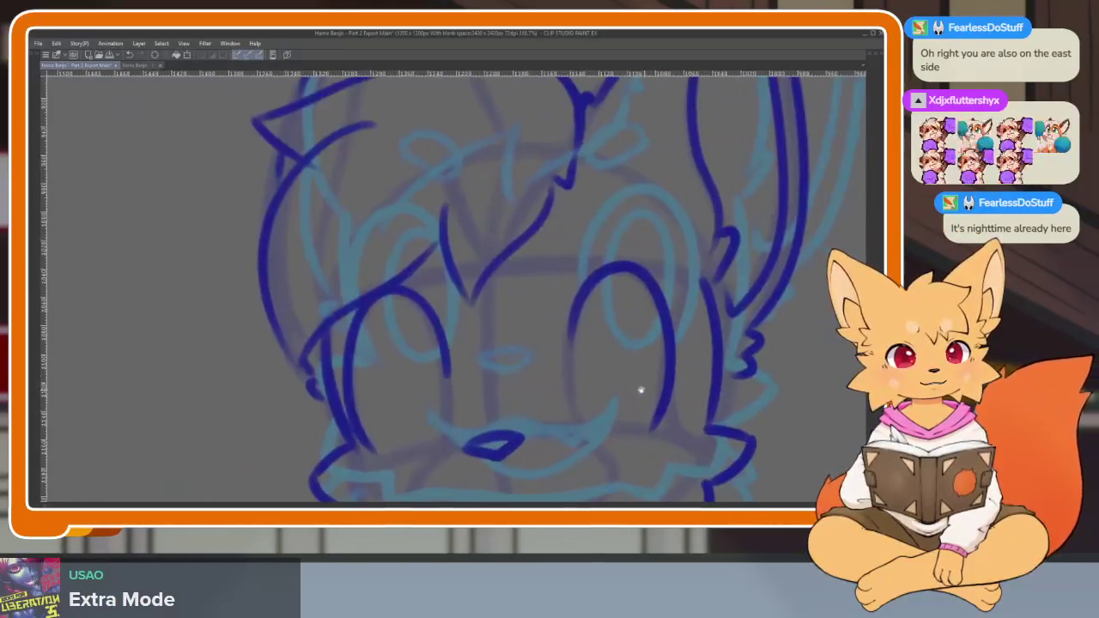
pyautogui.scroll(-3, 648, 395)
pyautogui.scroll(3, 627, 395)
pyautogui.hotkey('ctrl', 'z')
pyautogui.hotkey('ctrl', 'z')
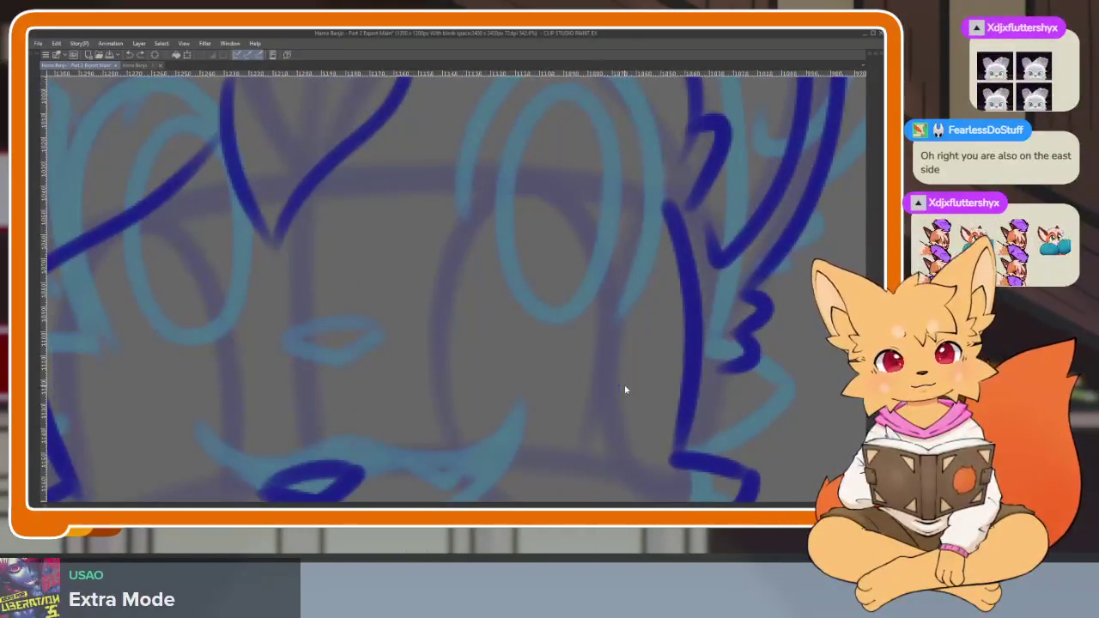
# Redraw the fox's eye as an arched dark blue outline.
pyautogui.scroll(1, 616, 400)
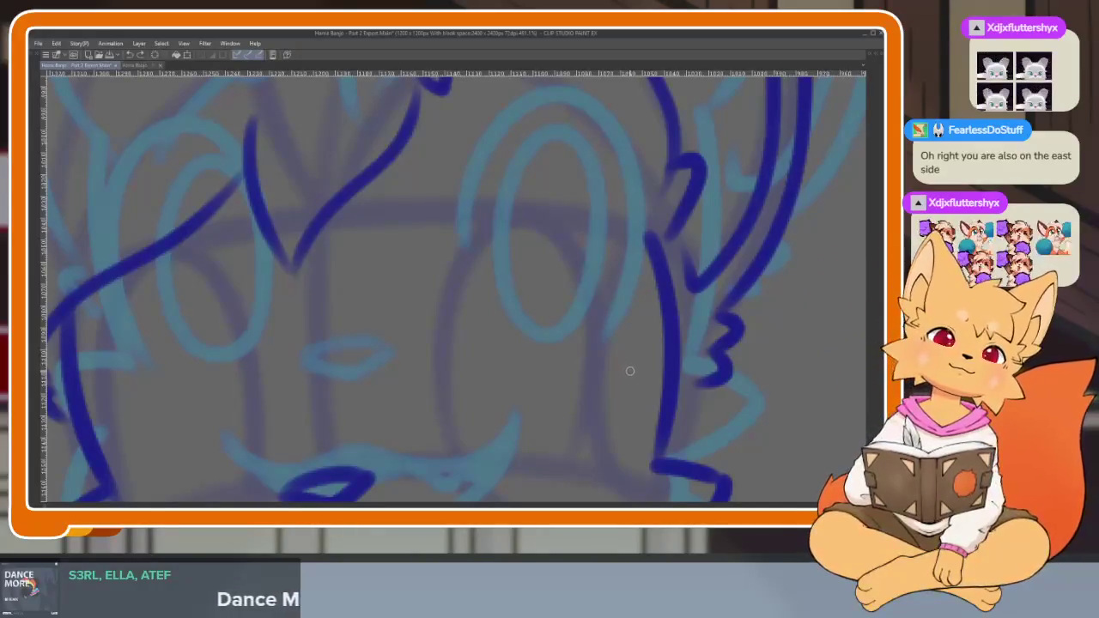
pyautogui.scroll(-1, 520, 399)
pyautogui.scroll(-1, 550, 383)
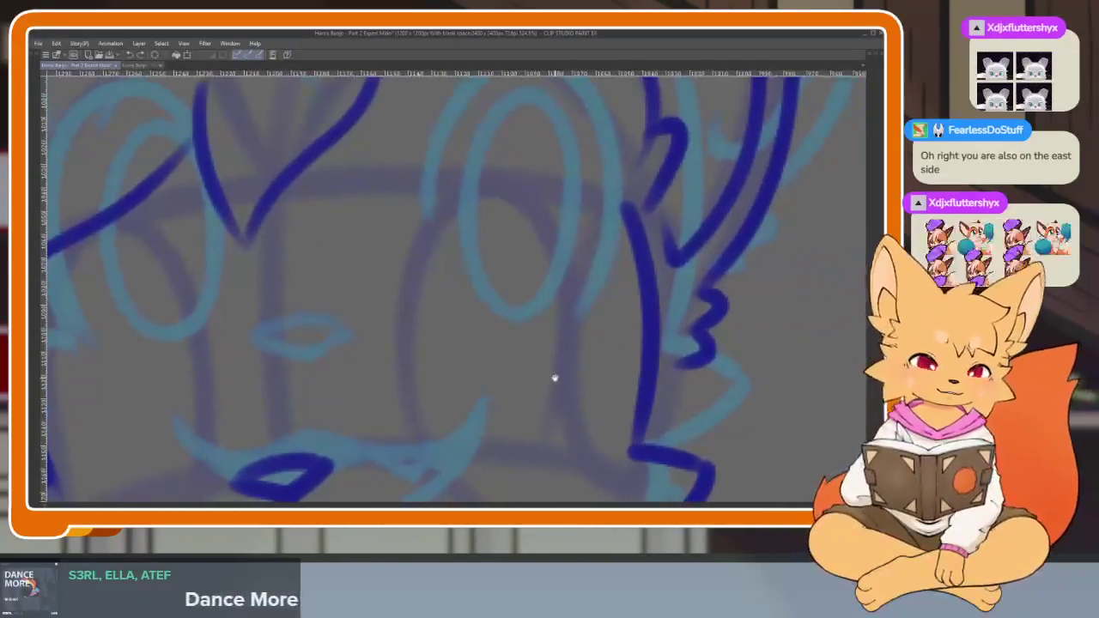
pyautogui.moveTo(409, 330)
pyautogui.mouseDown()
pyautogui.moveTo(404, 298)
pyautogui.moveTo(462, 197)
pyautogui.moveTo(541, 228)
pyautogui.moveTo(560, 385)
pyautogui.mouseUp()
pyautogui.scroll(-2, 554, 412)
pyautogui.scroll(-1, 545, 393)
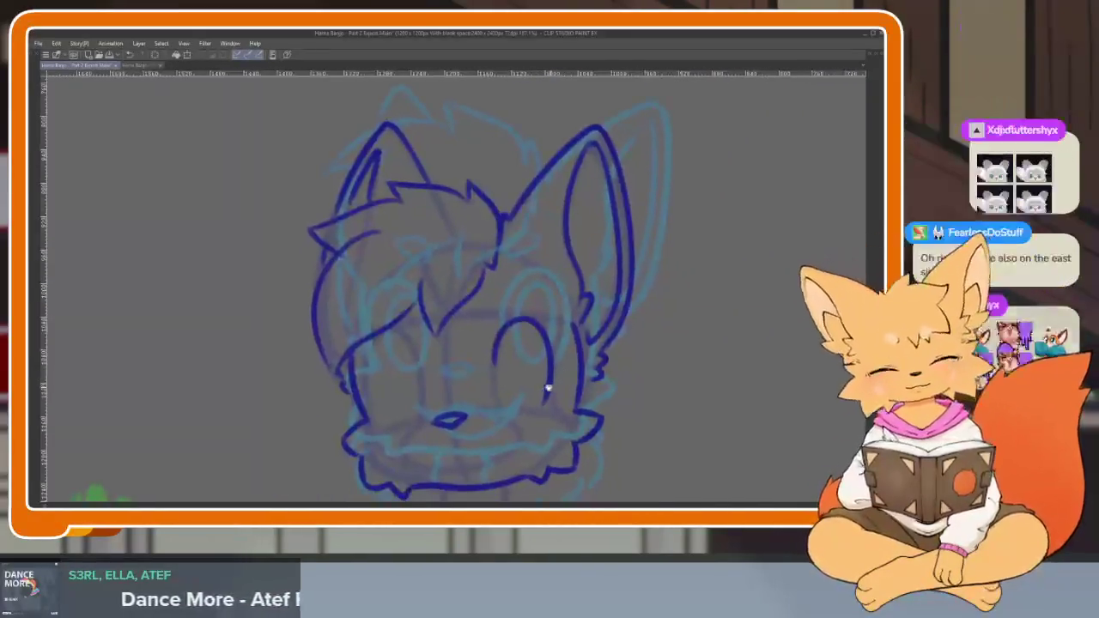
pyautogui.scroll(2, 464, 413)
pyautogui.scroll(2, 471, 426)
pyautogui.scroll(1, 470, 426)
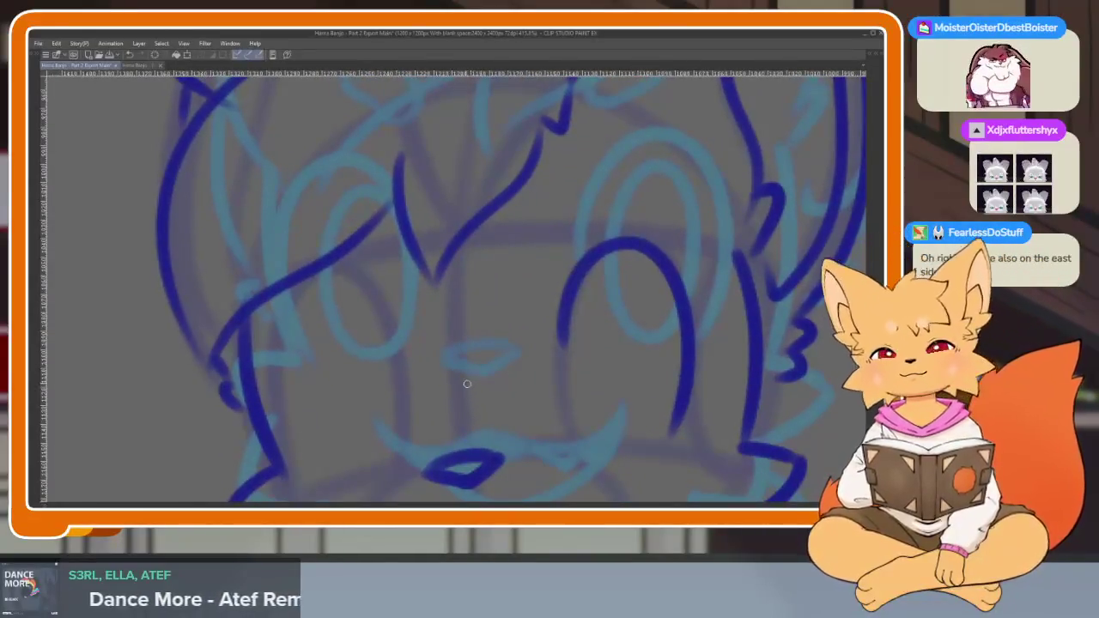
pyautogui.scroll(-1, 468, 404)
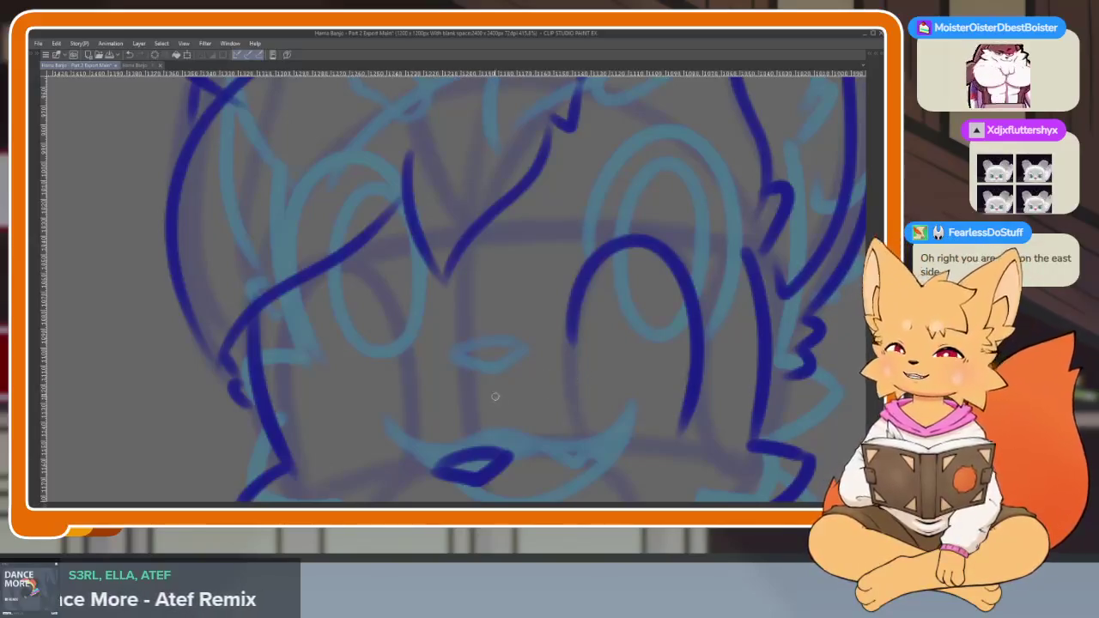
# Shift the view up and zoom in on the fox's face.
pyautogui.scroll(-2, 412, 411)
pyautogui.scroll(3, 422, 355)
pyautogui.moveTo(421, 356)
pyautogui.mouseDown()
pyautogui.moveTo(421, 345)
pyautogui.moveTo(309, 454)
pyautogui.mouseUp()
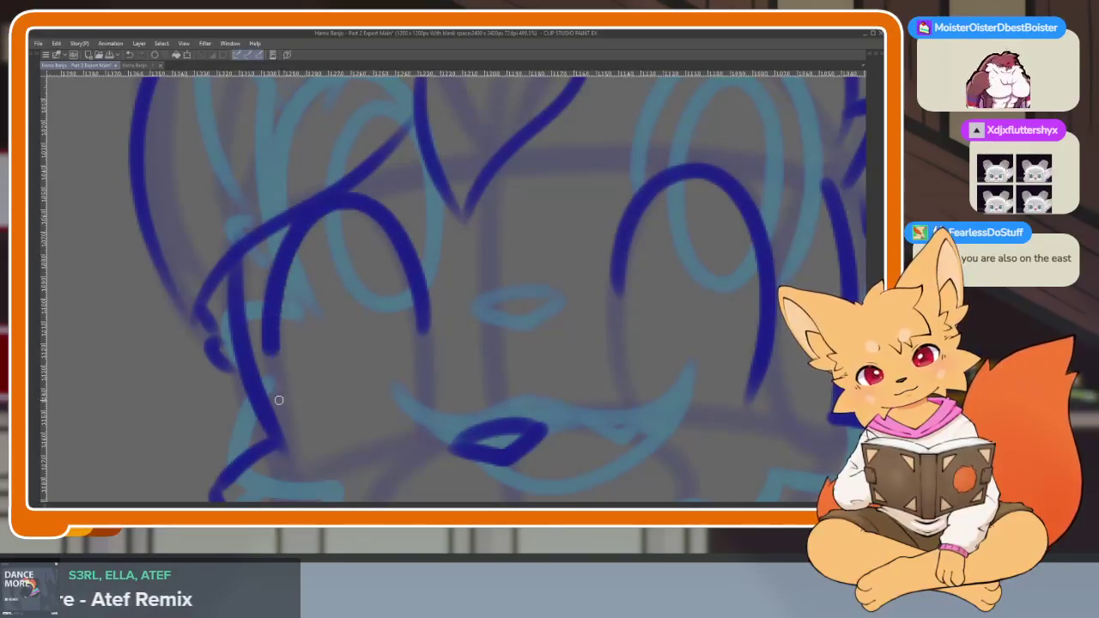
pyautogui.scroll(-5, 540, 440)
pyautogui.scroll(3, 533, 432)
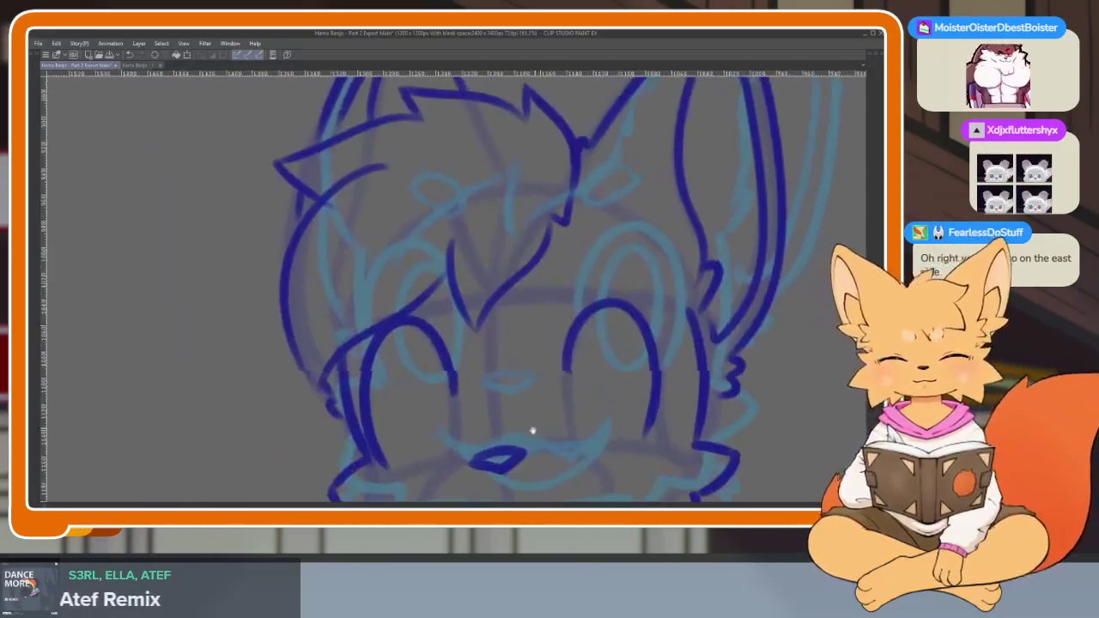
pyautogui.scroll(2, 500, 422)
# Try a line down from the eye arc, then undo the stray stroke.
pyautogui.scroll(1, 469, 429)
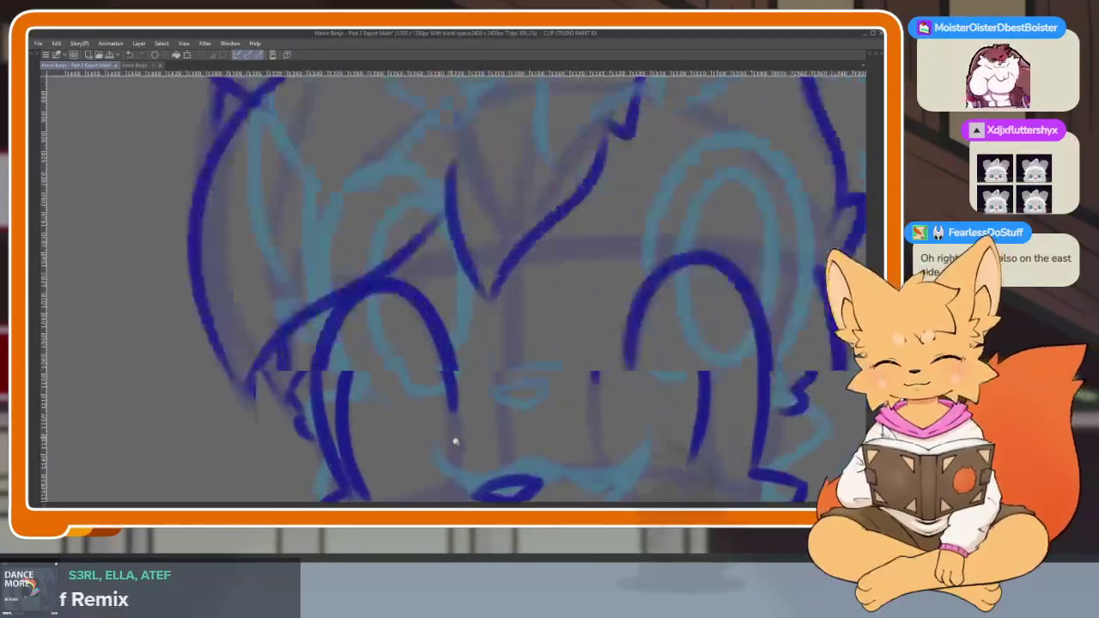
pyautogui.scroll(1, 456, 434)
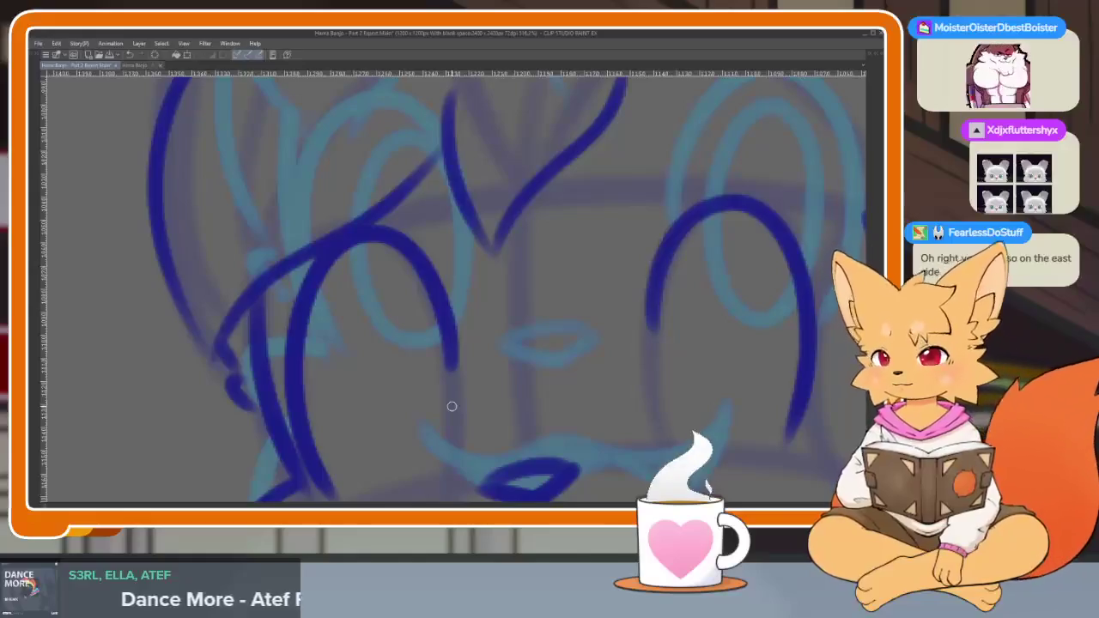
pyautogui.moveTo(682, 380); pyautogui.dragTo(575, 391)
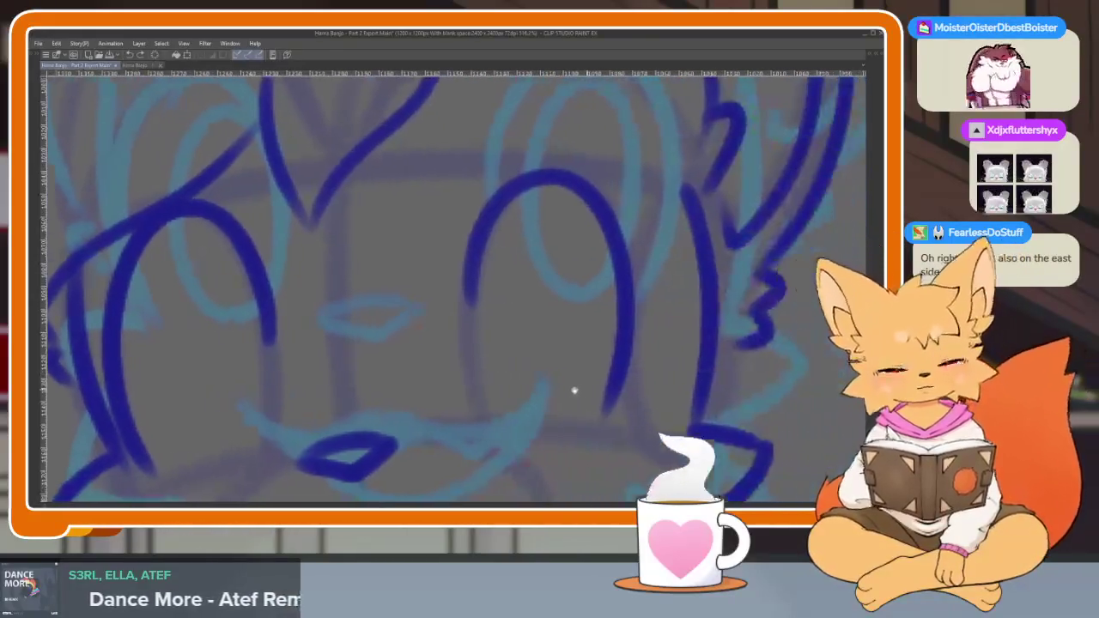
pyautogui.scroll(-5, 571, 395)
pyautogui.scroll(4, 567, 399)
pyautogui.scroll(-4, 559, 396)
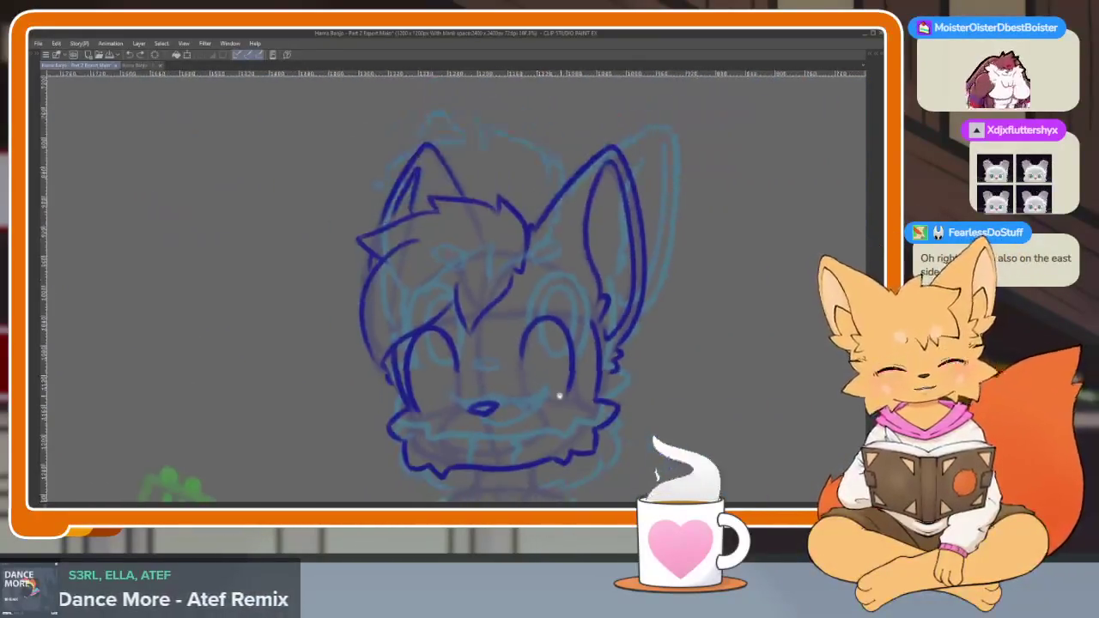
pyautogui.scroll(1, 560, 395)
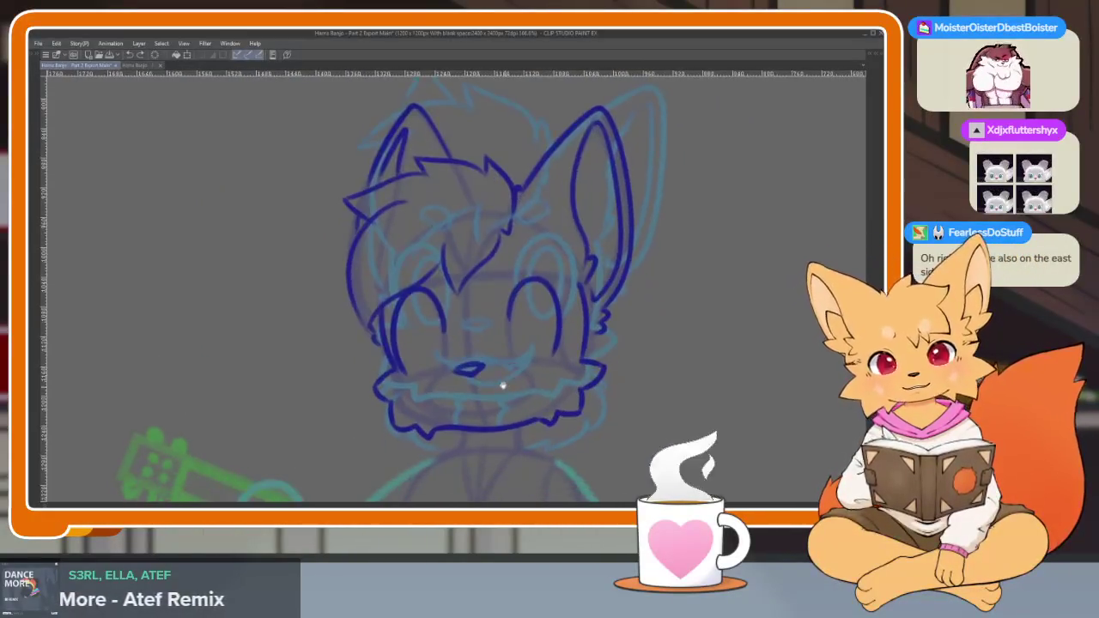
pyautogui.scroll(3, 501, 386)
pyautogui.scroll(2, 461, 373)
pyautogui.scroll(2, 468, 387)
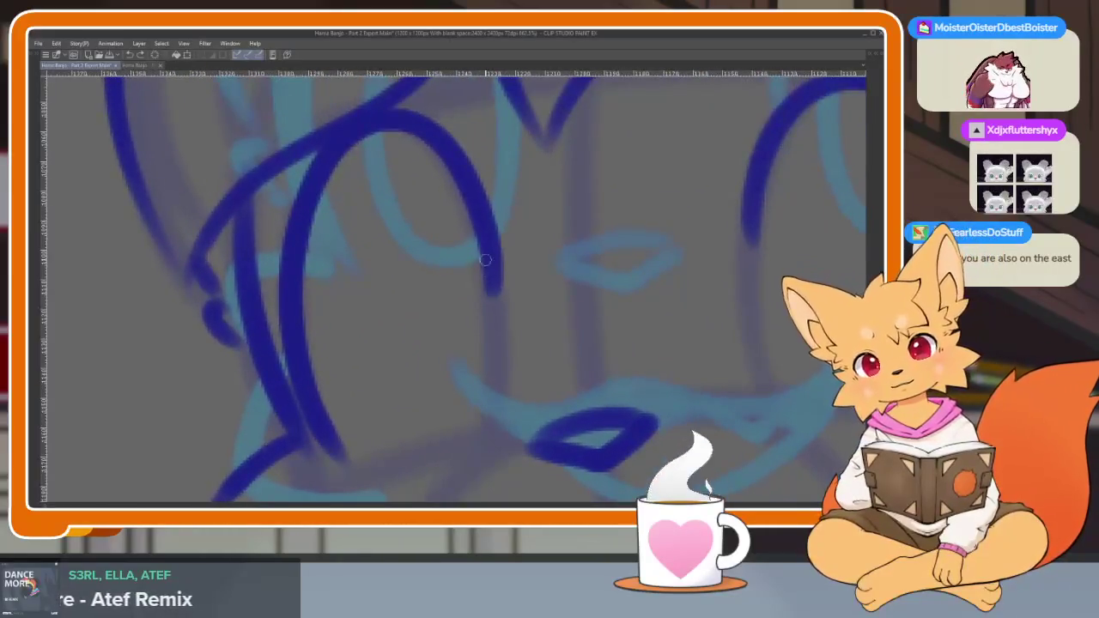
pyautogui.moveTo(490, 273)
pyautogui.mouseDown()
pyautogui.moveTo(444, 430)
pyautogui.moveTo(391, 414)
pyautogui.mouseUp()
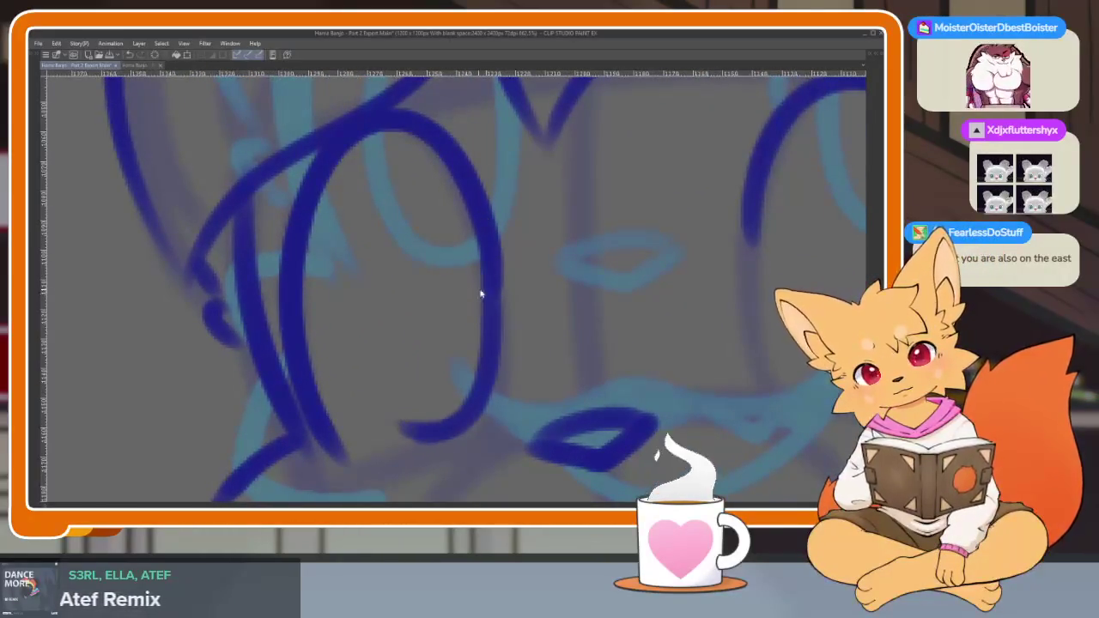
pyautogui.hotkey('ctrl', 'z')
# Extend the eye arc downward to close the eye into an oval.
pyautogui.scroll(-5, 501, 284)
pyautogui.scroll(-2, 515, 315)
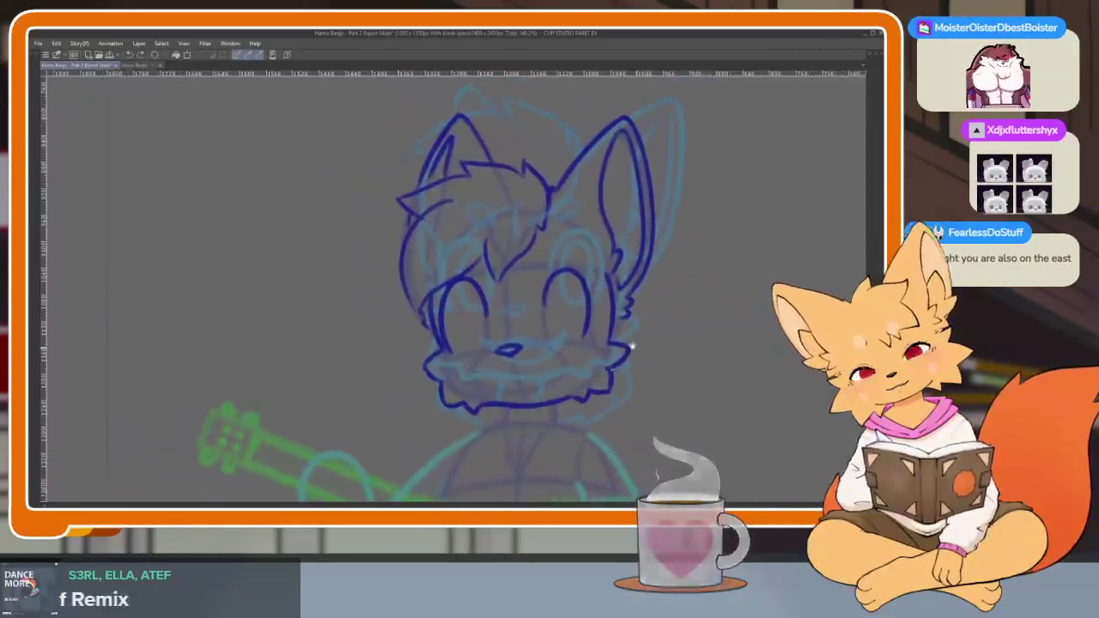
pyautogui.scroll(1, 584, 344)
pyautogui.scroll(3, 596, 397)
pyautogui.scroll(2, 473, 368)
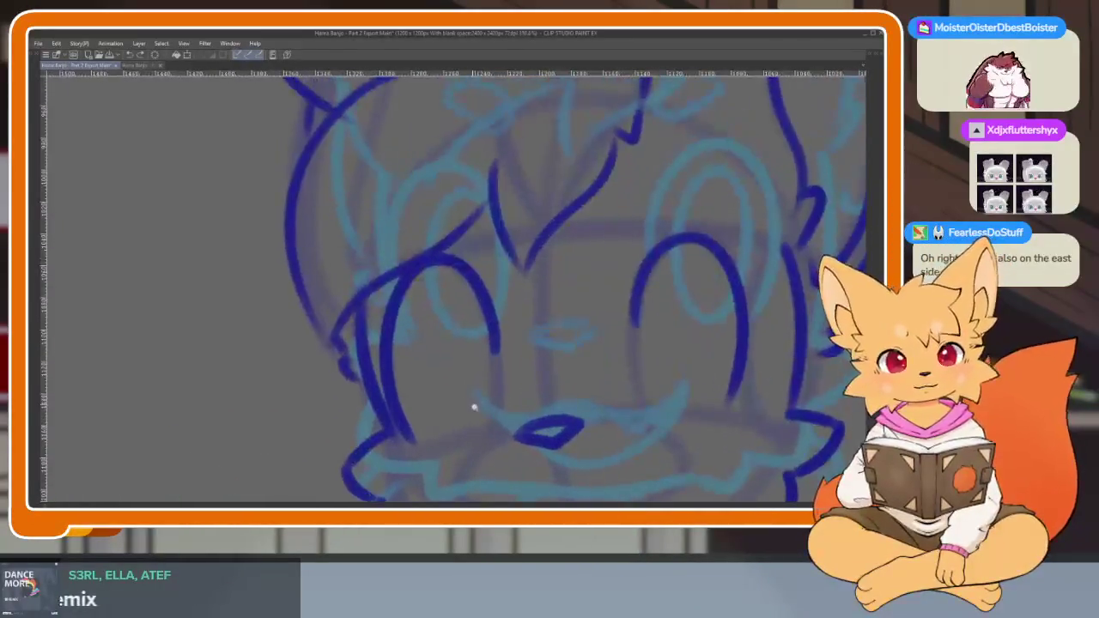
pyautogui.scroll(2, 473, 405)
pyautogui.moveTo(507, 262)
pyautogui.mouseDown()
pyautogui.moveTo(484, 418)
pyautogui.moveTo(410, 428)
pyautogui.mouseUp()
pyautogui.hotkey('ctrl', 'z')
pyautogui.moveTo(508, 260)
pyautogui.mouseDown()
pyautogui.moveTo(513, 370)
pyautogui.moveTo(392, 363)
pyautogui.moveTo(444, 201)
pyautogui.moveTo(514, 293)
pyautogui.mouseUp()
# Draw an inner pupil oval inside the eye, redrawing it once.
pyautogui.scroll(-5, 633, 403)
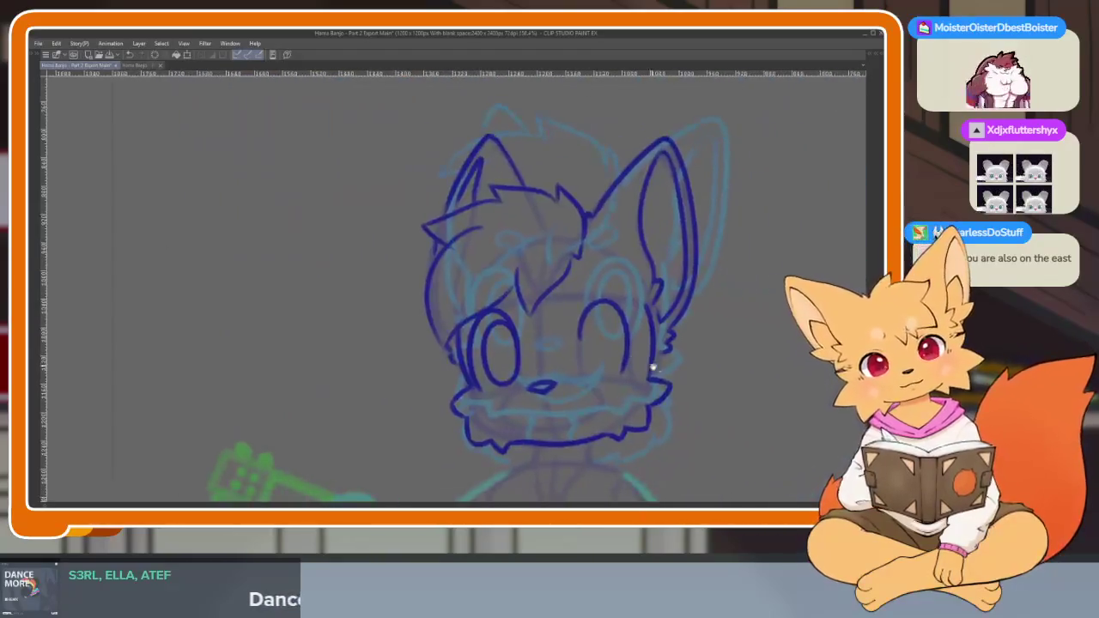
pyautogui.scroll(3, 596, 381)
pyautogui.scroll(2, 528, 329)
pyautogui.moveTo(494, 245)
pyautogui.mouseDown()
pyautogui.moveTo(481, 387)
pyautogui.moveTo(596, 412)
pyautogui.moveTo(493, 229)
pyautogui.moveTo(478, 300)
pyautogui.mouseUp()
pyautogui.hotkey('ctrl', 'z')
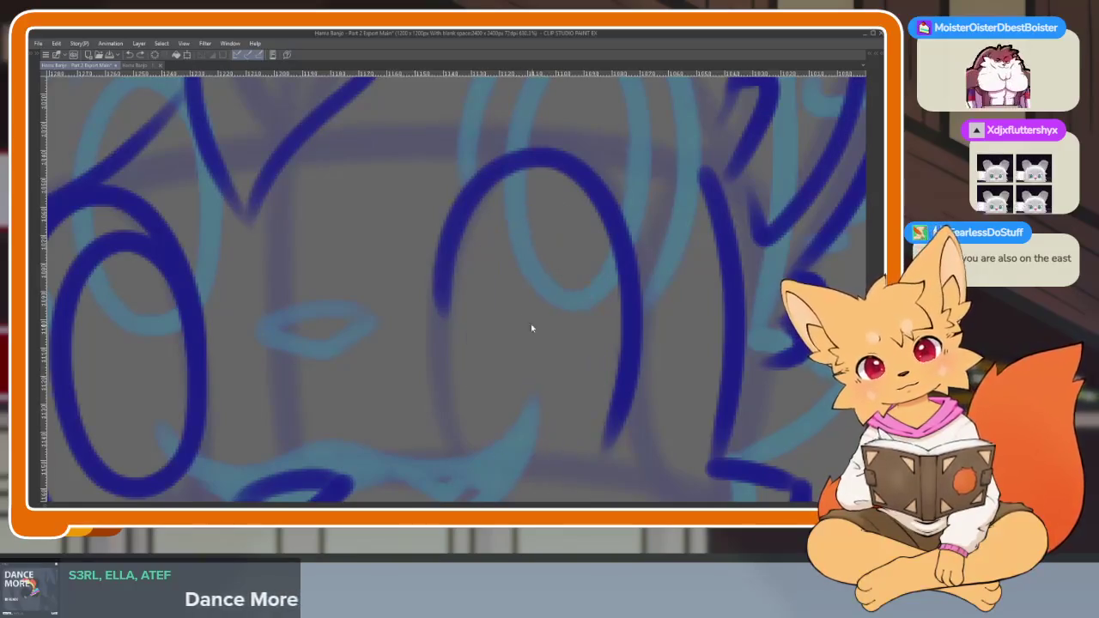
pyautogui.moveTo(487, 263)
pyautogui.mouseDown()
pyautogui.moveTo(496, 442)
pyautogui.moveTo(590, 300)
pyautogui.moveTo(498, 232)
pyautogui.moveTo(495, 453)
pyautogui.mouseUp()
pyautogui.scroll(-5, 494, 453)
pyautogui.scroll(2, 733, 327)
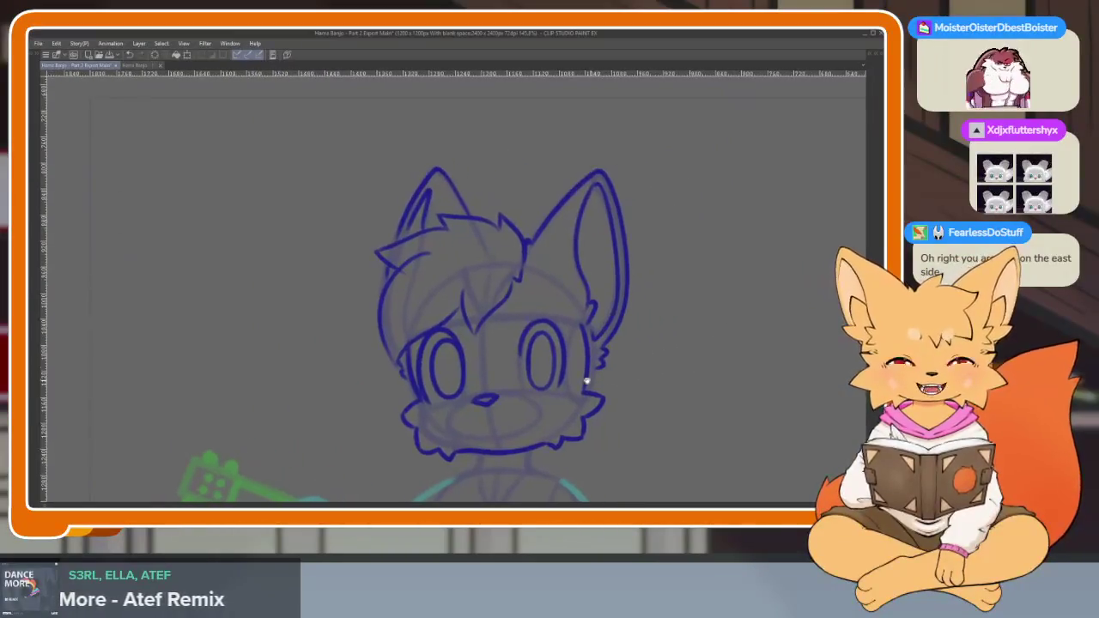
# Hide the panels and lasso-select the fox's right eye.
pyautogui.scroll(3, 682, 290)
pyautogui.press('Tab')
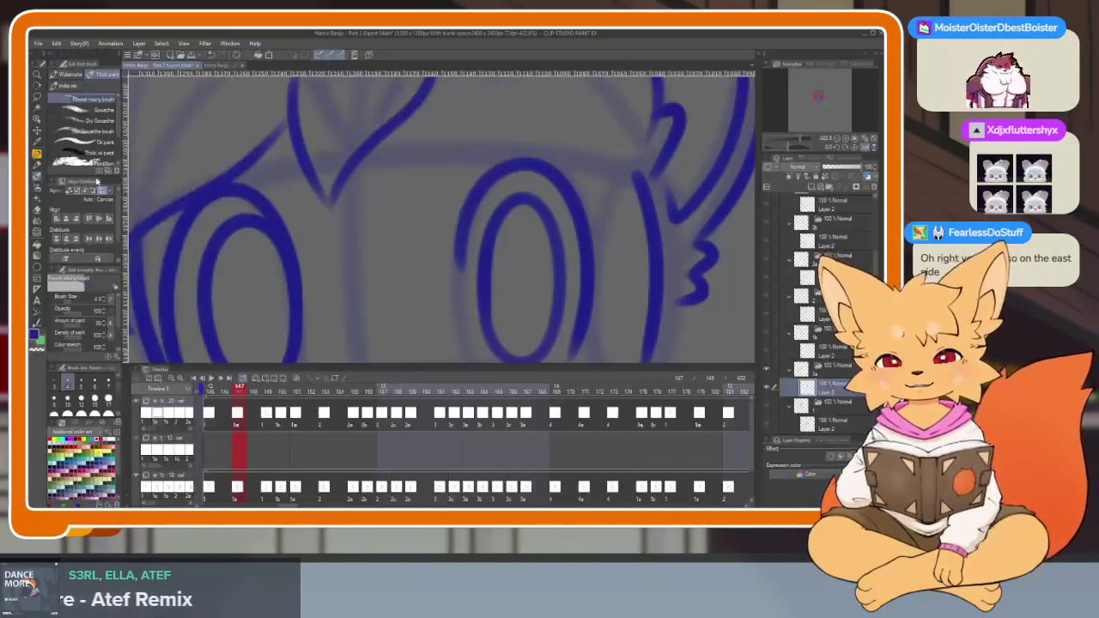
pyautogui.press('Tab')
pyautogui.moveTo(443, 240)
pyautogui.mouseDown()
pyautogui.moveTo(563, 201)
pyautogui.moveTo(455, 237)
pyautogui.mouseUp()
pyautogui.scroll(-1, 567, 258)
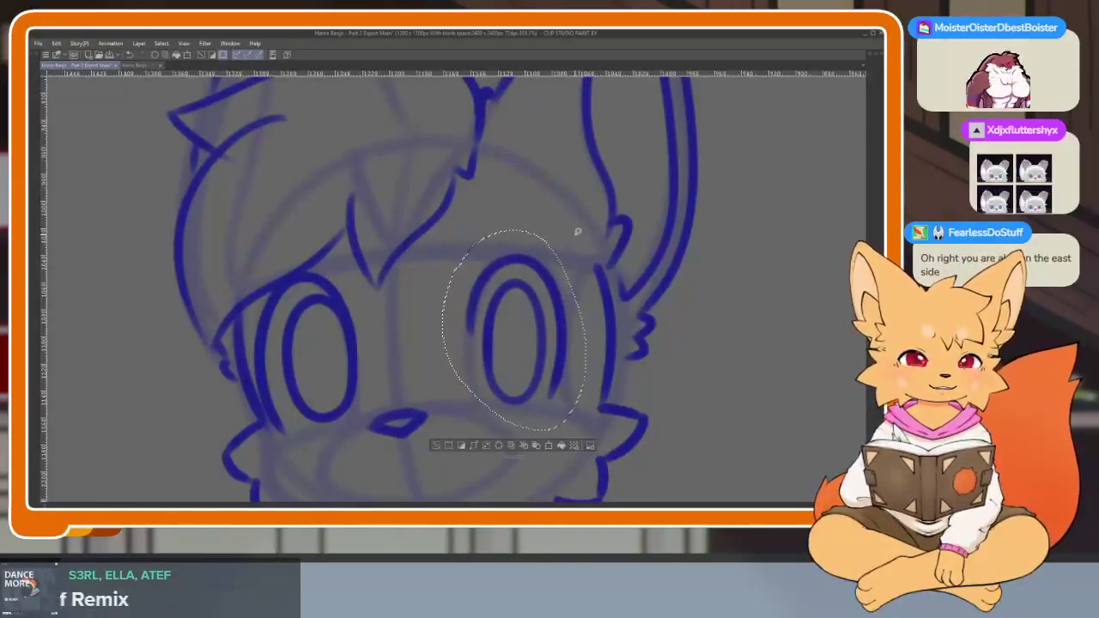
# Scale the selected eye up slightly from its centre and confirm the transform.
pyautogui.hotkey('ctrl', 't')
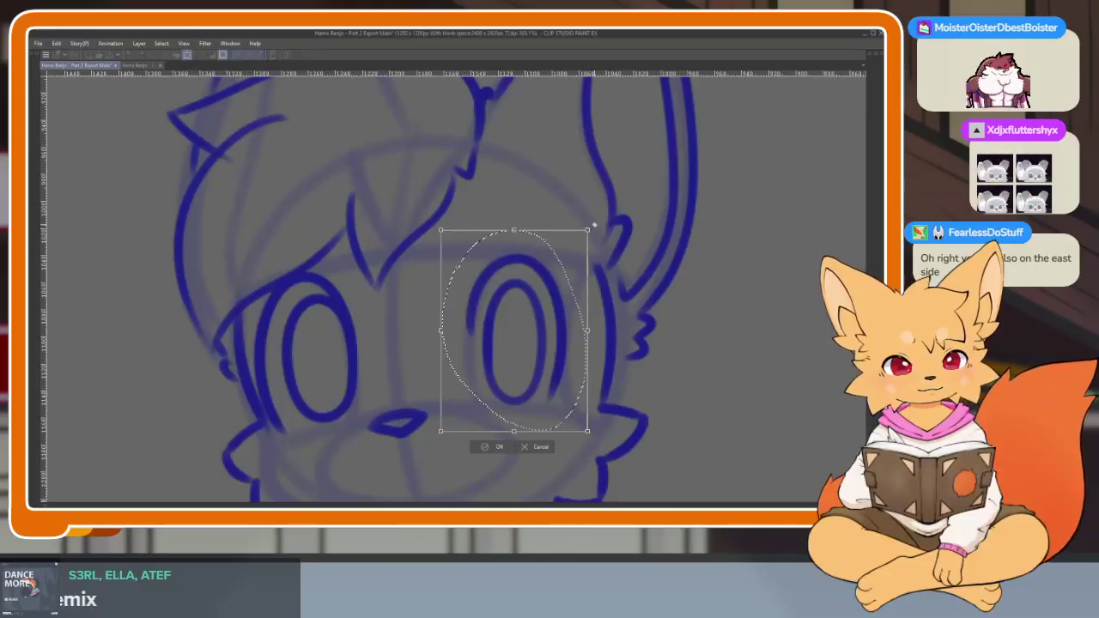
pyautogui.moveTo(441, 431); pyautogui.dragTo(458, 407)
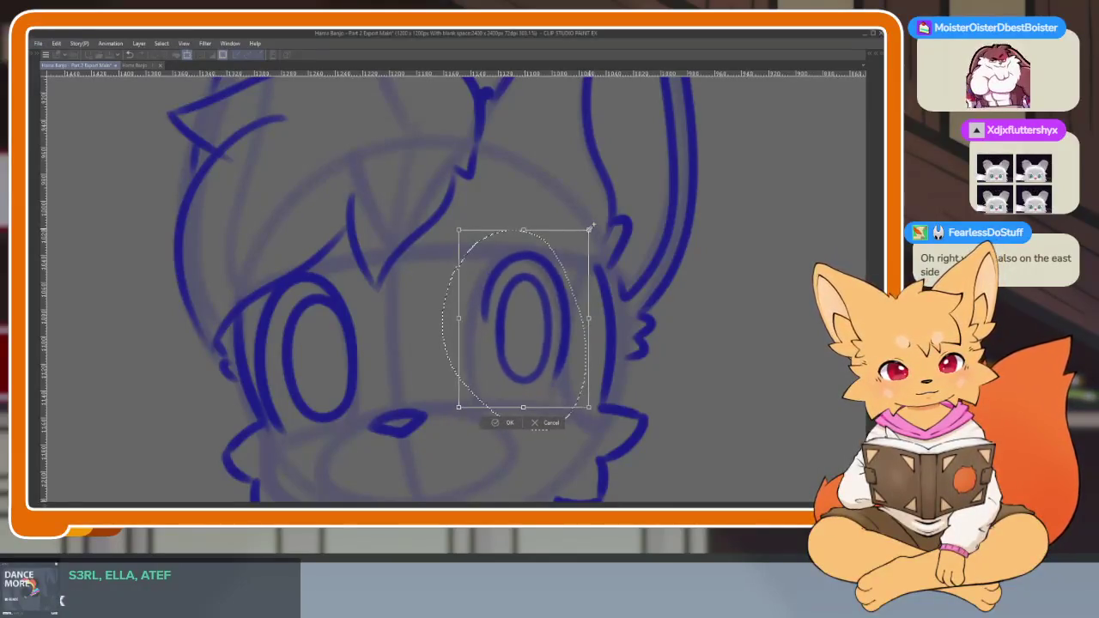
pyautogui.press('Escape')
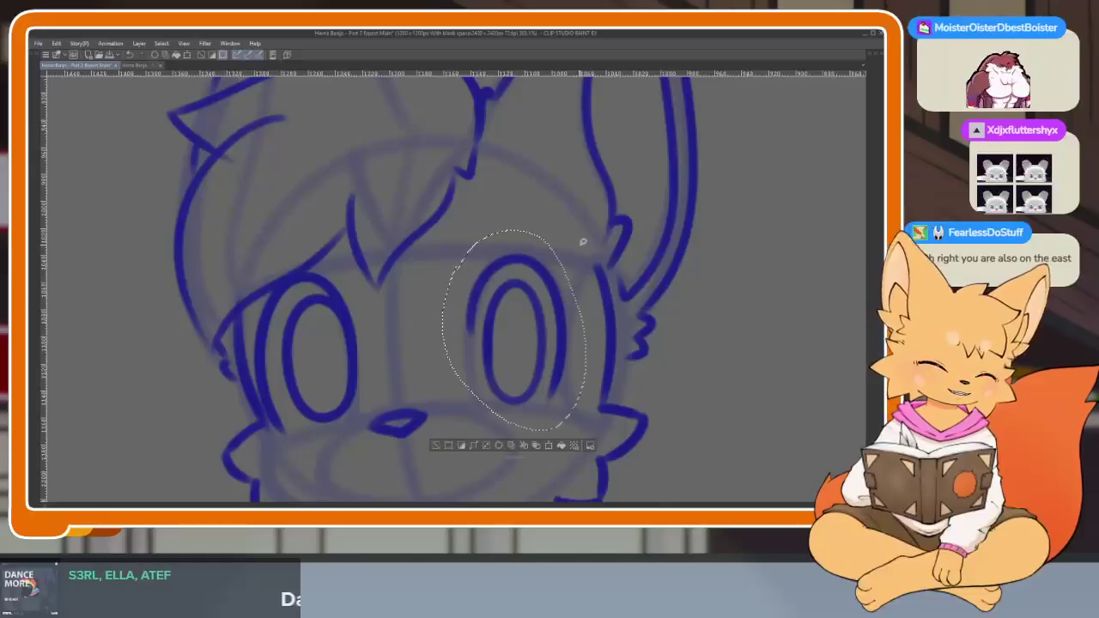
pyautogui.hotkey('ctrl', 't')
pyautogui.moveTo(589, 233); pyautogui.dragTo(591, 224)
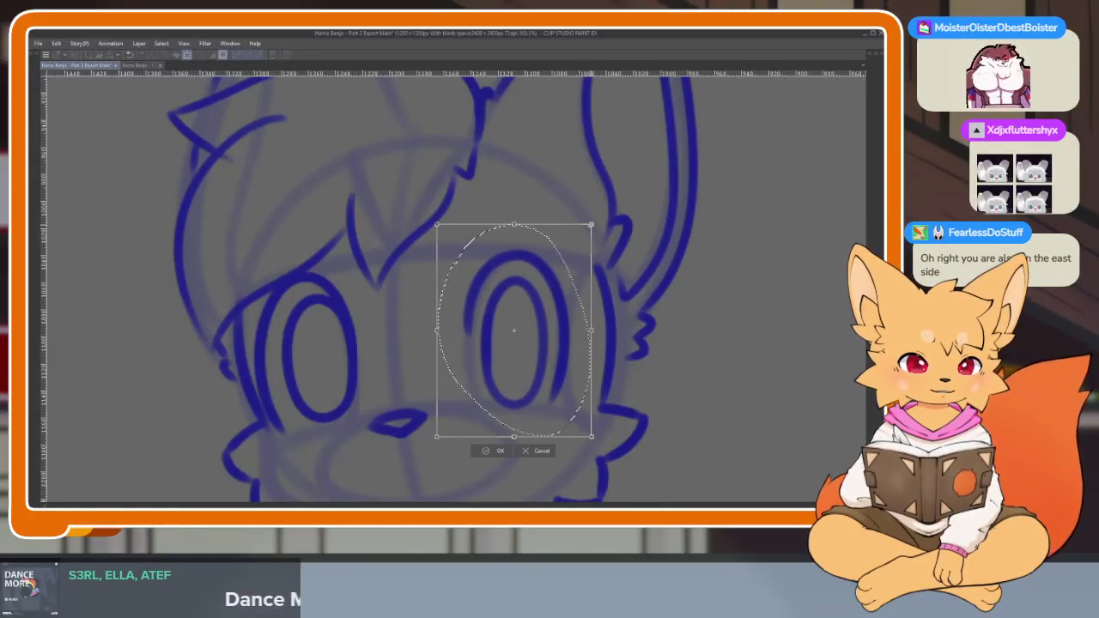
pyautogui.click(494, 456)
pyautogui.scroll(-5, 644, 311)
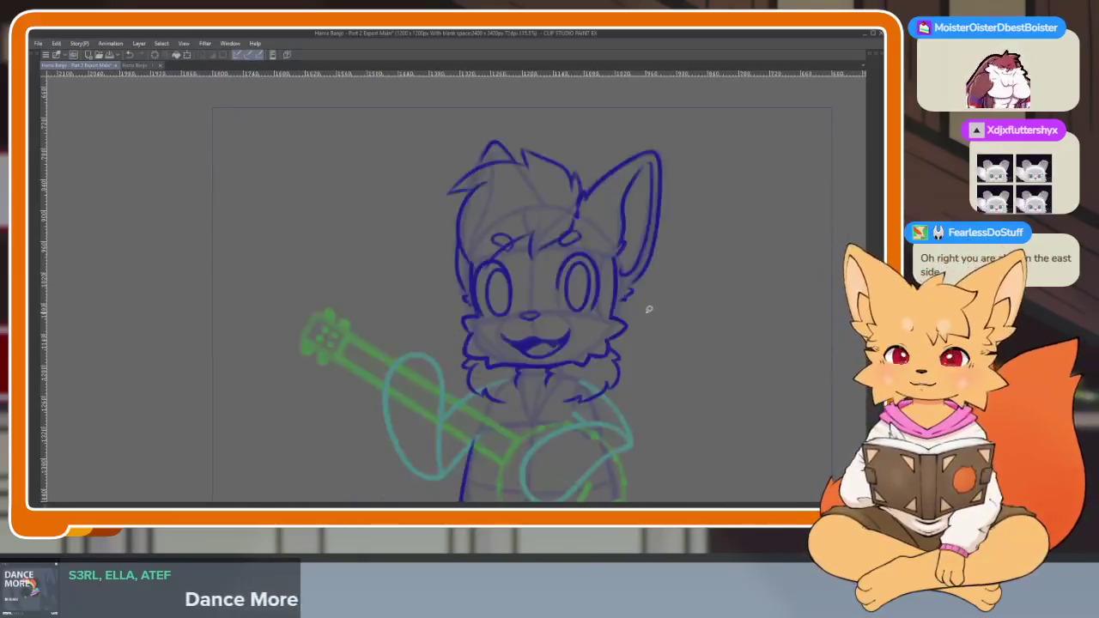
# On the next frame, draw the lower lip curve of the fox's mouth.
pyautogui.hotkey('ctrl', 'Right')
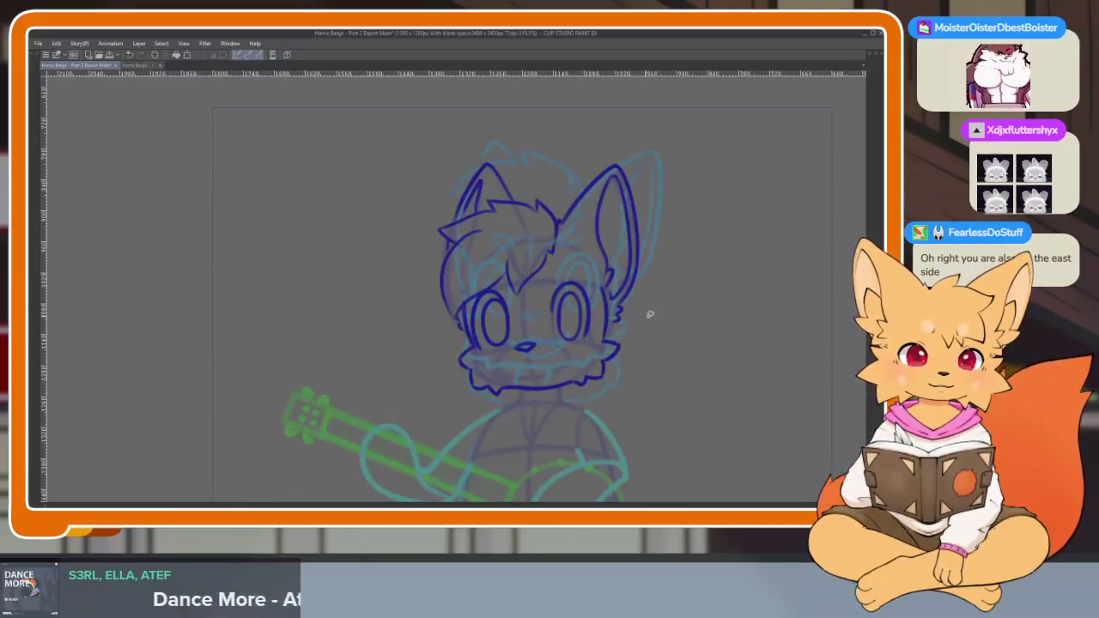
pyautogui.scroll(5, 570, 381)
pyautogui.scroll(3, 565, 414)
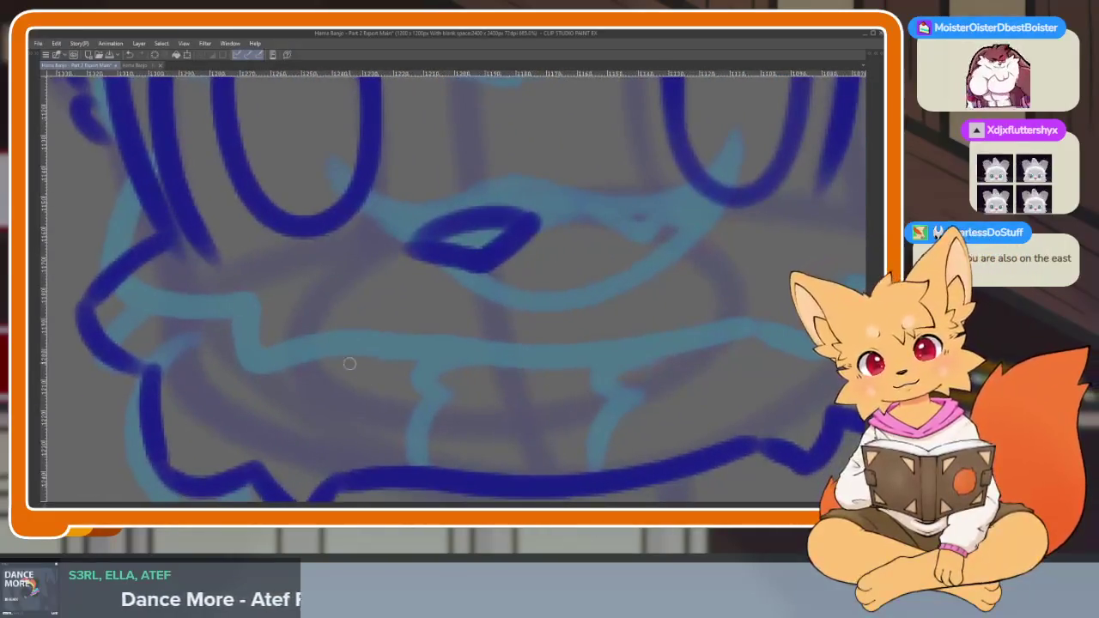
pyautogui.moveTo(331, 364)
pyautogui.mouseDown()
pyautogui.moveTo(619, 373)
pyautogui.moveTo(689, 279)
pyautogui.moveTo(610, 432)
pyautogui.moveTo(418, 410)
pyautogui.mouseUp()
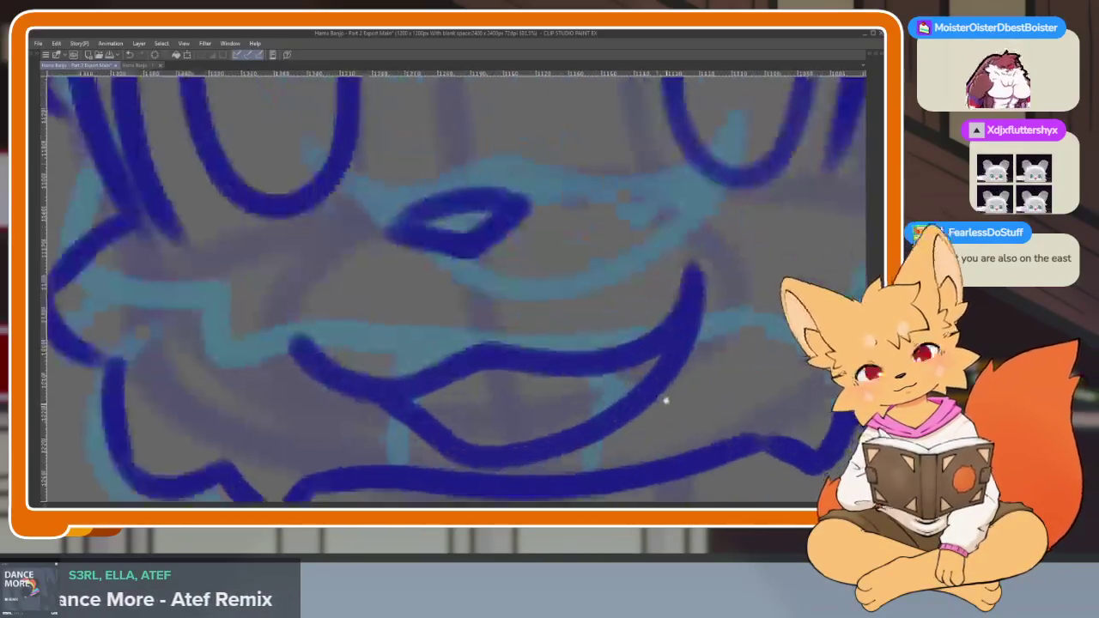
pyautogui.hotkey('ctrl', 'z')
pyautogui.moveTo(692, 261)
pyautogui.mouseDown()
pyautogui.moveTo(667, 369)
pyautogui.moveTo(420, 401)
pyautogui.moveTo(400, 379)
pyautogui.mouseUp()
pyautogui.hotkey('ctrl', 'z')
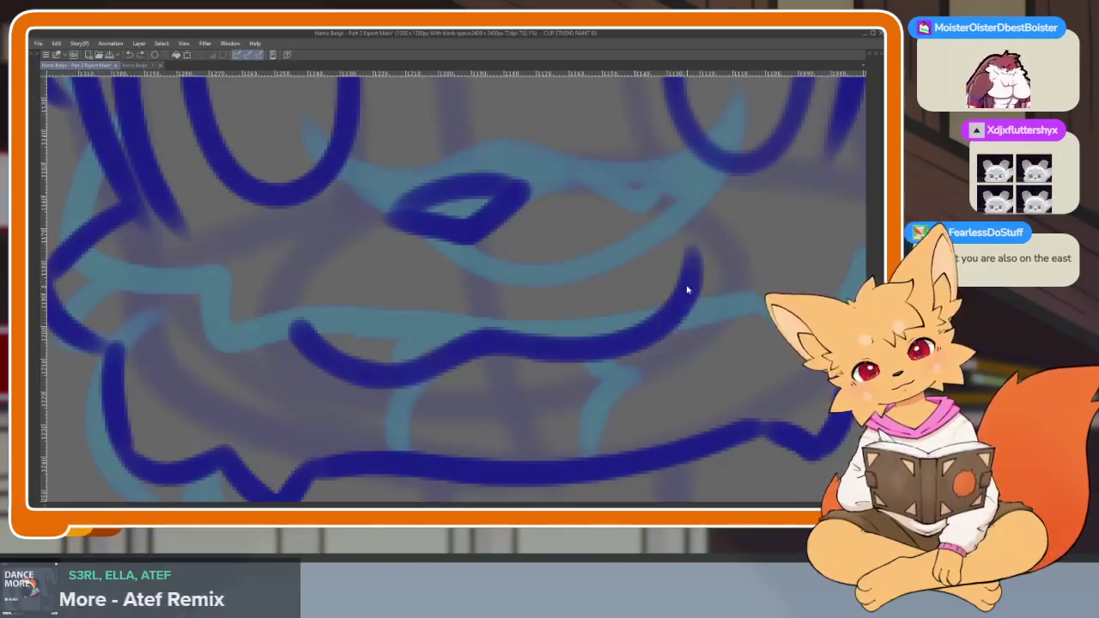
pyautogui.moveTo(689, 290)
pyautogui.mouseDown()
pyautogui.moveTo(490, 444)
pyautogui.moveTo(368, 385)
pyautogui.mouseUp()
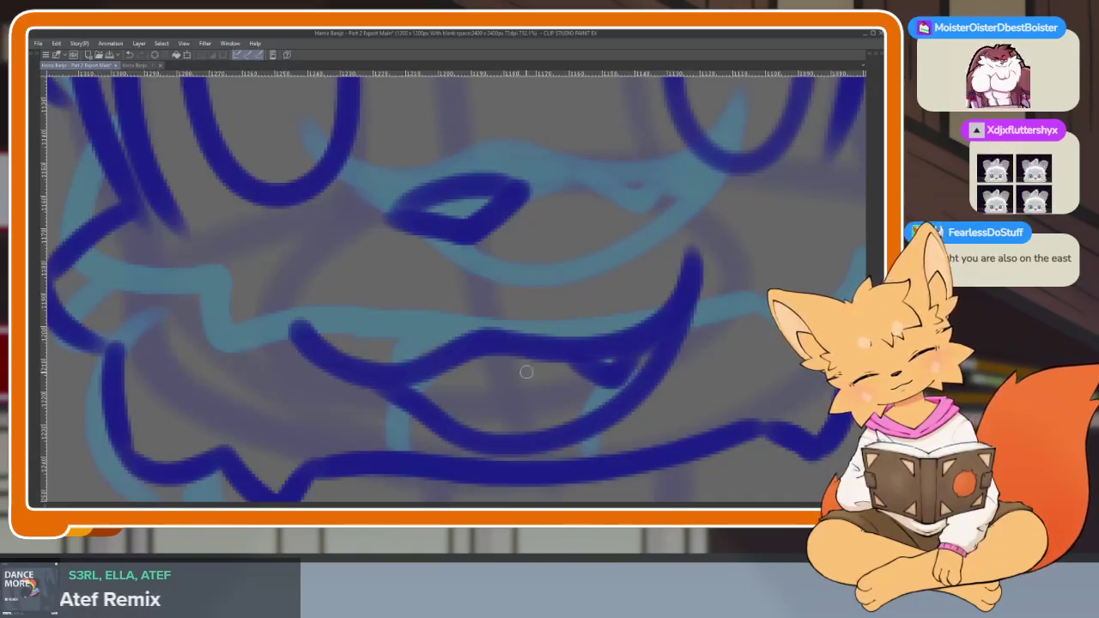
# Add a line inside the lower lip and fill the mouth interior dark blue.
pyautogui.moveTo(534, 359); pyautogui.dragTo(453, 419)
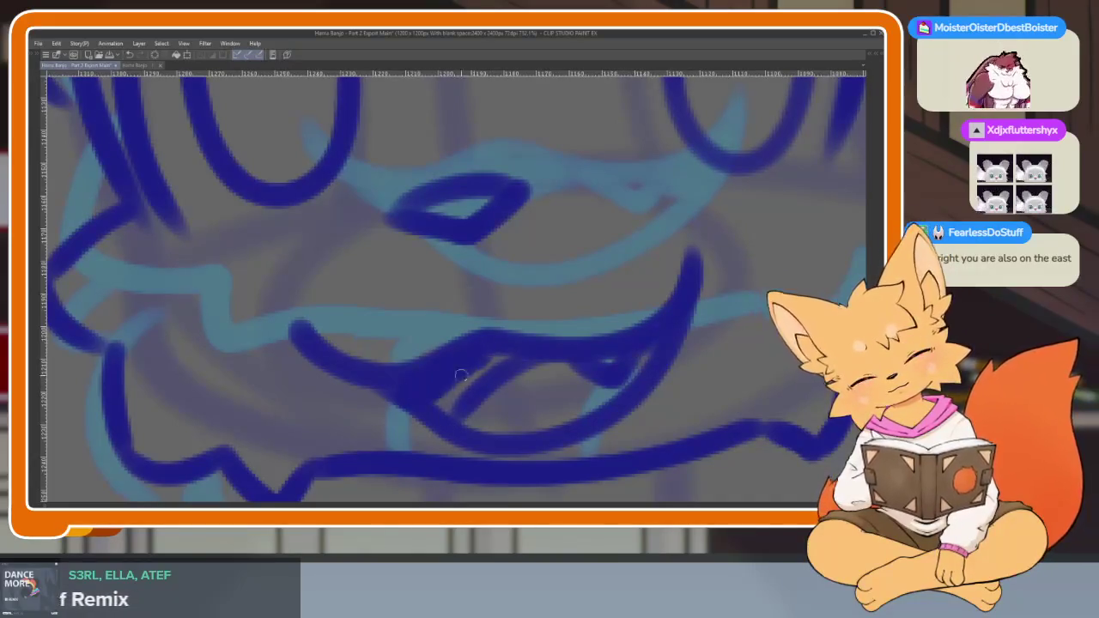
pyautogui.moveTo(461, 375); pyautogui.dragTo(519, 354)
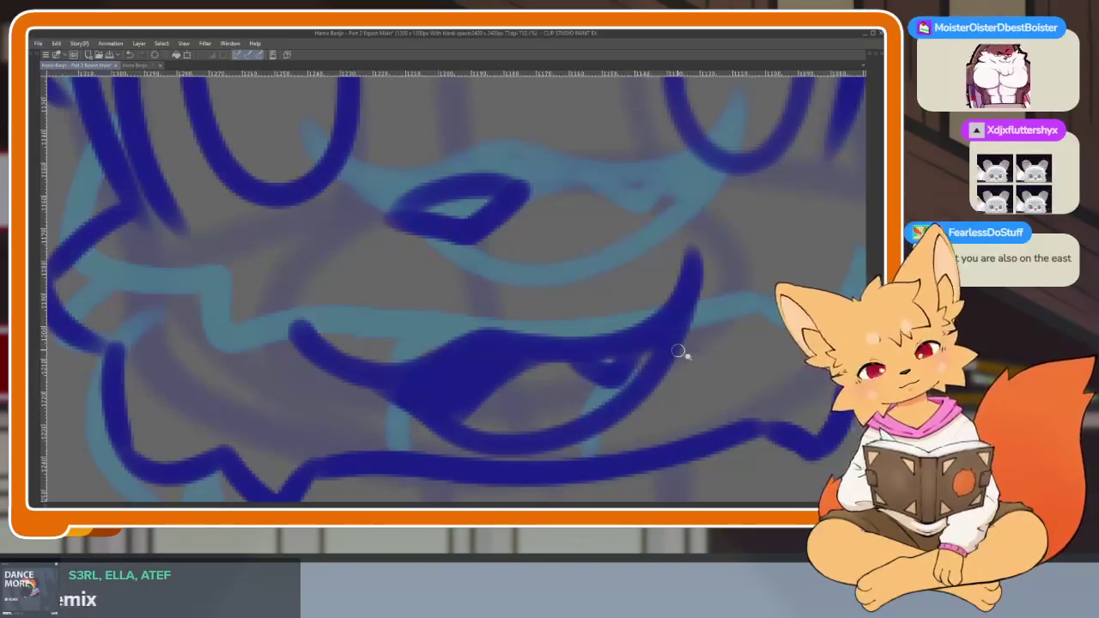
pyautogui.scroll(-10, 679, 350)
pyautogui.scroll(2, 713, 347)
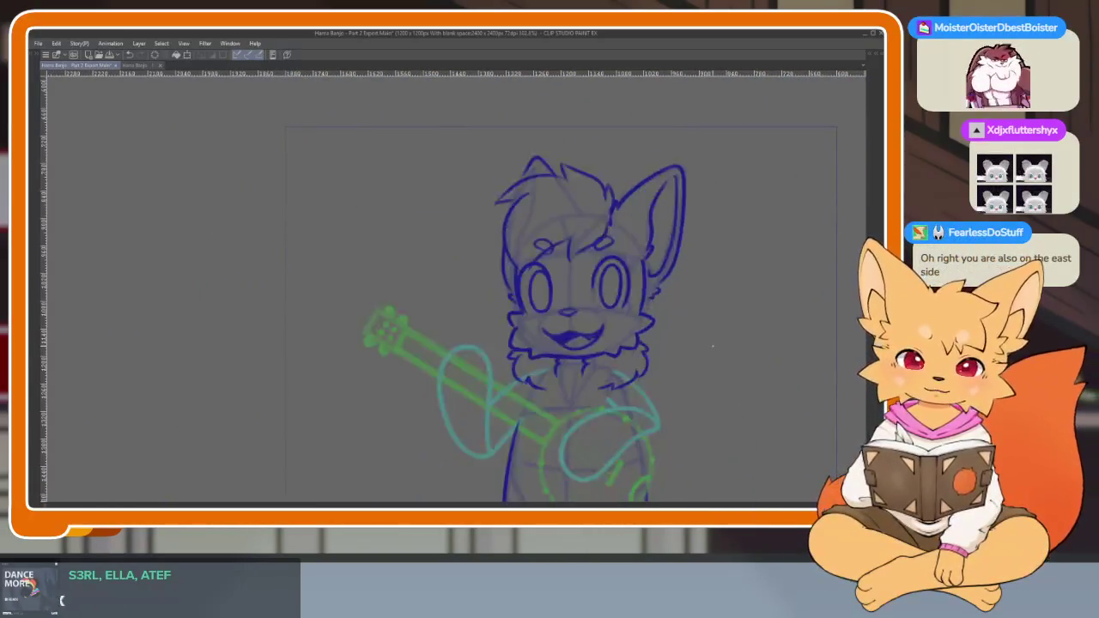
# Ink the jagged chest ruff under the chin: left edge, jaw tuft, right side.
pyautogui.hotkey('ctrl', 'Right')
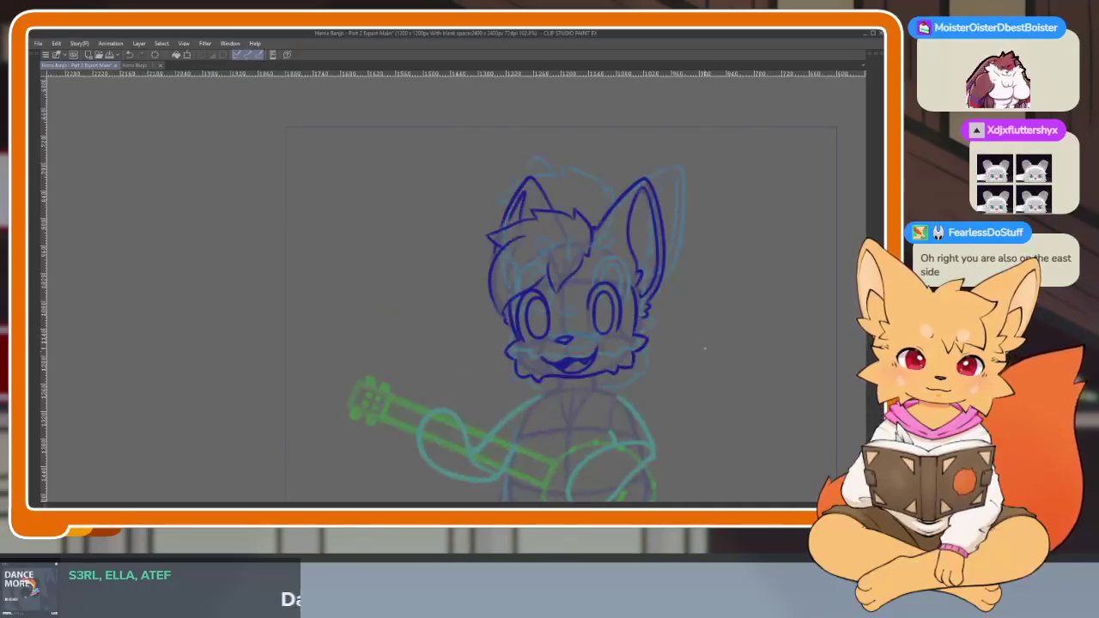
pyautogui.scroll(1, 559, 400)
pyautogui.scroll(5, 498, 392)
pyautogui.scroll(3, 470, 362)
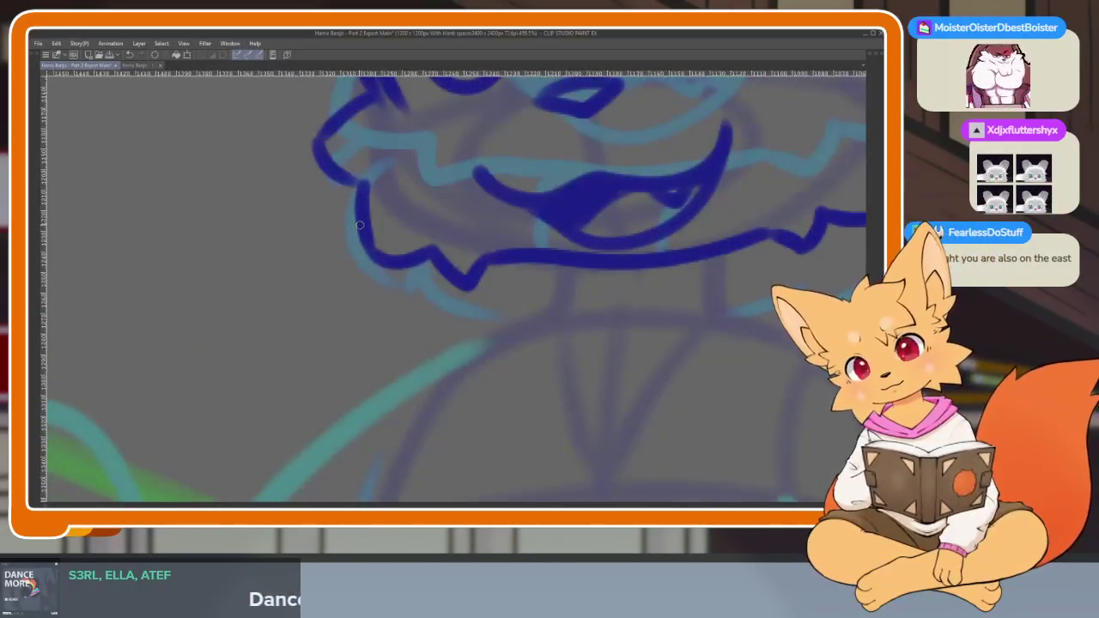
pyautogui.hotkey('ctrl', 'z')
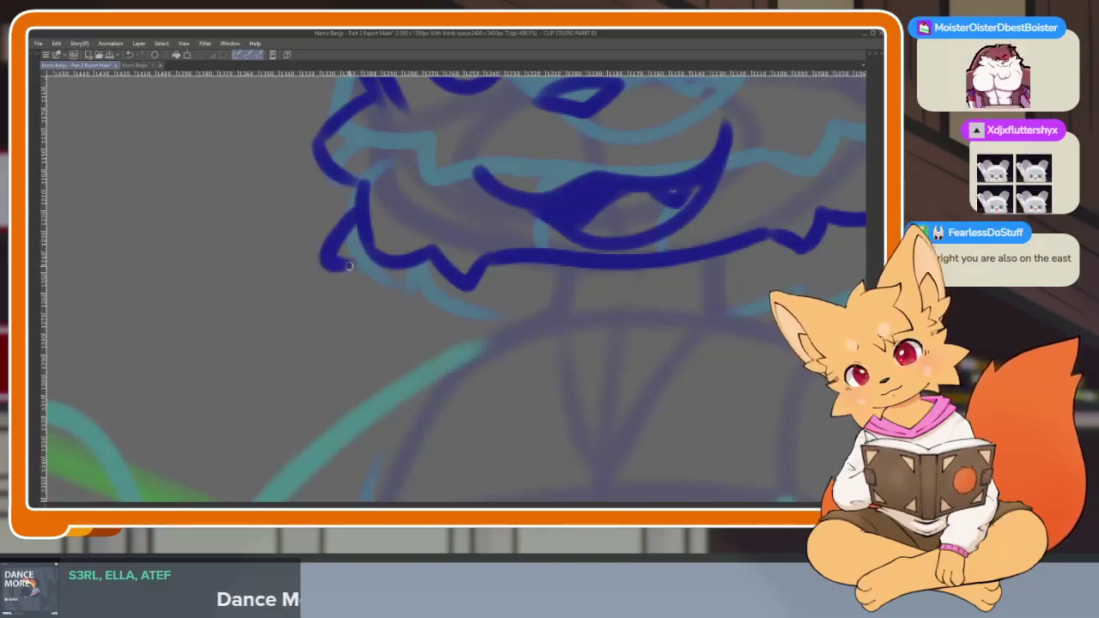
pyautogui.moveTo(331, 263)
pyautogui.mouseDown()
pyautogui.moveTo(378, 378)
pyautogui.moveTo(524, 421)
pyautogui.mouseUp()
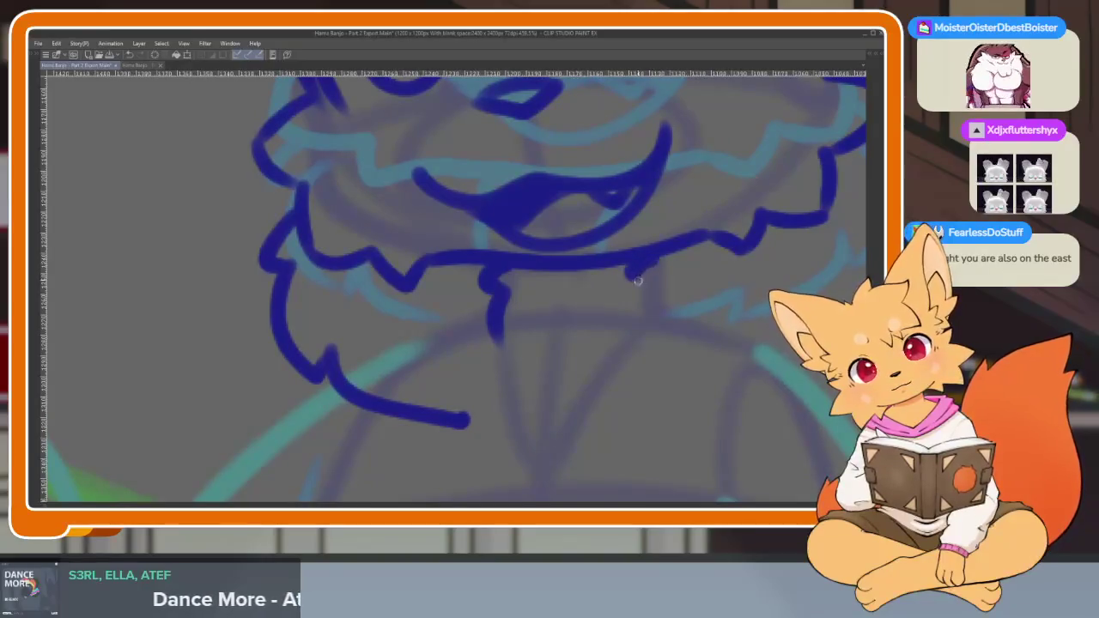
pyautogui.moveTo(638, 280); pyautogui.dragTo(640, 340)
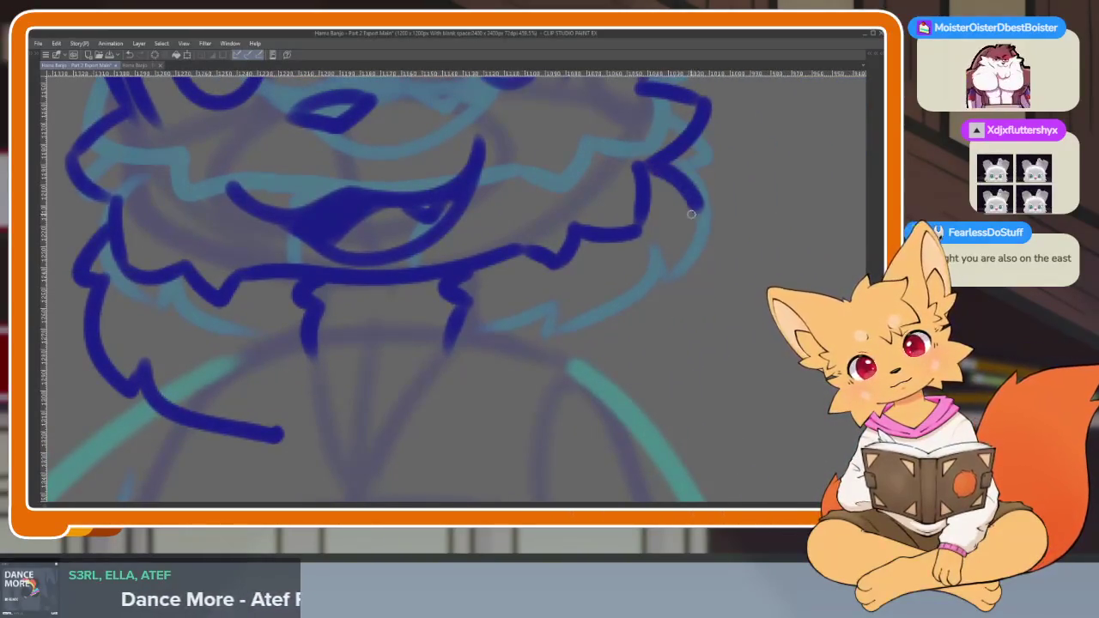
pyautogui.moveTo(681, 228); pyautogui.dragTo(675, 349)
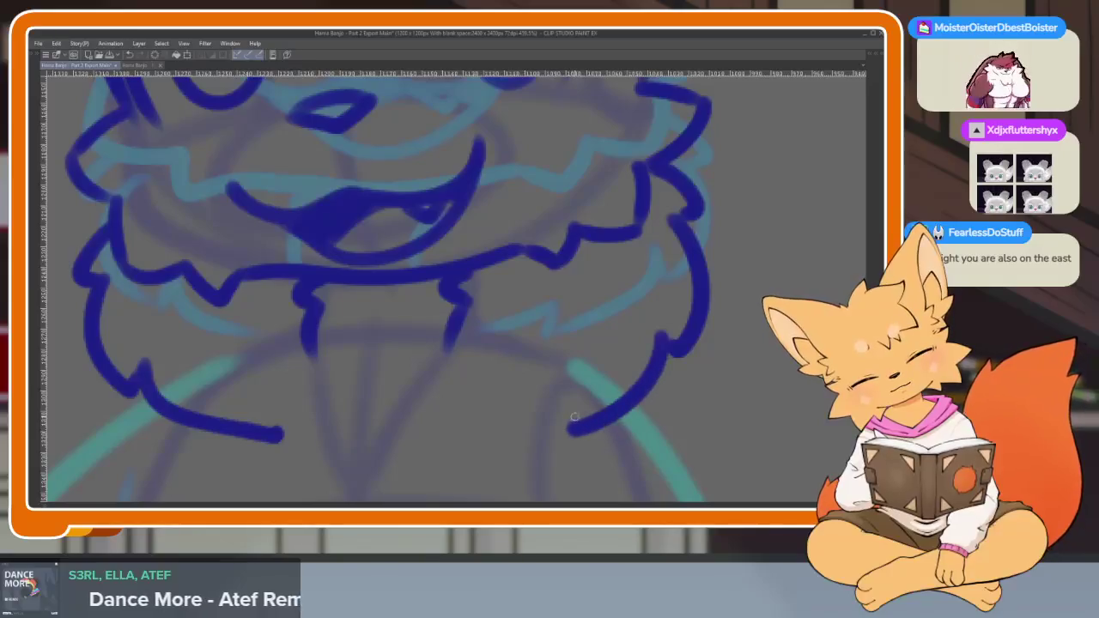
pyautogui.scroll(-5, 634, 385)
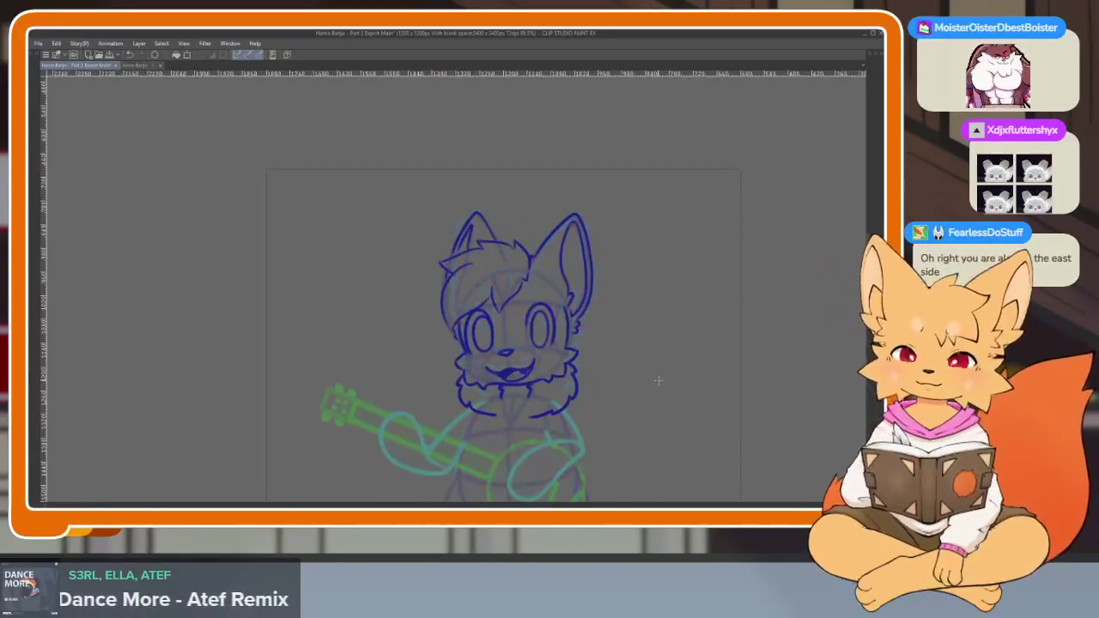
pyautogui.press('Right')
pyautogui.press('Right')
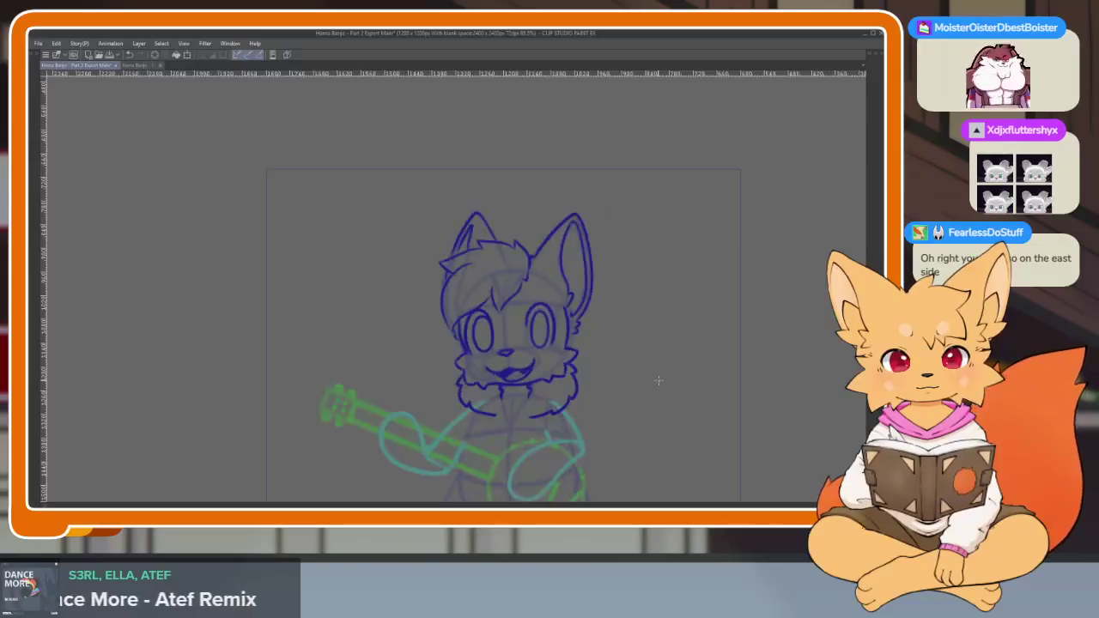
# Bring the legs into view and erase the unwanted right-side body line.
pyautogui.scroll(1, 562, 395)
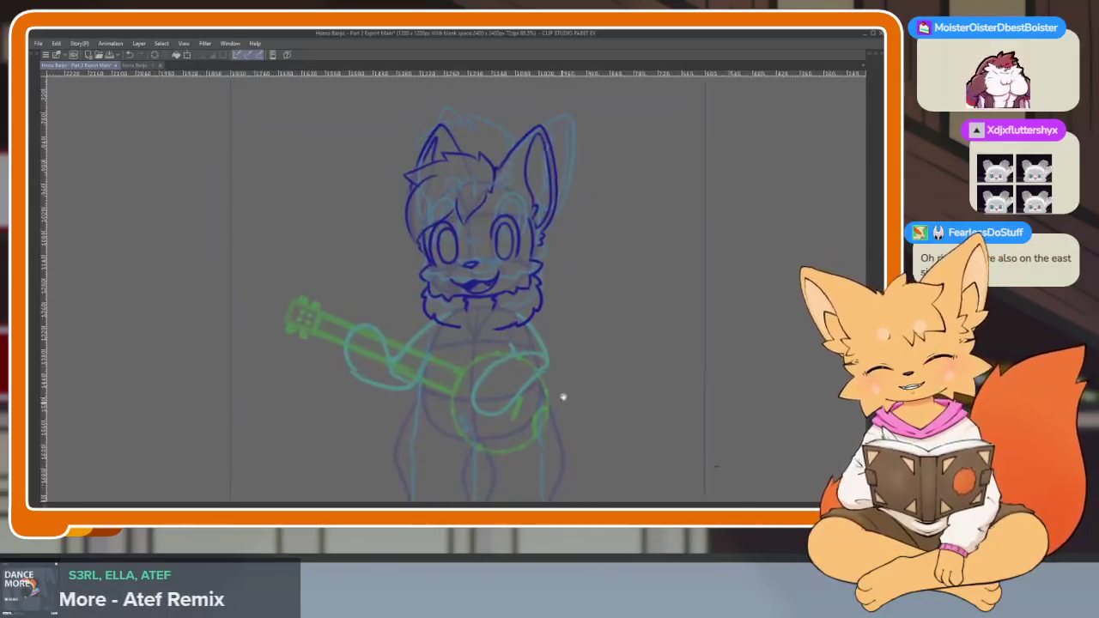
pyautogui.scroll(2, 490, 369)
pyautogui.scroll(1, 496, 363)
pyautogui.scroll(1, 467, 372)
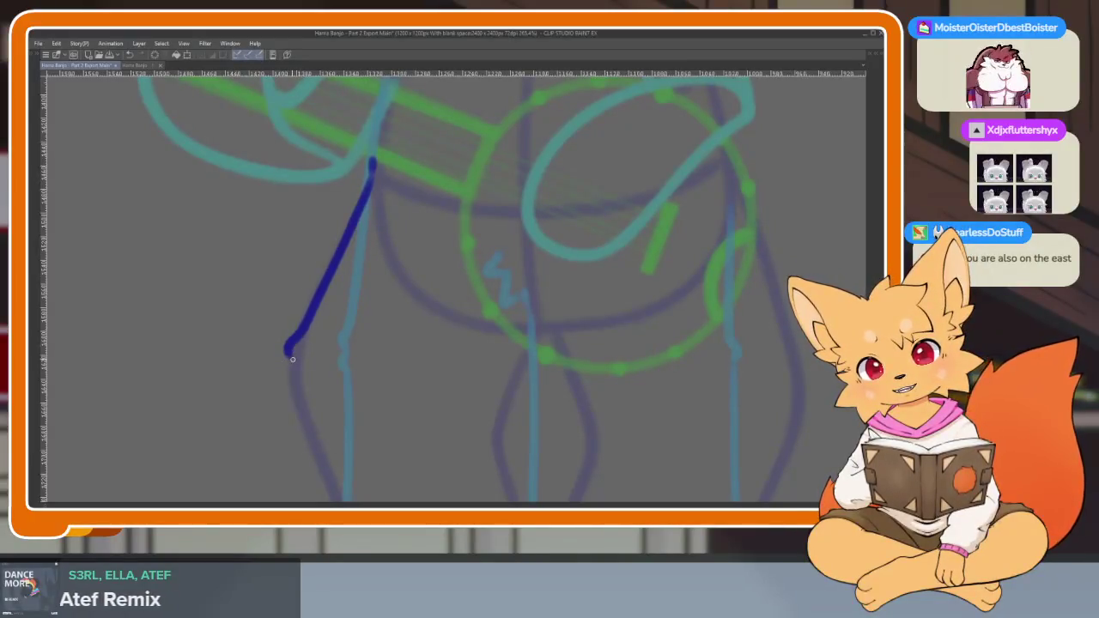
pyautogui.moveTo(294, 388); pyautogui.dragTo(263, 254)
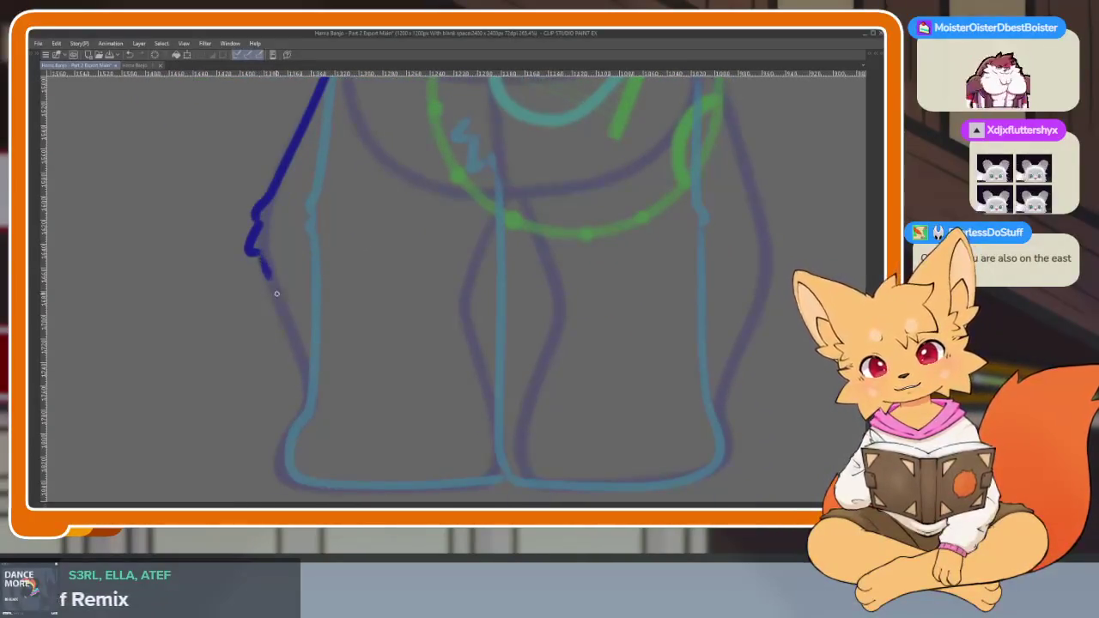
pyautogui.scroll(-3, 663, 403)
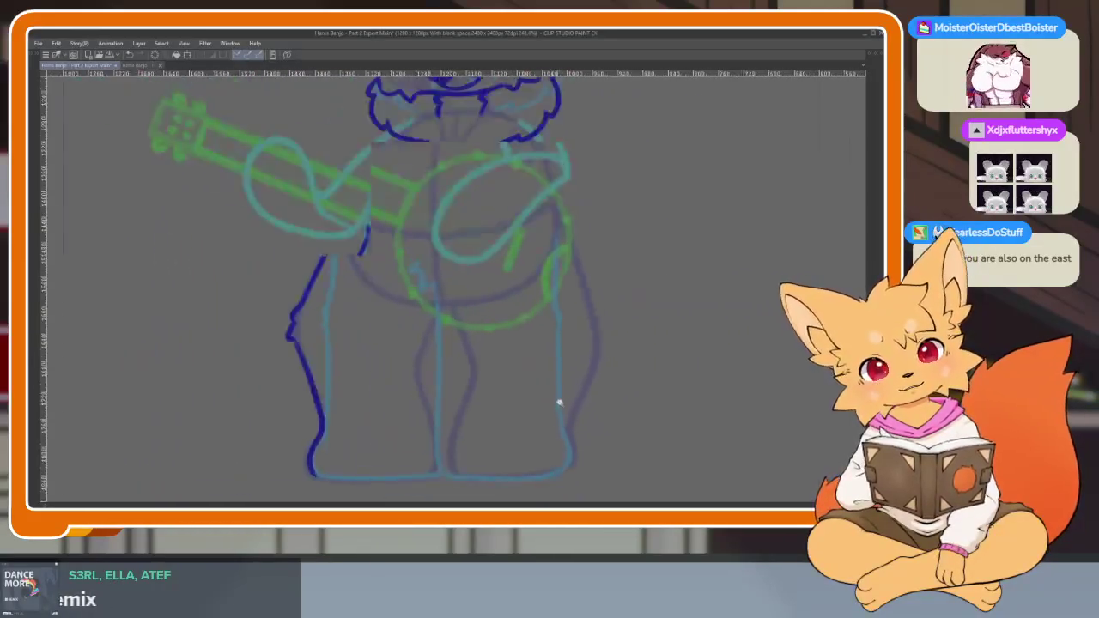
pyautogui.scroll(2, 559, 400)
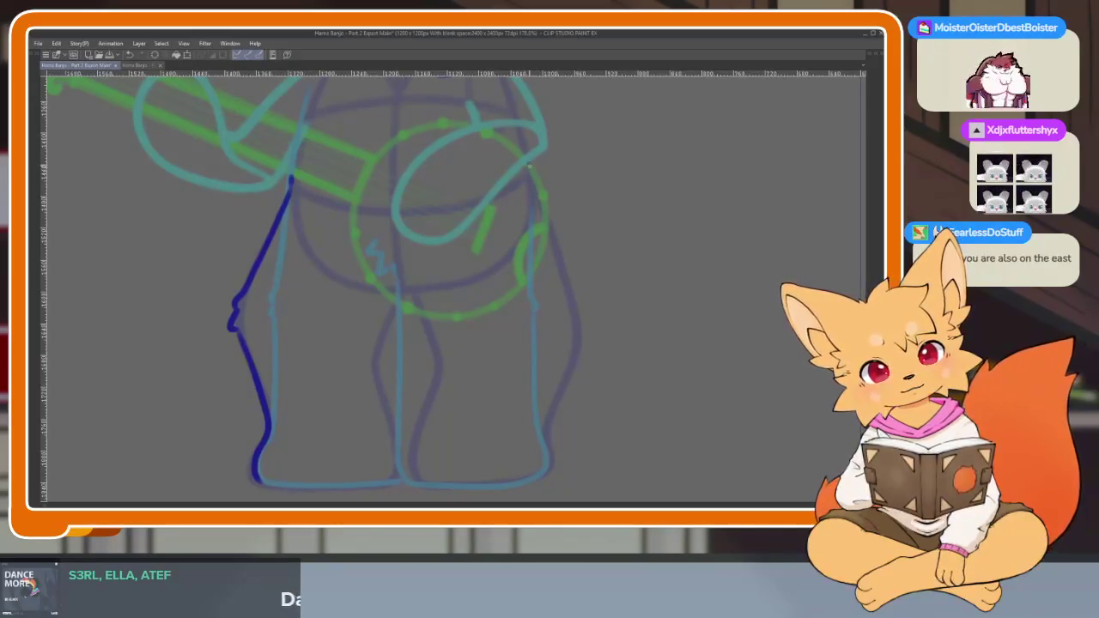
pyautogui.moveTo(570, 301); pyautogui.dragTo(539, 187)
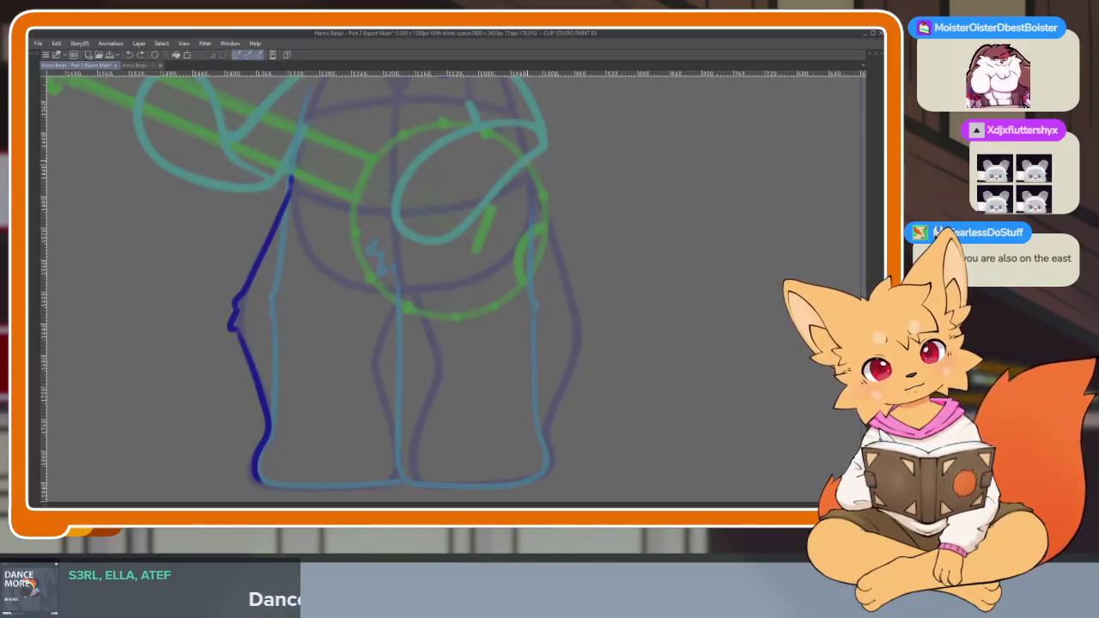
pyautogui.moveTo(587, 319); pyautogui.dragTo(545, 215)
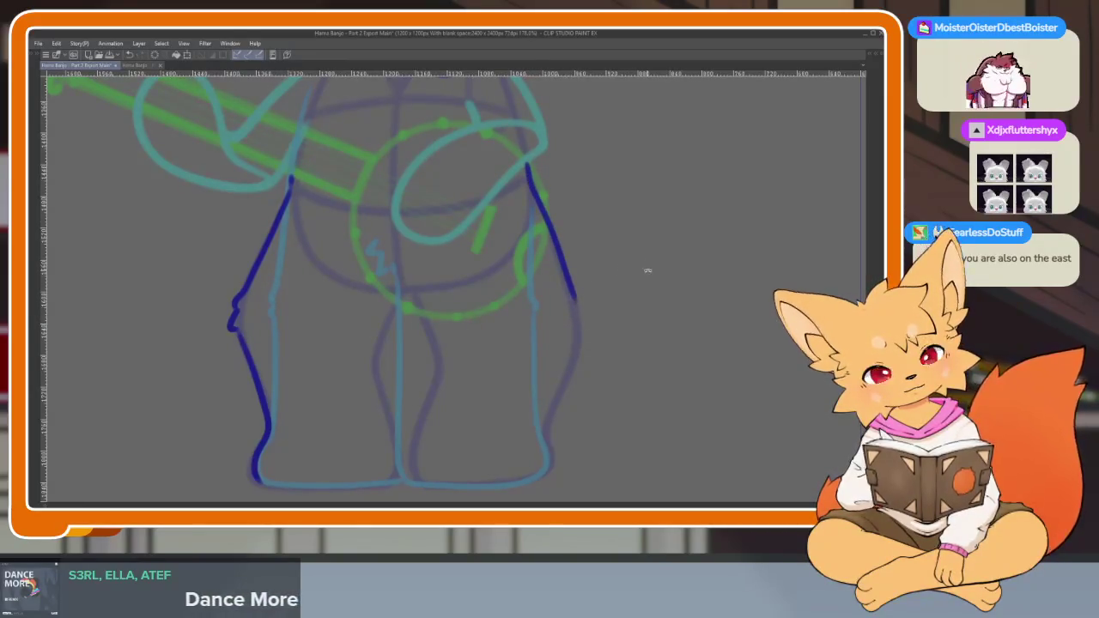
# Ink the feet's bottom outline and the inner edge of the right leg.
pyautogui.moveTo(648, 271)
pyautogui.mouseDown()
pyautogui.moveTo(602, 224)
pyautogui.moveTo(400, 424)
pyautogui.mouseUp()
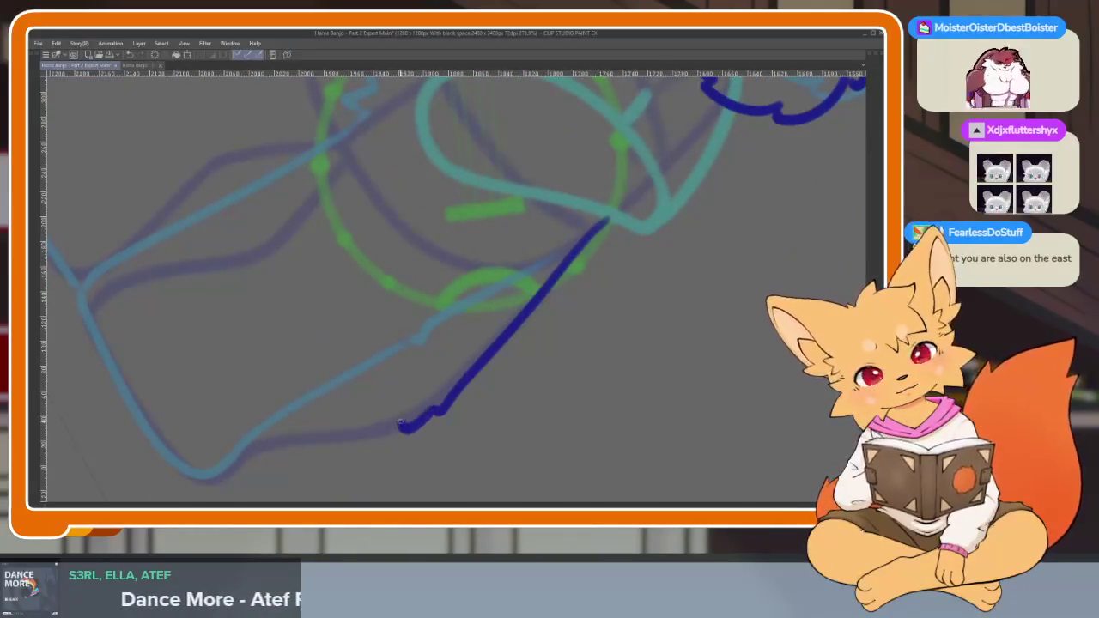
pyautogui.scroll(-5, 400, 424)
pyautogui.scroll(1, 582, 381)
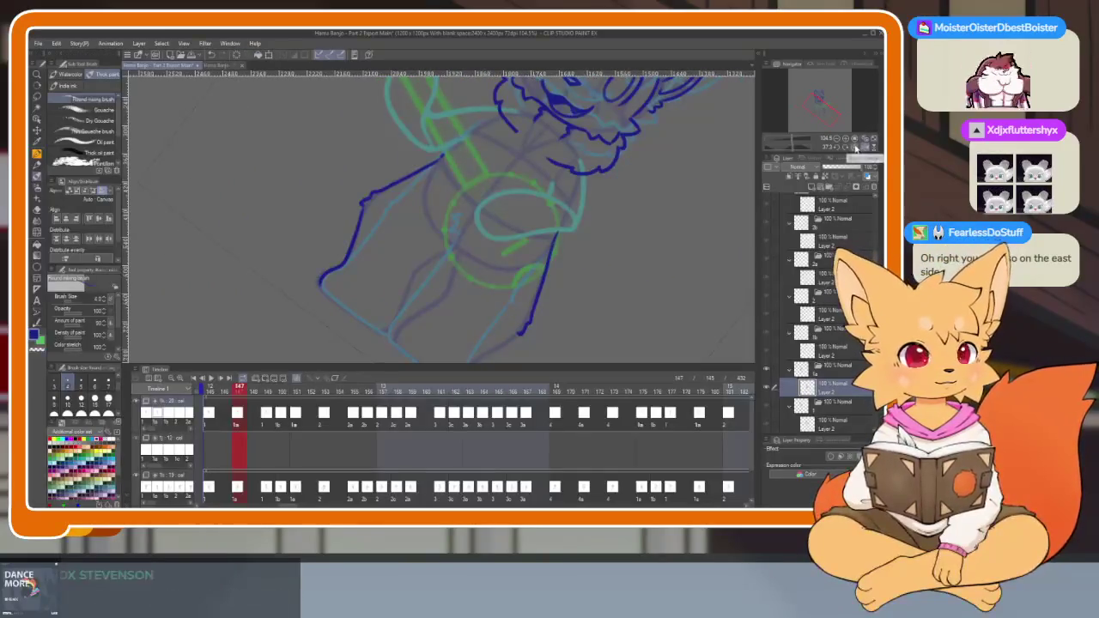
pyautogui.press('Tab')
pyautogui.scroll(3, 638, 366)
pyautogui.scroll(2, 527, 415)
pyautogui.scroll(1, 702, 272)
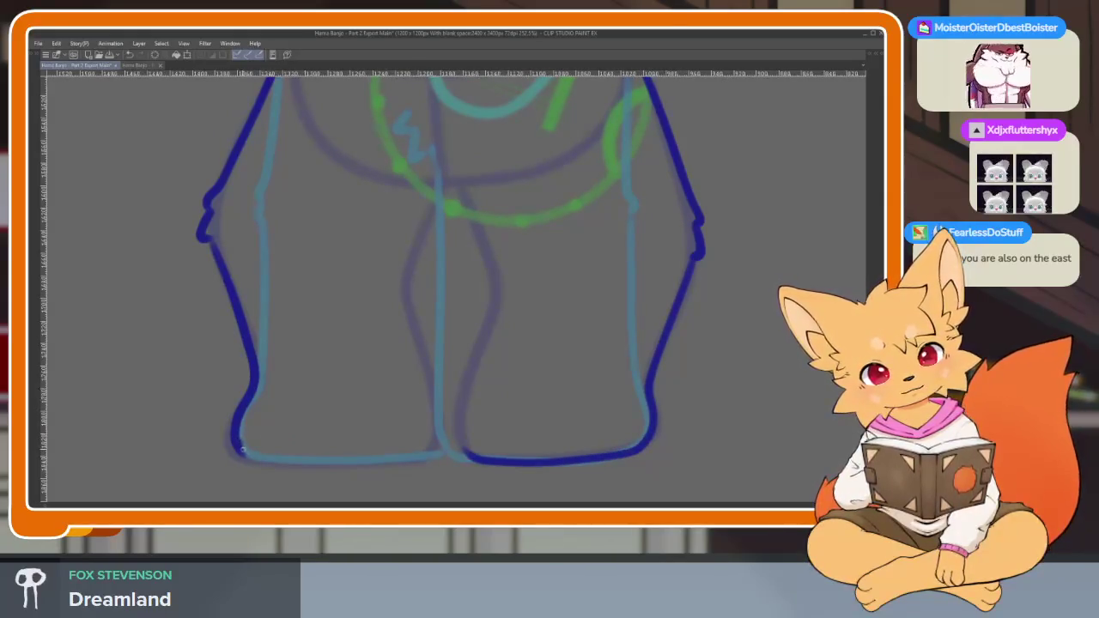
pyautogui.moveTo(345, 465); pyautogui.dragTo(442, 453)
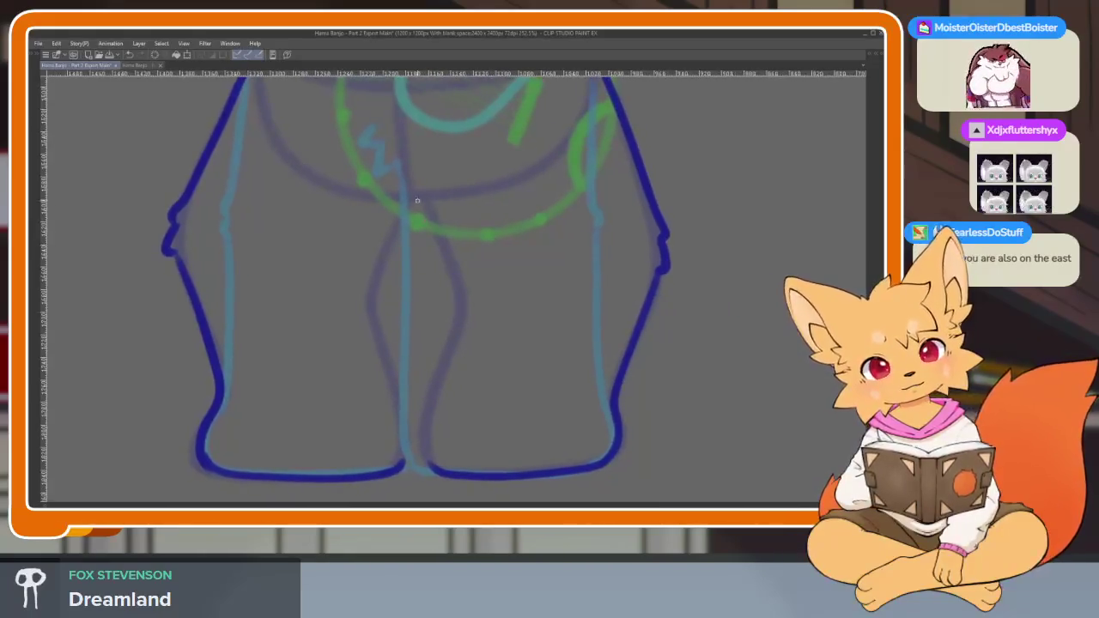
pyautogui.moveTo(389, 175); pyautogui.dragTo(380, 207)
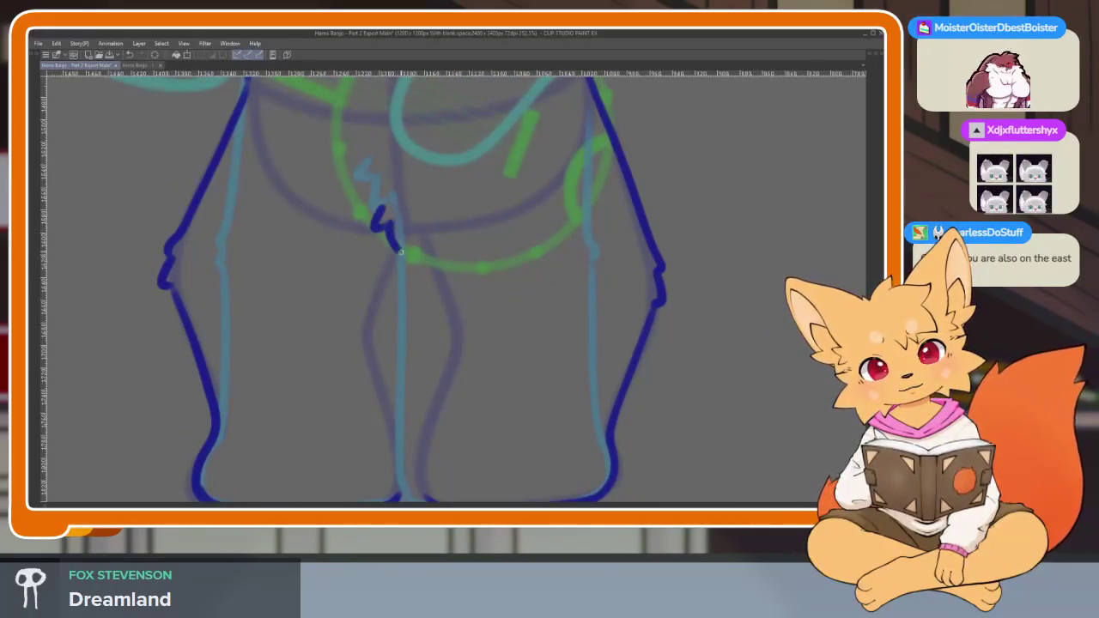
pyautogui.moveTo(400, 251); pyautogui.dragTo(407, 199)
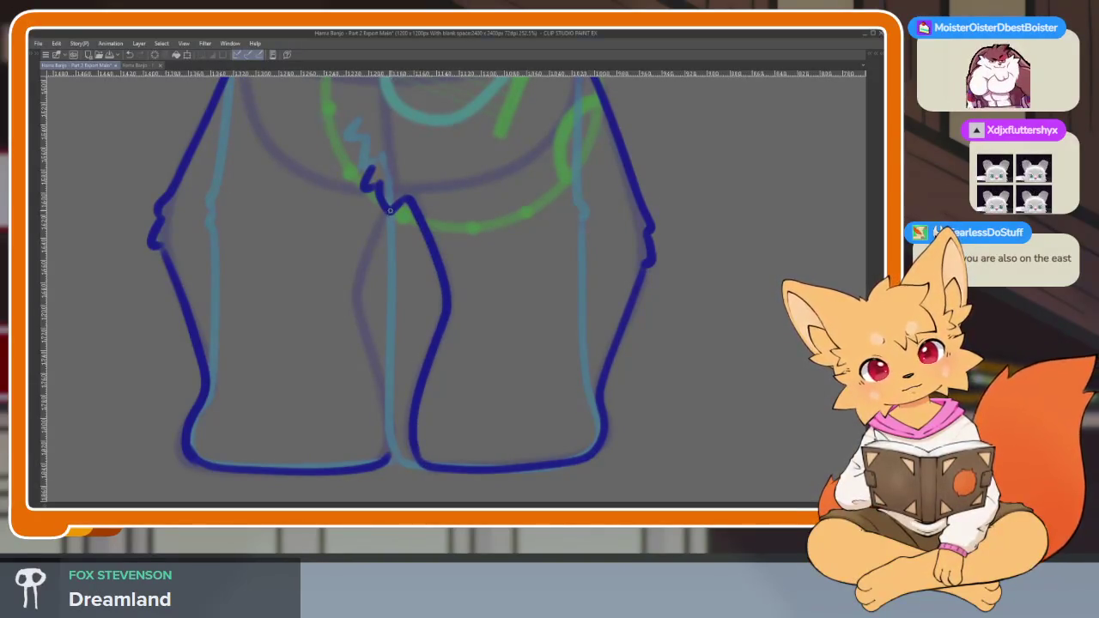
pyautogui.moveTo(370, 334); pyautogui.dragTo(392, 429)
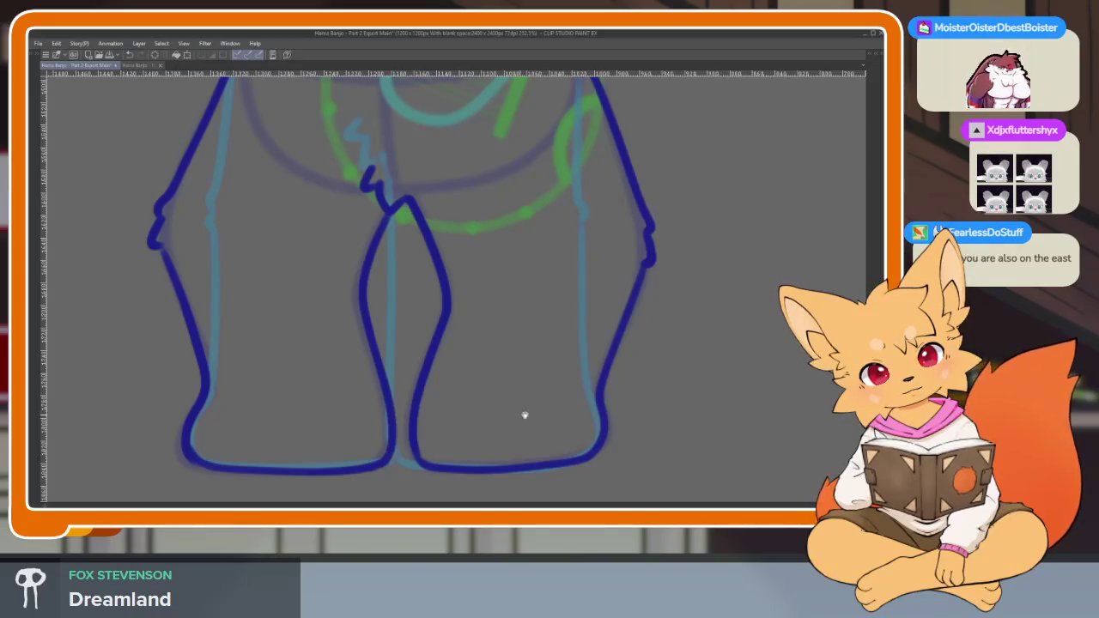
pyautogui.scroll(-4, 524, 416)
pyautogui.scroll(-1, 602, 405)
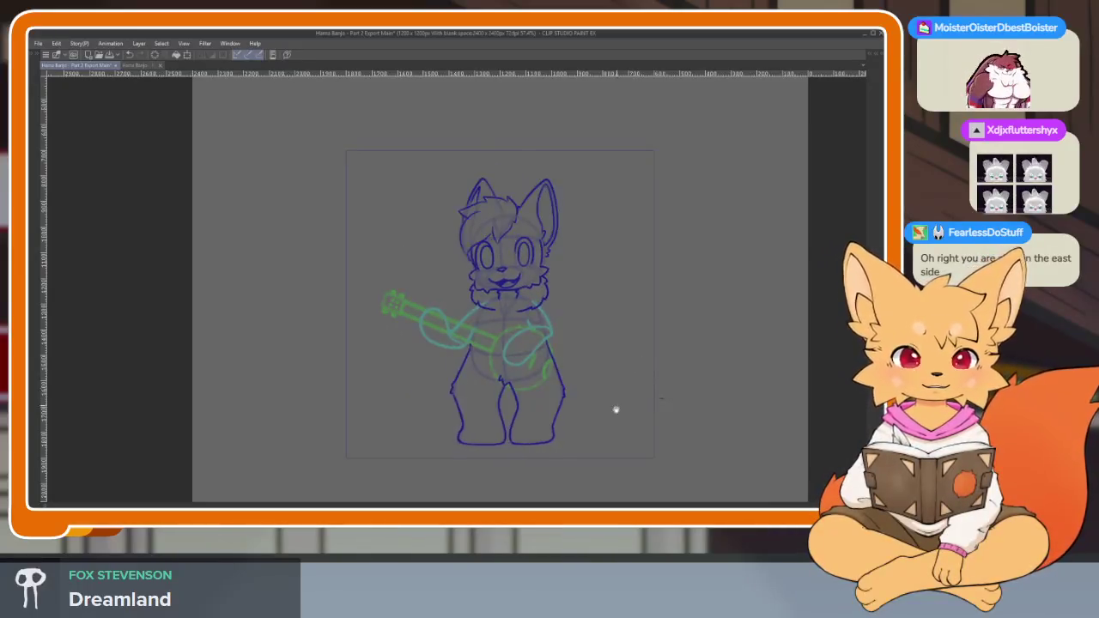
# Bring back the palettes and timeline and step ahead a few animation frames.
pyautogui.scroll(-2, 552, 432)
pyautogui.scroll(3, 569, 421)
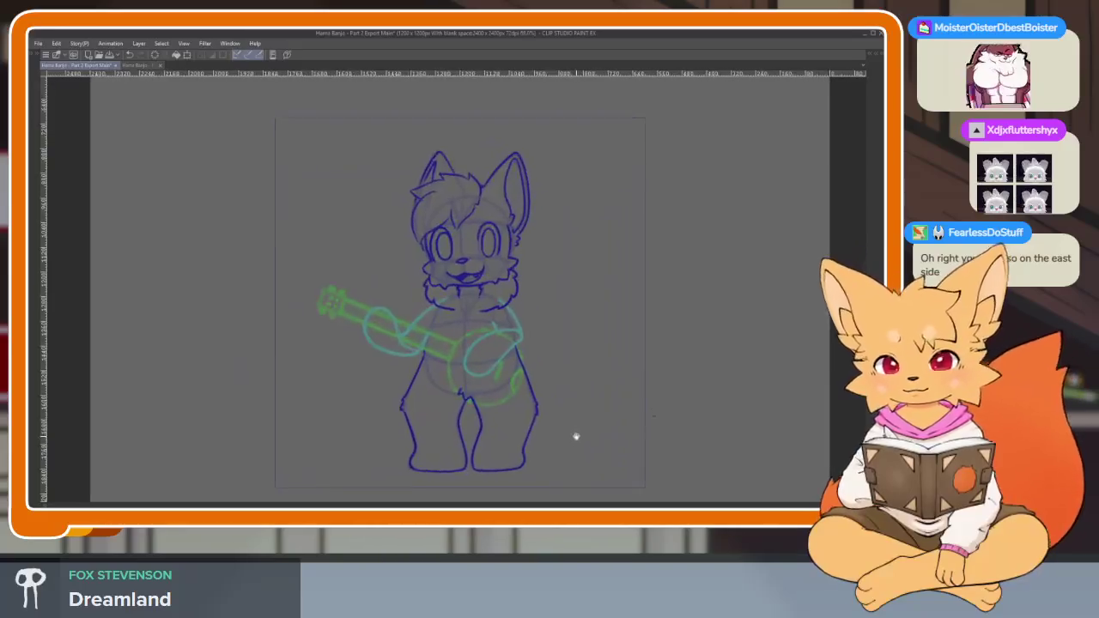
pyautogui.press('Tab')
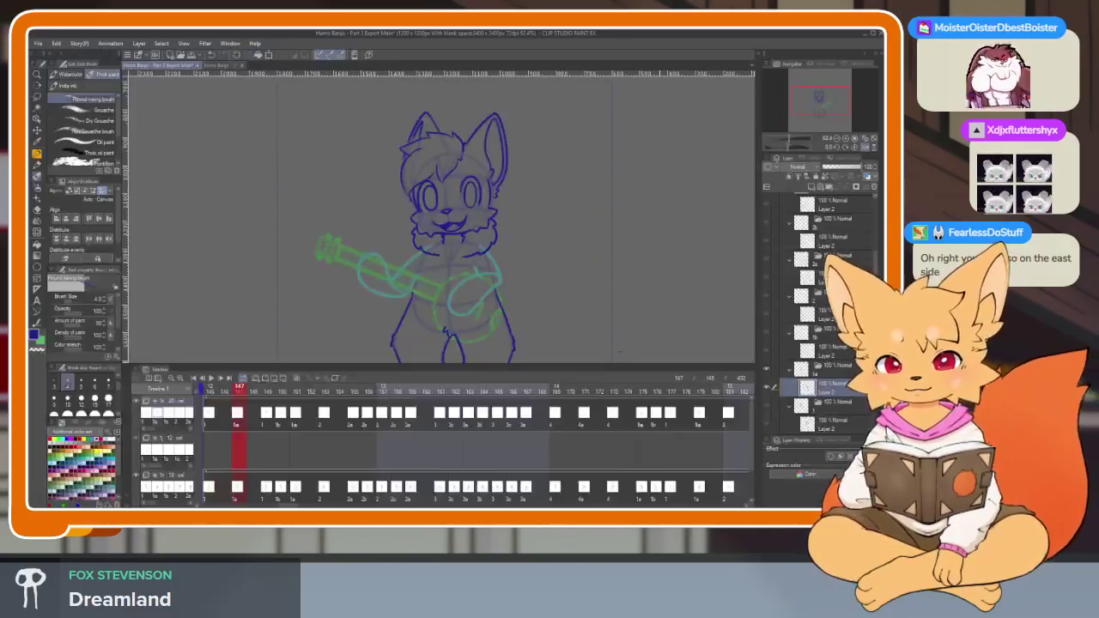
pyautogui.press('Right')
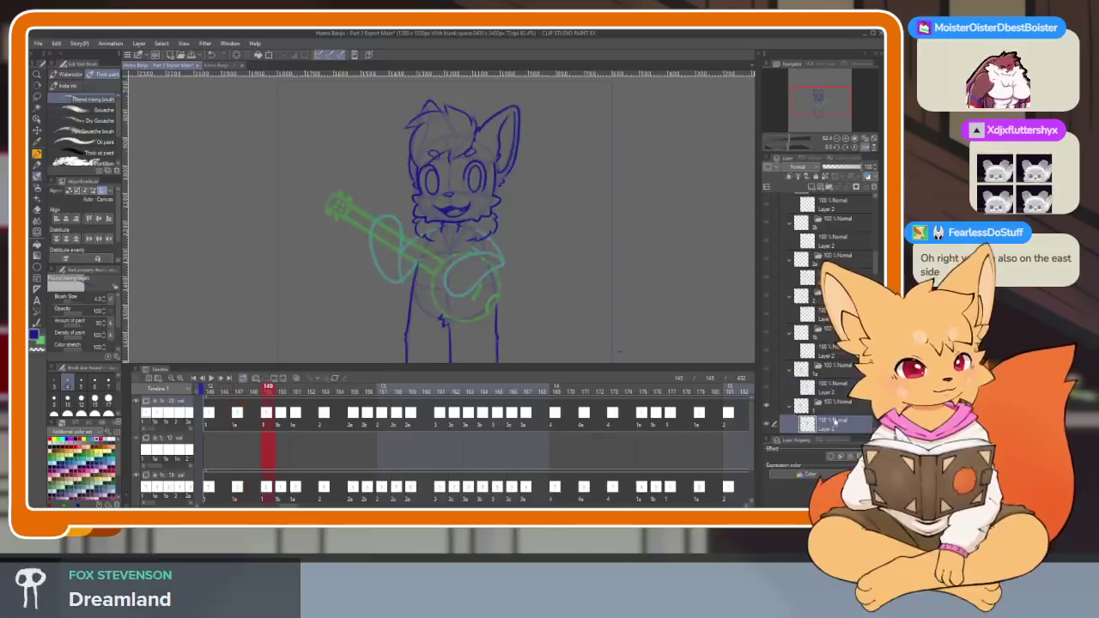
pyautogui.press('Right')
pyautogui.press('Right')
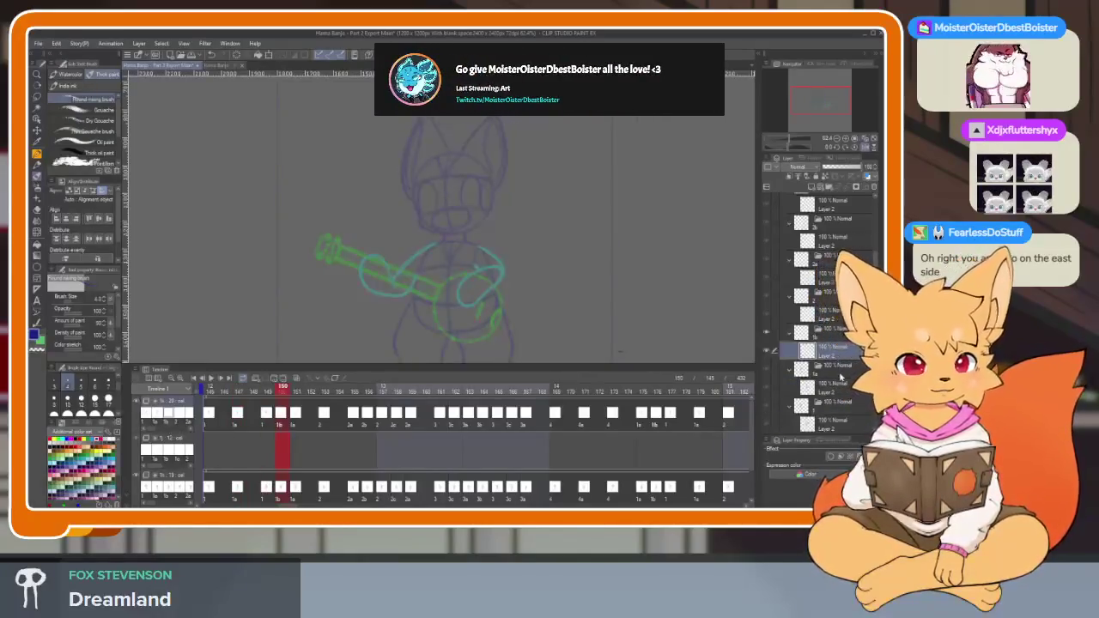
pyautogui.press('Right')
pyautogui.press('Left')
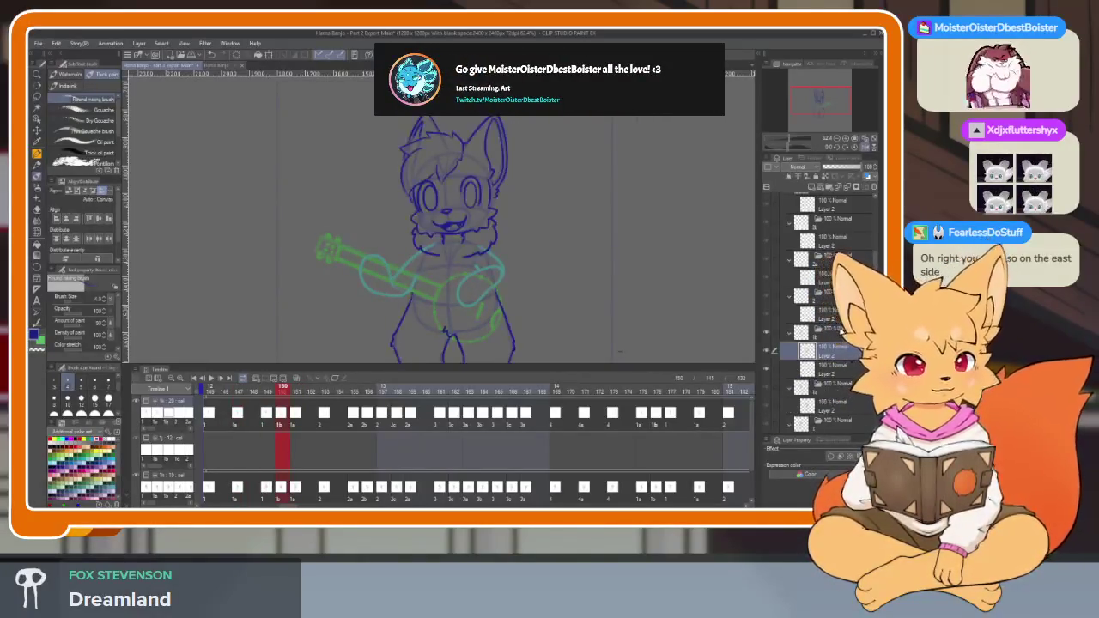
# Select the cel layer one row lower and flip back through earlier frames to frame 148.
pyautogui.click(835, 369)
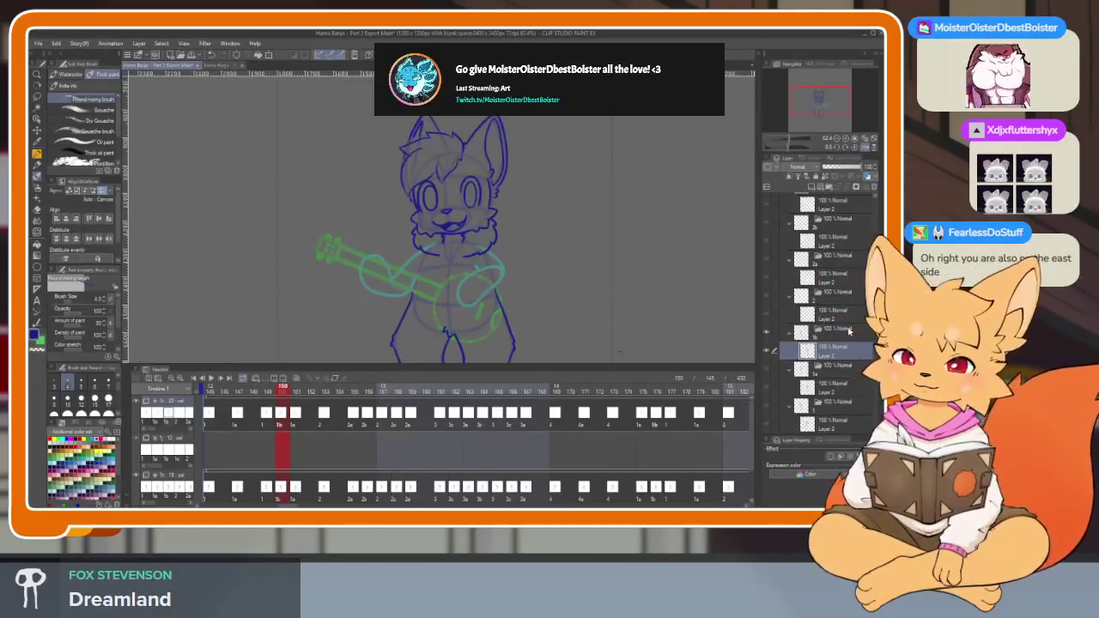
pyautogui.press('Left')
pyautogui.press('Left')
pyautogui.press('Left')
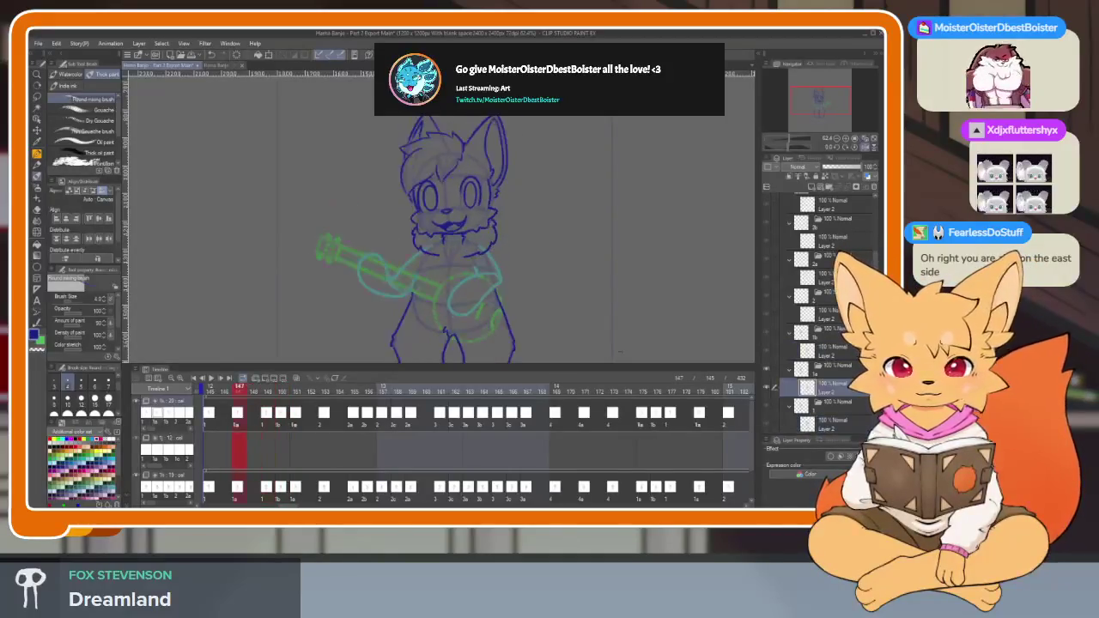
pyautogui.press('Left')
pyautogui.press('Right')
pyautogui.press('Right')
pyautogui.press('Right')
pyautogui.press('Right')
pyautogui.press('Right')
pyautogui.press('Right')
pyautogui.press('Right')
pyautogui.press('Right')
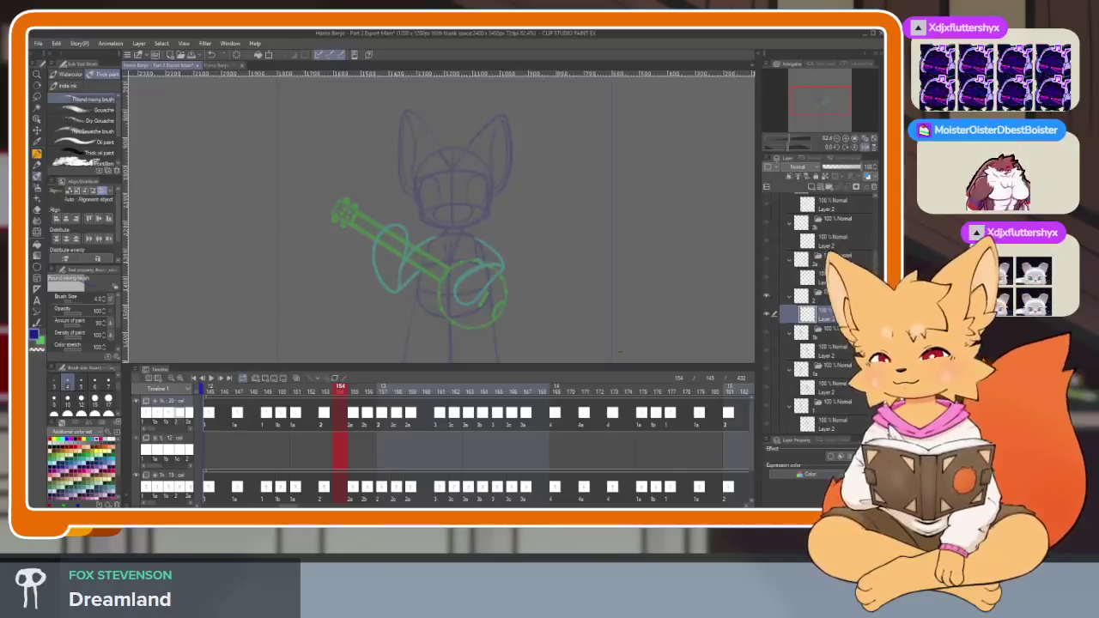
# Compare frames 152 and 153, advance a frame, and hide the palettes.
pyautogui.press('Left')
pyautogui.press('Left')
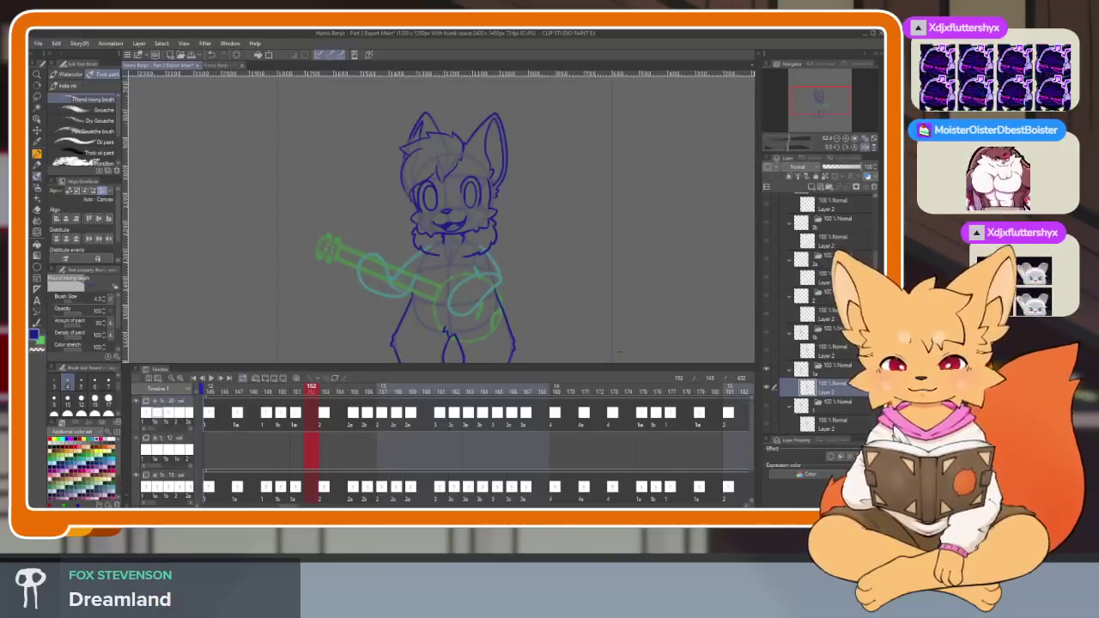
pyautogui.press('Right')
pyautogui.press('Left')
pyautogui.press('Right')
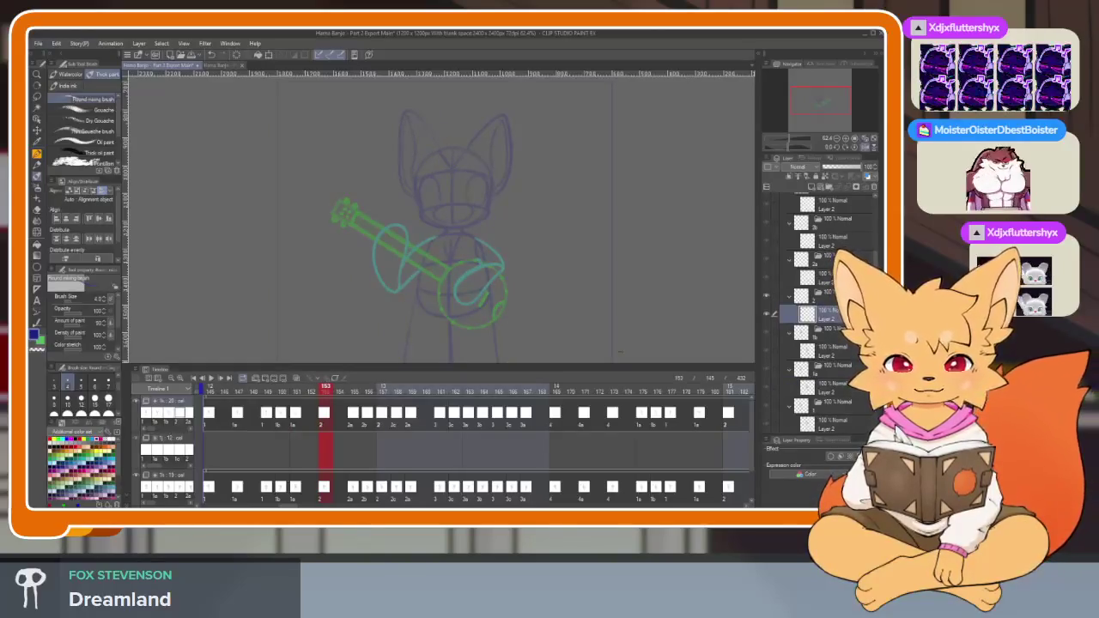
pyautogui.press('Right')
pyautogui.press('Left')
pyautogui.press('Left')
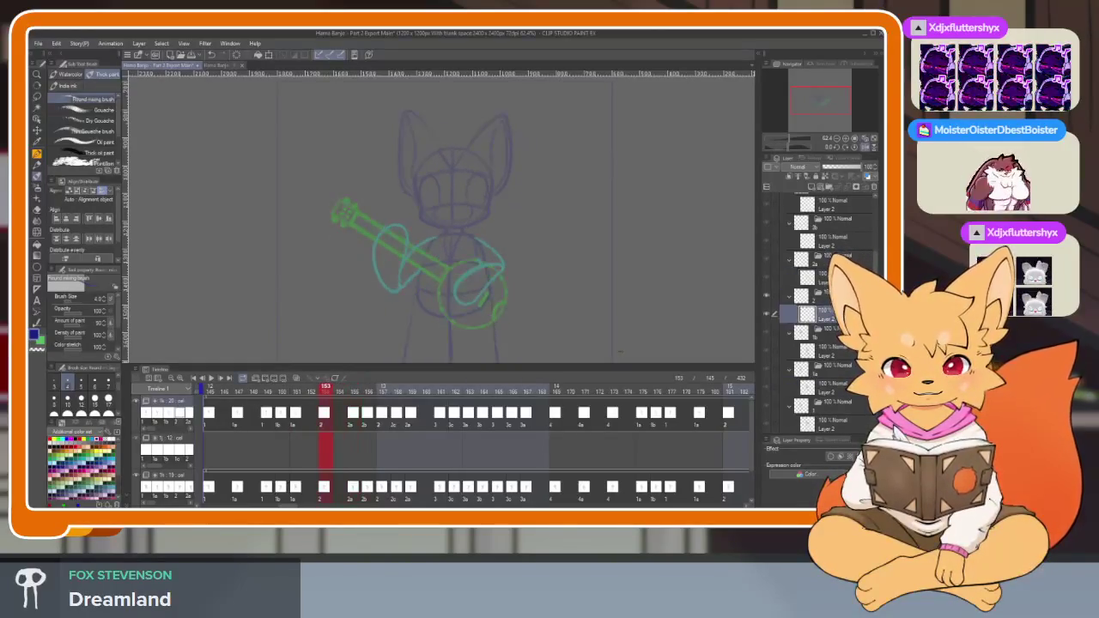
pyautogui.press('Tab')
# Zoom in and ink both face sides beside the eyes in dark blue.
pyautogui.scroll(1, 459, 352)
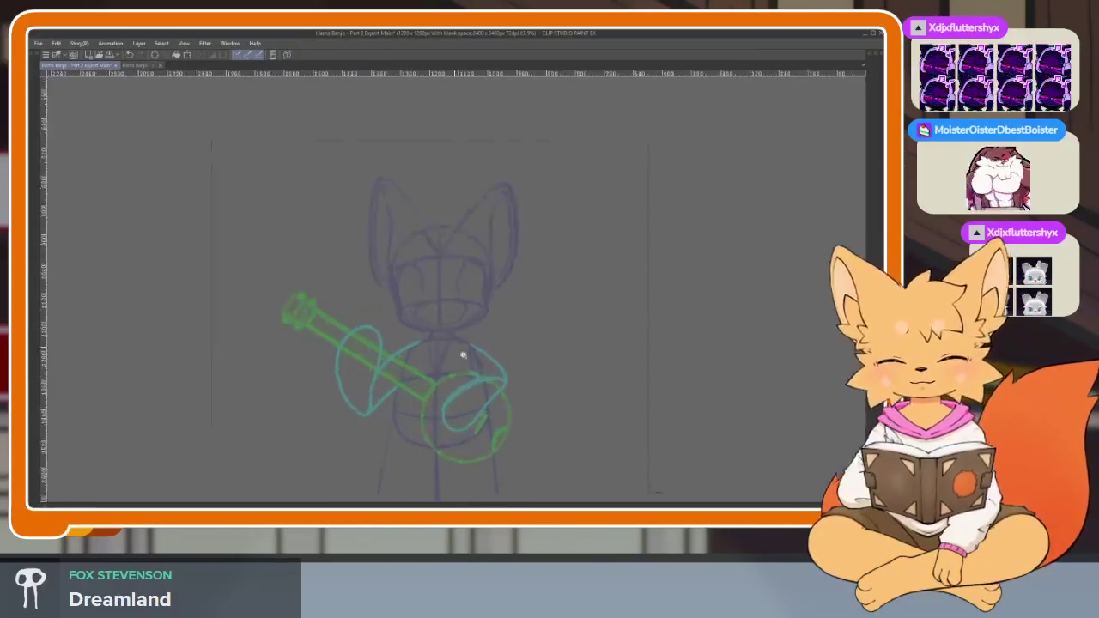
pyautogui.scroll(3, 461, 385)
pyautogui.scroll(1, 461, 391)
pyautogui.press('Right')
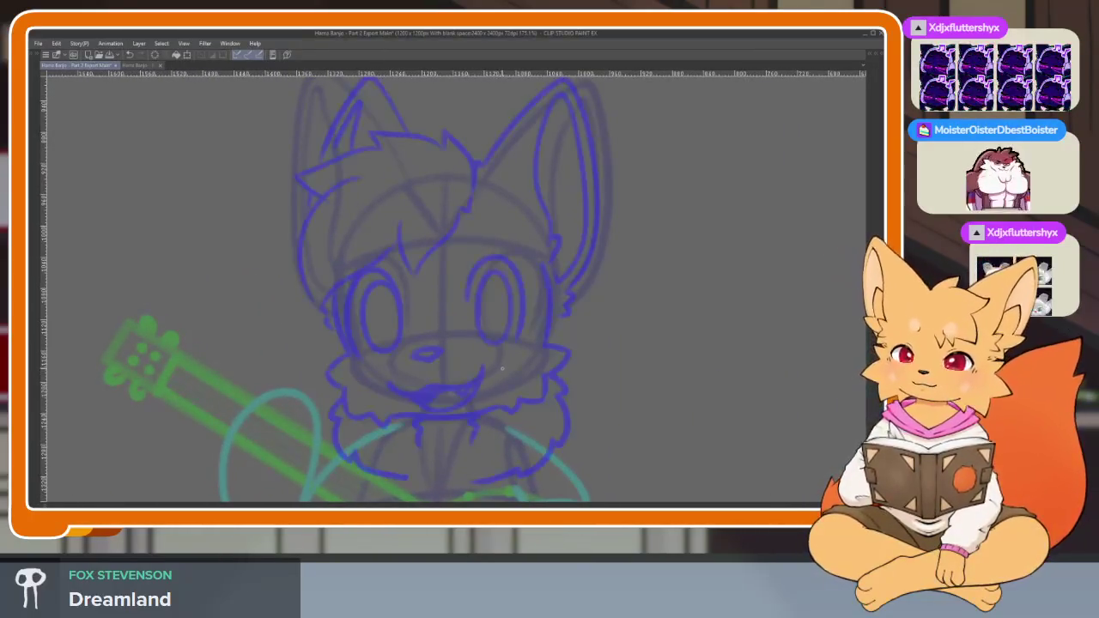
pyautogui.scroll(-2, 472, 412)
pyautogui.scroll(3, 458, 432)
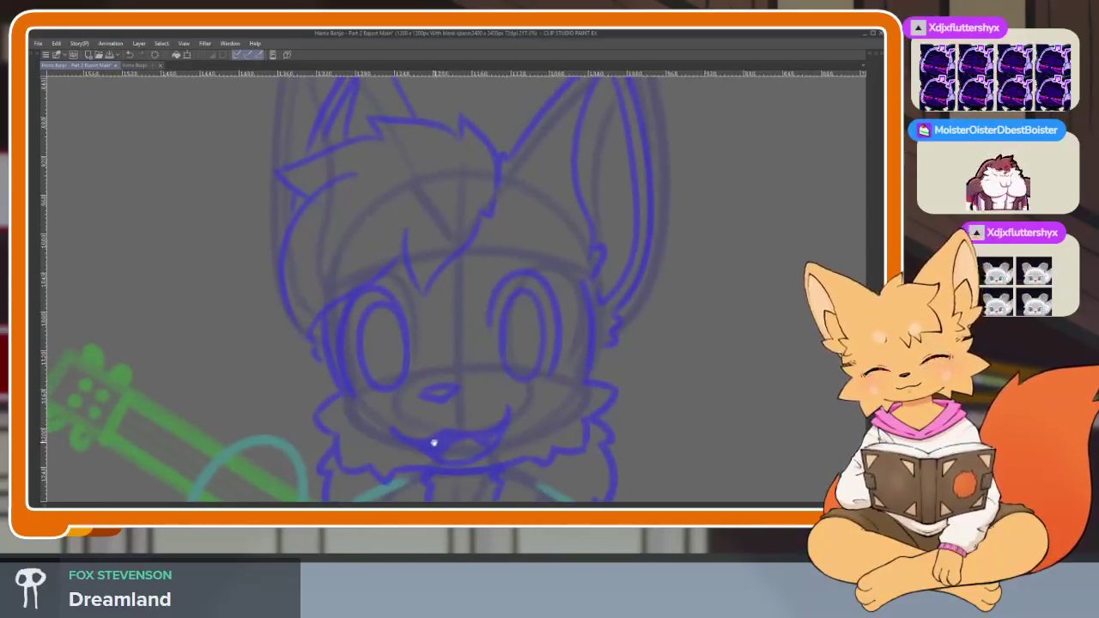
pyautogui.scroll(1, 393, 406)
pyautogui.moveTo(289, 212); pyautogui.dragTo(316, 356)
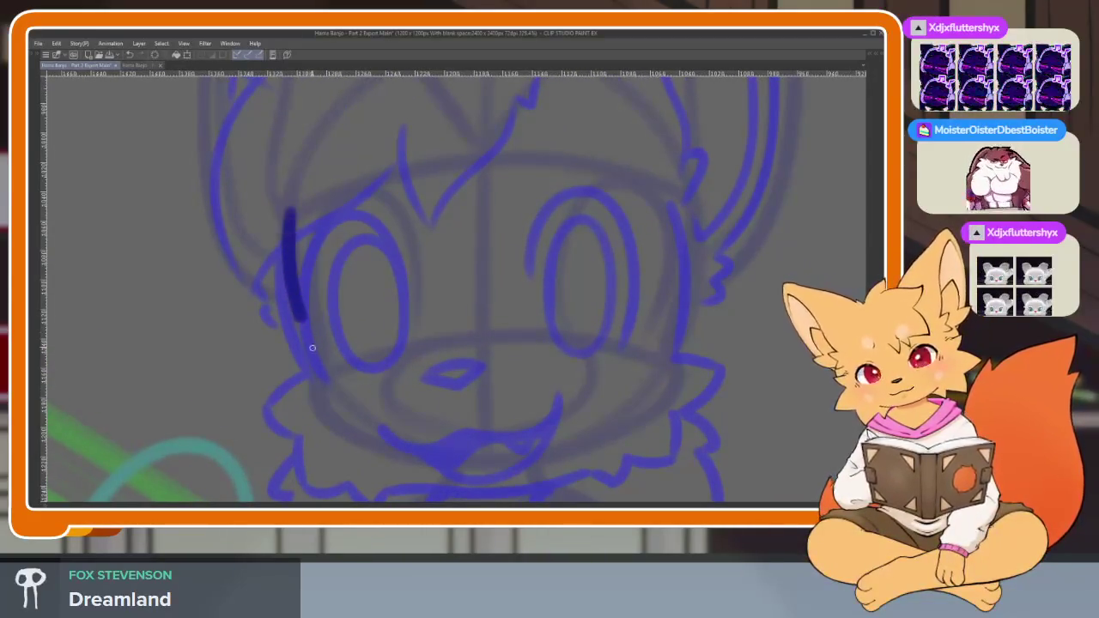
pyautogui.moveTo(642, 243); pyautogui.dragTo(620, 365)
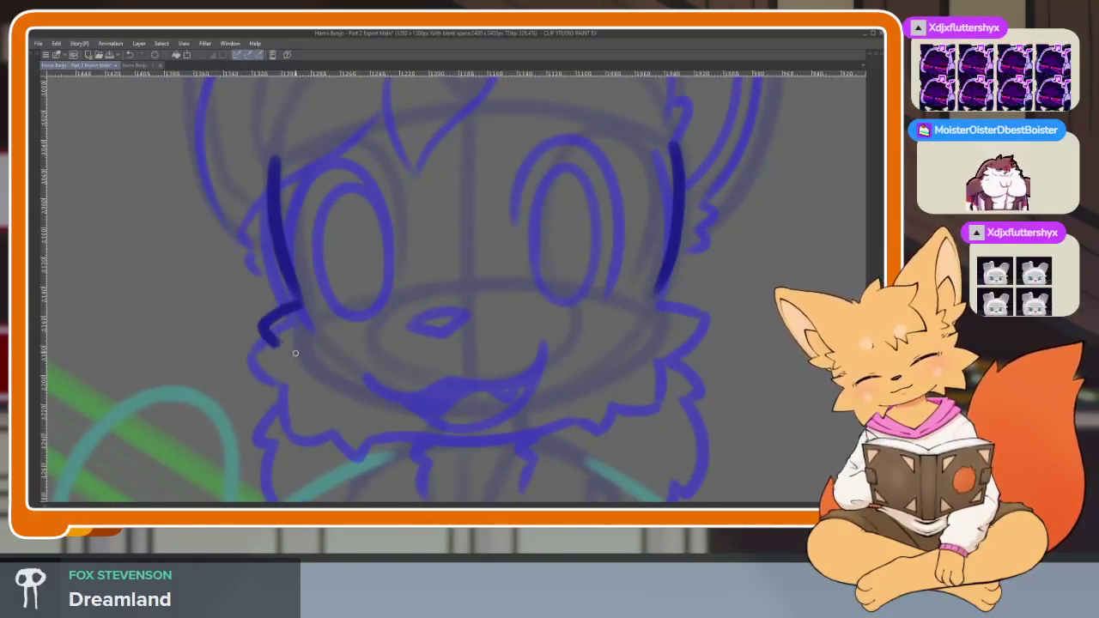
# Ink the left cheek tuft along the jaw and the chin line across the face.
pyautogui.moveTo(294, 353); pyautogui.dragTo(378, 425)
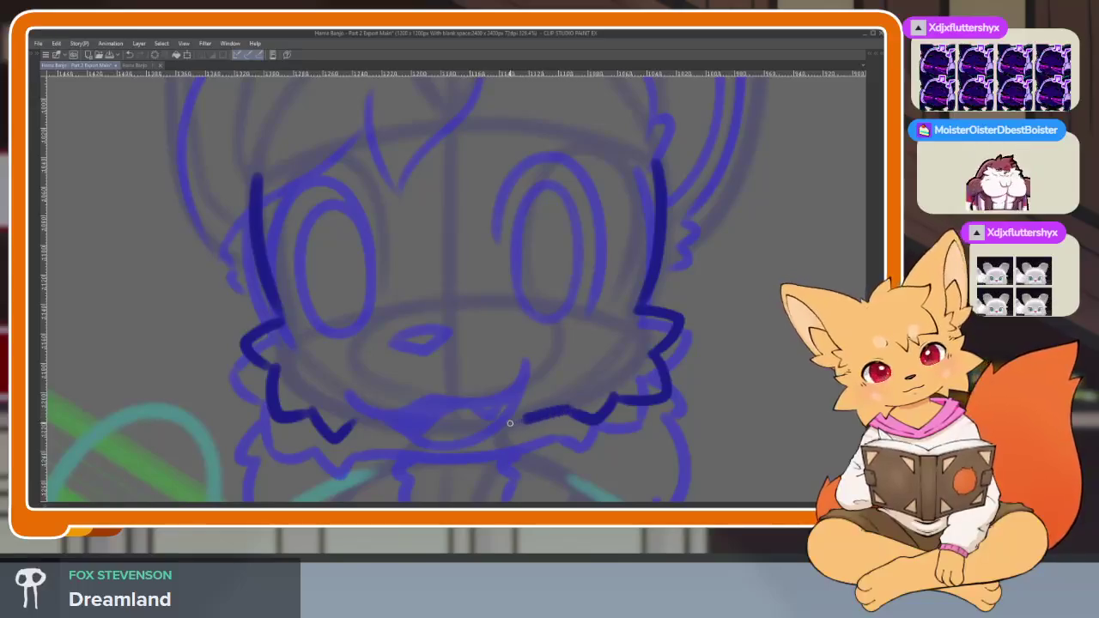
pyautogui.moveTo(571, 409); pyautogui.dragTo(369, 429)
pyautogui.scroll(-5, 760, 367)
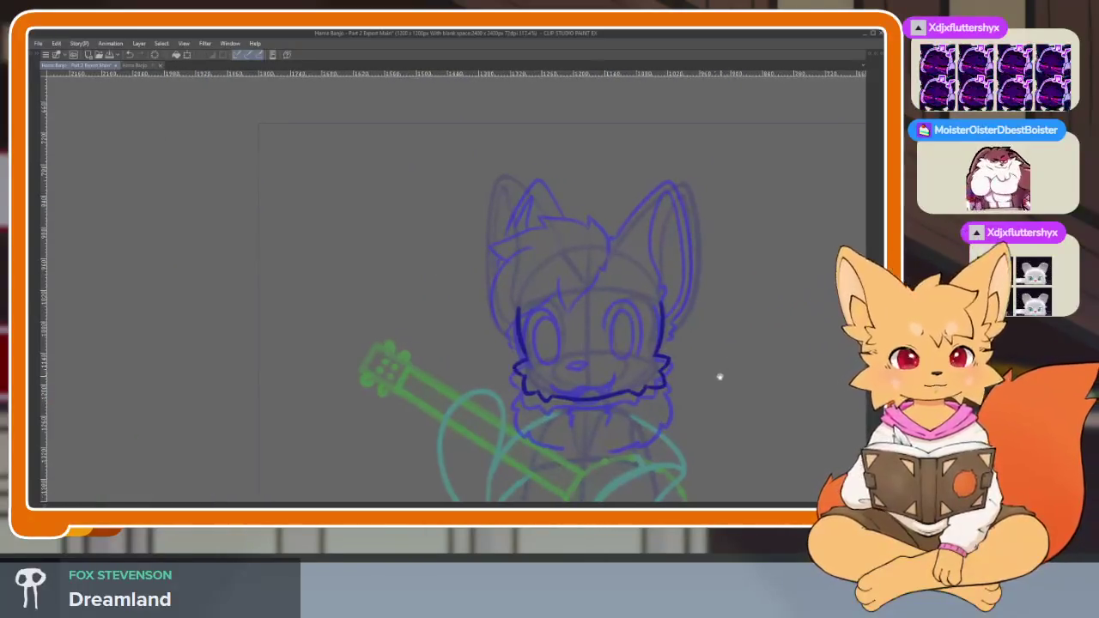
pyautogui.scroll(5, 719, 376)
pyautogui.press('Tab')
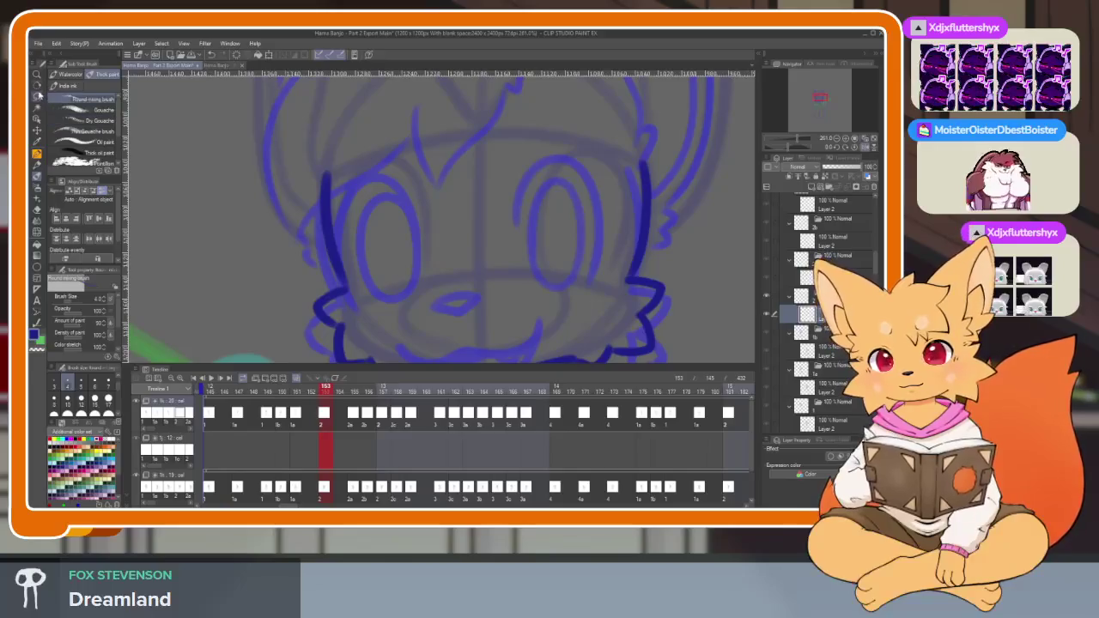
pyautogui.press('Tab')
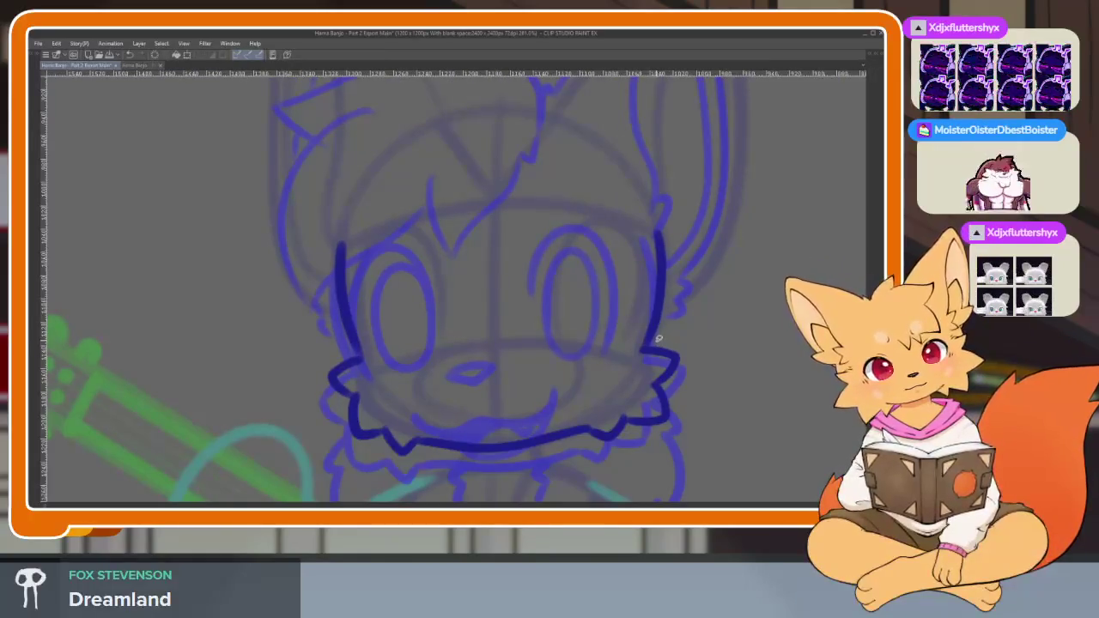
# Lasso the right cheek lines and adjust them with a transform.
pyautogui.moveTo(596, 451); pyautogui.dragTo(683, 331)
pyautogui.hotkey('ctrl', 't')
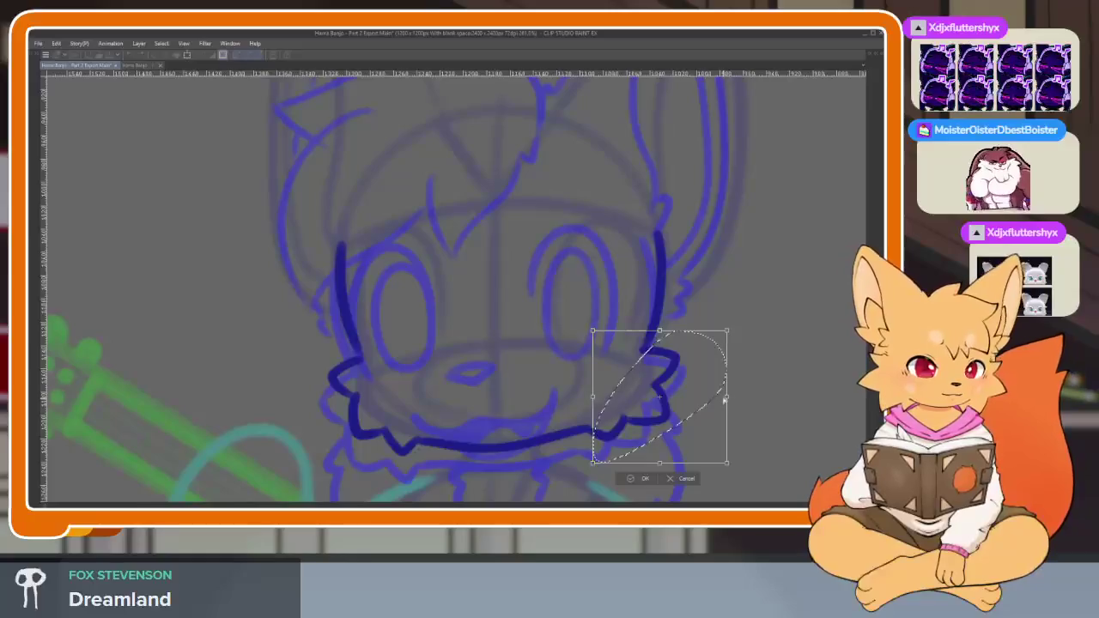
pyautogui.press('Return')
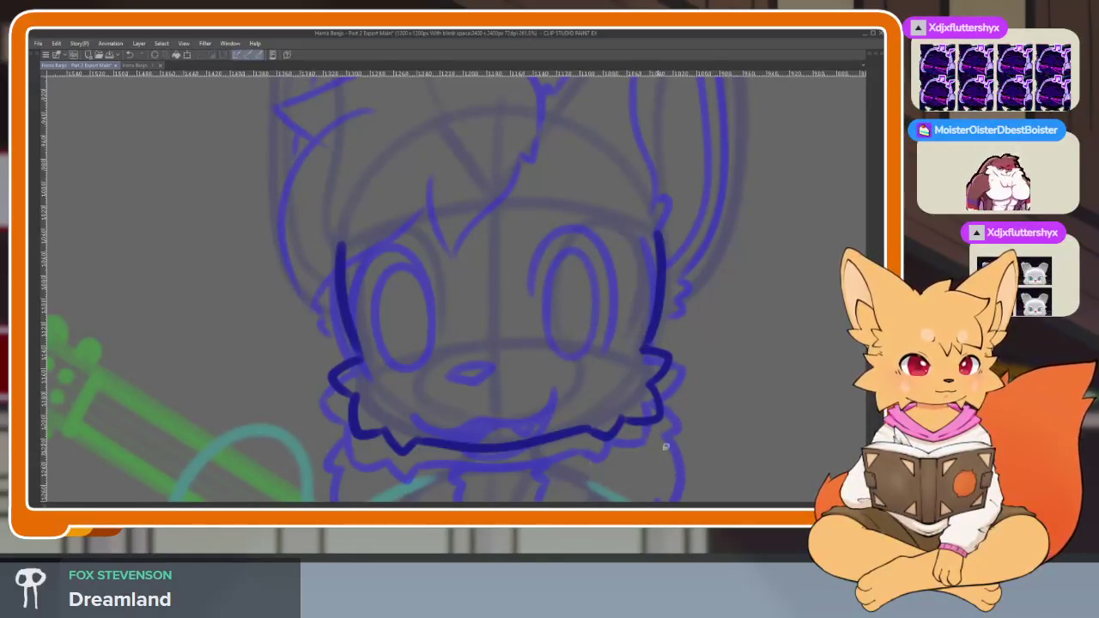
pyautogui.scroll(-3, 714, 422)
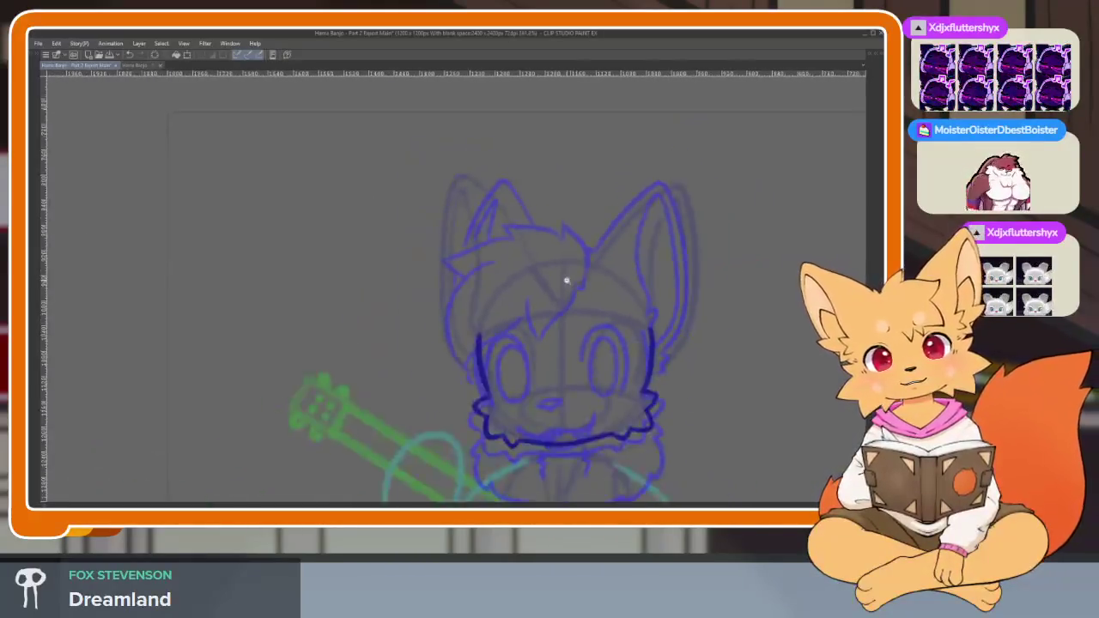
# Ink the hair tuft, the fringe outline and a forehead strand in dark blue.
pyautogui.scroll(2, 564, 278)
pyautogui.moveTo(570, 289); pyautogui.dragTo(551, 203)
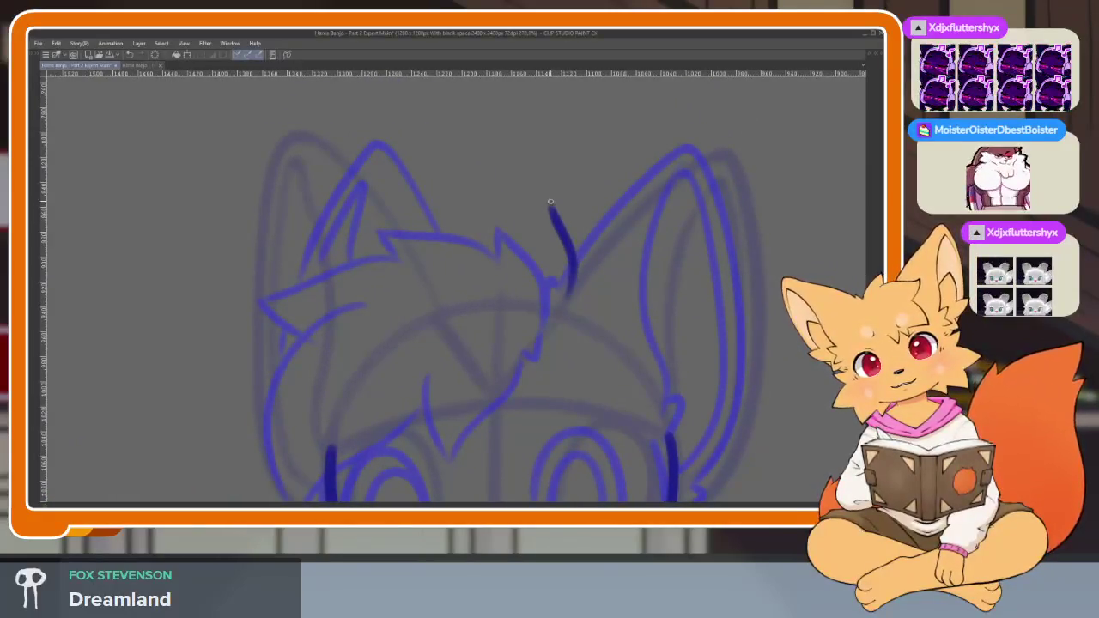
pyautogui.moveTo(541, 277)
pyautogui.mouseDown()
pyautogui.moveTo(460, 210)
pyautogui.moveTo(429, 209)
pyautogui.mouseUp()
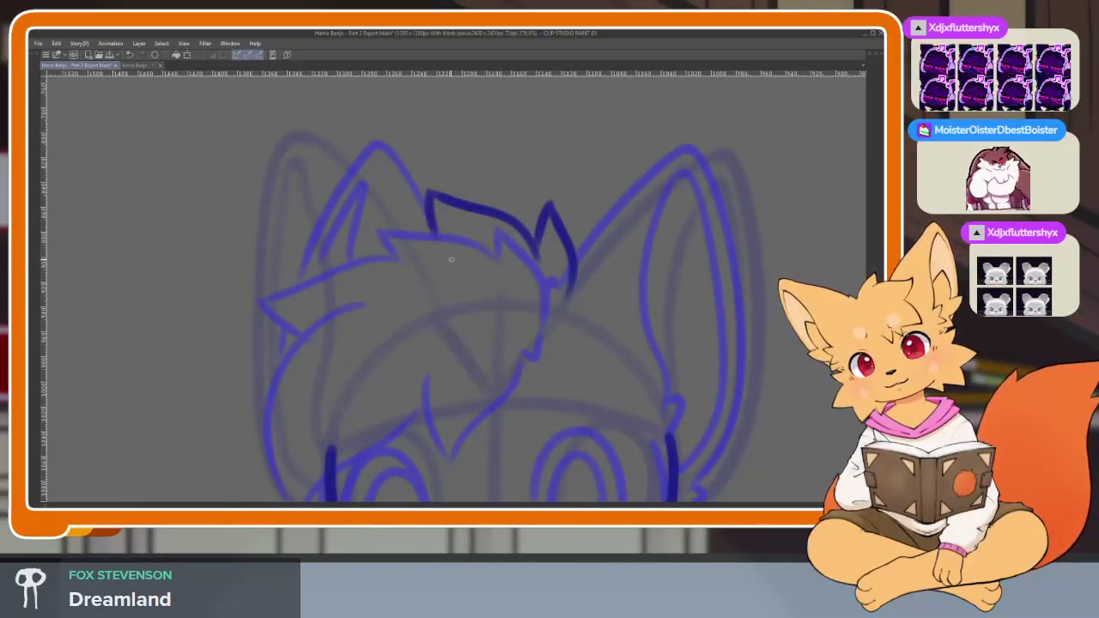
pyautogui.moveTo(451, 258)
pyautogui.mouseDown()
pyautogui.moveTo(383, 230)
pyautogui.moveTo(305, 258)
pyautogui.moveTo(335, 295)
pyautogui.mouseUp()
pyautogui.moveTo(454, 309); pyautogui.dragTo(501, 251)
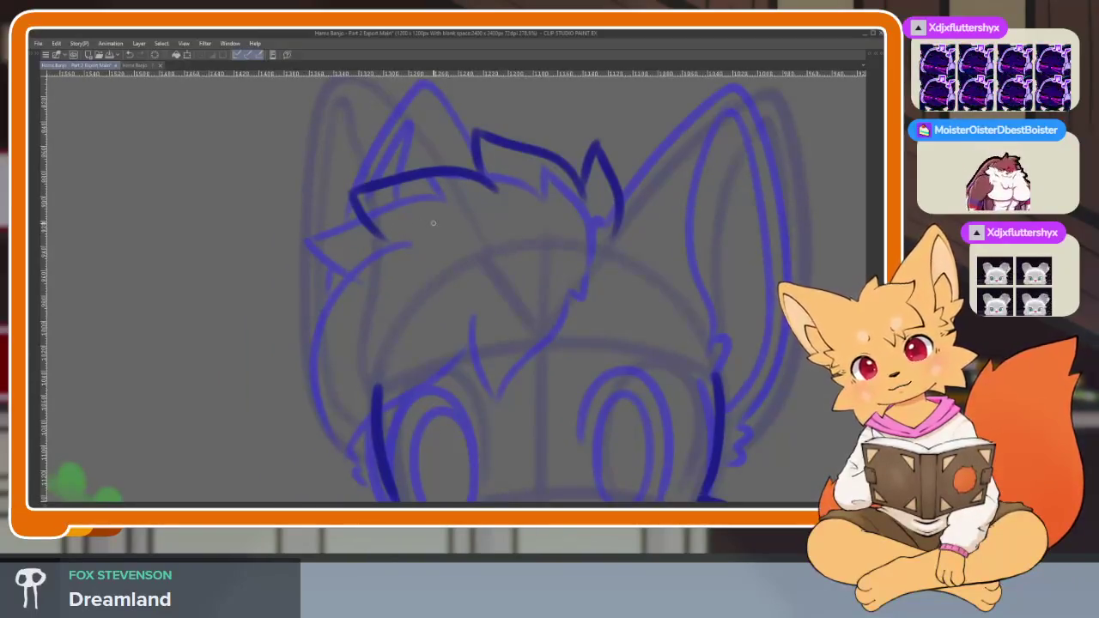
pyautogui.moveTo(433, 224)
pyautogui.mouseDown()
pyautogui.moveTo(344, 344)
pyautogui.moveTo(416, 410)
pyautogui.moveTo(404, 219)
pyautogui.moveTo(457, 397)
pyautogui.mouseUp()
pyautogui.hotkey('ctrl', 'z')
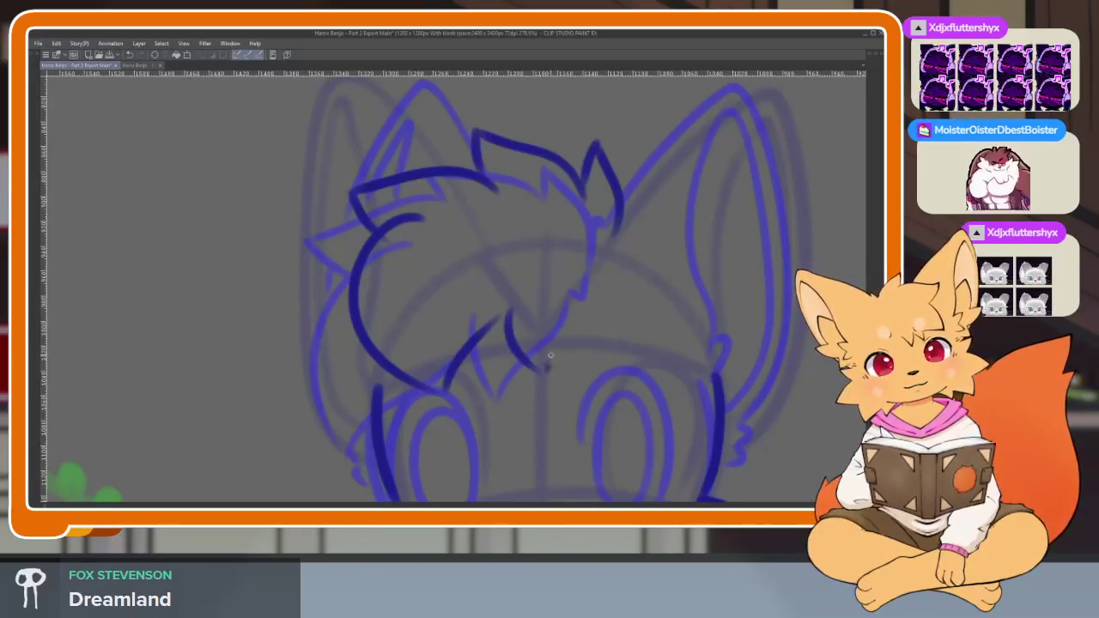
pyautogui.moveTo(550, 354); pyautogui.dragTo(605, 256)
# Ink the right ear's upper edge and outer outline.
pyautogui.scroll(-5, 730, 342)
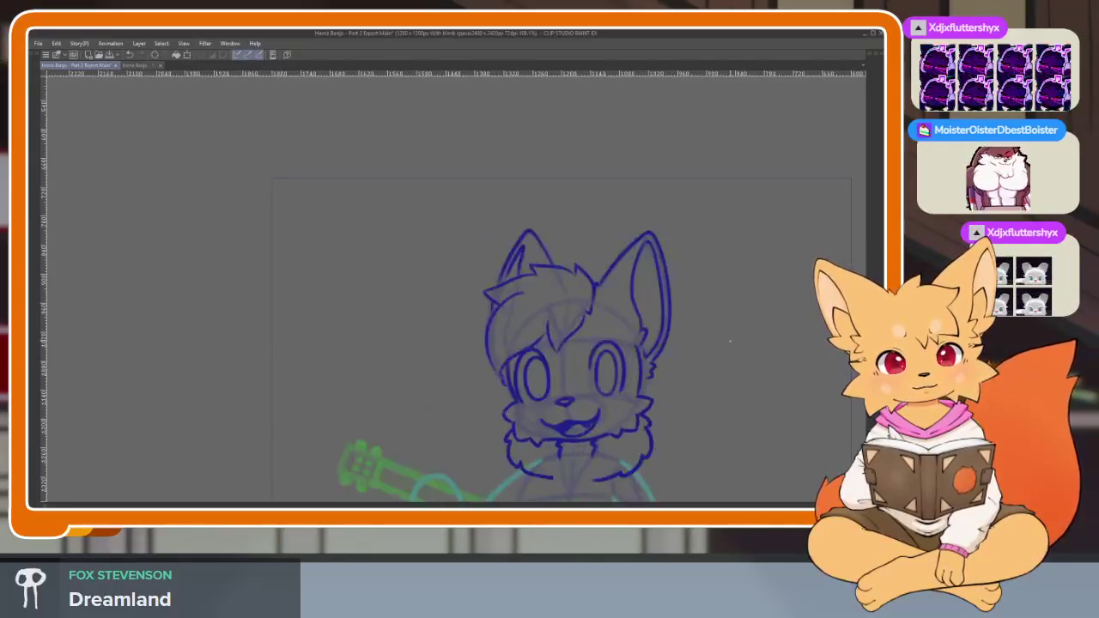
pyautogui.scroll(1, 576, 373)
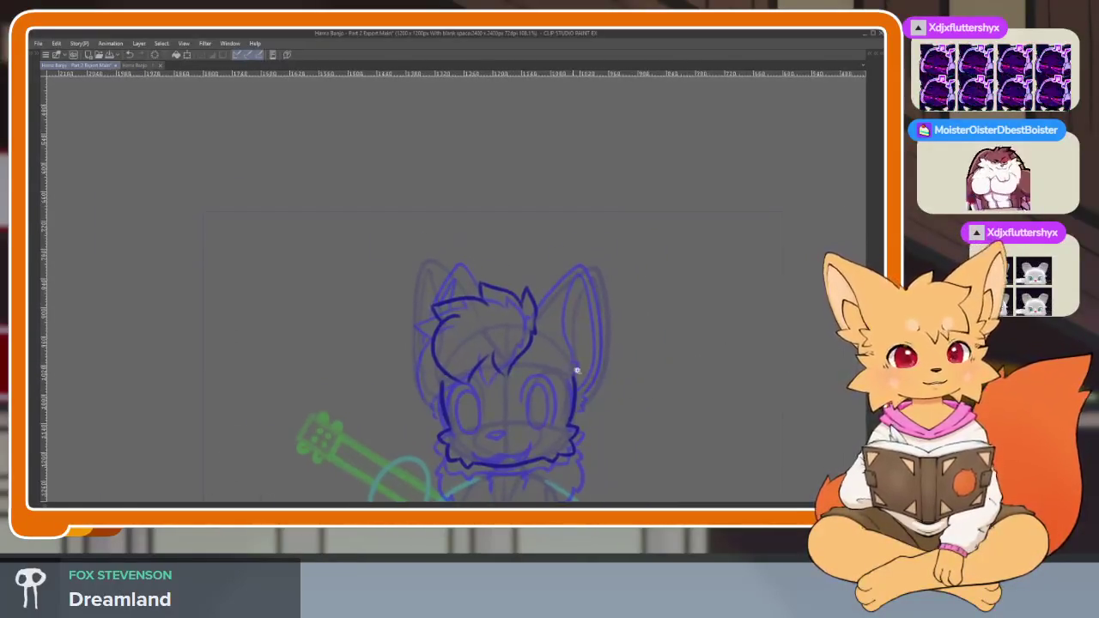
pyautogui.scroll(2, 604, 378)
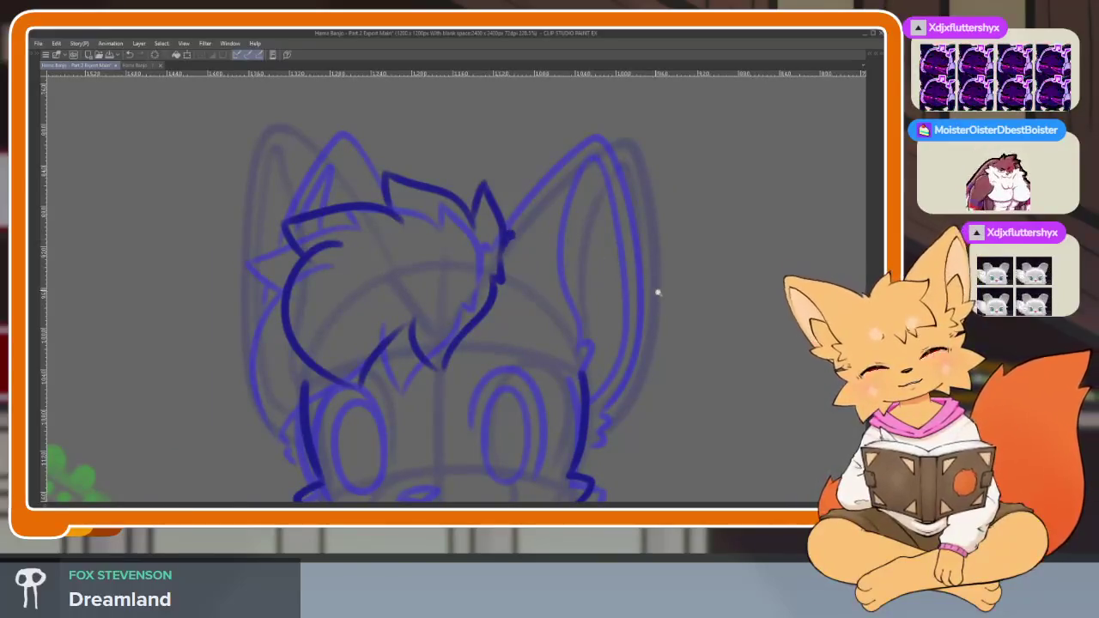
pyautogui.scroll(-1, 658, 293)
pyautogui.moveTo(540, 255); pyautogui.dragTo(614, 414)
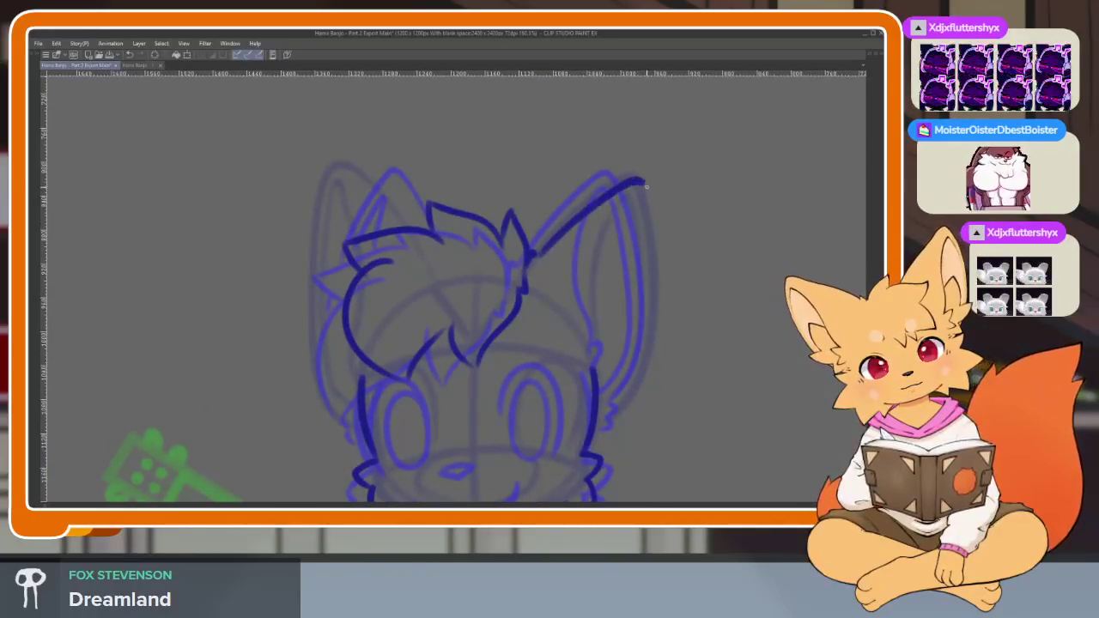
pyautogui.hotkey('ctrl', 'z')
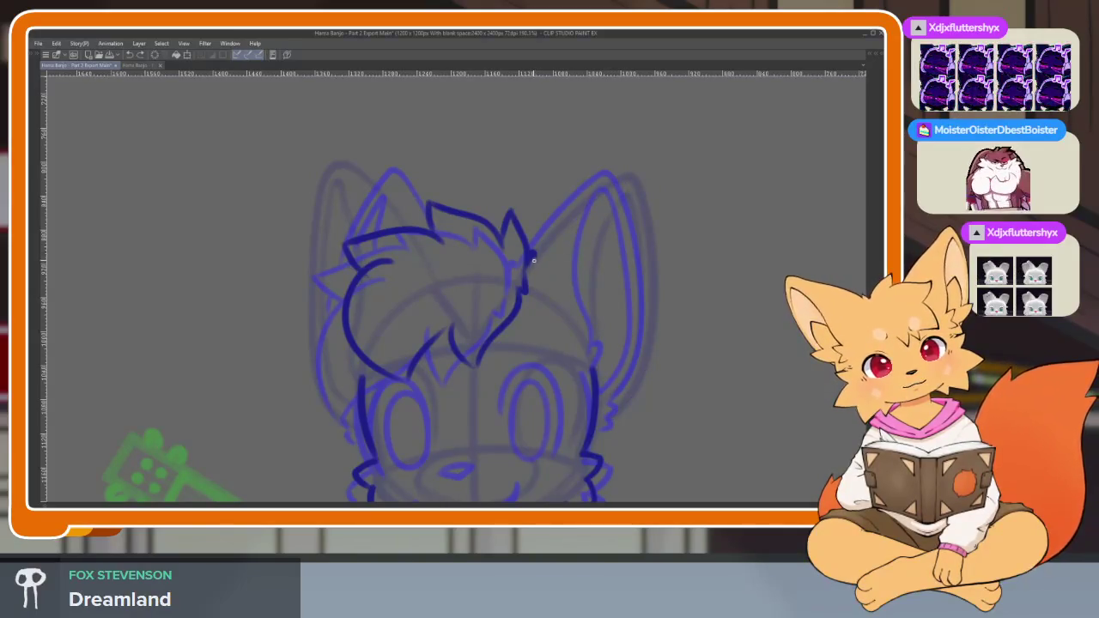
pyautogui.moveTo(533, 260)
pyautogui.mouseDown()
pyautogui.moveTo(622, 182)
pyautogui.moveTo(632, 397)
pyautogui.mouseUp()
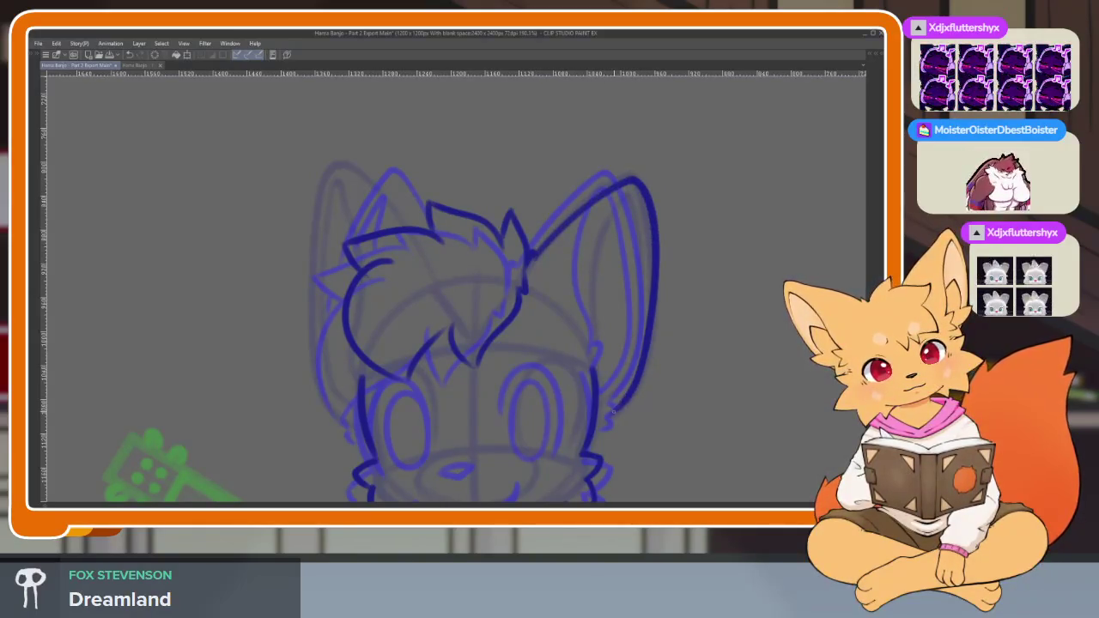
pyautogui.moveTo(597, 359)
pyautogui.mouseDown()
pyautogui.moveTo(610, 342)
pyautogui.moveTo(608, 236)
pyautogui.mouseUp()
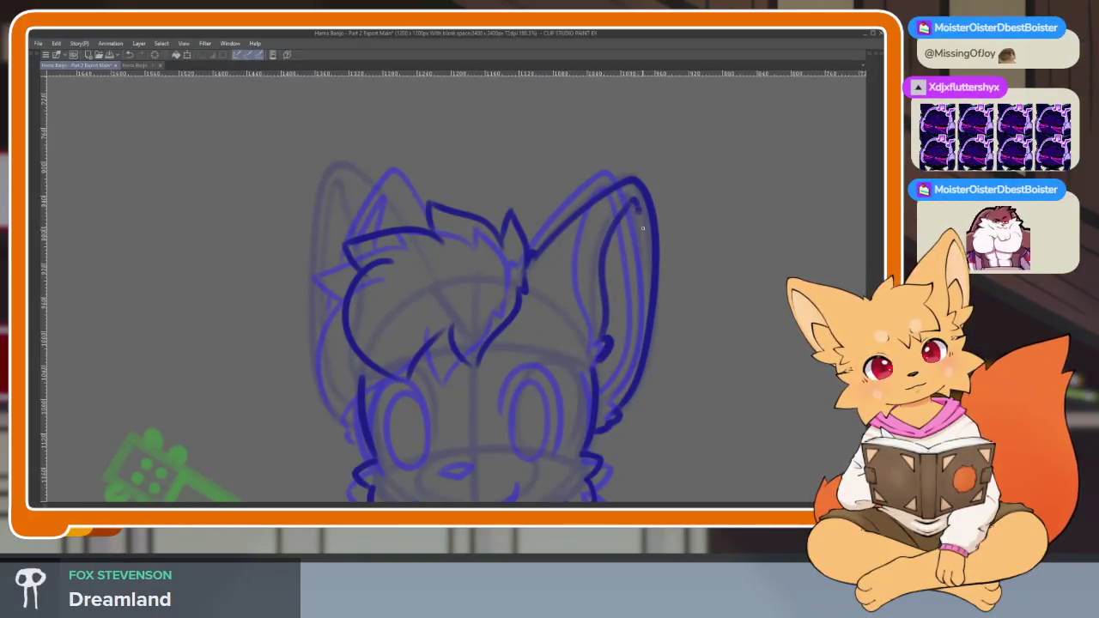
# Remove the stray top-left head stroke and ink the left ear's outer and inner lines.
pyautogui.scroll(-3, 674, 381)
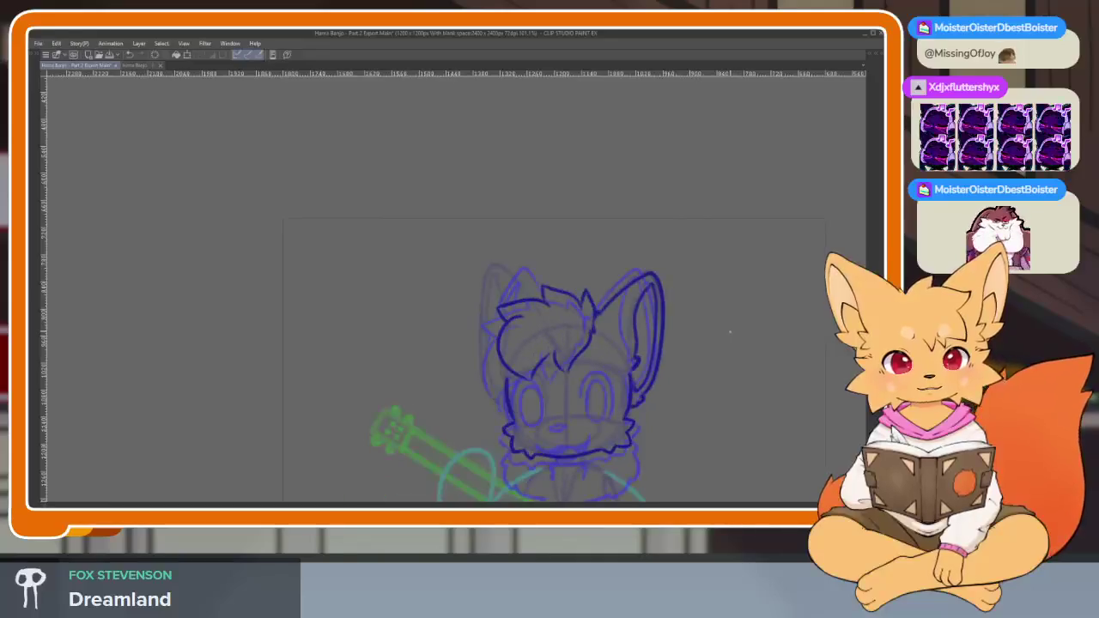
pyautogui.scroll(4, 494, 324)
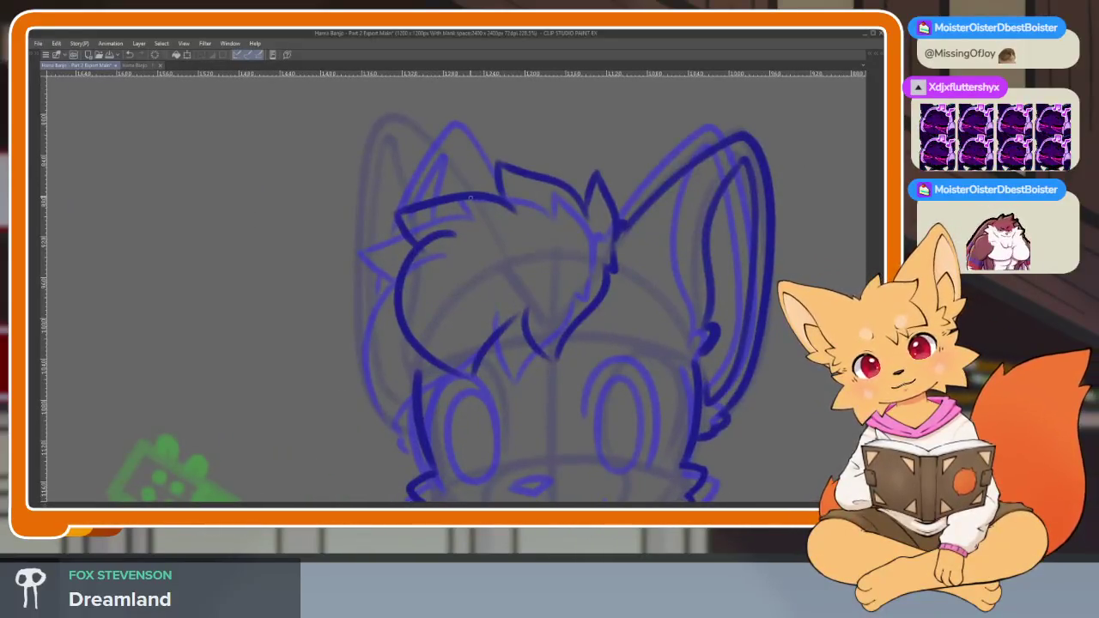
pyautogui.hotkey('ctrl', 'z')
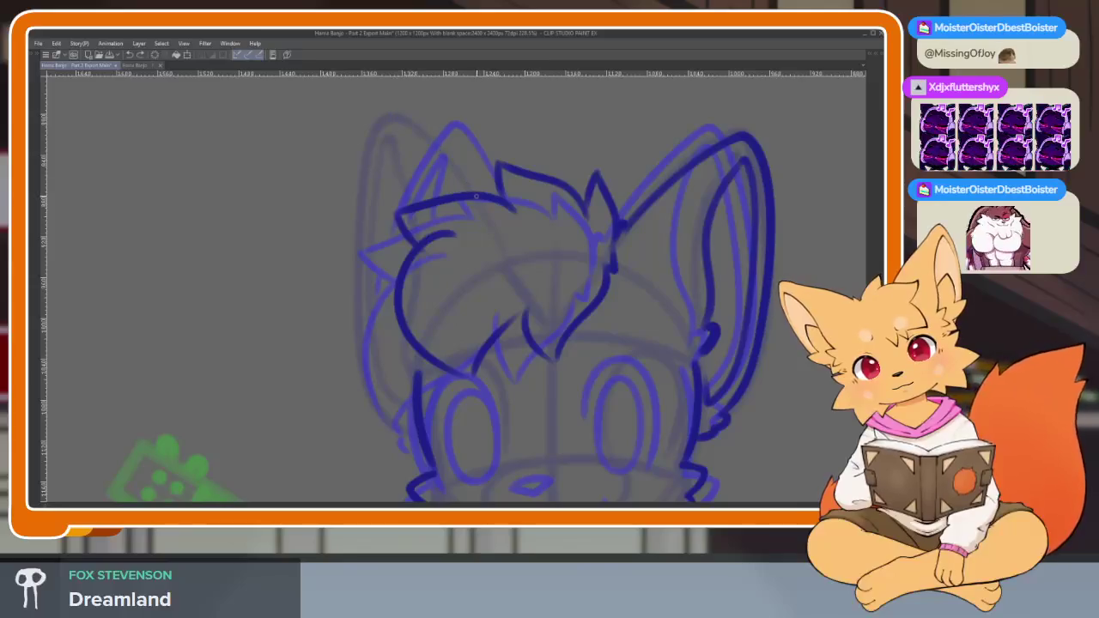
pyautogui.moveTo(361, 222); pyautogui.dragTo(367, 386)
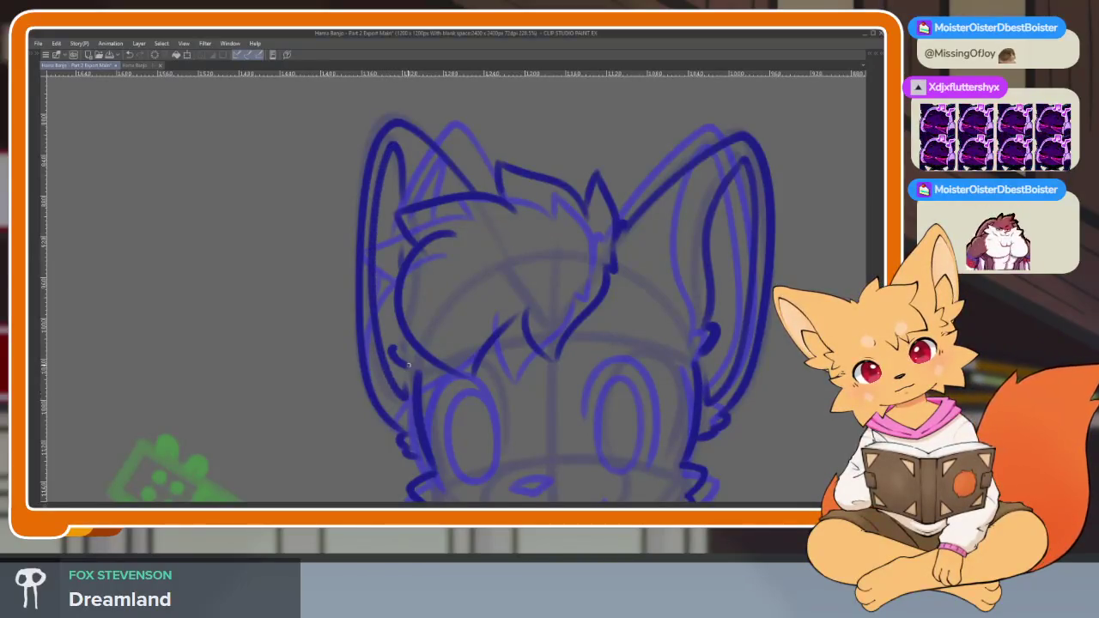
pyautogui.hotkey('ctrl', 'z')
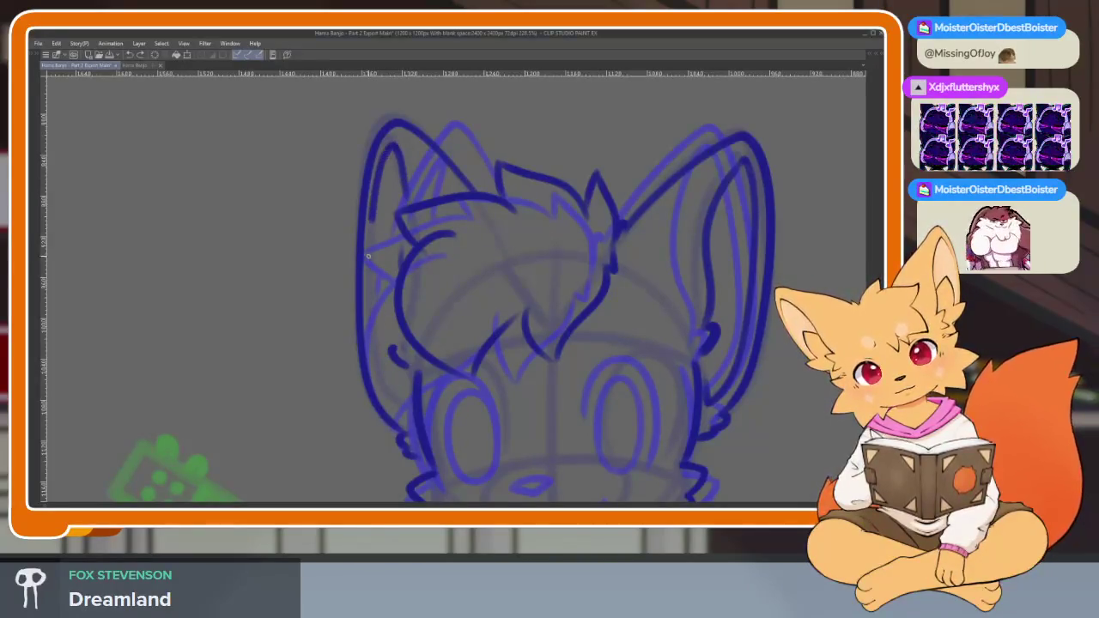
pyautogui.moveTo(367, 256); pyautogui.dragTo(403, 412)
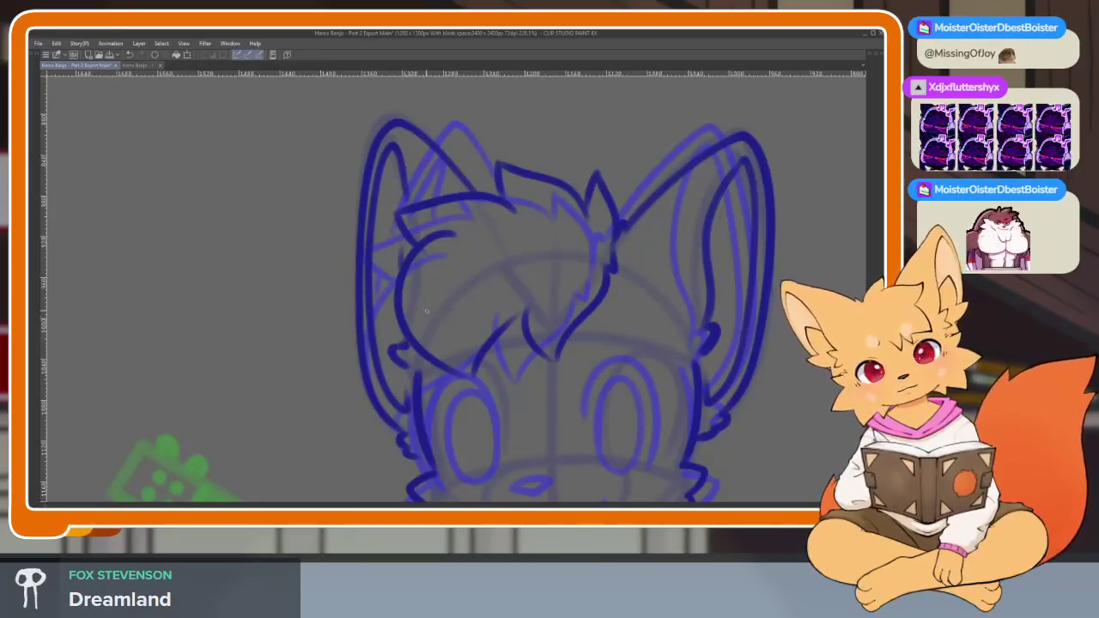
pyautogui.scroll(-5, 426, 311)
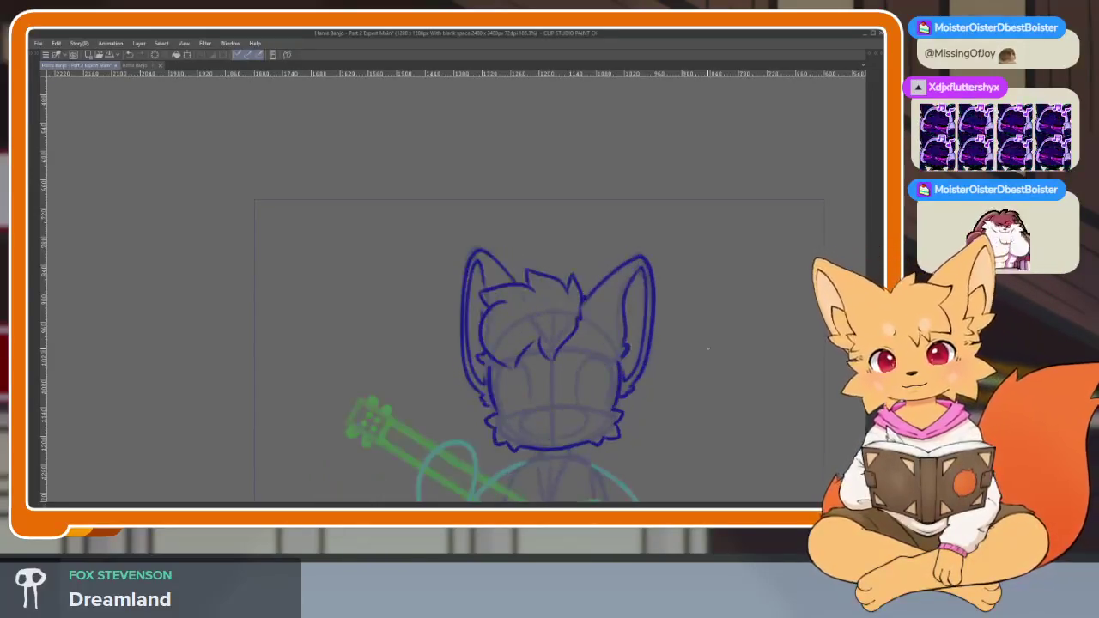
# Zoom in on the face and try first arcs around the eyes.
pyautogui.scroll(4, 507, 404)
pyautogui.scroll(2, 544, 404)
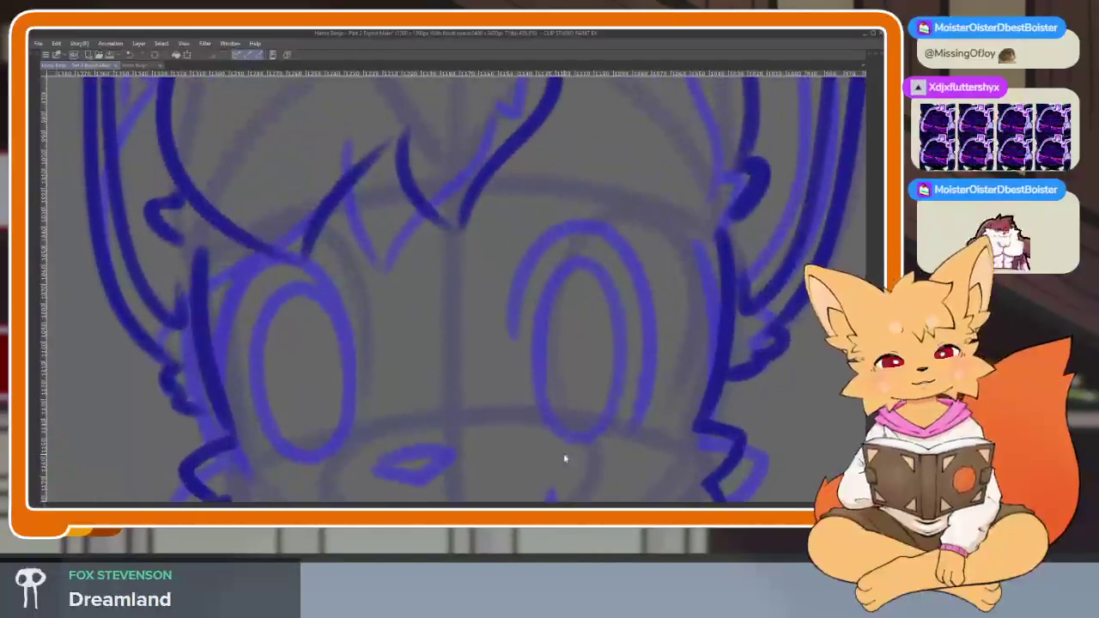
pyautogui.moveTo(538, 373)
pyautogui.mouseDown()
pyautogui.moveTo(518, 343)
pyautogui.moveTo(625, 424)
pyautogui.moveTo(658, 381)
pyautogui.mouseUp()
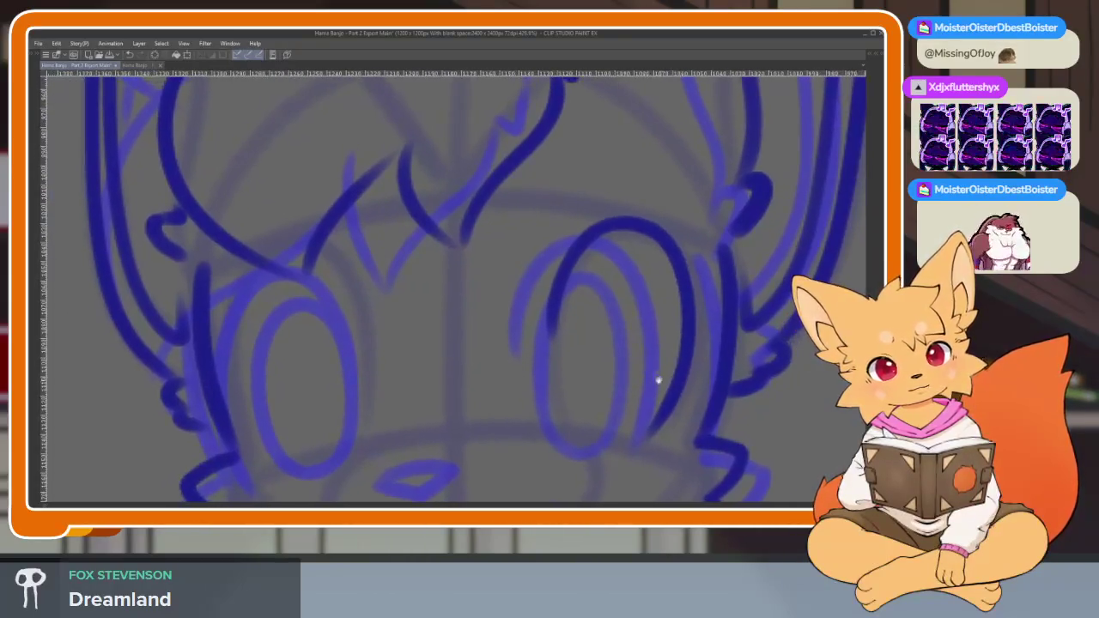
pyautogui.hotkey('ctrl', 'z')
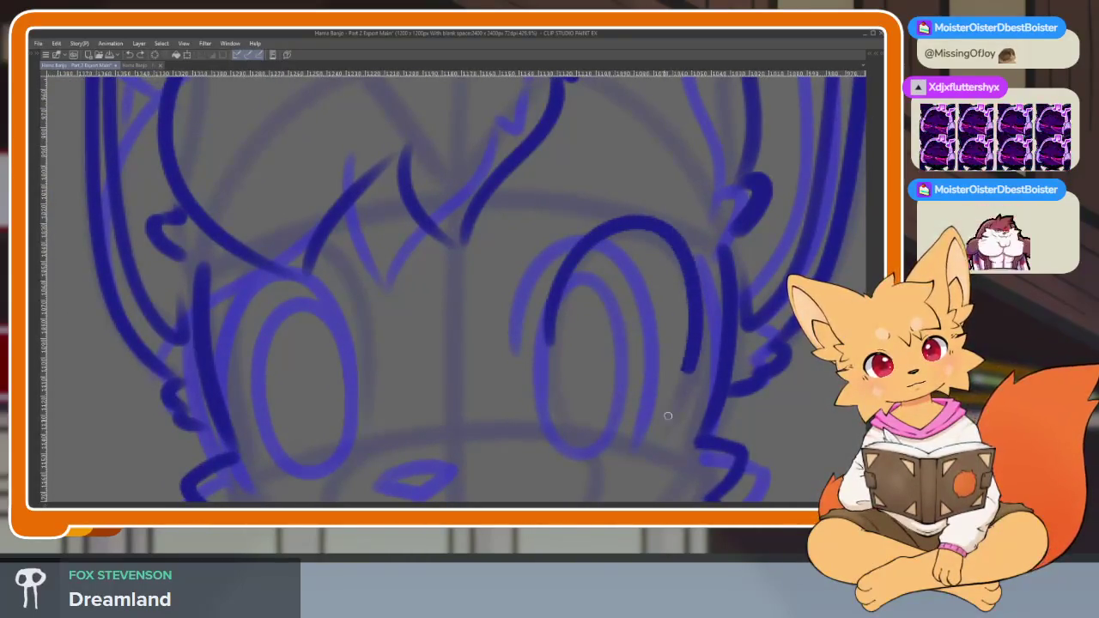
pyautogui.moveTo(560, 277); pyautogui.dragTo(667, 425)
pyautogui.moveTo(365, 322)
pyautogui.mouseDown()
pyautogui.moveTo(387, 318)
pyautogui.moveTo(314, 234)
pyautogui.moveTo(296, 448)
pyautogui.mouseUp()
pyautogui.hotkey('ctrl', 'z')
pyautogui.hotkey('ctrl', 'z')
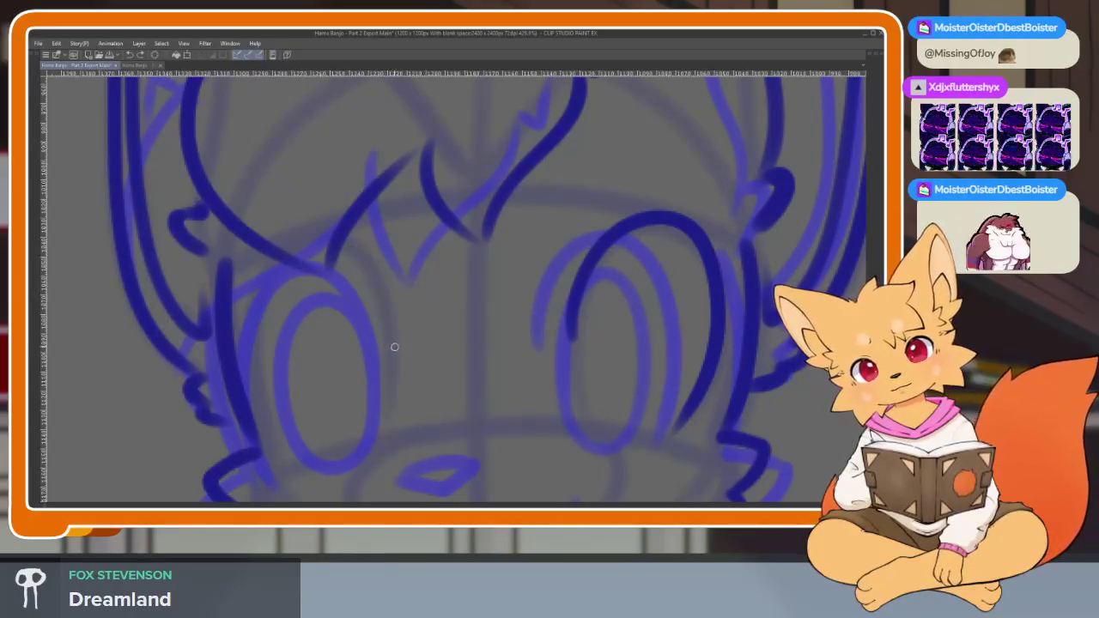
pyautogui.moveTo(393, 350)
pyautogui.mouseDown()
pyautogui.moveTo(377, 269)
pyautogui.moveTo(277, 254)
pyautogui.moveTo(326, 465)
pyautogui.mouseUp()
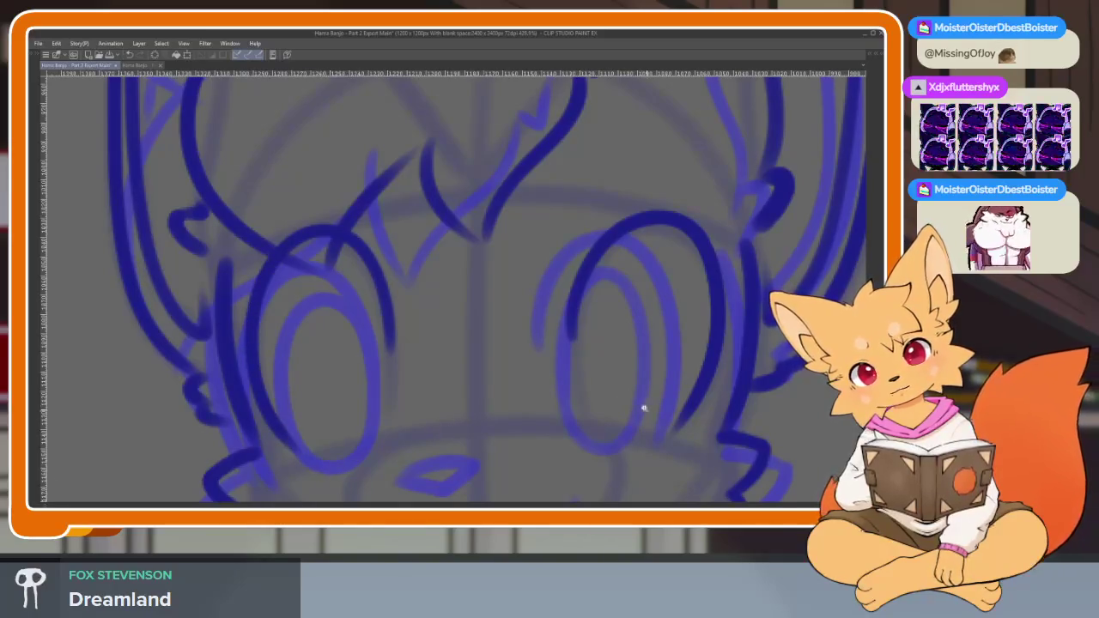
# Redraw the eye strokes until both right and left eyes have clean dark blue arcs.
pyautogui.scroll(-3, 644, 409)
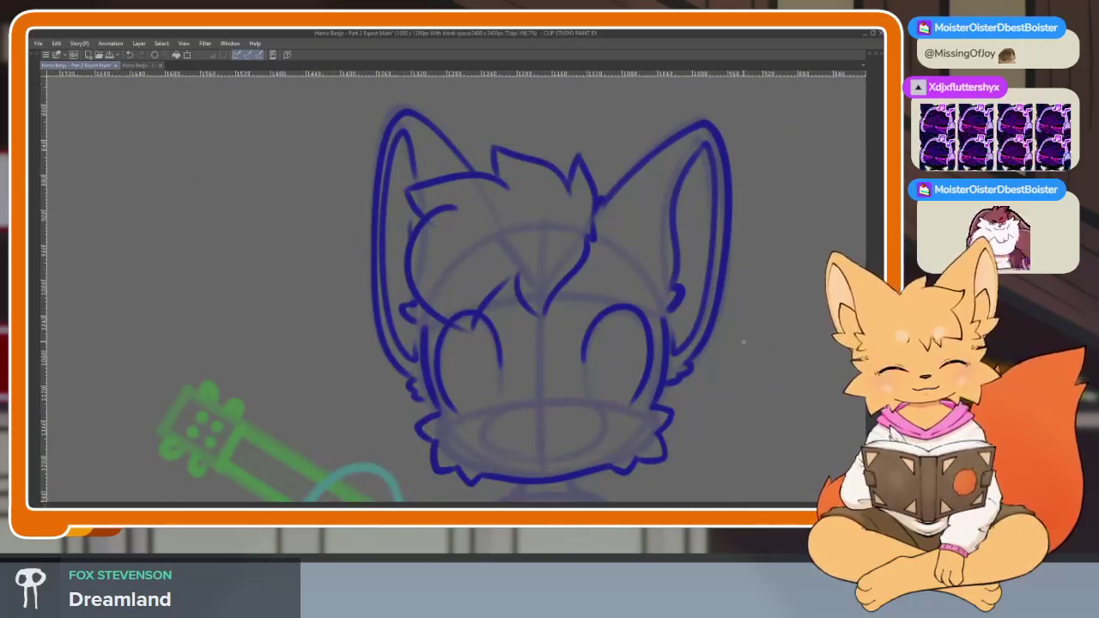
pyautogui.scroll(-3, 618, 386)
pyautogui.scroll(4, 627, 377)
pyautogui.scroll(2, 627, 402)
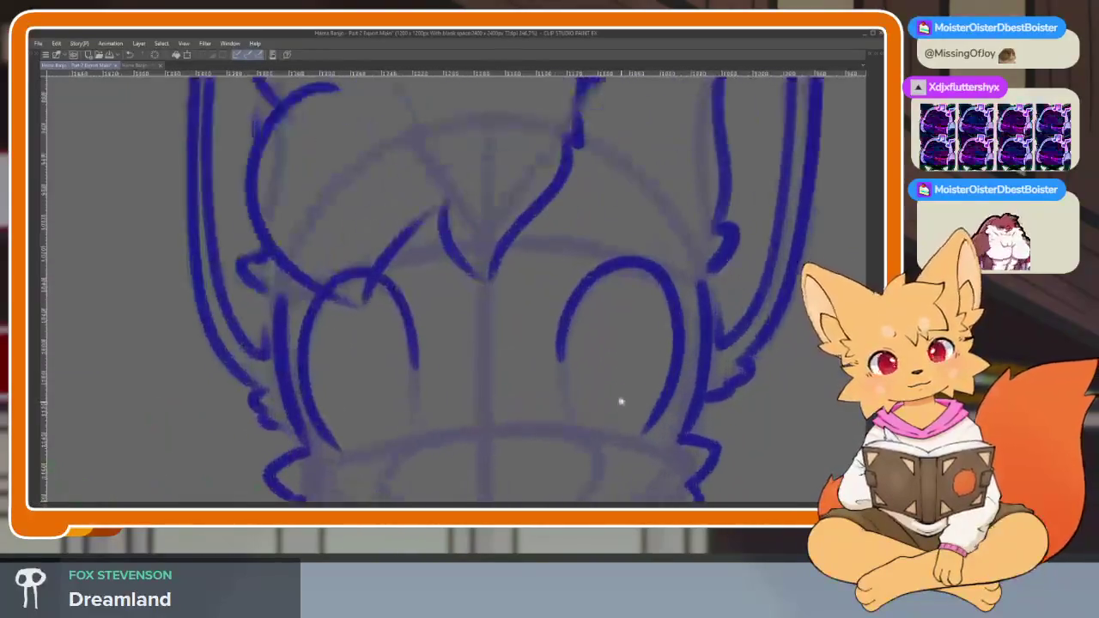
pyautogui.hotkey('ctrl', 'z')
pyautogui.hotkey('ctrl', 'z')
pyautogui.moveTo(564, 358); pyautogui.dragTo(641, 435)
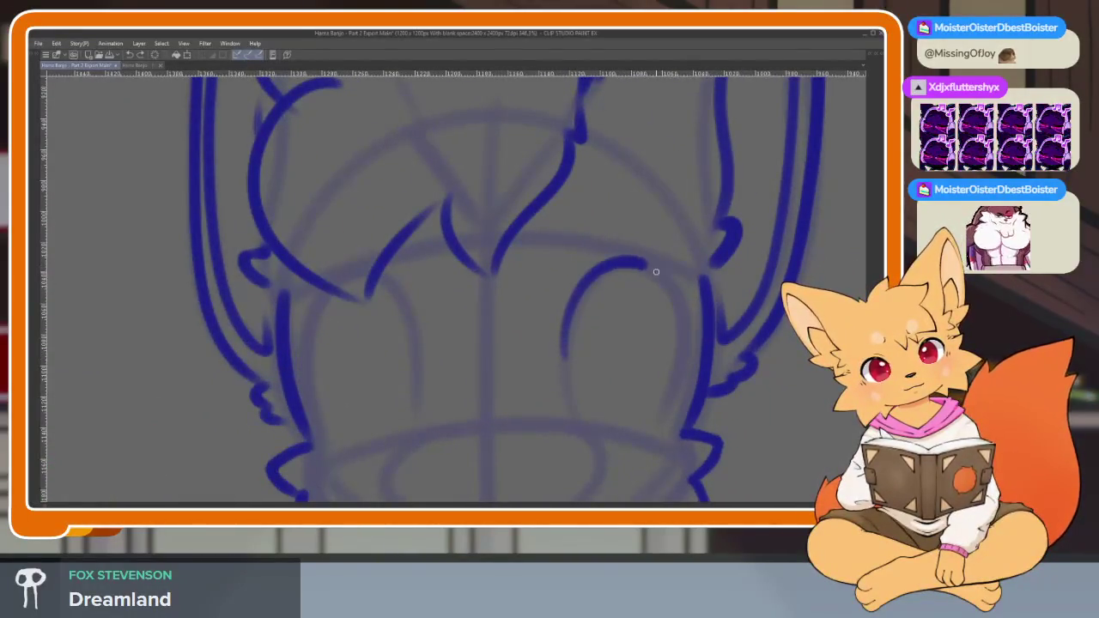
pyautogui.hotkey('ctrl', 'z')
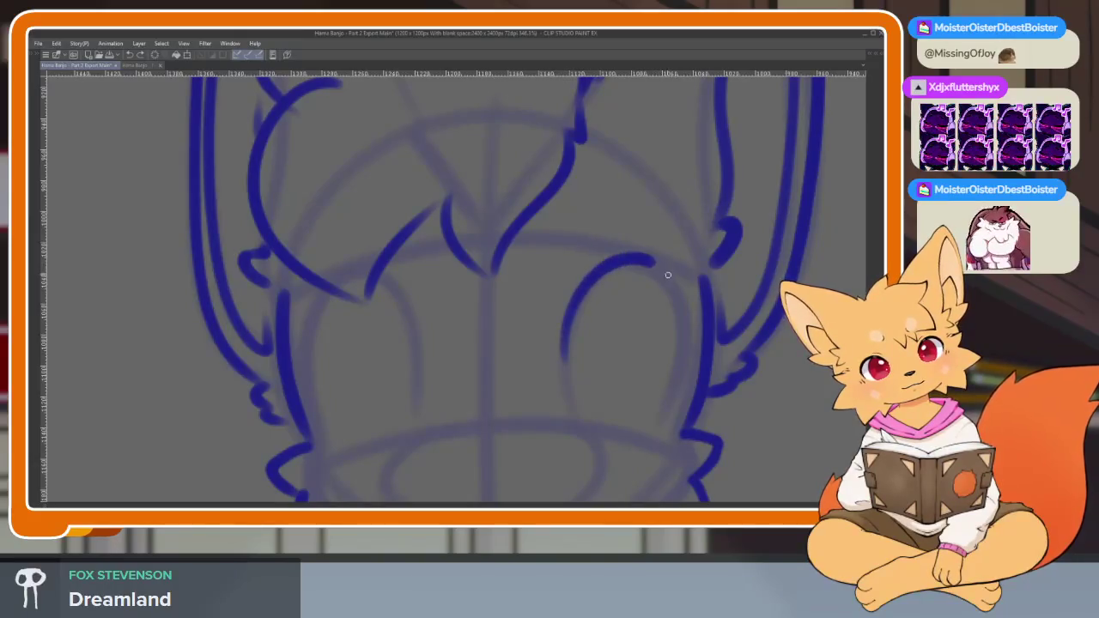
pyautogui.moveTo(578, 294); pyautogui.dragTo(636, 437)
pyautogui.hotkey('ctrl', 'z')
pyautogui.moveTo(568, 323); pyautogui.dragTo(657, 426)
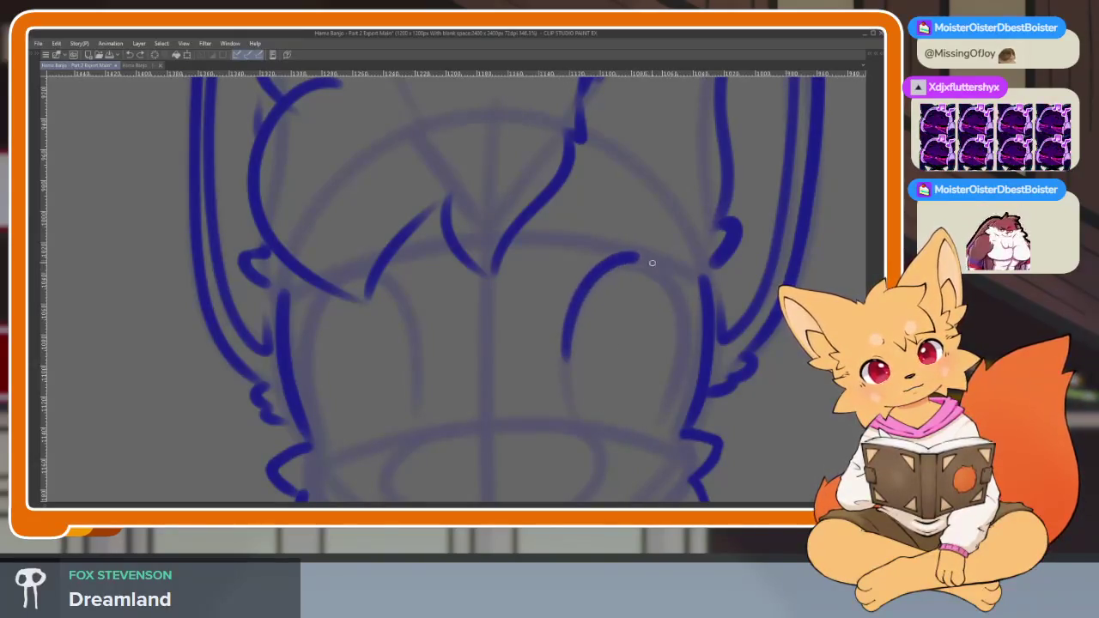
pyautogui.moveTo(417, 351); pyautogui.dragTo(313, 438)
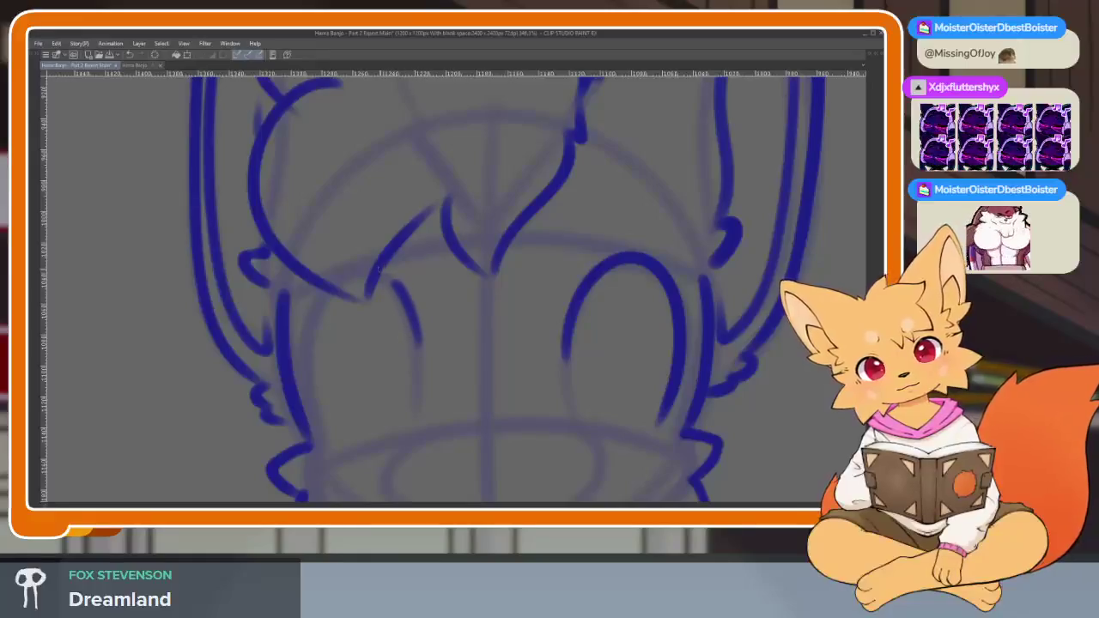
# Reposition the close-up over the eyes and make the brush smaller.
pyautogui.scroll(-5, 704, 376)
pyautogui.scroll(1, 704, 377)
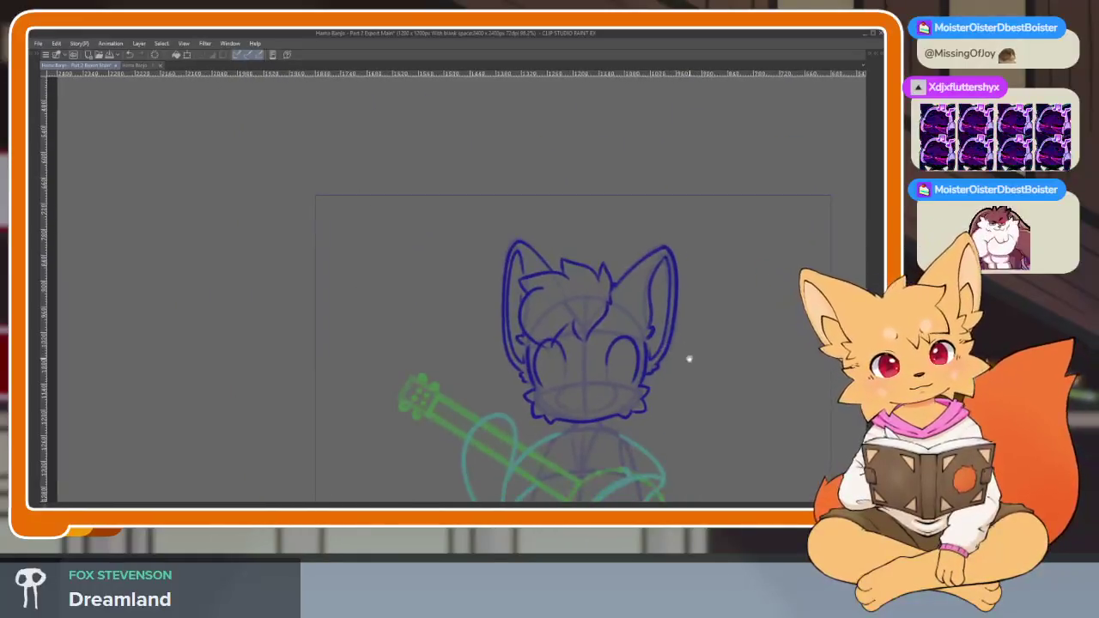
pyautogui.scroll(4, 687, 361)
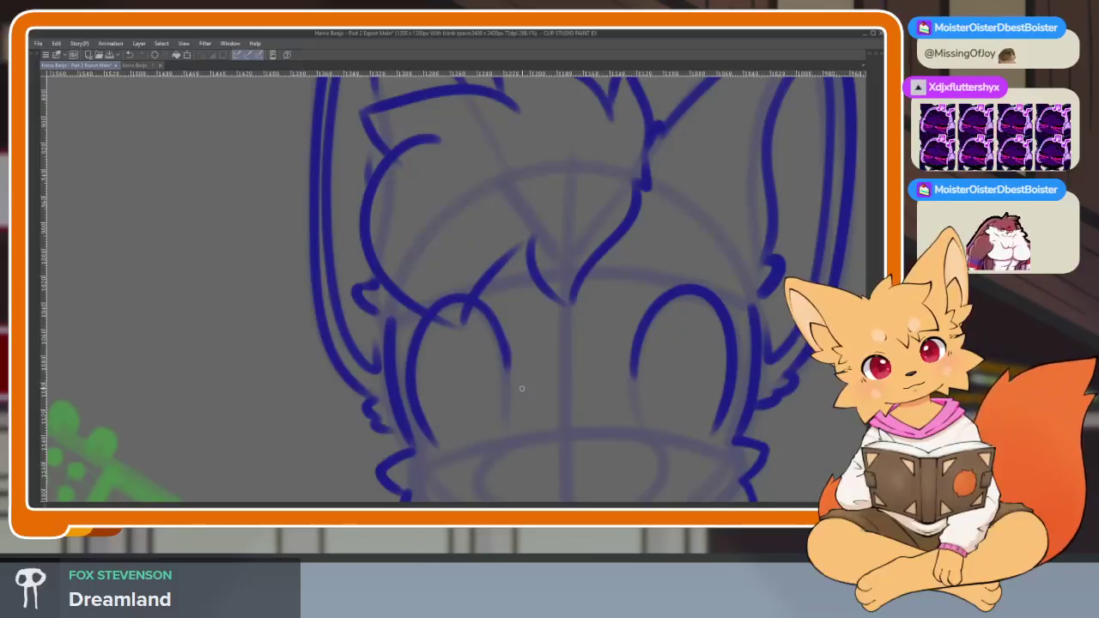
pyautogui.moveTo(645, 390); pyautogui.dragTo(614, 364)
pyautogui.scroll(2, 554, 392)
pyautogui.scroll(2, 528, 398)
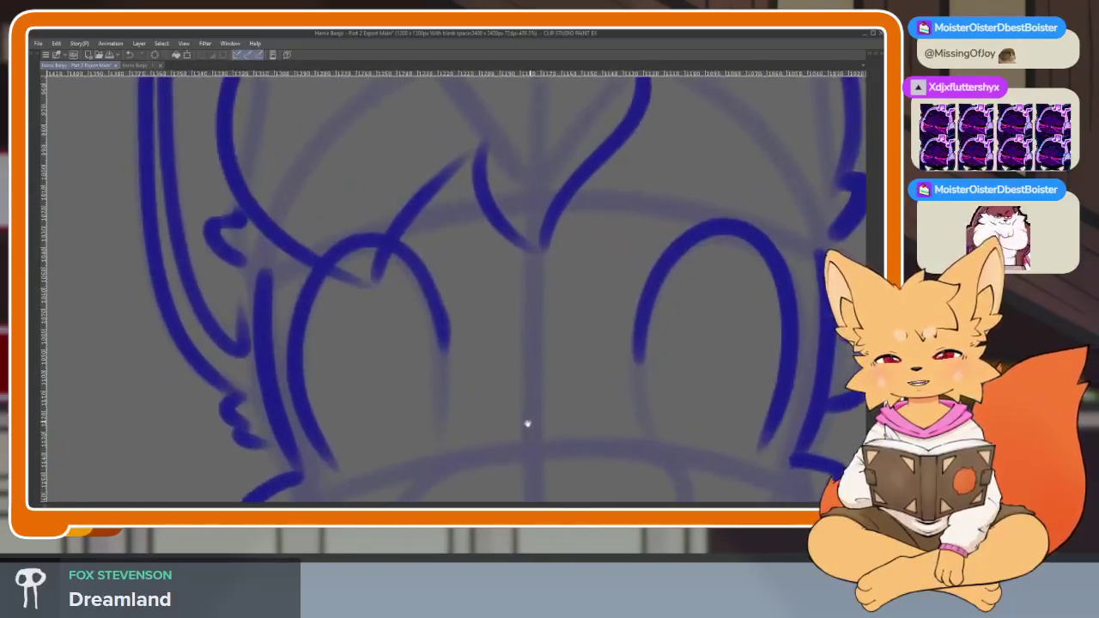
pyautogui.scroll(1, 527, 424)
pyautogui.moveTo(664, 356); pyautogui.dragTo(638, 341)
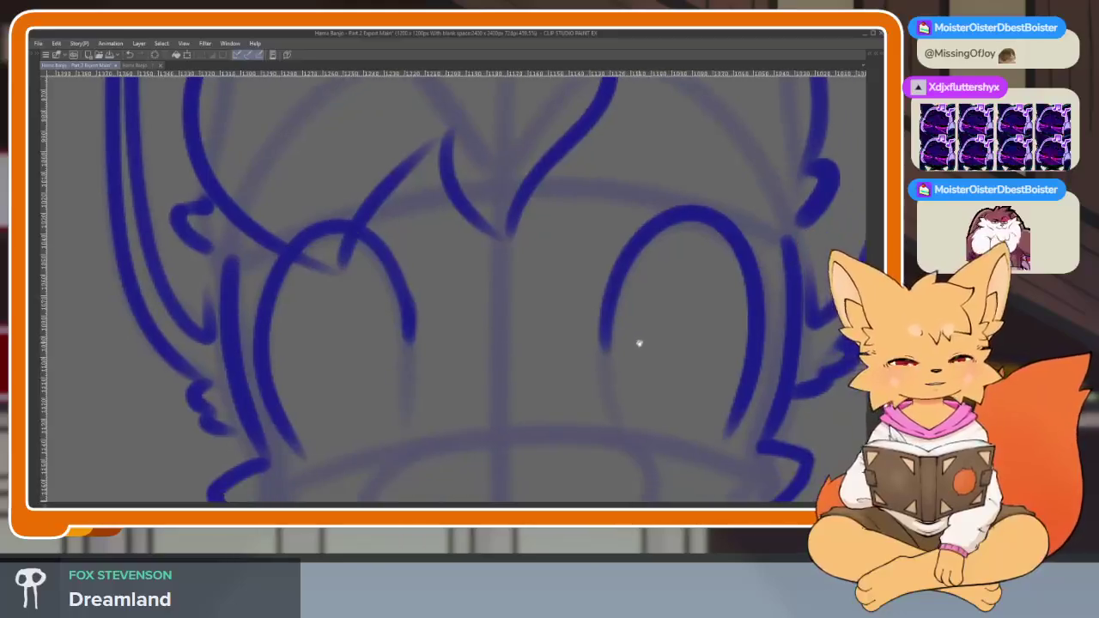
pyautogui.press('[')
pyautogui.press('[')
pyautogui.press('[')
pyautogui.press('[')
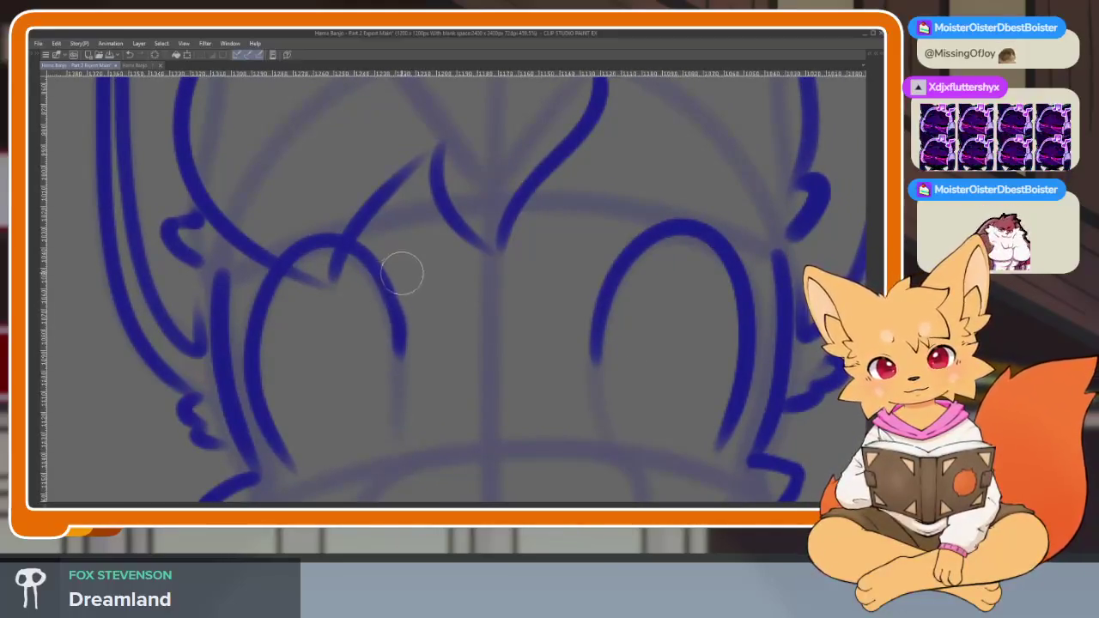
pyautogui.moveTo(507, 359); pyautogui.dragTo(520, 343)
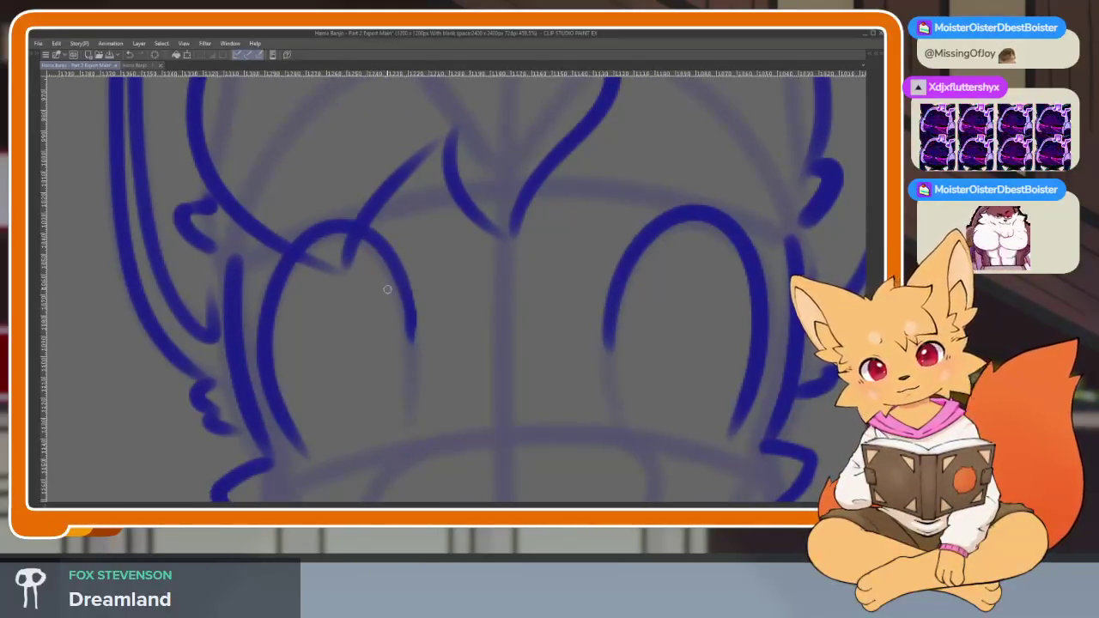
pyautogui.scroll(-8, 539, 325)
pyautogui.scroll(2, 641, 342)
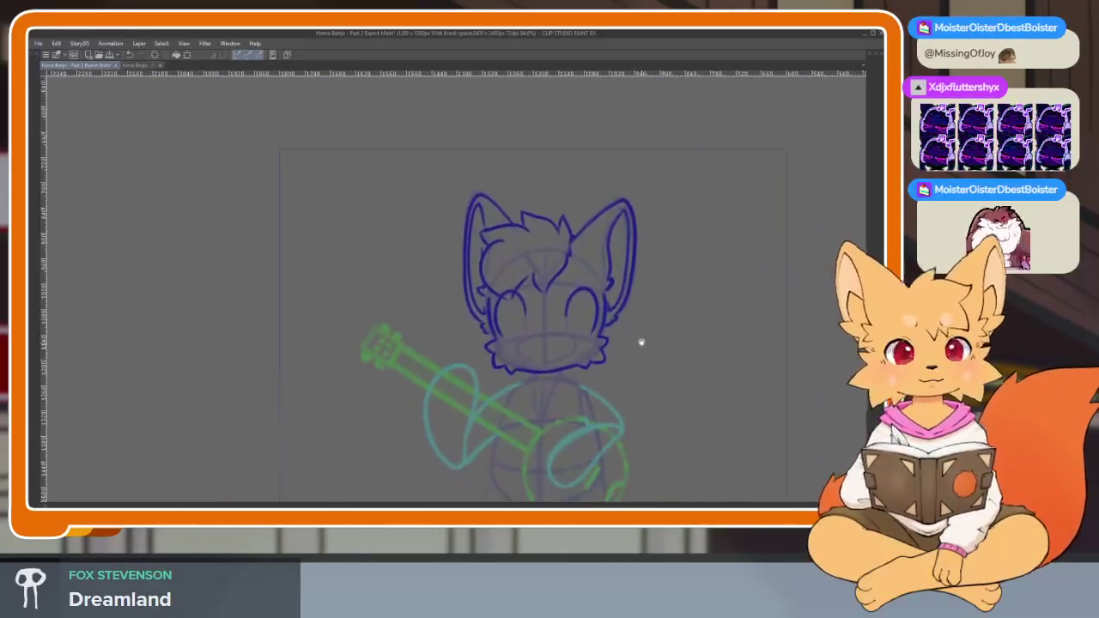
pyautogui.press('Tab')
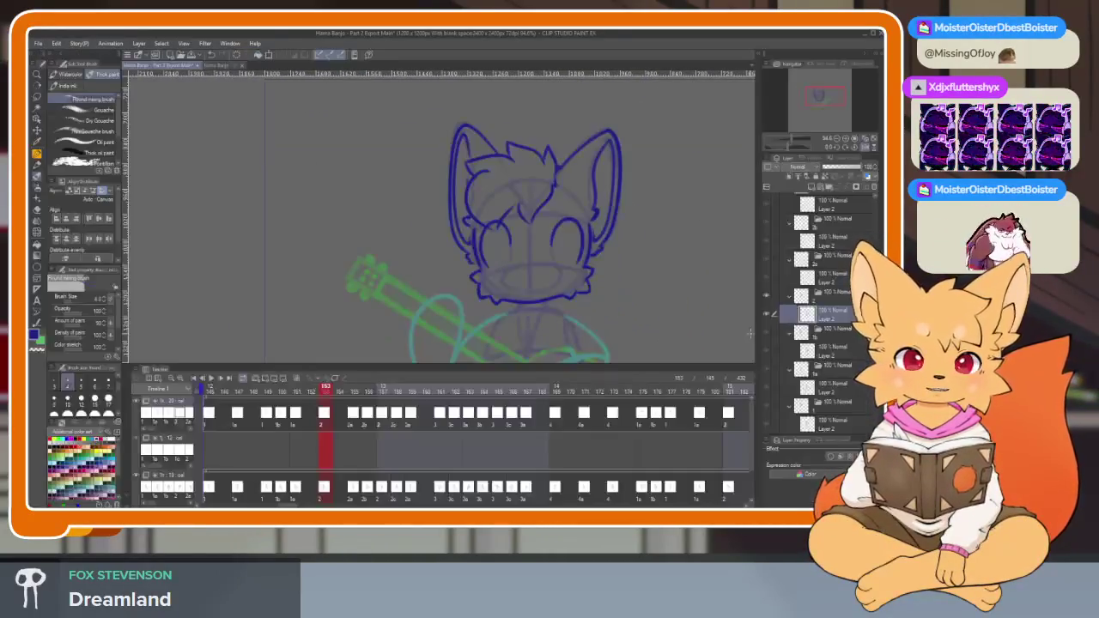
pyautogui.press('Left')
pyautogui.press('Left')
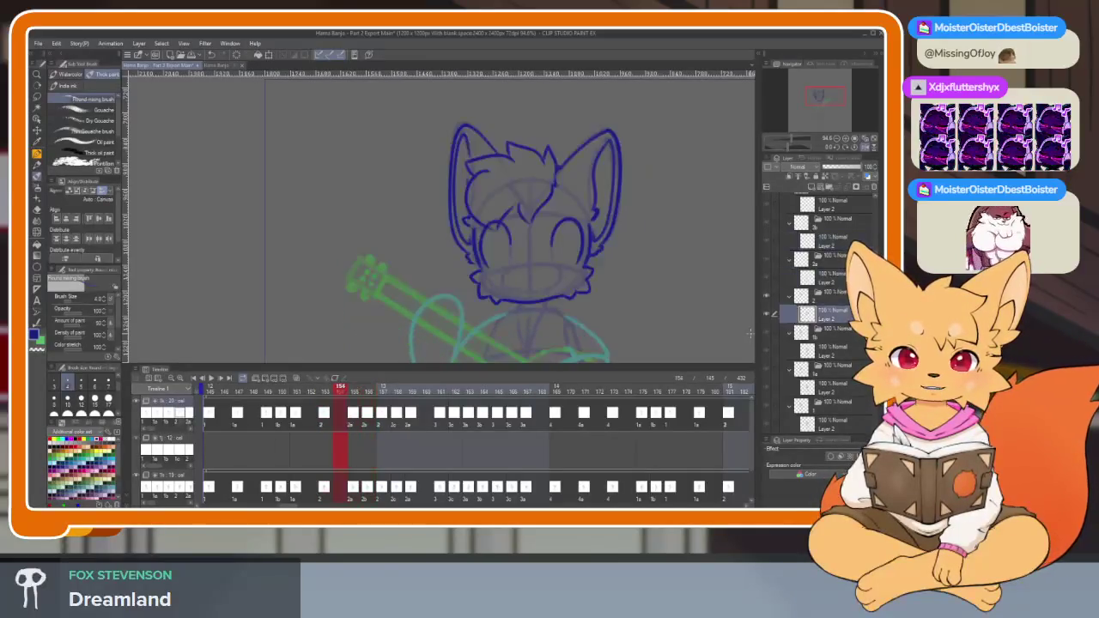
pyautogui.press('Right')
pyautogui.press('Right')
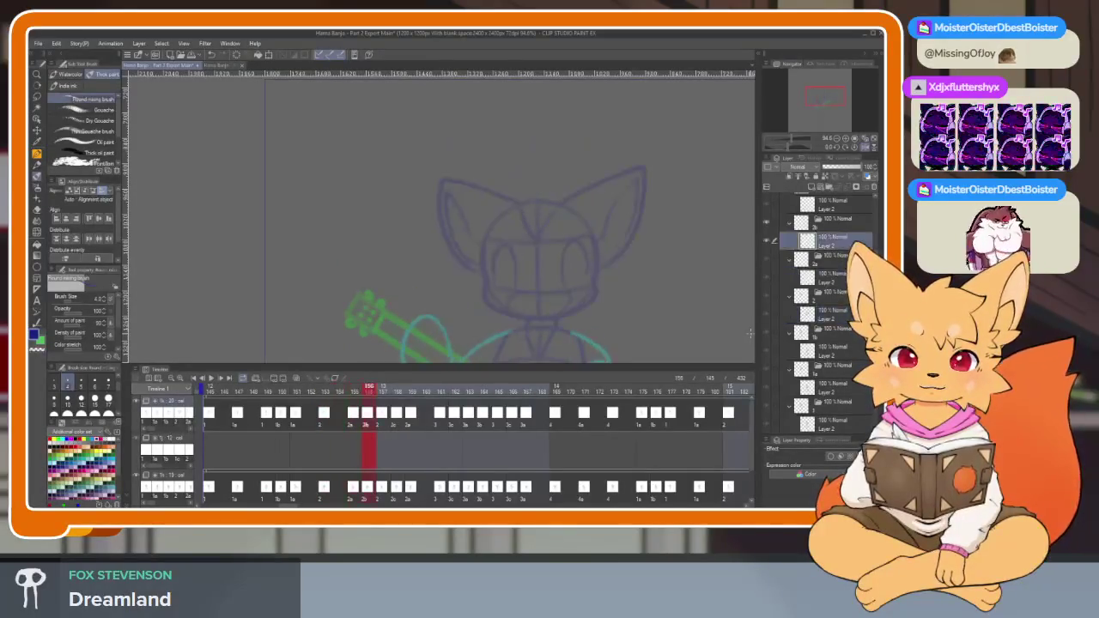
pyautogui.press('Right')
pyautogui.press('Right')
pyautogui.press('Right')
pyautogui.press('Right')
pyautogui.press('Right')
pyautogui.press('Right')
pyautogui.press('Right')
pyautogui.press('Right')
pyautogui.press('Right')
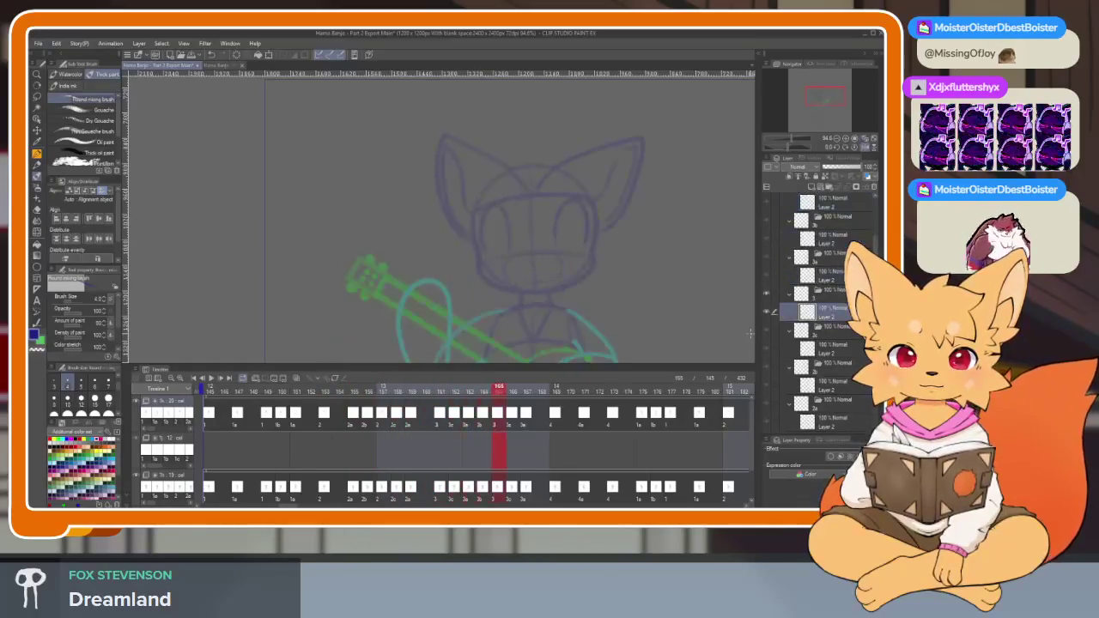
pyautogui.press('Right')
pyautogui.press('Right')
pyautogui.press('Right')
pyautogui.press('Right')
pyautogui.press('Right')
pyautogui.press('Right')
pyautogui.press('Right')
pyautogui.press('Right')
pyautogui.press('Right')
pyautogui.press('Right')
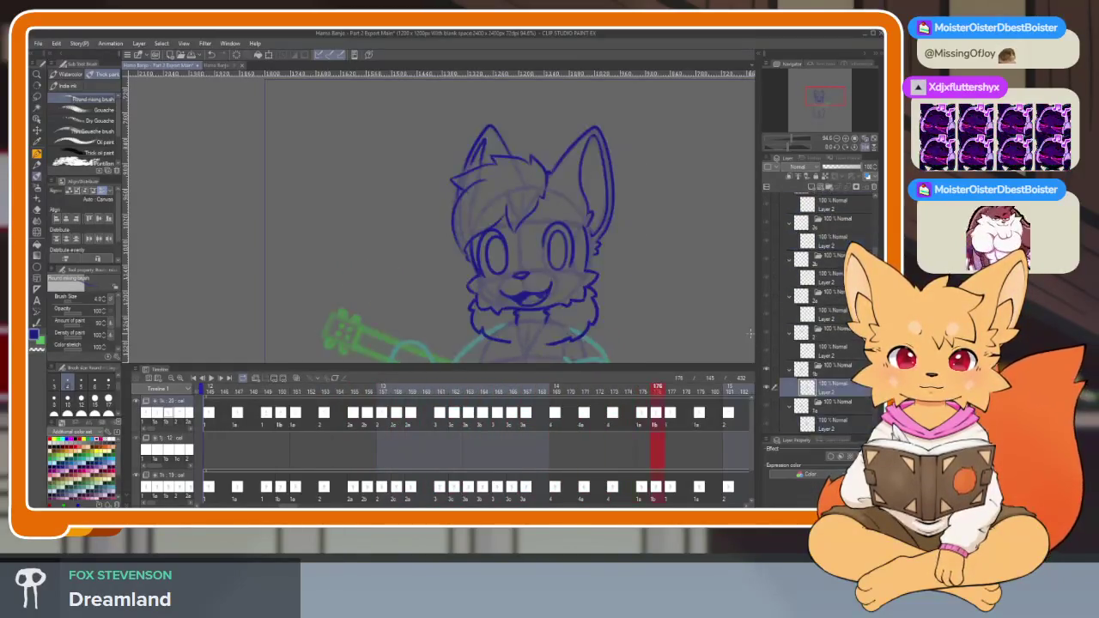
pyautogui.press('Right')
pyautogui.press('Left')
pyautogui.press('Right')
pyautogui.press('Right')
pyautogui.press('Right')
pyautogui.press('Right')
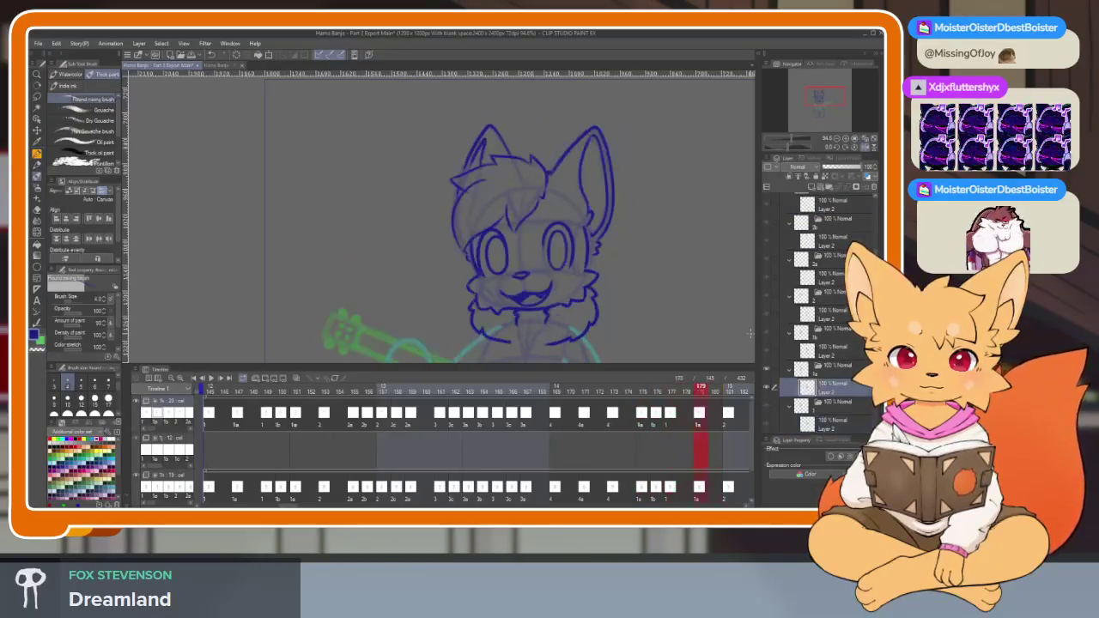
pyautogui.press('Left')
pyautogui.press('Left')
pyautogui.press('Right')
pyautogui.press('Right')
pyautogui.press('Left')
pyautogui.press('Left')
pyautogui.press('Left')
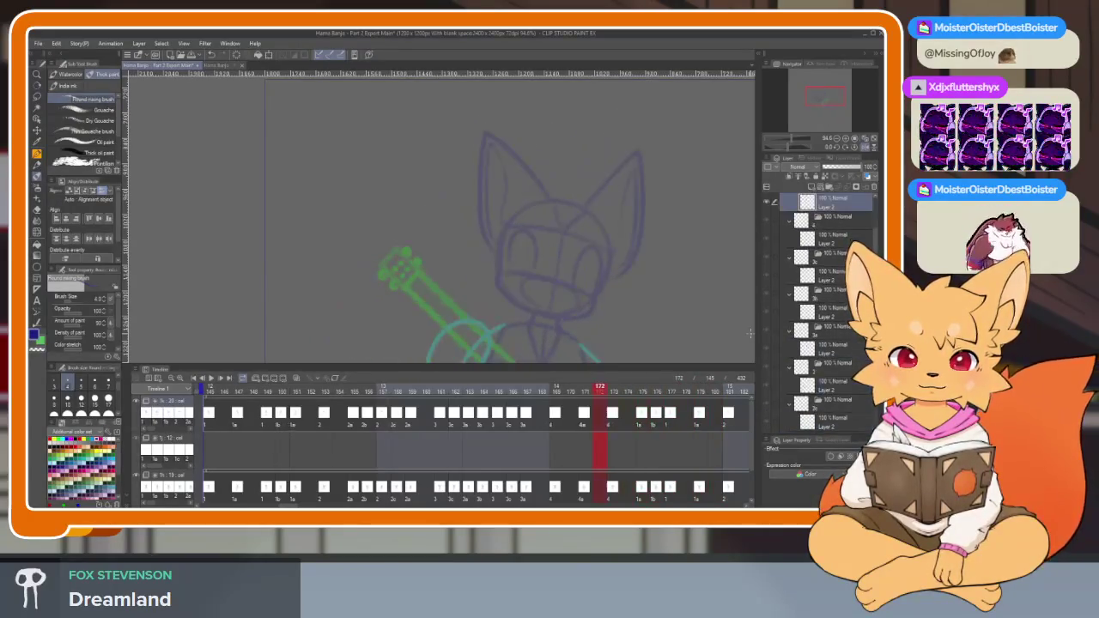
pyautogui.press('Left')
pyautogui.press('Left')
pyautogui.press('Left')
pyautogui.press('Left')
pyautogui.press('Left')
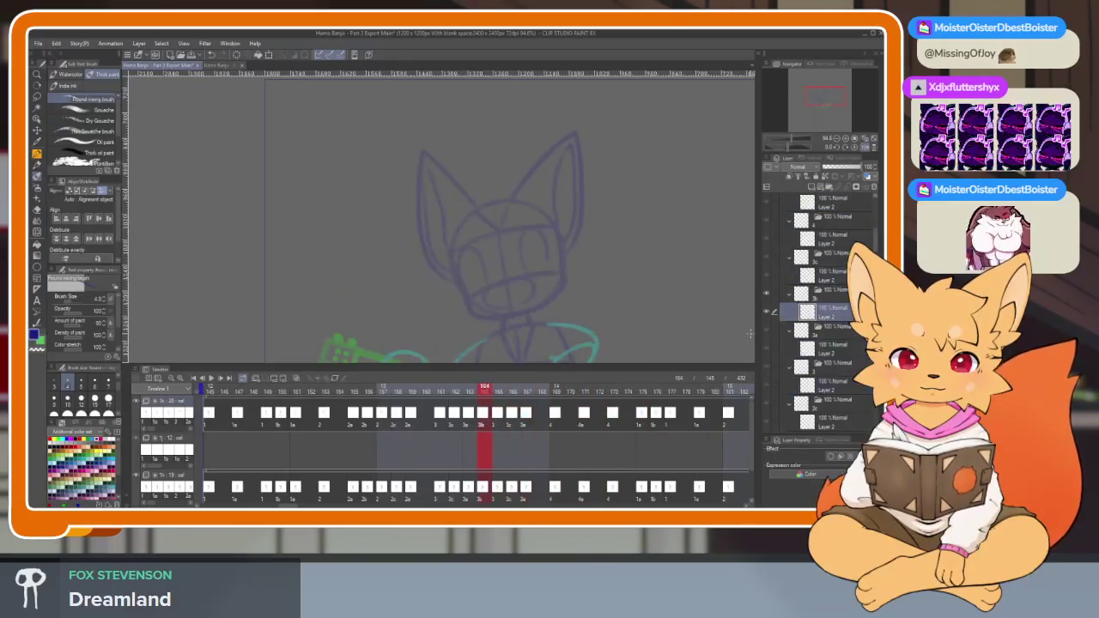
pyautogui.press('Left')
pyautogui.press('Left')
pyautogui.press('Left')
pyautogui.press('Left')
pyautogui.press('Left')
pyautogui.press('Left')
pyautogui.press('Left')
pyautogui.press('Left')
pyautogui.press('Right')
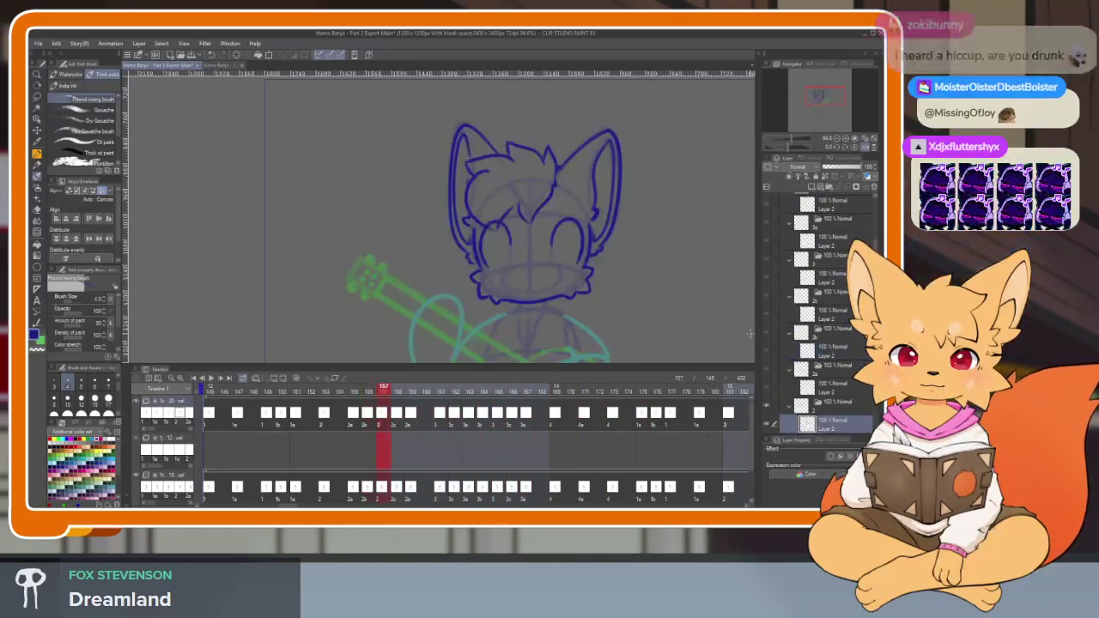
# Hide the palettes and zoom in close on the fox's face.
pyautogui.press('Tab')
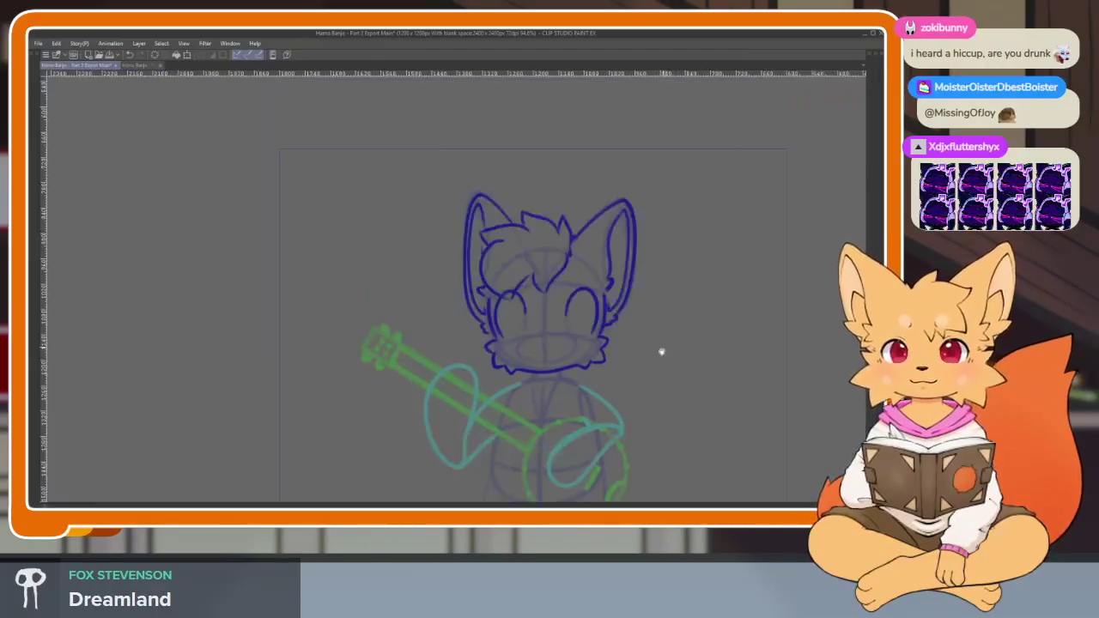
pyautogui.scroll(1, 520, 417)
pyautogui.scroll(2, 504, 417)
pyautogui.scroll(2, 479, 408)
pyautogui.scroll(2, 477, 429)
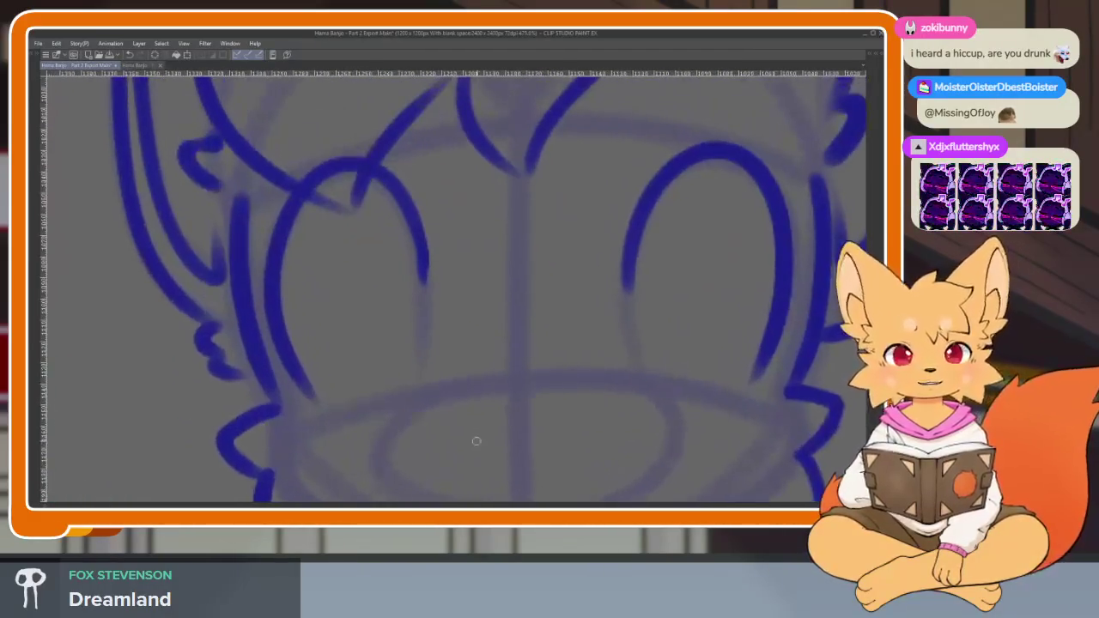
pyautogui.scroll(1, 454, 436)
pyautogui.scroll(-2, 444, 437)
pyautogui.scroll(1, 446, 436)
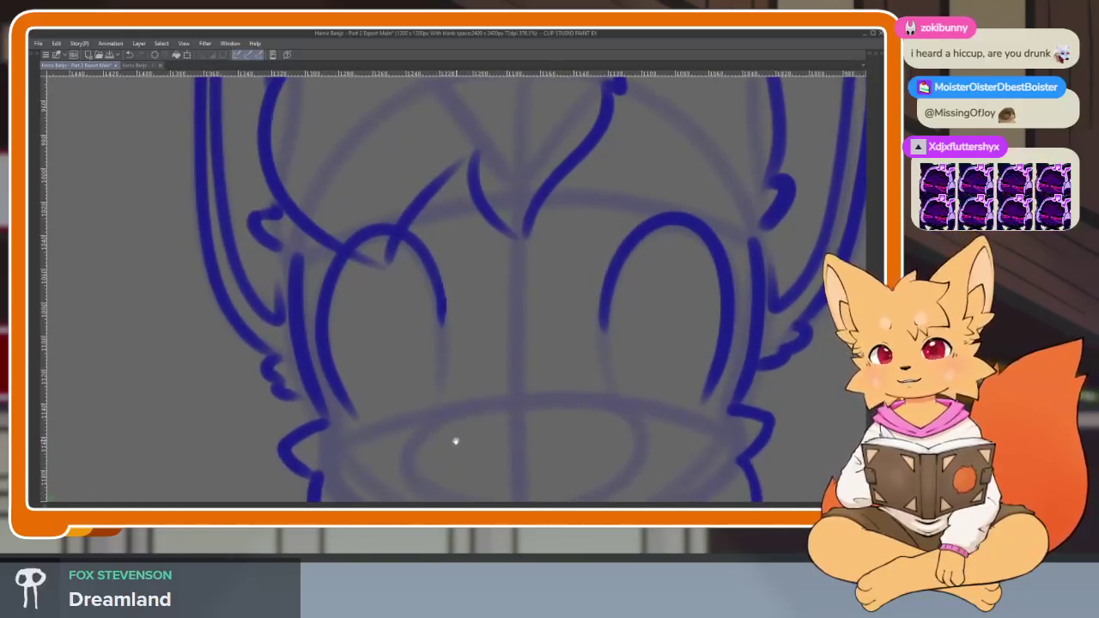
pyautogui.scroll(-1, 447, 446)
pyautogui.scroll(1, 436, 449)
pyautogui.scroll(-1, 443, 454)
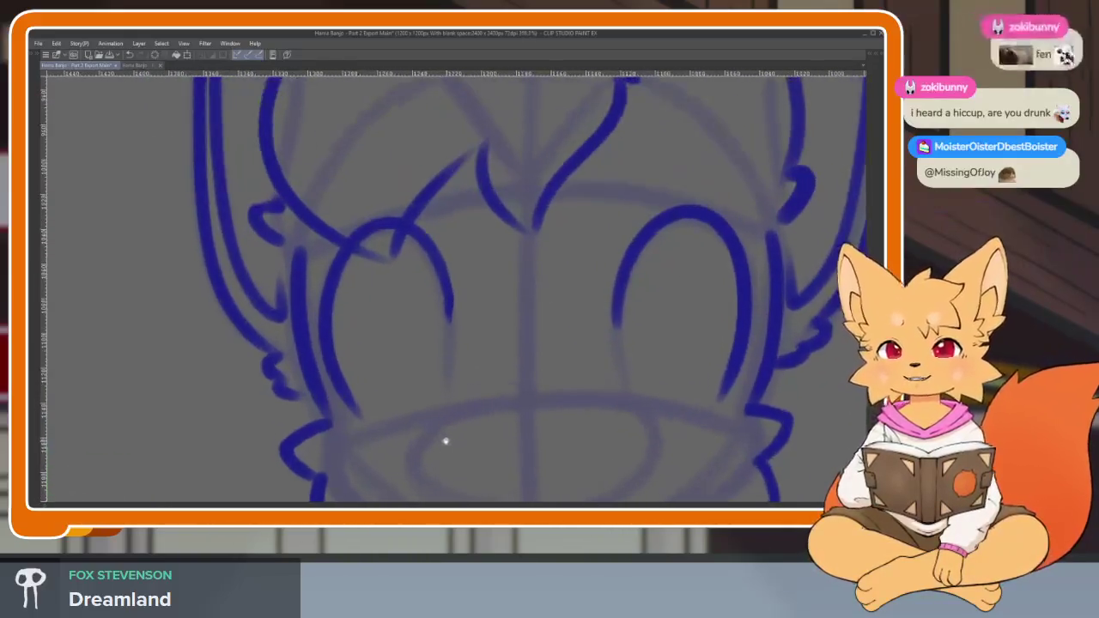
pyautogui.scroll(1, 444, 442)
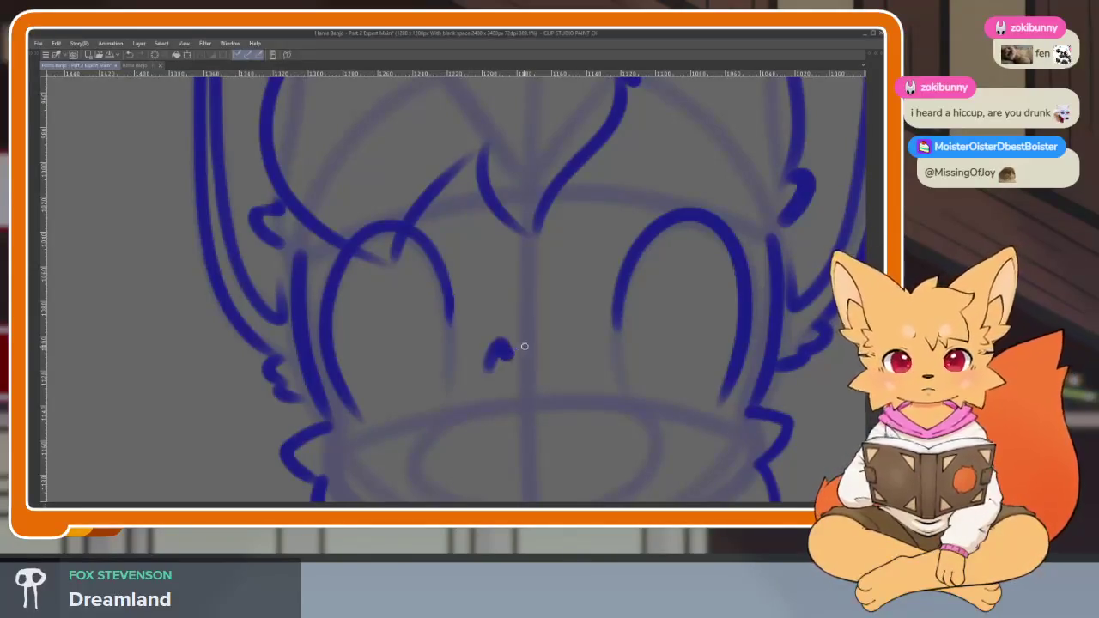
pyautogui.scroll(3, 461, 412)
pyautogui.scroll(1, 464, 408)
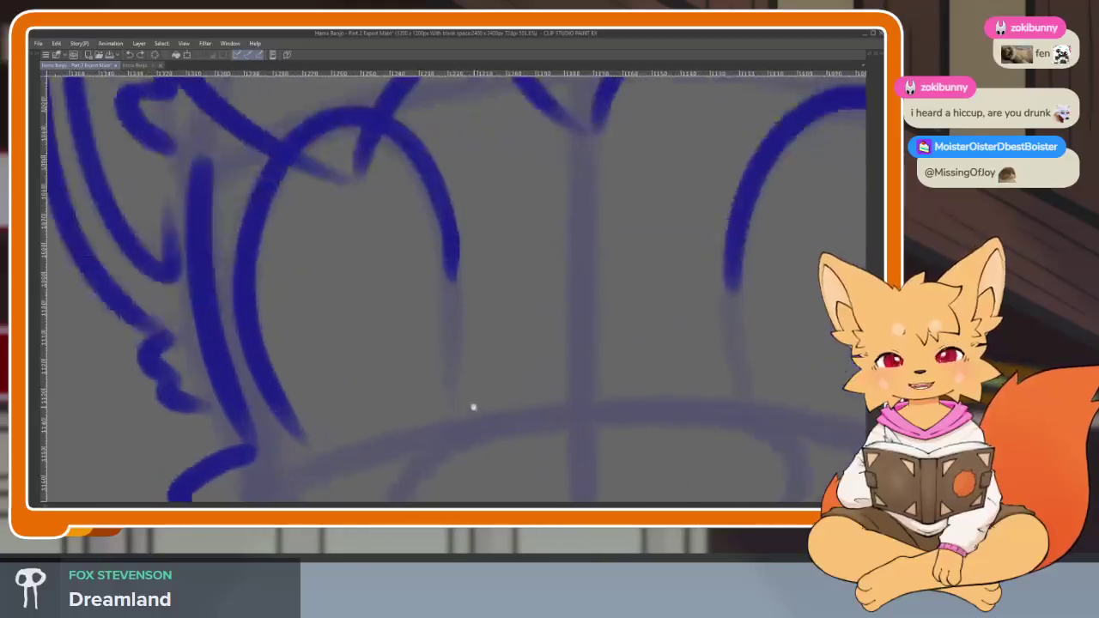
pyautogui.scroll(1, 488, 393)
pyautogui.scroll(1, 478, 401)
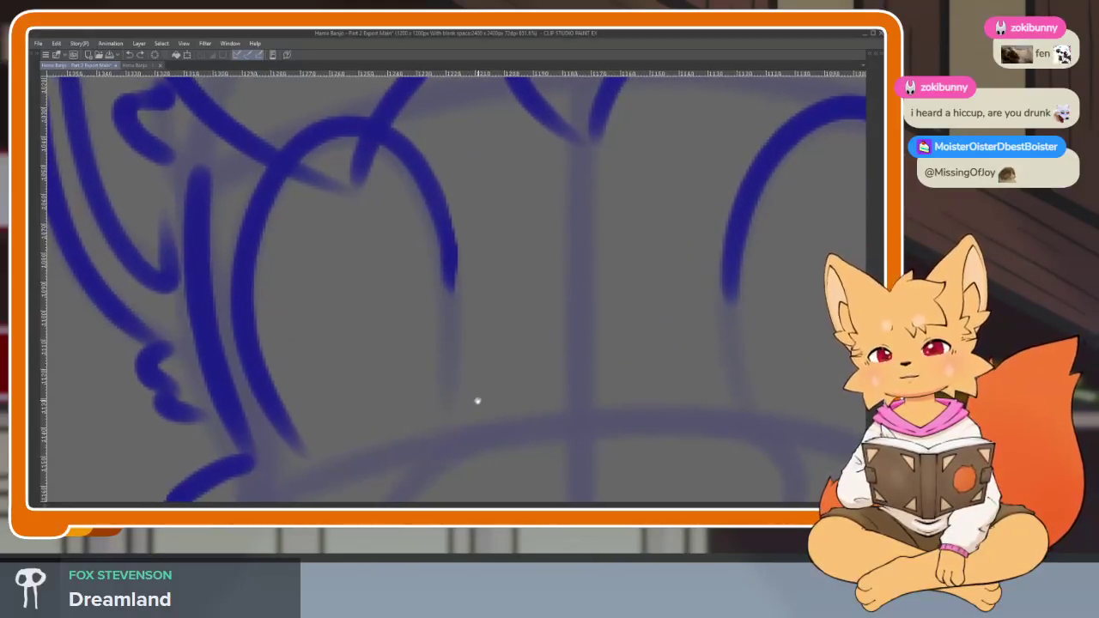
pyautogui.scroll(1, 467, 420)
pyautogui.scroll(1, 458, 429)
pyautogui.scroll(-1, 451, 420)
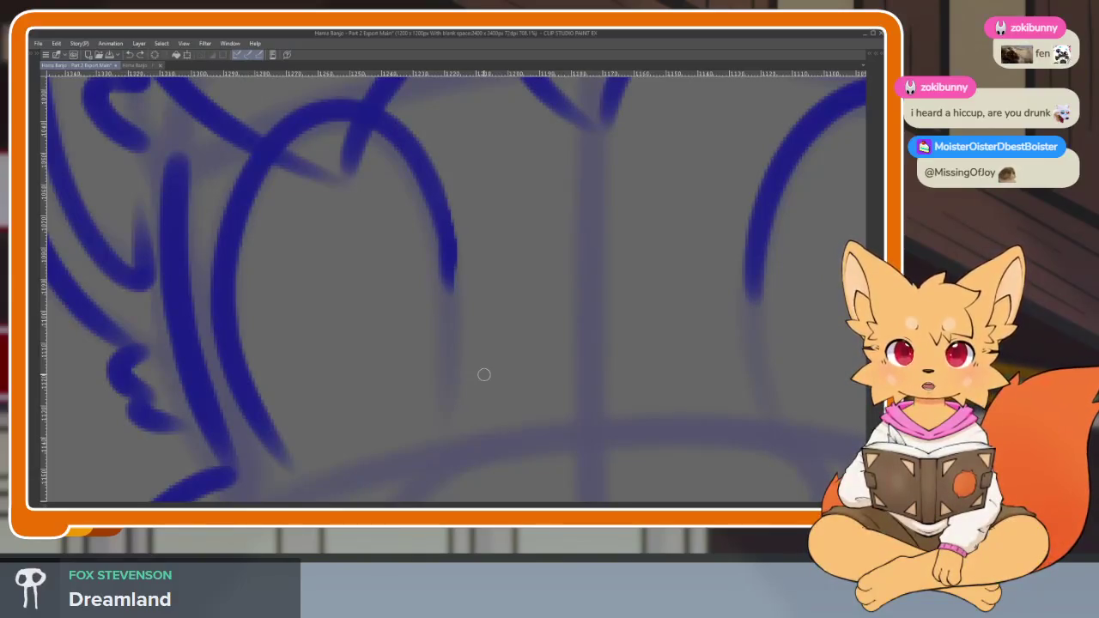
# Ink the left eye's pupil oval, discarding a stray dot and inner-curve stroke.
pyautogui.click(507, 373)
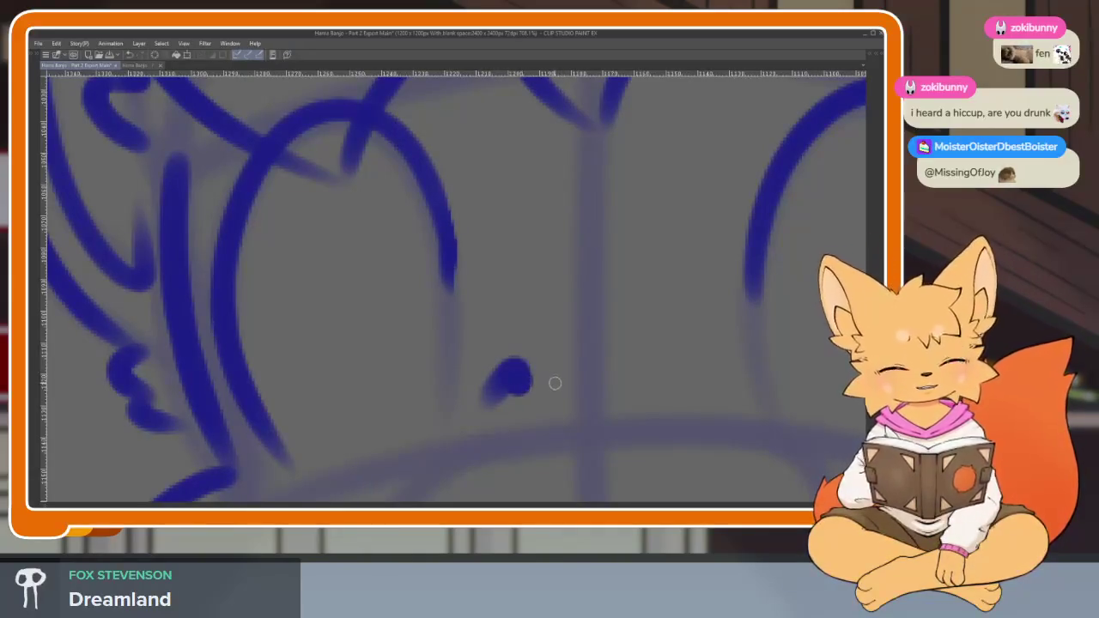
pyautogui.hotkey('ctrl', 'z')
pyautogui.moveTo(540, 369); pyautogui.dragTo(491, 384)
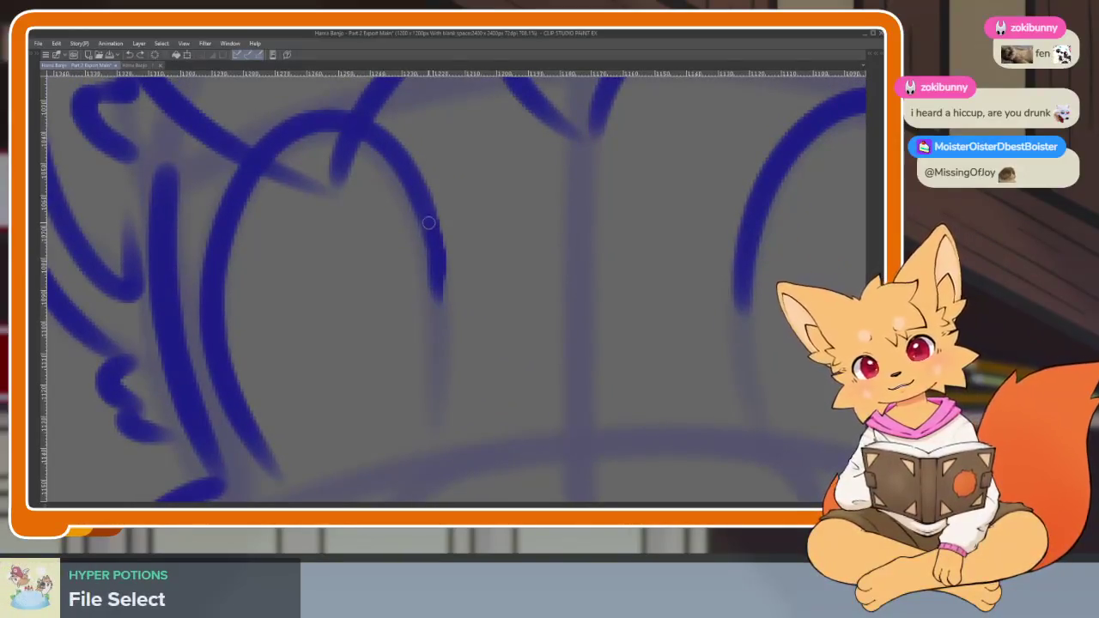
pyautogui.moveTo(423, 222); pyautogui.dragTo(427, 417)
pyautogui.hotkey('ctrl', 'z')
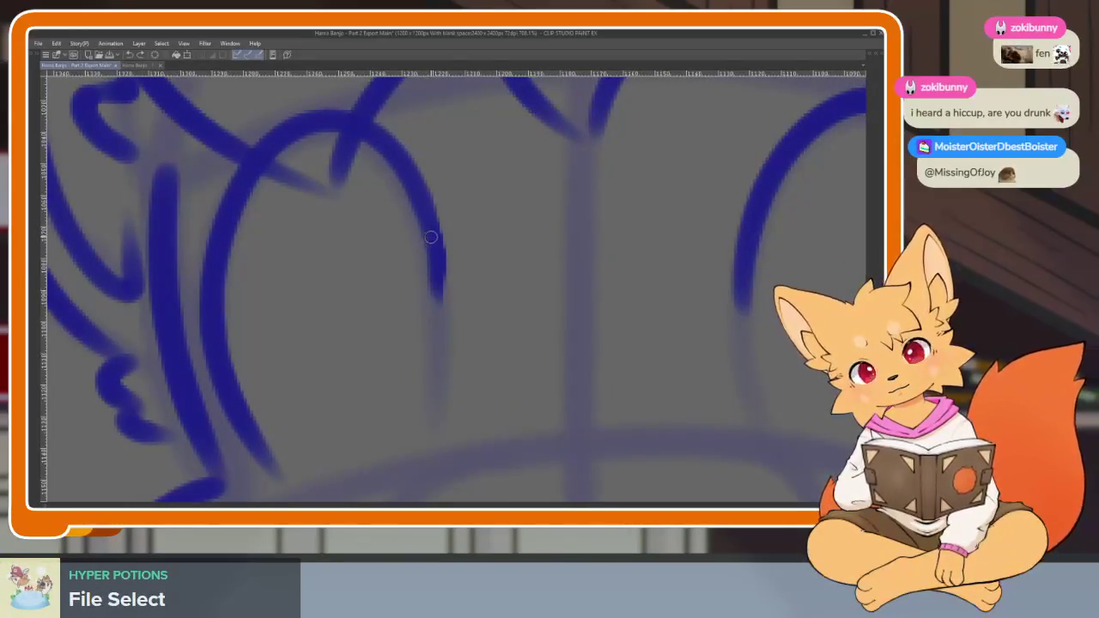
pyautogui.moveTo(432, 238)
pyautogui.mouseDown()
pyautogui.moveTo(444, 319)
pyautogui.moveTo(408, 448)
pyautogui.moveTo(301, 351)
pyautogui.moveTo(363, 177)
pyautogui.moveTo(444, 319)
pyautogui.mouseUp()
# Undo the left eye's oval pupil and redraw it in dark blue.
pyautogui.scroll(-2, 558, 371)
pyautogui.scroll(-4, 558, 371)
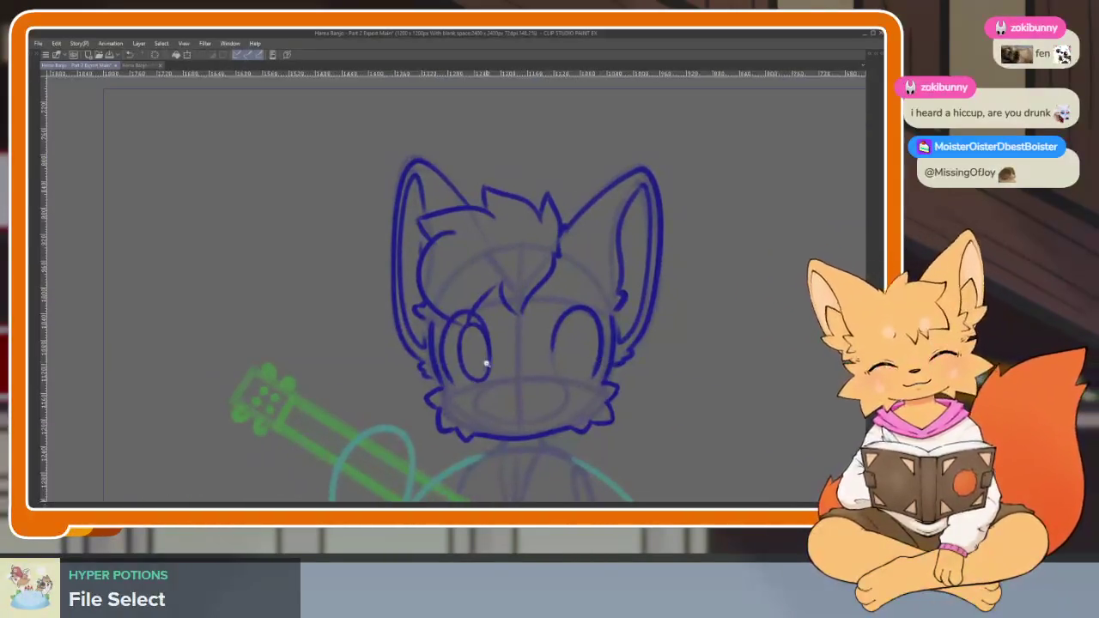
pyautogui.scroll(4, 481, 364)
pyautogui.scroll(1, 535, 414)
pyautogui.scroll(-1, 516, 423)
pyautogui.scroll(-2, 507, 403)
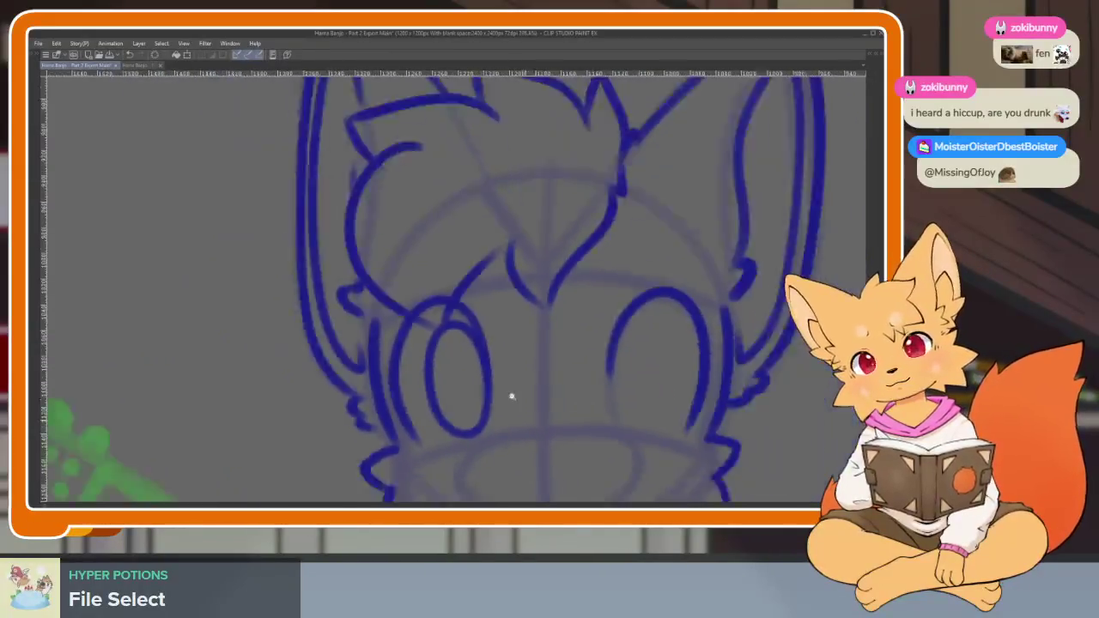
pyautogui.scroll(-2, 511, 398)
pyautogui.scroll(1, 575, 382)
pyautogui.scroll(-1, 573, 399)
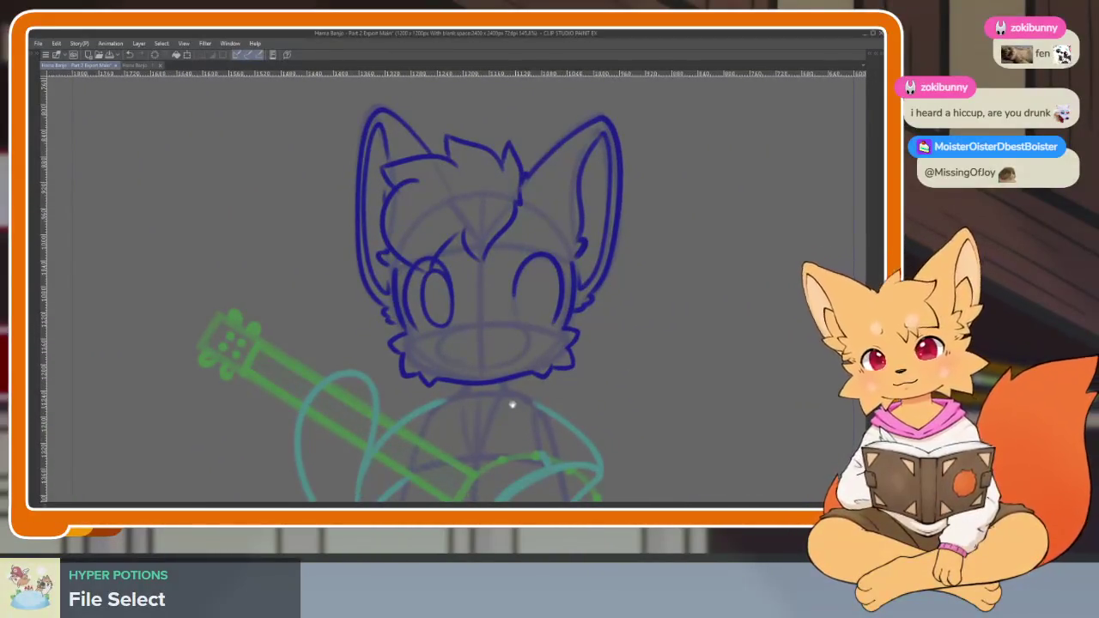
pyautogui.scroll(1, 504, 395)
pyautogui.scroll(-1, 481, 393)
pyautogui.scroll(3, 444, 429)
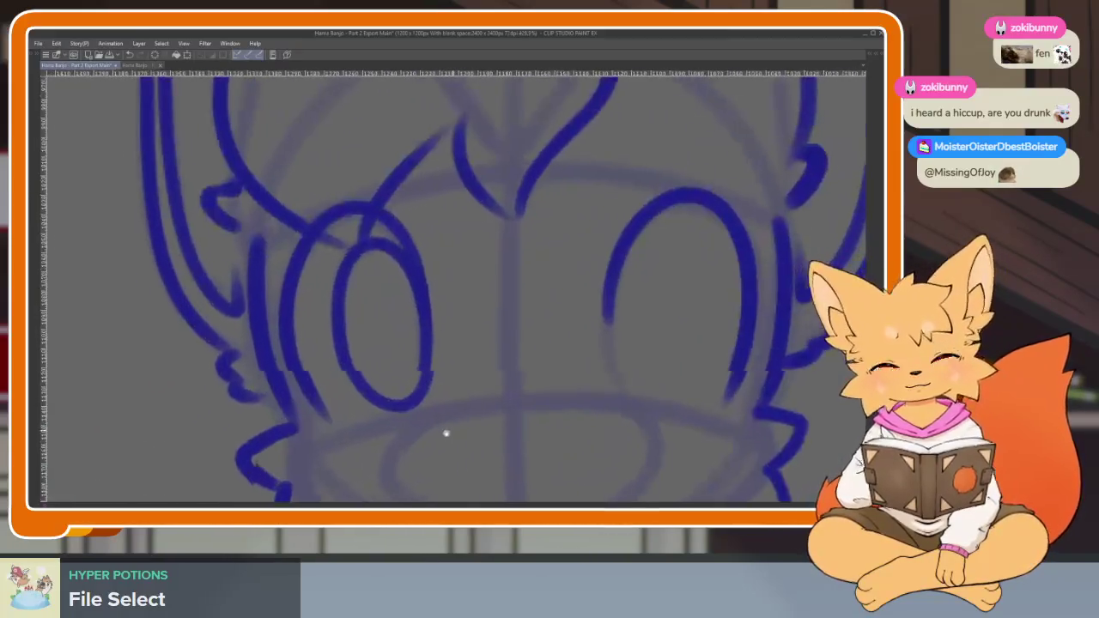
pyautogui.scroll(1, 403, 436)
pyautogui.scroll(1, 411, 434)
pyautogui.hotkey('ctrl', 'z')
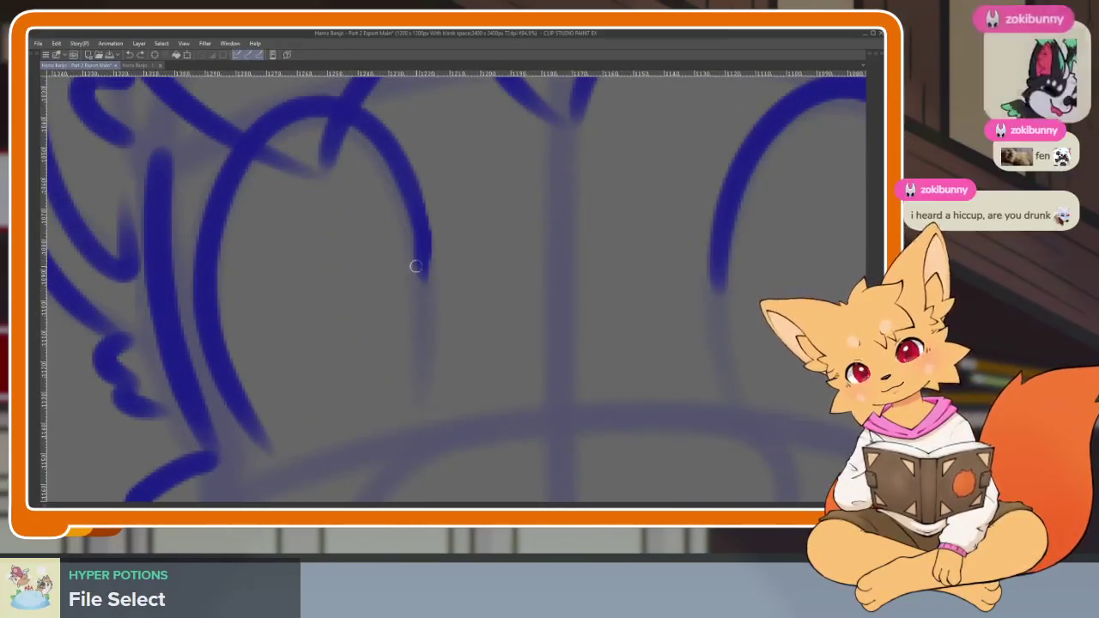
pyautogui.moveTo(416, 417)
pyautogui.mouseDown()
pyautogui.moveTo(397, 206)
pyautogui.moveTo(280, 280)
pyautogui.moveTo(367, 432)
pyautogui.moveTo(424, 354)
pyautogui.mouseUp()
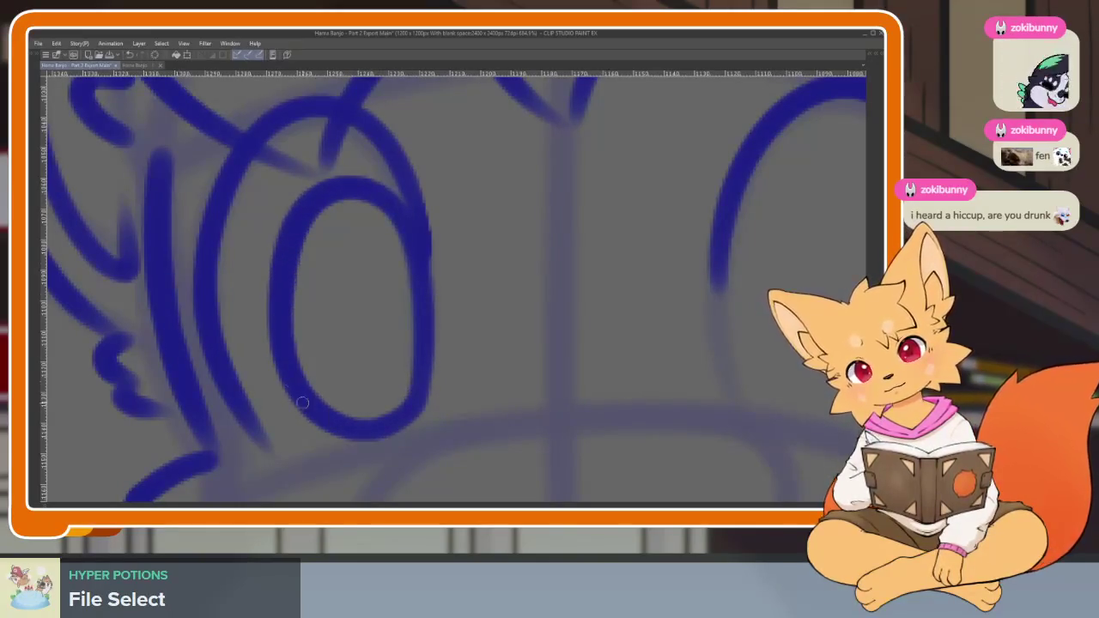
# Ink the oval pupil in the fox's right eye.
pyautogui.scroll(-5, 481, 378)
pyautogui.scroll(3, 560, 405)
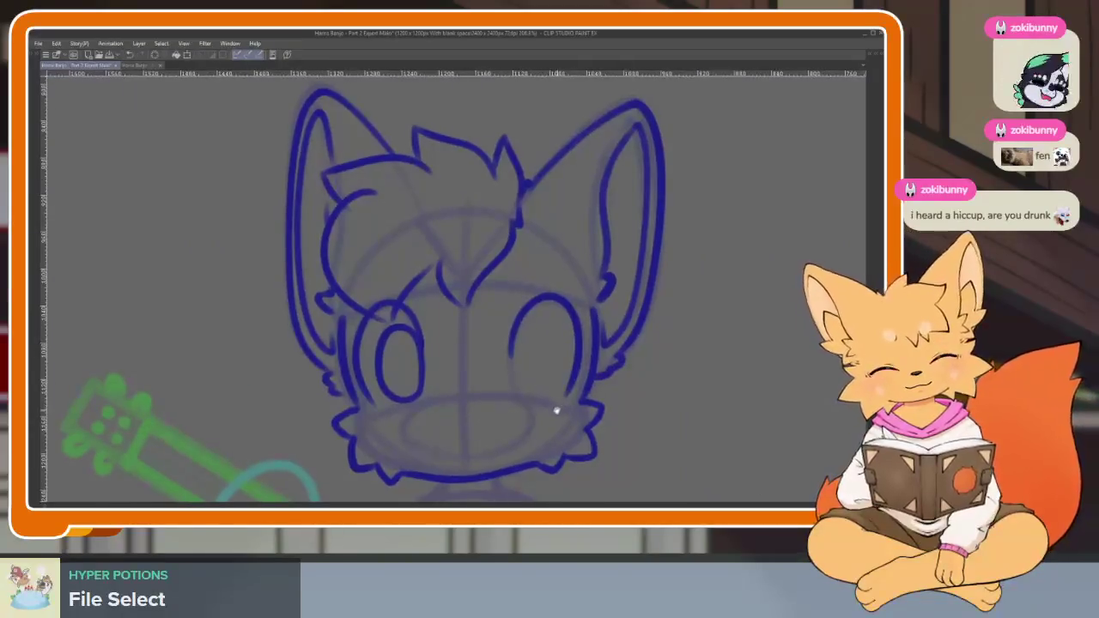
pyautogui.scroll(2, 535, 418)
pyautogui.scroll(2, 535, 418)
pyautogui.scroll(1, 534, 425)
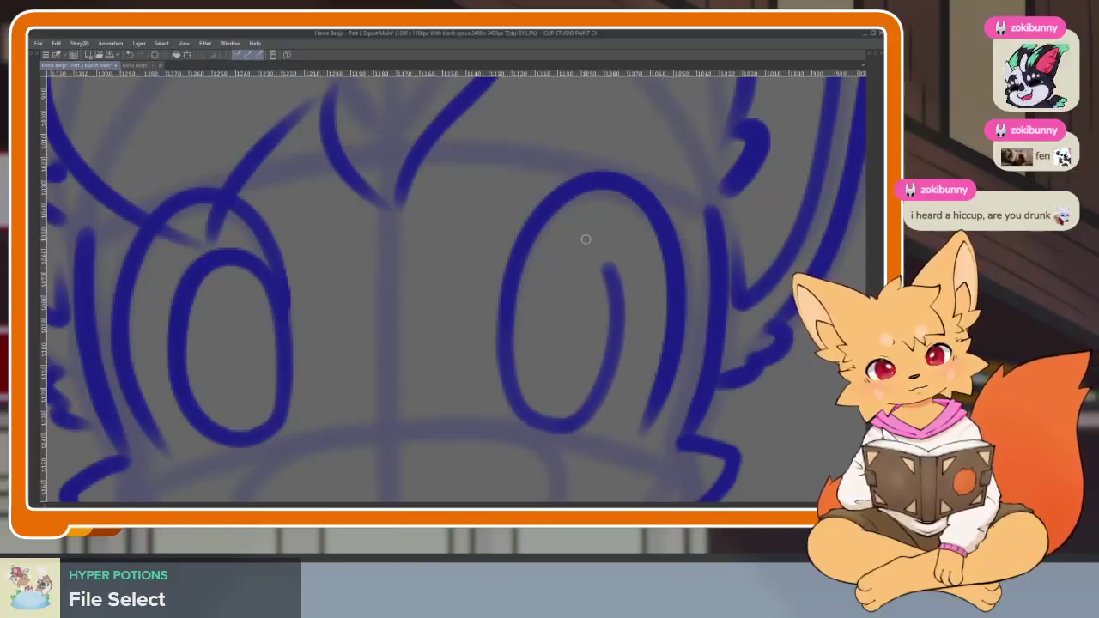
pyautogui.moveTo(509, 283); pyautogui.dragTo(519, 258)
# Ink the nose outline on the fox's muzzle.
pyautogui.scroll(-5, 558, 367)
pyautogui.scroll(-1, 636, 352)
pyautogui.scroll(-1, 674, 347)
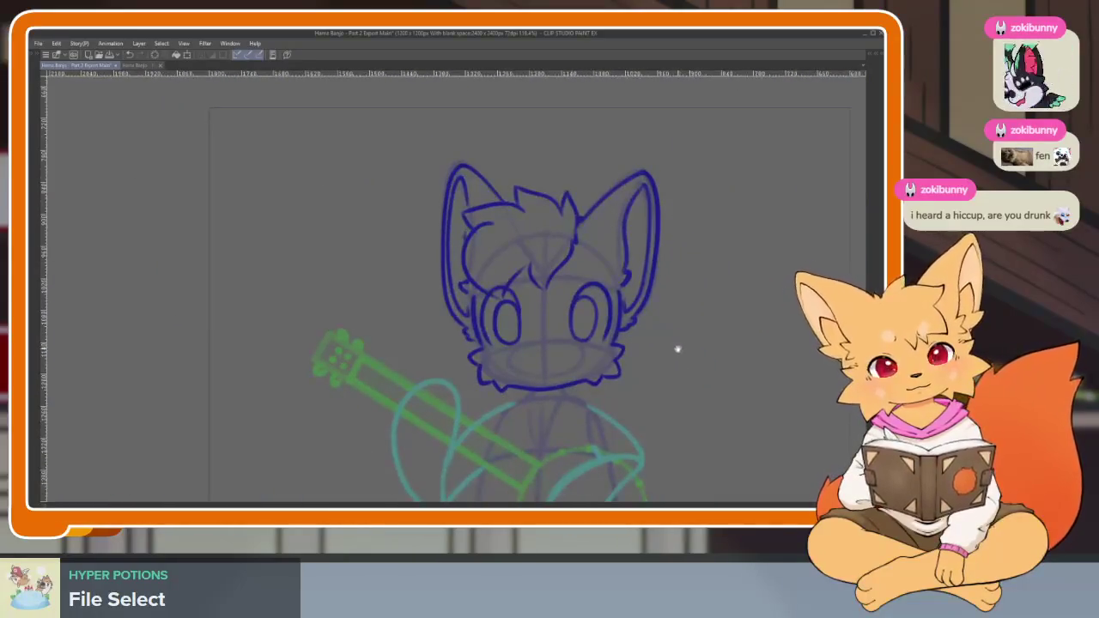
pyautogui.scroll(-1, 657, 369)
pyautogui.scroll(-2, 639, 376)
pyautogui.scroll(5, 636, 375)
pyautogui.scroll(2, 546, 355)
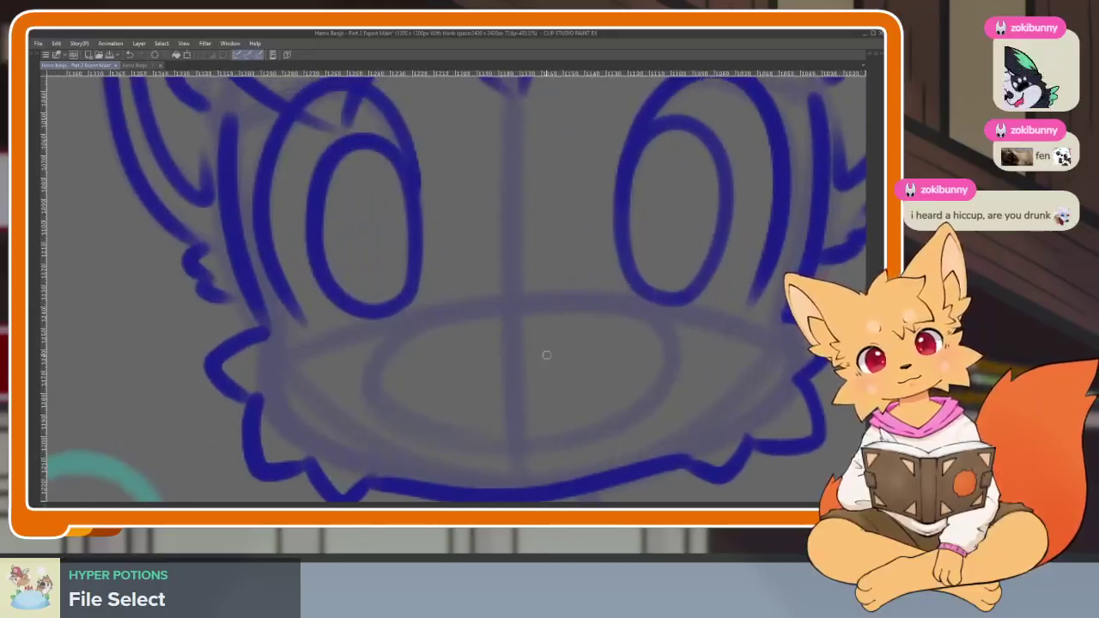
pyautogui.moveTo(471, 318); pyautogui.dragTo(487, 312)
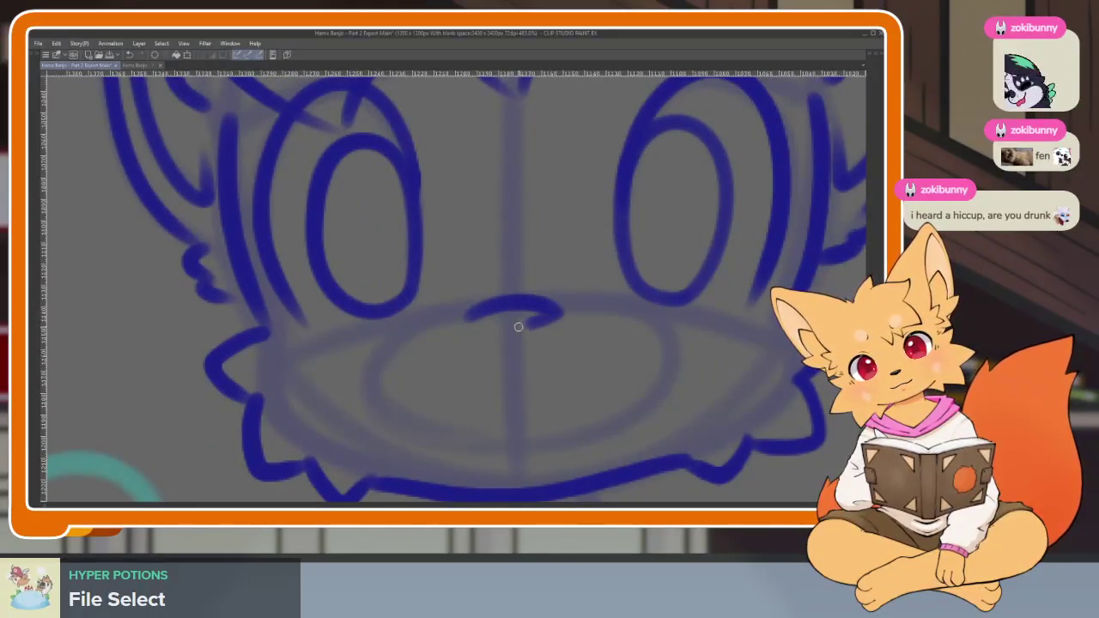
# Ink the smiling mouth across the muzzle.
pyautogui.scroll(2, 550, 385)
pyautogui.scroll(-3, 413, 393)
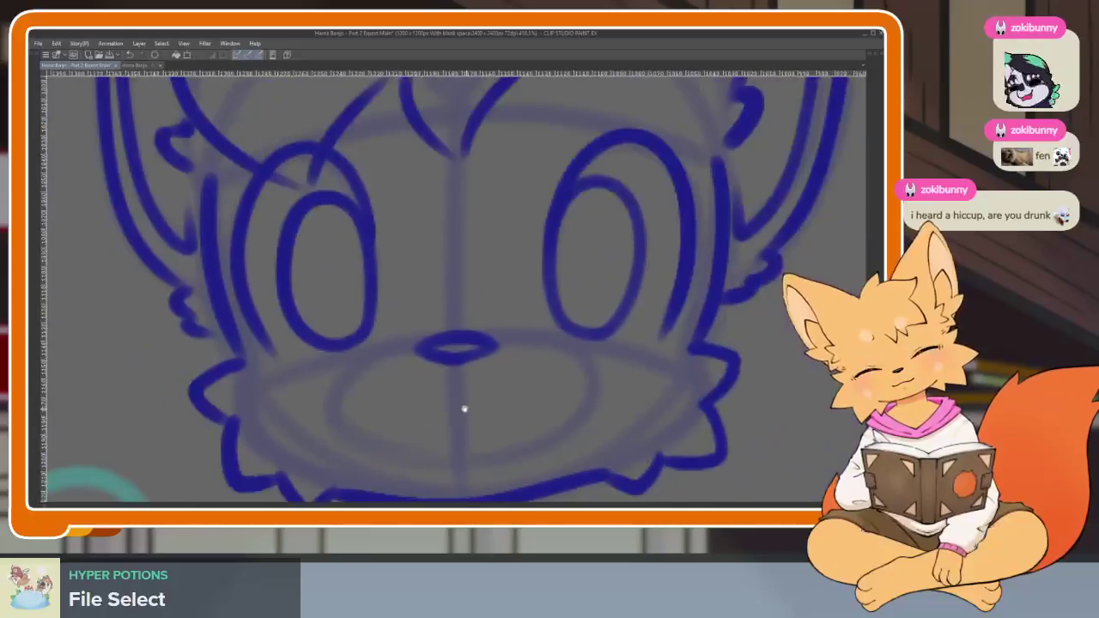
pyautogui.scroll(1, 463, 407)
pyautogui.moveTo(326, 432); pyautogui.dragTo(525, 392)
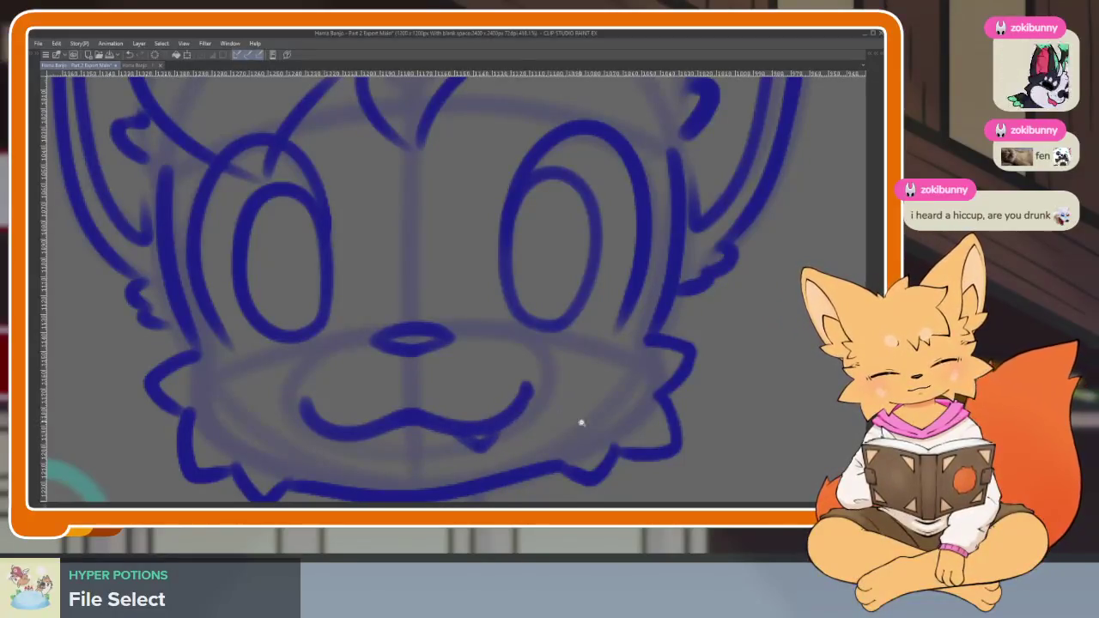
# Ink the eyebrow arch above the left eye.
pyautogui.scroll(-5, 581, 423)
pyautogui.scroll(5, 590, 385)
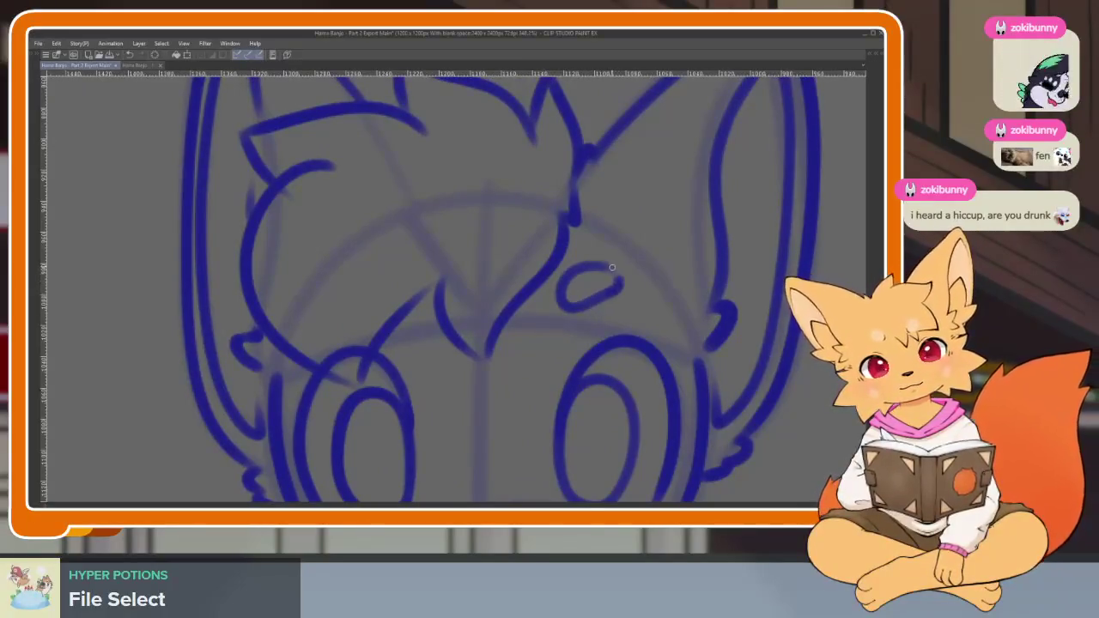
pyautogui.moveTo(357, 289); pyautogui.dragTo(410, 320)
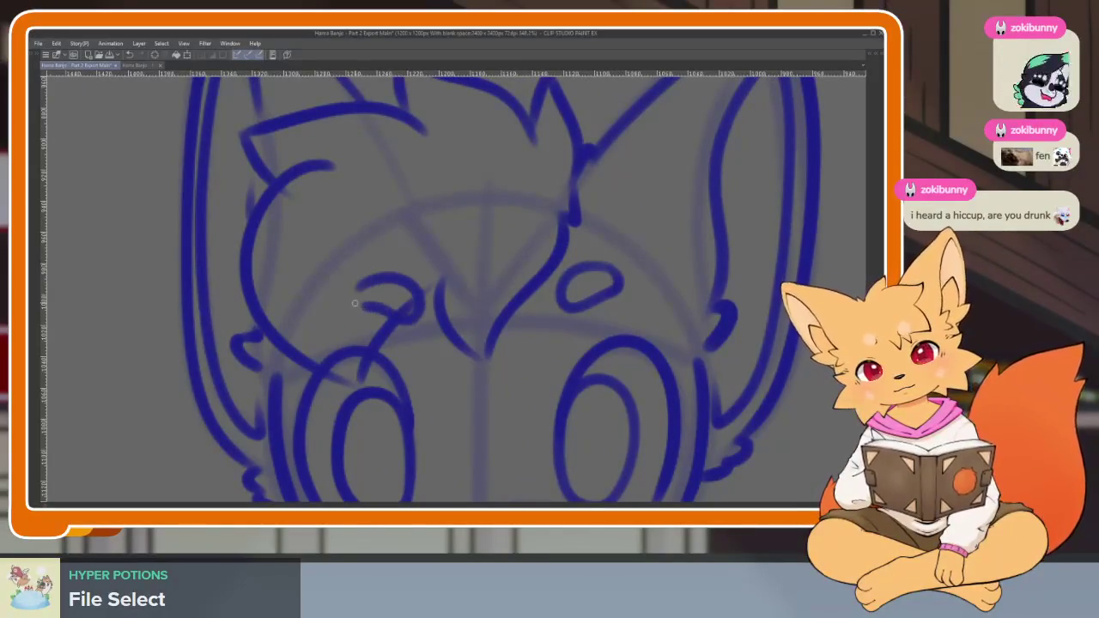
pyautogui.scroll(-5, 586, 337)
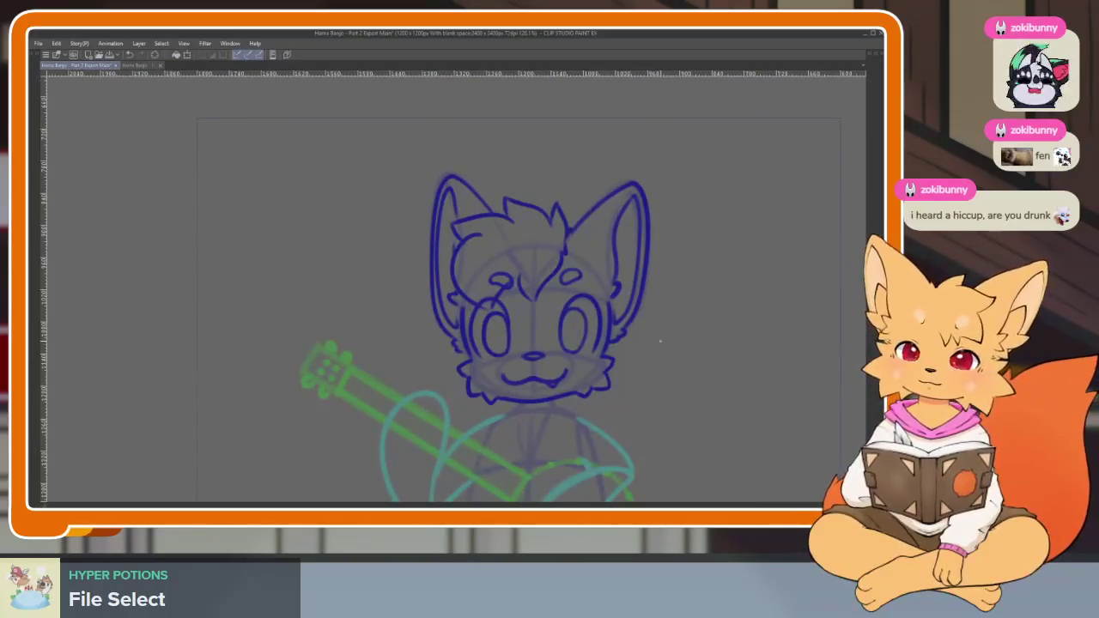
# Play back the frames, then ink a fur line down the chest ruff, undoing a stray stroke.
pyautogui.press('Return')
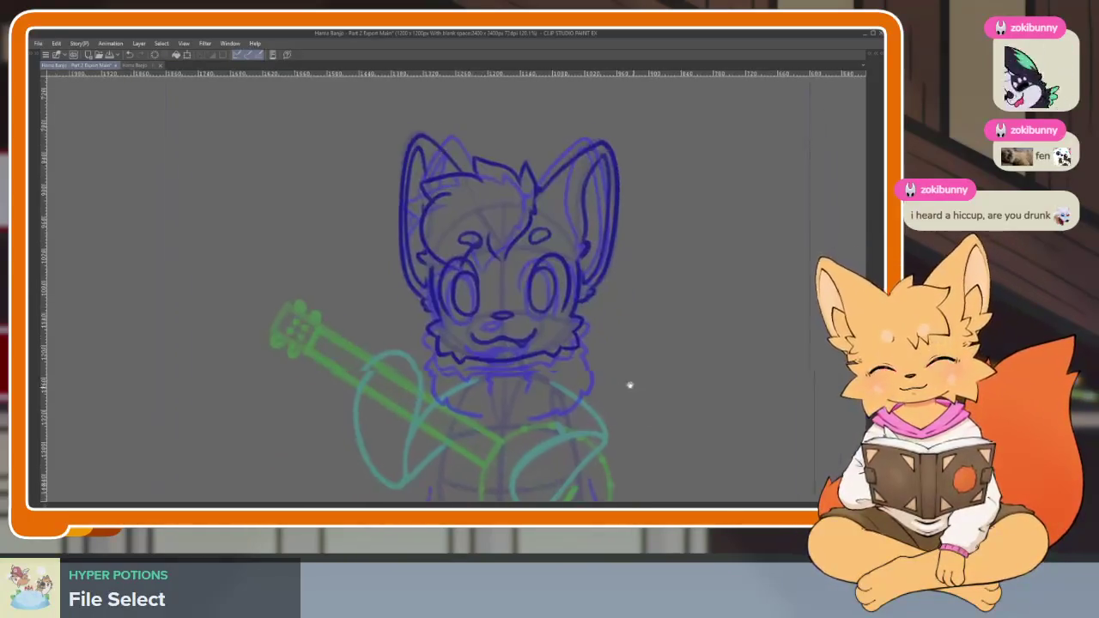
pyautogui.scroll(4, 469, 388)
pyautogui.scroll(2, 354, 213)
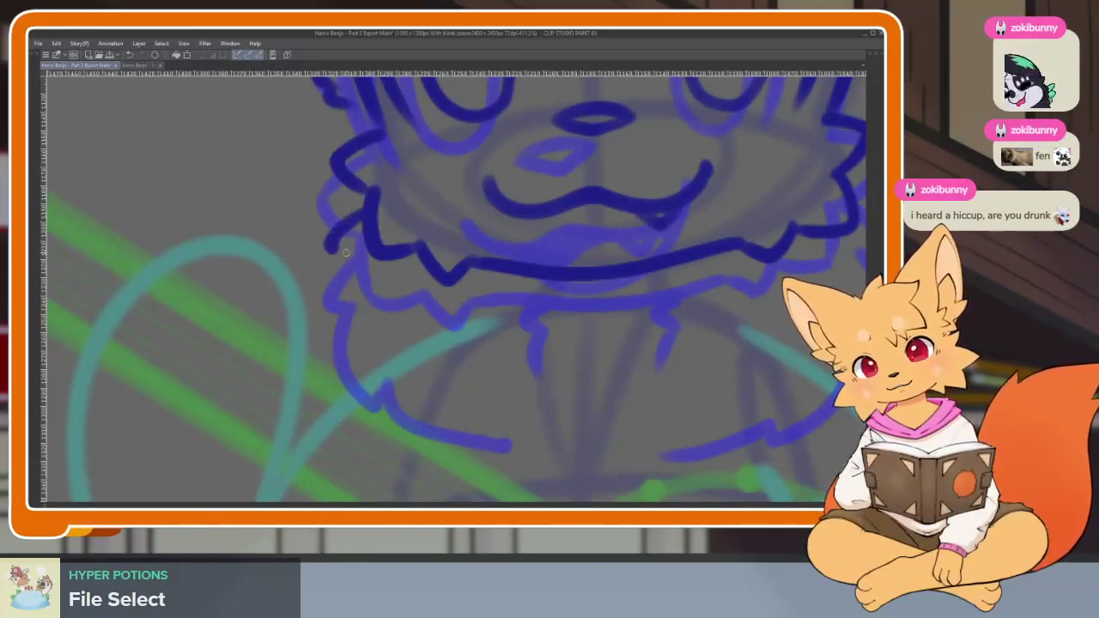
pyautogui.moveTo(339, 270)
pyautogui.mouseDown()
pyautogui.moveTo(374, 371)
pyautogui.moveTo(433, 410)
pyautogui.moveTo(503, 430)
pyautogui.mouseUp()
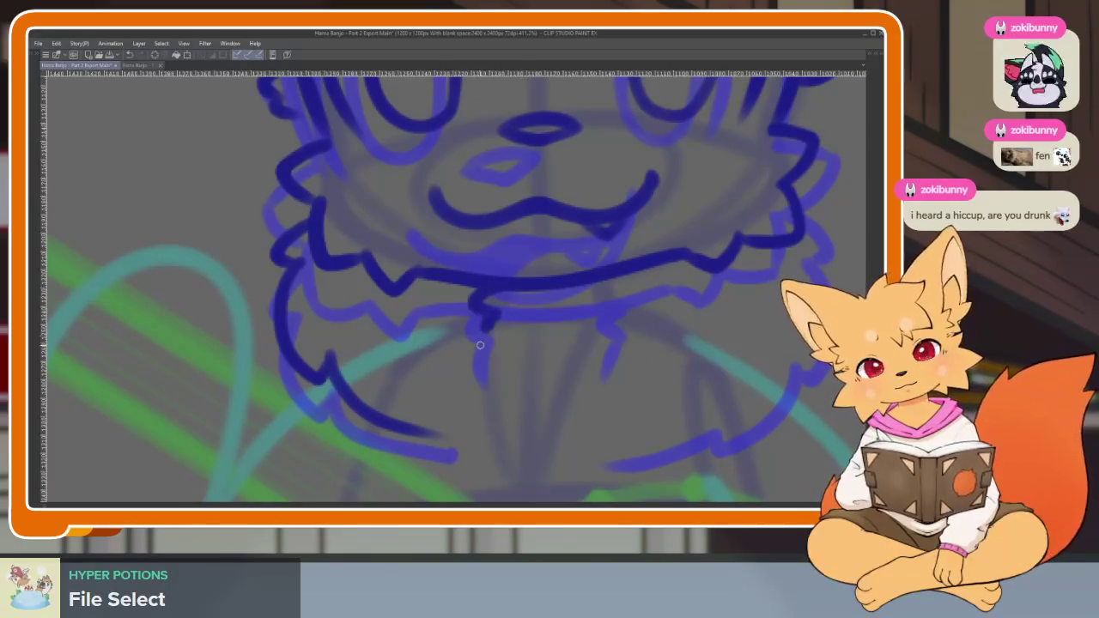
pyautogui.moveTo(480, 326); pyautogui.dragTo(484, 363)
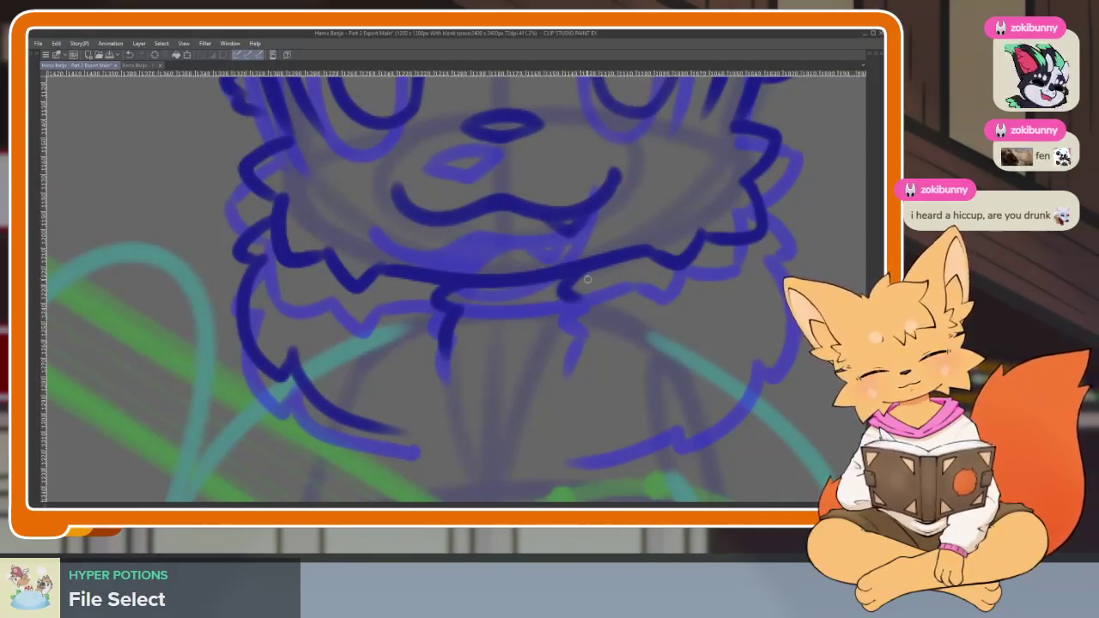
pyautogui.hotkey('ctrl', 'z')
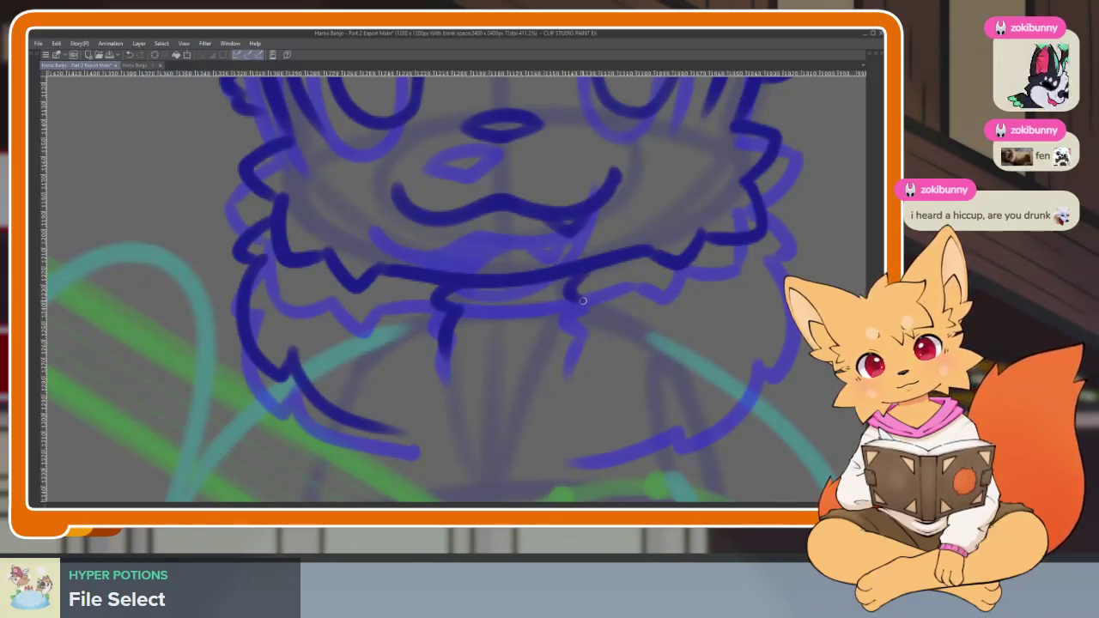
# Ink the right side of the neck ruff and zoom out to the whole character.
pyautogui.hscroll(3, 629, 361)
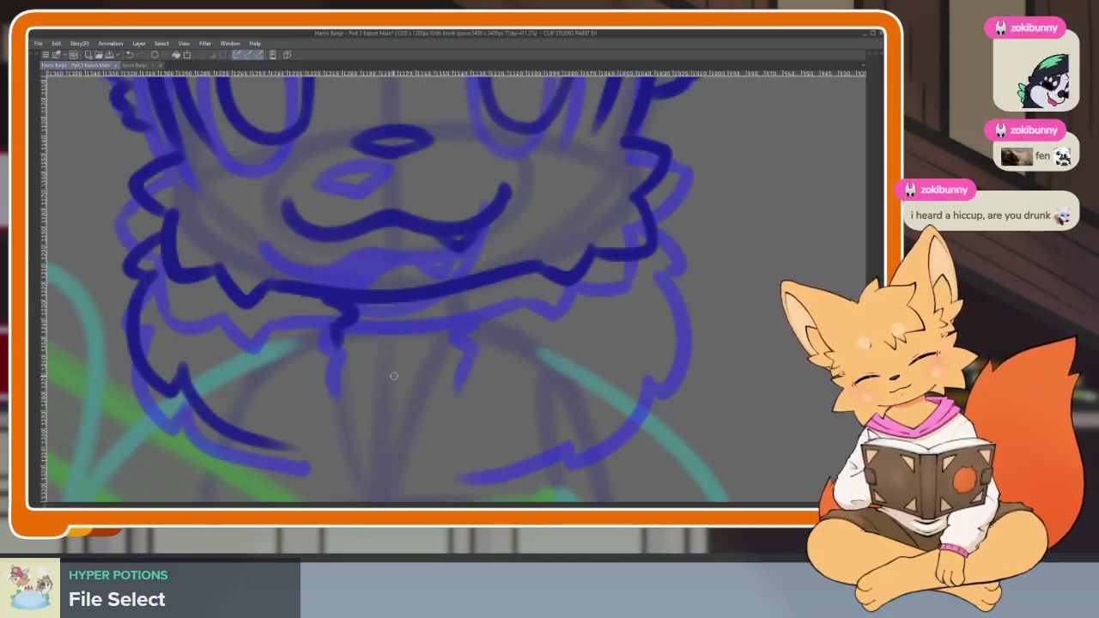
pyautogui.scroll(-1, 652, 365)
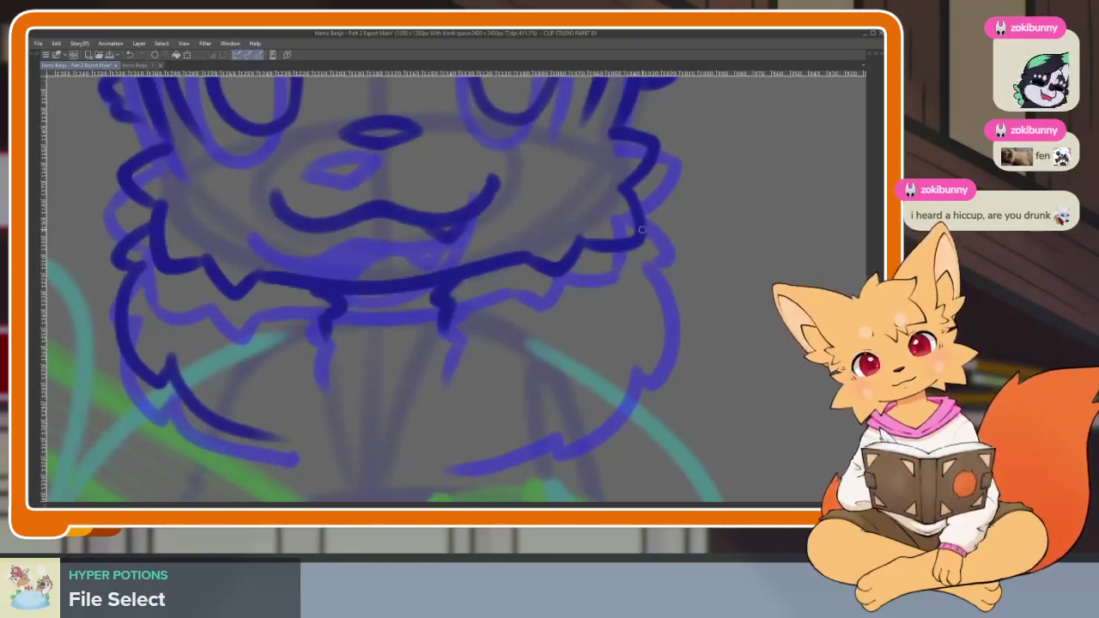
pyautogui.moveTo(657, 249); pyautogui.dragTo(556, 406)
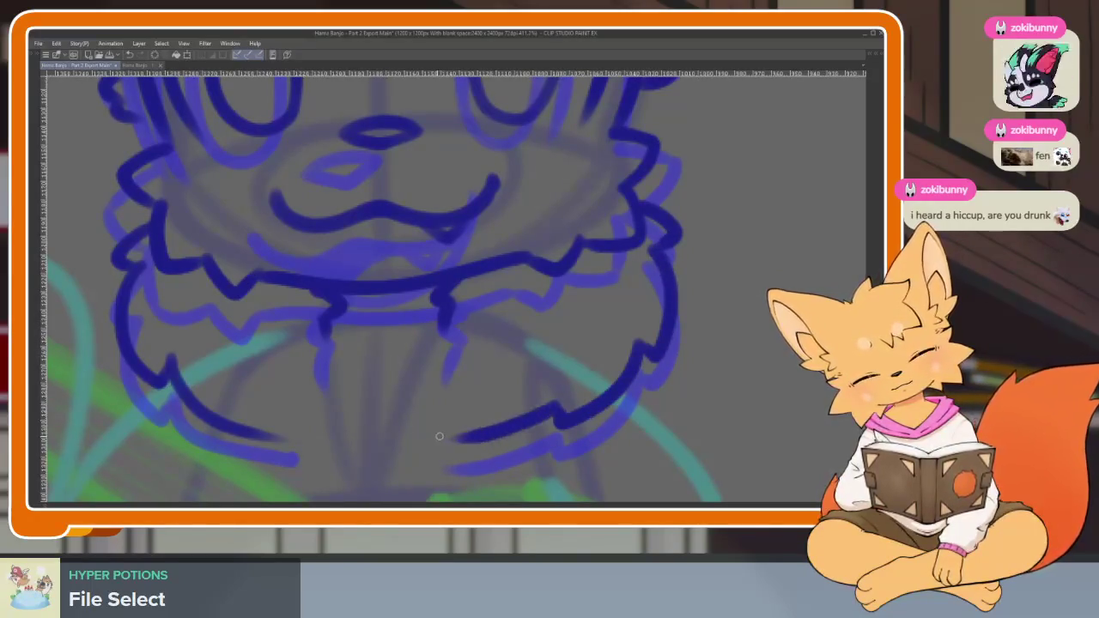
pyautogui.scroll(-3, 590, 392)
pyautogui.scroll(-2, 652, 378)
pyautogui.scroll(-1, 677, 371)
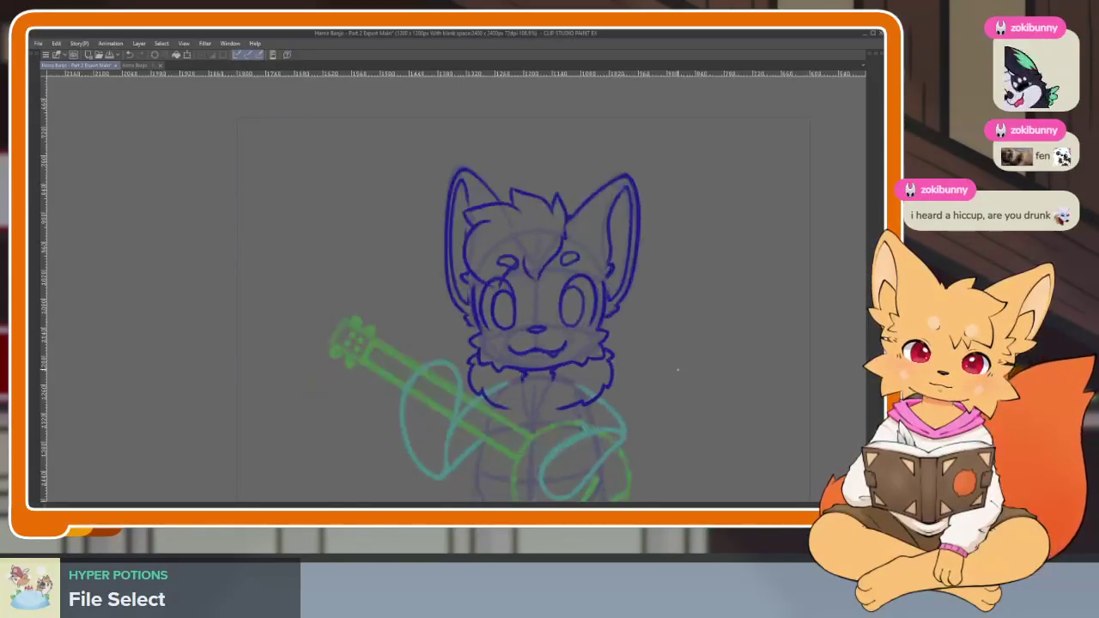
# Ink the outer line of the fox's left leg in two connected strokes.
pyautogui.scroll(3, 601, 370)
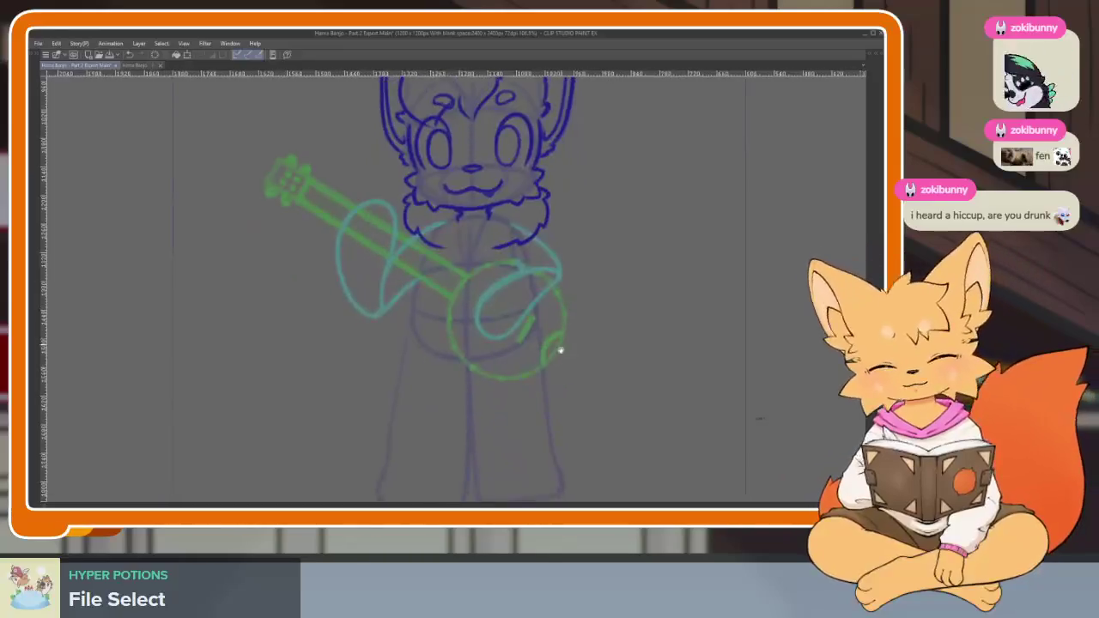
pyautogui.scroll(-3, 535, 375)
pyautogui.scroll(3, 535, 395)
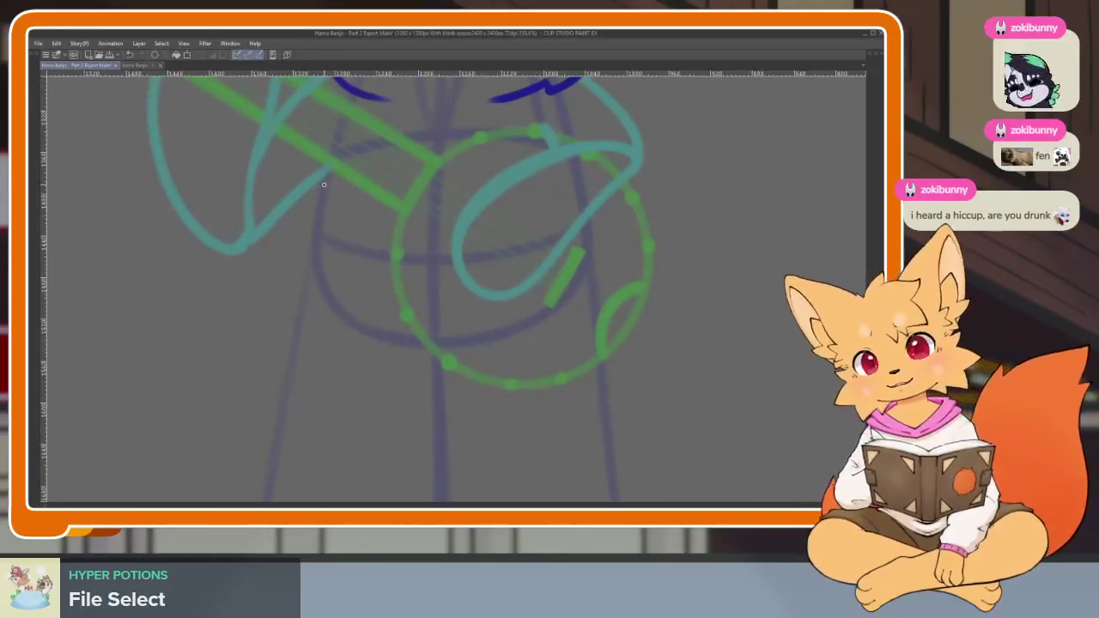
pyautogui.scroll(-3, 364, 324)
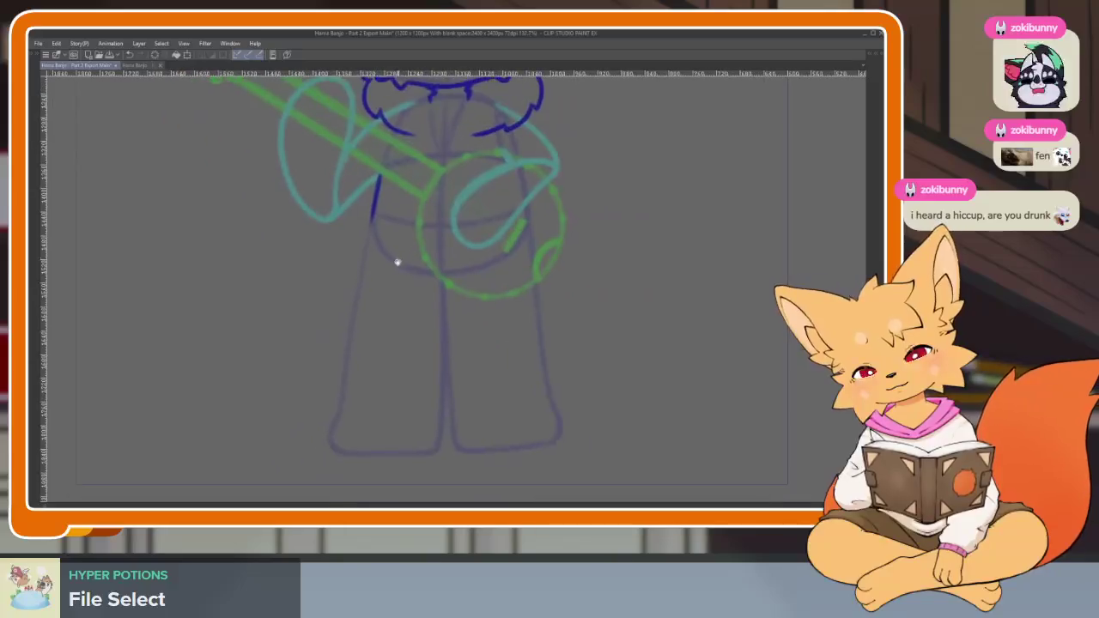
pyautogui.scroll(2, 395, 261)
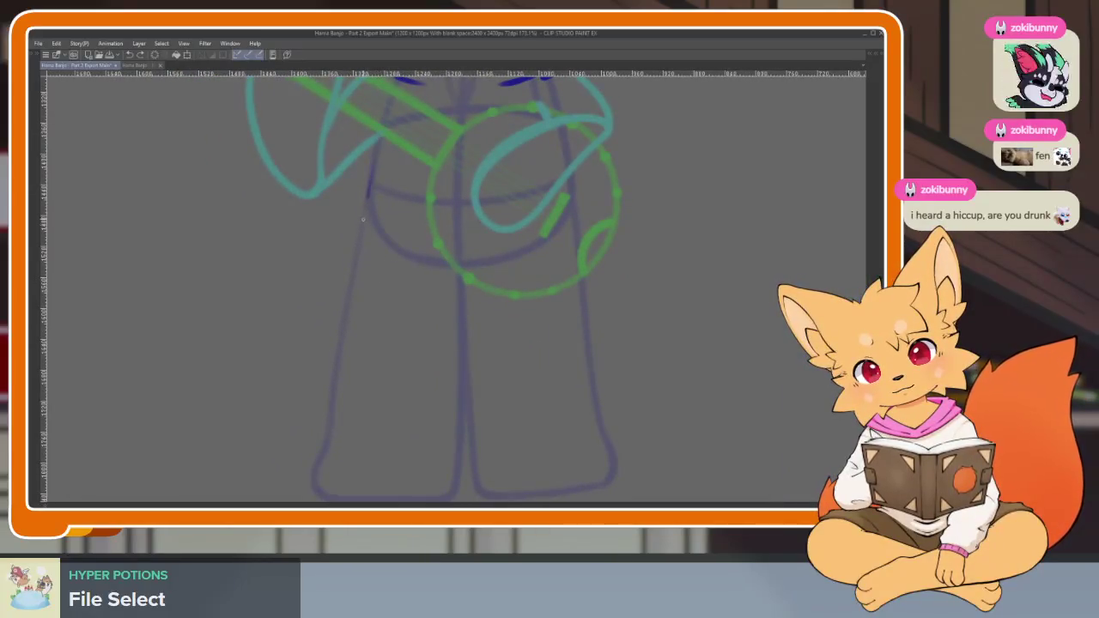
pyautogui.moveTo(348, 385); pyautogui.dragTo(353, 347)
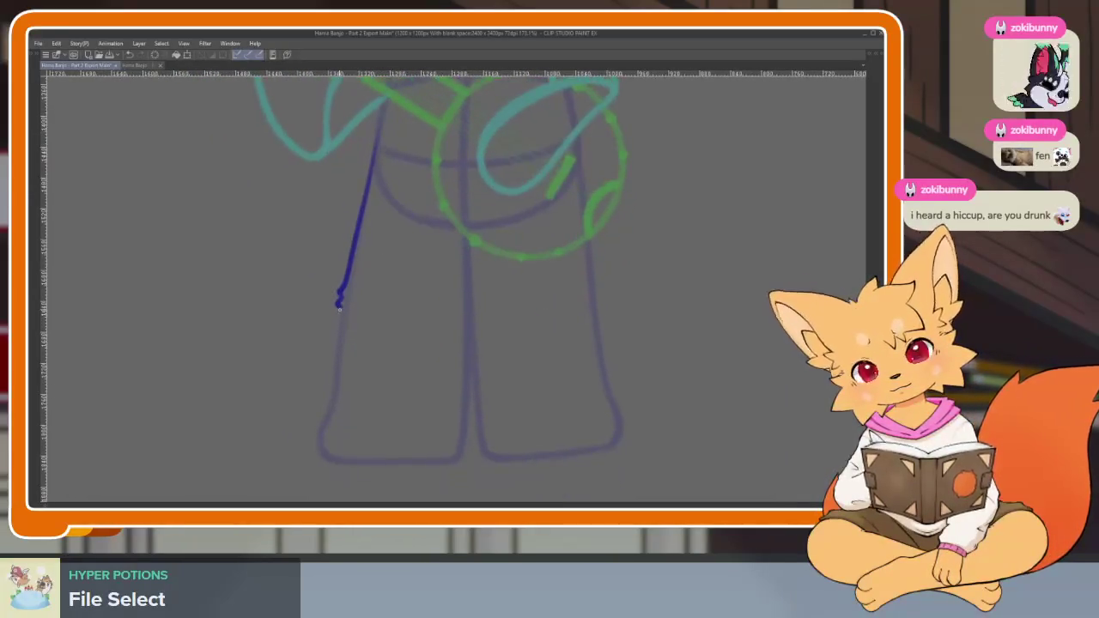
pyautogui.moveTo(339, 299); pyautogui.dragTo(321, 423)
pyautogui.moveTo(345, 467); pyautogui.dragTo(328, 472)
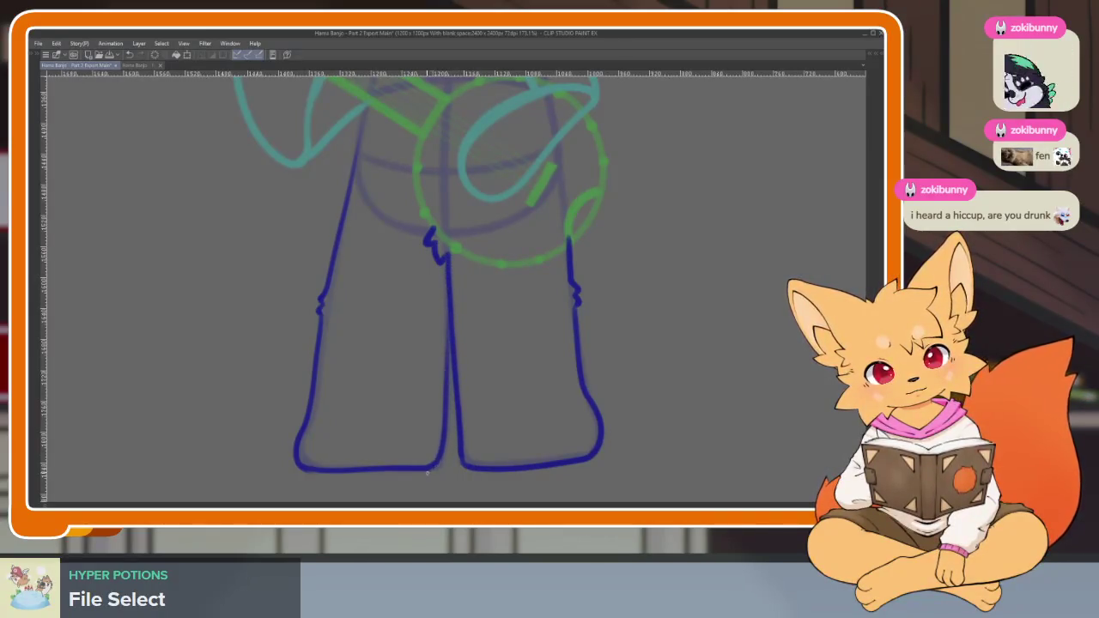
# Zoom out to review the inked legs on the whole frame.
pyautogui.scroll(-2, 515, 430)
pyautogui.scroll(-1, 608, 401)
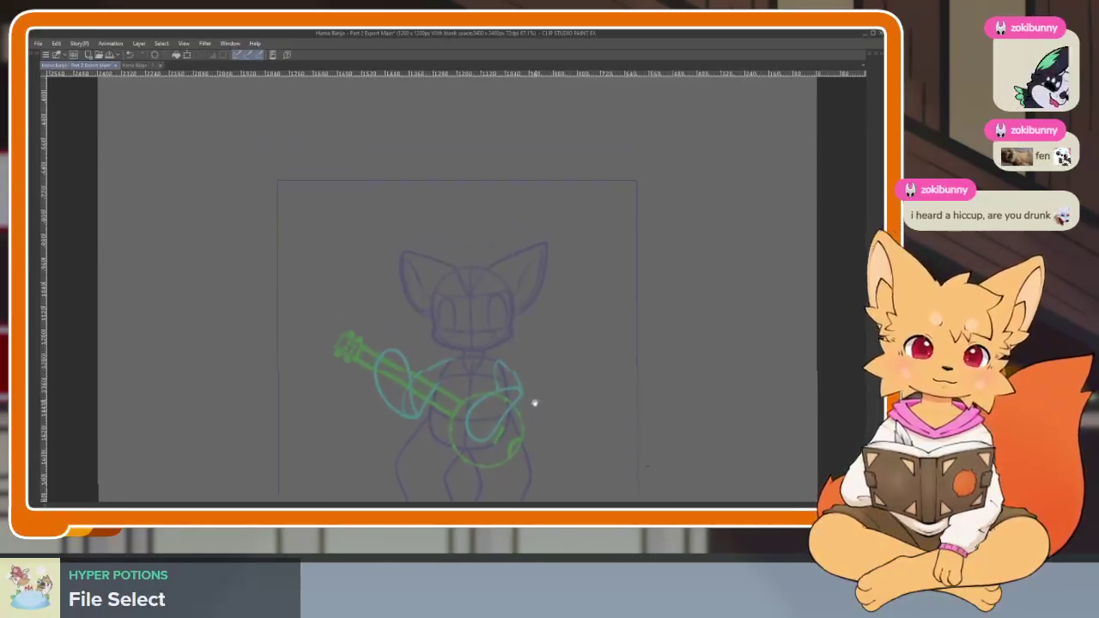
pyautogui.scroll(5, 535, 400)
pyautogui.scroll(-1, 508, 386)
pyautogui.scroll(2, 532, 410)
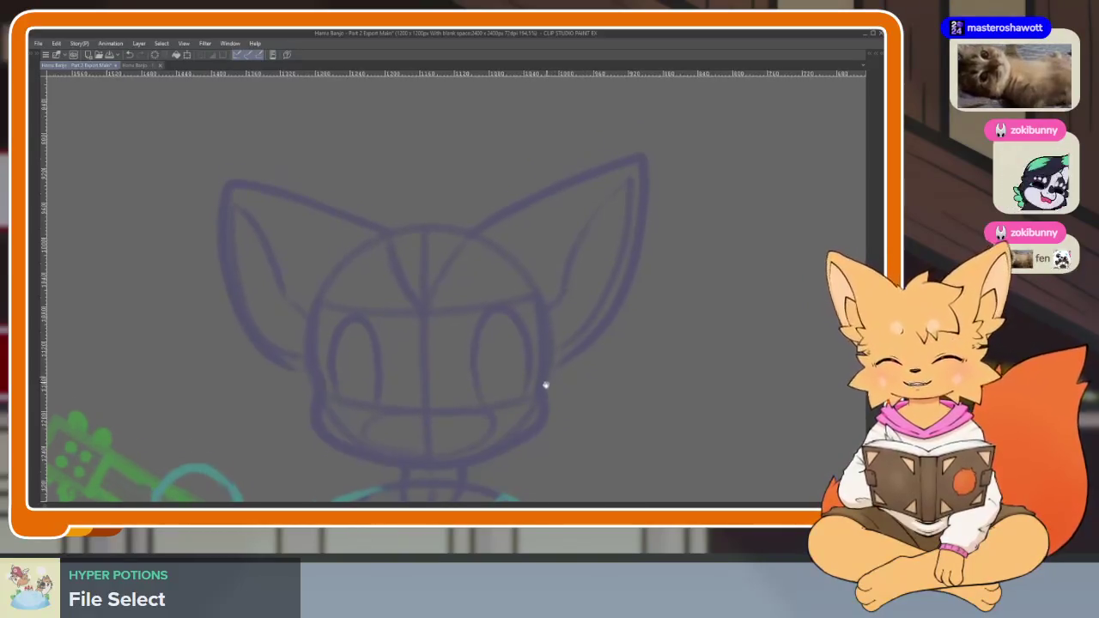
# Ink a shorter hair tuft curve on the head after undoing two attempts, then show the sketch.
pyautogui.scroll(2, 541, 386)
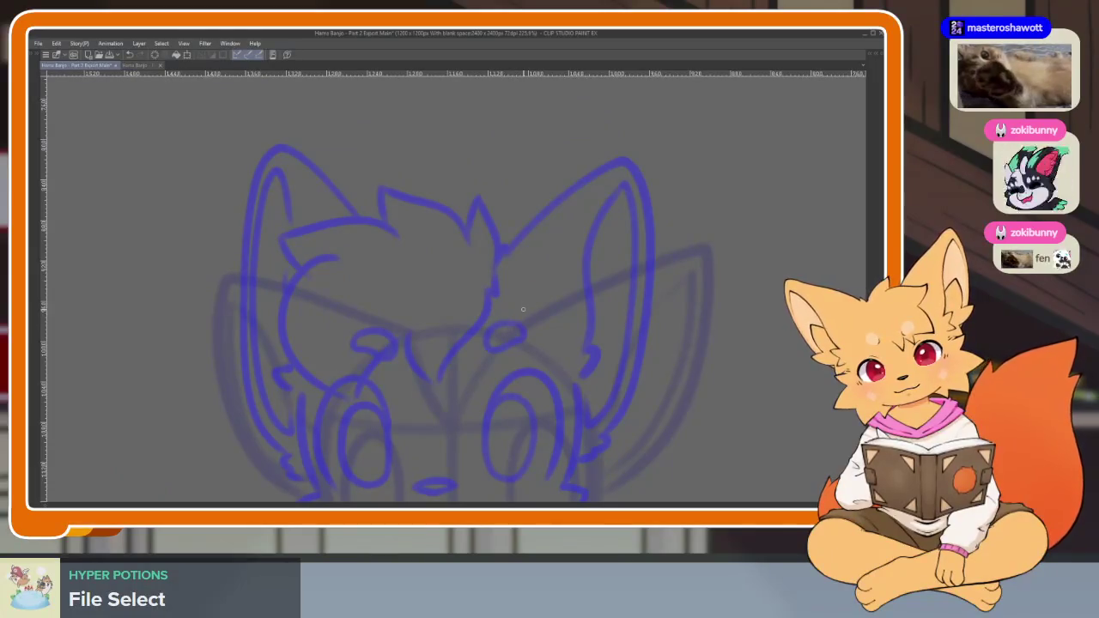
pyautogui.moveTo(505, 275)
pyautogui.mouseDown()
pyautogui.moveTo(518, 316)
pyautogui.moveTo(437, 256)
pyautogui.moveTo(333, 321)
pyautogui.moveTo(360, 270)
pyautogui.moveTo(365, 396)
pyautogui.mouseUp()
pyautogui.hotkey('ctrl', 'z')
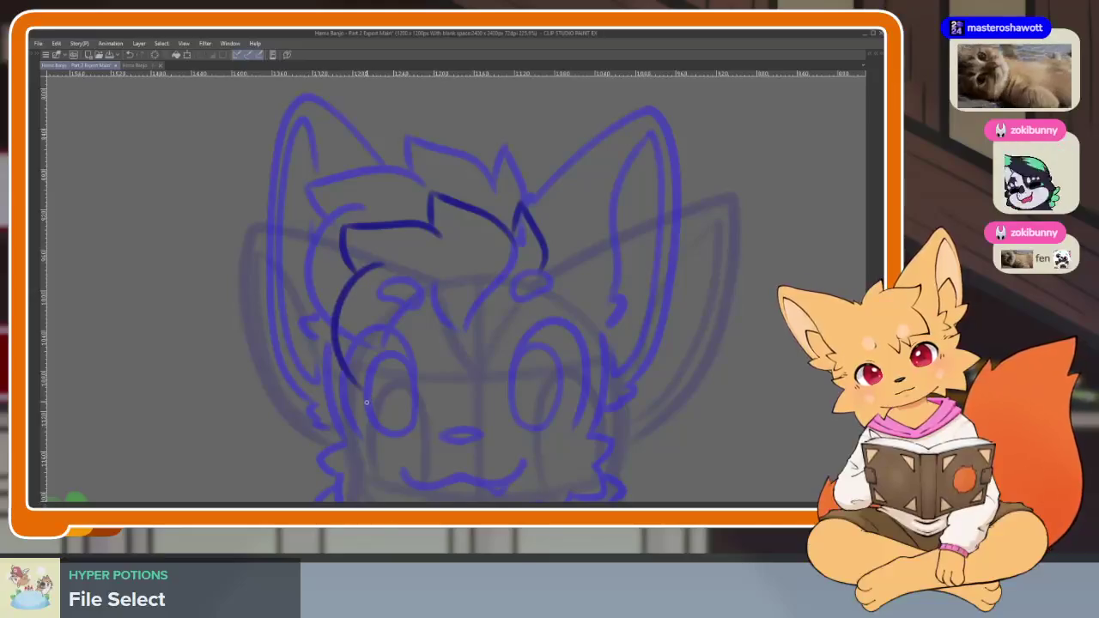
pyautogui.hotkey('ctrl', 'z')
pyautogui.moveTo(395, 256)
pyautogui.mouseDown()
pyautogui.moveTo(341, 335)
pyautogui.moveTo(392, 387)
pyautogui.mouseUp()
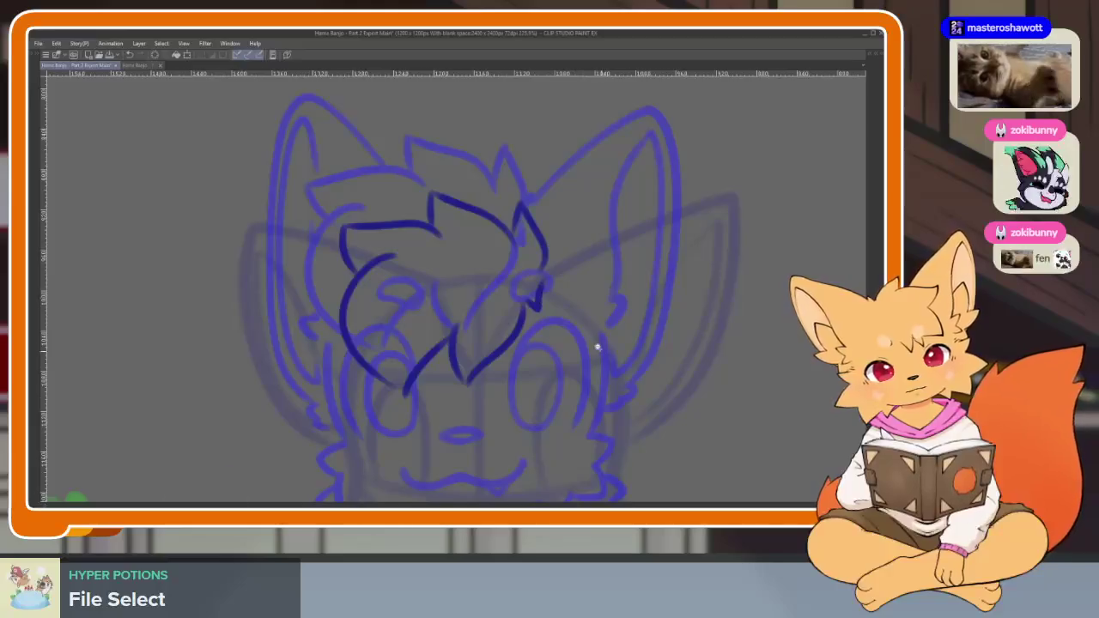
pyautogui.scroll(-4, 597, 347)
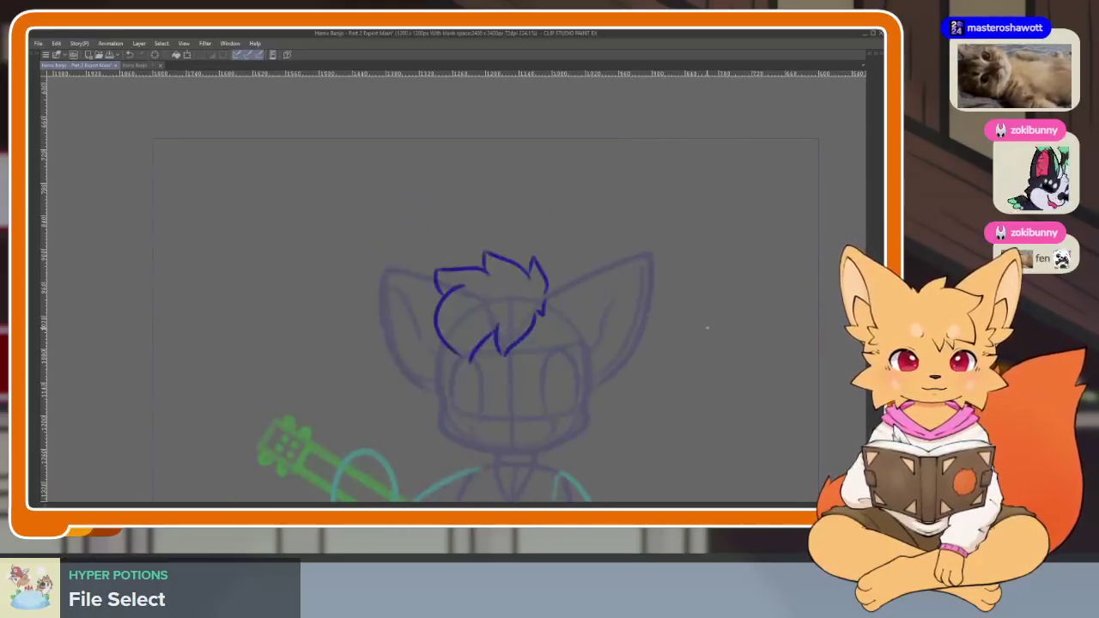
pyautogui.hotkey('ctrl', 'v')
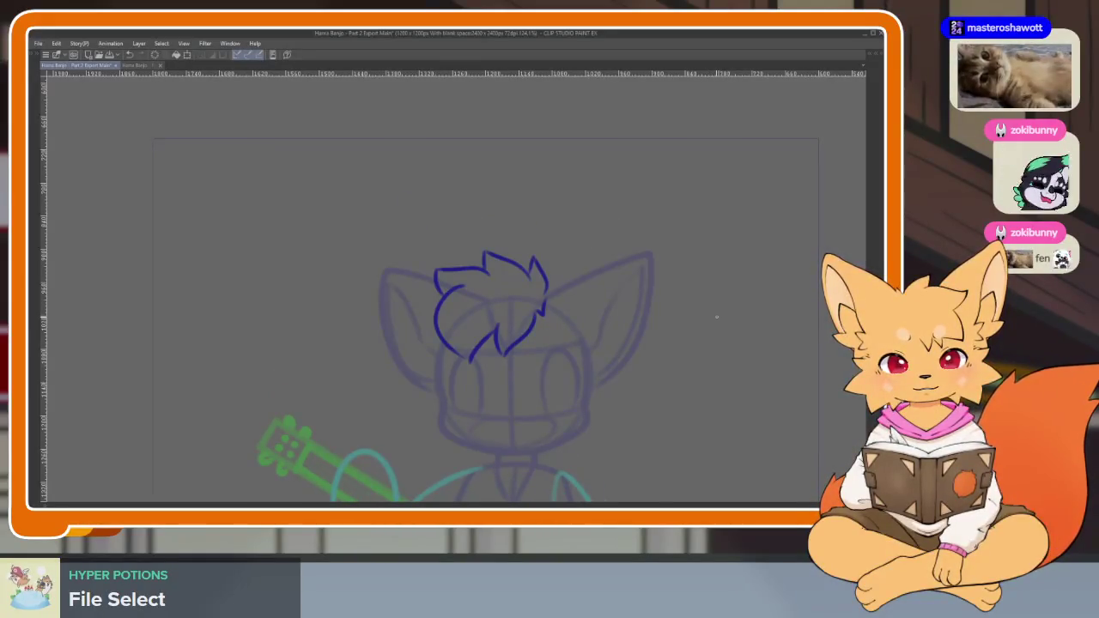
# Ink both sides of the fox's face and extend the left cheek hook downward.
pyautogui.scroll(2, 564, 378)
pyautogui.scroll(2, 515, 404)
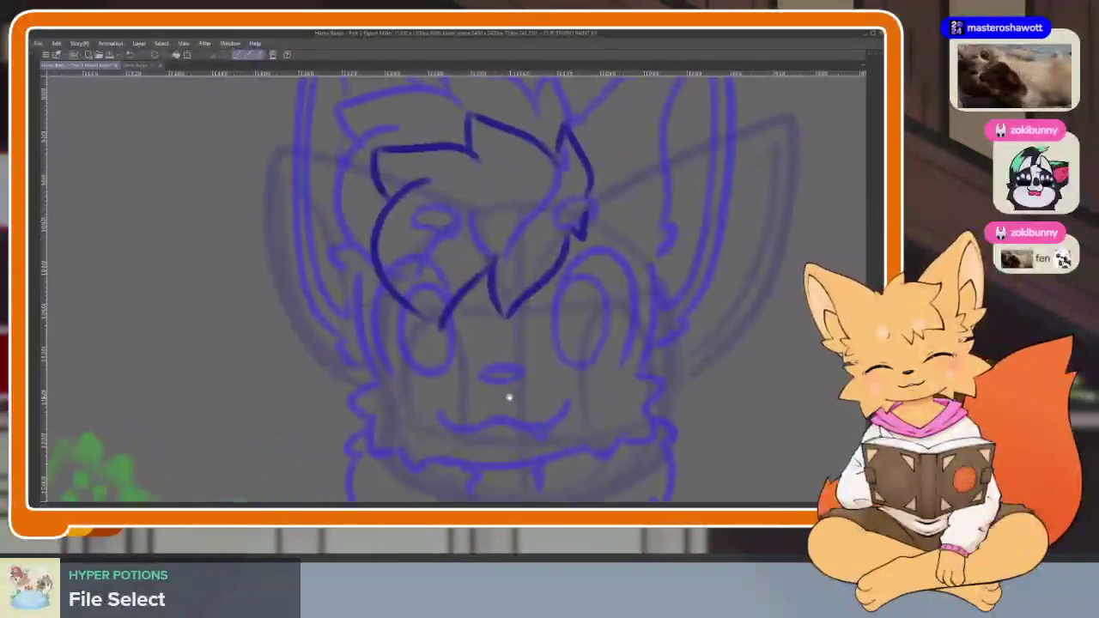
pyautogui.scroll(2, 510, 398)
pyautogui.hscroll(2, 365, 293)
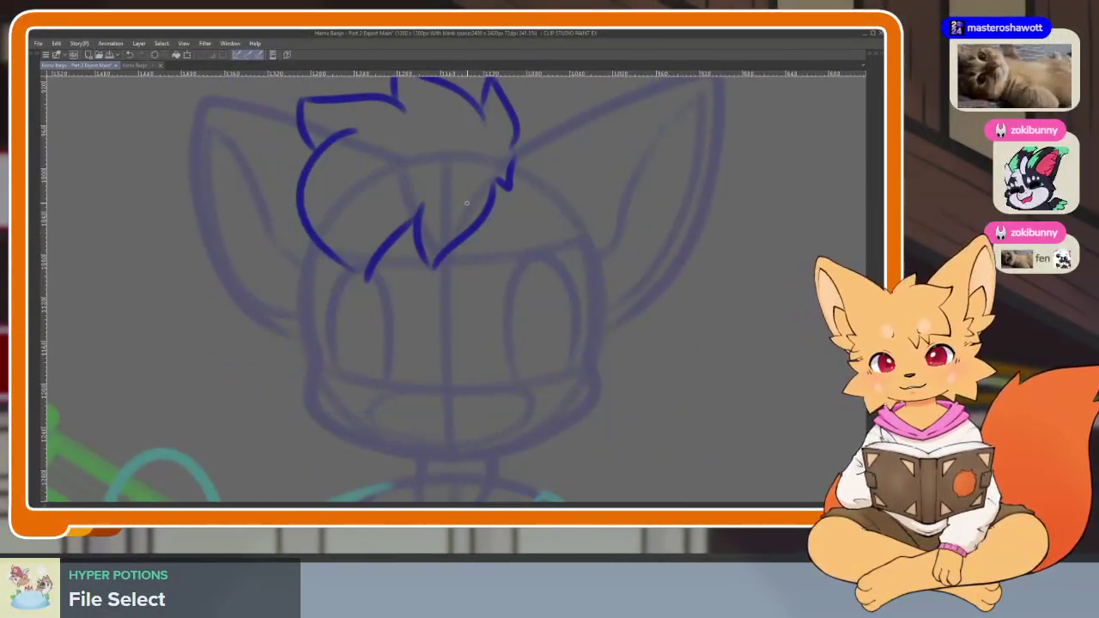
pyautogui.moveTo(290, 285); pyautogui.dragTo(301, 388)
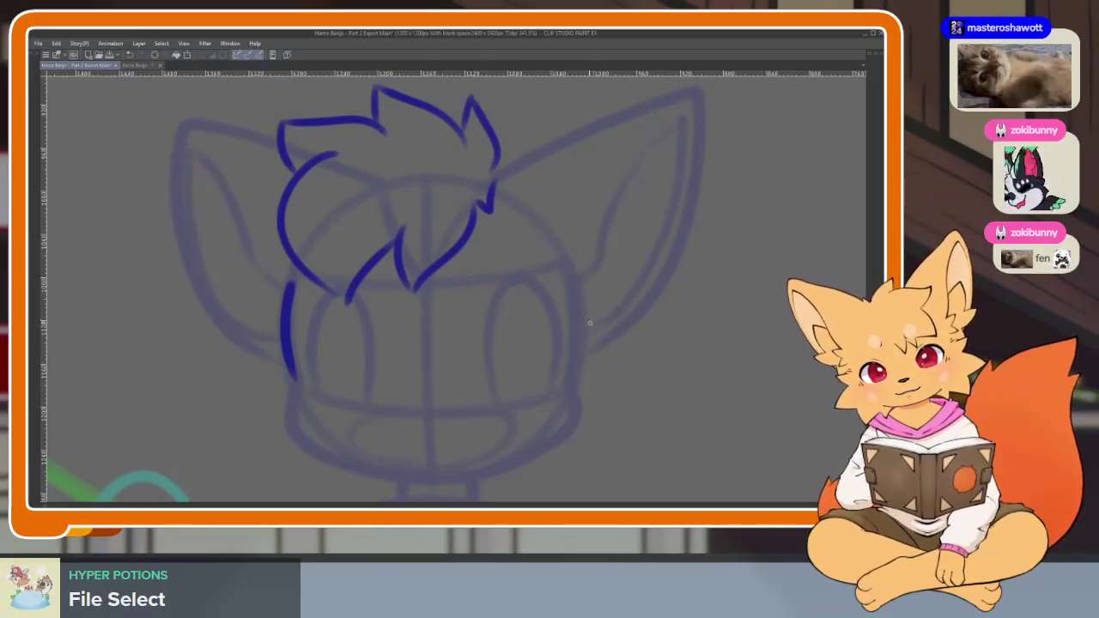
pyautogui.moveTo(573, 289); pyautogui.dragTo(577, 371)
pyautogui.scroll(1, 590, 410)
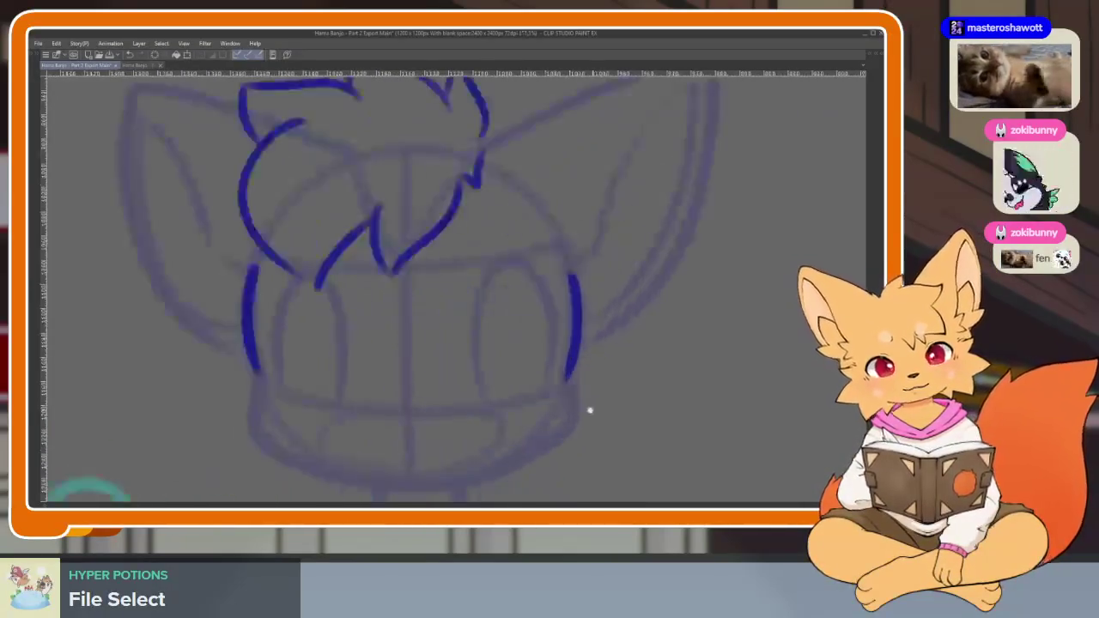
pyautogui.scroll(-1, 516, 404)
pyautogui.scroll(1, 437, 361)
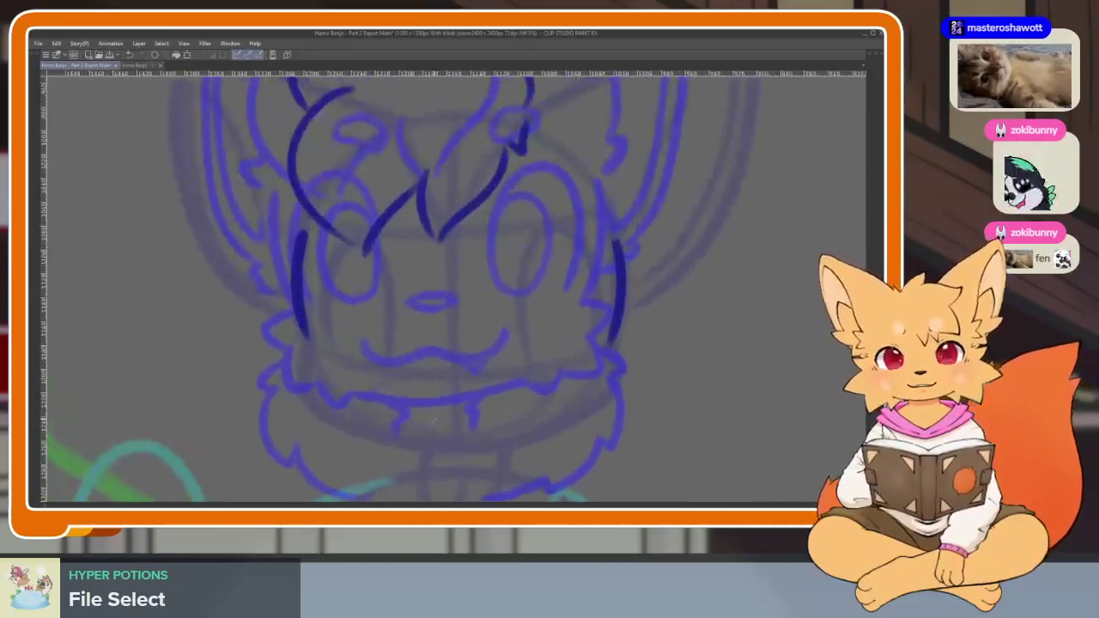
pyautogui.moveTo(276, 339); pyautogui.dragTo(296, 373)
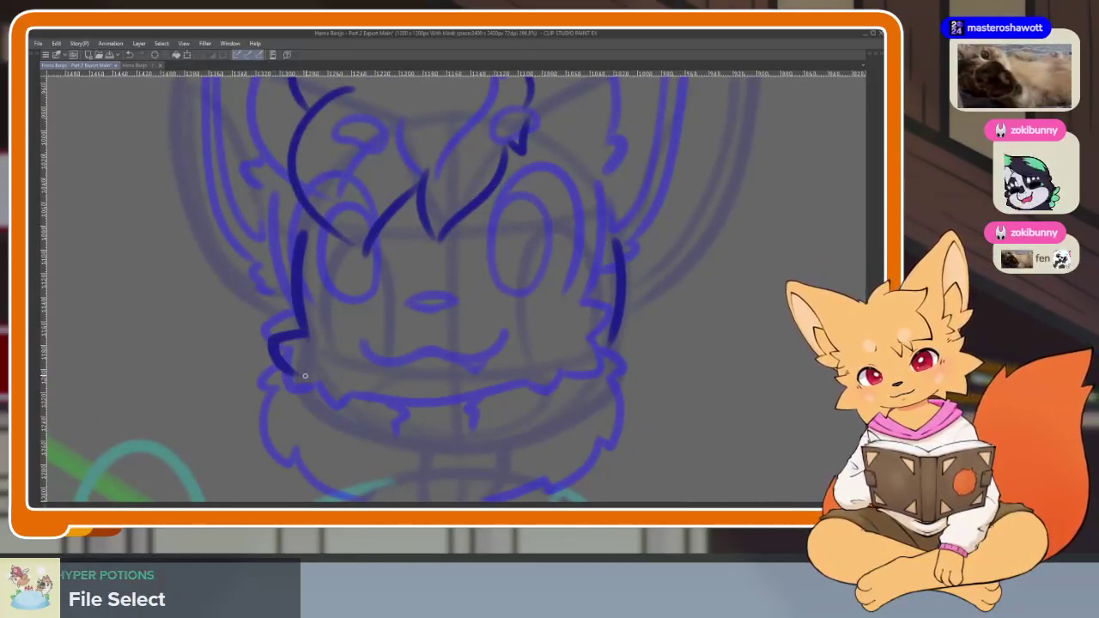
pyautogui.scroll(1, 312, 393)
# Extend the cheek stroke and ink the lower face outline and chin line.
pyautogui.scroll(1, 315, 293)
pyautogui.moveTo(291, 363); pyautogui.dragTo(430, 401)
pyautogui.scroll(-3, 429, 400)
pyautogui.scroll(3, 729, 421)
pyautogui.scroll(1, 646, 400)
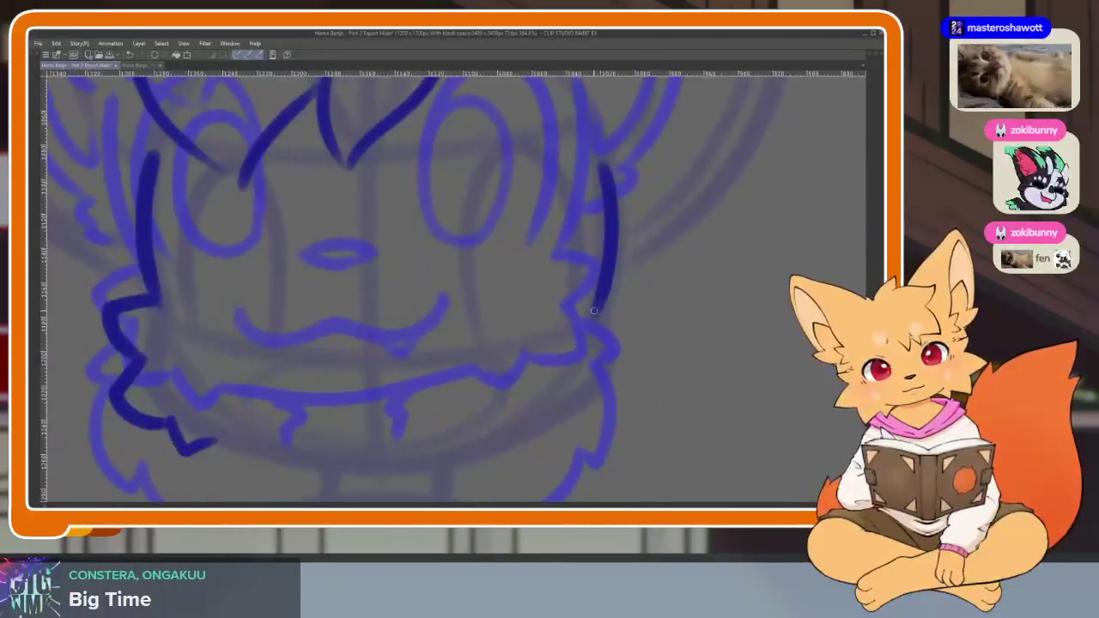
pyautogui.moveTo(619, 408)
pyautogui.mouseDown()
pyautogui.moveTo(434, 471)
pyautogui.moveTo(268, 462)
pyautogui.moveTo(203, 439)
pyautogui.mouseUp()
pyautogui.scroll(-5, 635, 403)
pyautogui.scroll(5, 611, 420)
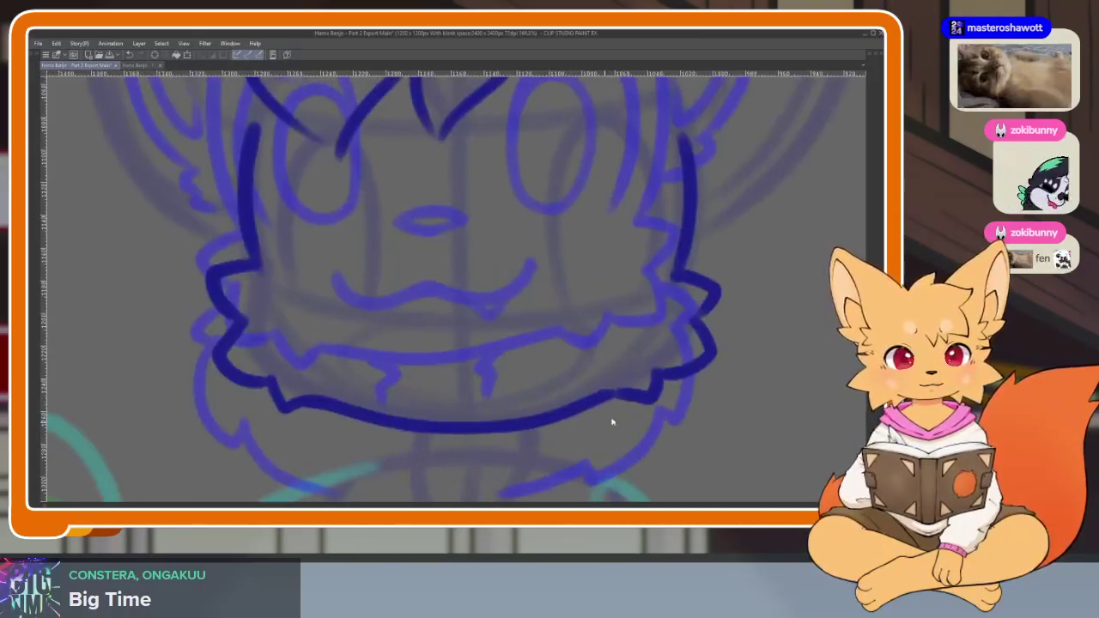
pyautogui.moveTo(581, 407)
pyautogui.mouseDown()
pyautogui.moveTo(490, 429)
pyautogui.moveTo(348, 421)
pyautogui.moveTo(299, 404)
pyautogui.mouseUp()
pyautogui.scroll(-3, 645, 383)
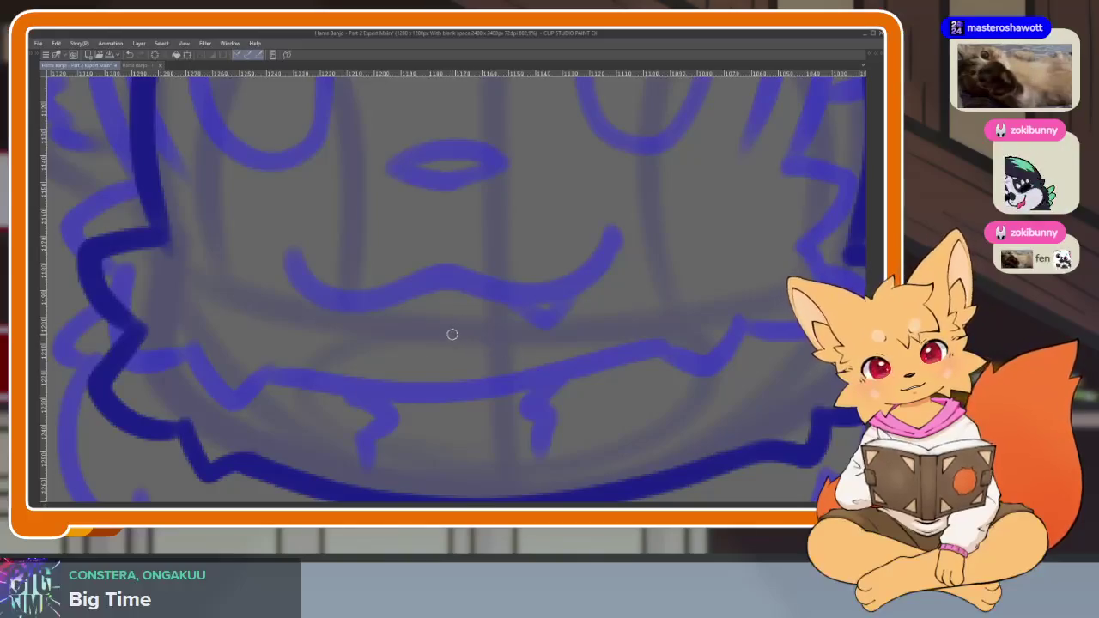
# Ink the mouth stroke under the nose, undoing two attempts.
pyautogui.moveTo(440, 342); pyautogui.dragTo(549, 339)
pyautogui.hotkey('ctrl', 'z')
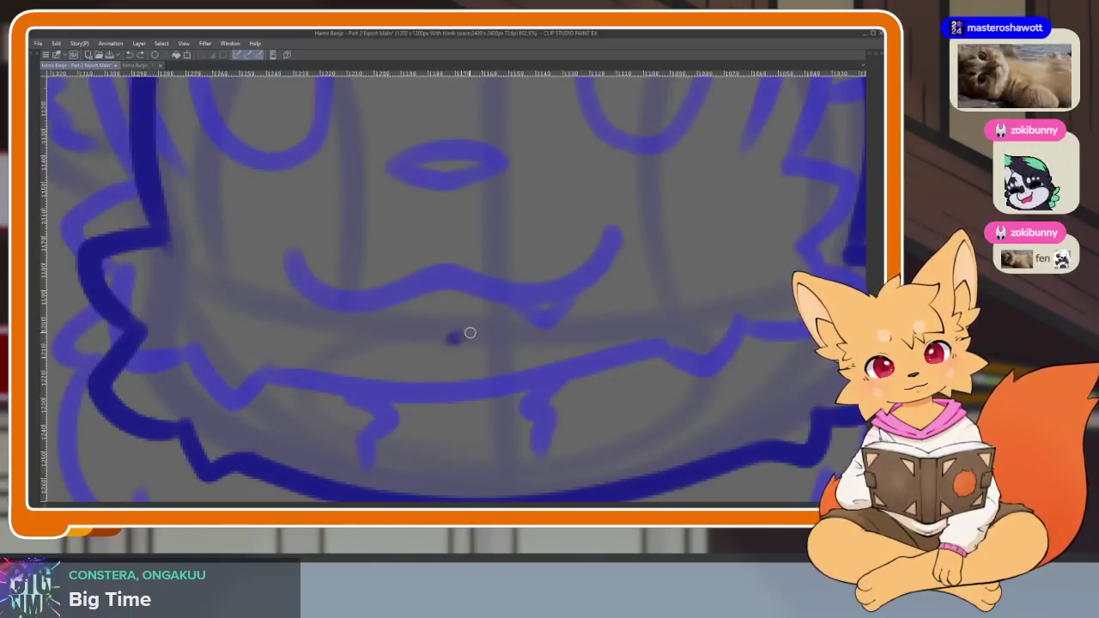
pyautogui.moveTo(470, 332); pyautogui.dragTo(538, 334)
pyautogui.hotkey('ctrl', 'z')
pyautogui.moveTo(447, 341)
pyautogui.mouseDown()
pyautogui.moveTo(552, 336)
pyautogui.moveTo(465, 345)
pyautogui.mouseUp()
# Try a curve along the fox's chin and undo it.
pyautogui.scroll(-2, 620, 408)
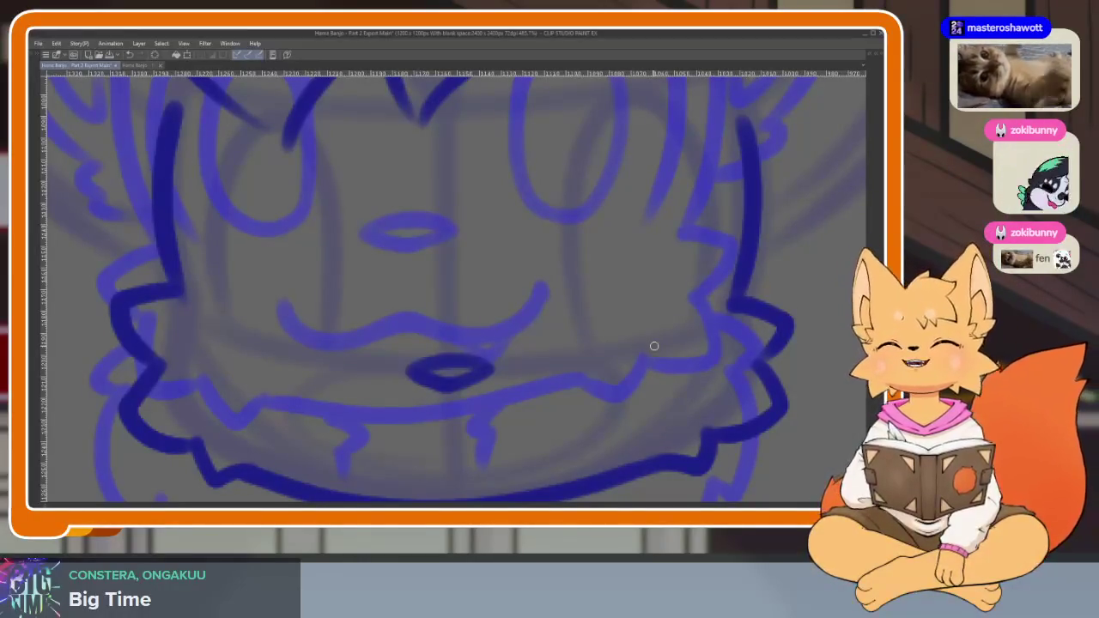
pyautogui.scroll(-1, 587, 363)
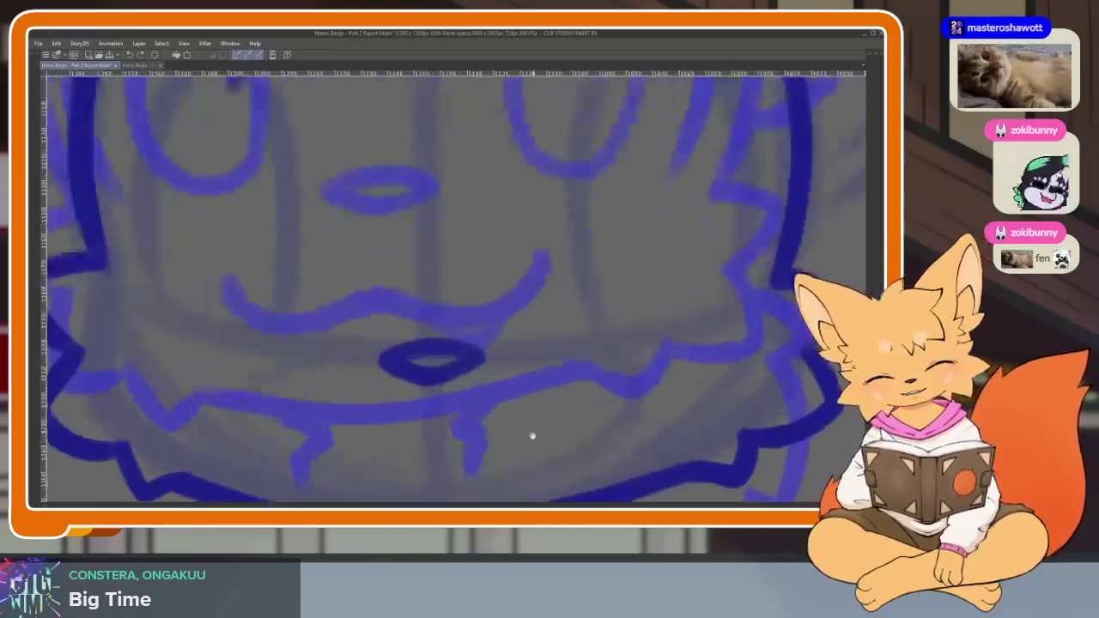
pyautogui.scroll(-1, 533, 436)
pyautogui.scroll(-1, 546, 401)
pyautogui.scroll(2, 541, 400)
pyautogui.scroll(1, 546, 402)
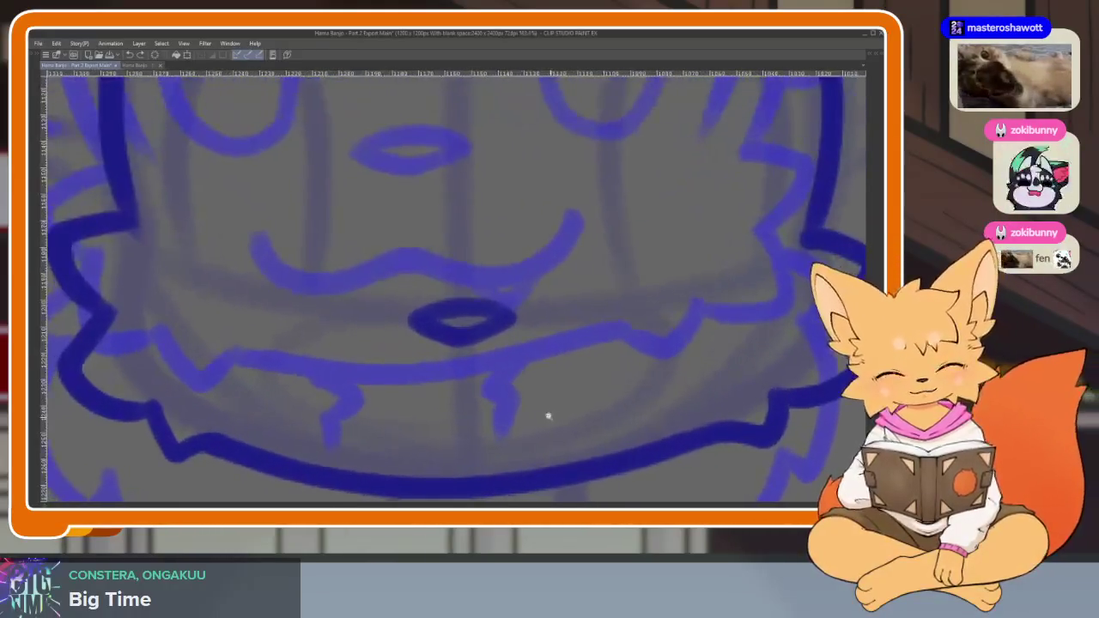
pyautogui.scroll(1, 554, 408)
pyautogui.moveTo(640, 363)
pyautogui.mouseDown()
pyautogui.moveTo(606, 395)
pyautogui.moveTo(476, 431)
pyautogui.moveTo(257, 413)
pyautogui.mouseUp()
pyautogui.hotkey('ctrl', 'z')
# Redraw the curved line along the chin after one more undone attempt.
pyautogui.scroll(-2, 589, 412)
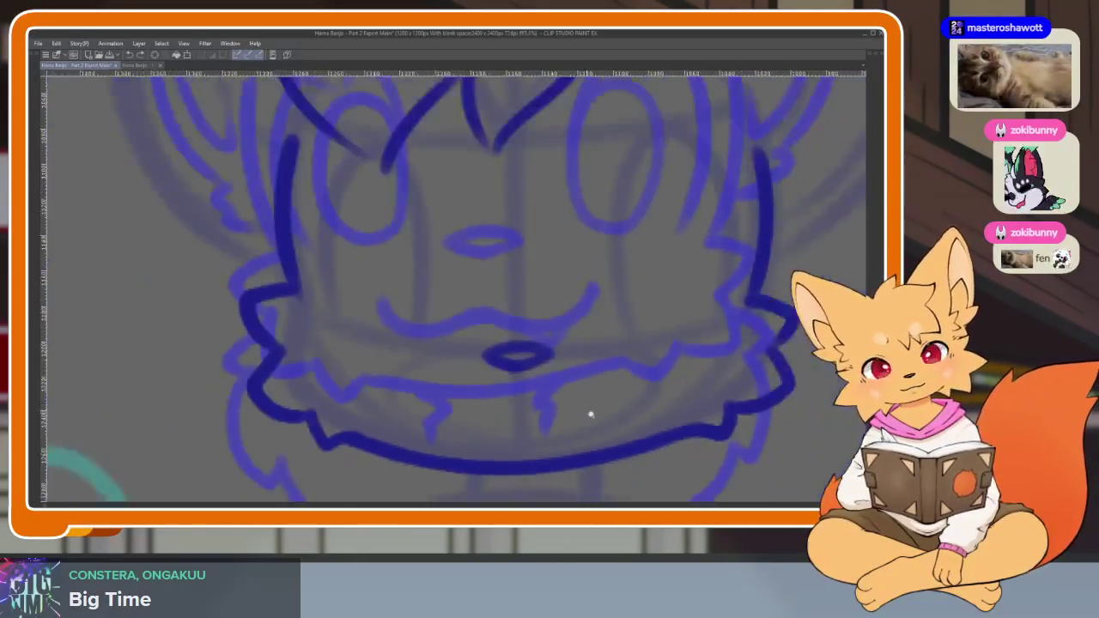
pyautogui.scroll(1, 568, 437)
pyautogui.scroll(-1, 568, 437)
pyautogui.scroll(-1, 579, 417)
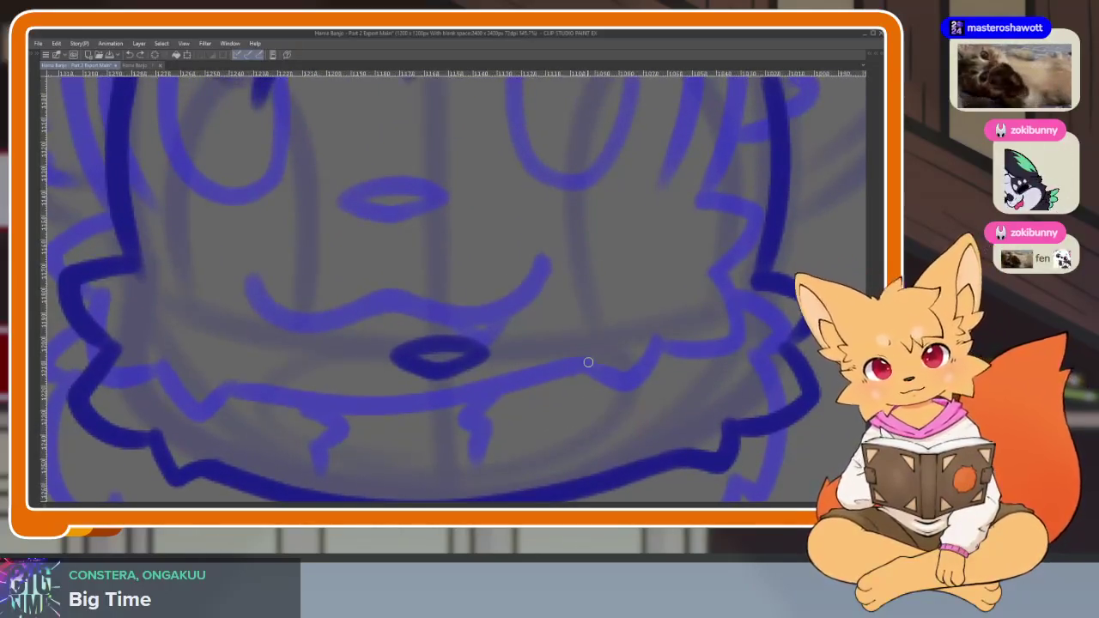
pyautogui.scroll(1, 584, 363)
pyautogui.scroll(-1, 578, 383)
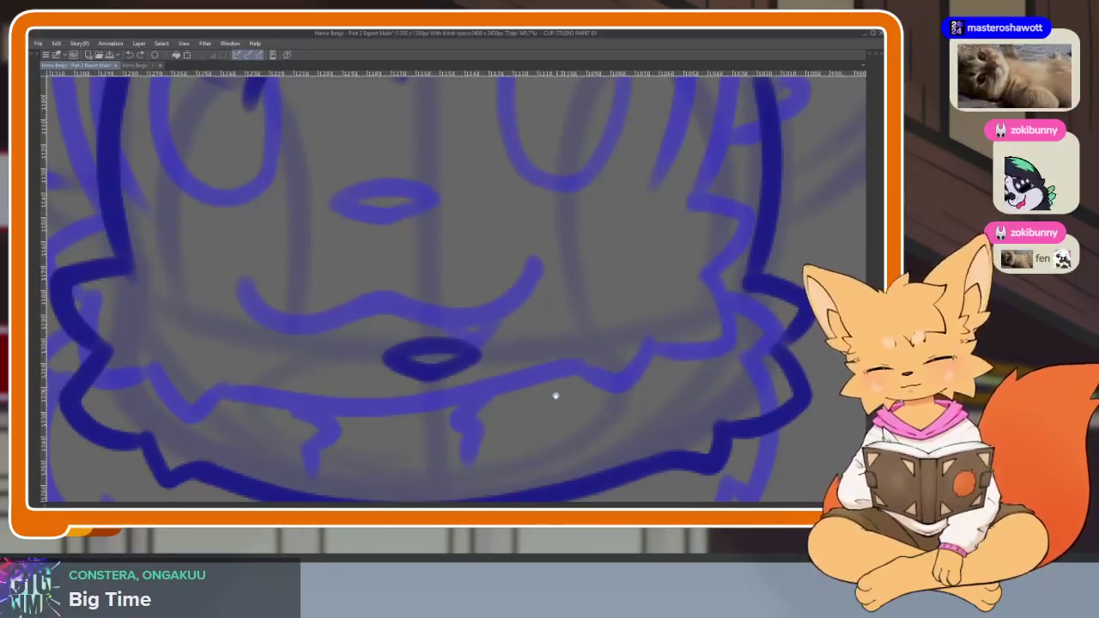
pyautogui.scroll(-1, 555, 396)
pyautogui.scroll(-1, 545, 410)
pyautogui.scroll(1, 549, 410)
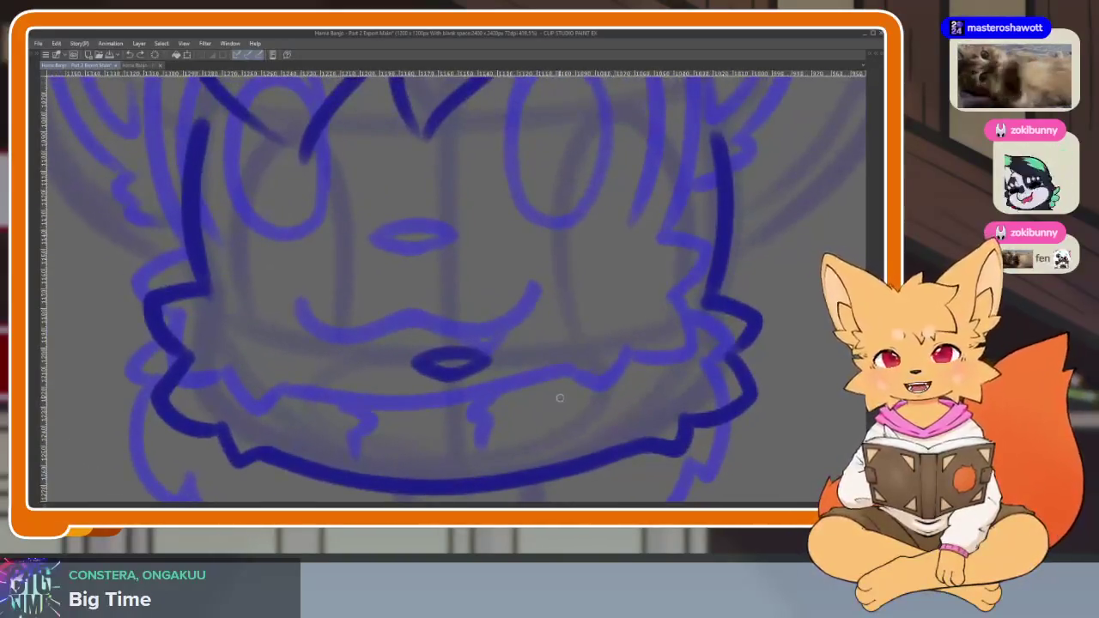
pyautogui.scroll(-1, 560, 397)
pyautogui.scroll(1, 555, 410)
pyautogui.scroll(1, 533, 413)
pyautogui.scroll(1, 538, 420)
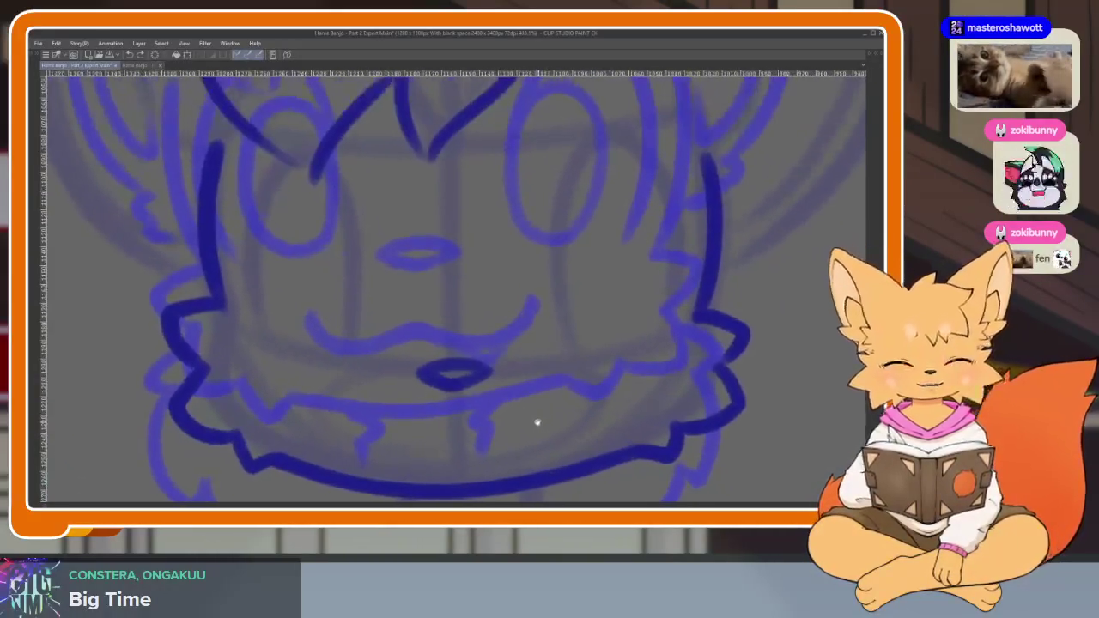
pyautogui.hscroll(1, 538, 423)
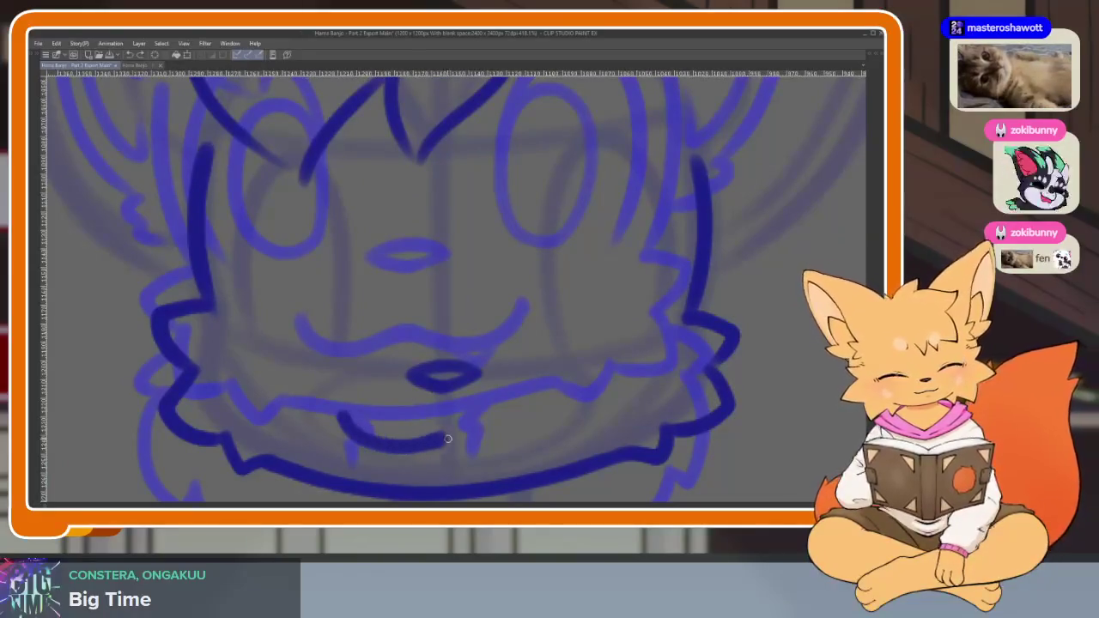
pyautogui.moveTo(370, 443); pyautogui.dragTo(550, 400)
pyautogui.hotkey('ctrl', 'z')
pyautogui.moveTo(324, 416); pyautogui.dragTo(558, 411)
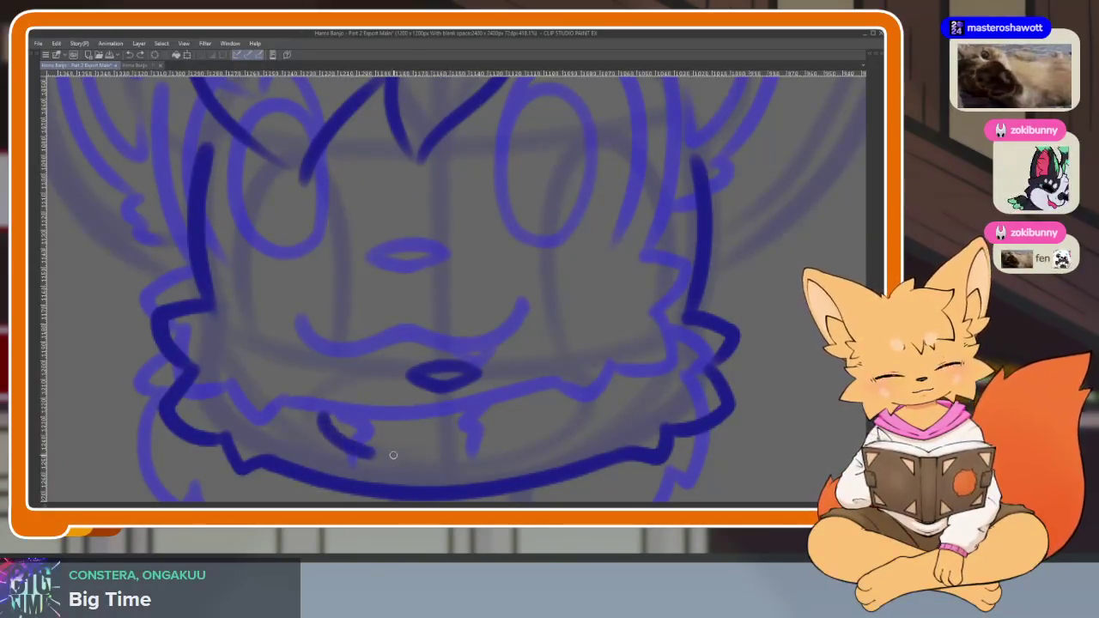
# Fit the character to view, then replace the mouth stroke with a full smile curve.
pyautogui.hotkey('ctrl', '0')
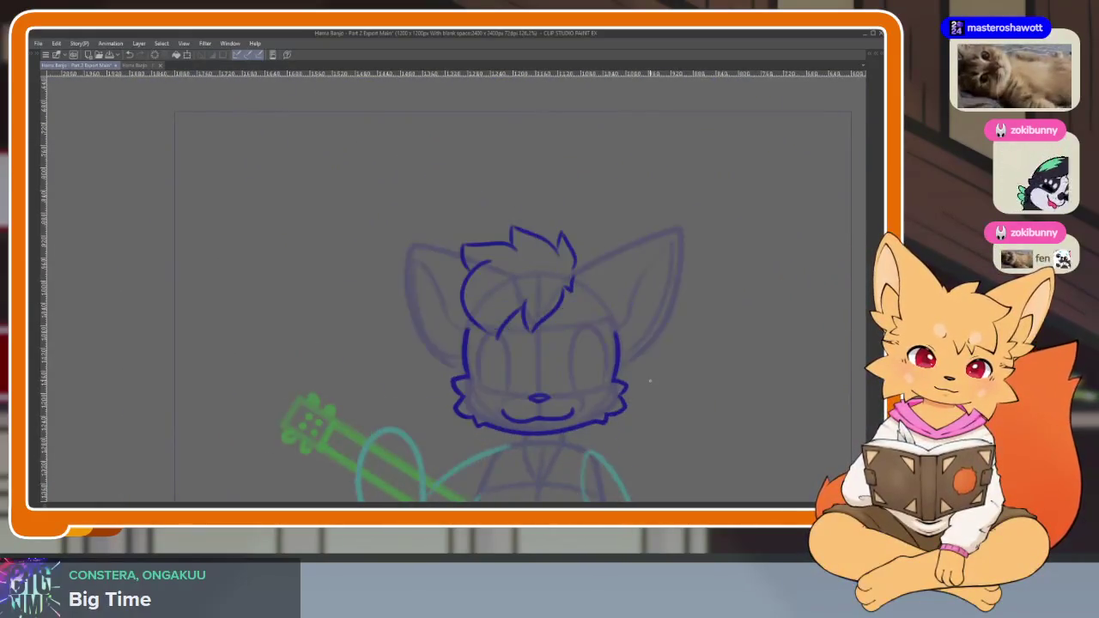
pyautogui.scroll(5, 596, 452)
pyautogui.scroll(1, 596, 451)
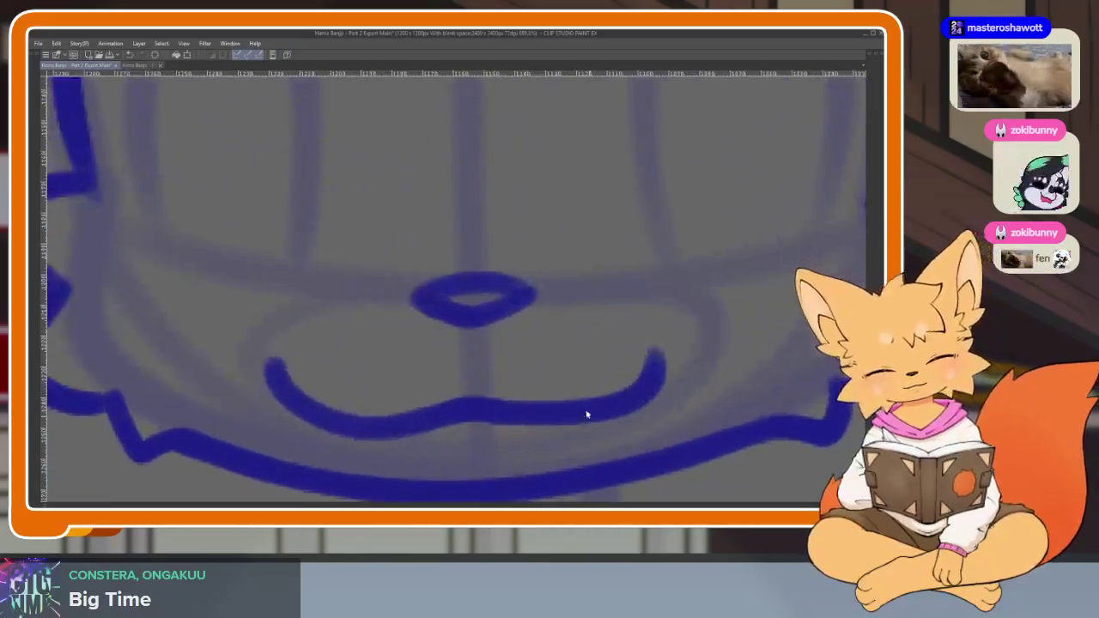
pyautogui.hotkey('ctrl', 'z')
pyautogui.moveTo(264, 365)
pyautogui.mouseDown()
pyautogui.moveTo(422, 420)
pyautogui.moveTo(510, 415)
pyautogui.moveTo(670, 373)
pyautogui.mouseUp()
pyautogui.scroll(-1, 696, 395)
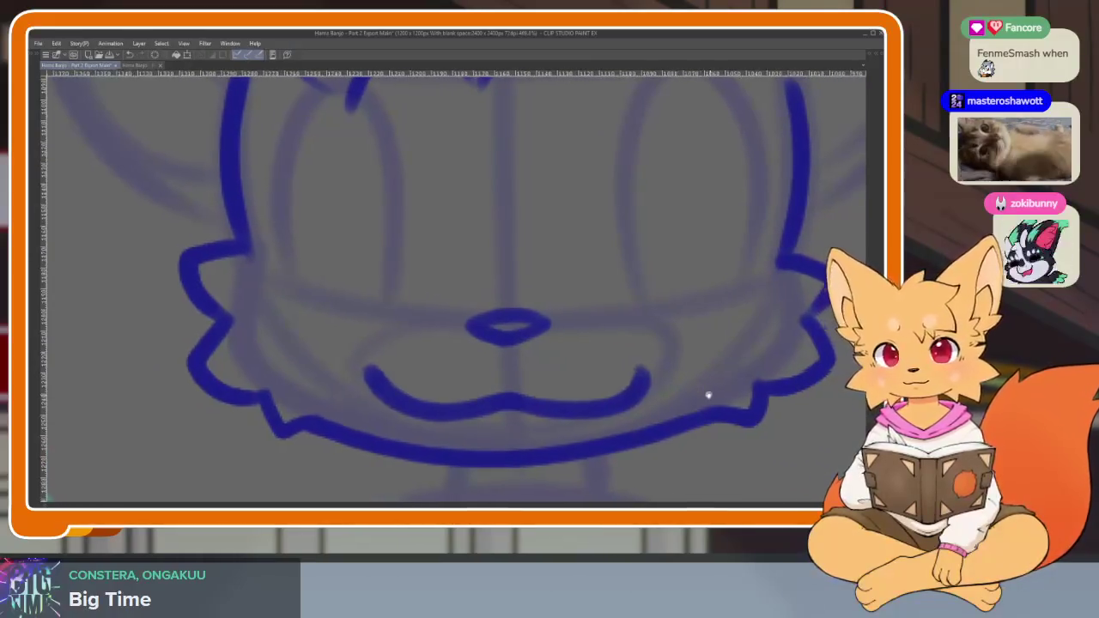
pyautogui.hscroll(4, 681, 391)
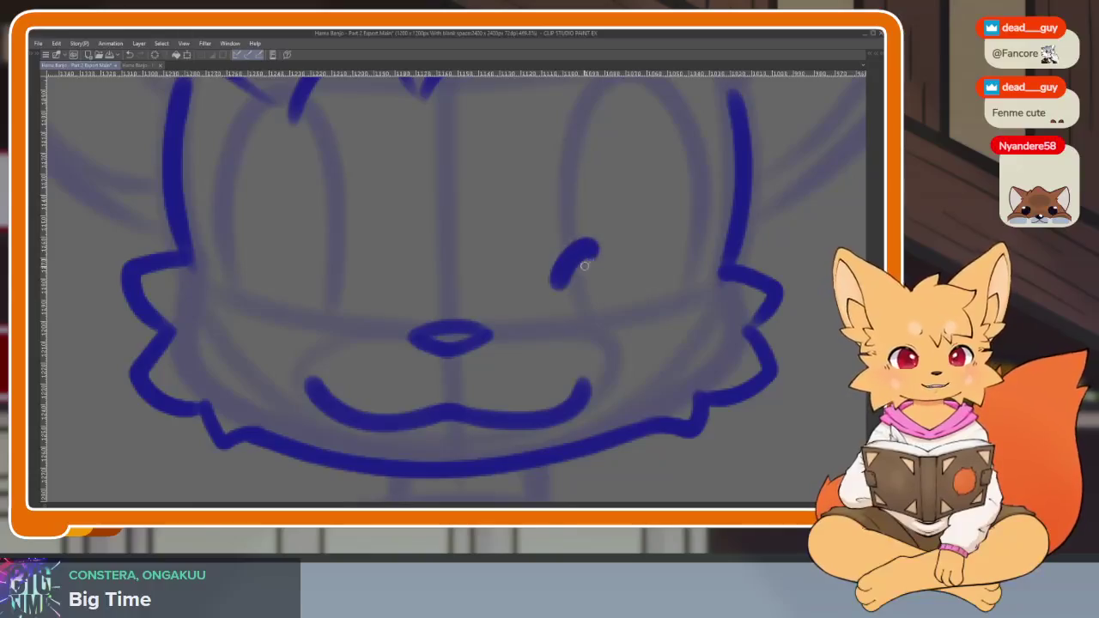
# Ink a first dark blue arched outline for the fox's right and left eyes.
pyautogui.scroll(-2, 621, 350)
pyautogui.scroll(-1, 605, 373)
pyautogui.scroll(2, 582, 373)
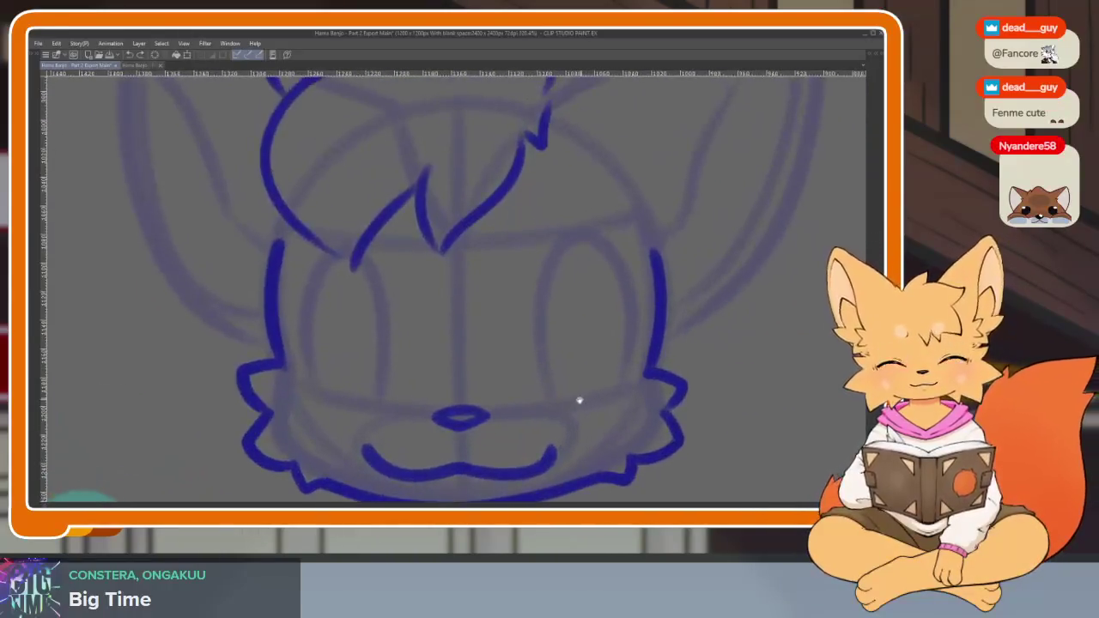
pyautogui.scroll(1, 579, 400)
pyautogui.scroll(-2, 571, 405)
pyautogui.scroll(1, 569, 409)
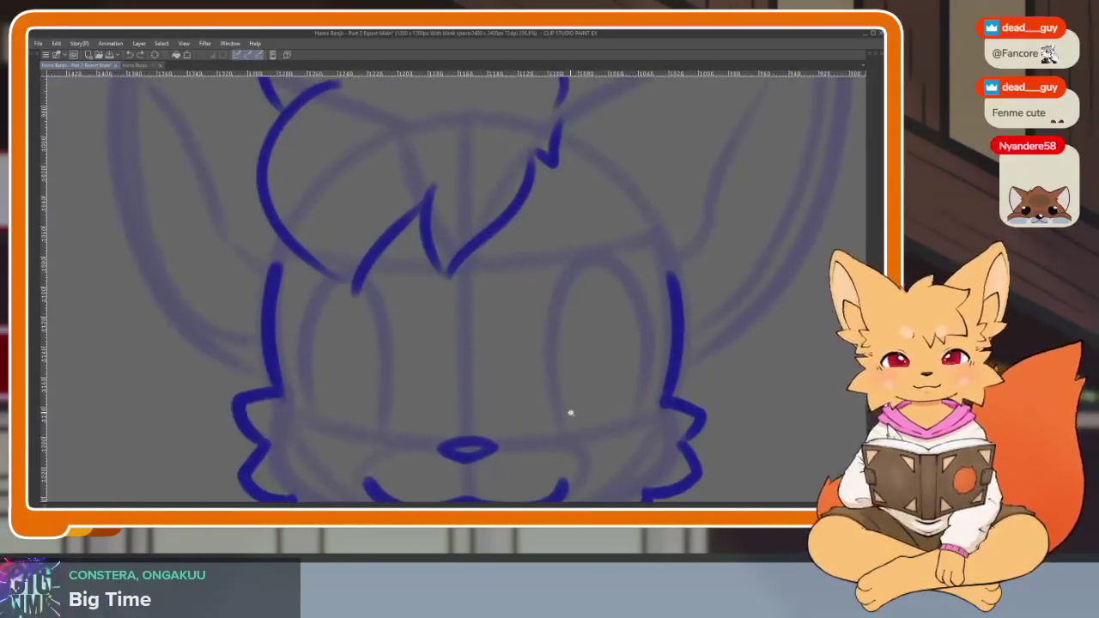
pyautogui.scroll(2, 569, 410)
pyautogui.scroll(-2, 567, 386)
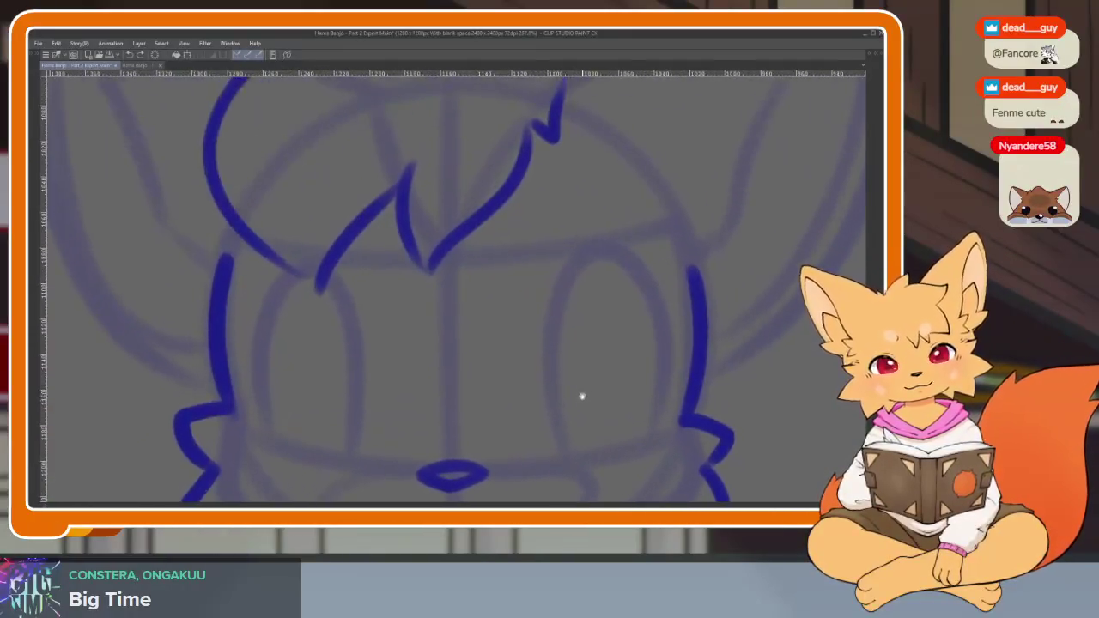
pyautogui.scroll(2, 575, 391)
pyautogui.moveTo(542, 336)
pyautogui.mouseDown()
pyautogui.moveTo(606, 245)
pyautogui.moveTo(672, 432)
pyautogui.mouseUp()
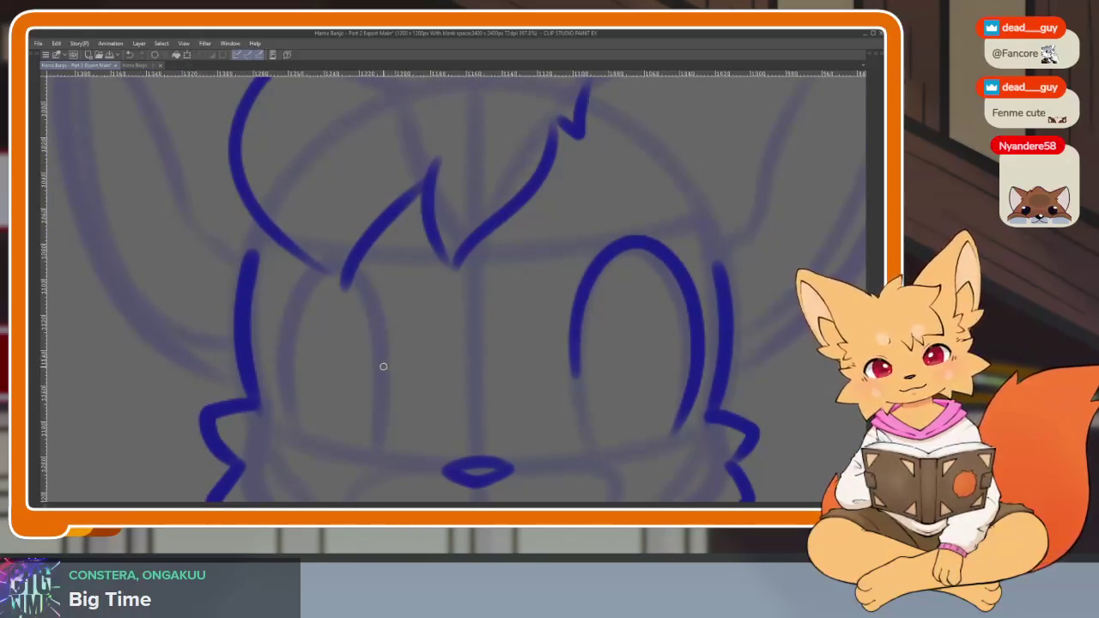
pyautogui.moveTo(385, 363)
pyautogui.mouseDown()
pyautogui.moveTo(359, 256)
pyautogui.moveTo(273, 352)
pyautogui.moveTo(292, 441)
pyautogui.mouseUp()
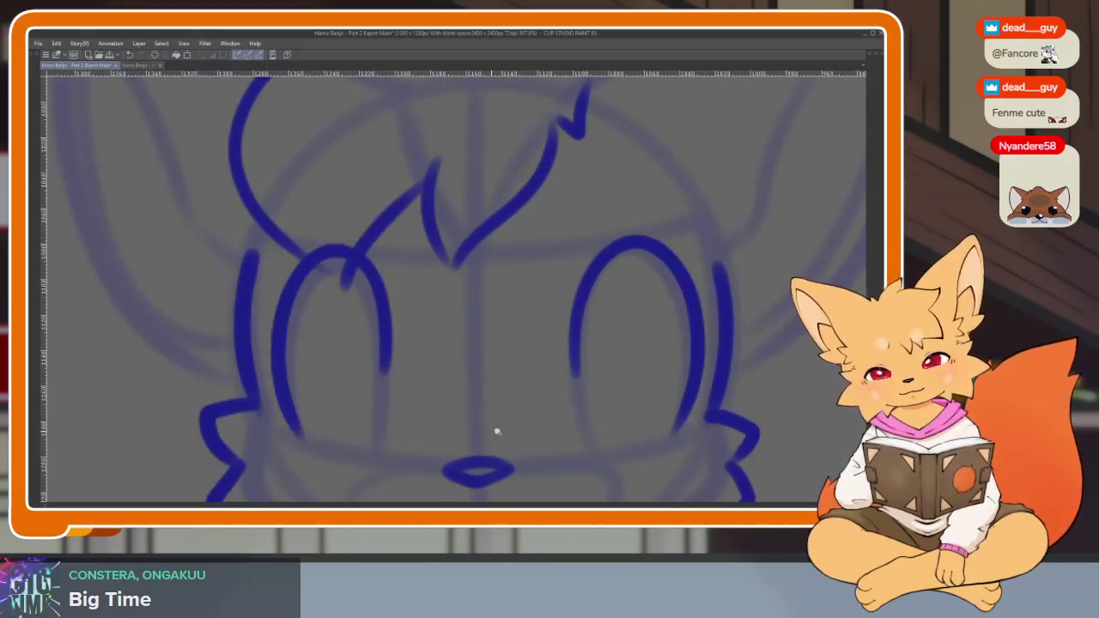
# Undo and redraw the right eye outline, then re-ink the left eye outline.
pyautogui.scroll(-3, 495, 432)
pyautogui.scroll(-1, 567, 383)
pyautogui.scroll(-2, 584, 378)
pyautogui.scroll(5, 567, 386)
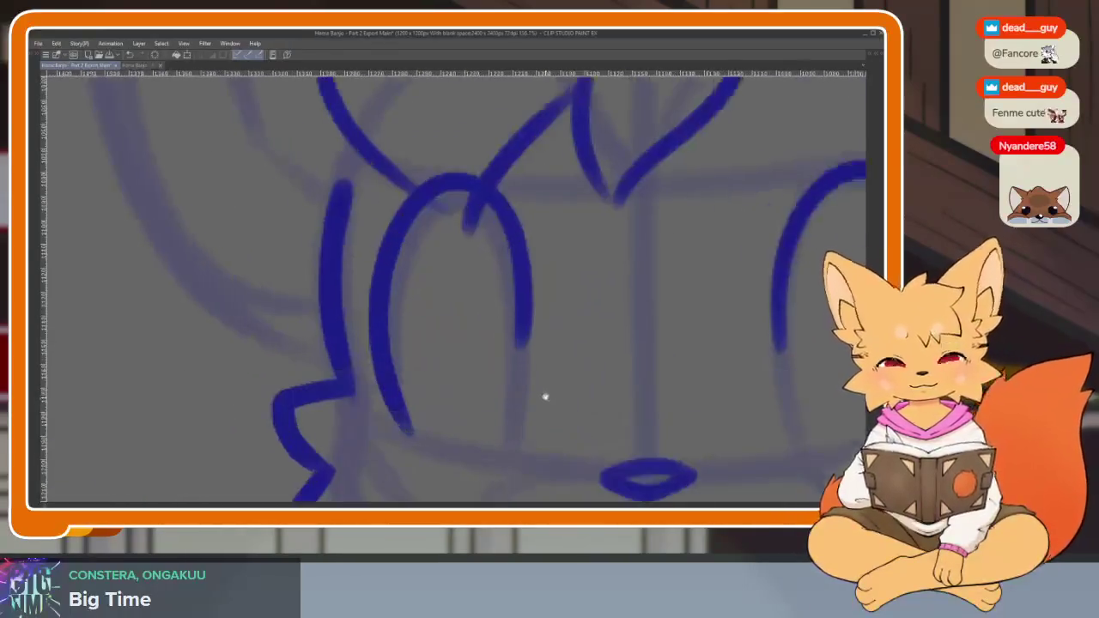
pyautogui.scroll(1, 653, 400)
pyautogui.scroll(1, 601, 382)
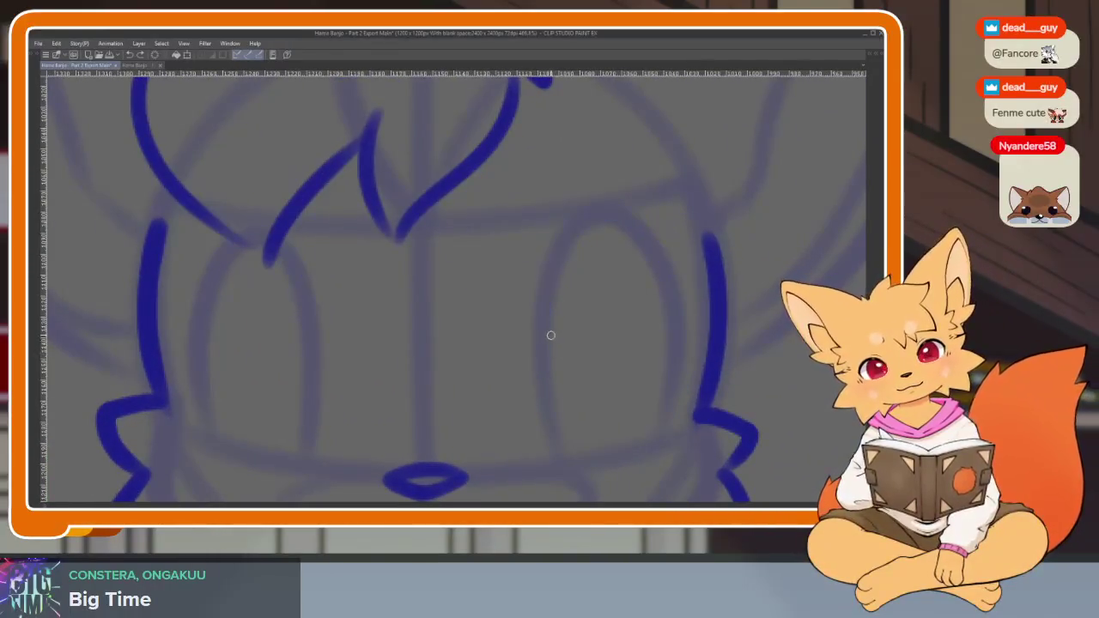
pyautogui.moveTo(542, 368)
pyautogui.mouseDown()
pyautogui.moveTo(559, 238)
pyautogui.moveTo(665, 270)
pyautogui.moveTo(613, 417)
pyautogui.mouseUp()
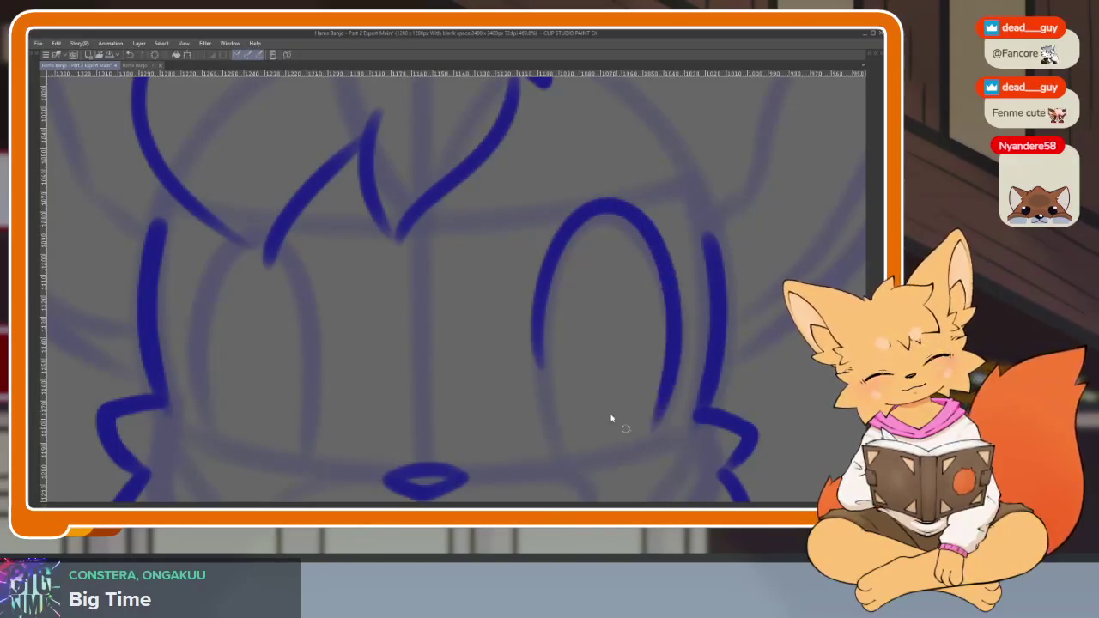
pyautogui.hotkey('ctrl', 'z')
pyautogui.moveTo(548, 380)
pyautogui.mouseDown()
pyautogui.moveTo(570, 226)
pyautogui.moveTo(678, 317)
pyautogui.moveTo(649, 434)
pyautogui.mouseUp()
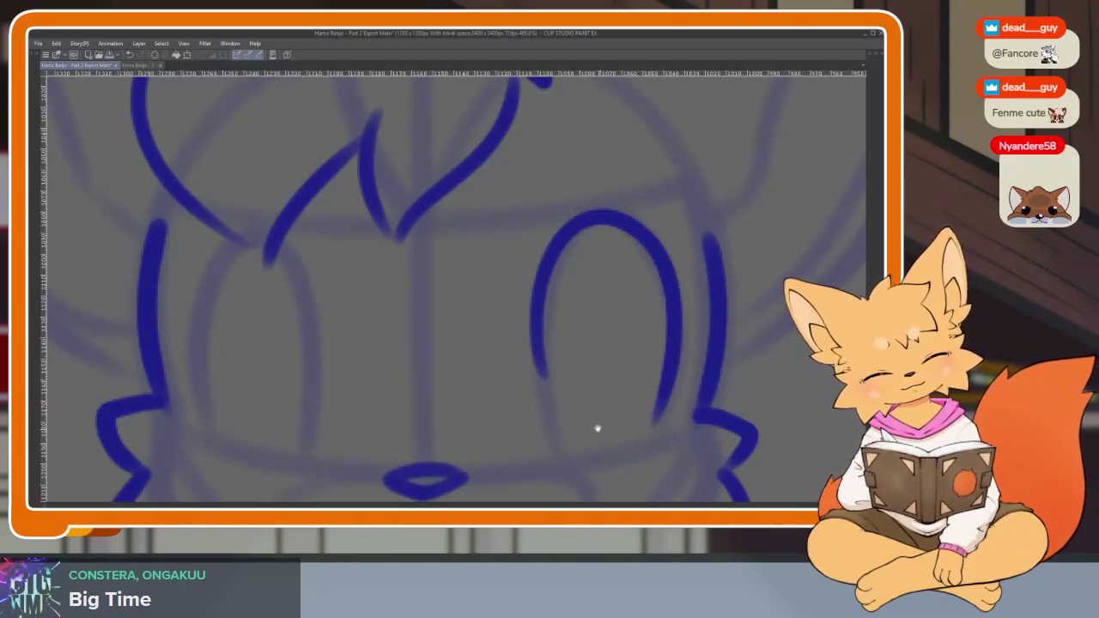
pyautogui.hscroll(-1, 389, 345)
pyautogui.moveTo(362, 367)
pyautogui.mouseDown()
pyautogui.moveTo(335, 228)
pyautogui.moveTo(243, 387)
pyautogui.moveTo(249, 429)
pyautogui.mouseUp()
# Flip the canvas view horizontally to check the eye proportions, then flip it back.
pyautogui.scroll(-3, 620, 397)
pyautogui.scroll(-1, 620, 397)
pyautogui.scroll(-2, 616, 412)
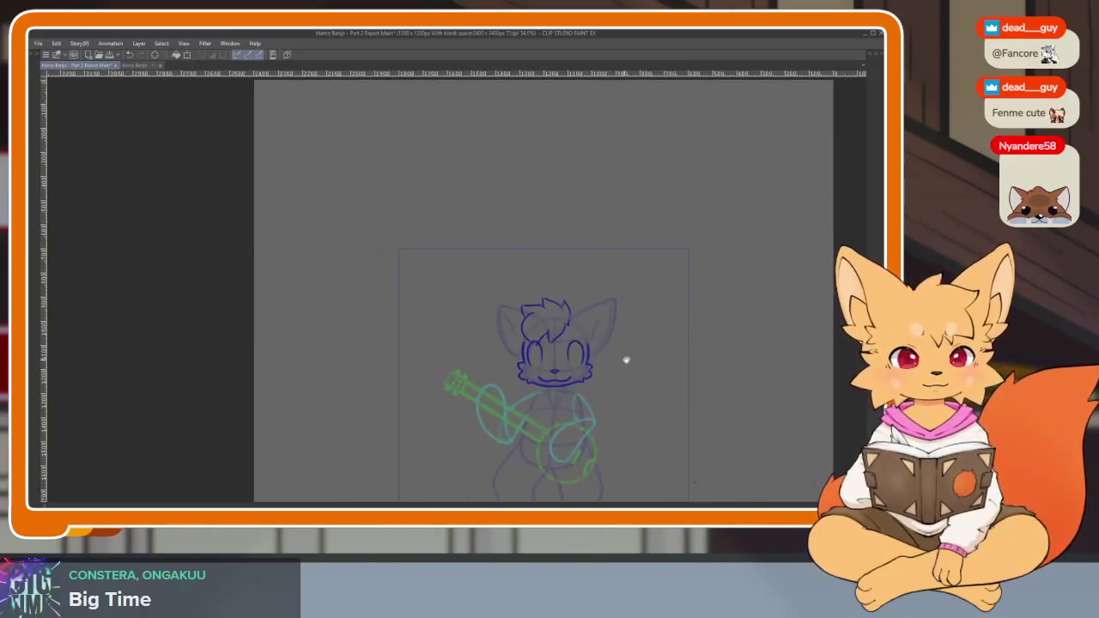
pyautogui.scroll(2, 626, 361)
pyautogui.press('h')
pyautogui.press('h')
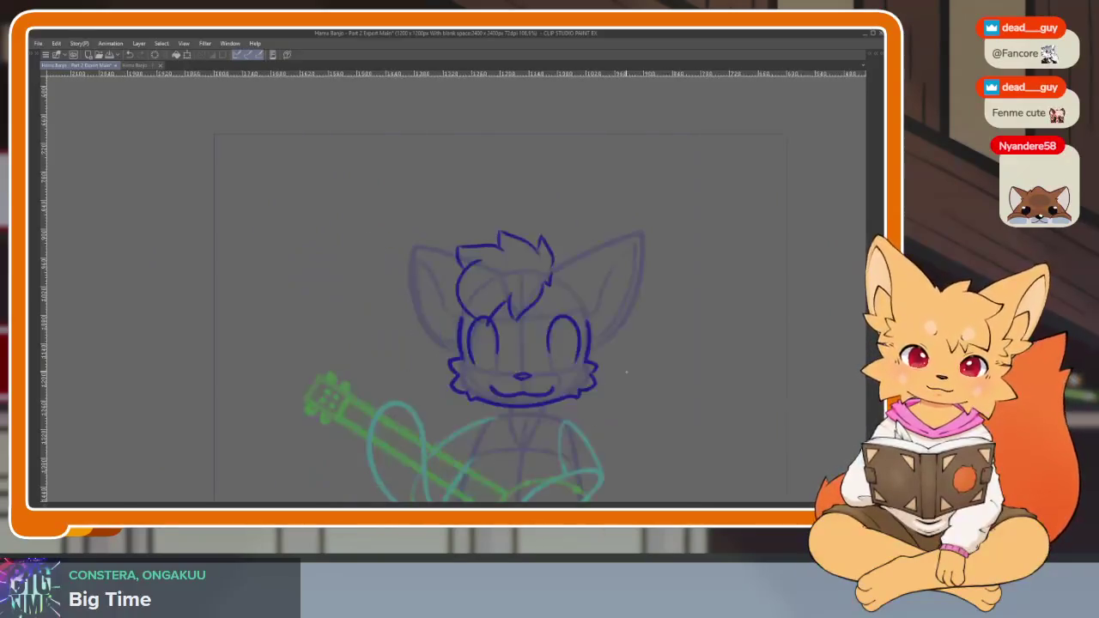
pyautogui.press('h')
pyautogui.press('h')
pyautogui.scroll(3, 486, 388)
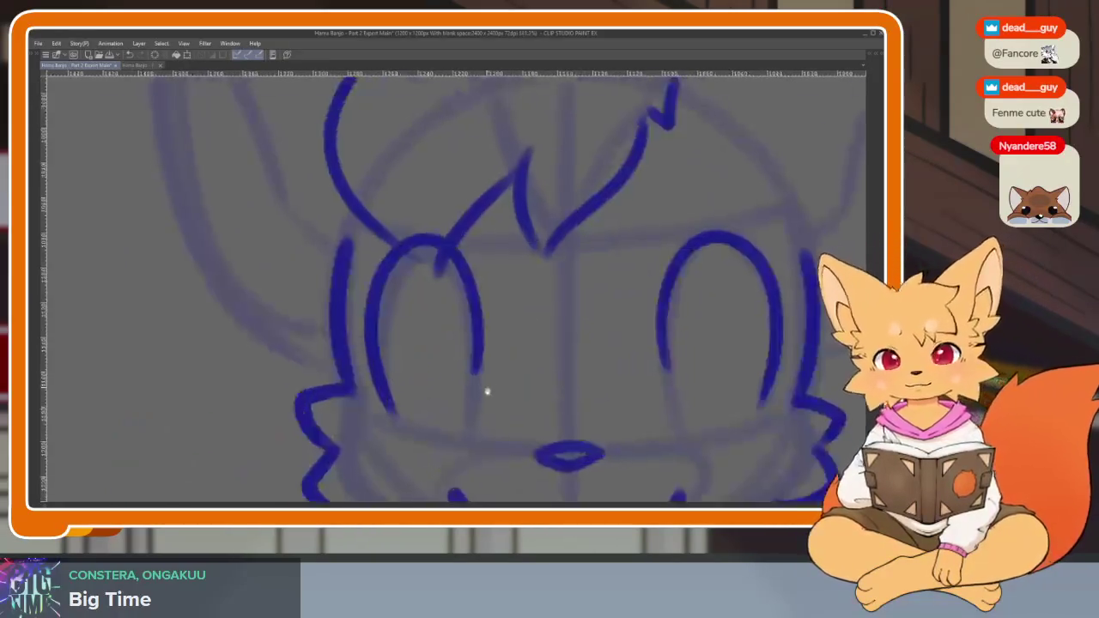
pyautogui.scroll(2, 481, 412)
# Ink an inner pupil oval inside the fox's left eye.
pyautogui.moveTo(467, 441)
pyautogui.mouseDown()
pyautogui.moveTo(477, 360)
pyautogui.moveTo(408, 283)
pyautogui.moveTo(413, 421)
pyautogui.moveTo(477, 381)
pyautogui.mouseUp()
pyautogui.scroll(-5, 476, 380)
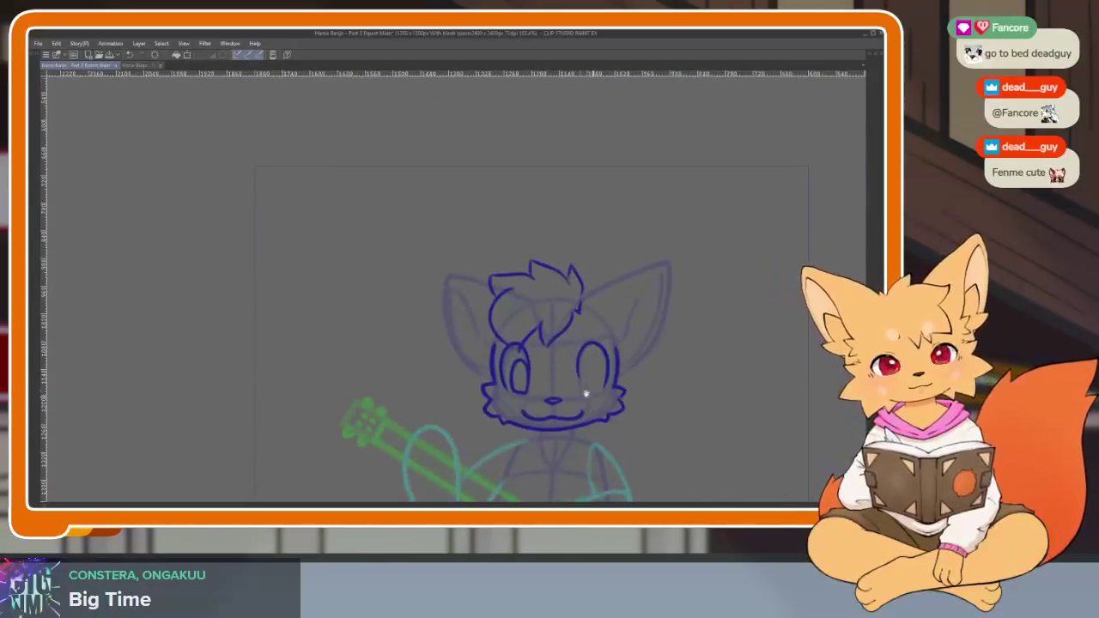
pyautogui.scroll(4, 589, 392)
pyautogui.scroll(1, 636, 421)
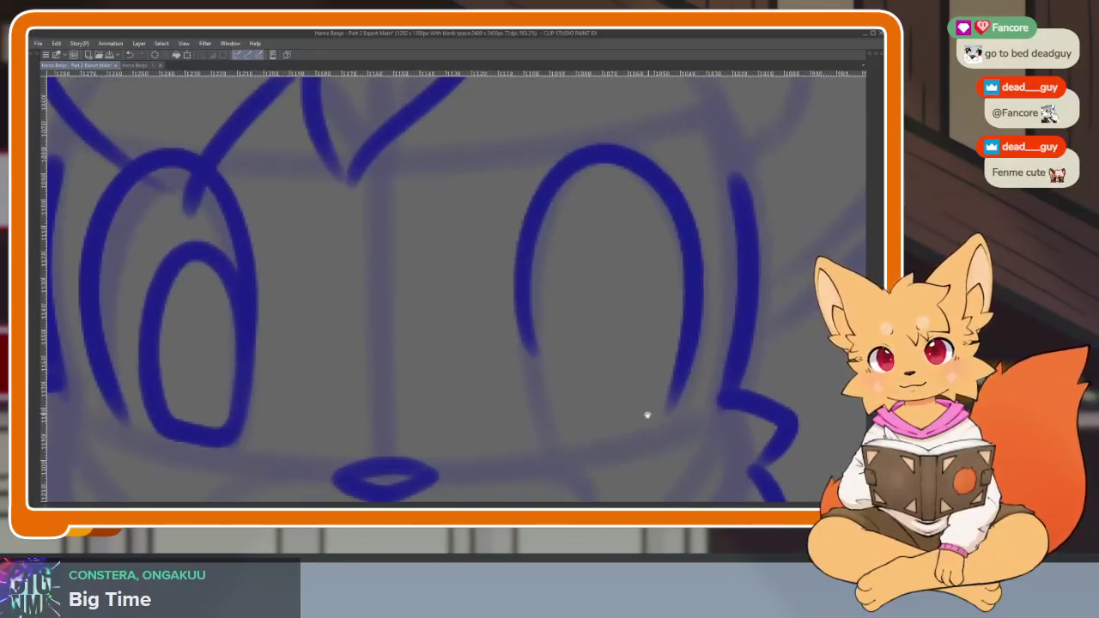
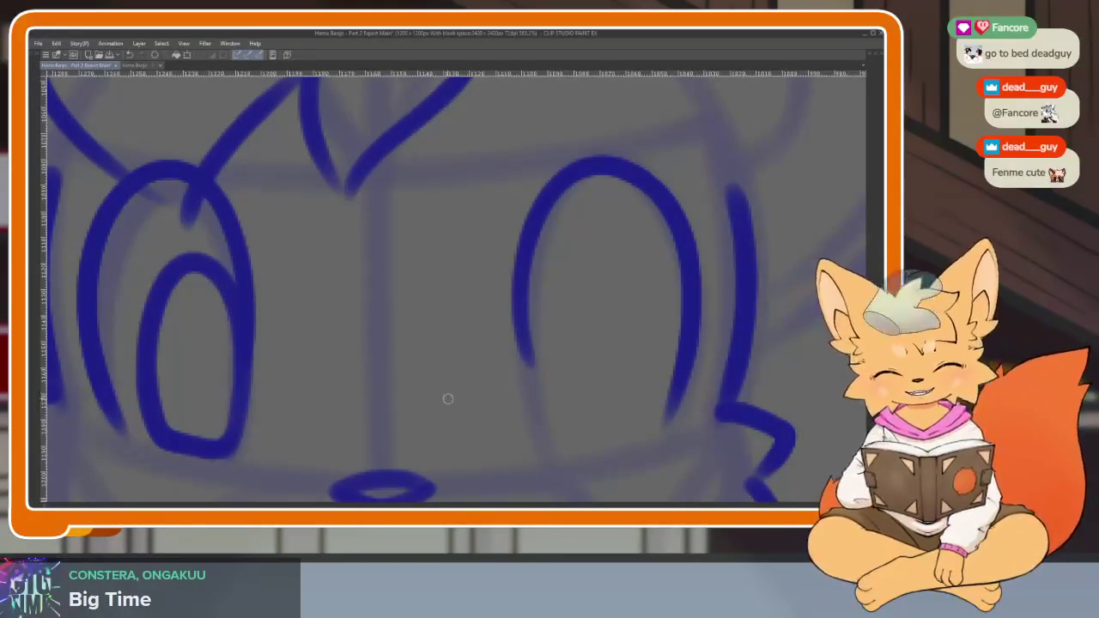
# Zoom in on the fox's eyes and switch the pen to a smaller brush size.
pyautogui.scroll(-3, 527, 386)
pyautogui.scroll(2, 532, 423)
pyautogui.scroll(1, 531, 423)
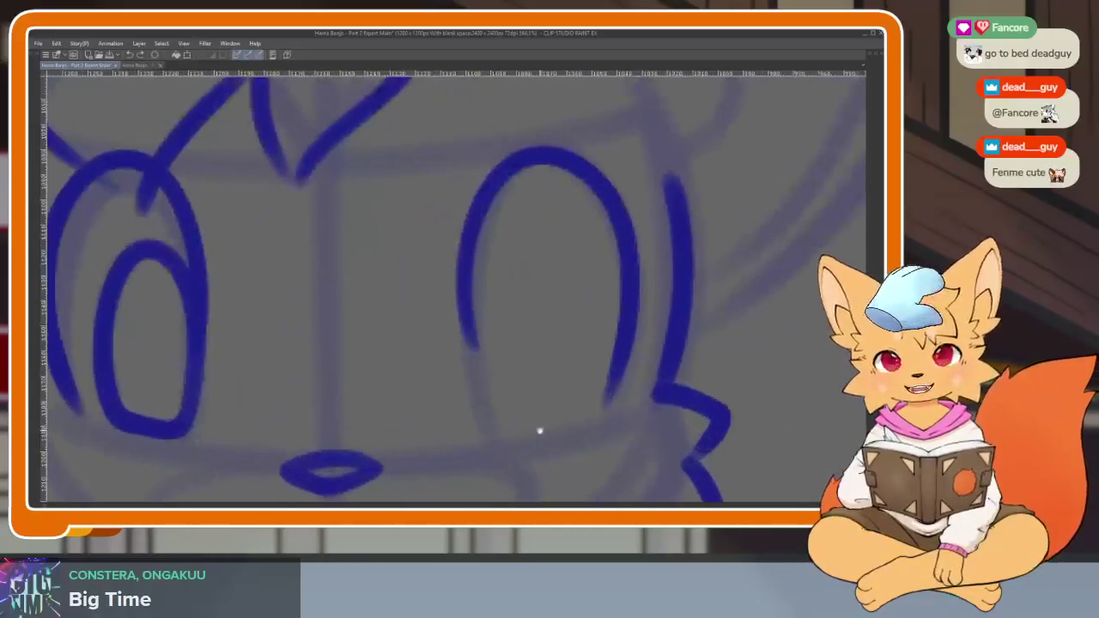
pyautogui.scroll(1, 584, 434)
pyautogui.scroll(1, 581, 425)
pyautogui.scroll(1, 575, 410)
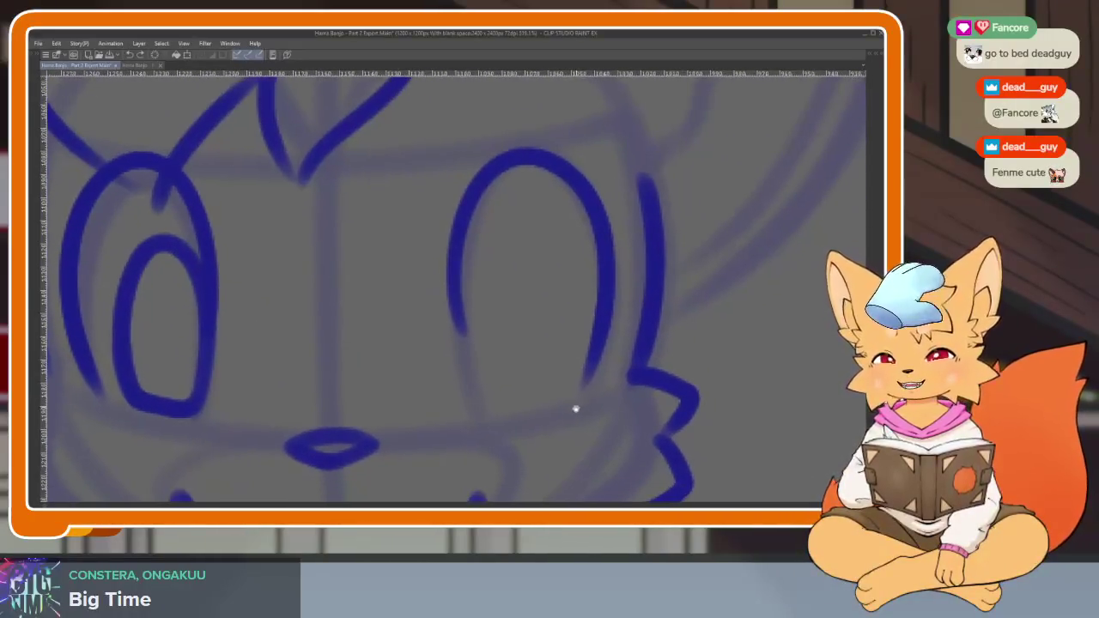
pyautogui.scroll(1, 532, 419)
pyautogui.scroll(-1, 518, 421)
pyautogui.scroll(-1, 492, 382)
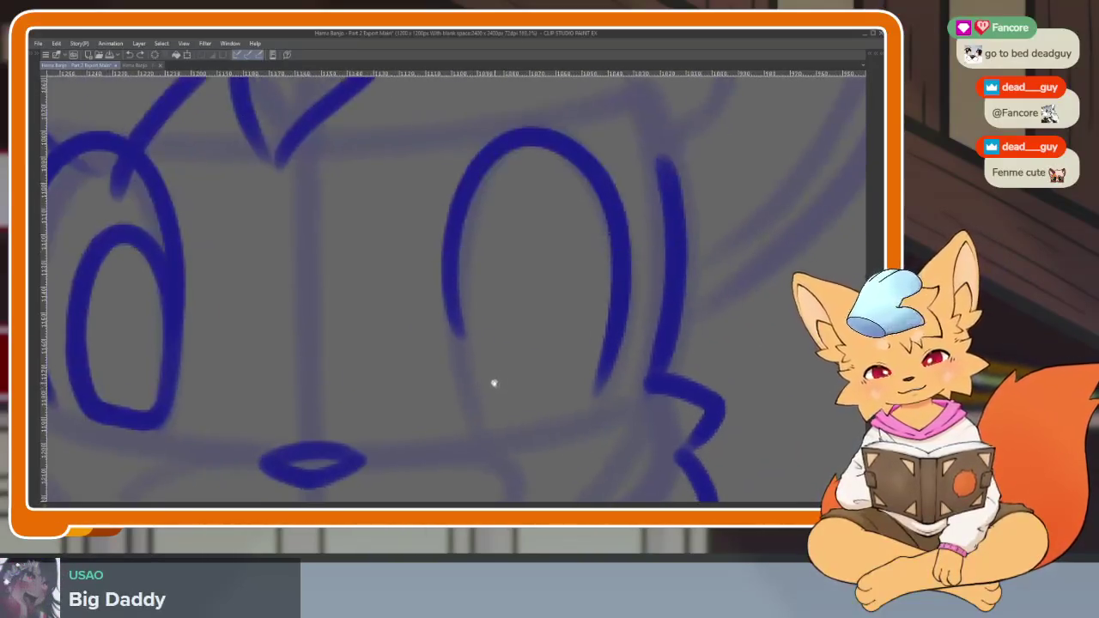
pyautogui.press('p')
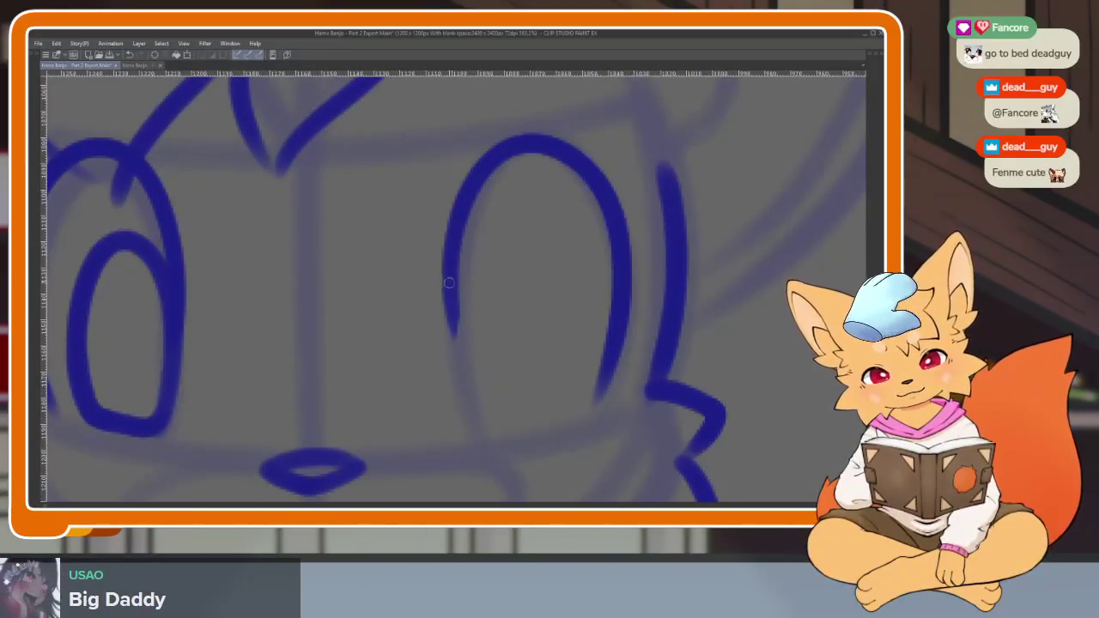
# Ink an oval pupil inside the left eye, undoing the misplaced strokes.
pyautogui.moveTo(455, 251)
pyautogui.mouseDown()
pyautogui.moveTo(474, 404)
pyautogui.moveTo(498, 438)
pyautogui.moveTo(447, 294)
pyautogui.mouseUp()
pyautogui.hotkey('ctrl', 'z')
pyautogui.hotkey('ctrl', 'z')
pyautogui.moveTo(470, 409)
pyautogui.mouseDown()
pyautogui.moveTo(479, 228)
pyautogui.moveTo(559, 289)
pyautogui.moveTo(557, 347)
pyautogui.mouseUp()
pyautogui.hotkey('ctrl', 'z')
pyautogui.moveTo(464, 400)
pyautogui.mouseDown()
pyautogui.moveTo(471, 258)
pyautogui.moveTo(559, 312)
pyautogui.moveTo(530, 424)
pyautogui.moveTo(461, 388)
pyautogui.mouseUp()
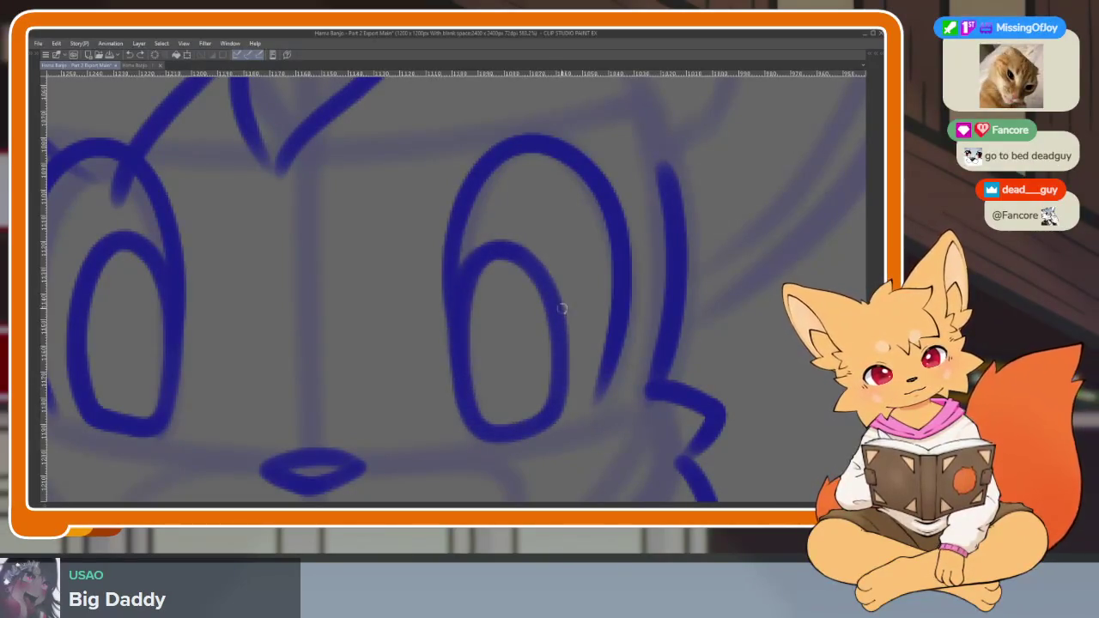
# Ink a short pupil arch high inside the right eye, replacing an overlong stroke.
pyautogui.scroll(-5, 664, 357)
pyautogui.scroll(3, 616, 371)
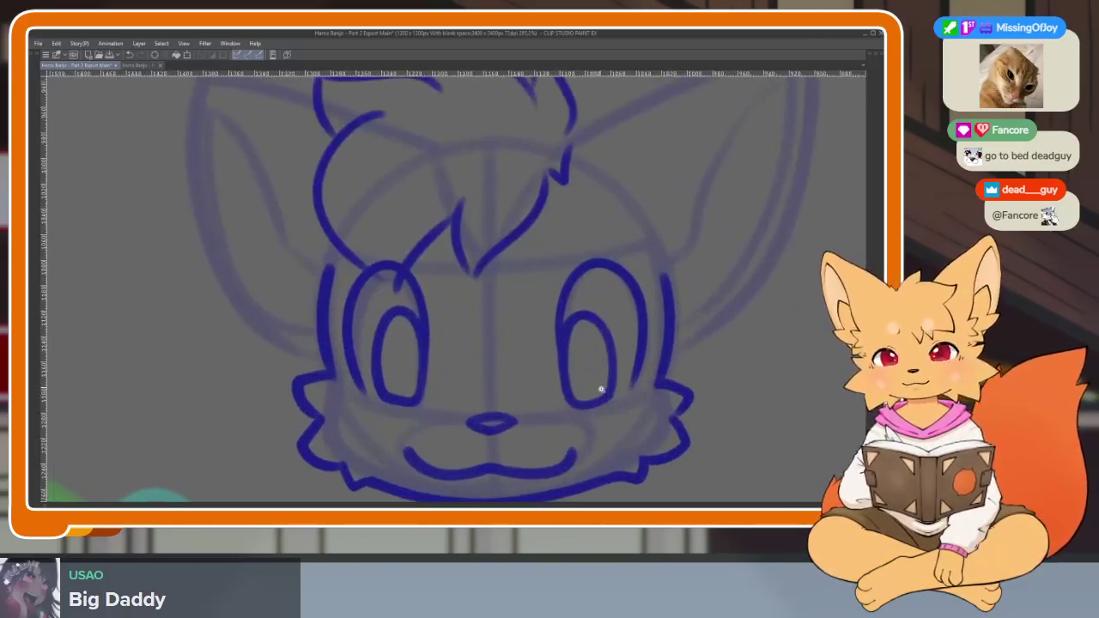
pyautogui.scroll(3, 616, 371)
pyautogui.scroll(1, 627, 378)
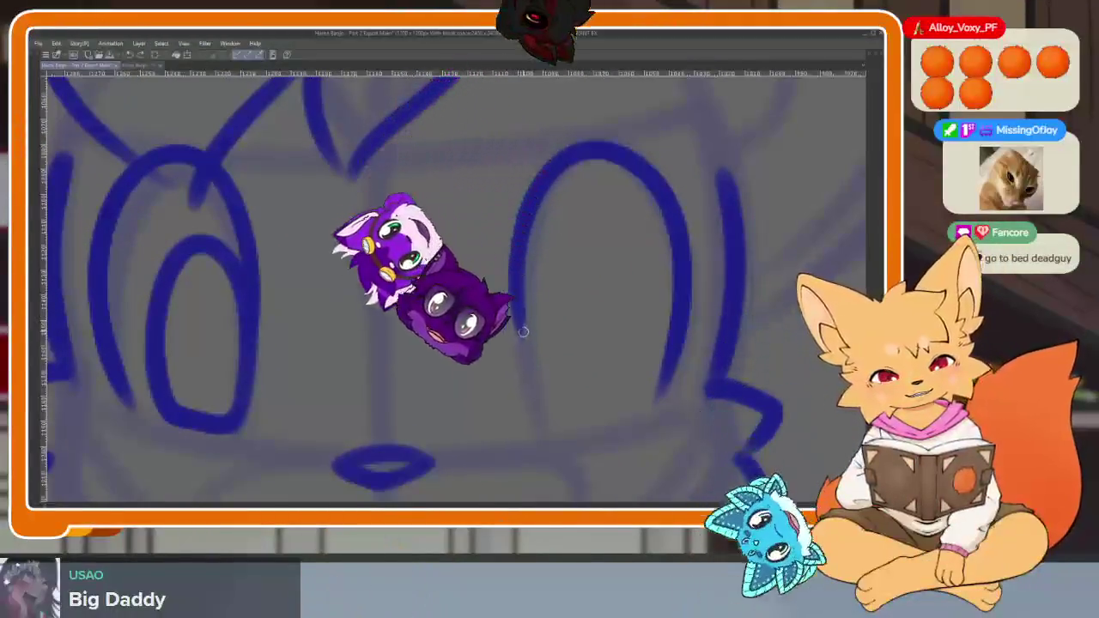
pyautogui.moveTo(518, 334)
pyautogui.mouseDown()
pyautogui.moveTo(619, 403)
pyautogui.moveTo(545, 429)
pyautogui.mouseUp()
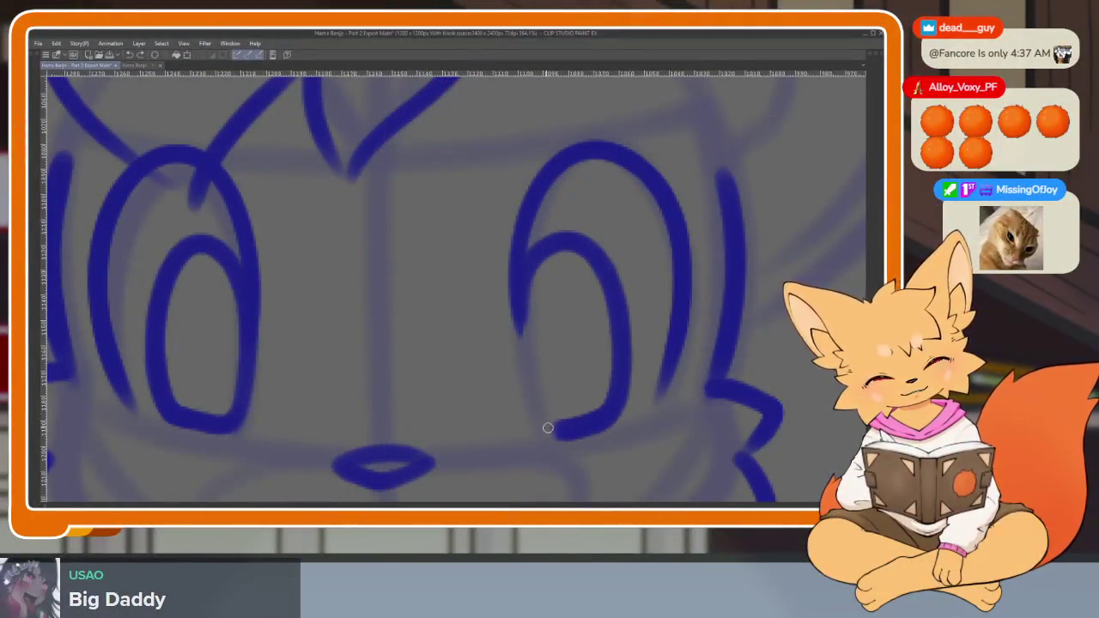
pyautogui.hotkey('ctrl', 'z')
pyautogui.moveTo(518, 333)
pyautogui.mouseDown()
pyautogui.moveTo(626, 286)
pyautogui.moveTo(518, 358)
pyautogui.mouseUp()
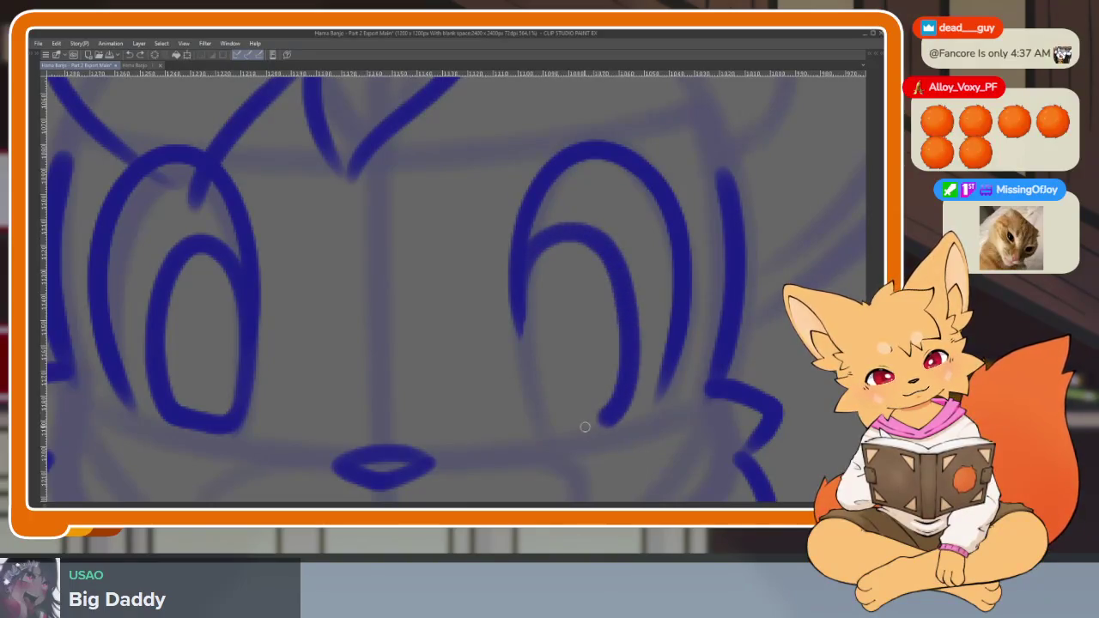
# Zoom in and out over the face to check the finished right pupil.
pyautogui.scroll(-3, 683, 353)
pyautogui.scroll(1, 683, 353)
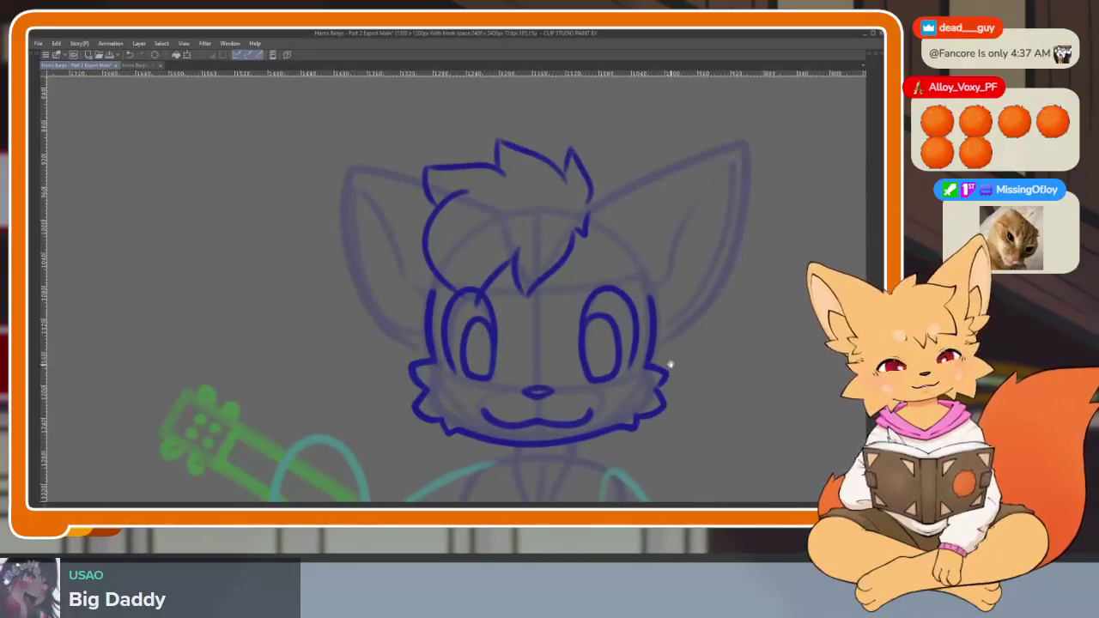
pyautogui.scroll(-2, 668, 363)
pyautogui.scroll(-1, 633, 363)
pyautogui.scroll(3, 658, 372)
pyautogui.scroll(1, 648, 383)
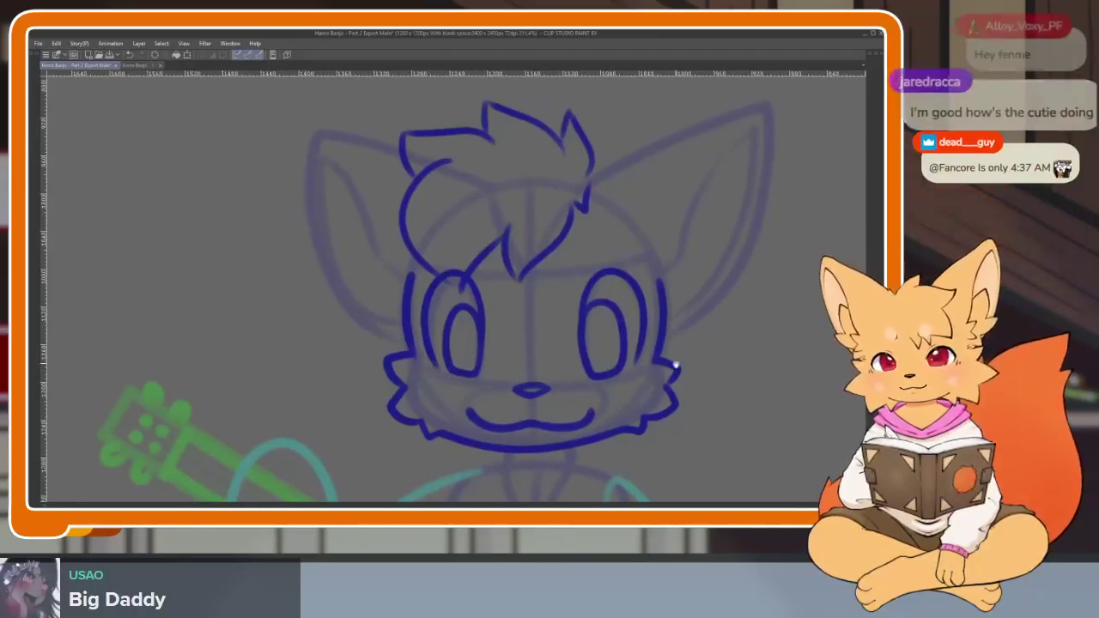
pyautogui.scroll(1, 652, 382)
pyautogui.scroll(1, 657, 380)
pyautogui.scroll(1, 661, 379)
pyautogui.scroll(-1, 661, 379)
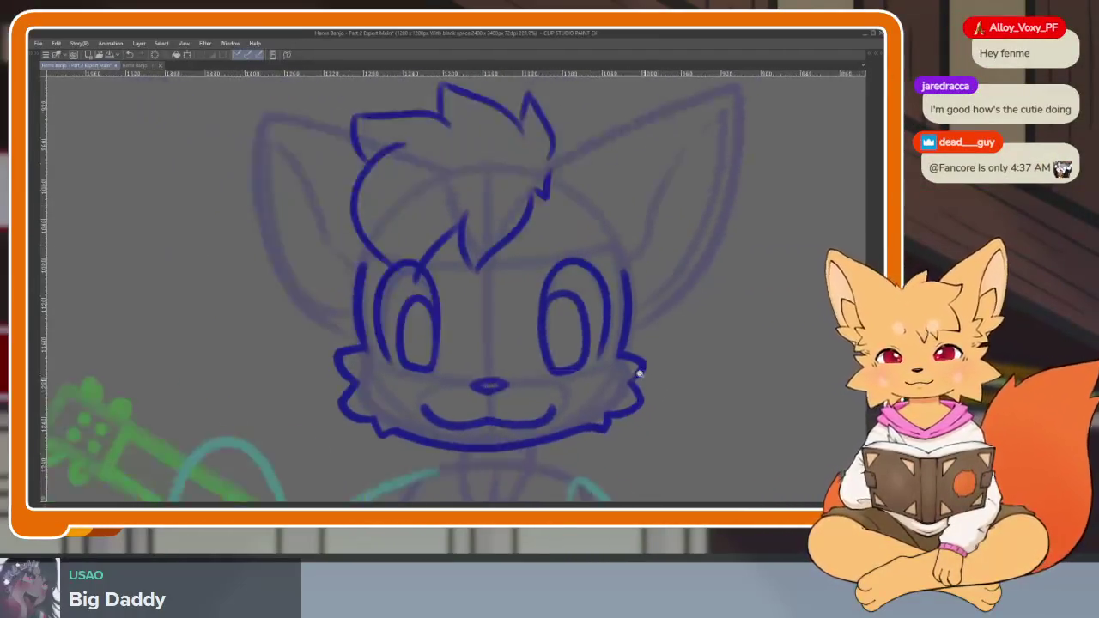
pyautogui.scroll(1, 661, 378)
pyautogui.scroll(1, 683, 362)
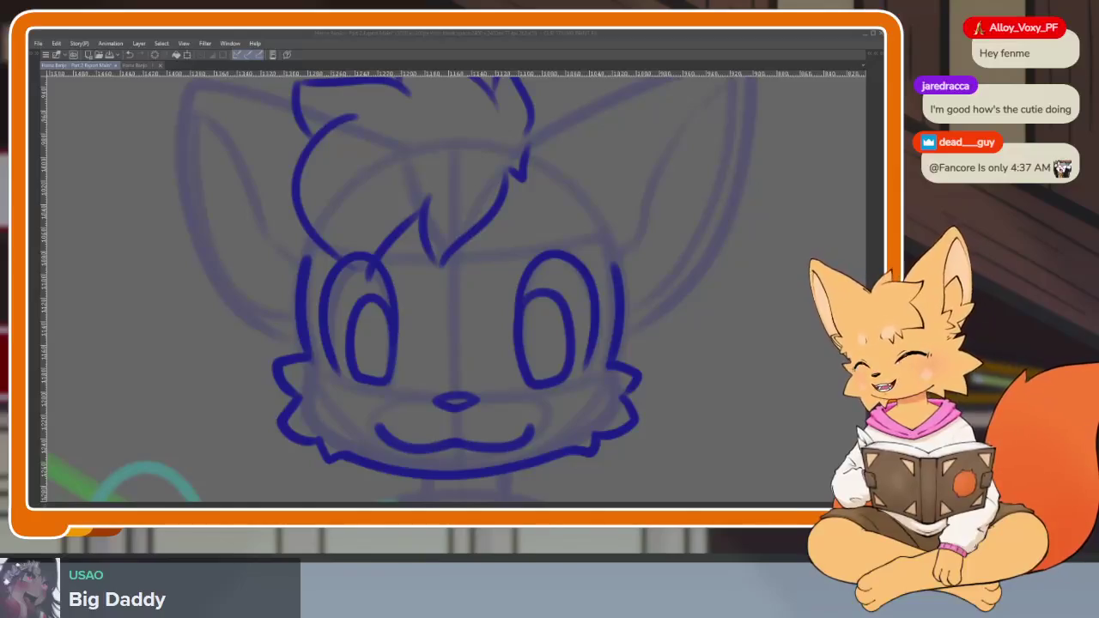
# Zoom around the fox's left ear while its outline and inner line are inked.
pyautogui.scroll(-2, 668, 353)
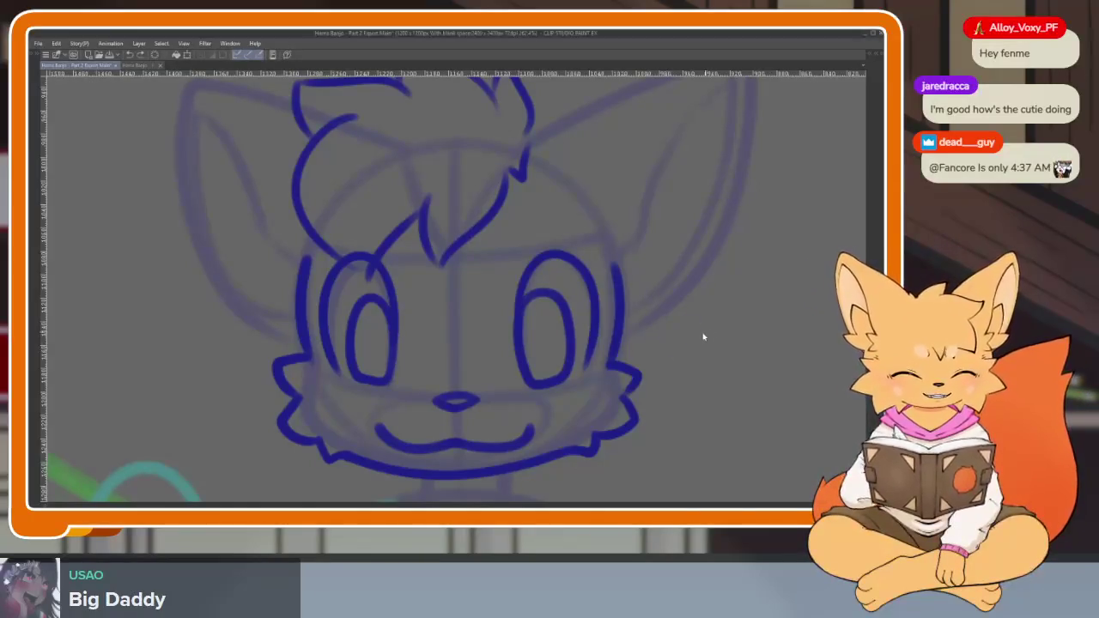
pyautogui.scroll(-1, 668, 353)
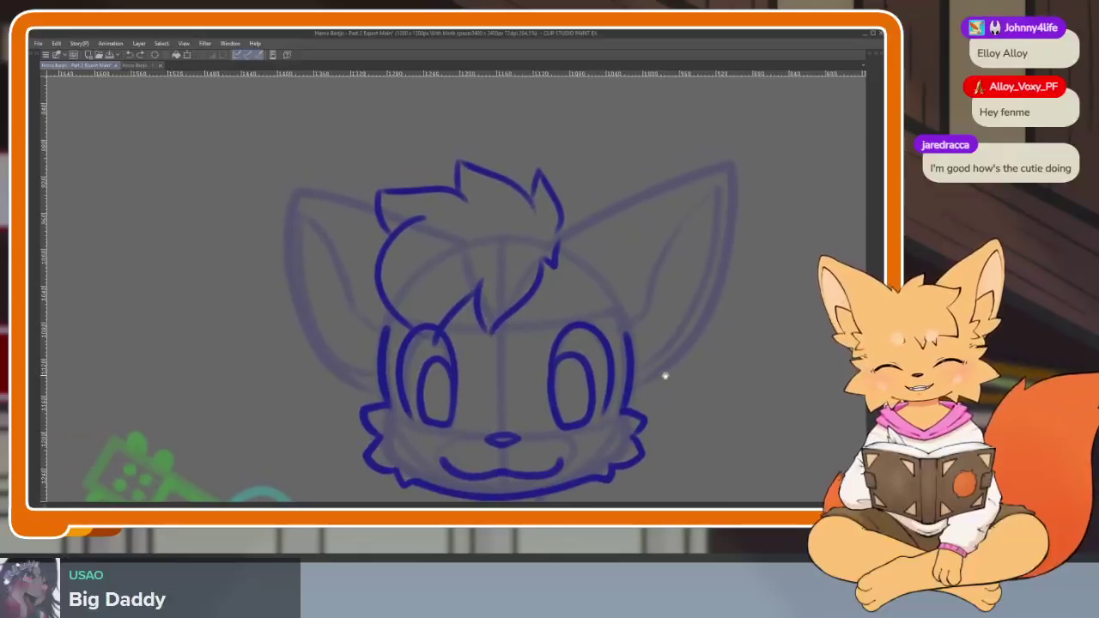
pyautogui.scroll(2, 559, 405)
pyautogui.scroll(1, 557, 402)
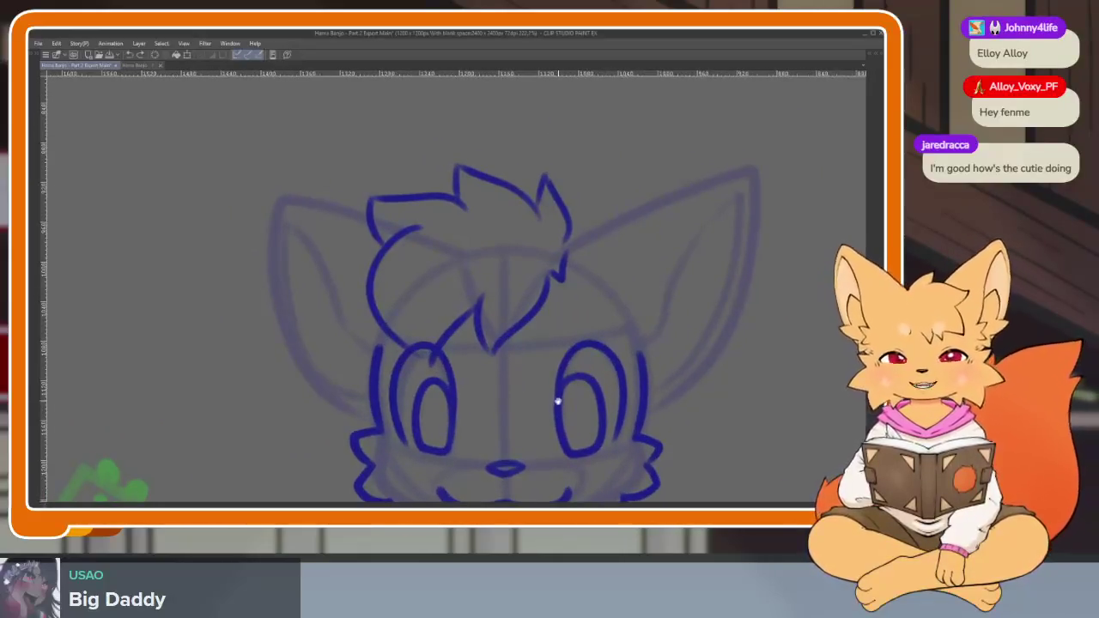
pyautogui.scroll(1, 481, 403)
pyautogui.scroll(1, 380, 400)
pyautogui.scroll(1, 386, 404)
pyautogui.scroll(-1, 386, 404)
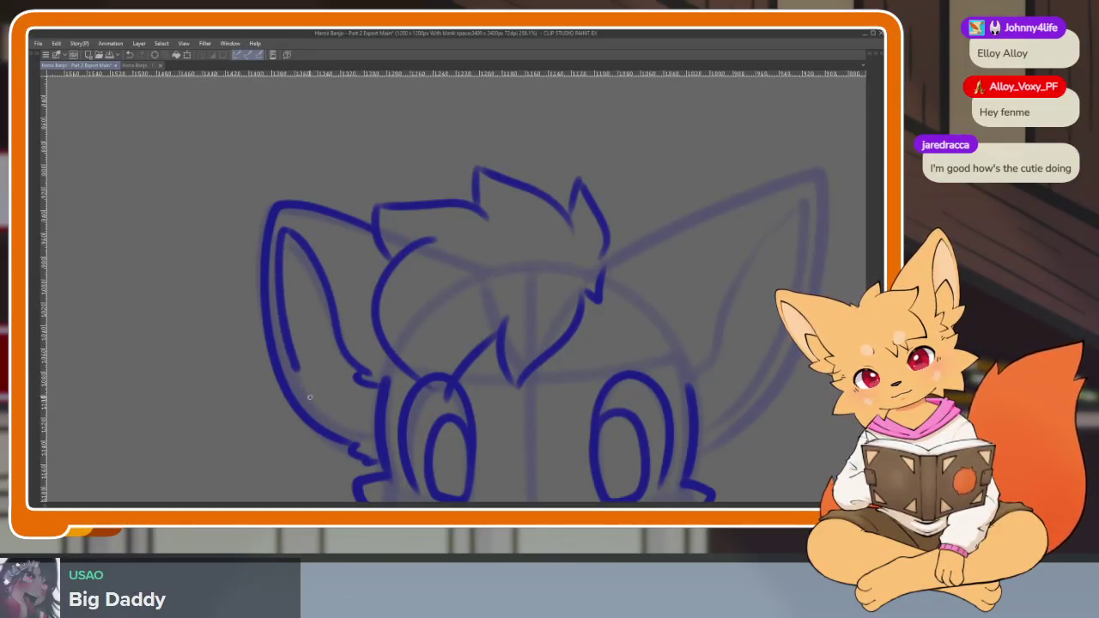
# Ink the outer edge of the fox's right ear in dark blue, then zoom out.
pyautogui.scroll(-3, 667, 404)
pyautogui.scroll(2, 592, 393)
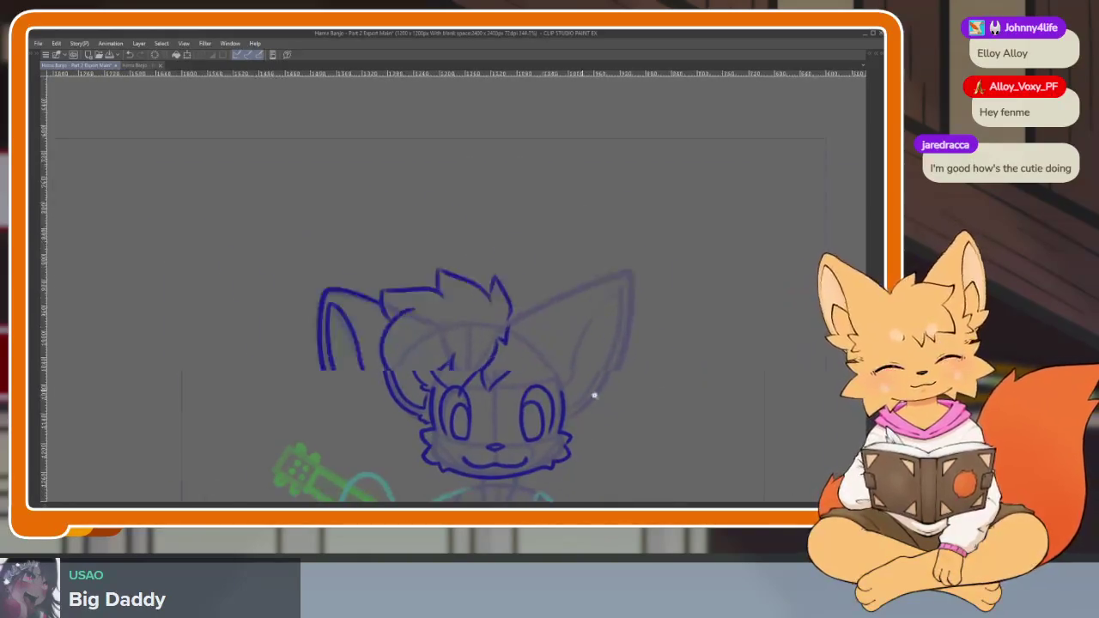
pyautogui.scroll(2, 500, 278)
pyautogui.scroll(-1, 556, 299)
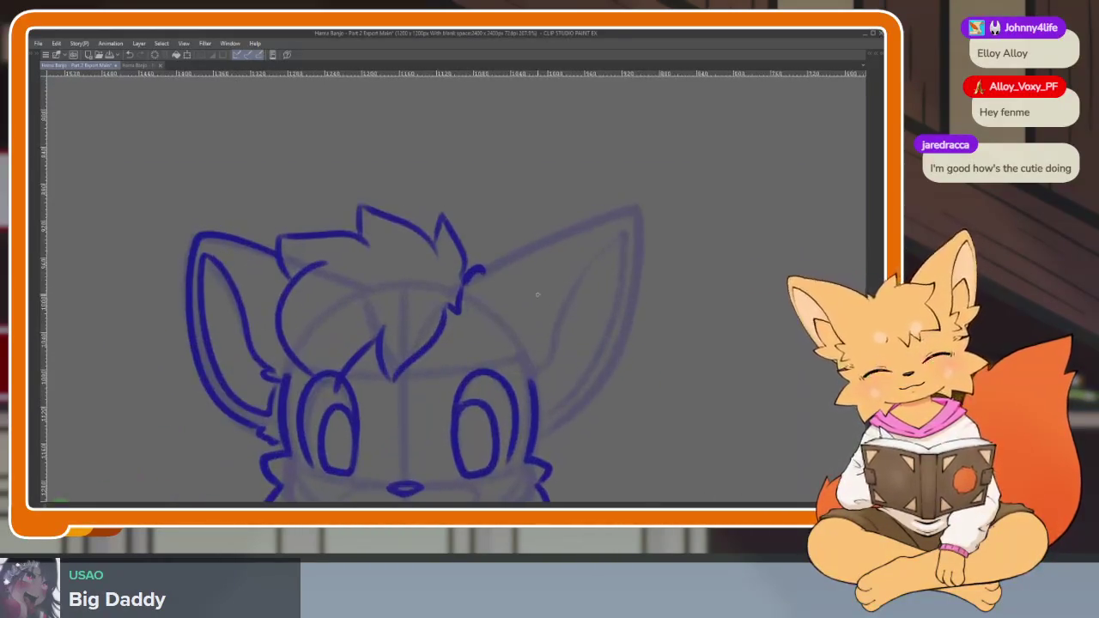
pyautogui.moveTo(484, 271); pyautogui.dragTo(606, 221)
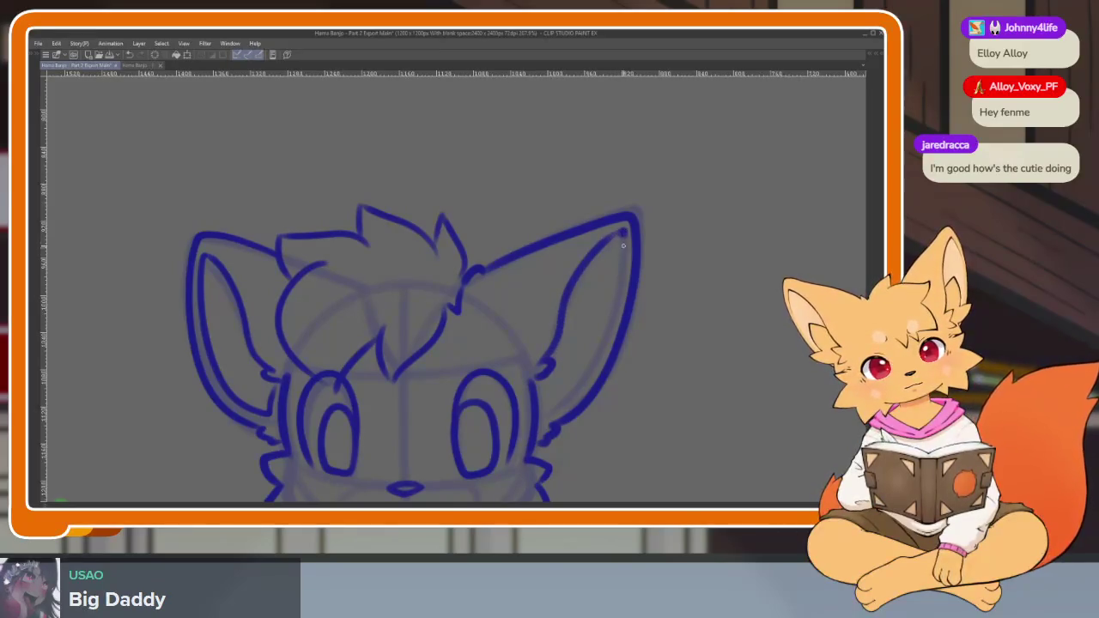
pyautogui.scroll(-5, 564, 385)
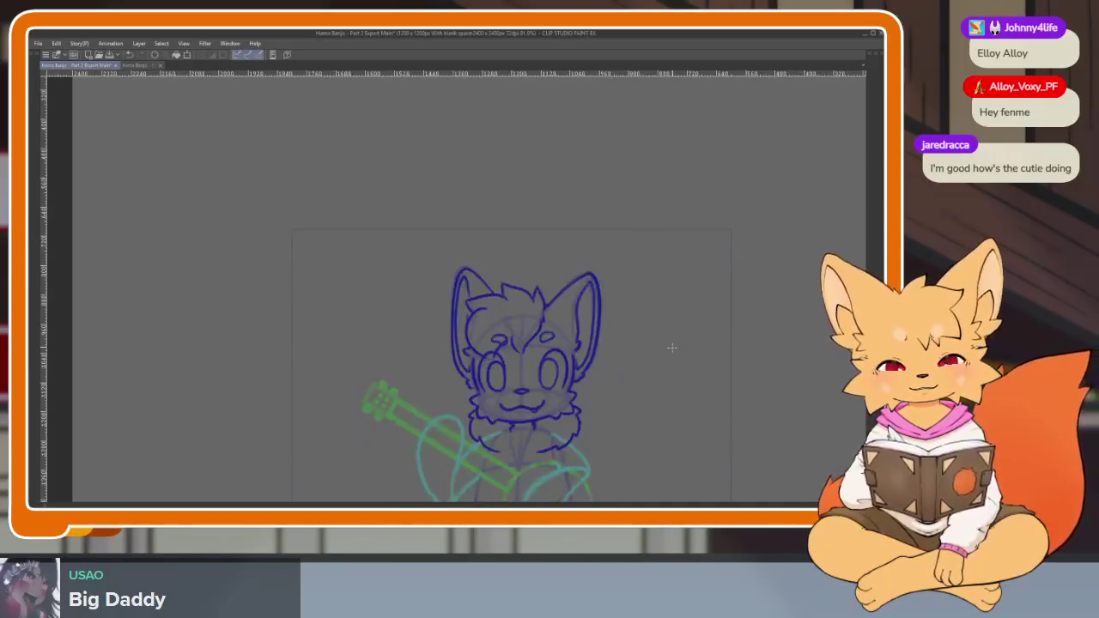
# Ink the chin fur leftward from the right cheek, replacing an undone cheek stroke.
pyautogui.scroll(5, 535, 418)
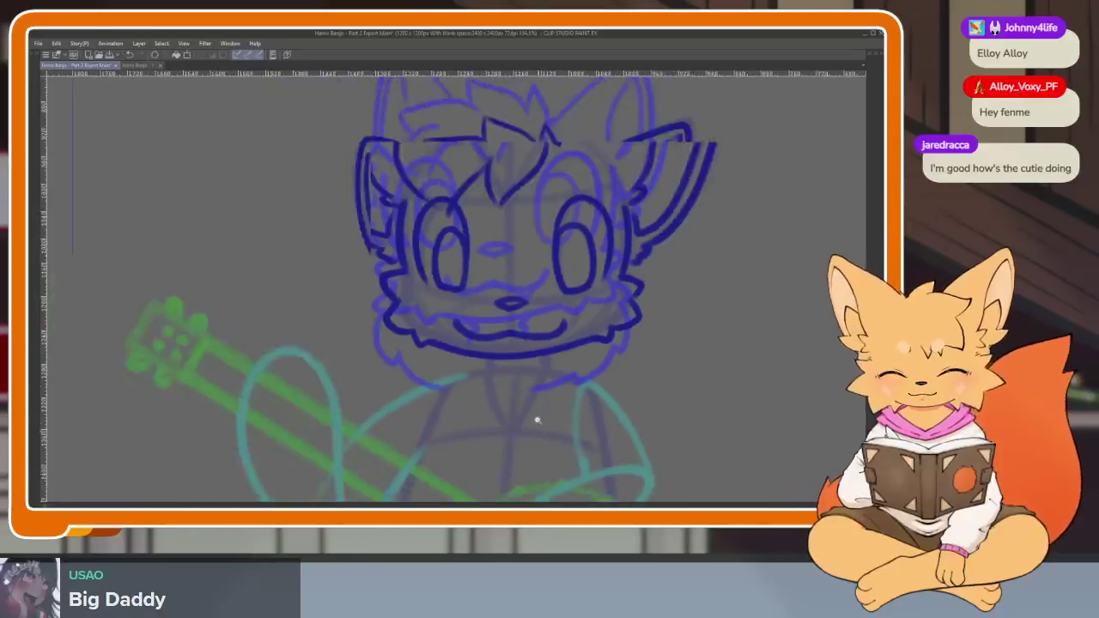
pyautogui.scroll(3, 555, 436)
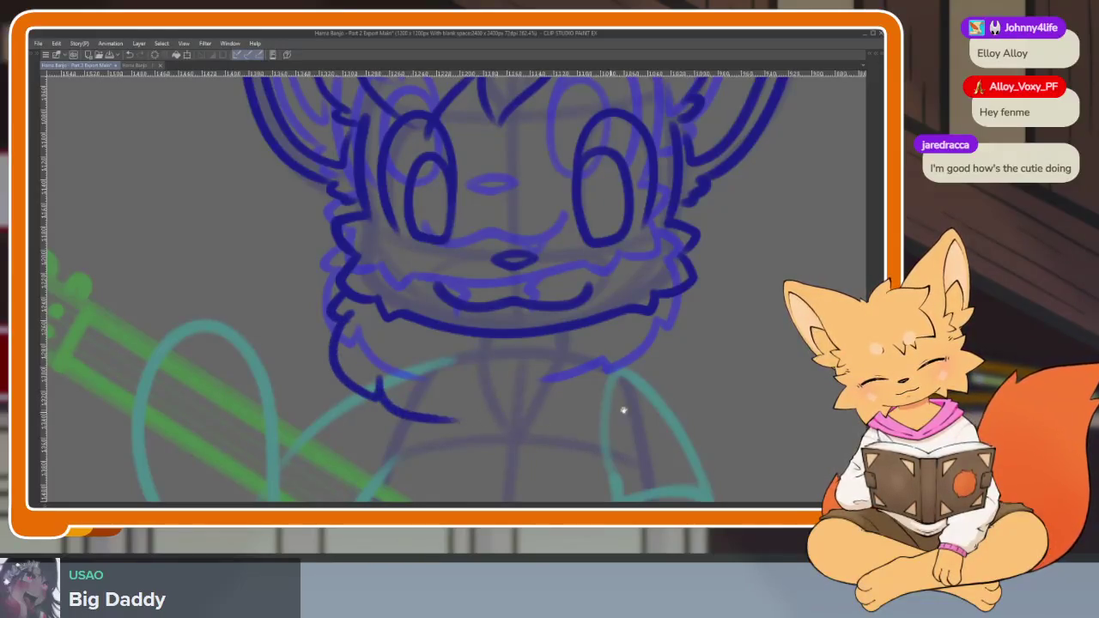
pyautogui.hscroll(2, 623, 410)
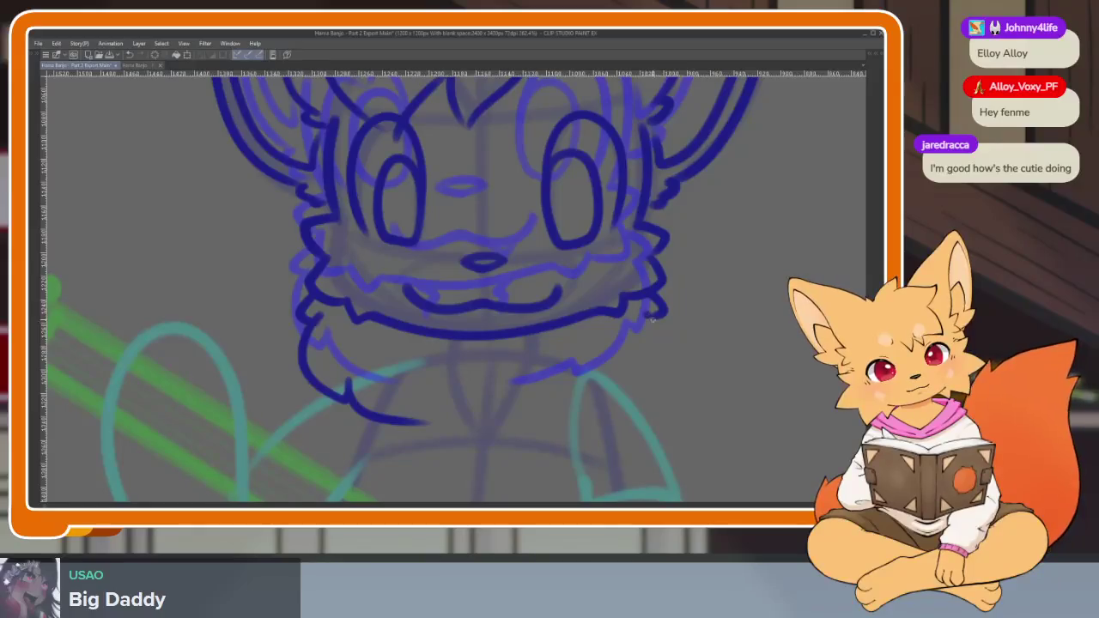
pyautogui.hotkey('ctrl', 'z')
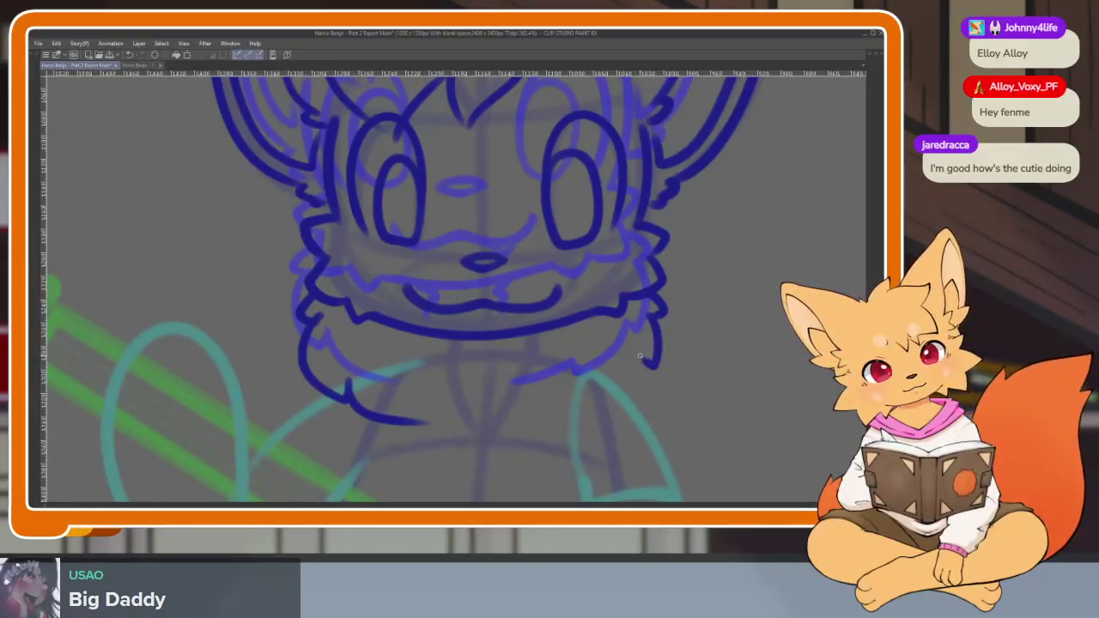
pyautogui.moveTo(588, 403); pyautogui.dragTo(494, 413)
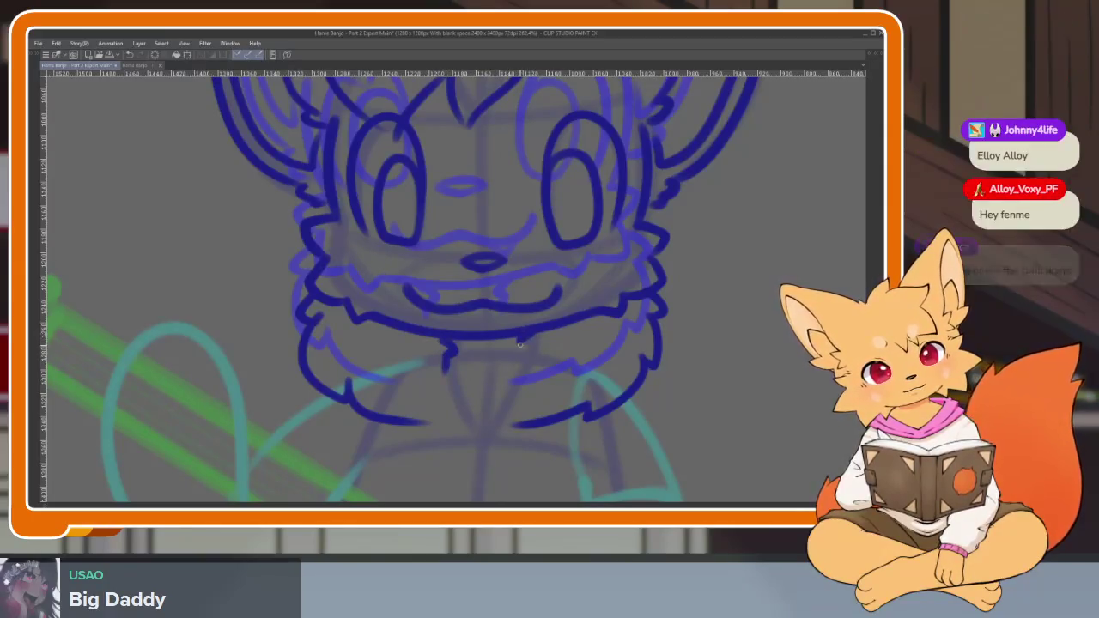
# Fit the whole fox in view, add a short stroke, and step to the next frame.
pyautogui.hotkey('ctrl', 'alt', '0')
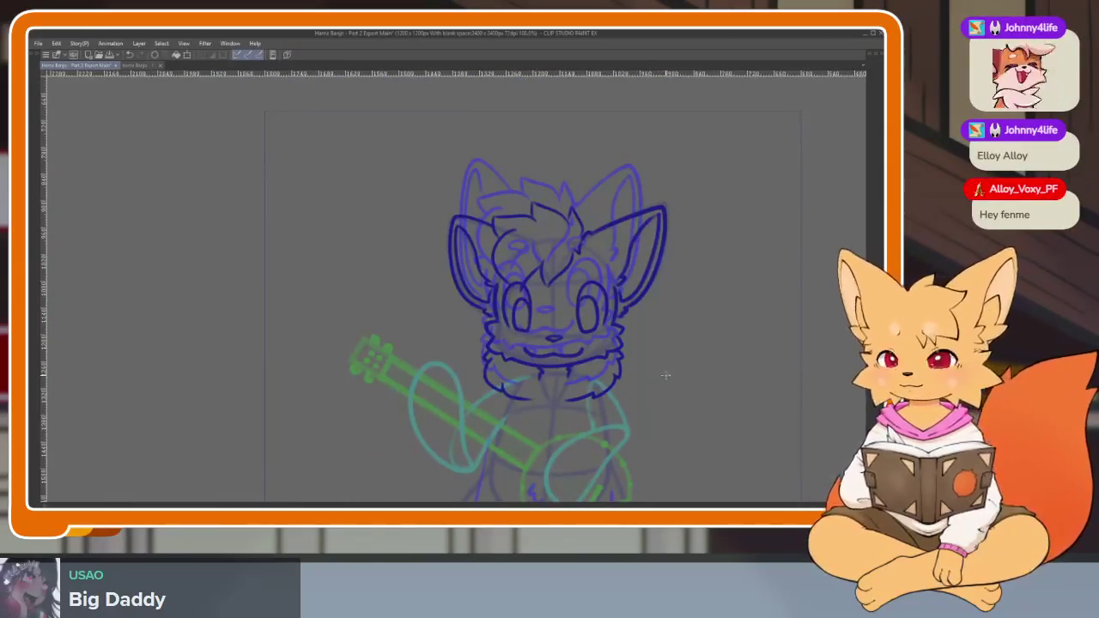
pyautogui.moveTo(705, 368); pyautogui.dragTo(690, 353)
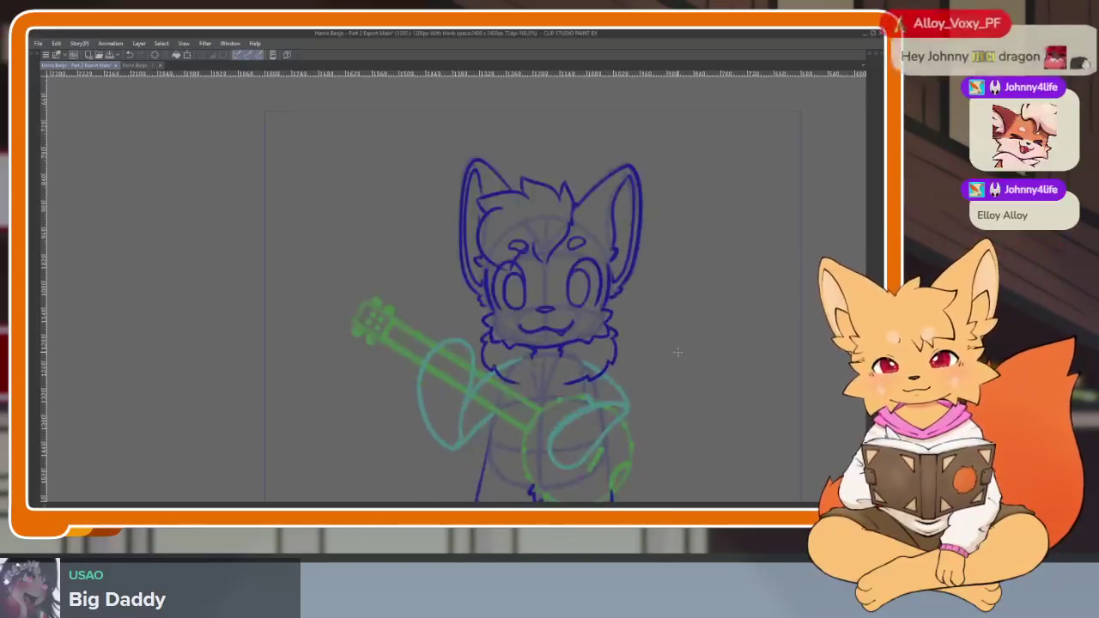
pyautogui.press('Right')
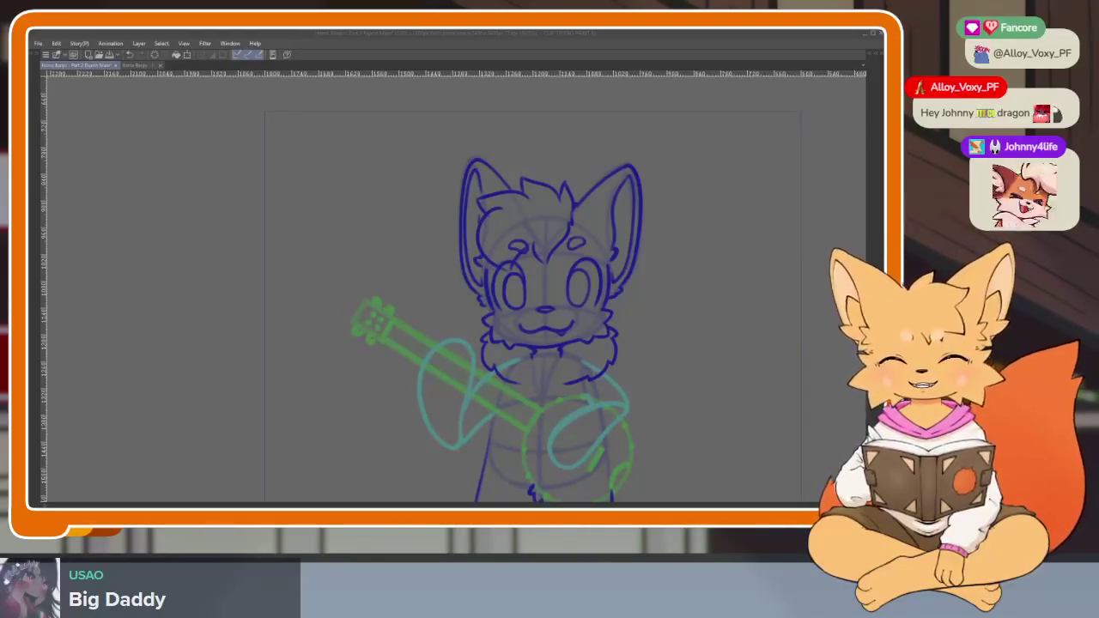
# Zoom in and out over the fox's upper body on the new frame.
pyautogui.scroll(2, 569, 351)
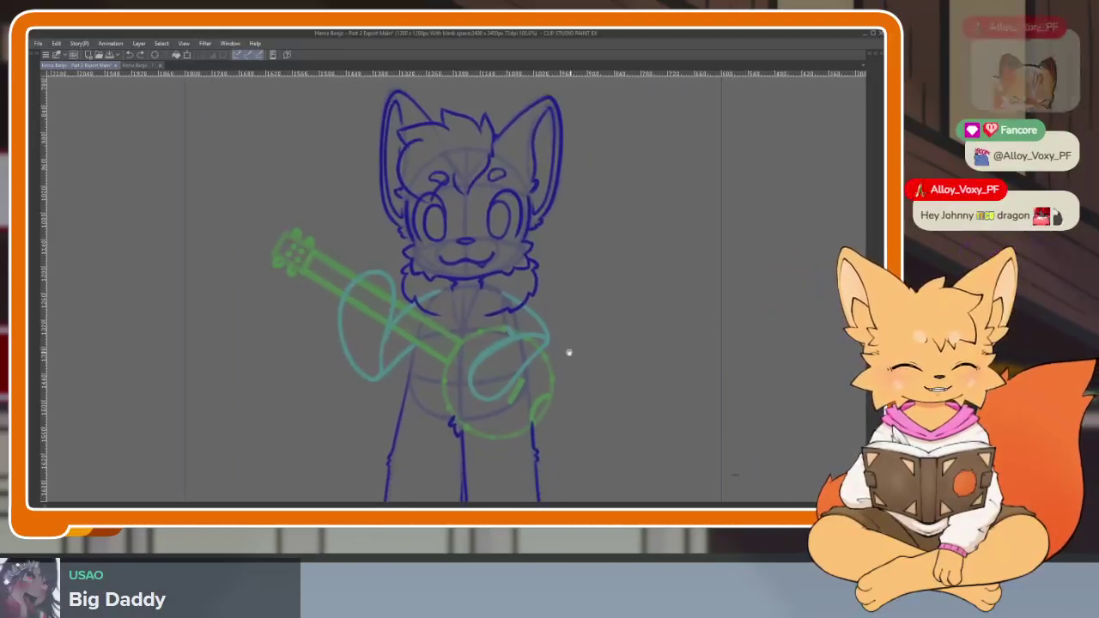
pyautogui.scroll(2, 463, 423)
pyautogui.scroll(-3, 464, 424)
pyautogui.scroll(-2, 578, 336)
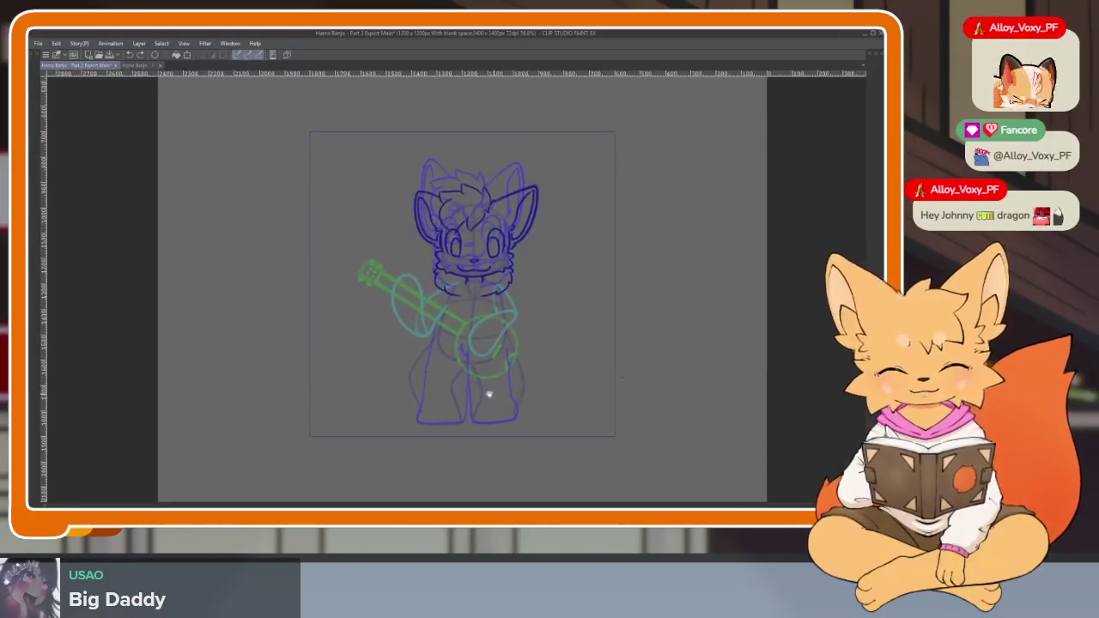
pyautogui.scroll(5, 466, 374)
pyautogui.scroll(-2, 466, 373)
pyautogui.scroll(1, 469, 215)
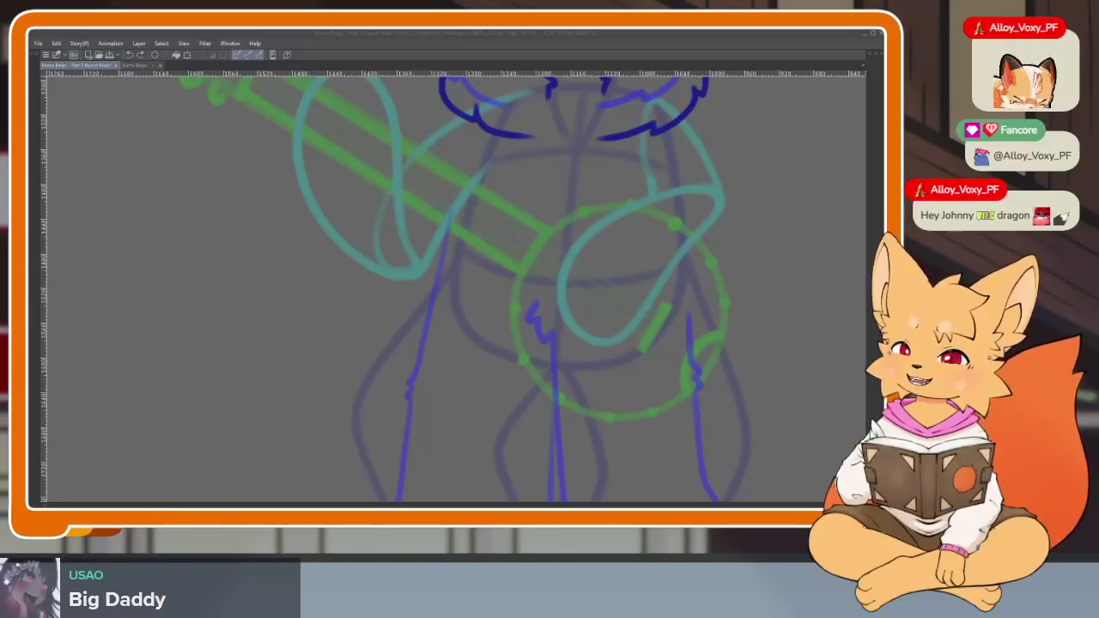
# Ink a short curve on the figure and the left side of the body.
pyautogui.moveTo(694, 362); pyautogui.dragTo(718, 342)
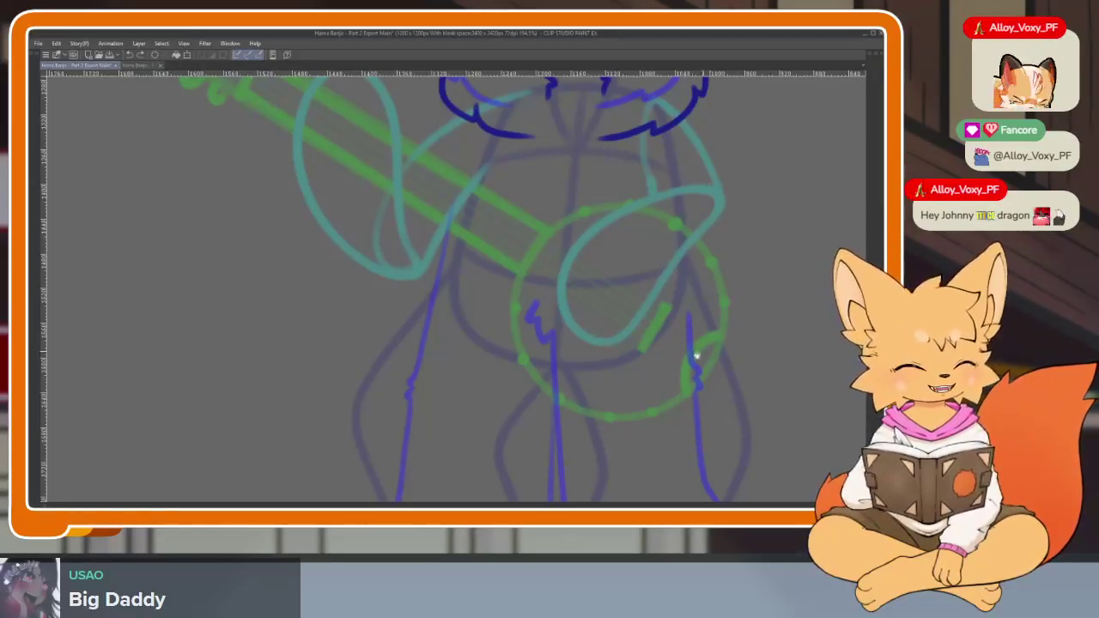
pyautogui.scroll(3, 510, 404)
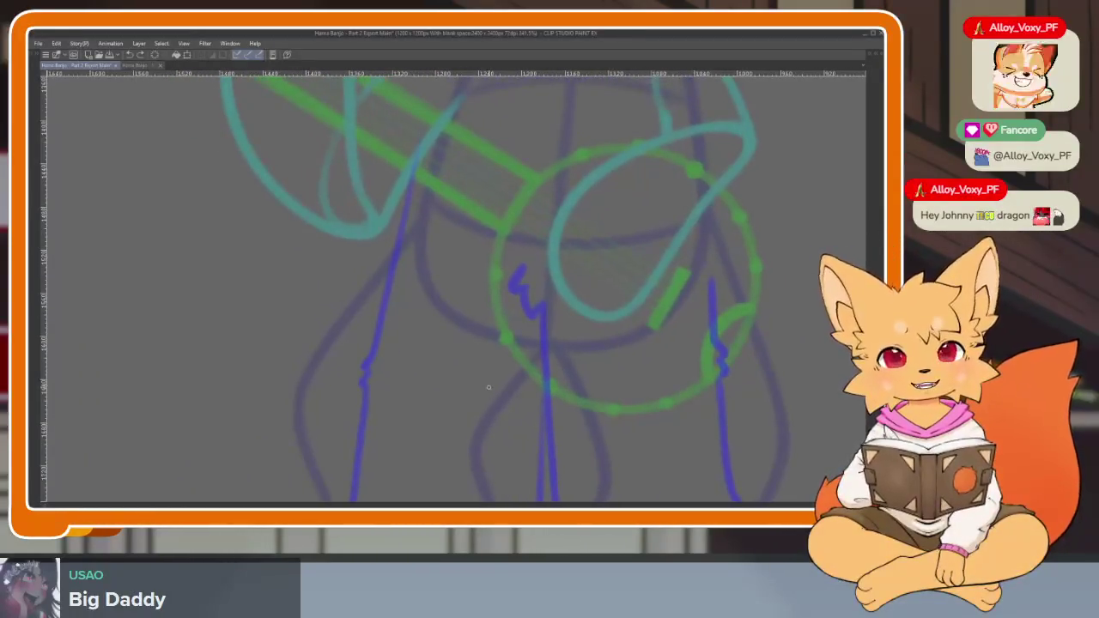
pyautogui.scroll(-1, 490, 400)
pyautogui.scroll(-1, 491, 409)
pyautogui.scroll(-2, 481, 422)
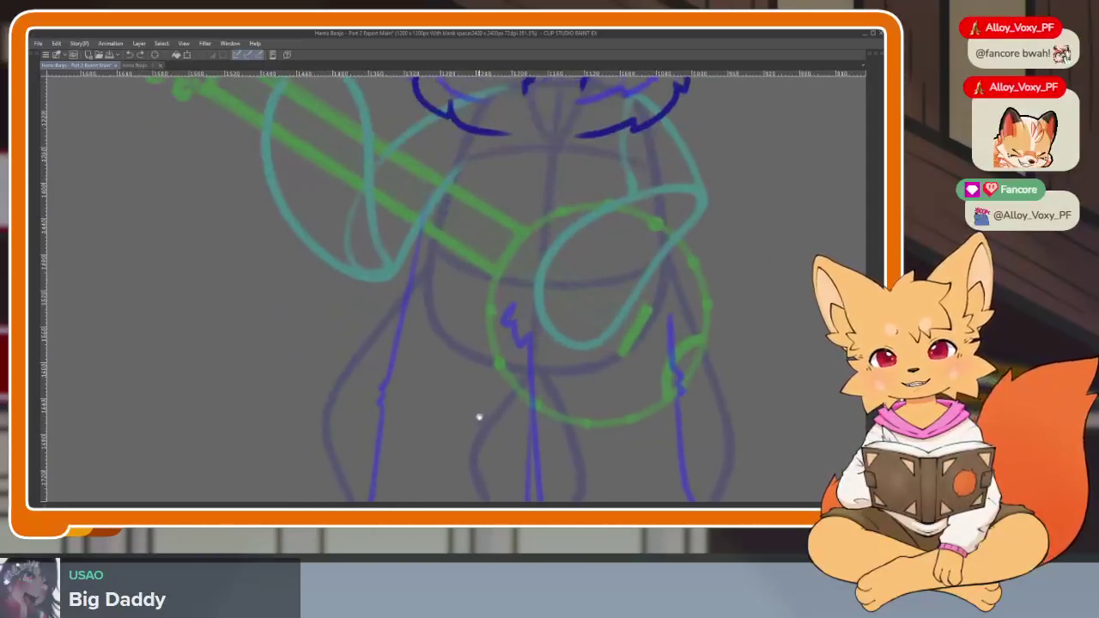
pyautogui.scroll(1, 487, 408)
pyautogui.scroll(1, 459, 436)
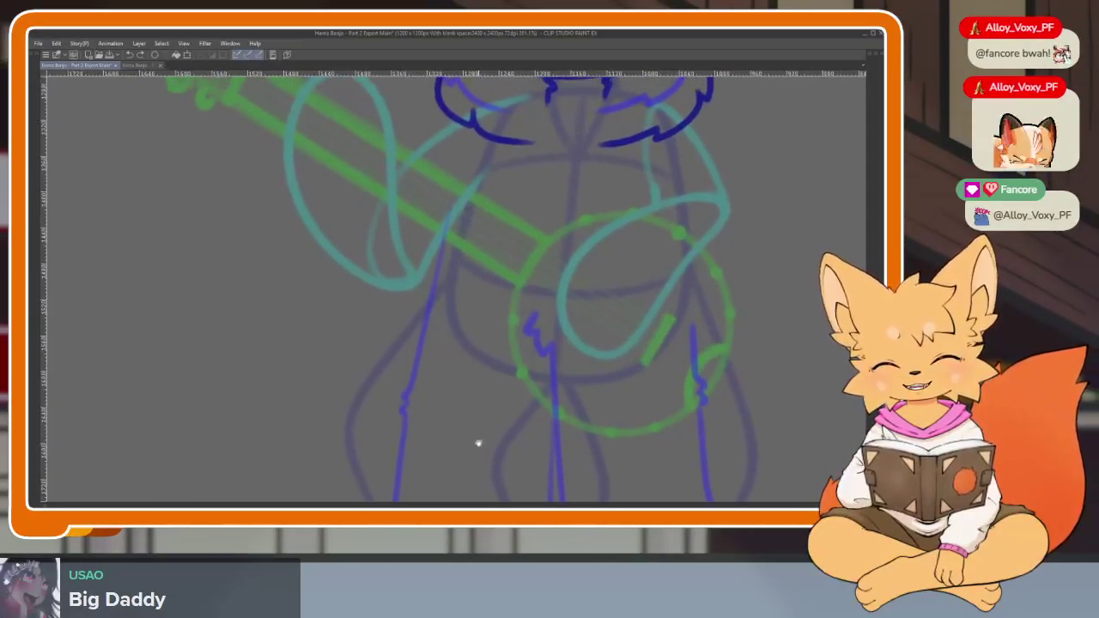
pyautogui.scroll(1, 479, 442)
pyautogui.scroll(1, 472, 422)
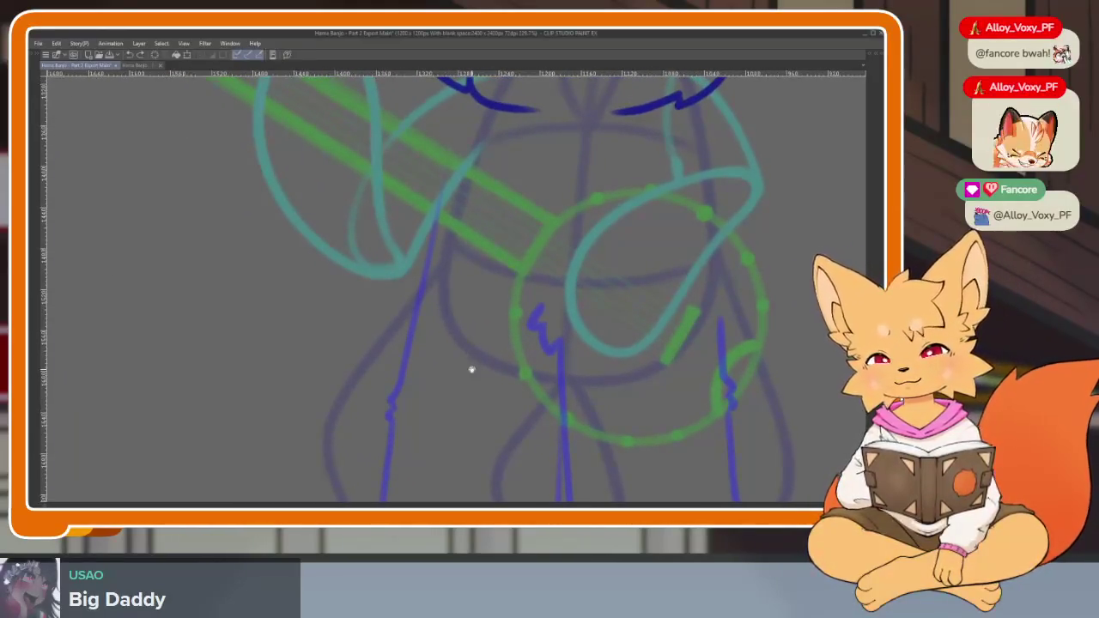
pyautogui.scroll(-1, 491, 411)
pyautogui.scroll(-1, 494, 417)
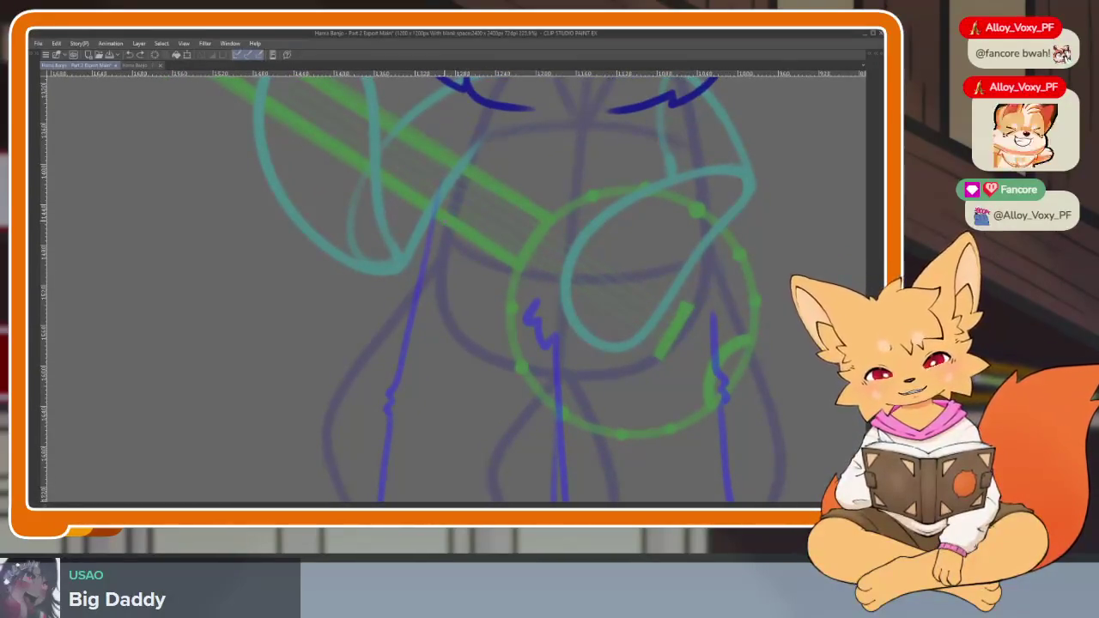
pyautogui.moveTo(443, 224)
pyautogui.mouseDown()
pyautogui.moveTo(405, 302)
pyautogui.moveTo(326, 400)
pyautogui.moveTo(324, 430)
pyautogui.mouseUp()
# Write a test letter P beside the figure, then erase it.
pyautogui.scroll(-2, 404, 383)
pyautogui.scroll(1, 532, 402)
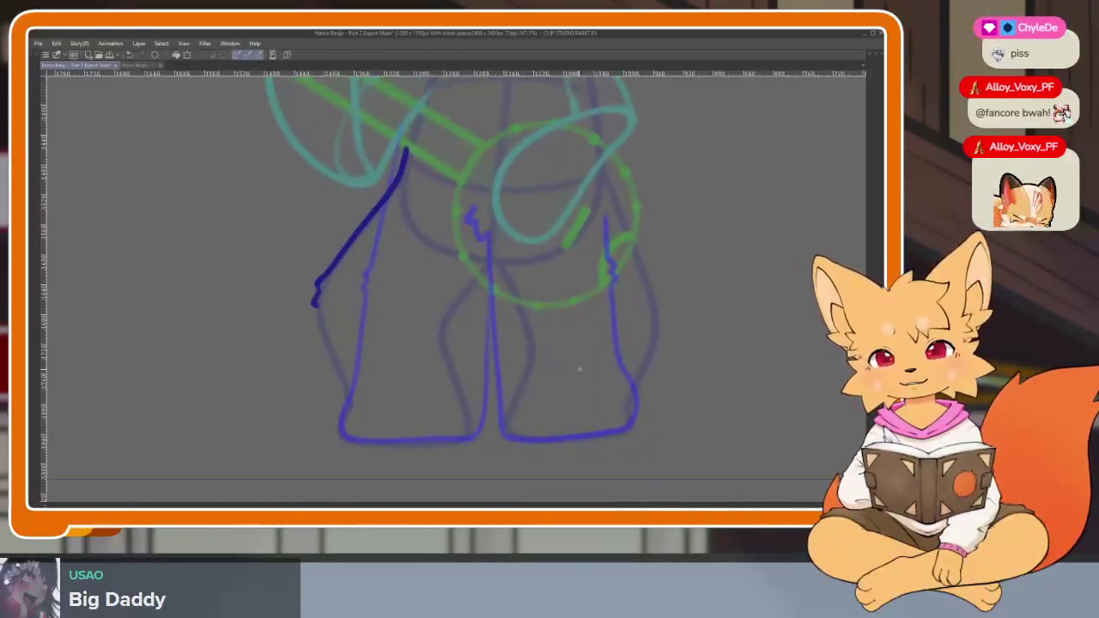
pyautogui.hscroll(3, 572, 410)
pyautogui.hscroll(2, 658, 402)
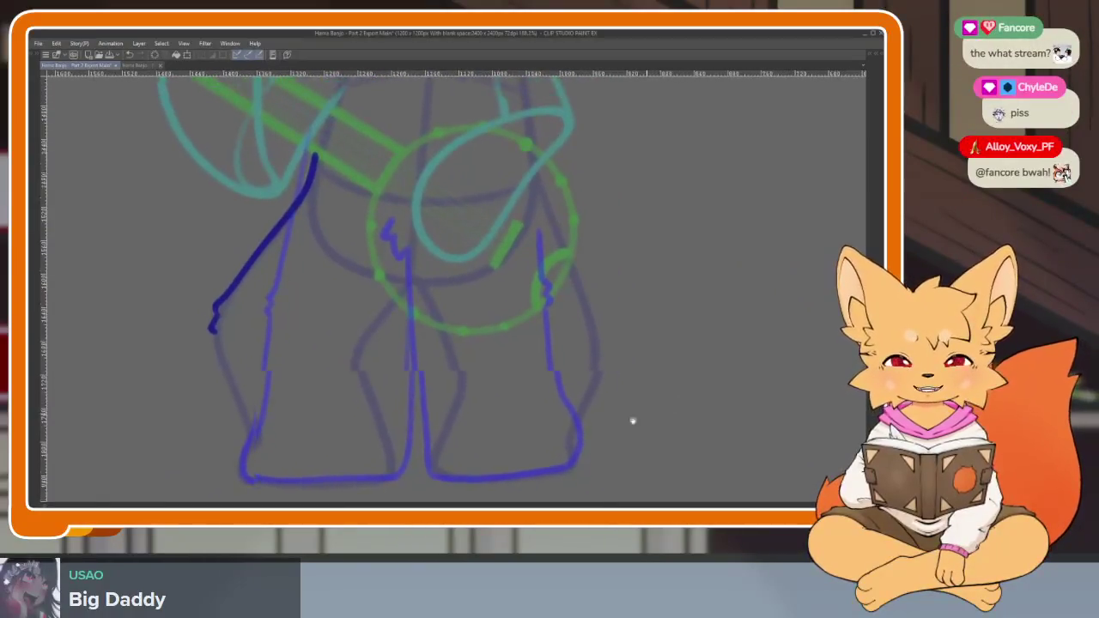
pyautogui.scroll(1, 633, 422)
pyautogui.moveTo(639, 255)
pyautogui.mouseDown()
pyautogui.moveTo(640, 300)
pyautogui.moveTo(646, 279)
pyautogui.mouseUp()
pyautogui.hscroll(3, 683, 285)
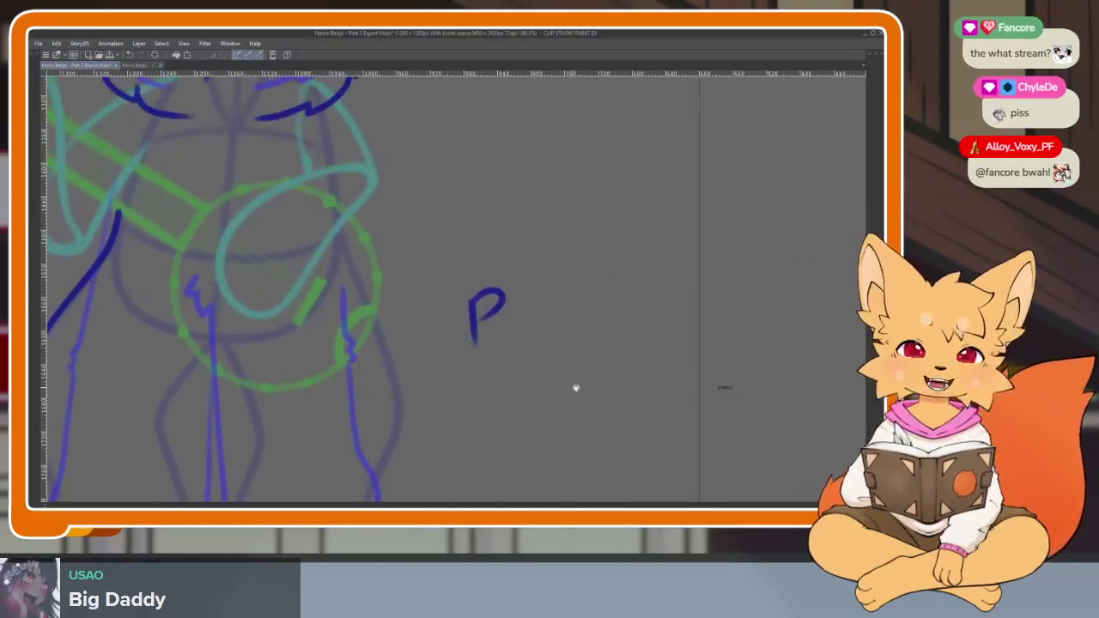
pyautogui.scroll(3, 473, 334)
pyautogui.scroll(2, 524, 335)
pyautogui.scroll(-3, 524, 372)
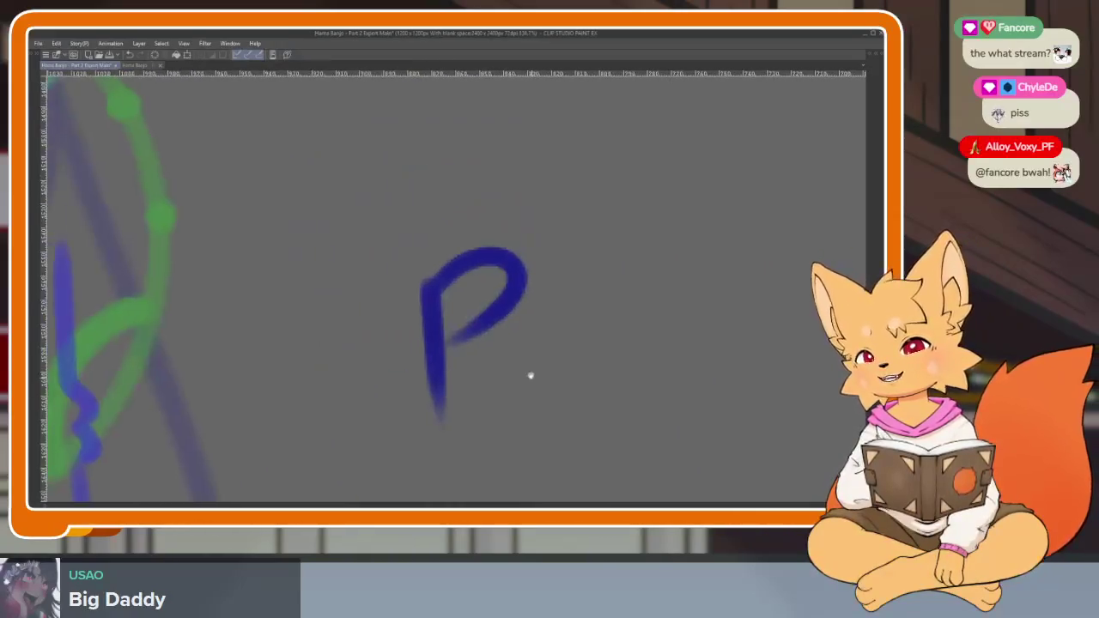
pyautogui.scroll(1, 507, 368)
pyautogui.scroll(2, 479, 361)
pyautogui.scroll(-3, 494, 361)
pyautogui.scroll(-3, 509, 362)
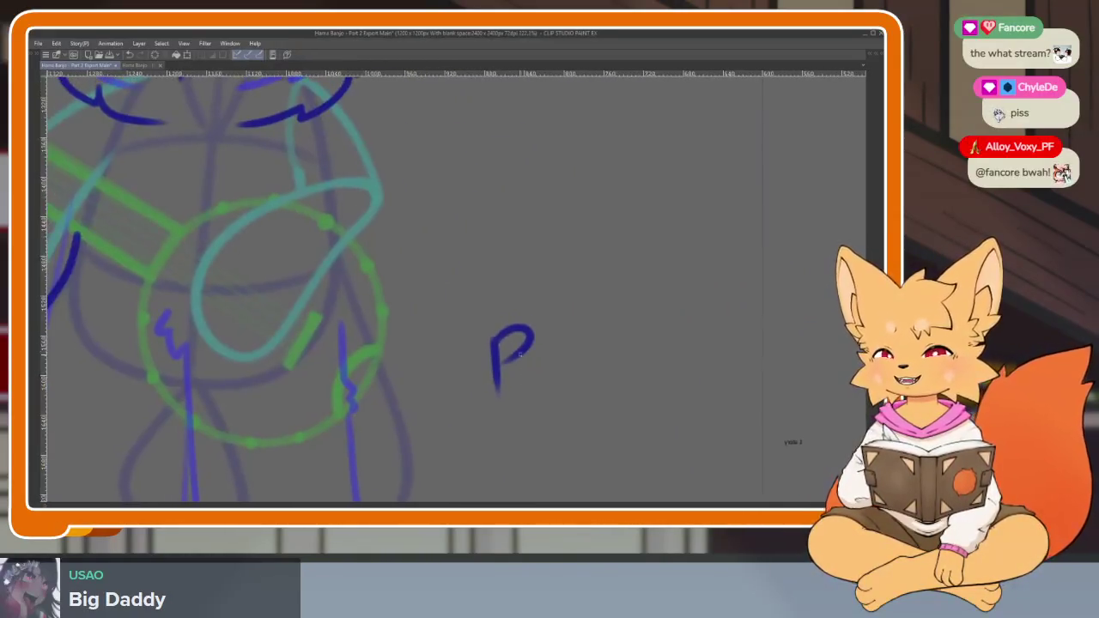
pyautogui.moveTo(513, 329); pyautogui.dragTo(518, 319)
pyautogui.moveTo(503, 361); pyautogui.dragTo(545, 327)
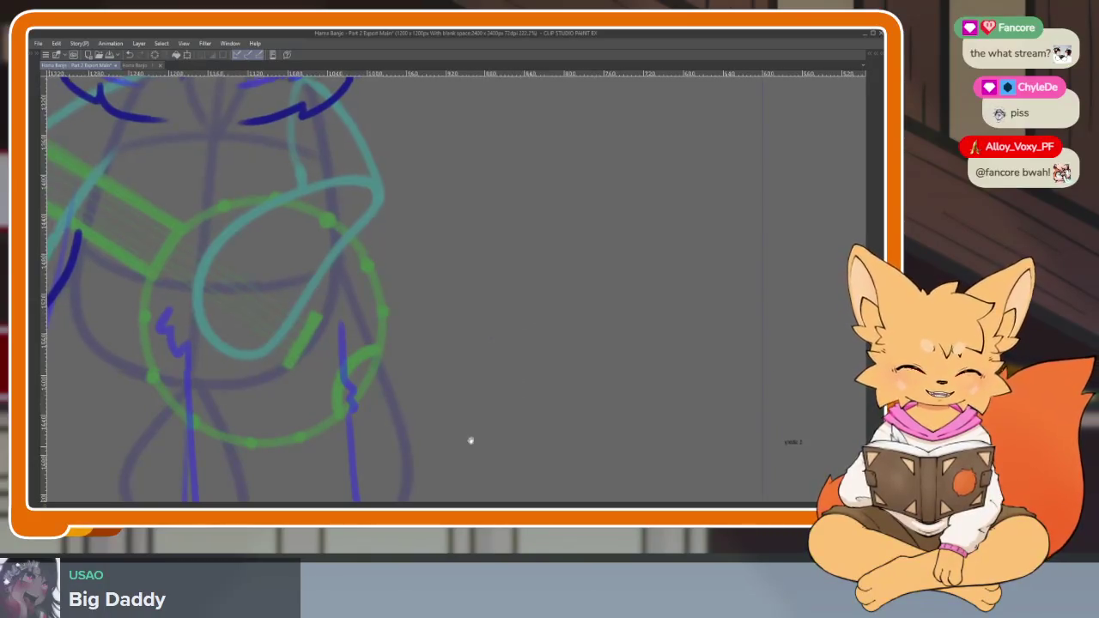
# Ink the right side of the body down to the hip, redoing a misplaced stroke.
pyautogui.moveTo(388, 479); pyautogui.dragTo(594, 368)
pyautogui.scroll(-2, 595, 368)
pyautogui.scroll(-1, 582, 387)
pyautogui.scroll(-1, 575, 395)
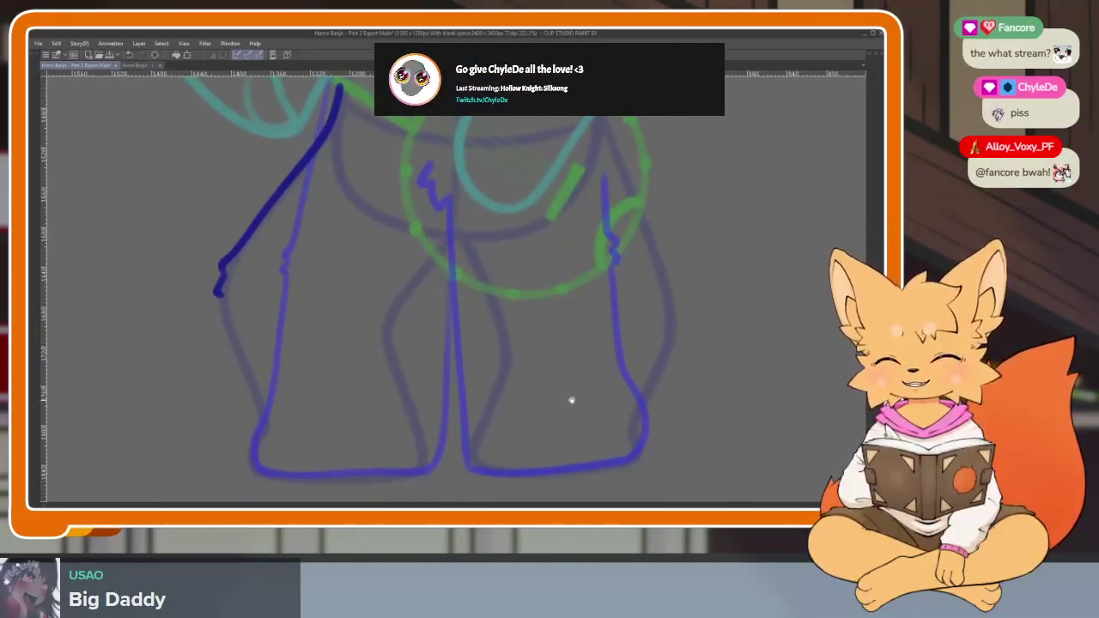
pyautogui.scroll(-1, 573, 400)
pyautogui.moveTo(568, 406); pyautogui.dragTo(509, 435)
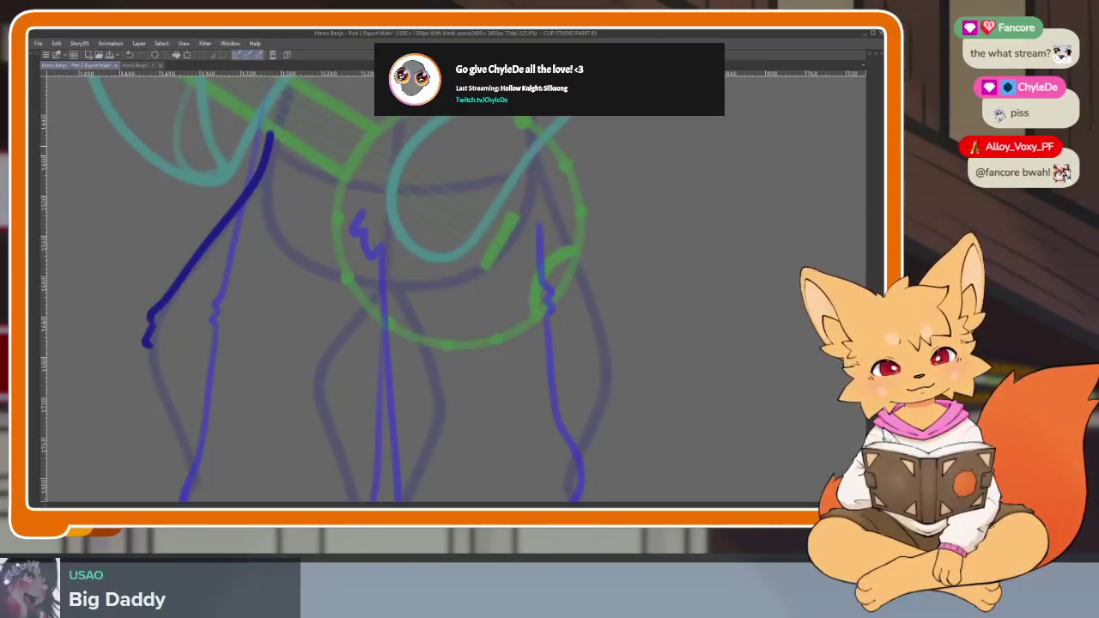
pyautogui.moveTo(536, 147); pyautogui.dragTo(601, 294)
pyautogui.hotkey('ctrl', 'z')
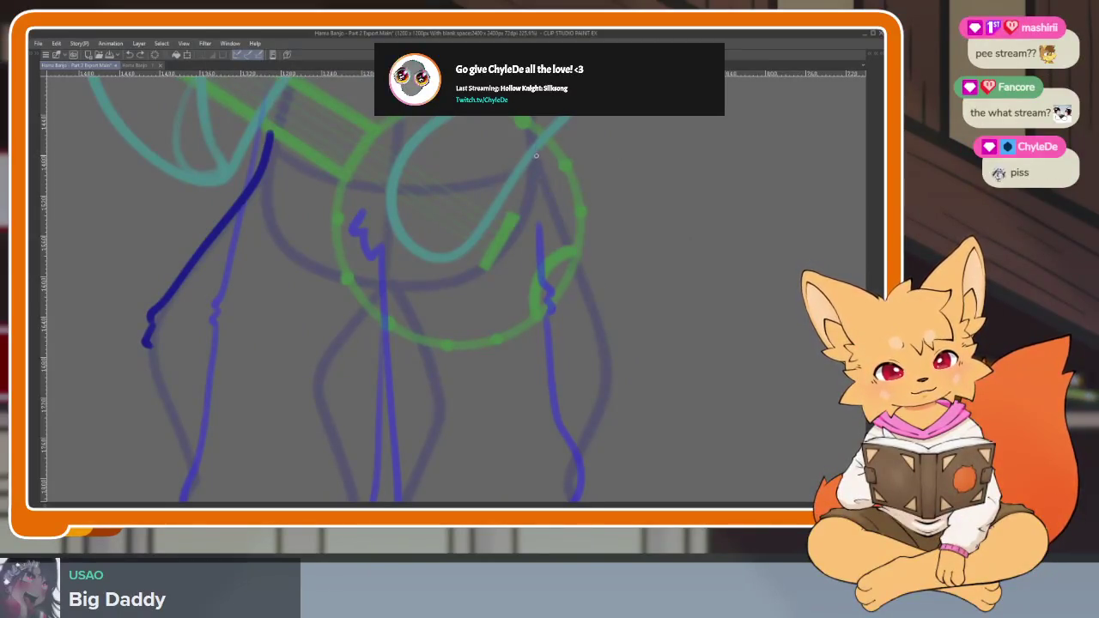
pyautogui.moveTo(537, 151); pyautogui.dragTo(537, 163)
pyautogui.moveTo(554, 205); pyautogui.dragTo(609, 319)
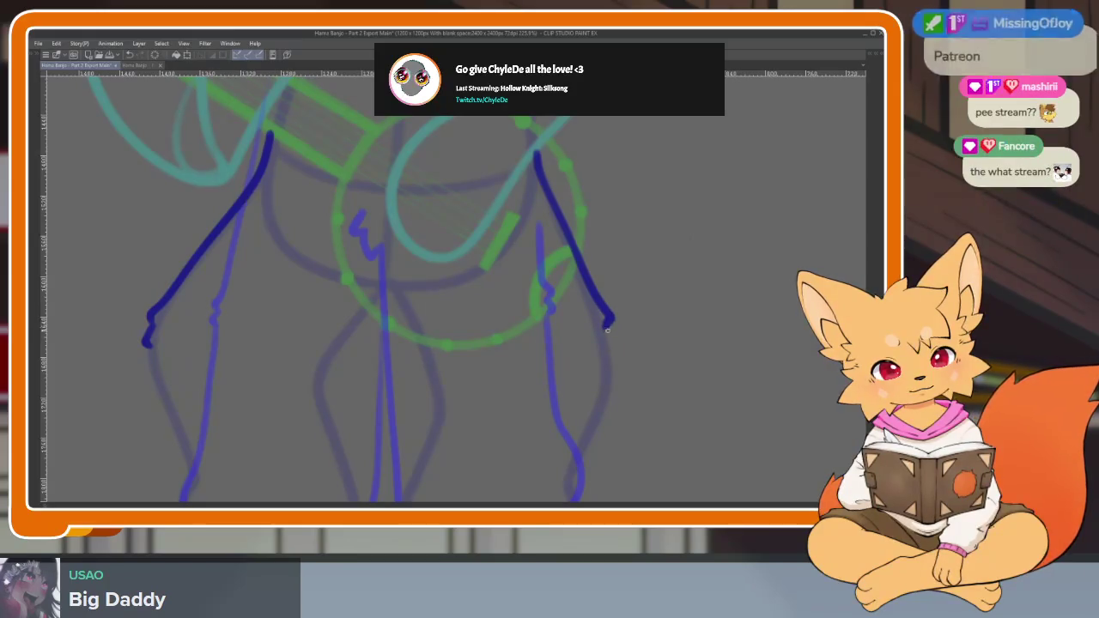
# Write test lettering 'P-Cart' beside the figure and erase it.
pyautogui.scroll(-3, 689, 380)
pyautogui.scroll(2, 653, 381)
pyautogui.scroll(1, 633, 386)
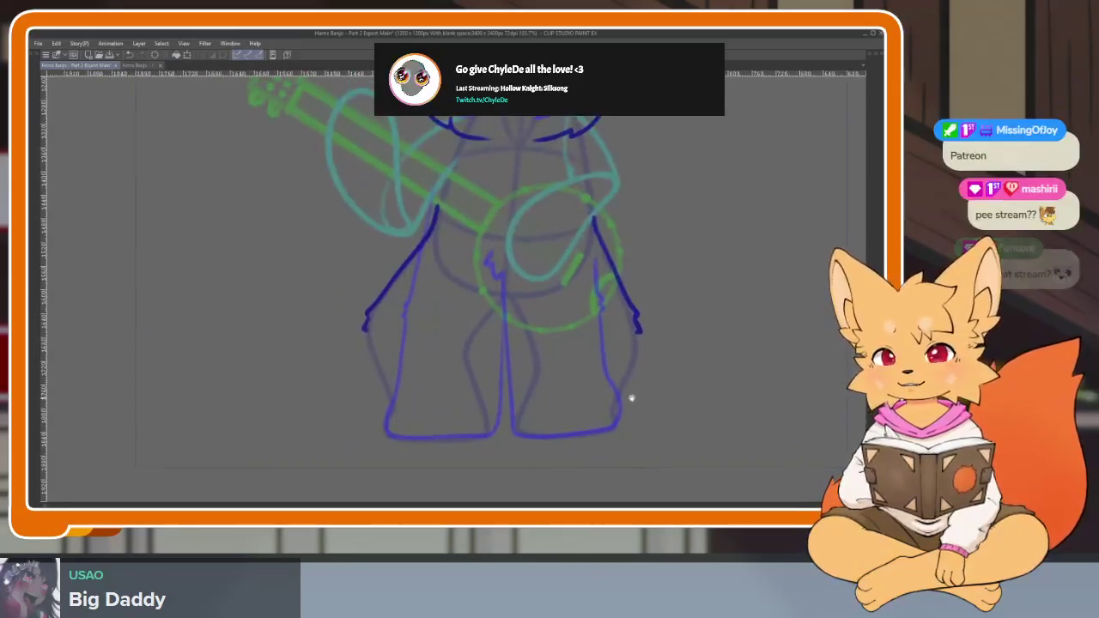
pyautogui.scroll(1, 627, 397)
pyautogui.scroll(1, 622, 395)
pyautogui.hscroll(3, 632, 395)
pyautogui.scroll(1, 636, 343)
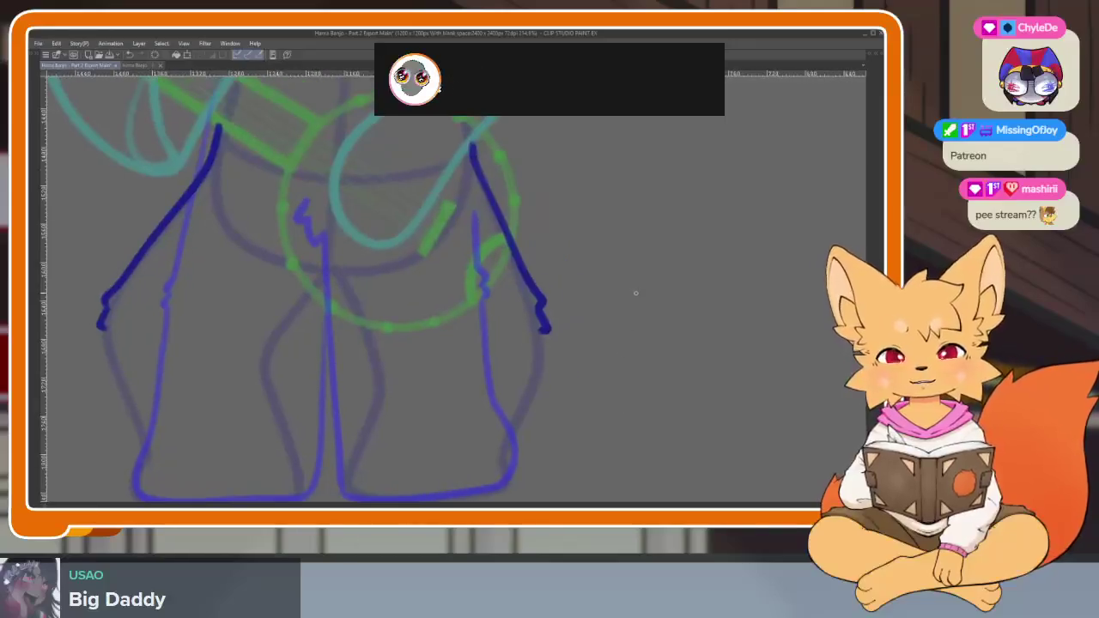
pyautogui.moveTo(628, 274)
pyautogui.mouseDown()
pyautogui.moveTo(644, 280)
pyautogui.moveTo(633, 303)
pyautogui.mouseUp()
pyautogui.hscroll(3, 682, 307)
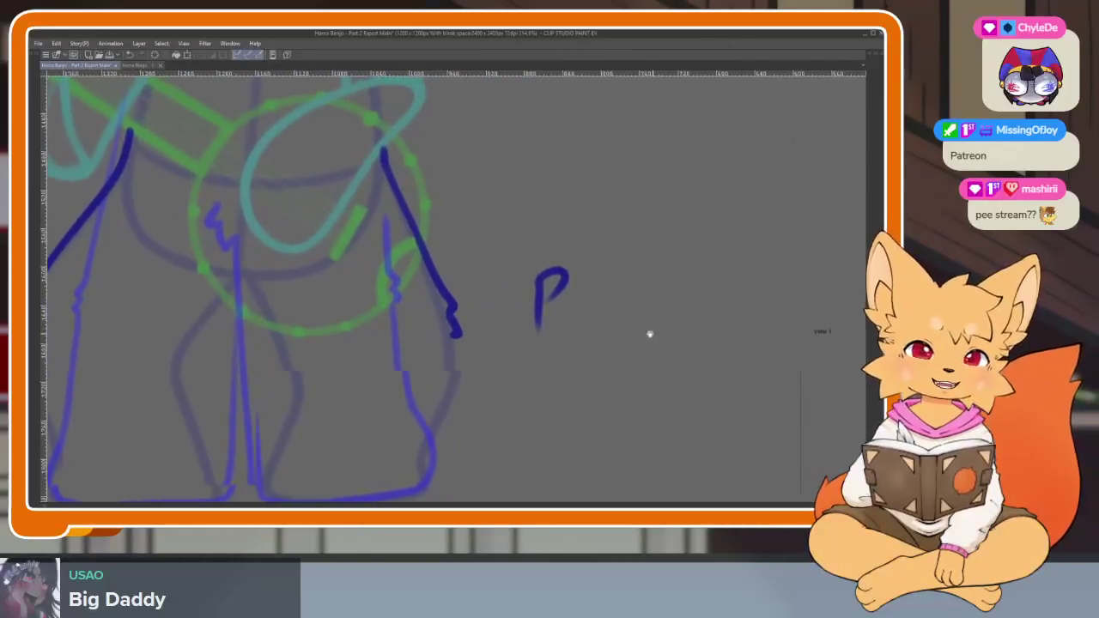
pyautogui.scroll(1, 650, 334)
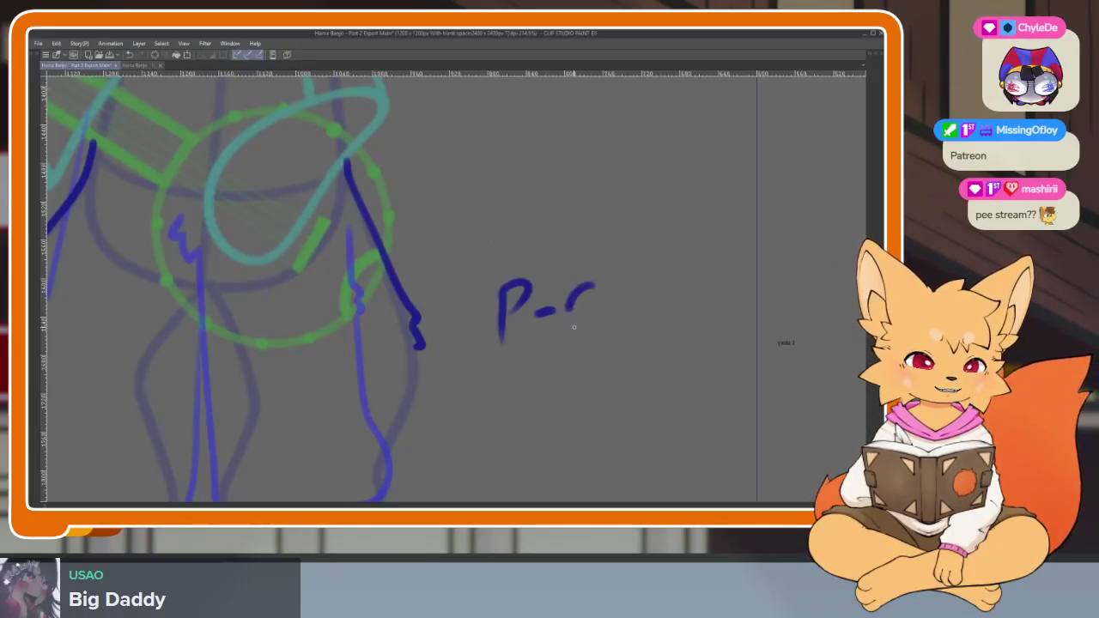
pyautogui.moveTo(574, 326); pyautogui.dragTo(636, 320)
pyautogui.moveTo(668, 284)
pyautogui.mouseDown()
pyautogui.moveTo(669, 325)
pyautogui.moveTo(685, 298)
pyautogui.mouseUp()
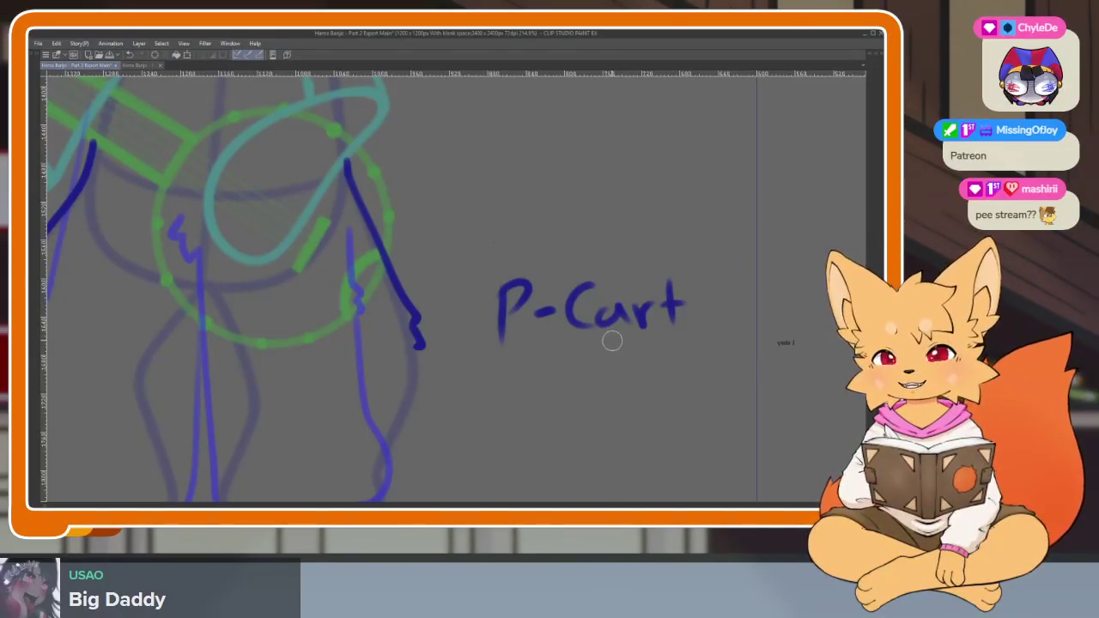
pyautogui.moveTo(588, 324)
pyautogui.mouseDown()
pyautogui.moveTo(516, 289)
pyautogui.moveTo(694, 275)
pyautogui.moveTo(515, 393)
pyautogui.moveTo(618, 380)
pyautogui.mouseUp()
# Ink the zigzag crotch fur between the fox's legs.
pyautogui.scroll(-2, 617, 380)
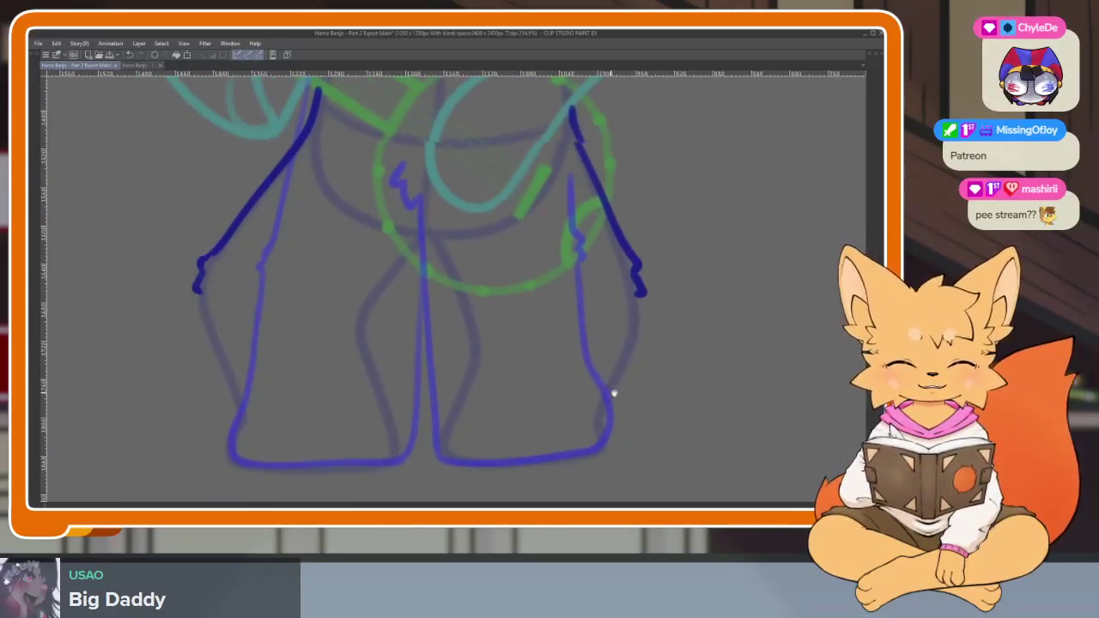
pyautogui.scroll(-3, 615, 391)
pyautogui.scroll(1, 614, 393)
pyautogui.scroll(2, 616, 393)
pyautogui.scroll(2, 567, 393)
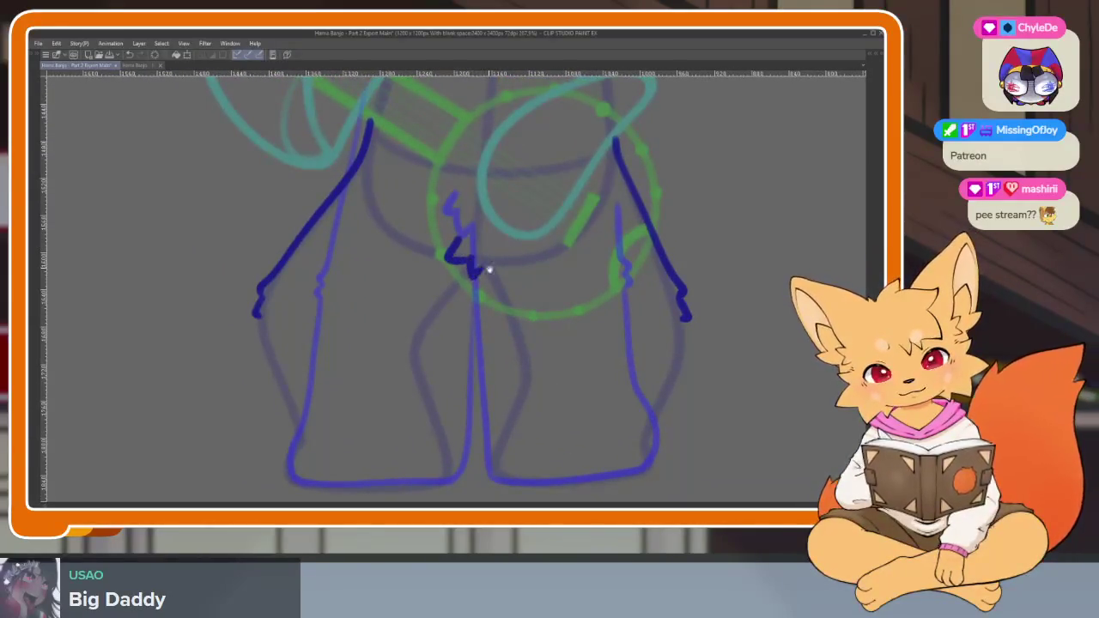
pyautogui.moveTo(489, 270); pyautogui.dragTo(481, 256)
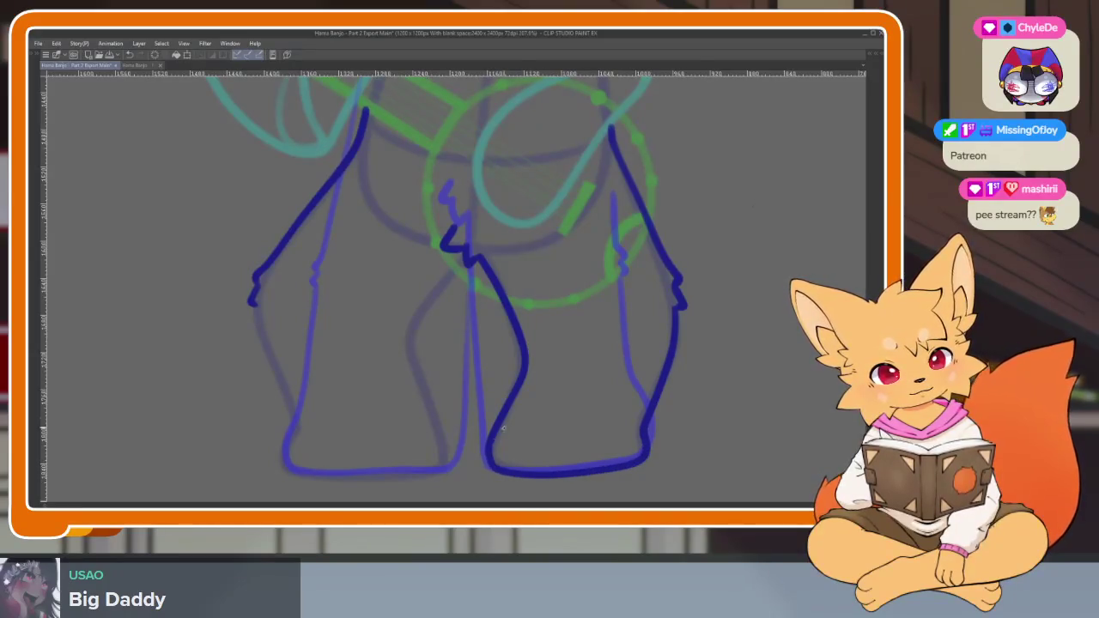
pyautogui.scroll(-3, 650, 419)
pyautogui.scroll(3, 652, 426)
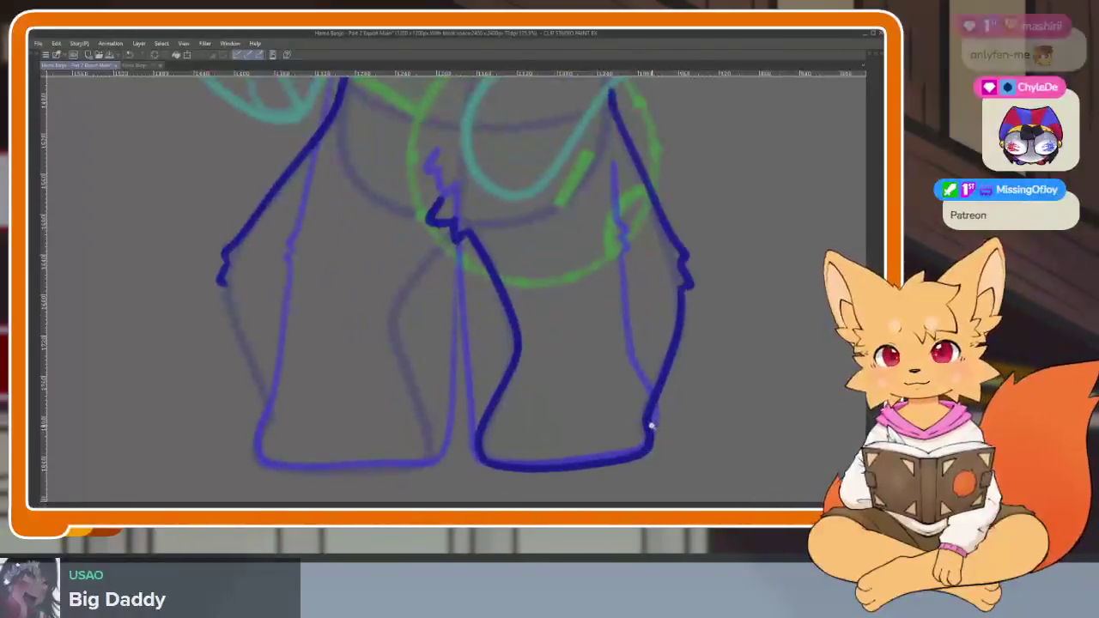
pyautogui.scroll(2, 655, 427)
pyautogui.scroll(-2, 670, 408)
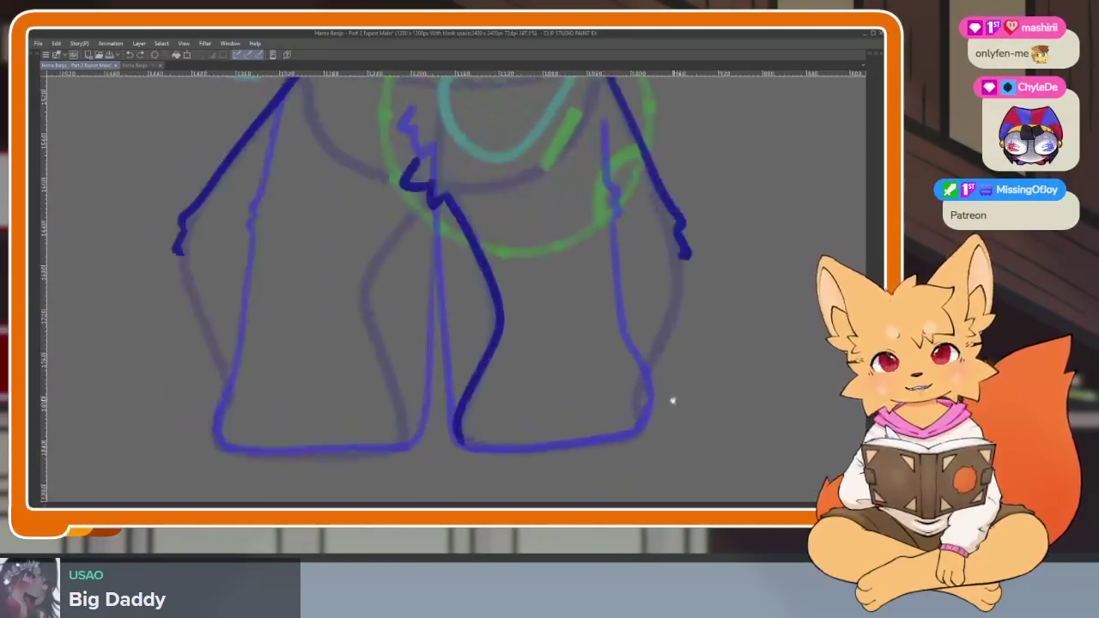
pyautogui.scroll(1, 673, 400)
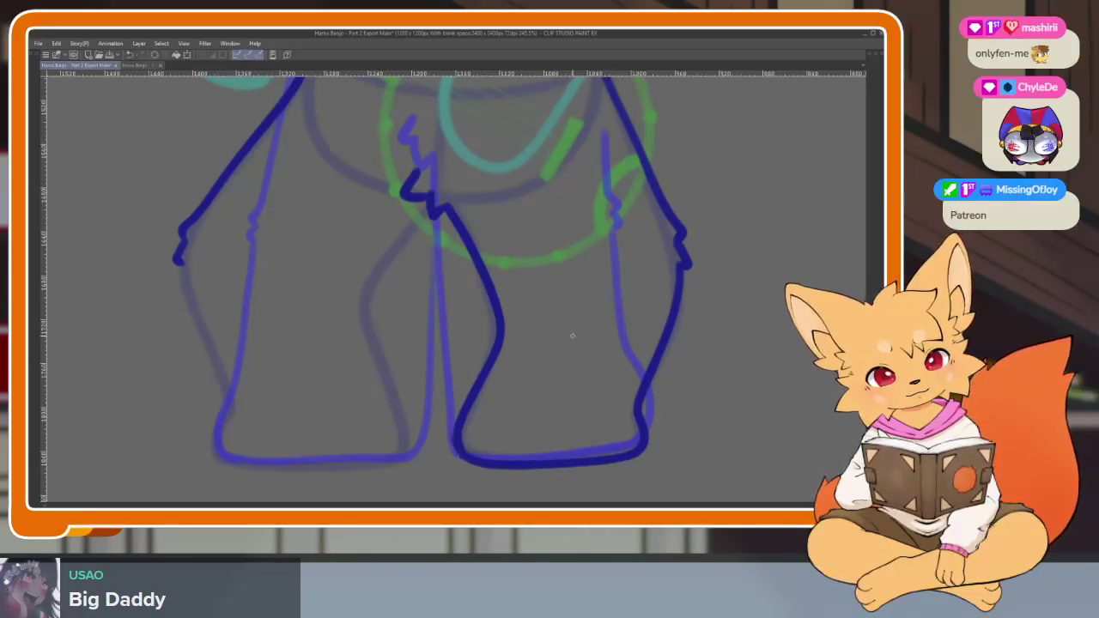
pyautogui.scroll(-3, 675, 386)
pyautogui.scroll(3, 697, 412)
pyautogui.scroll(1, 703, 421)
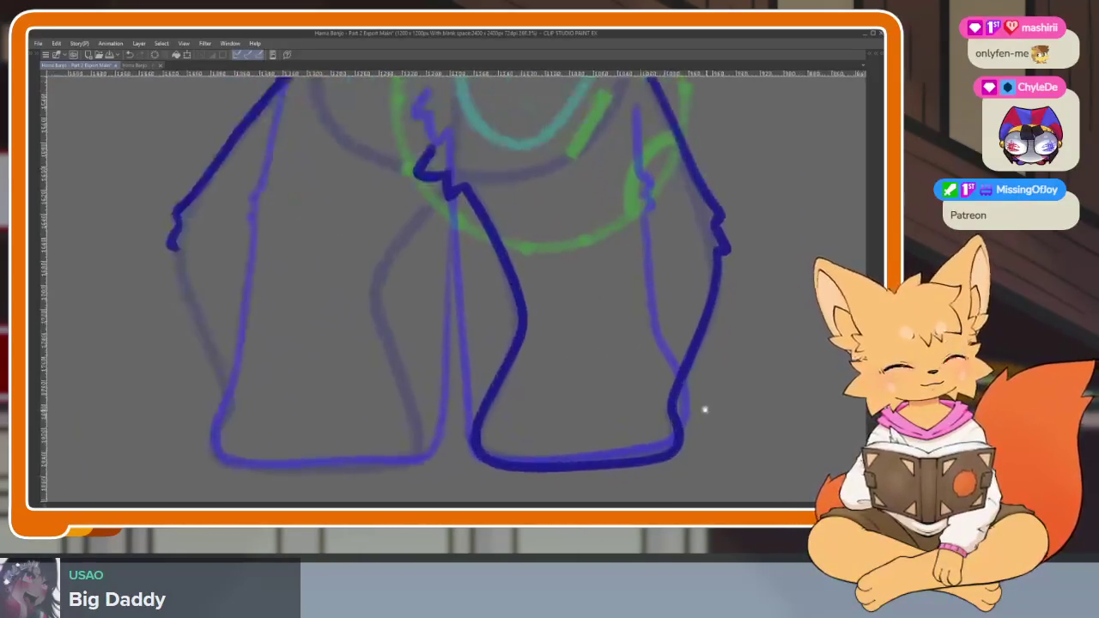
pyautogui.scroll(-1, 702, 239)
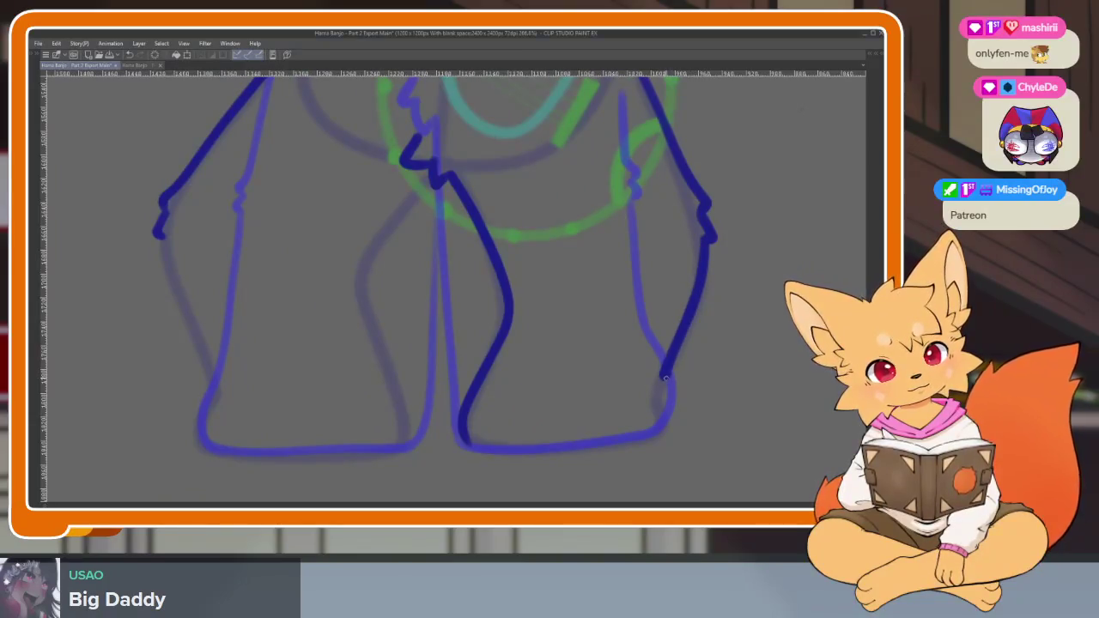
# Outline the right foot's bottom, the left leg down to the foot, and the inner leg contour.
pyautogui.moveTo(611, 444); pyautogui.dragTo(472, 445)
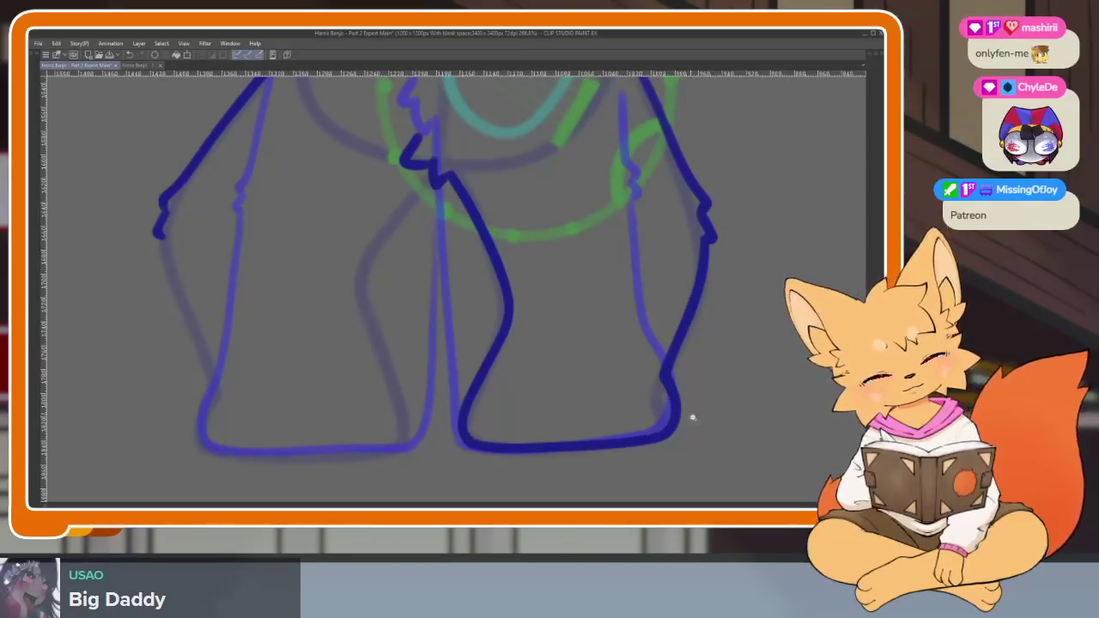
pyautogui.scroll(-3, 693, 417)
pyautogui.scroll(3, 687, 388)
pyautogui.moveTo(423, 304); pyautogui.dragTo(452, 446)
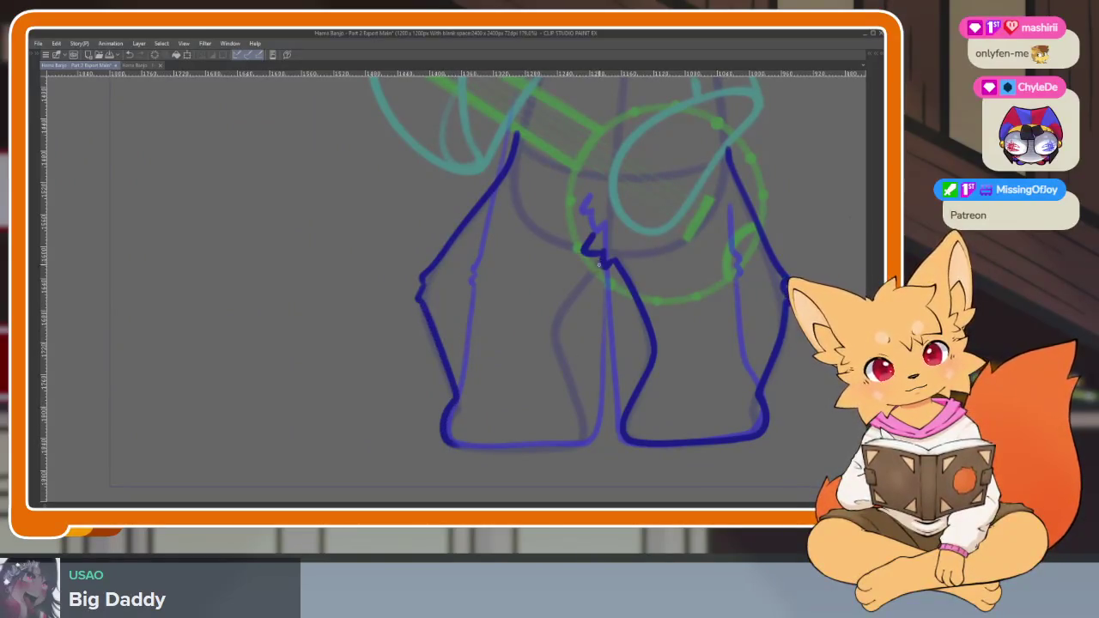
pyautogui.moveTo(573, 381)
pyautogui.mouseDown()
pyautogui.moveTo(591, 429)
pyautogui.moveTo(450, 447)
pyautogui.mouseUp()
# Zoom in on the fox, show the panels and step forward a few frames.
pyautogui.hotkey('ctrl', '-')
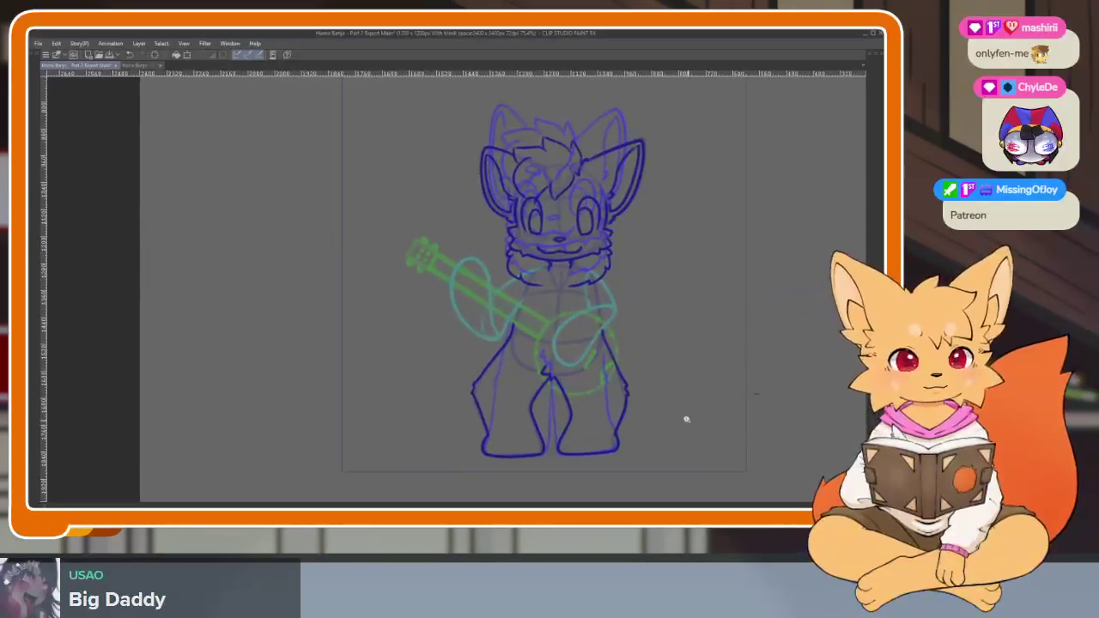
pyautogui.hotkey('ctrl', '+')
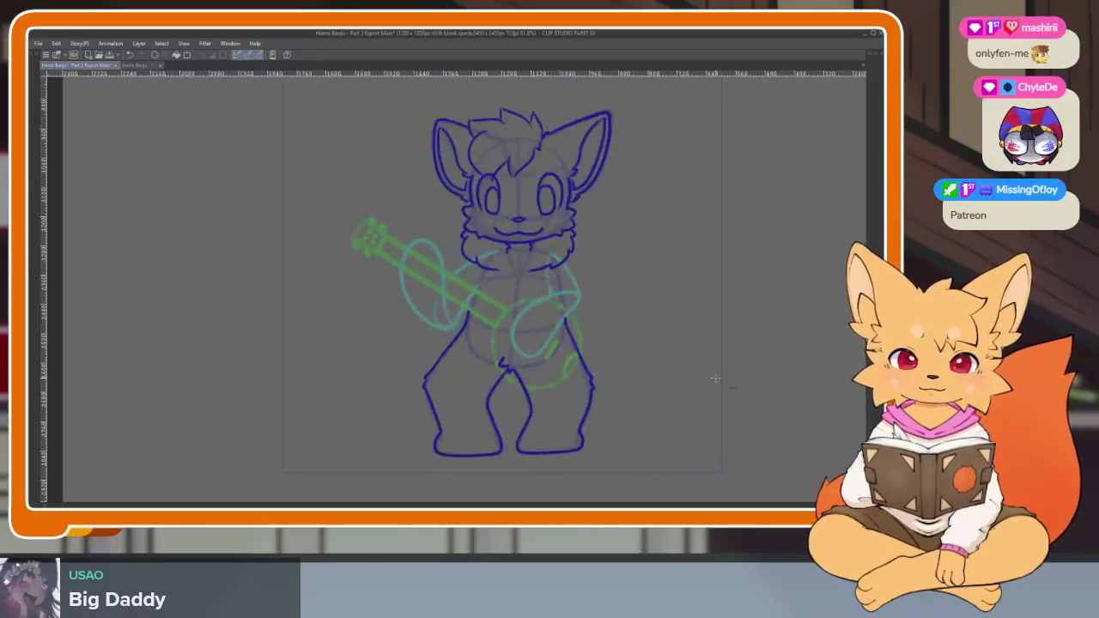
pyautogui.press('Tab')
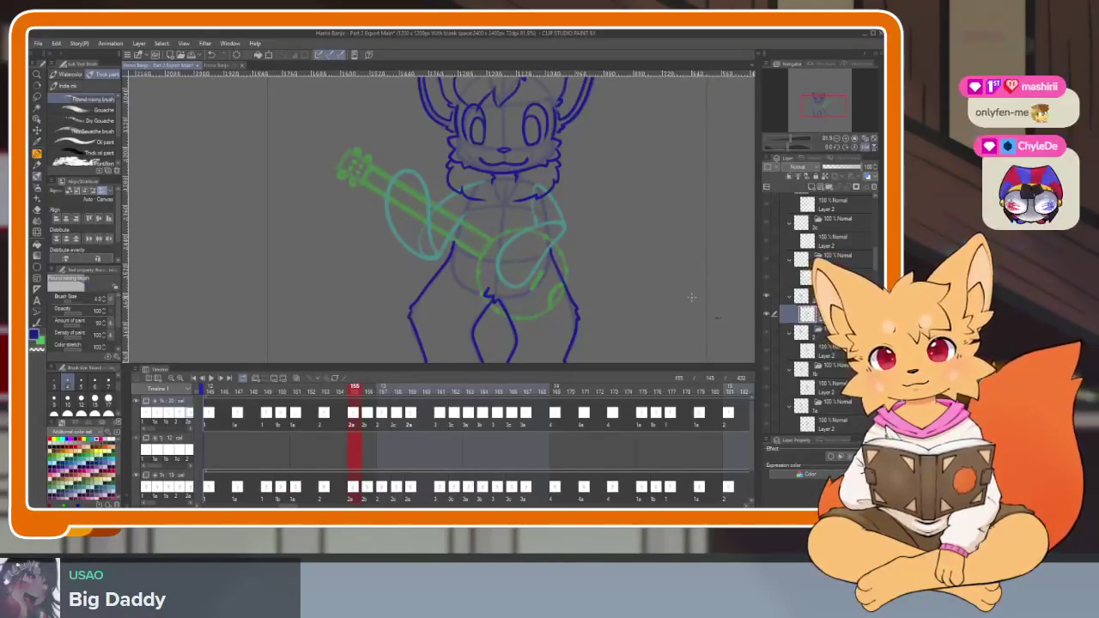
pyautogui.press('Tab')
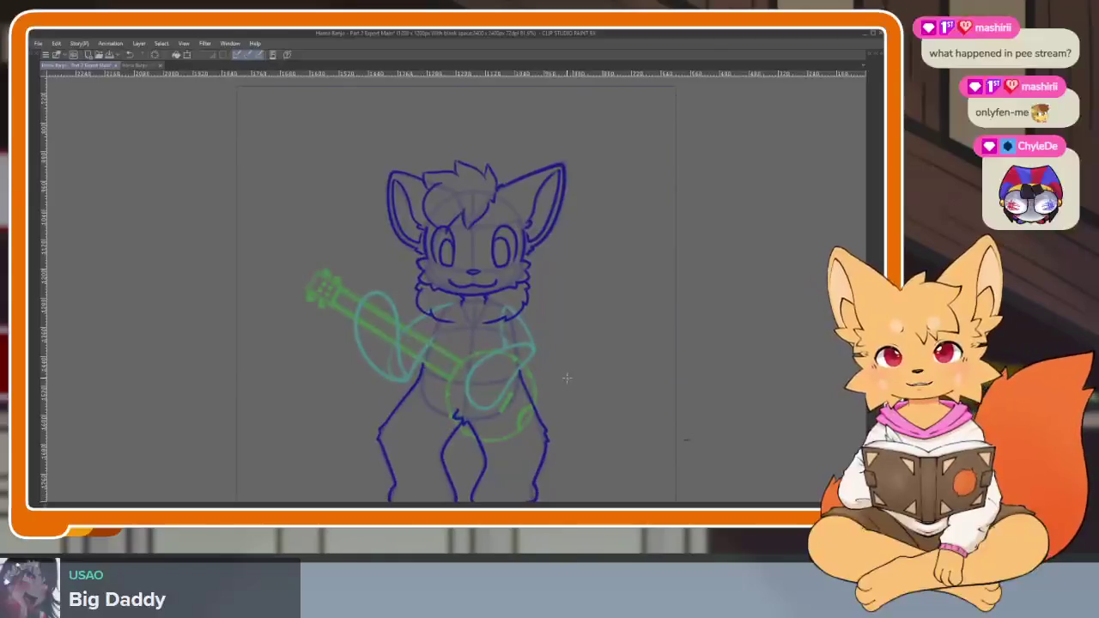
pyautogui.press('Tab')
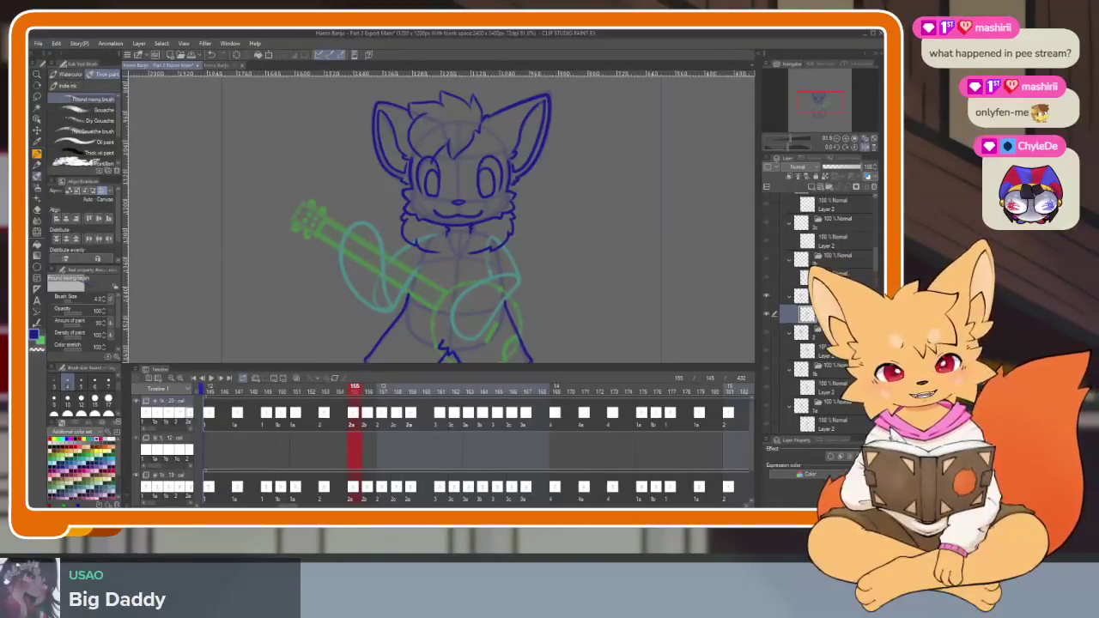
pyautogui.press('Right')
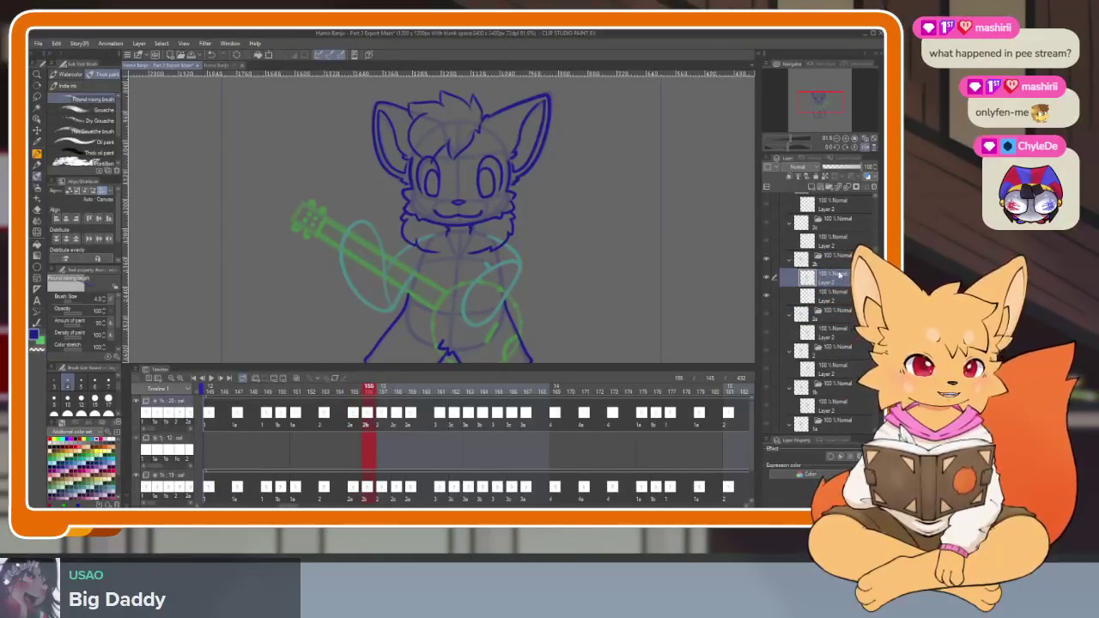
pyautogui.press('Right')
pyautogui.press('Right')
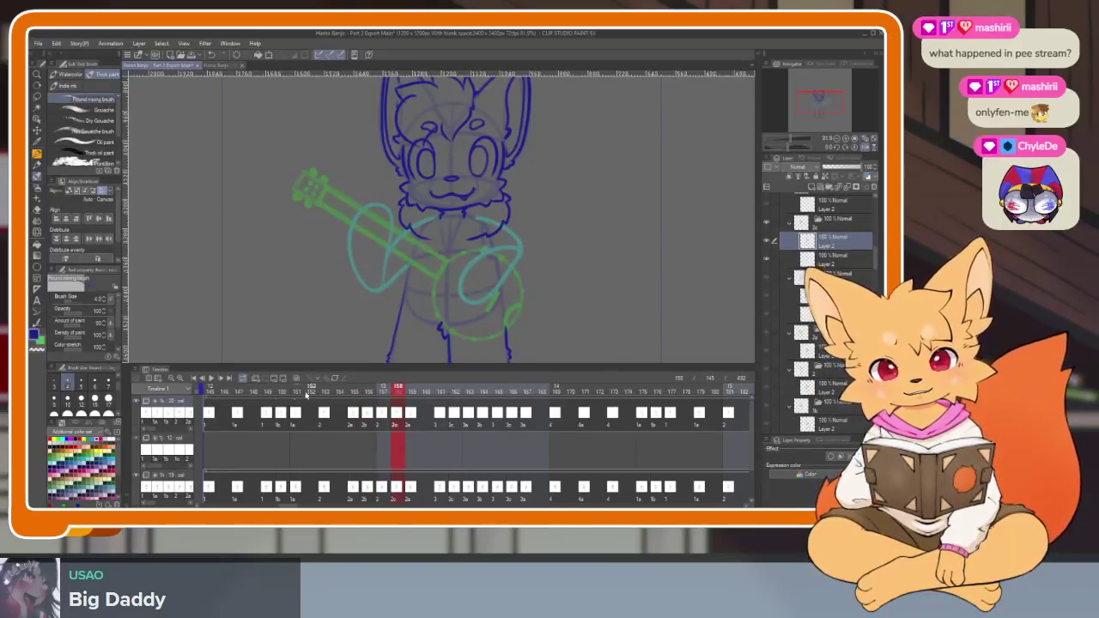
# Scrub back to an earlier frame, play the animation, then return to frame 145.
pyautogui.moveTo(306, 394); pyautogui.dragTo(204, 393)
pyautogui.press('Tab')
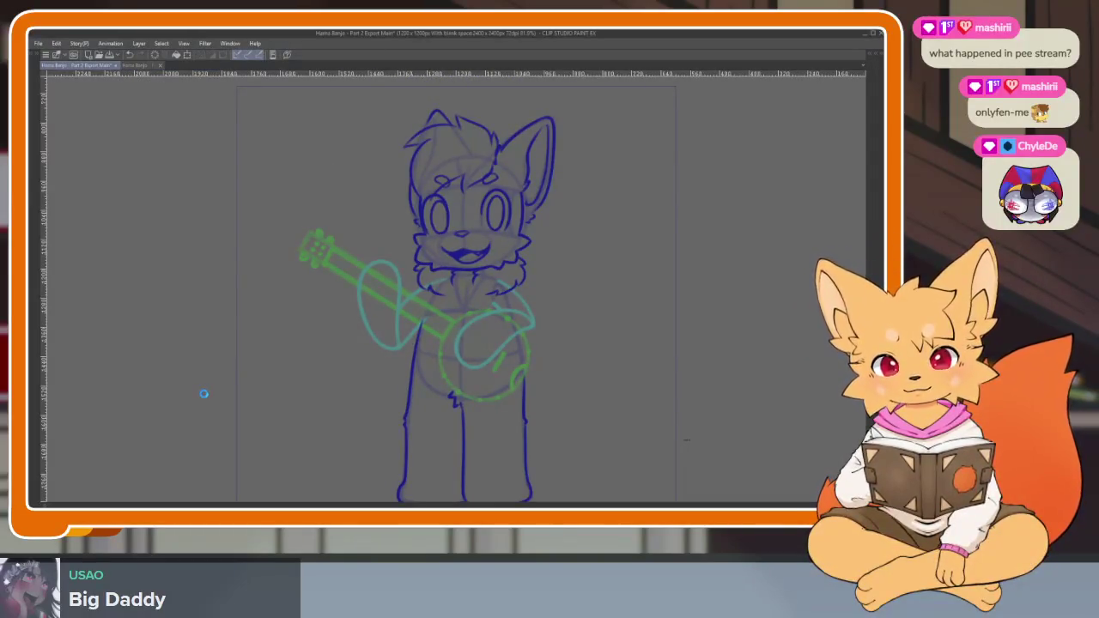
pyautogui.press('space')
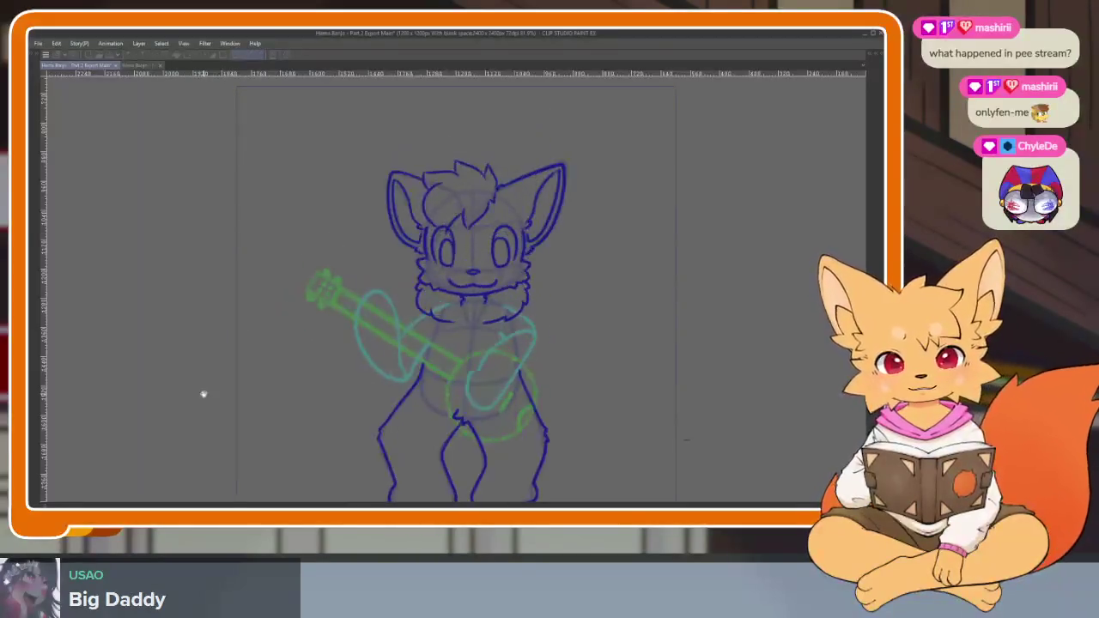
pyautogui.press('Tab')
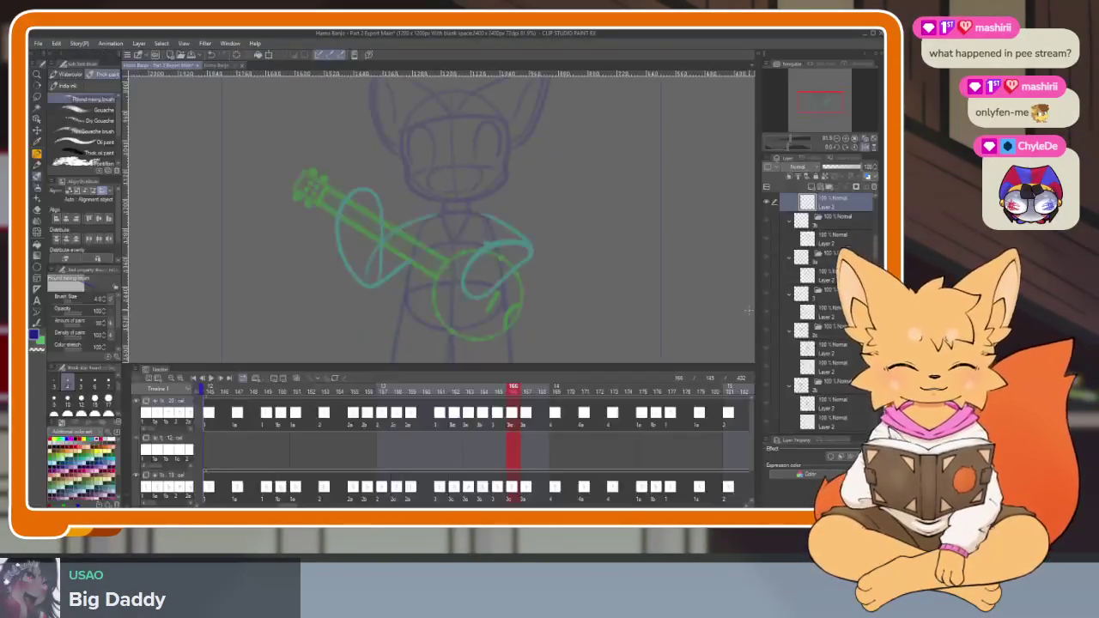
pyautogui.click(211, 392)
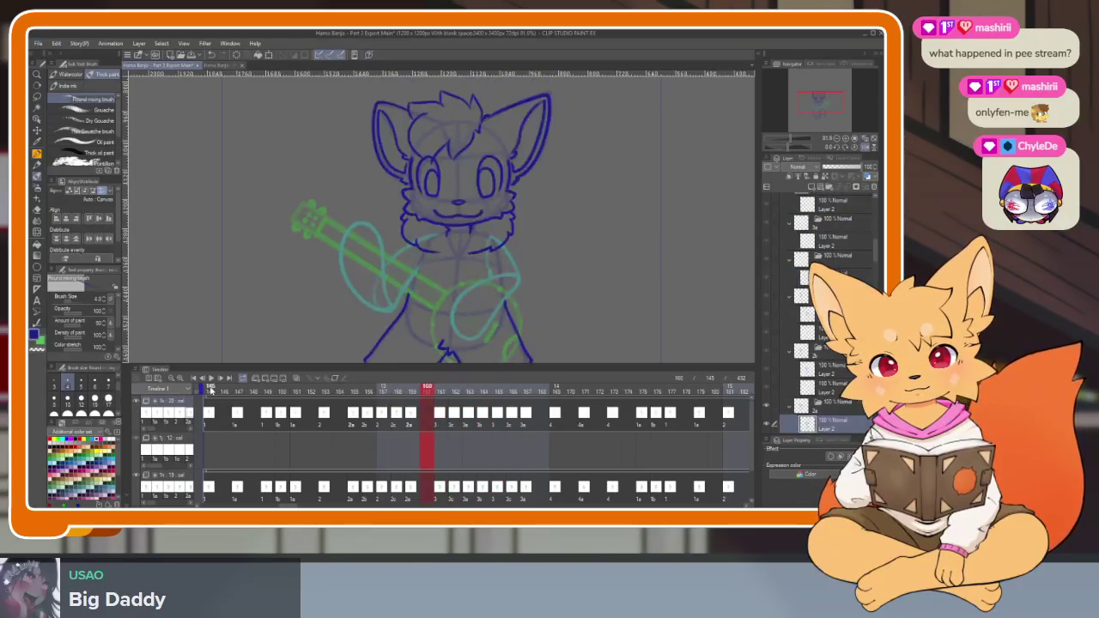
# Zoom the canvas, then select frame 162 on the timeline.
pyautogui.press('Tab')
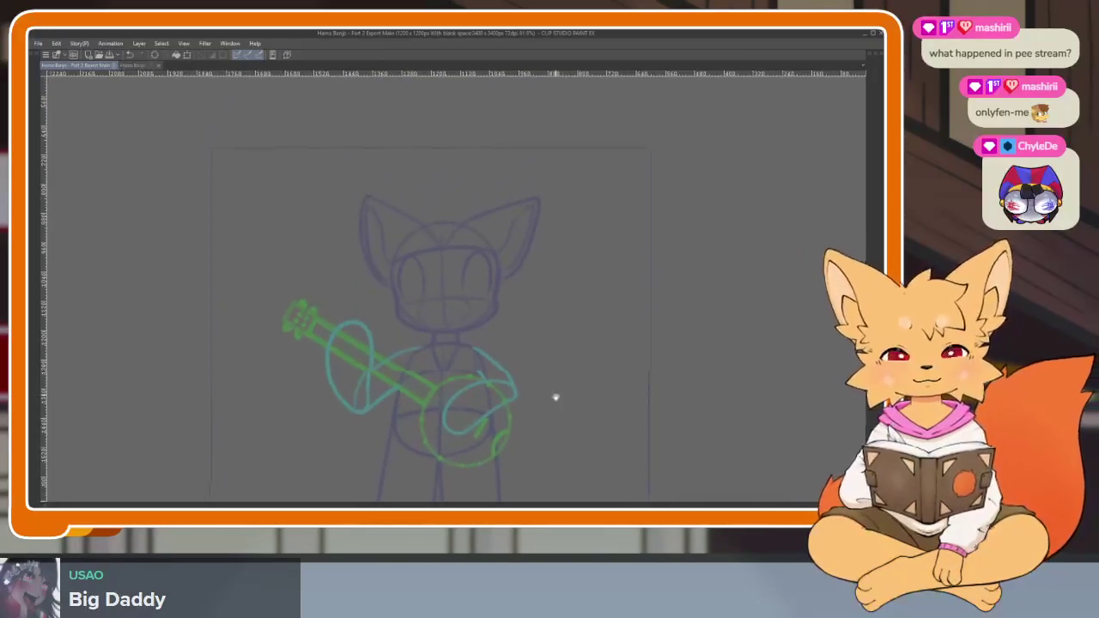
pyautogui.scroll(2, 555, 398)
pyautogui.scroll(2, 501, 393)
pyautogui.press('Tab')
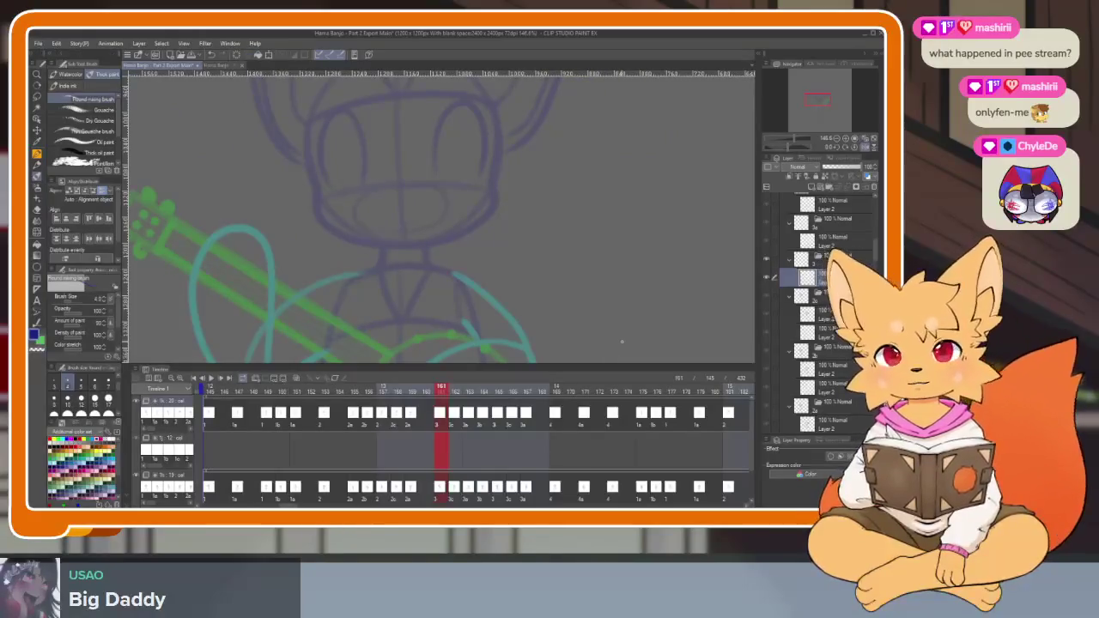
pyautogui.click(455, 391)
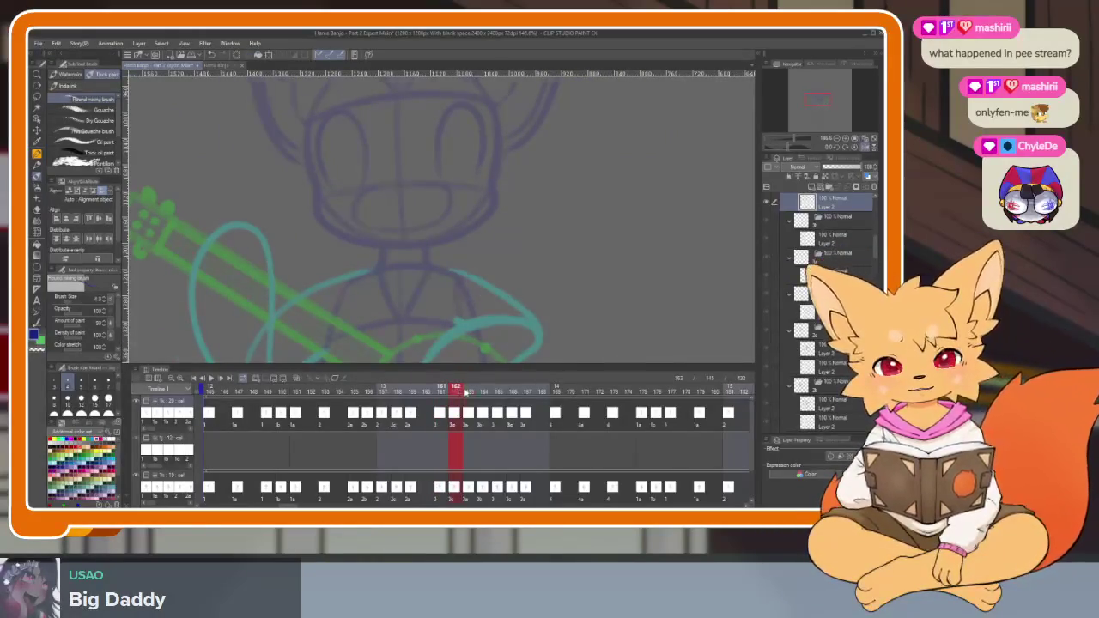
# Scrub frames 162–168, hide the panels and zoom in on the fox's sketched face.
pyautogui.moveTo(465, 392)
pyautogui.mouseDown()
pyautogui.moveTo(584, 388)
pyautogui.moveTo(424, 389)
pyautogui.moveTo(557, 388)
pyautogui.moveTo(437, 393)
pyautogui.mouseUp()
pyautogui.press('Tab')
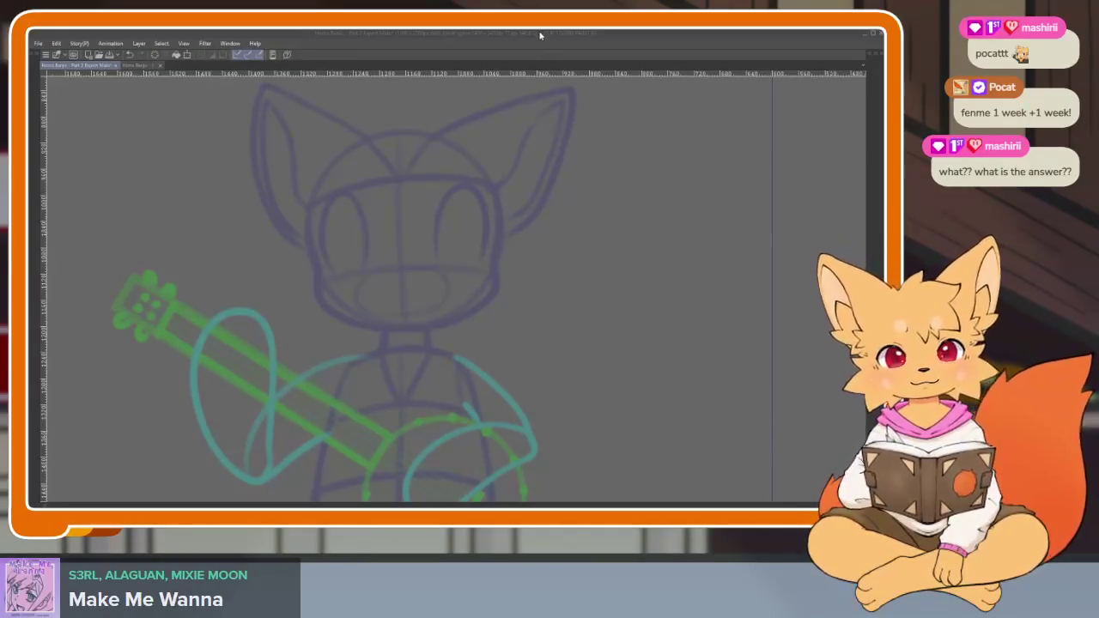
pyautogui.scroll(-2, 582, 376)
pyautogui.scroll(2, 564, 387)
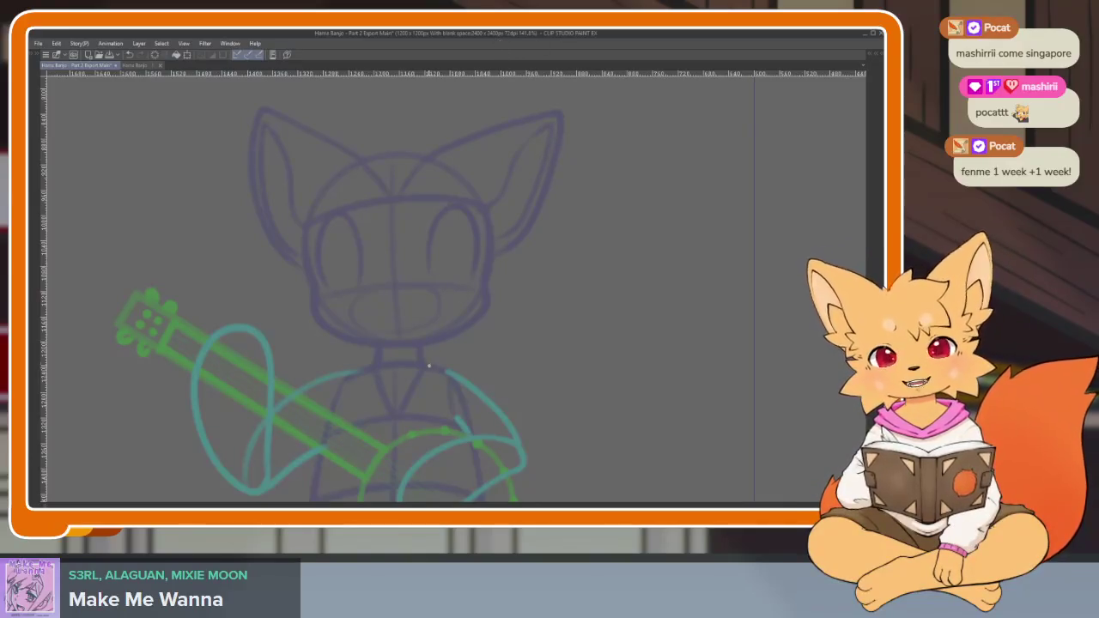
pyautogui.scroll(2, 428, 367)
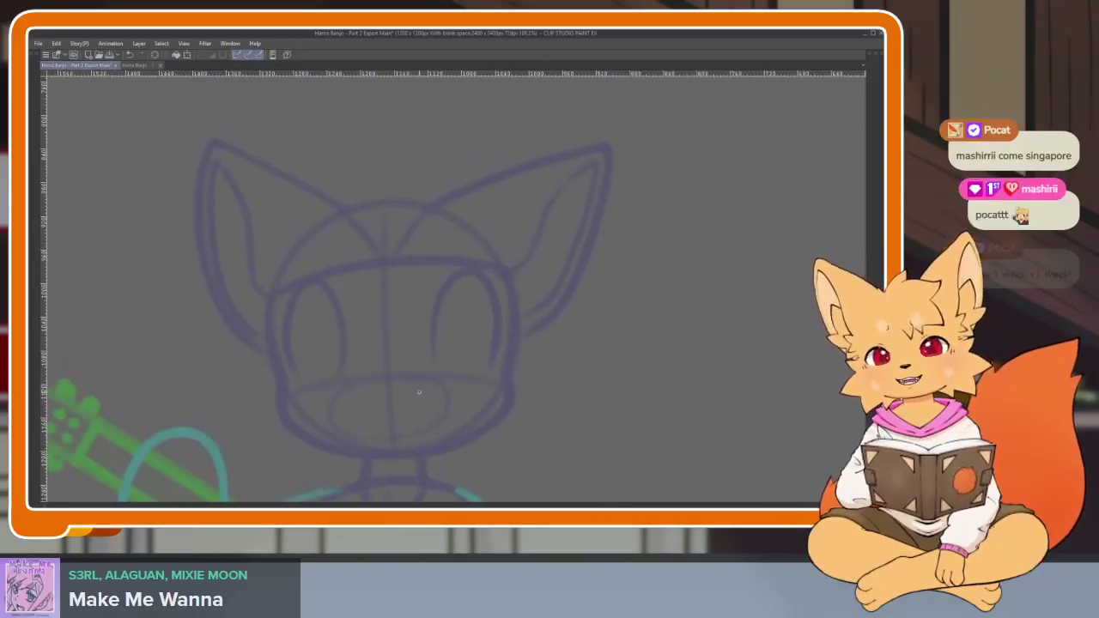
pyautogui.scroll(-3, 481, 400)
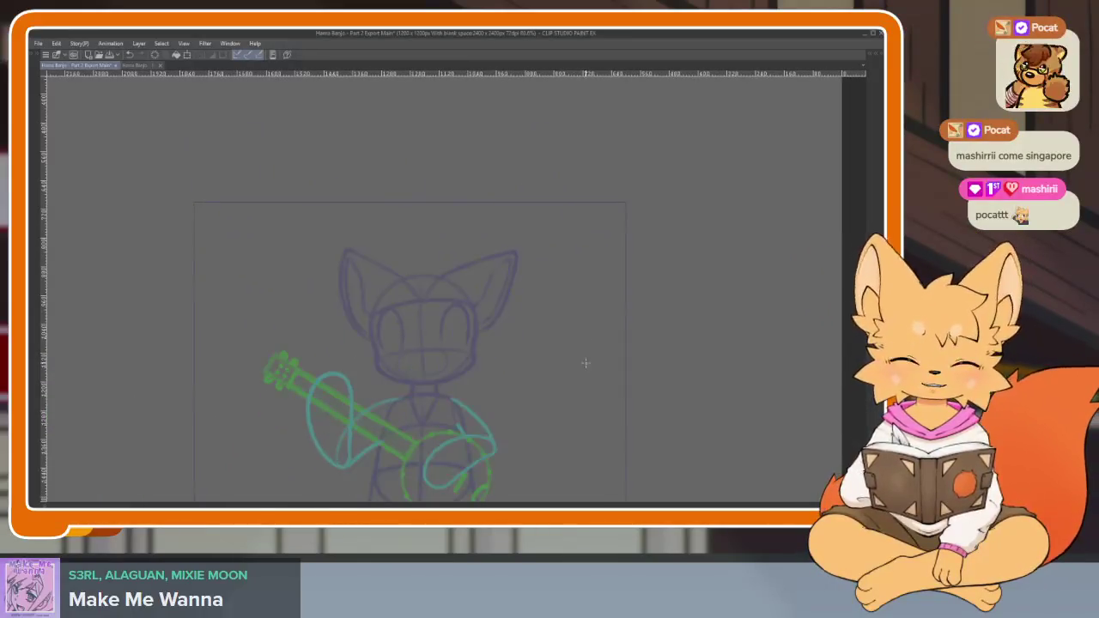
pyautogui.scroll(3, 490, 417)
pyautogui.scroll(2, 444, 432)
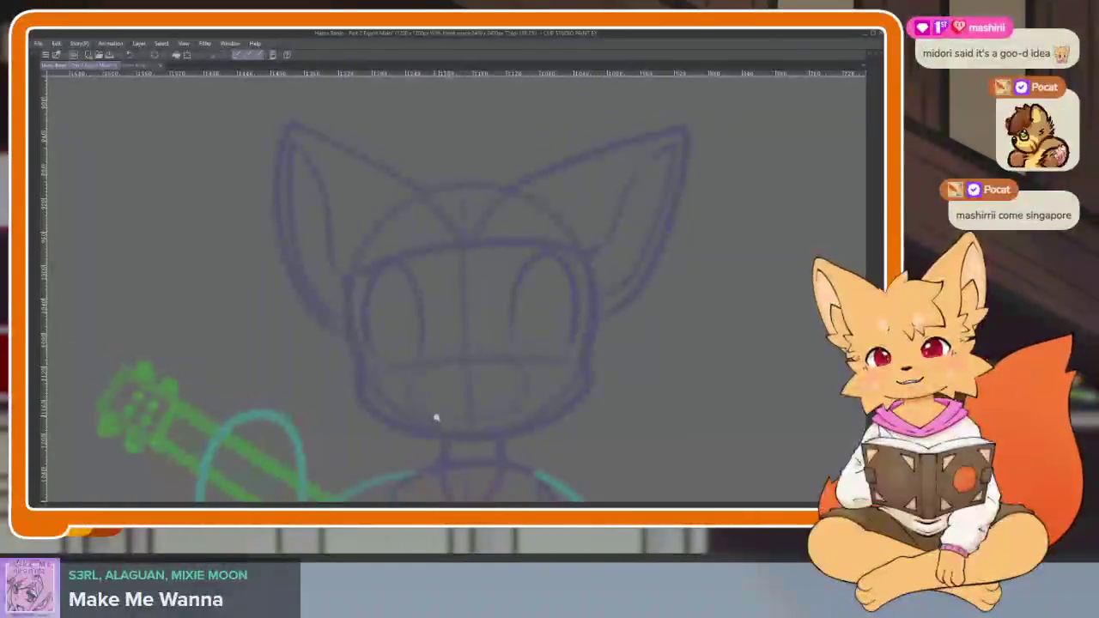
pyautogui.scroll(2, 437, 418)
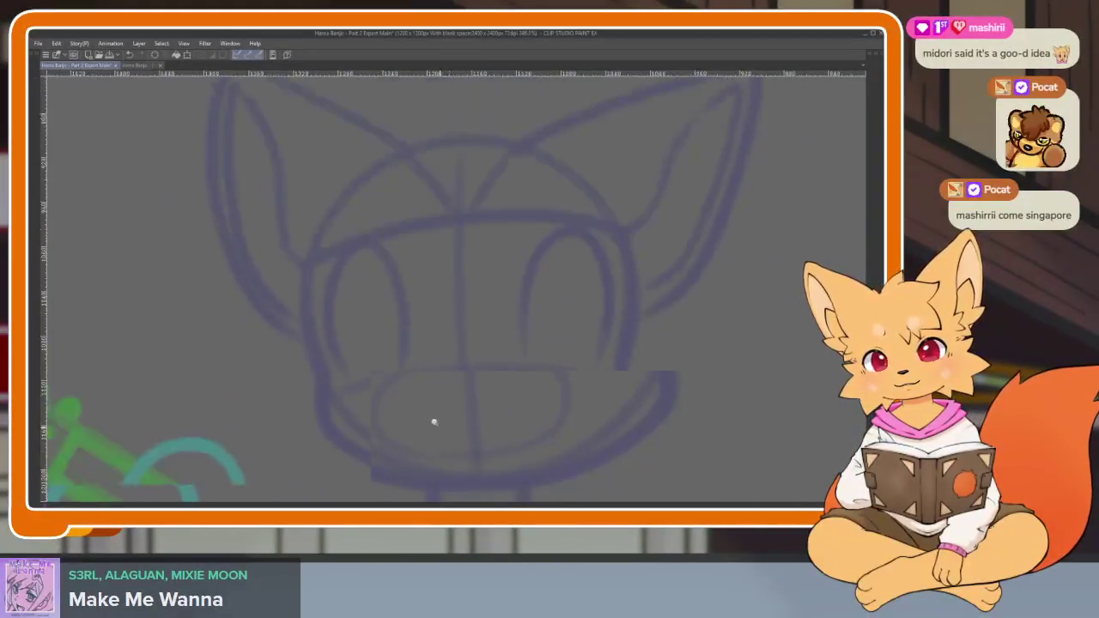
pyautogui.scroll(2, 434, 421)
pyautogui.scroll(1, 432, 420)
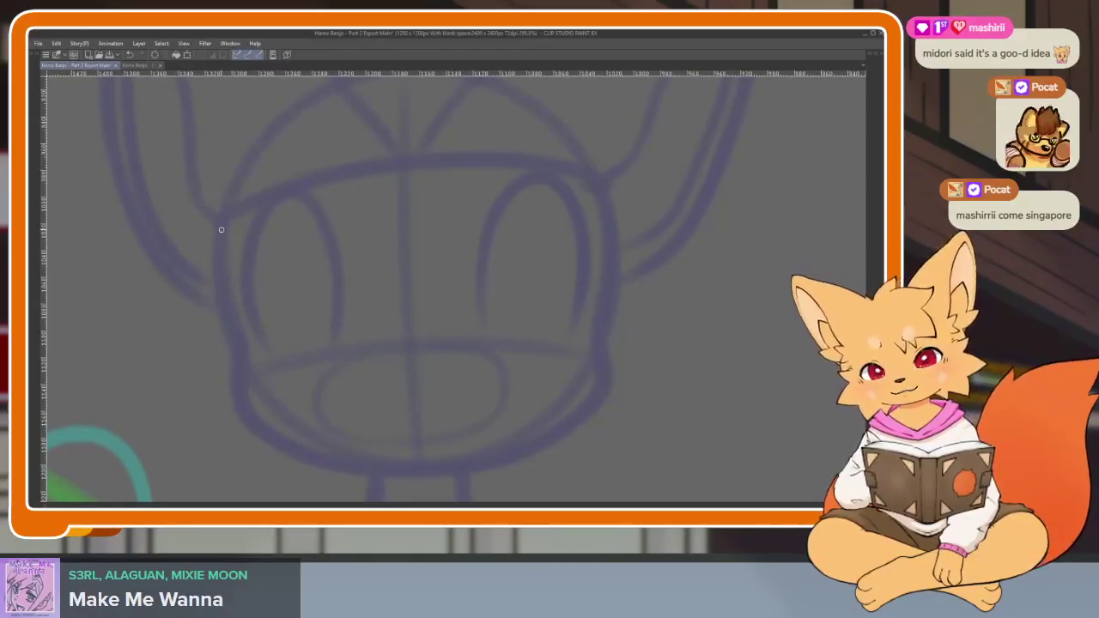
# Ink the left side of the face and a small mark by the right eye.
pyautogui.moveTo(221, 222); pyautogui.dragTo(238, 356)
pyautogui.moveTo(472, 262); pyautogui.dragTo(475, 276)
pyautogui.scroll(2, 346, 417)
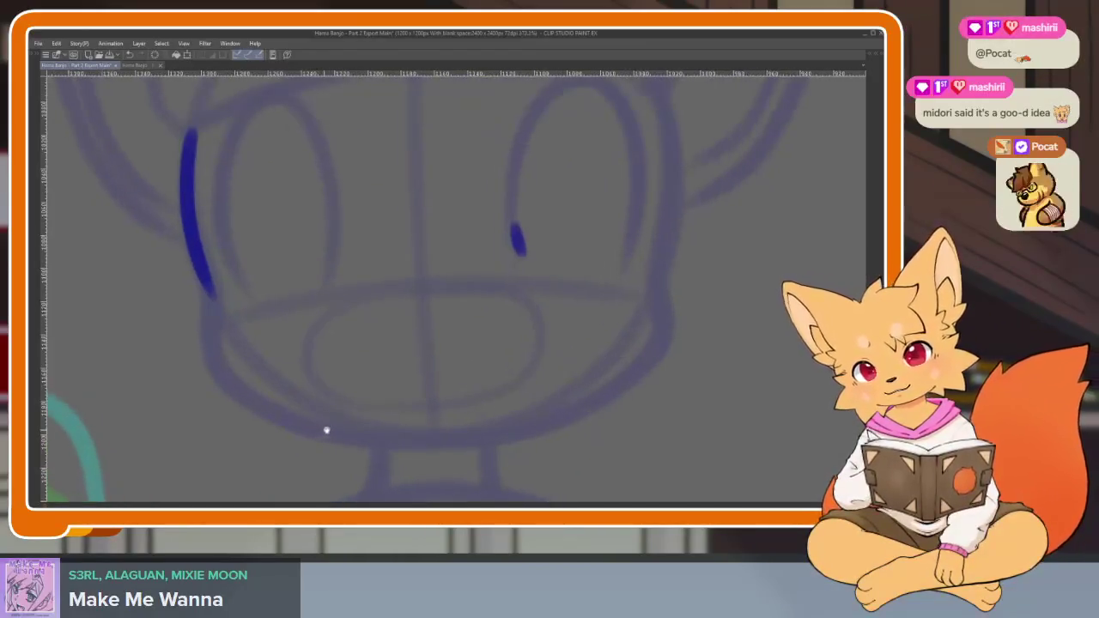
pyautogui.scroll(-1, 326, 425)
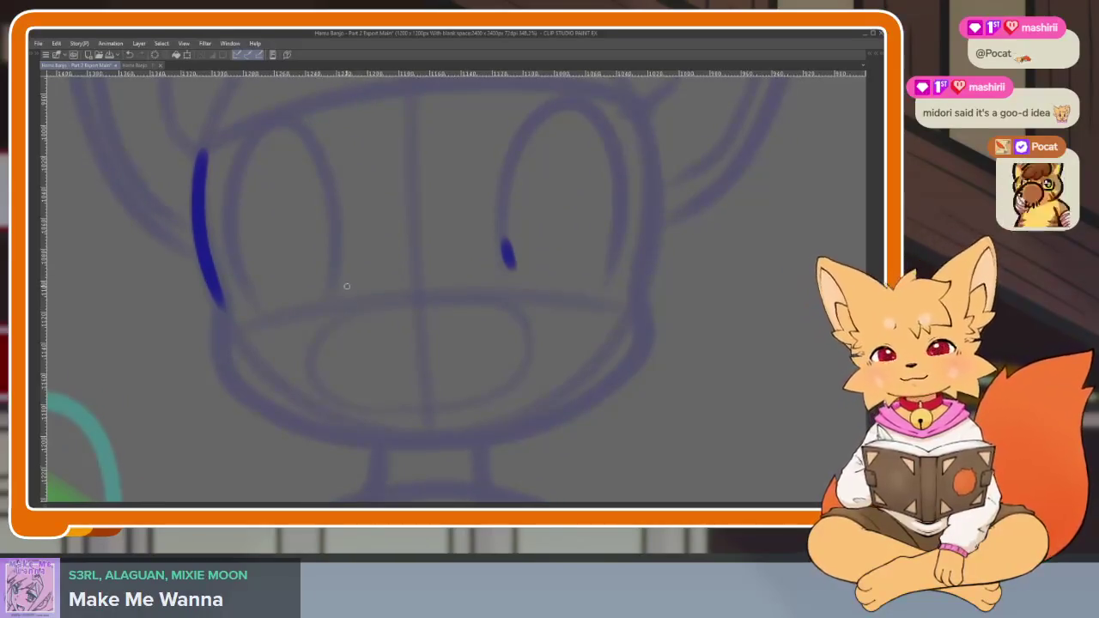
pyautogui.scroll(-1, 311, 342)
pyautogui.scroll(-1, 308, 357)
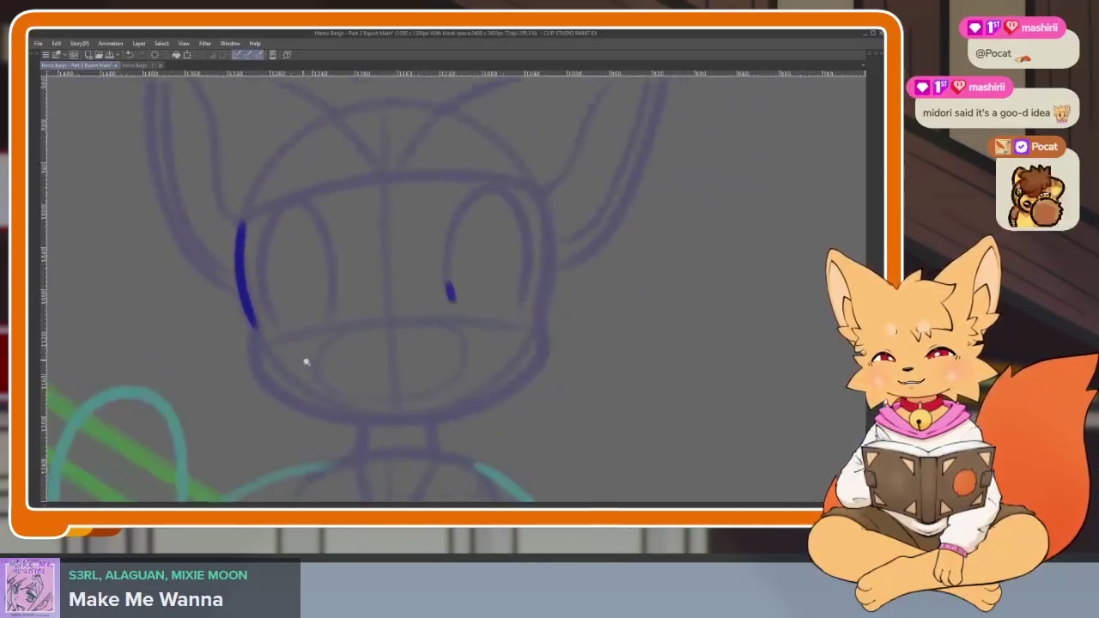
pyautogui.scroll(1, 307, 362)
pyautogui.scroll(-1, 309, 363)
pyautogui.scroll(-1, 309, 362)
pyautogui.scroll(1, 310, 364)
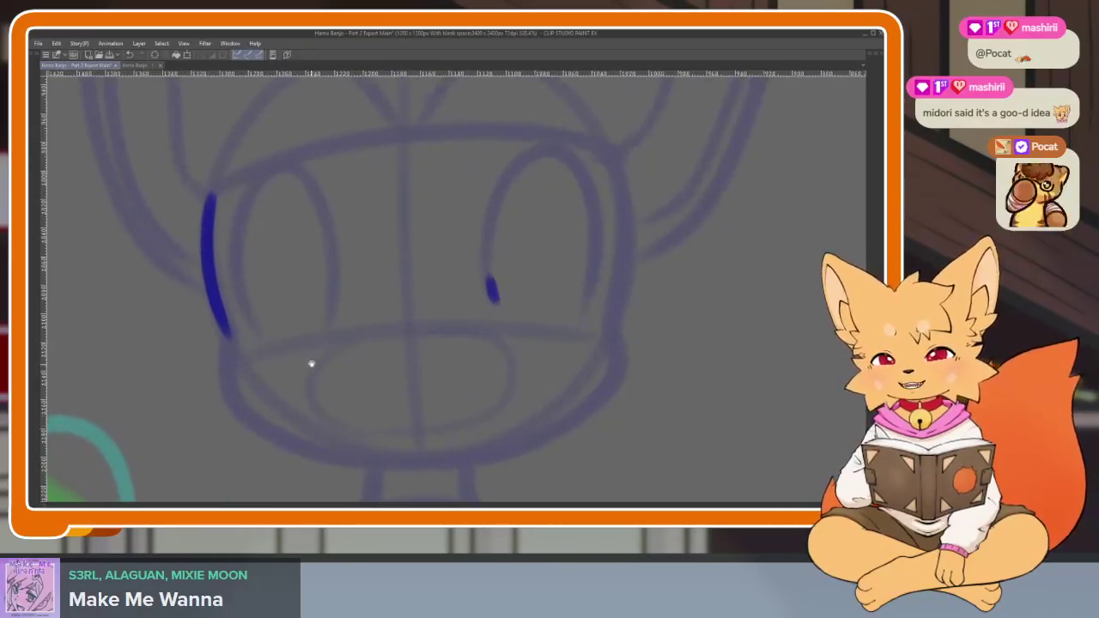
pyautogui.scroll(-1, 309, 362)
pyautogui.scroll(-1, 302, 340)
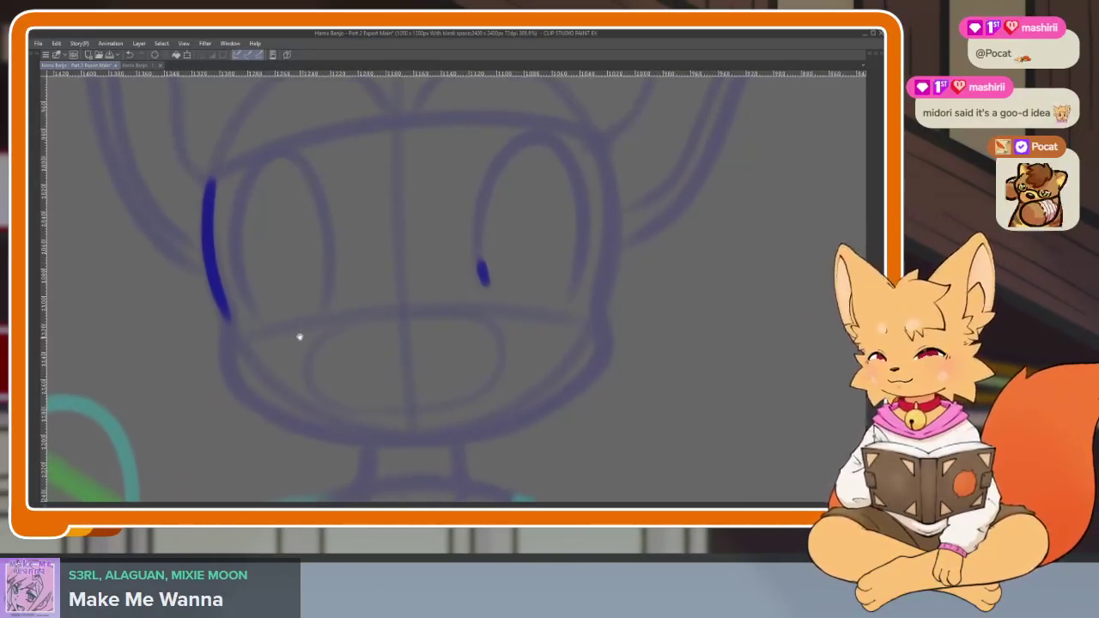
pyautogui.scroll(-2, 296, 347)
pyautogui.scroll(1, 289, 362)
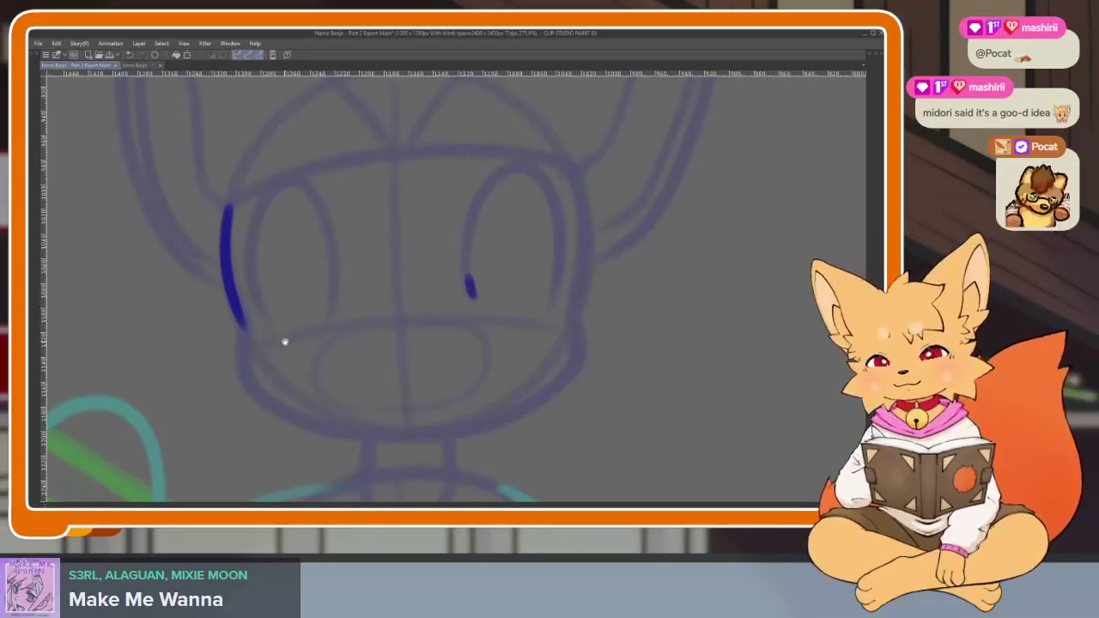
pyautogui.scroll(1, 284, 342)
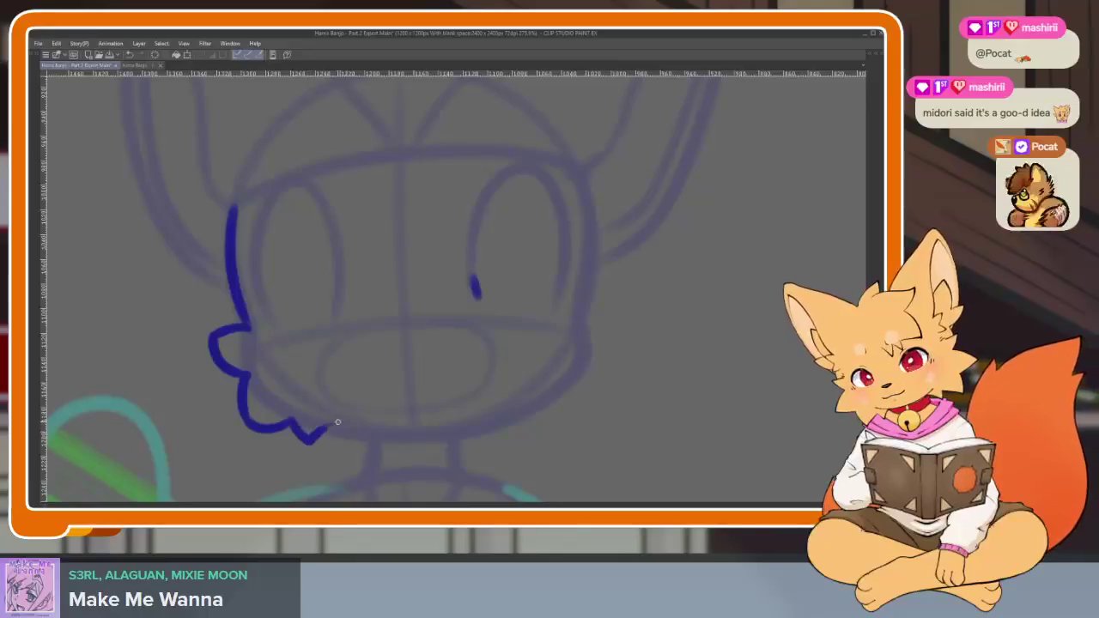
# Erase the stray eye mark, then ink the right side of the face and a cheek fur tuft.
pyautogui.press('e')
pyautogui.click(477, 286)
pyautogui.scroll(1, 587, 246)
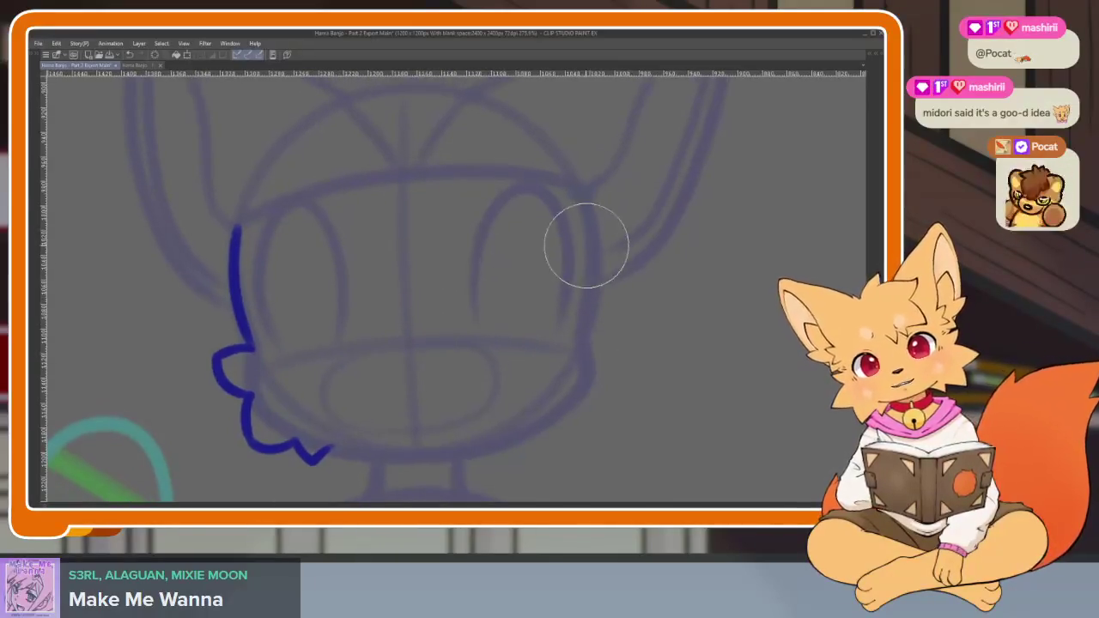
pyautogui.moveTo(579, 189); pyautogui.dragTo(591, 333)
pyautogui.scroll(1, 655, 352)
pyautogui.scroll(2, 658, 347)
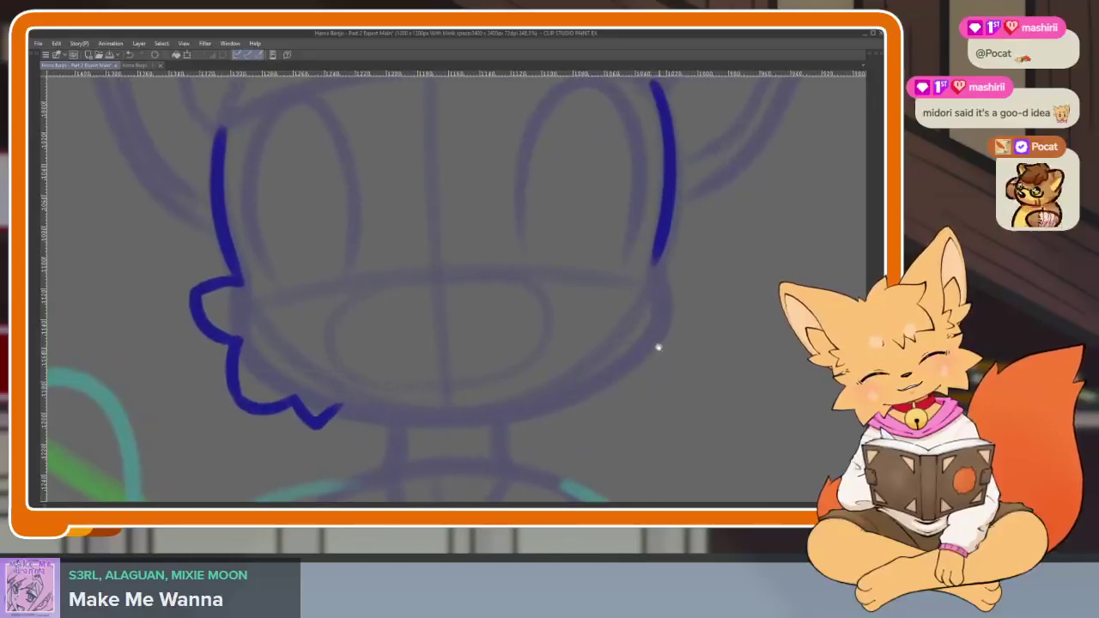
pyautogui.moveTo(661, 266)
pyautogui.mouseDown()
pyautogui.moveTo(706, 273)
pyautogui.moveTo(668, 320)
pyautogui.mouseUp()
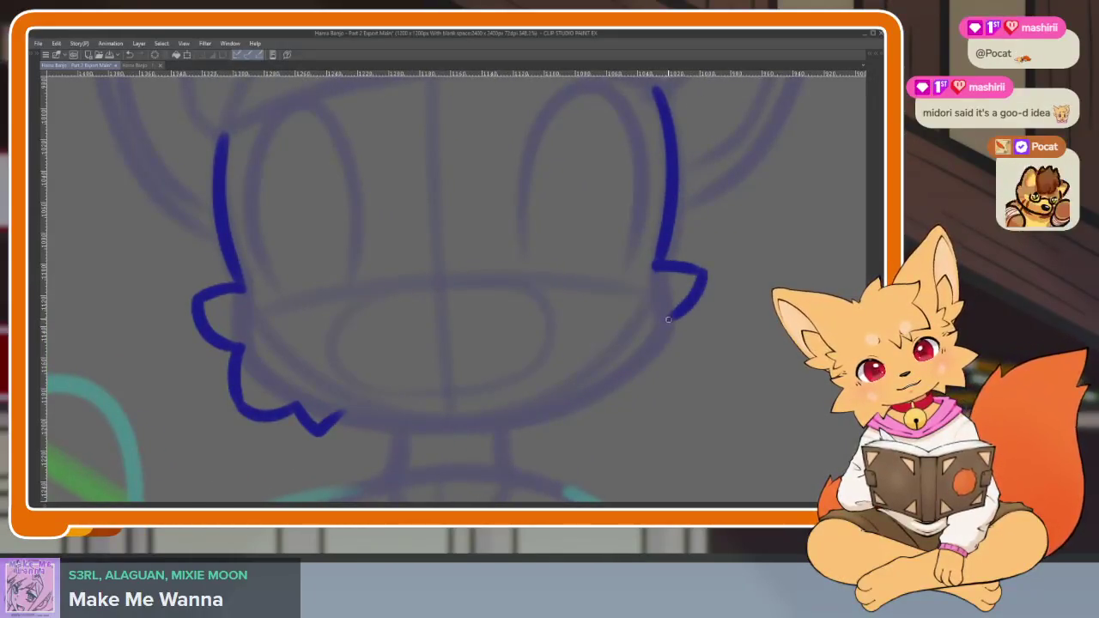
# Attempt the right cheek fur line toward the chin, undoing the unwanted strokes.
pyautogui.moveTo(682, 362); pyautogui.dragTo(640, 382)
pyautogui.hotkey('ctrl', 'z')
pyautogui.hotkey('ctrl', 'z')
pyautogui.moveTo(668, 319)
pyautogui.mouseDown()
pyautogui.moveTo(687, 369)
pyautogui.moveTo(629, 381)
pyautogui.moveTo(611, 412)
pyautogui.moveTo(584, 398)
pyautogui.moveTo(436, 429)
pyautogui.moveTo(339, 421)
pyautogui.mouseUp()
pyautogui.hotkey('ctrl', 'z')
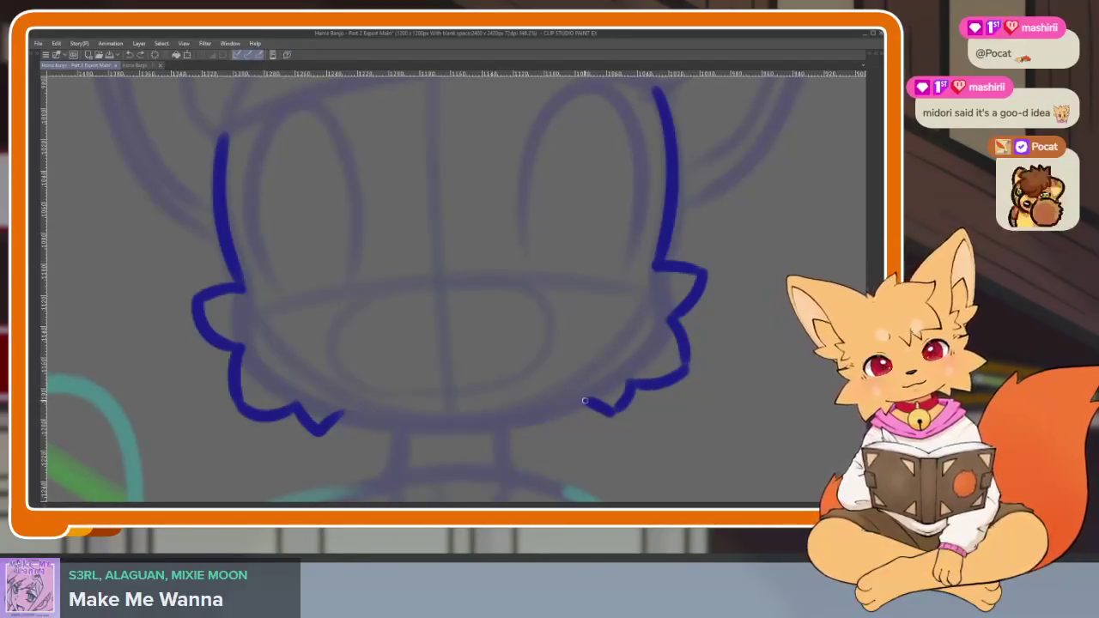
pyautogui.moveTo(590, 397)
pyautogui.mouseDown()
pyautogui.moveTo(548, 412)
pyautogui.moveTo(335, 417)
pyautogui.mouseUp()
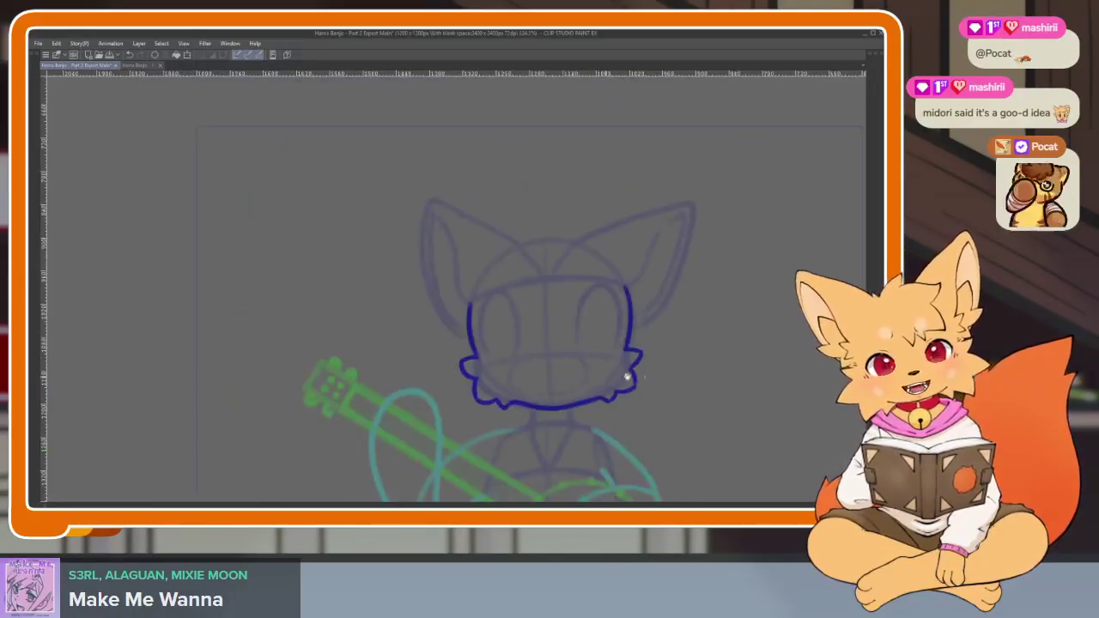
# Redraw the chin outline along the fluffy jaw and zoom out to check the face.
pyautogui.scroll(-5, 529, 370)
pyautogui.scroll(5, 559, 380)
pyautogui.scroll(2, 552, 417)
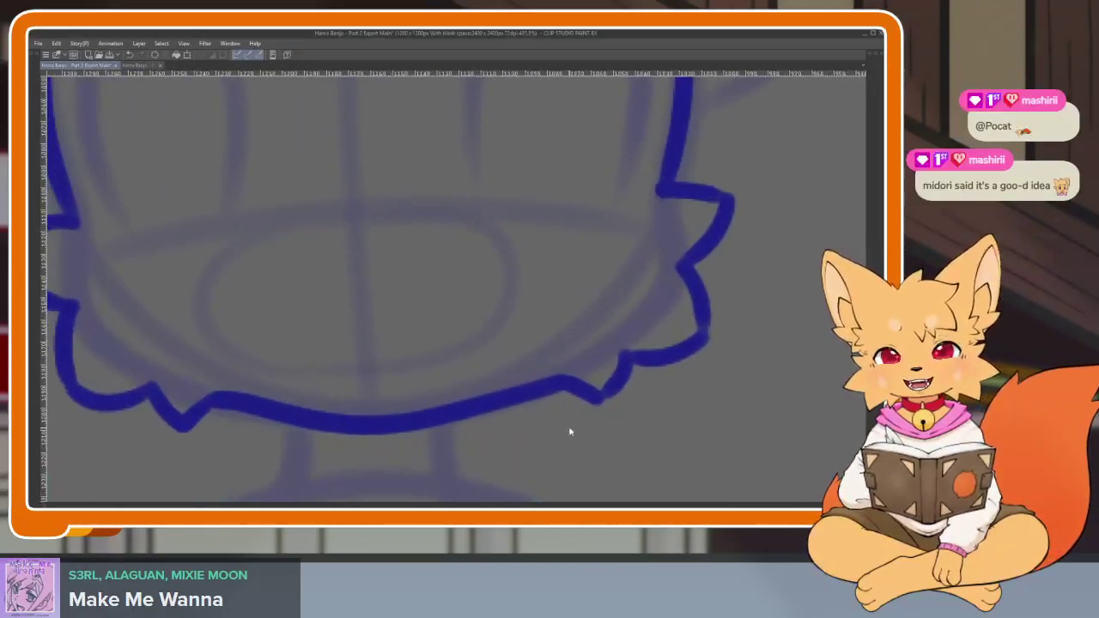
pyautogui.hotkey('ctrl', 'z')
pyautogui.moveTo(611, 377)
pyautogui.mouseDown()
pyautogui.moveTo(422, 417)
pyautogui.moveTo(278, 395)
pyautogui.mouseUp()
pyautogui.scroll(-4, 518, 351)
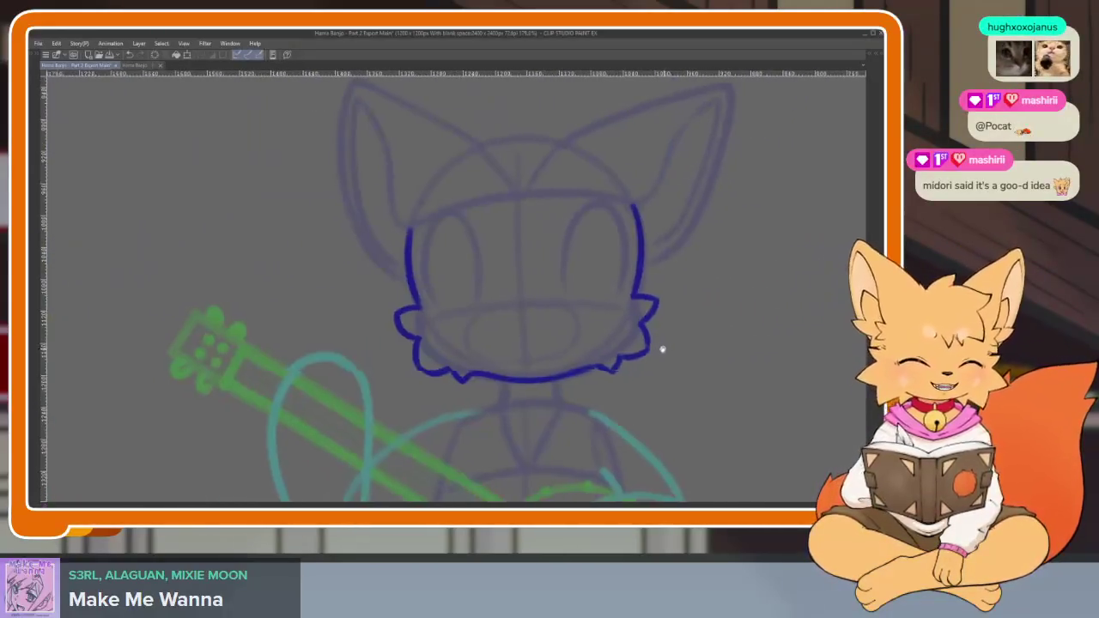
pyautogui.hscroll(2, 653, 361)
pyautogui.hscroll(2, 631, 361)
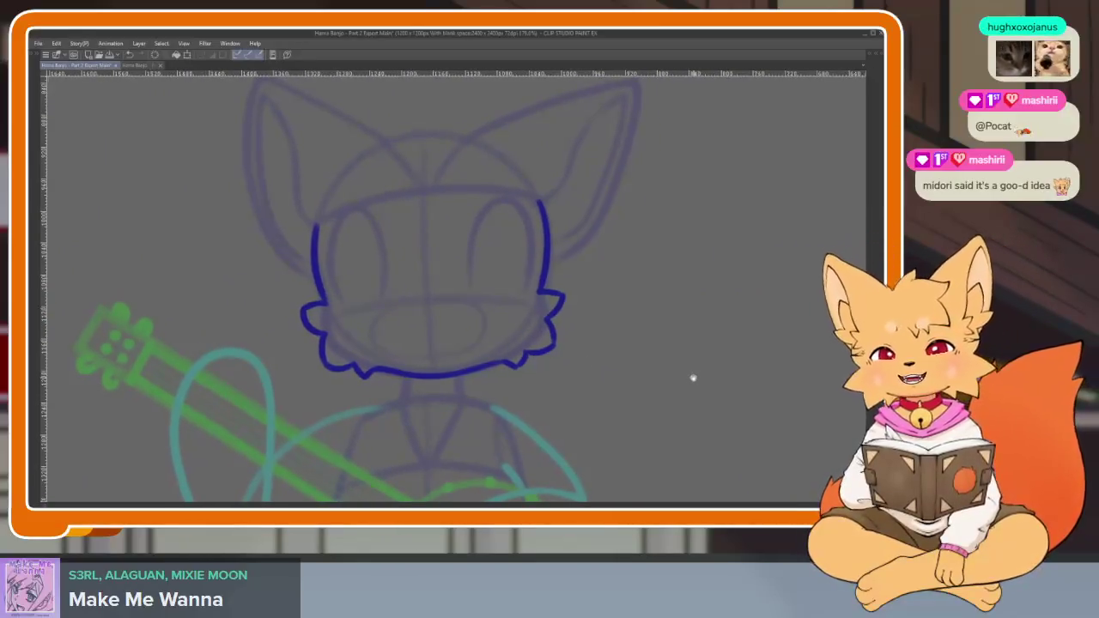
pyautogui.hscroll(1, 687, 380)
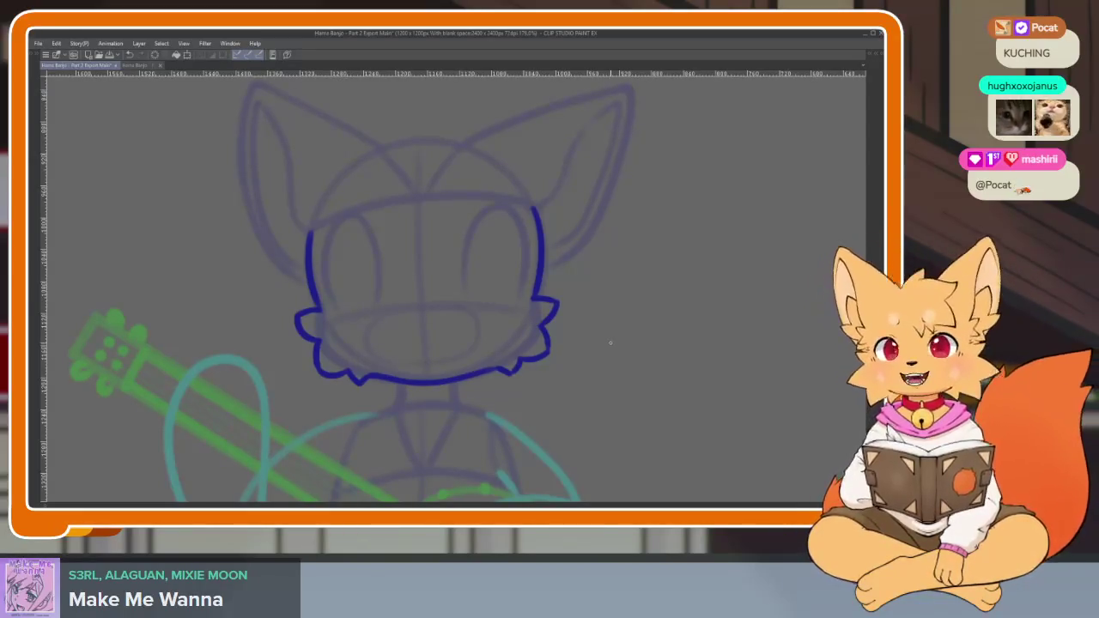
# Zoom in on frame 162's head to see the onion-skin ears, hair and eyes.
pyautogui.scroll(3, 567, 360)
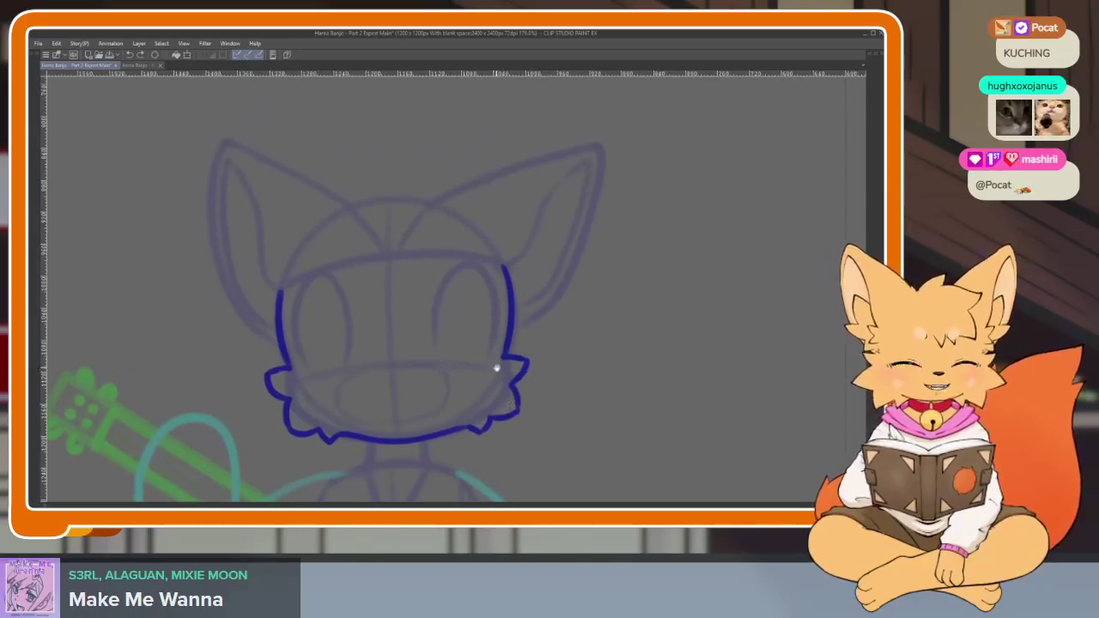
pyautogui.scroll(2, 498, 369)
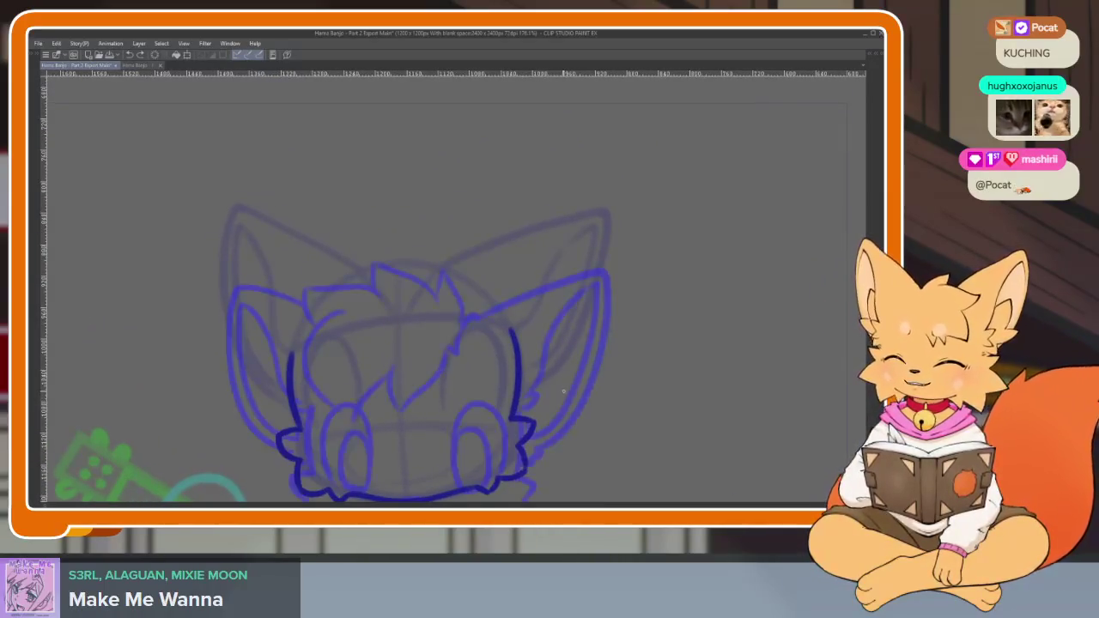
pyautogui.scroll(2, 532, 397)
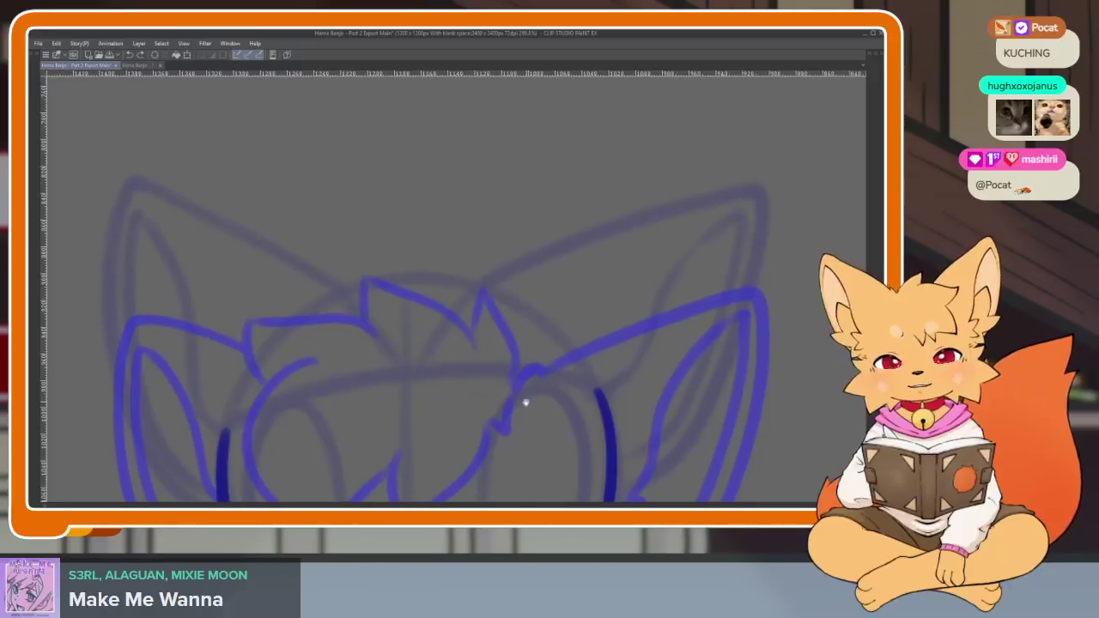
pyautogui.scroll(1, 520, 394)
pyautogui.scroll(-2, 526, 411)
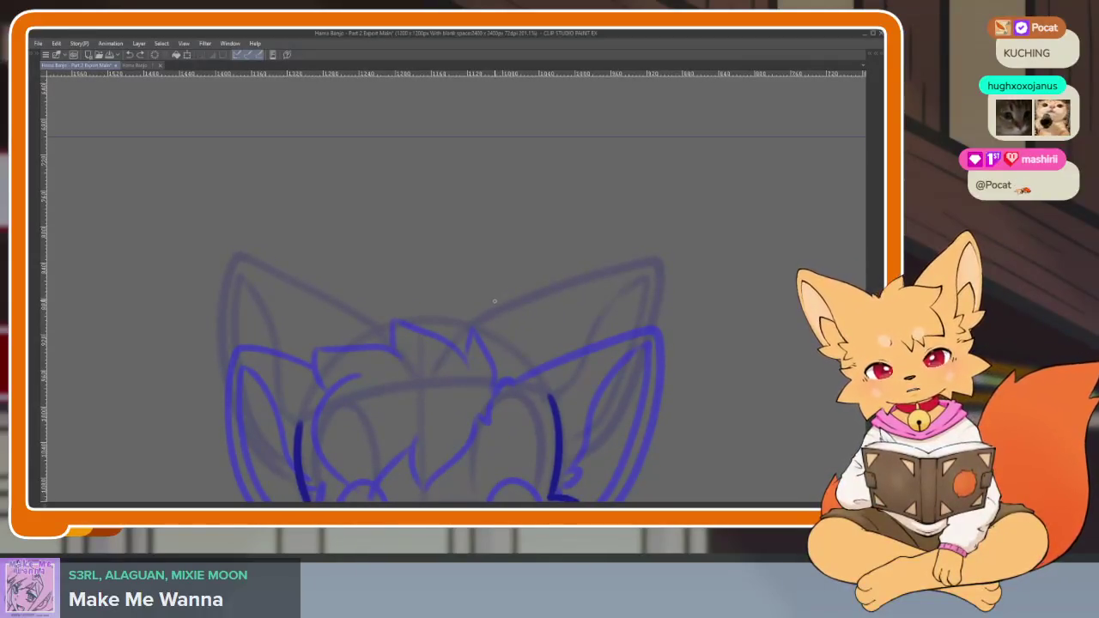
# Ink the spiky hair outline and forehead fringe, redoing rejected strokes, then zoom out.
pyautogui.moveTo(495, 305)
pyautogui.mouseDown()
pyautogui.moveTo(458, 229)
pyautogui.moveTo(453, 274)
pyautogui.moveTo(392, 238)
pyautogui.moveTo(355, 239)
pyautogui.moveTo(264, 288)
pyautogui.mouseUp()
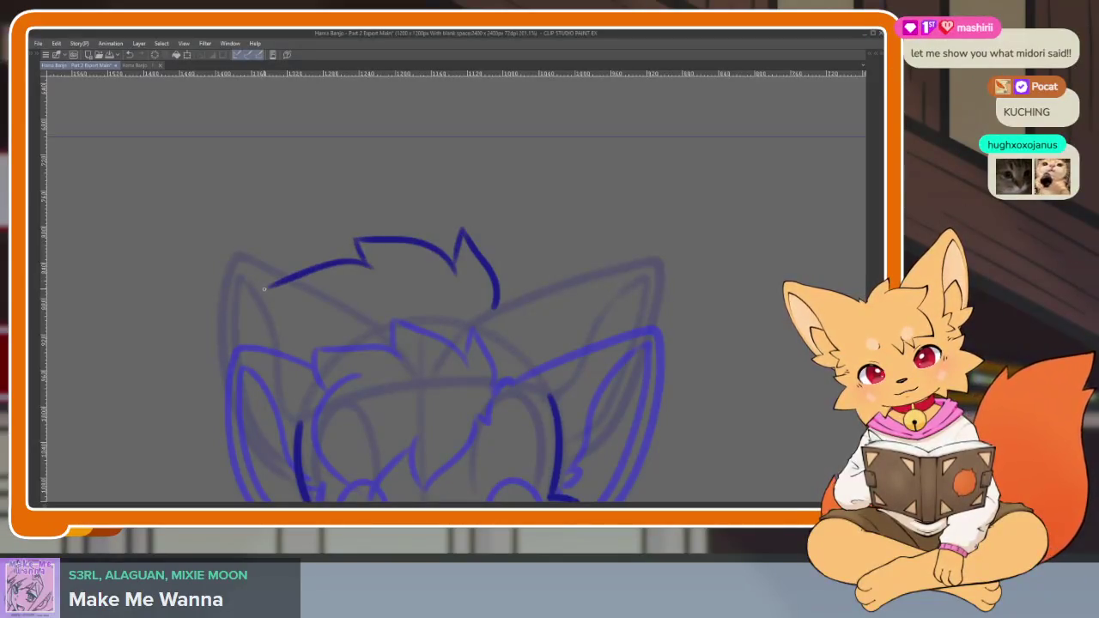
pyautogui.hotkey('ctrl', 'z')
pyautogui.hotkey('ctrl', 'z')
pyautogui.hotkey('ctrl', 'z')
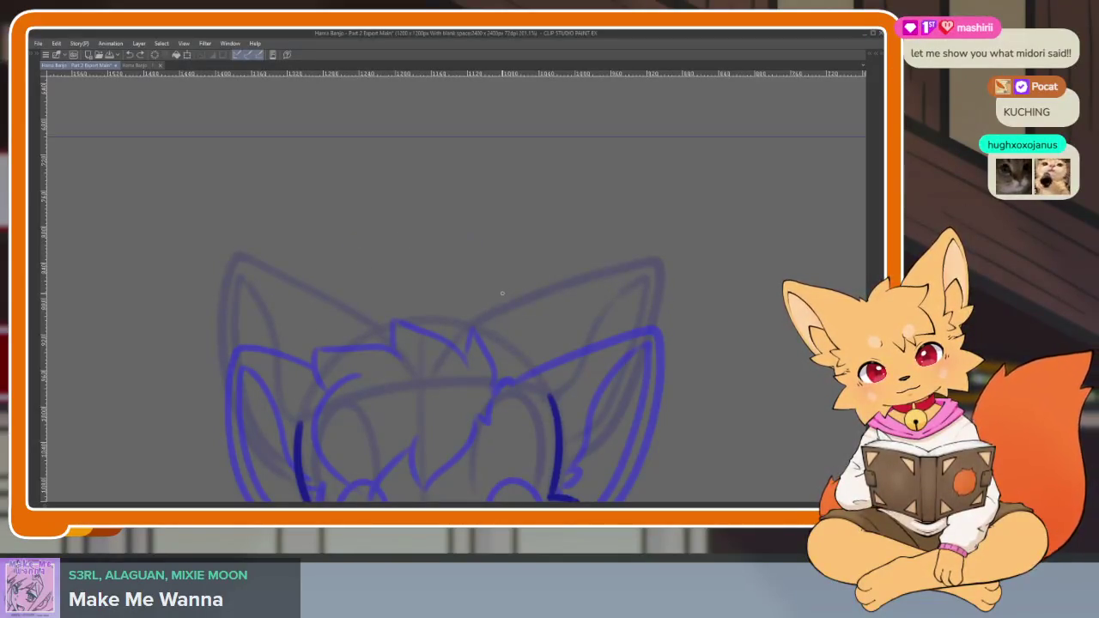
pyautogui.moveTo(497, 310); pyautogui.dragTo(498, 275)
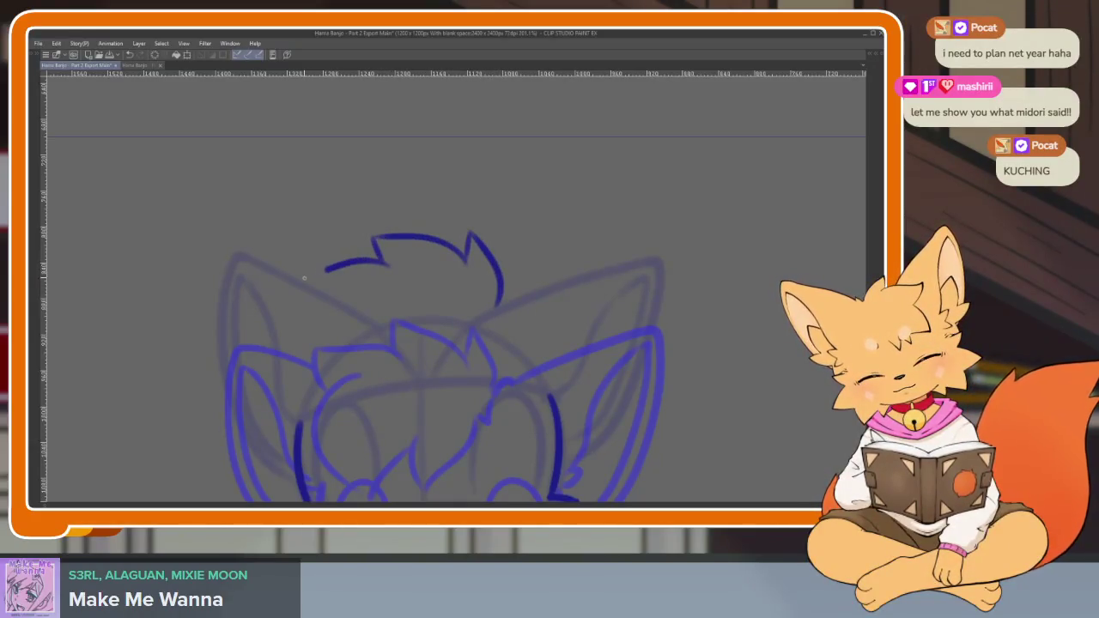
pyautogui.moveTo(324, 306); pyautogui.dragTo(365, 277)
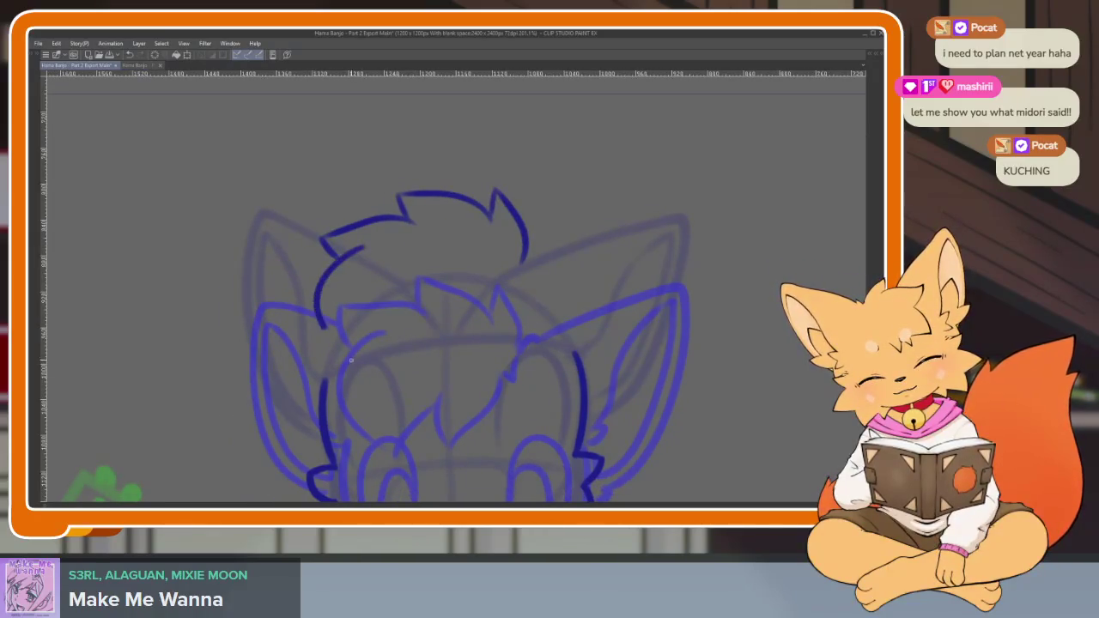
pyautogui.hotkey('ctrl', 'z')
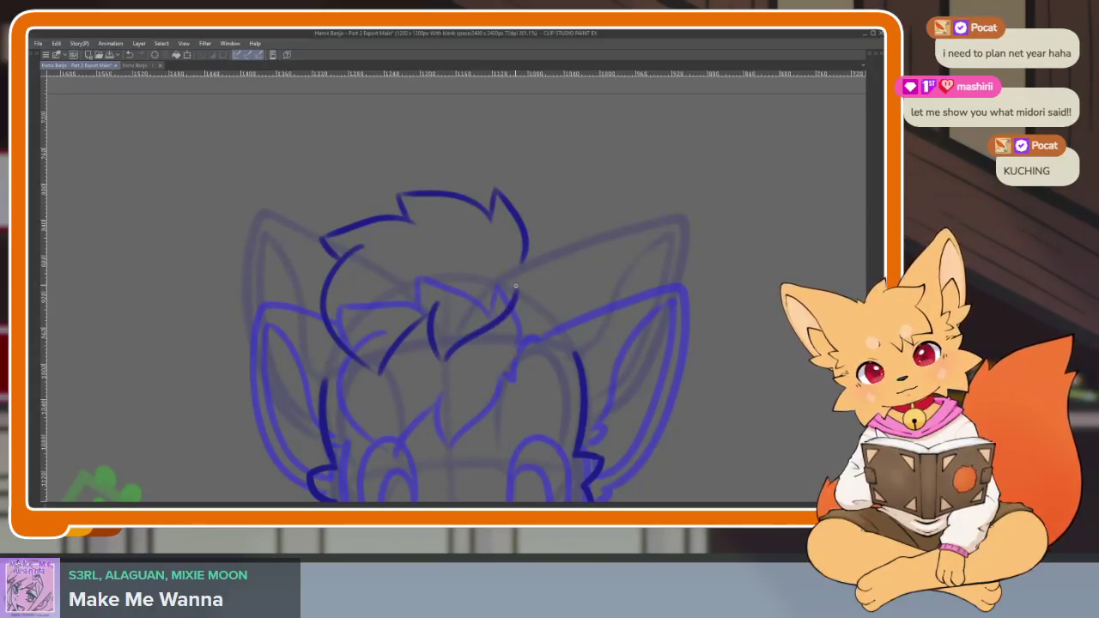
pyautogui.scroll(-3, 528, 269)
pyautogui.scroll(-2, 601, 296)
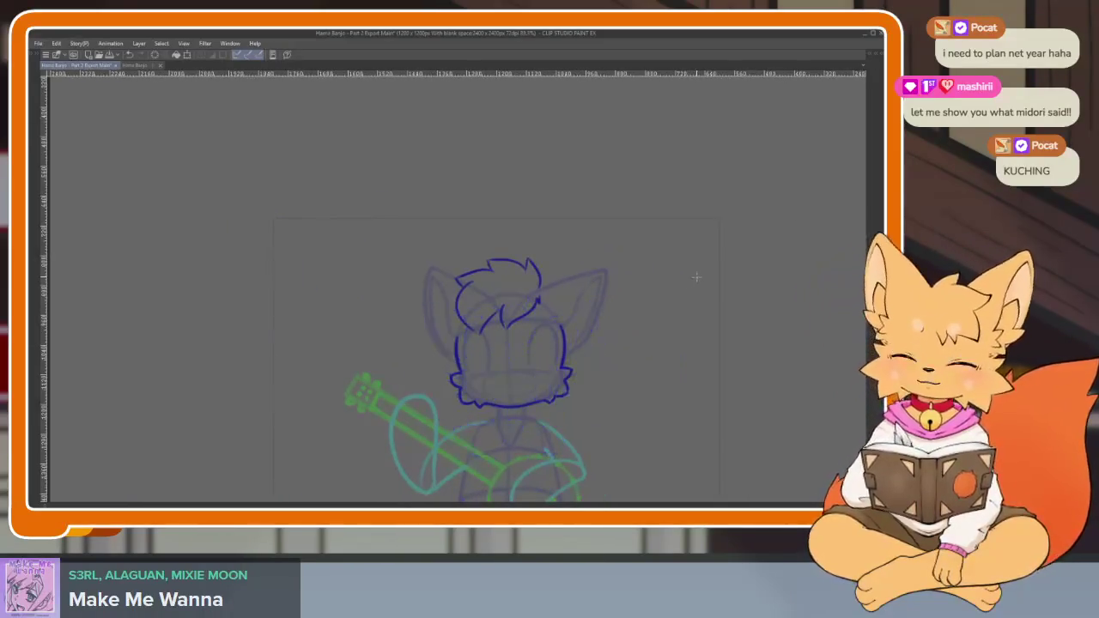
pyautogui.press('Right')
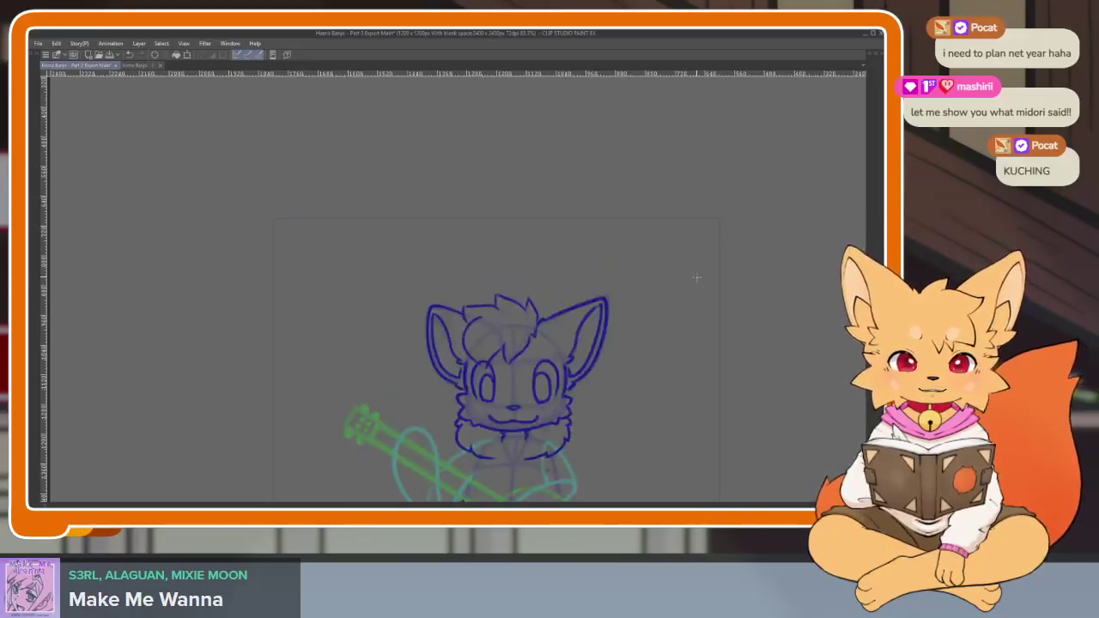
pyautogui.press('Right')
pyautogui.press('Right')
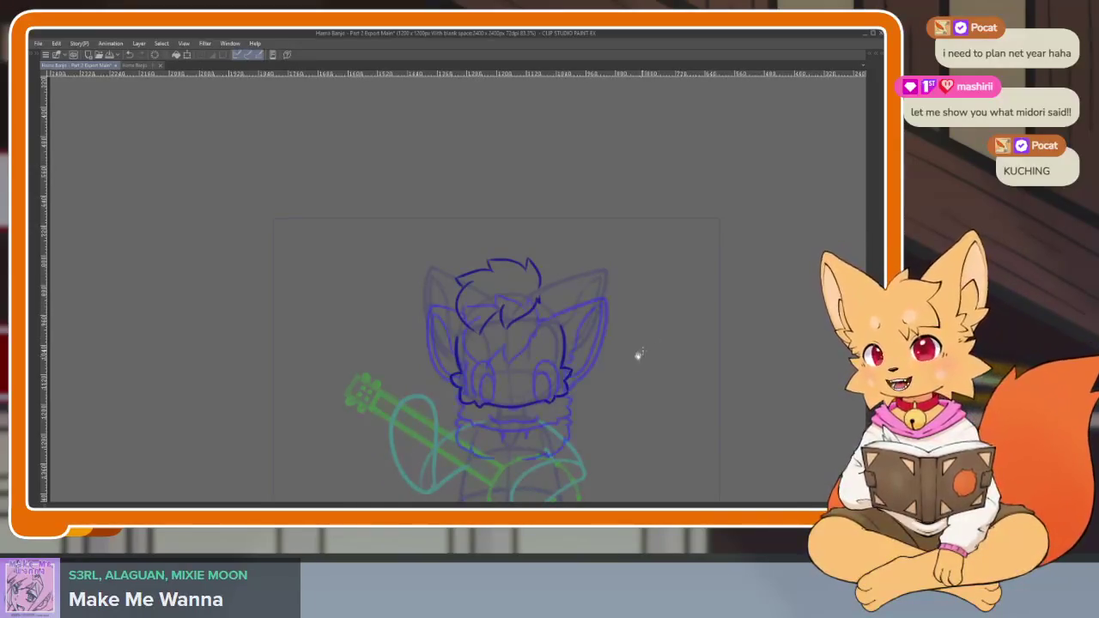
pyautogui.press('Right')
pyautogui.scroll(2, 589, 402)
pyautogui.scroll(2, 590, 402)
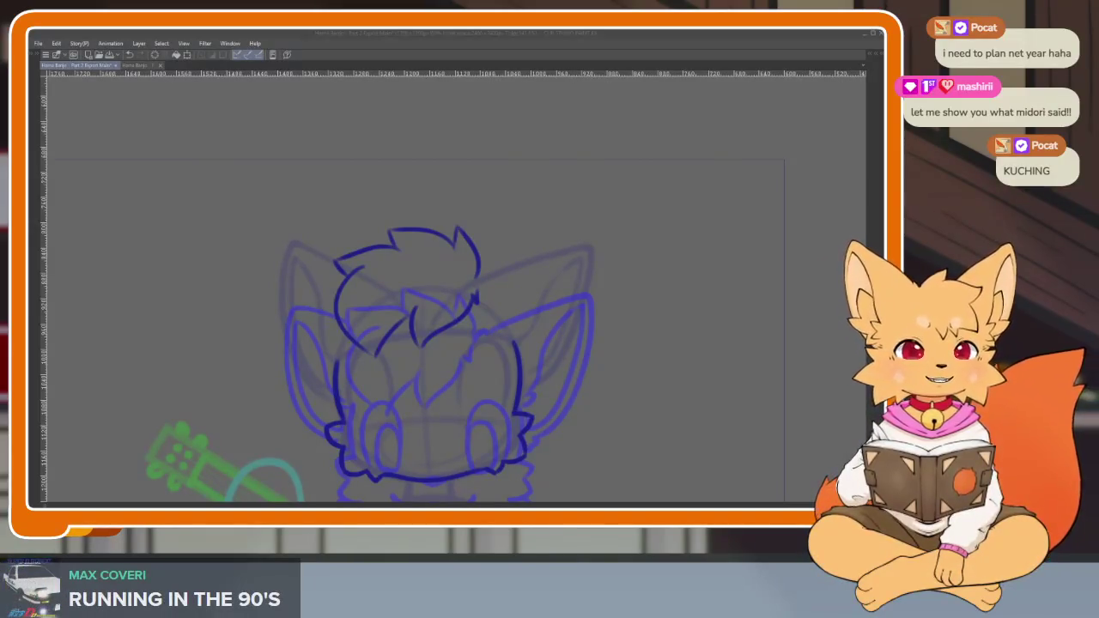
# Outline the right ear's edge, add a fur tuft below it and an inner-ear line.
pyautogui.moveTo(652, 372); pyautogui.dragTo(665, 365)
pyautogui.hotkey('ctrl', 'z')
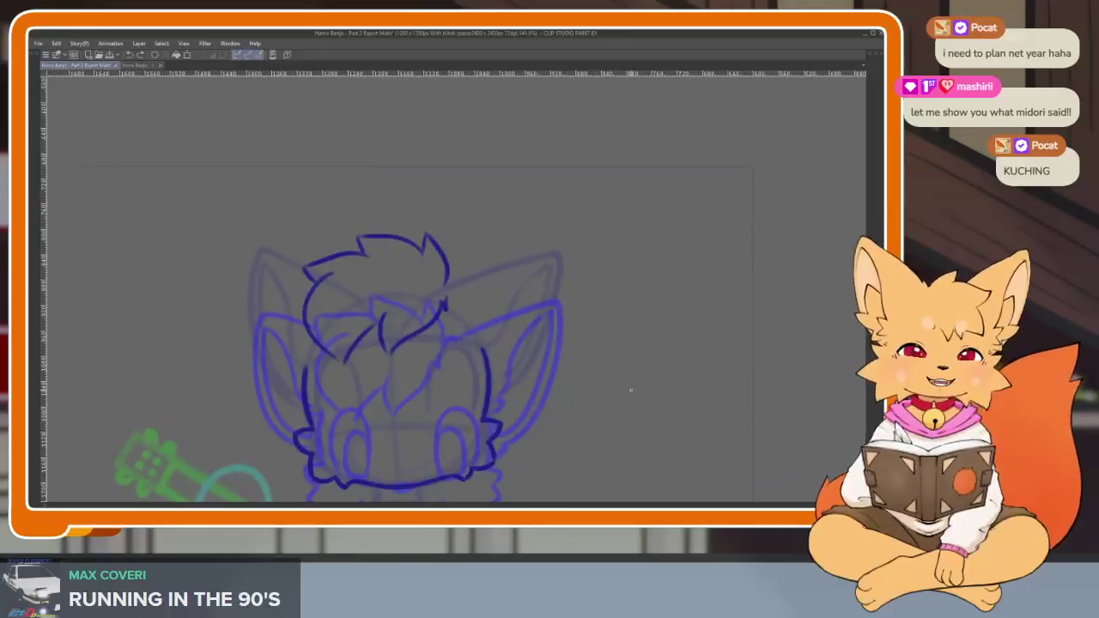
pyautogui.scroll(2, 452, 386)
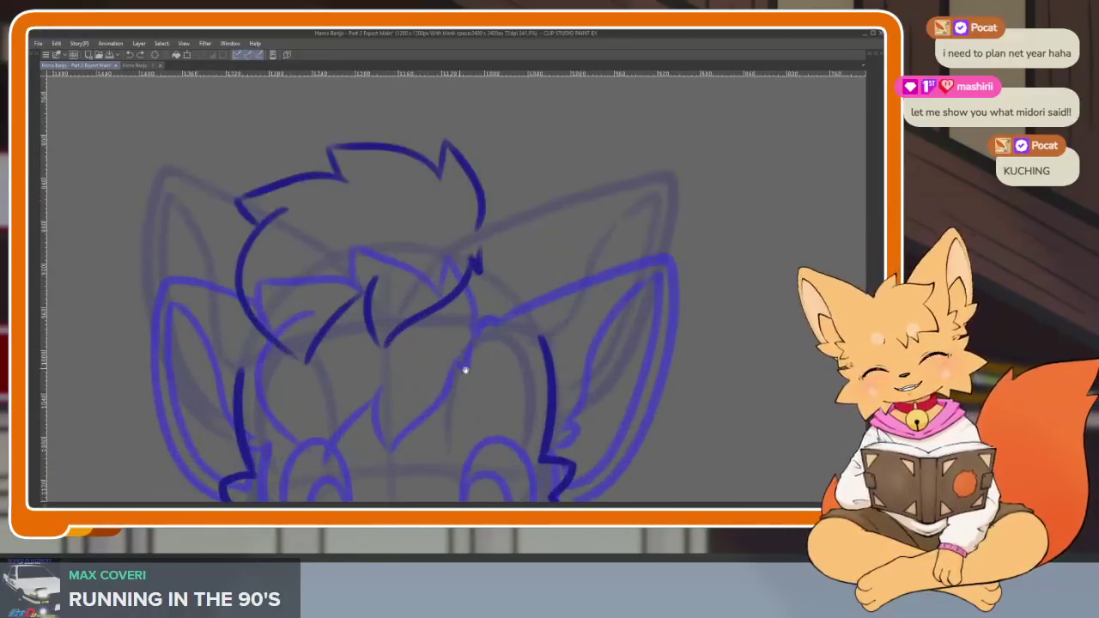
pyautogui.scroll(-2, 481, 361)
pyautogui.scroll(2, 481, 327)
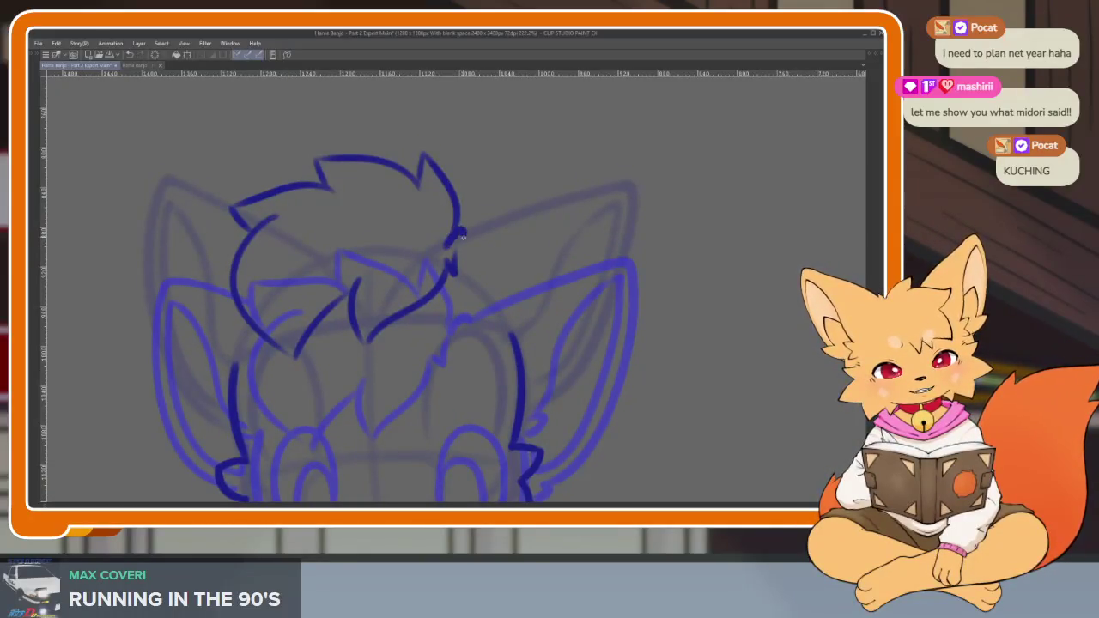
pyautogui.moveTo(462, 236)
pyautogui.mouseDown()
pyautogui.moveTo(422, 233)
pyautogui.moveTo(492, 202)
pyautogui.mouseUp()
pyautogui.moveTo(584, 239); pyautogui.dragTo(517, 385)
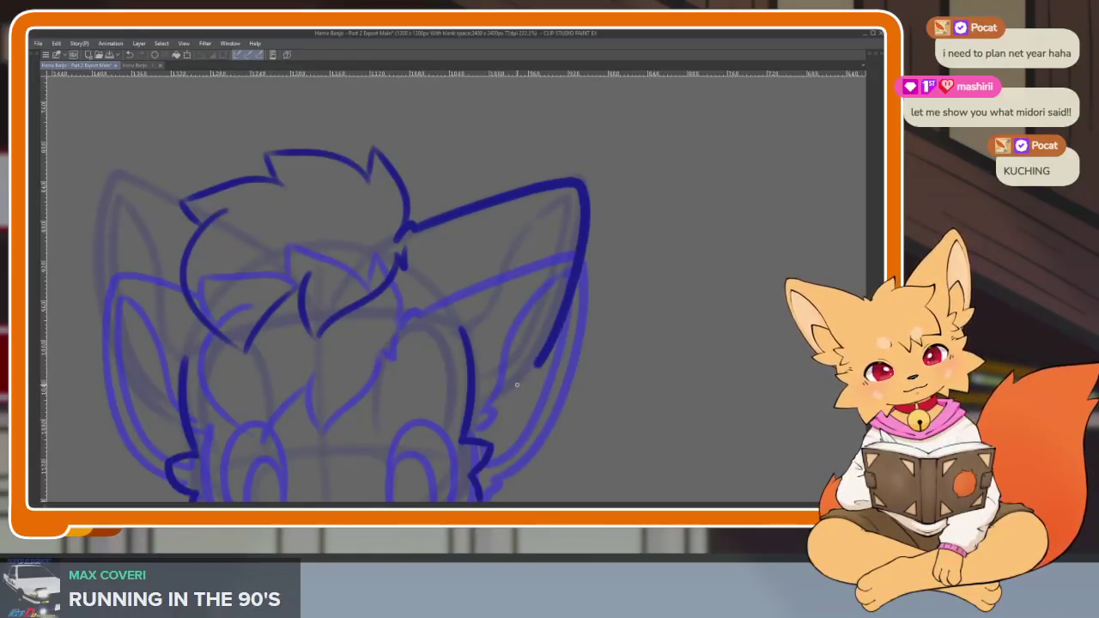
pyautogui.moveTo(487, 423); pyautogui.dragTo(484, 435)
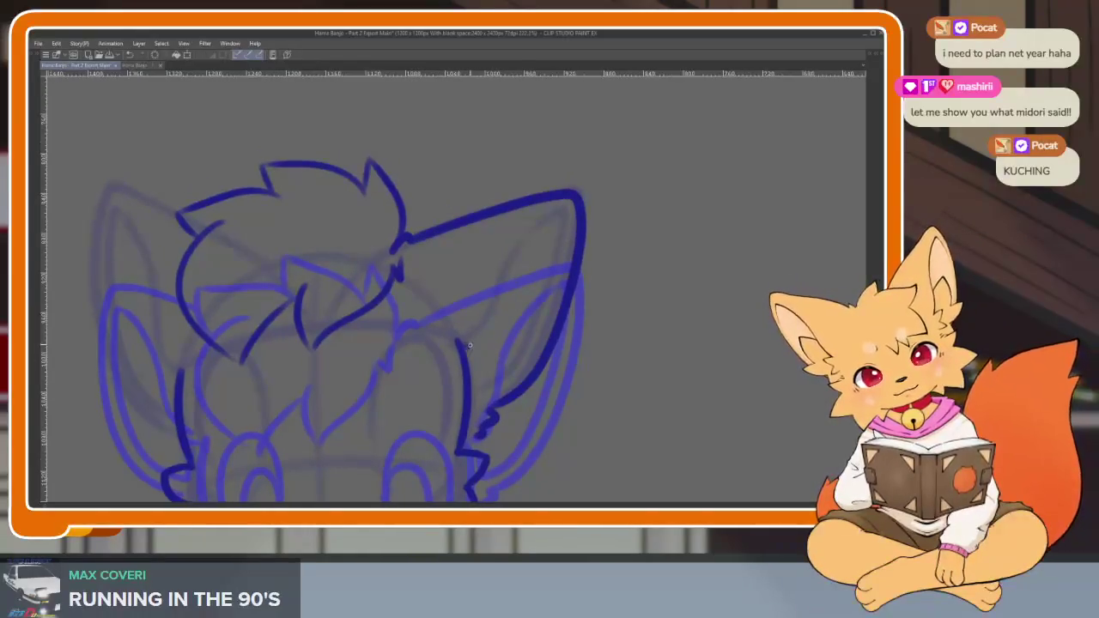
pyautogui.moveTo(470, 345); pyautogui.dragTo(468, 331)
pyautogui.moveTo(494, 296); pyautogui.dragTo(564, 209)
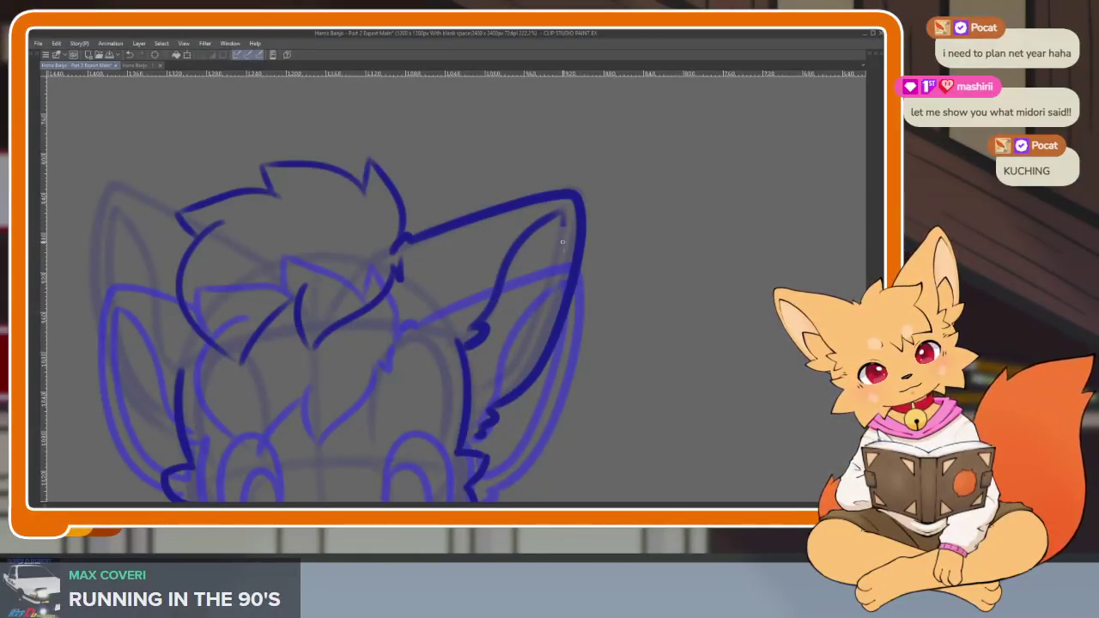
# Outline the fox's left ear.
pyautogui.scroll(-1, 550, 403)
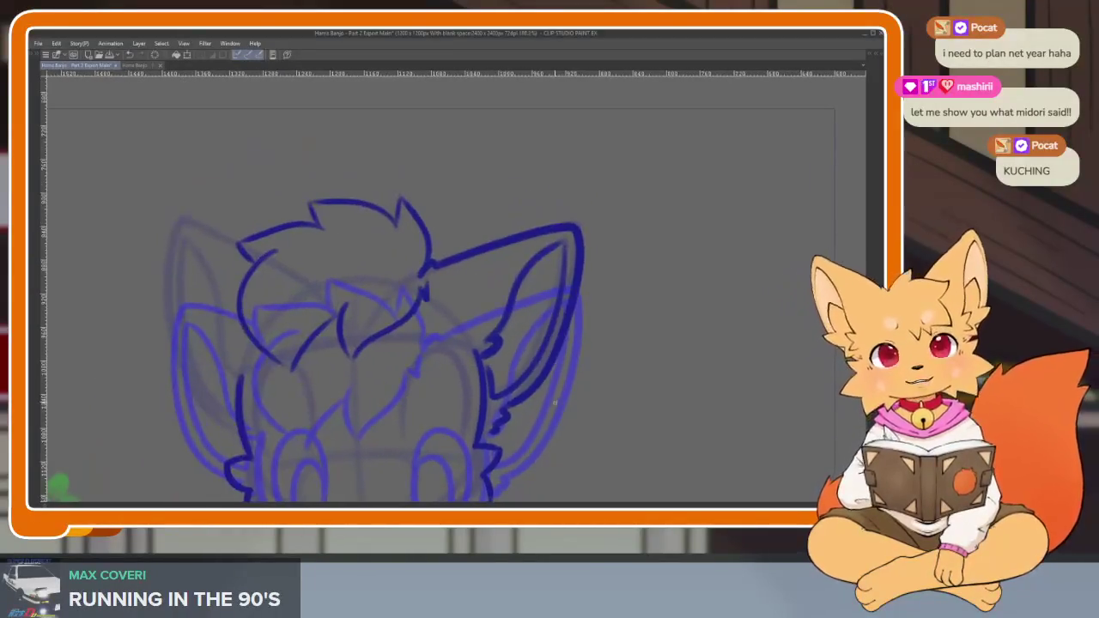
pyautogui.scroll(-1, 524, 413)
pyautogui.scroll(1, 412, 436)
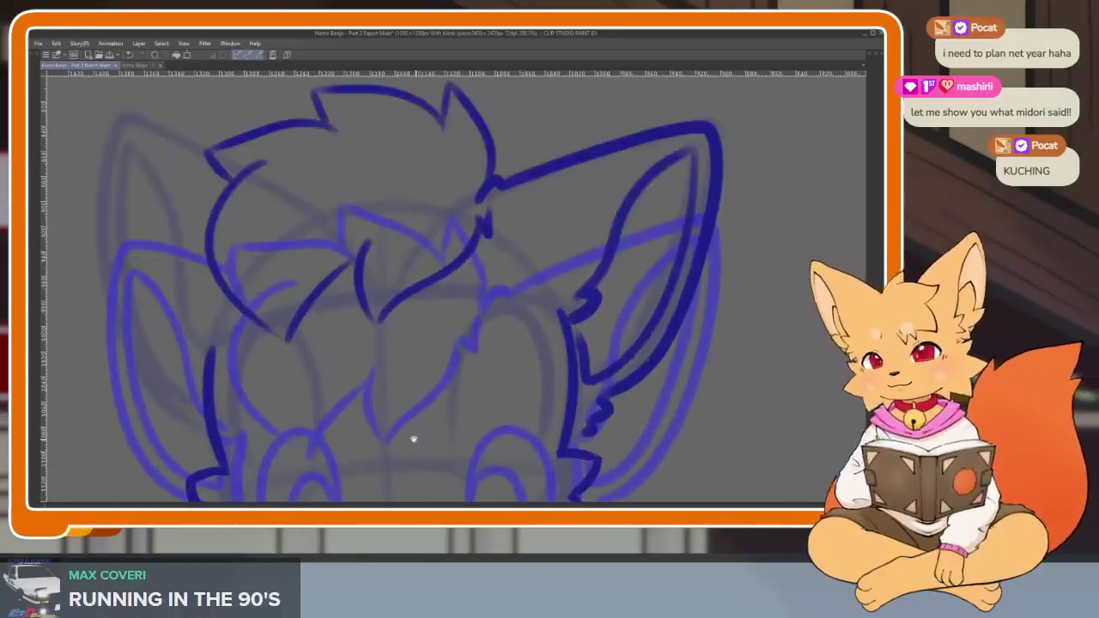
pyautogui.scroll(1, 404, 434)
pyautogui.scroll(-2, 657, 395)
pyautogui.scroll(3, 421, 369)
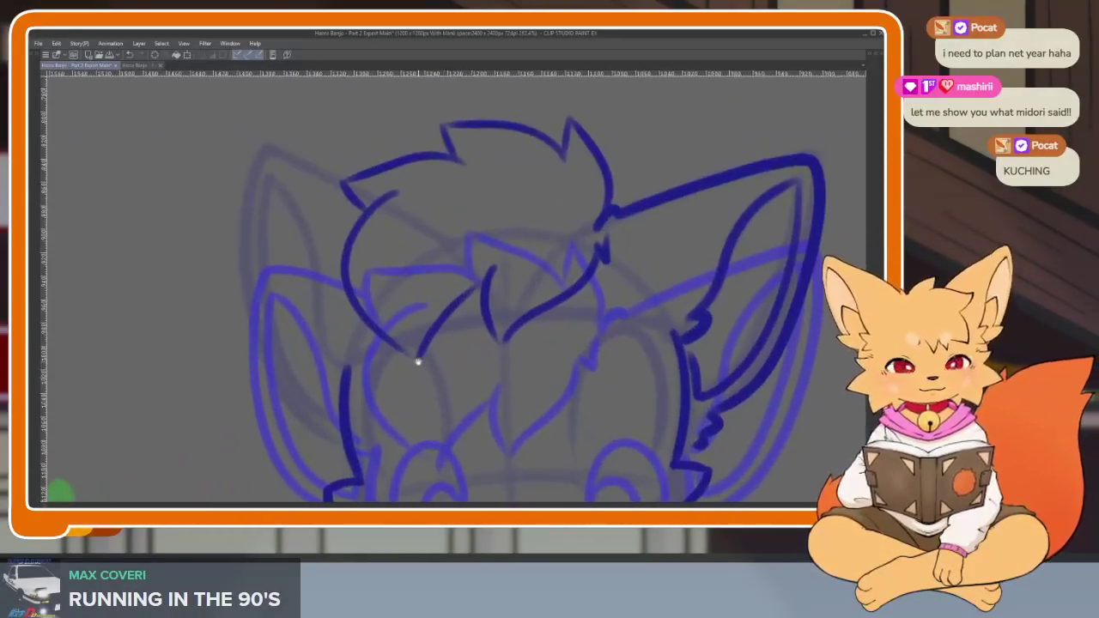
pyautogui.moveTo(346, 182)
pyautogui.mouseDown()
pyautogui.moveTo(274, 151)
pyautogui.moveTo(254, 300)
pyautogui.moveTo(329, 439)
pyautogui.mouseUp()
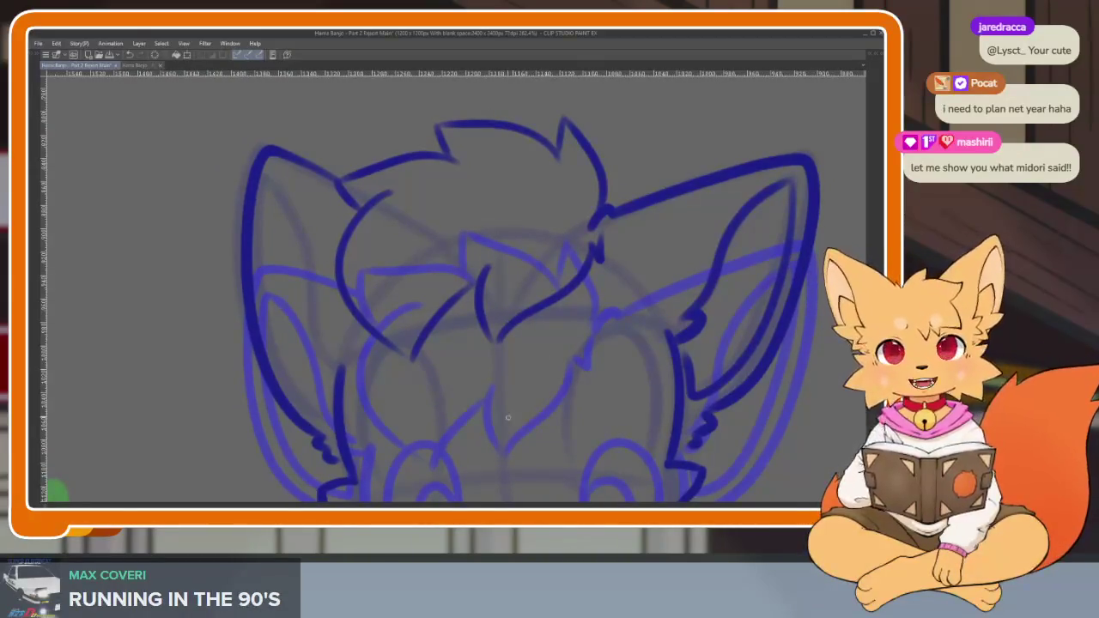
pyautogui.scroll(-1, 533, 422)
pyautogui.scroll(-1, 525, 424)
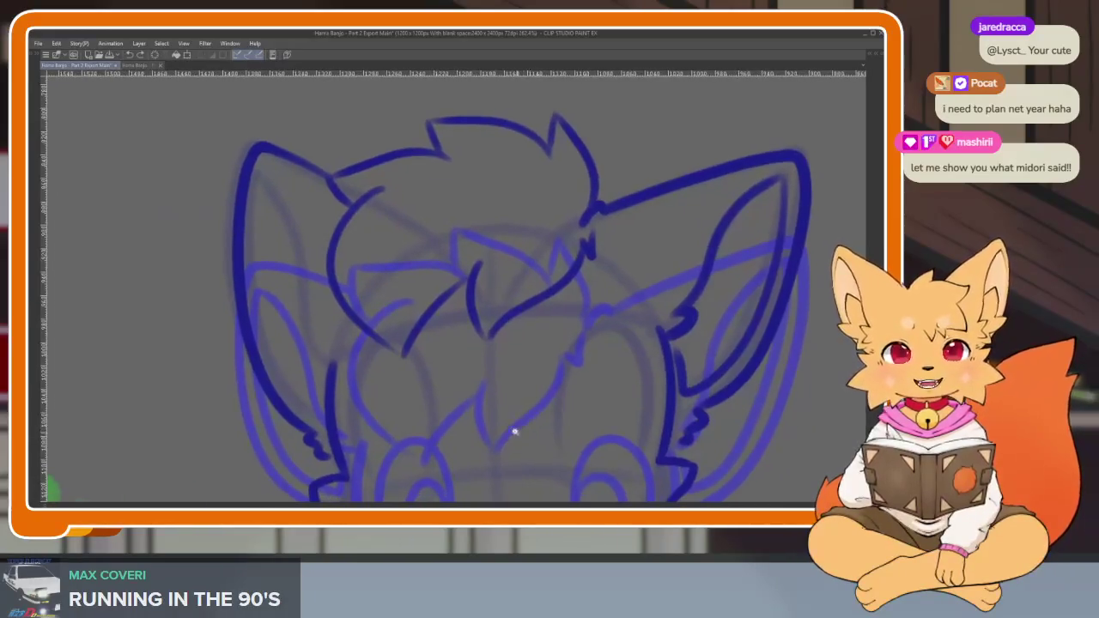
pyautogui.scroll(-2, 515, 429)
pyautogui.scroll(1, 496, 429)
pyautogui.scroll(1, 472, 434)
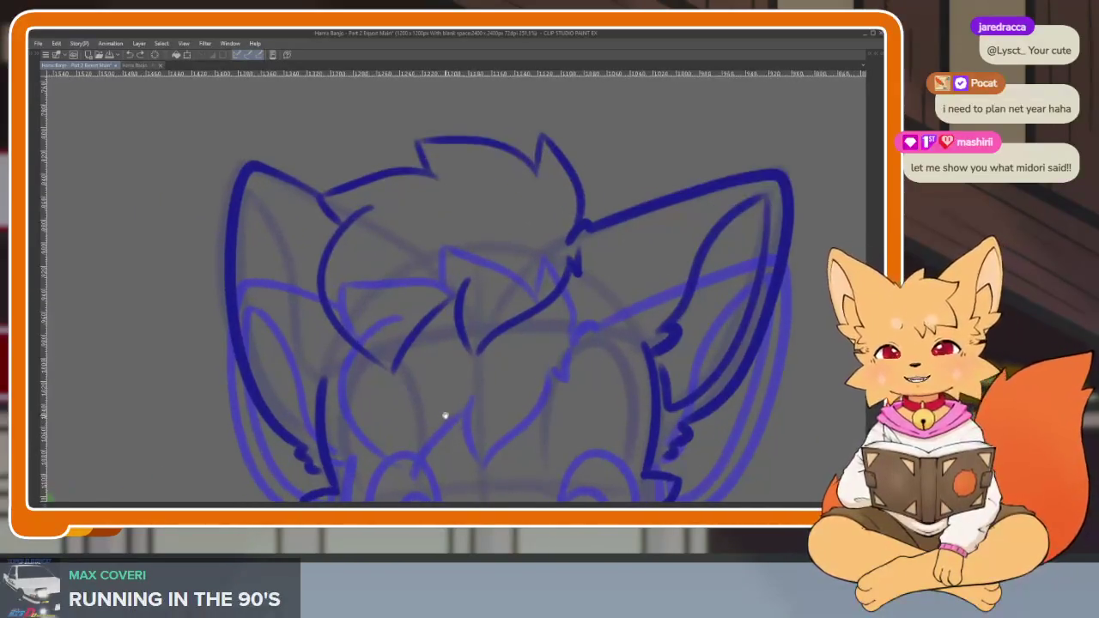
pyautogui.scroll(1, 451, 425)
pyautogui.scroll(-1, 454, 423)
pyautogui.scroll(1, 460, 424)
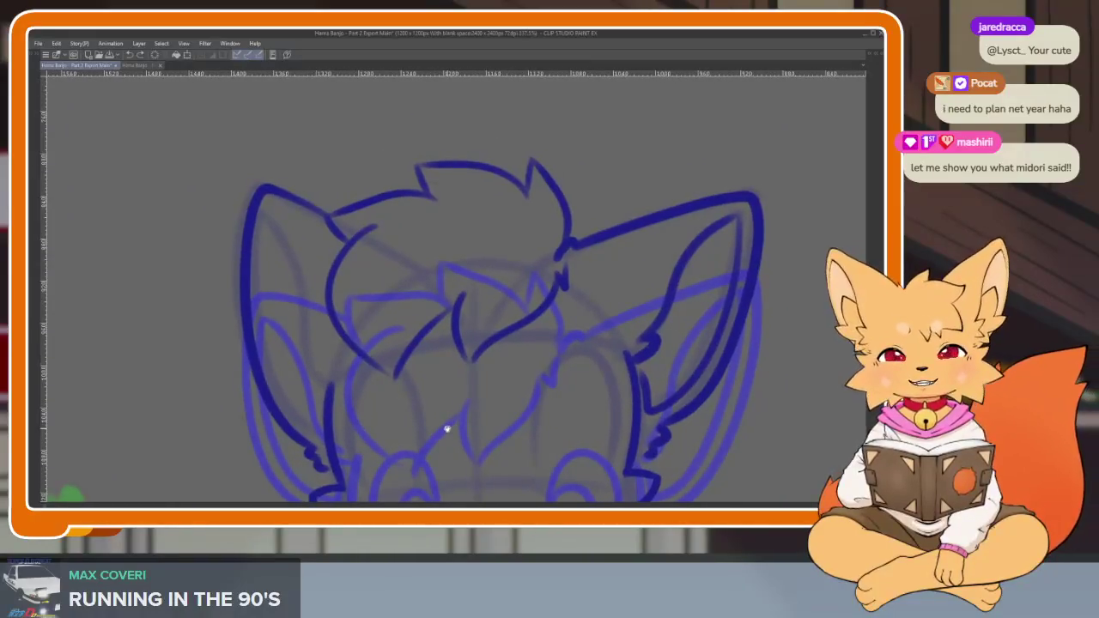
pyautogui.scroll(1, 451, 435)
pyautogui.scroll(-1, 456, 439)
pyautogui.scroll(-1, 440, 424)
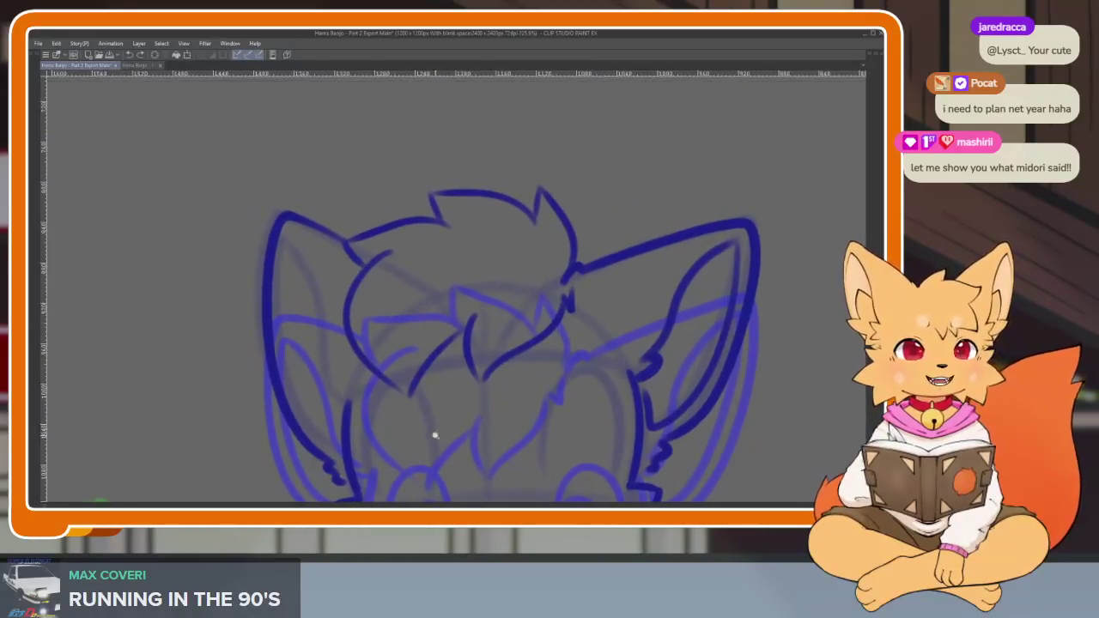
pyautogui.scroll(-1, 432, 436)
pyautogui.scroll(2, 372, 405)
pyautogui.scroll(-1, 389, 401)
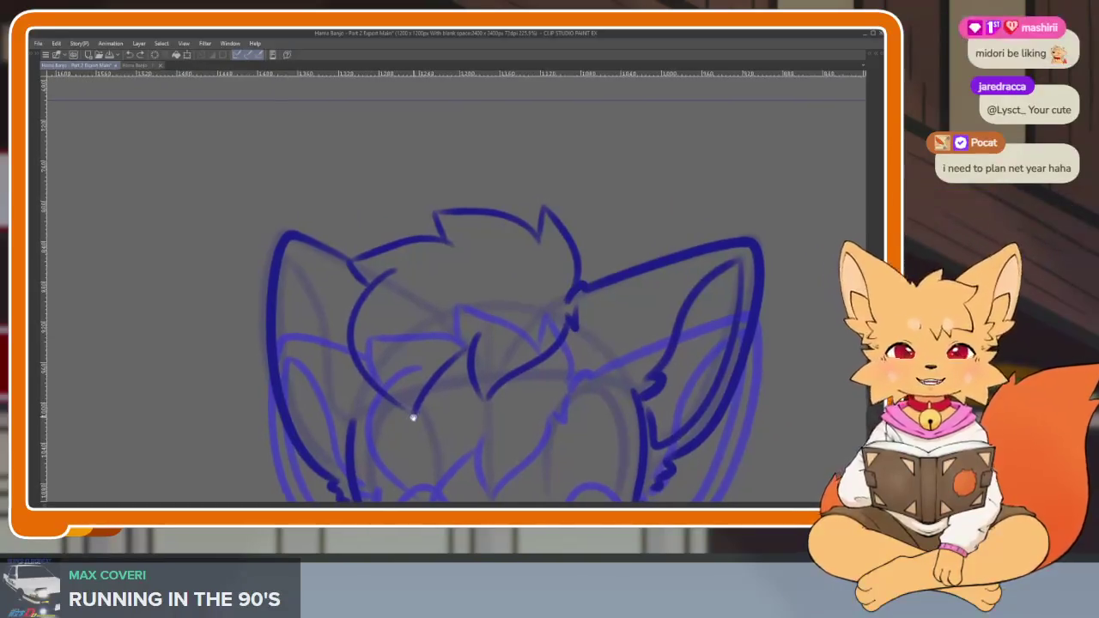
pyautogui.scroll(1, 412, 418)
pyautogui.scroll(-1, 419, 439)
pyautogui.scroll(-1, 398, 437)
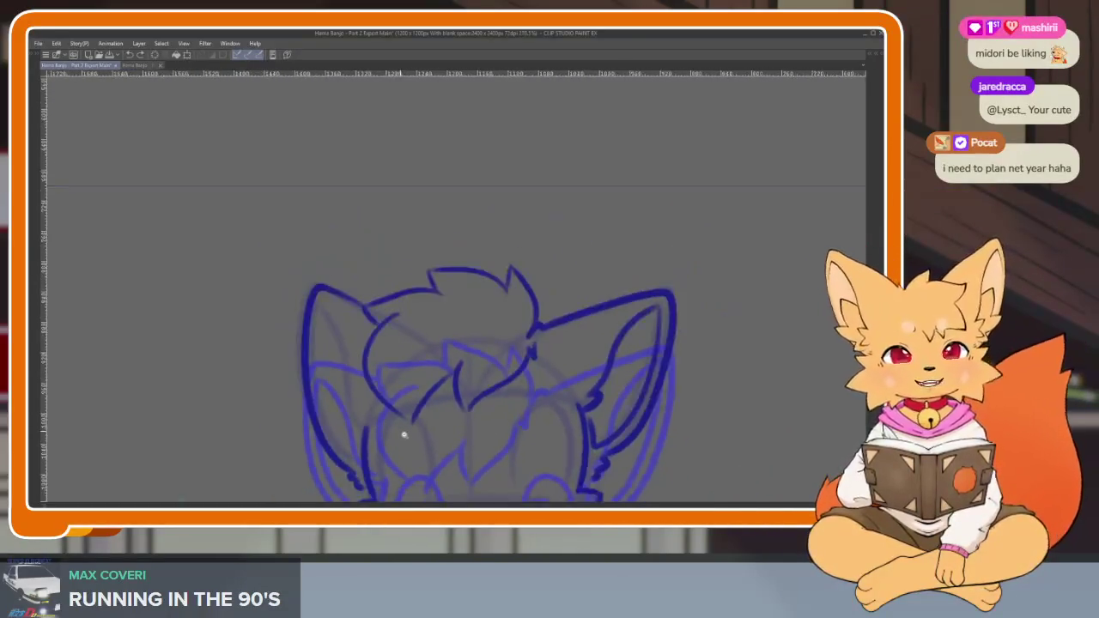
pyautogui.scroll(1, 405, 437)
pyautogui.scroll(1, 408, 437)
pyautogui.scroll(-1, 413, 439)
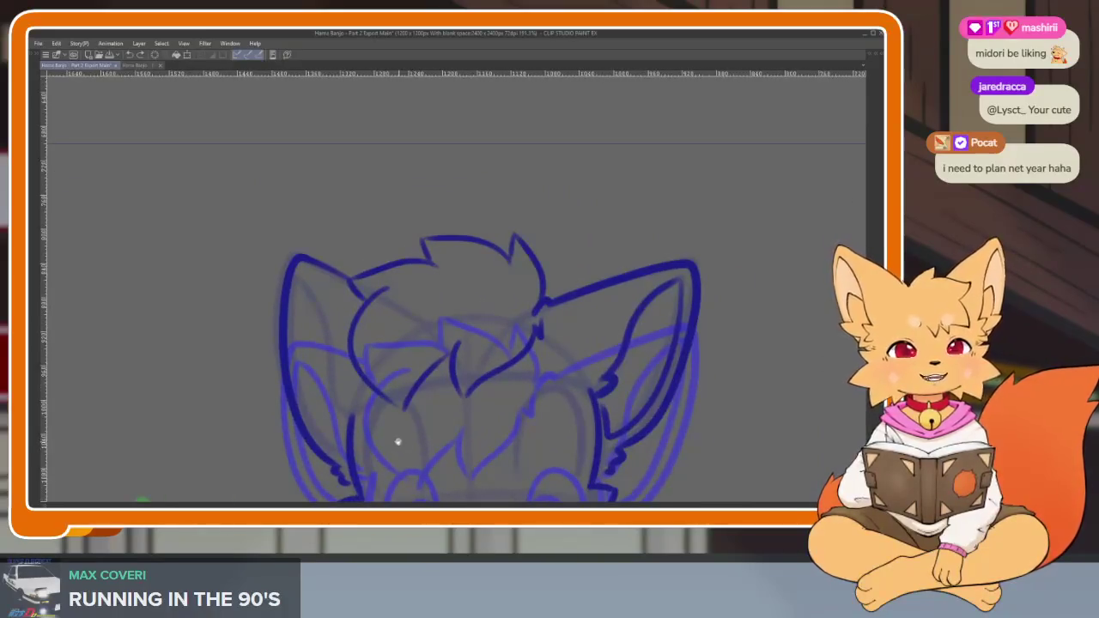
pyautogui.hscroll(1, 365, 421)
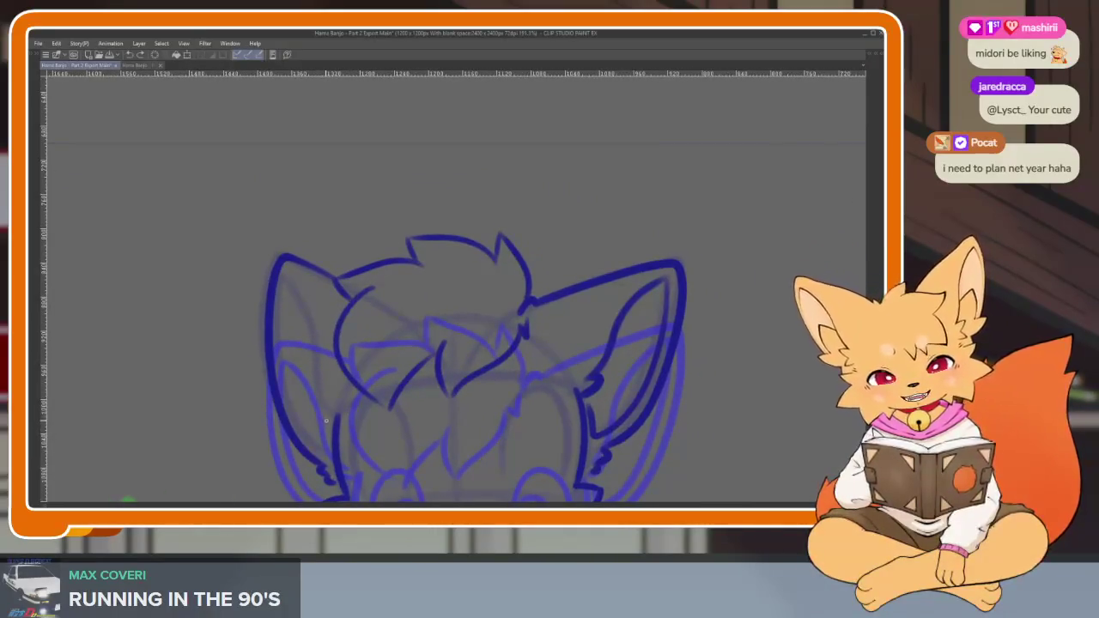
pyautogui.scroll(-1, 365, 419)
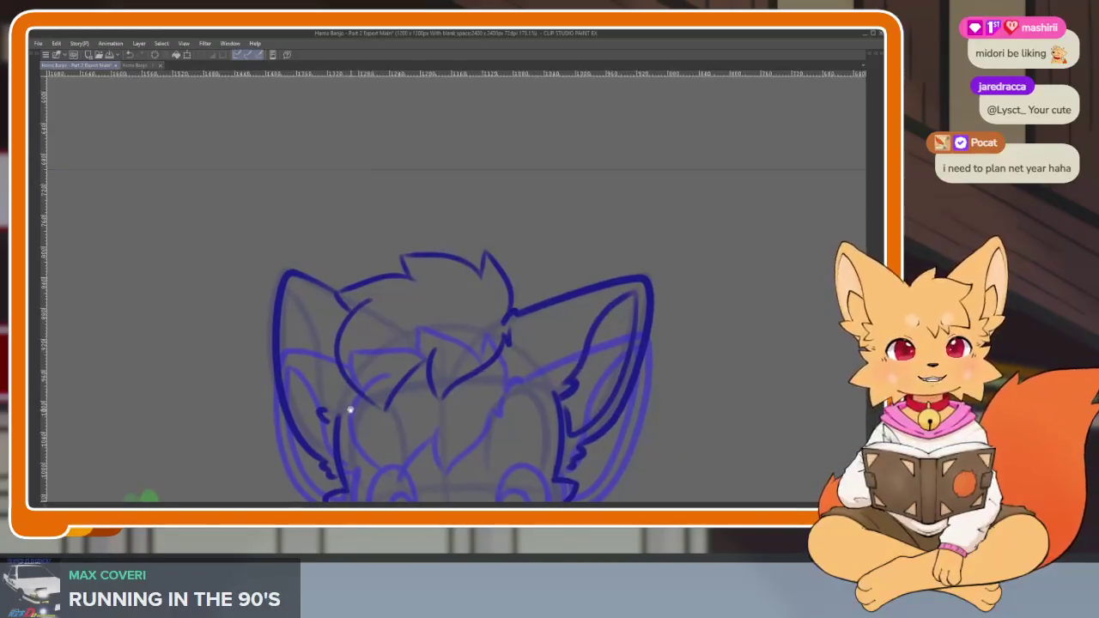
pyautogui.scroll(1, 352, 412)
pyautogui.scroll(1, 343, 407)
pyautogui.scroll(-1, 344, 400)
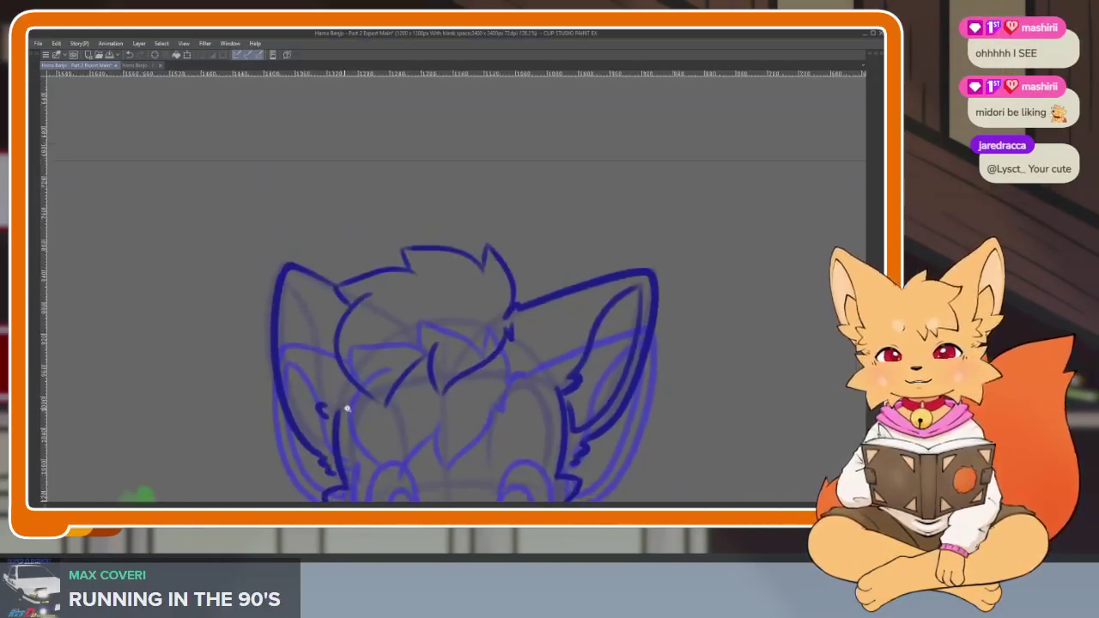
pyautogui.scroll(-1, 347, 394)
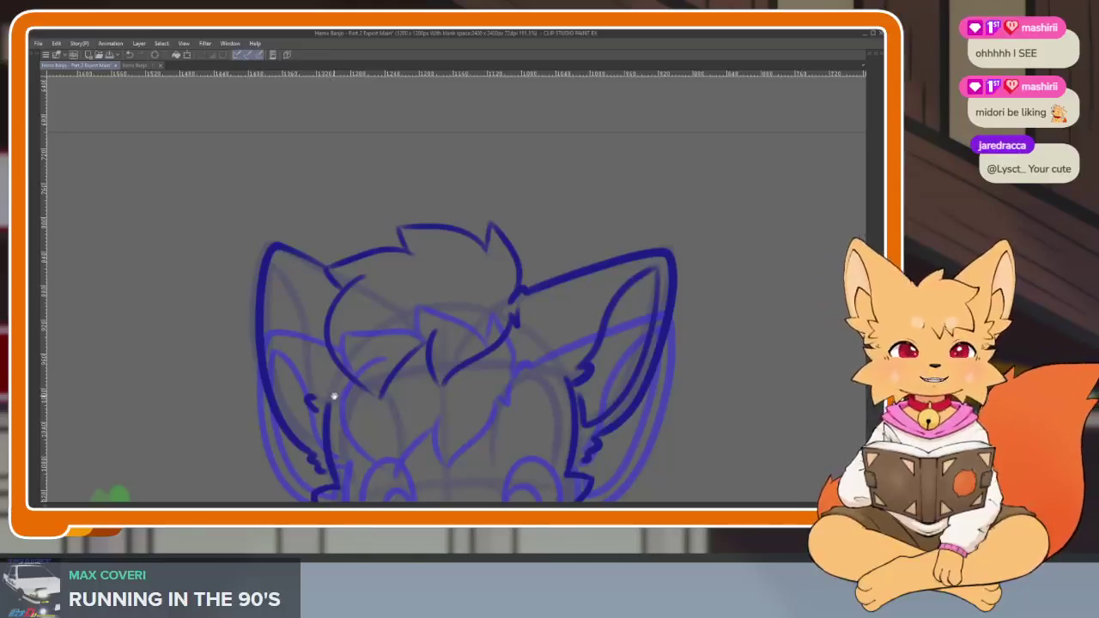
pyautogui.scroll(-1, 344, 400)
pyautogui.scroll(-1, 338, 393)
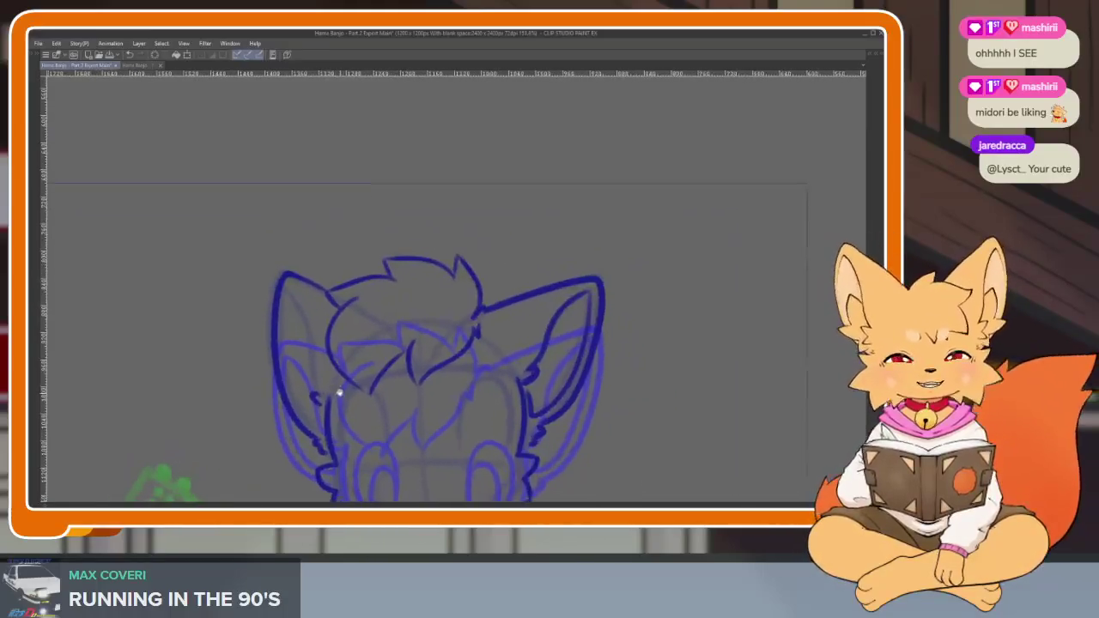
pyautogui.scroll(-1, 329, 376)
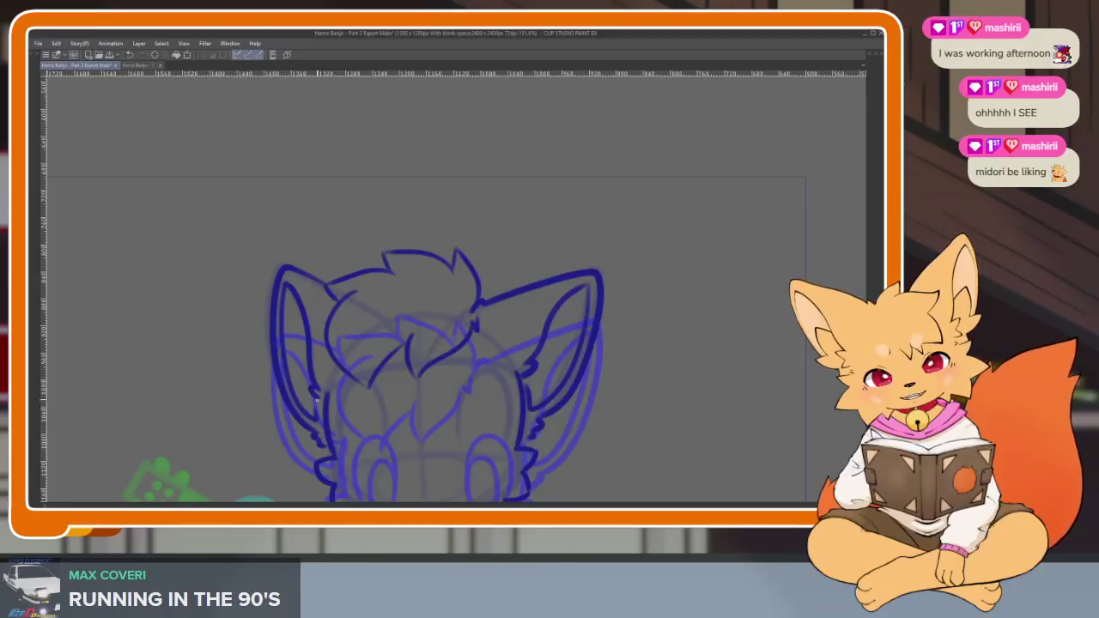
pyautogui.scroll(-1, 532, 403)
pyautogui.scroll(-1, 567, 378)
pyautogui.scroll(-1, 567, 391)
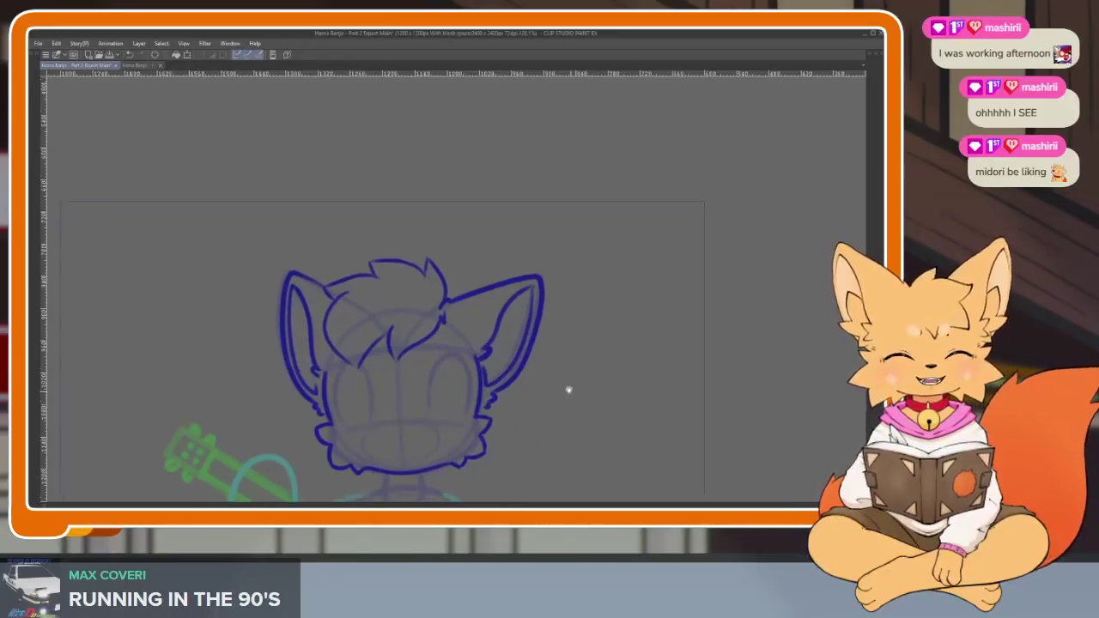
pyautogui.scroll(-1, 559, 376)
pyautogui.scroll(-1, 560, 380)
pyautogui.scroll(-1, 549, 385)
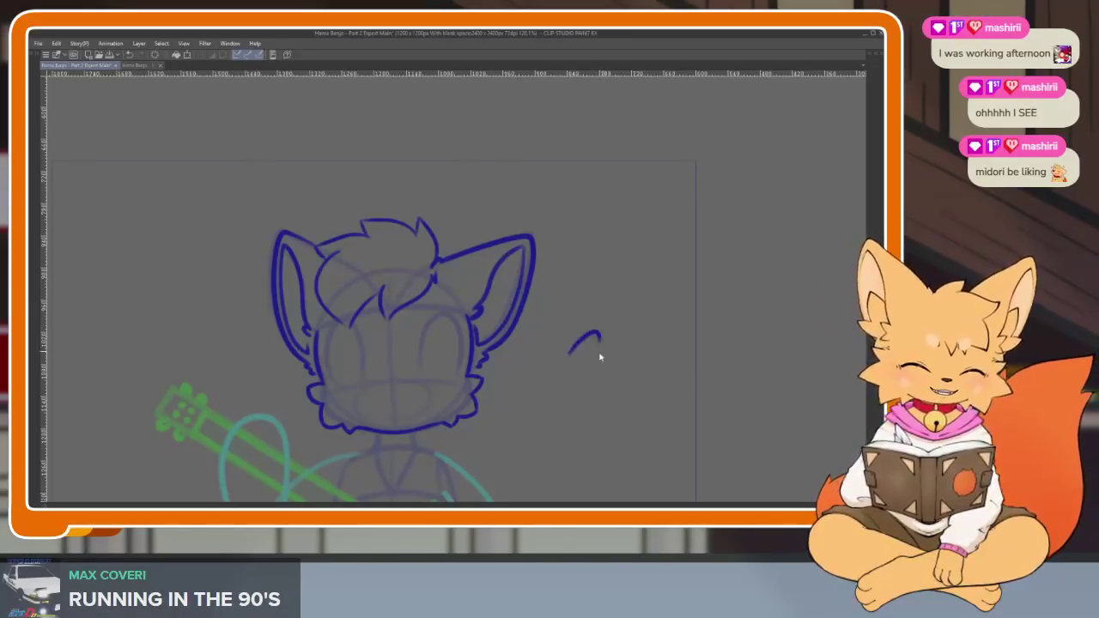
pyautogui.scroll(2, 516, 369)
pyautogui.scroll(2, 455, 400)
pyautogui.scroll(2, 403, 401)
pyautogui.scroll(-2, 403, 400)
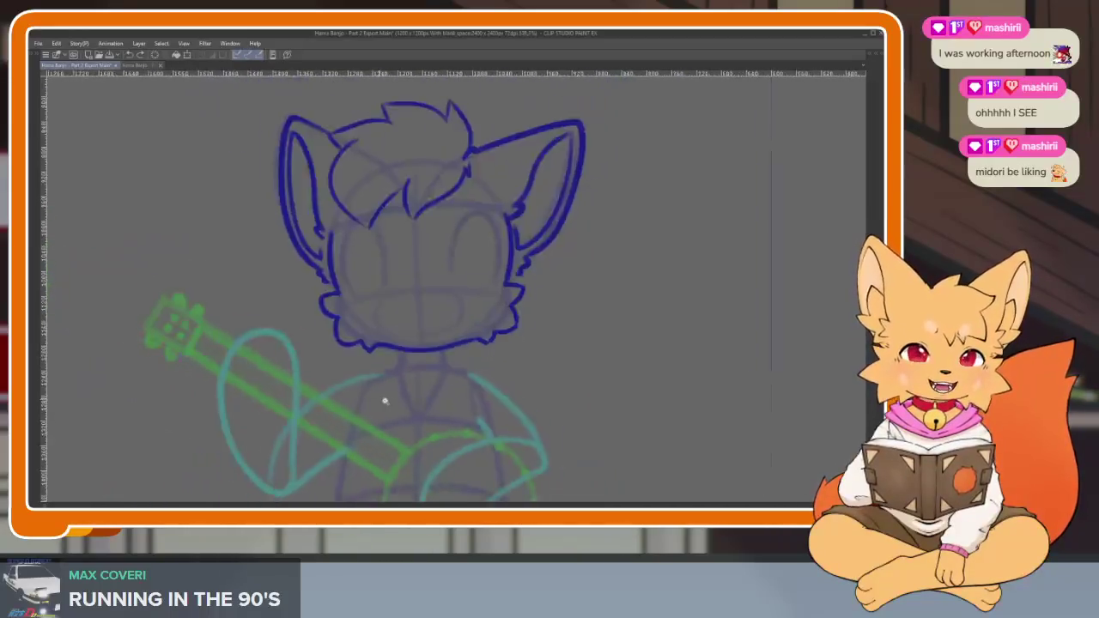
pyautogui.scroll(2, 384, 400)
pyautogui.scroll(1, 383, 410)
pyautogui.scroll(1, 516, 398)
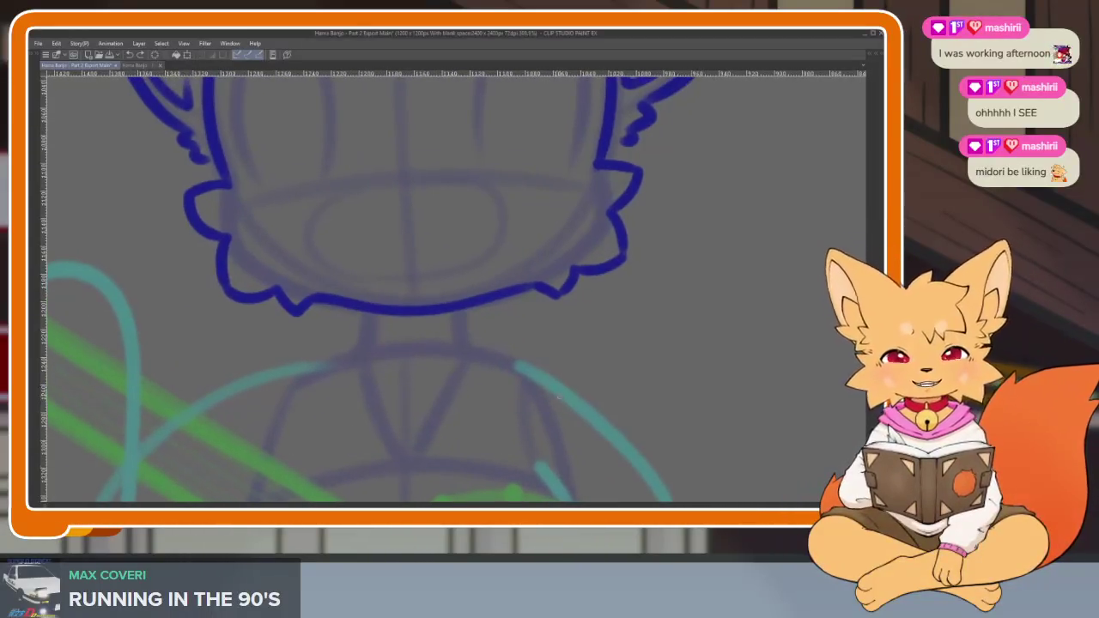
# Ink the collar's left fluff, a fur tuft under the chin and the collar's right side.
pyautogui.hscroll(1, 548, 409)
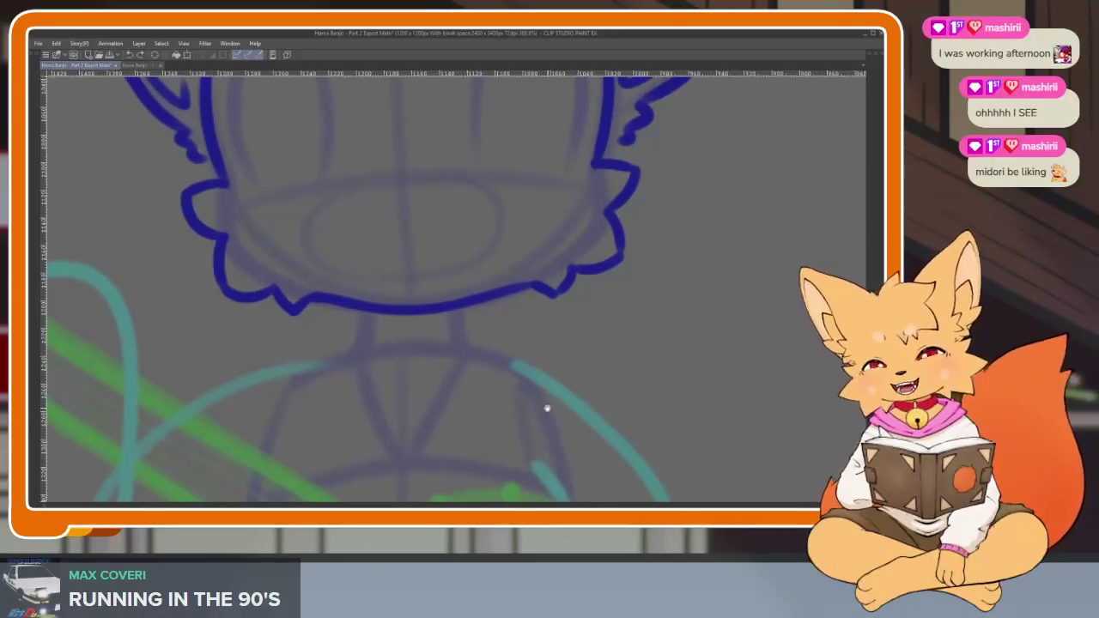
pyautogui.hscroll(-1, 601, 397)
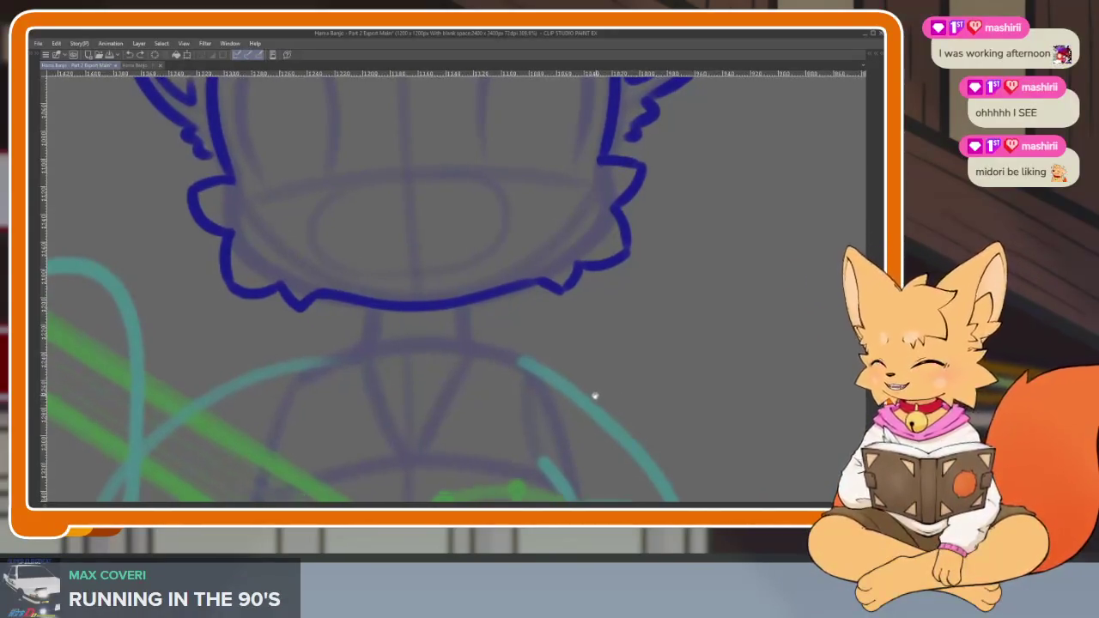
pyautogui.scroll(-3, 545, 413)
pyautogui.scroll(1, 410, 452)
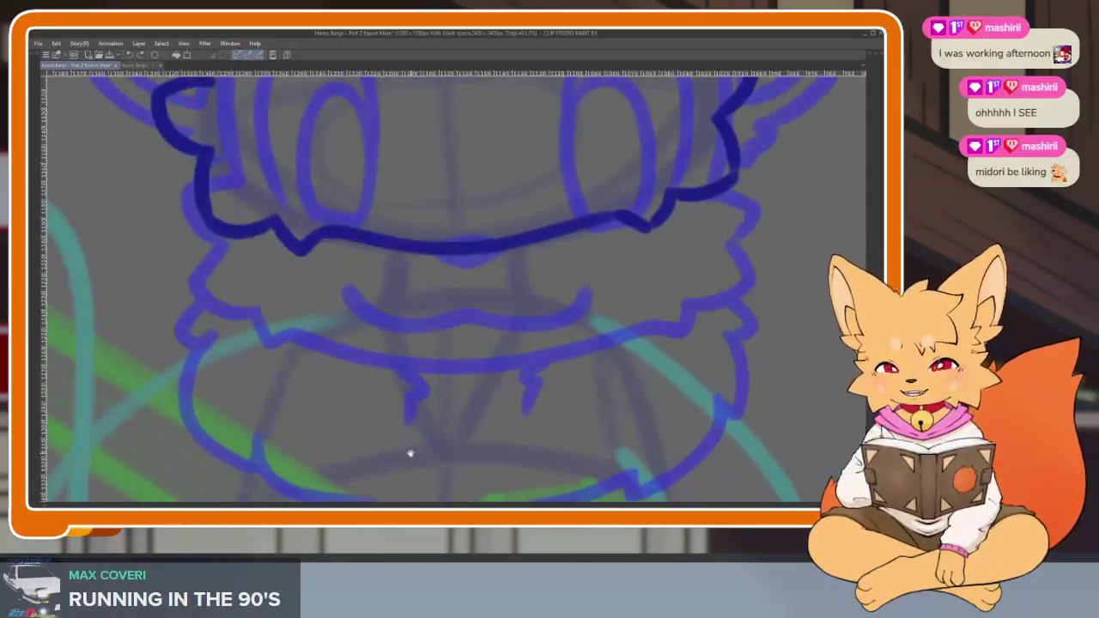
pyautogui.scroll(1, 317, 265)
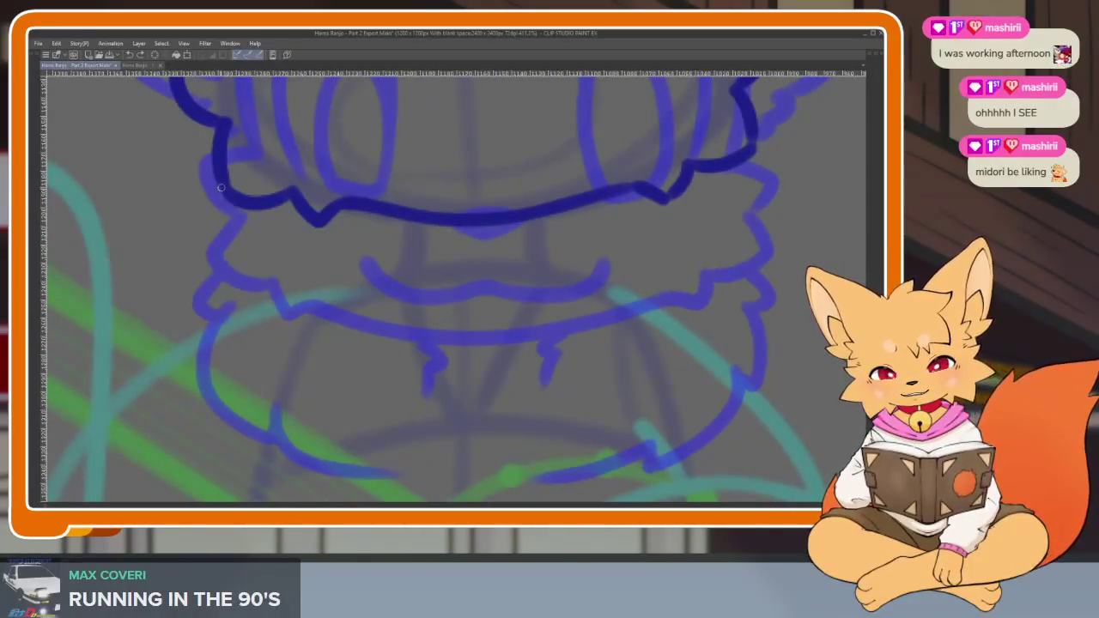
pyautogui.moveTo(215, 245)
pyautogui.mouseDown()
pyautogui.moveTo(261, 353)
pyautogui.moveTo(404, 393)
pyautogui.mouseUp()
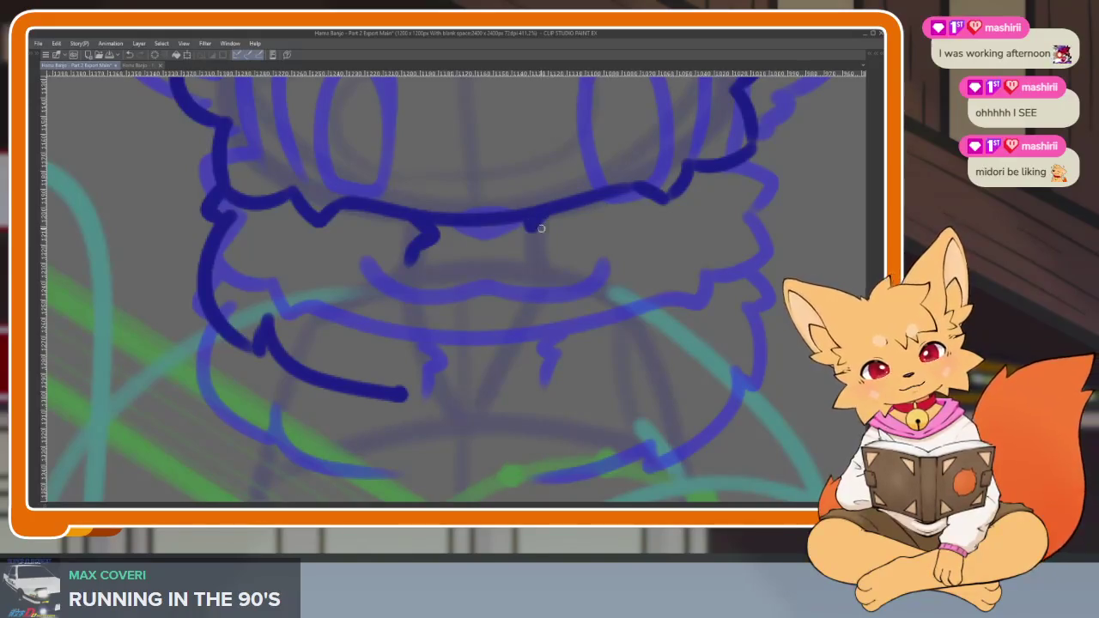
pyautogui.moveTo(529, 222); pyautogui.dragTo(537, 254)
pyautogui.hscroll(2, 601, 241)
pyautogui.moveTo(686, 151)
pyautogui.mouseDown()
pyautogui.moveTo(715, 179)
pyautogui.moveTo(702, 258)
pyautogui.moveTo(684, 248)
pyautogui.mouseUp()
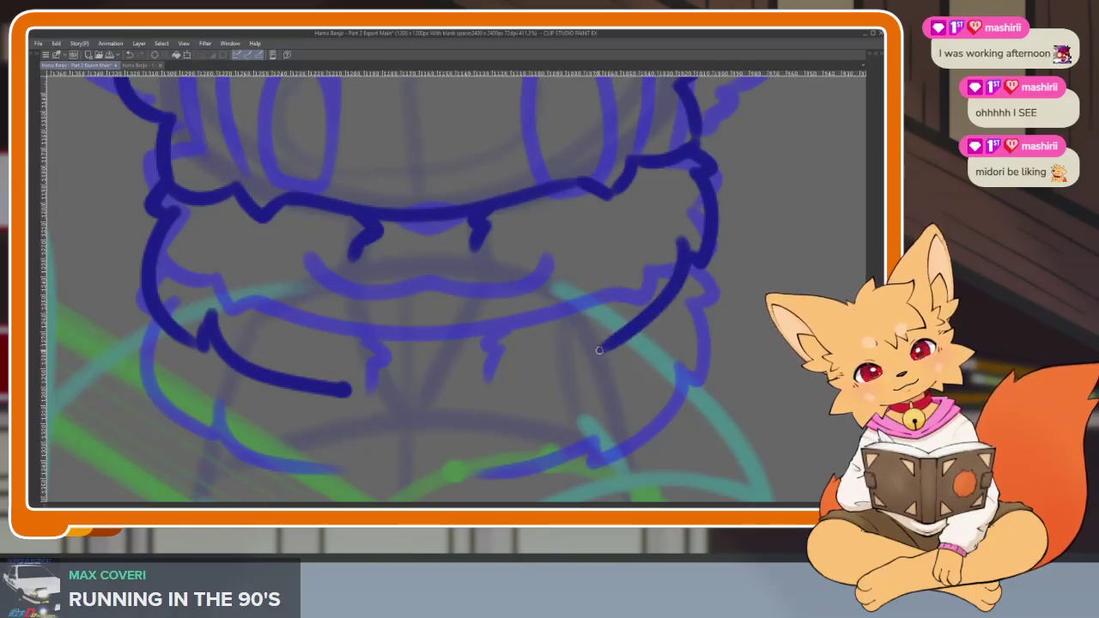
pyautogui.scroll(-5, 718, 384)
pyautogui.hscroll(2, 718, 384)
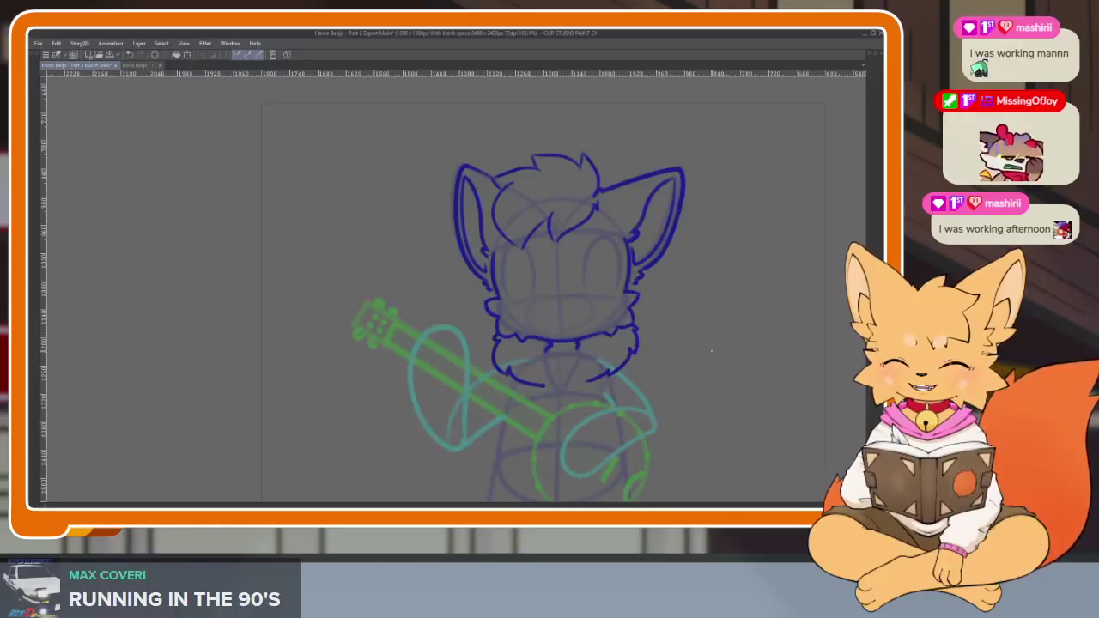
# Lasso the lower-left collar stroke and free-transform it slightly shorter from the bottom.
pyautogui.hscroll(1, 662, 388)
pyautogui.scroll(3, 545, 385)
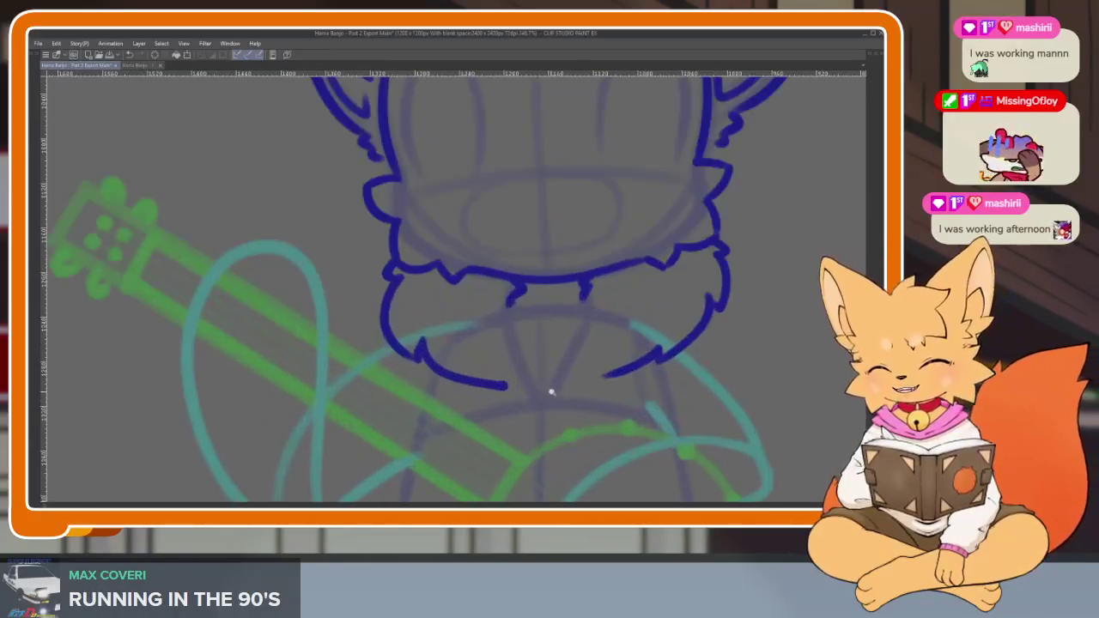
pyautogui.scroll(2, 550, 392)
pyautogui.scroll(1, 550, 392)
pyautogui.press('Tab')
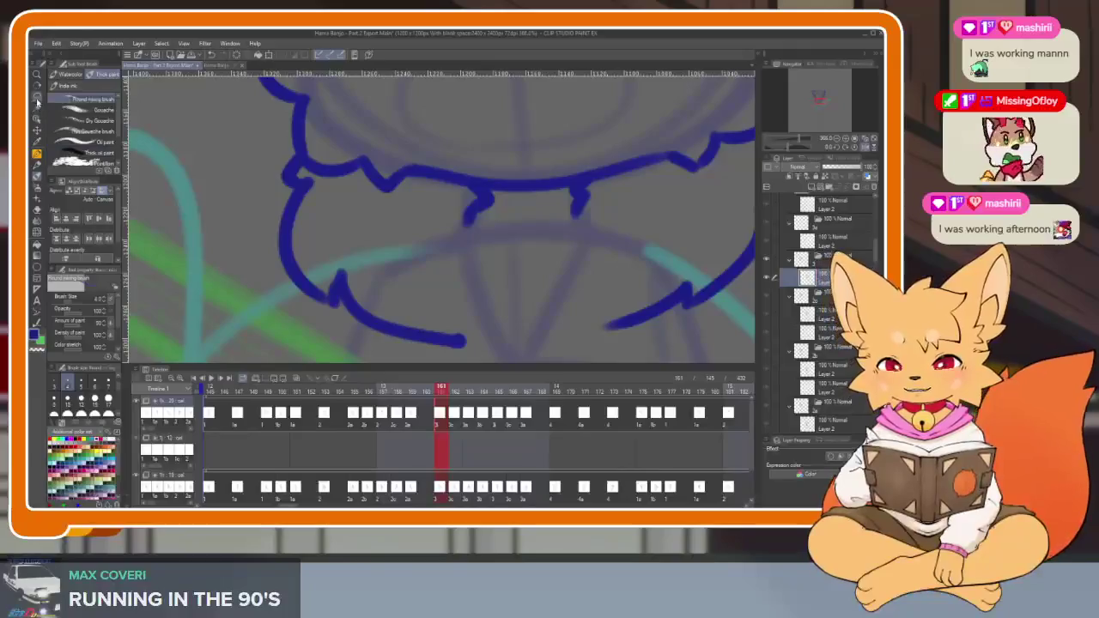
pyautogui.press('Tab')
pyautogui.moveTo(277, 310)
pyautogui.mouseDown()
pyautogui.moveTo(475, 356)
pyautogui.moveTo(284, 339)
pyautogui.mouseUp()
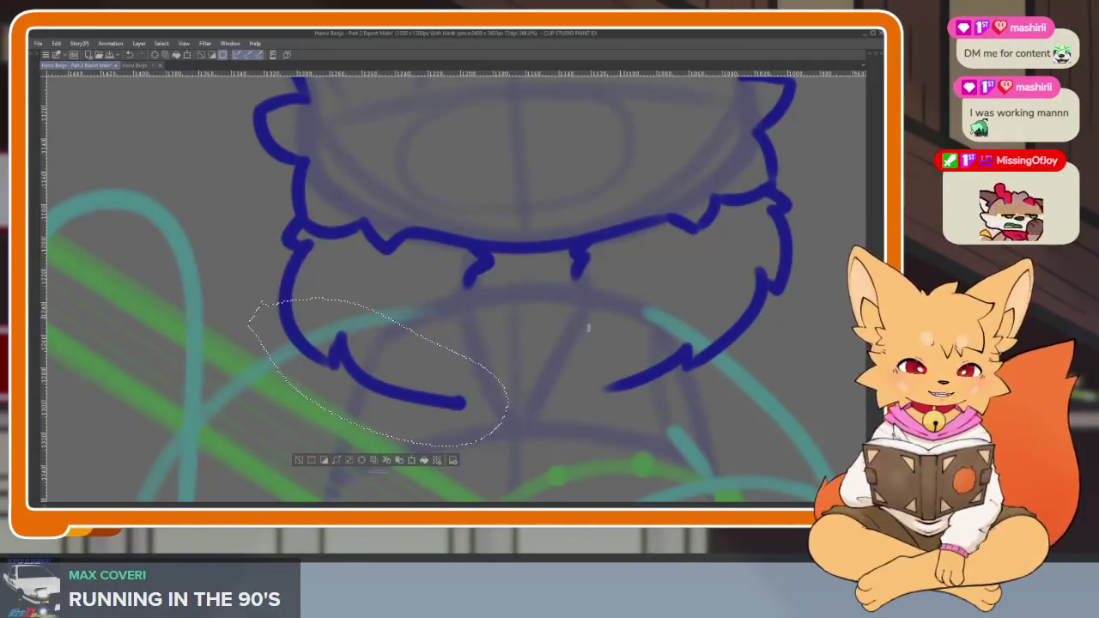
pyautogui.click(375, 459)
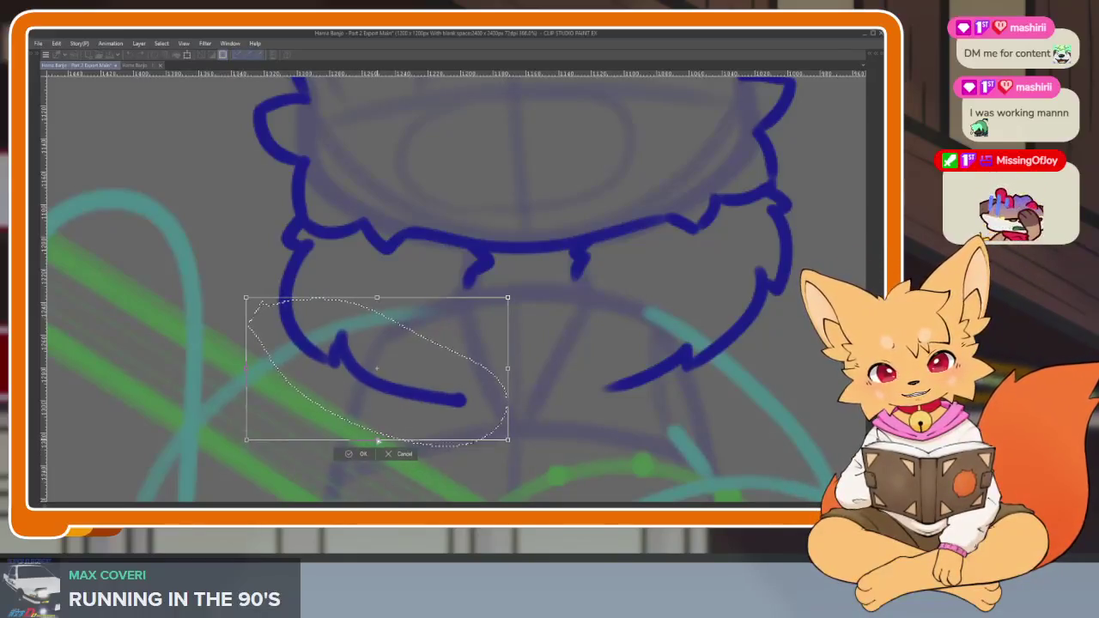
pyautogui.moveTo(376, 446); pyautogui.dragTo(376, 436)
pyautogui.click(355, 452)
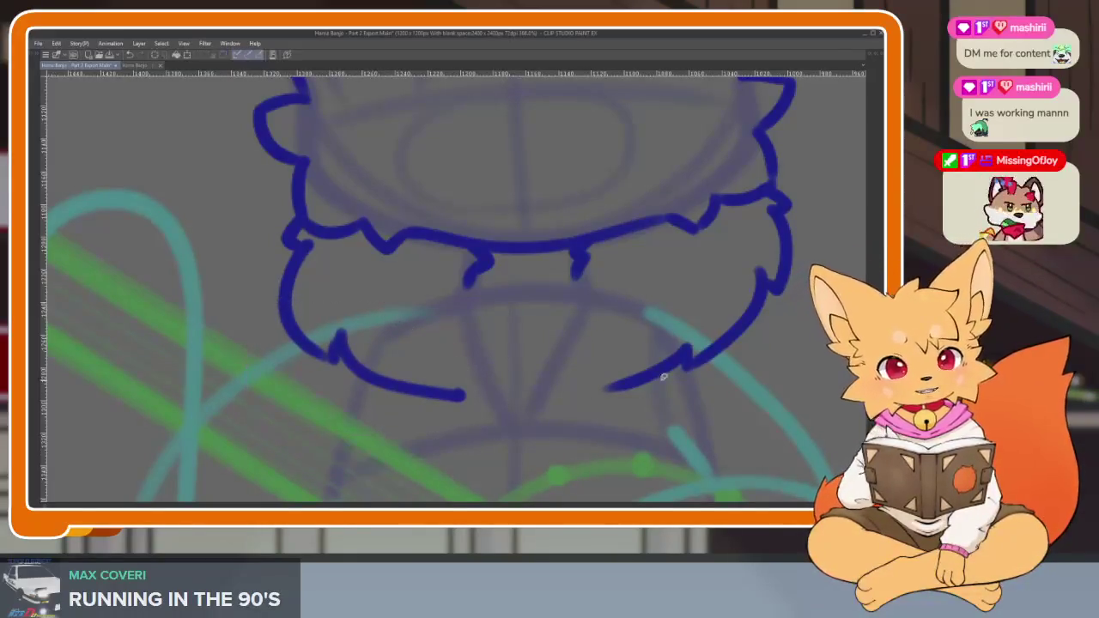
pyautogui.scroll(-3, 628, 374)
pyautogui.scroll(-1, 628, 374)
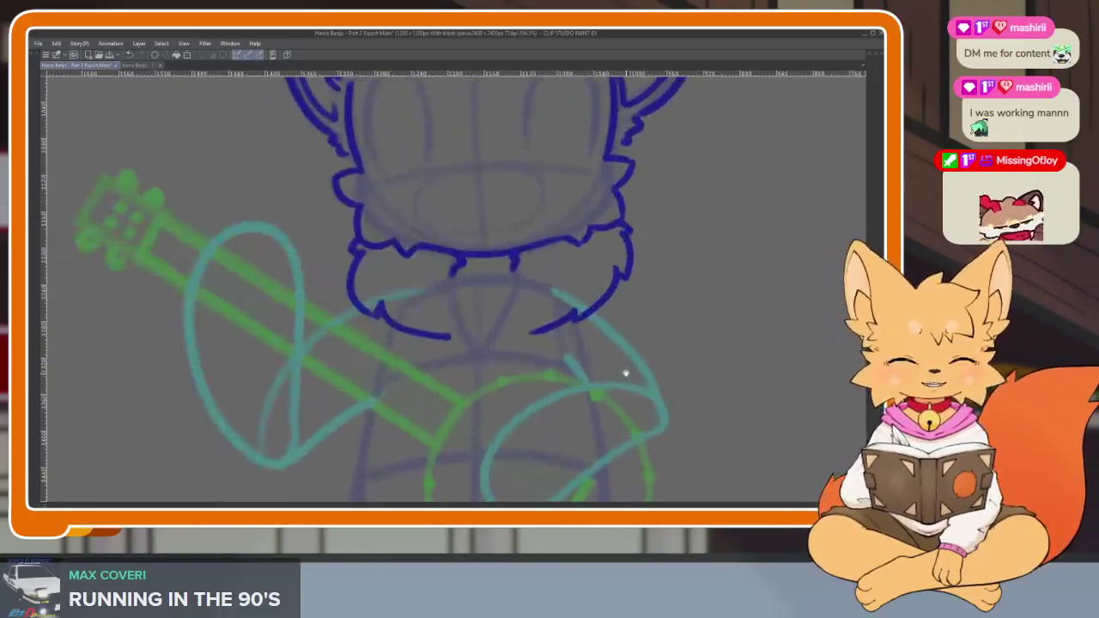
pyautogui.scroll(-1, 623, 373)
pyautogui.scroll(-1, 633, 409)
pyautogui.scroll(-1, 620, 394)
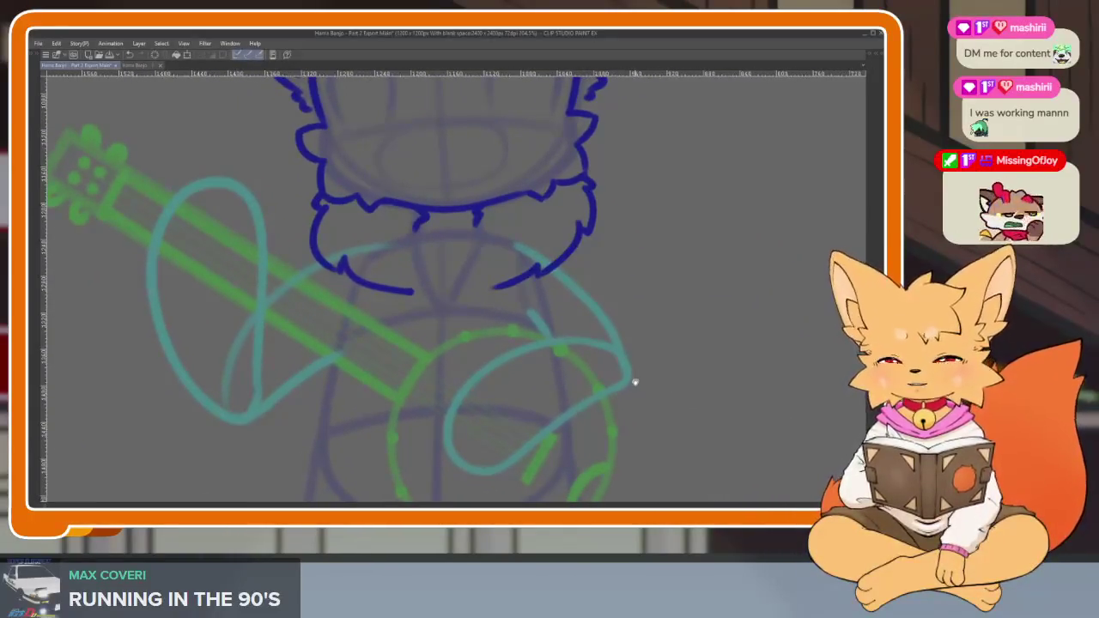
pyautogui.scroll(-1, 627, 378)
pyautogui.scroll(-1, 612, 383)
pyautogui.scroll(-1, 605, 404)
pyautogui.scroll(-1, 605, 411)
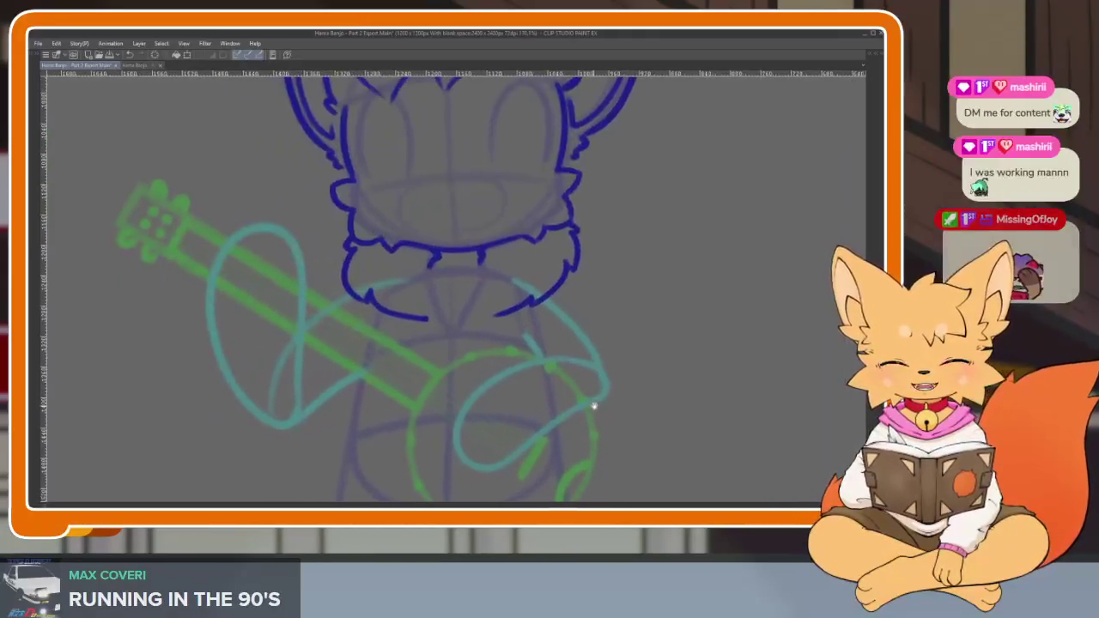
pyautogui.scroll(-1, 596, 407)
pyautogui.scroll(-1, 604, 418)
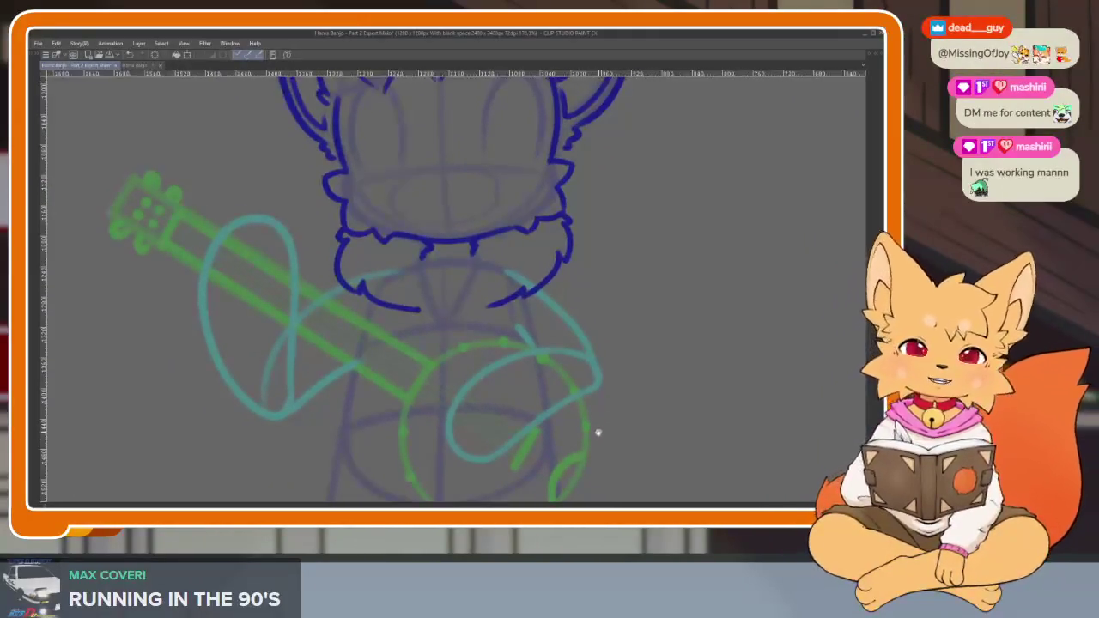
pyautogui.scroll(-1, 567, 419)
pyautogui.scroll(-1, 564, 416)
pyautogui.scroll(-1, 565, 414)
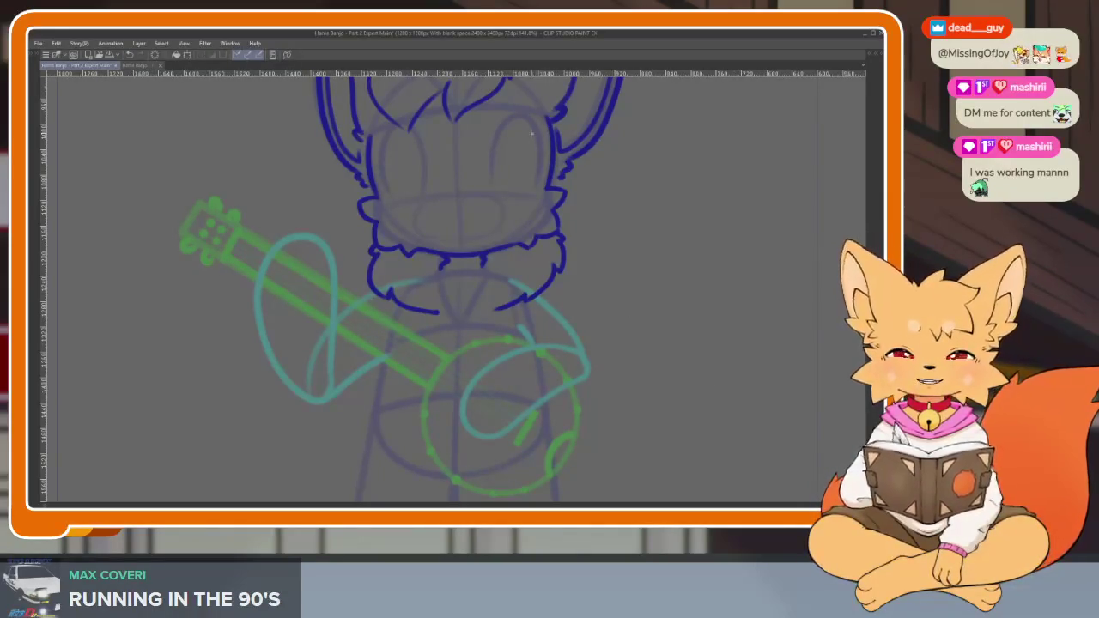
pyautogui.scroll(-5, 515, 391)
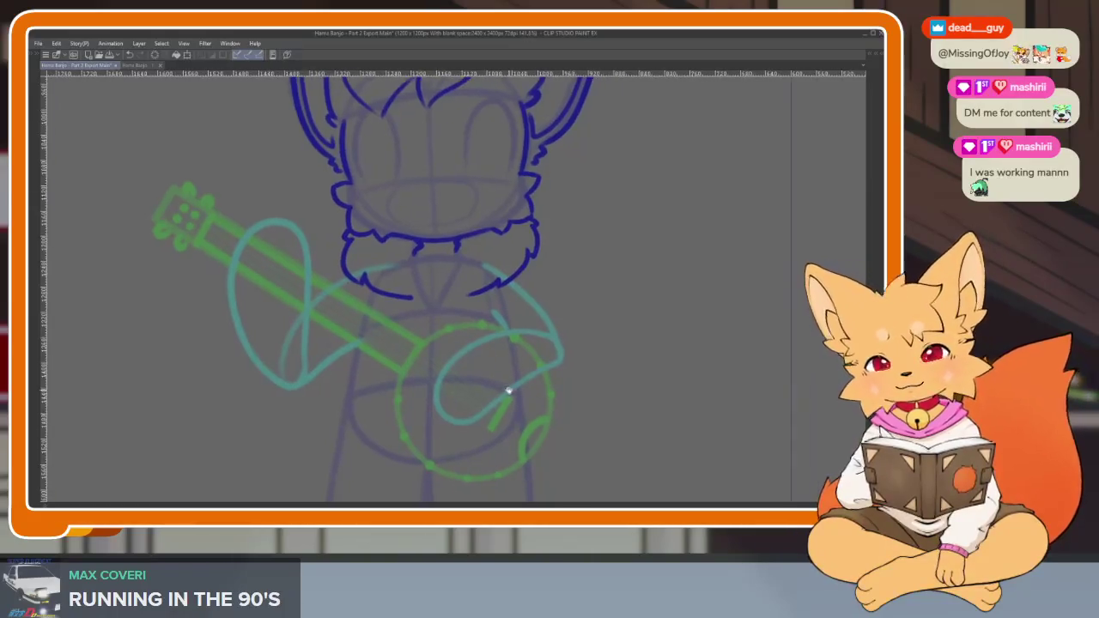
pyautogui.scroll(-1, 502, 403)
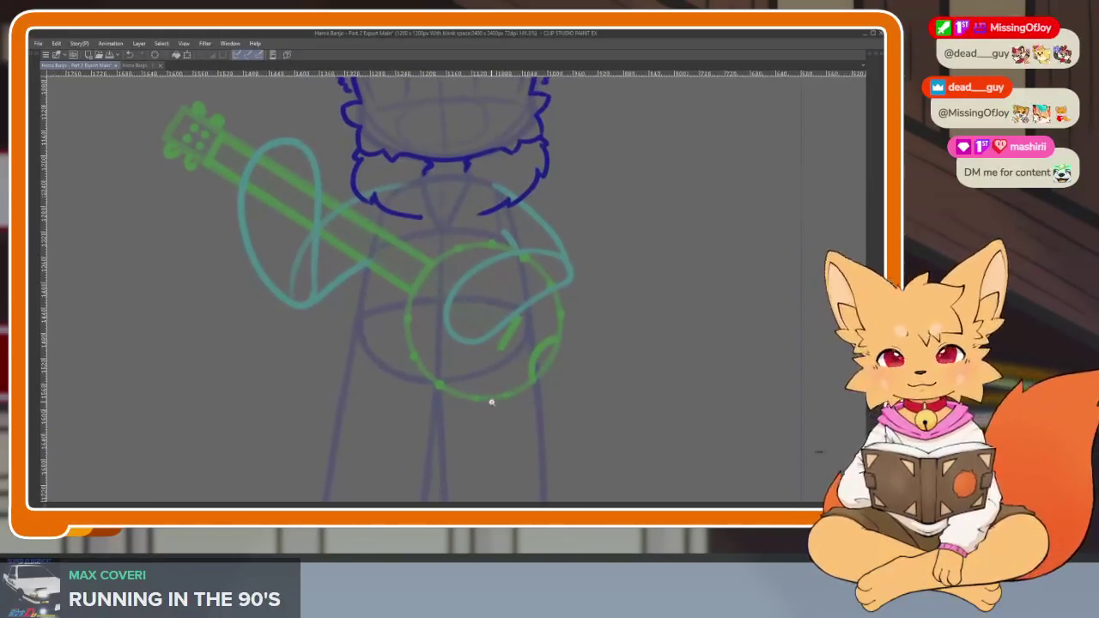
pyautogui.scroll(-2, 498, 400)
pyautogui.scroll(-1, 494, 397)
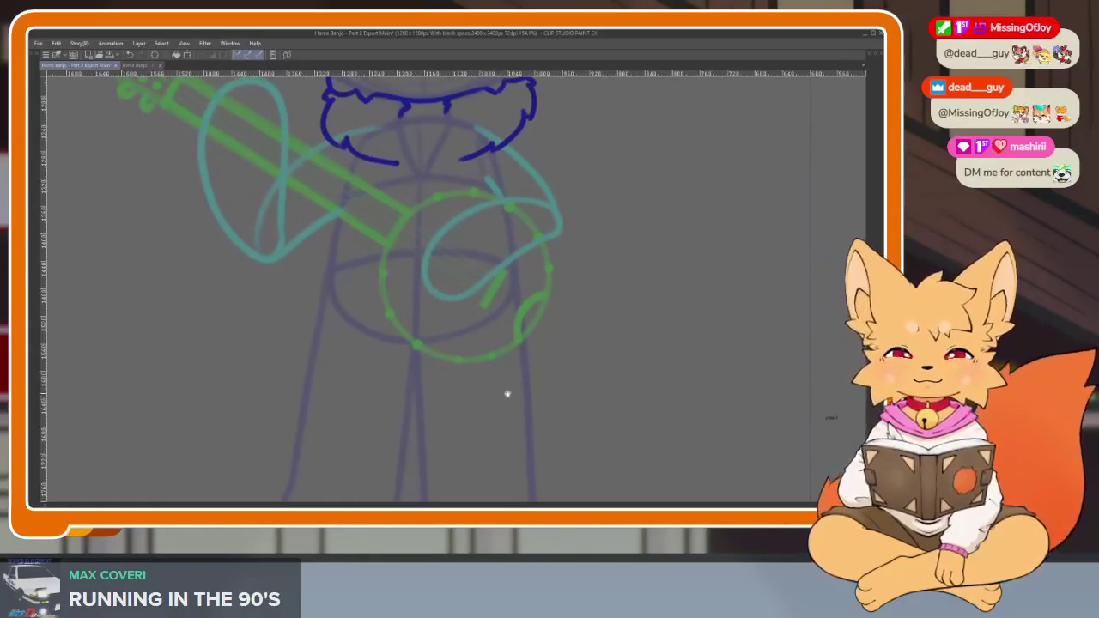
pyautogui.scroll(-1, 512, 396)
pyautogui.scroll(-2, 506, 400)
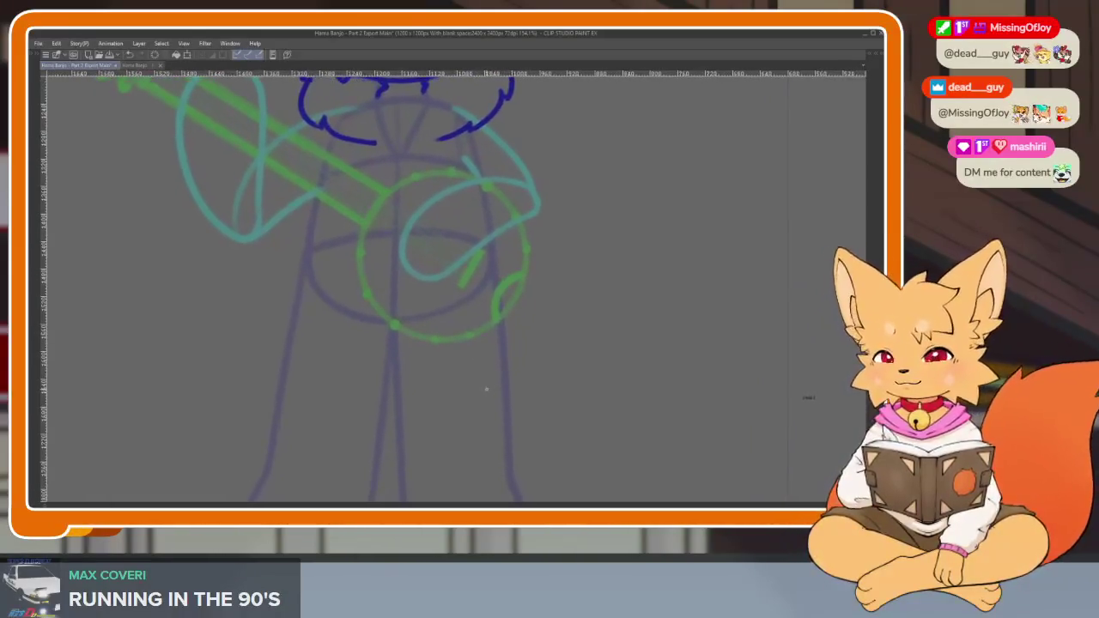
pyautogui.scroll(-1, 491, 396)
pyautogui.scroll(-1, 494, 398)
pyautogui.scroll(-1, 491, 413)
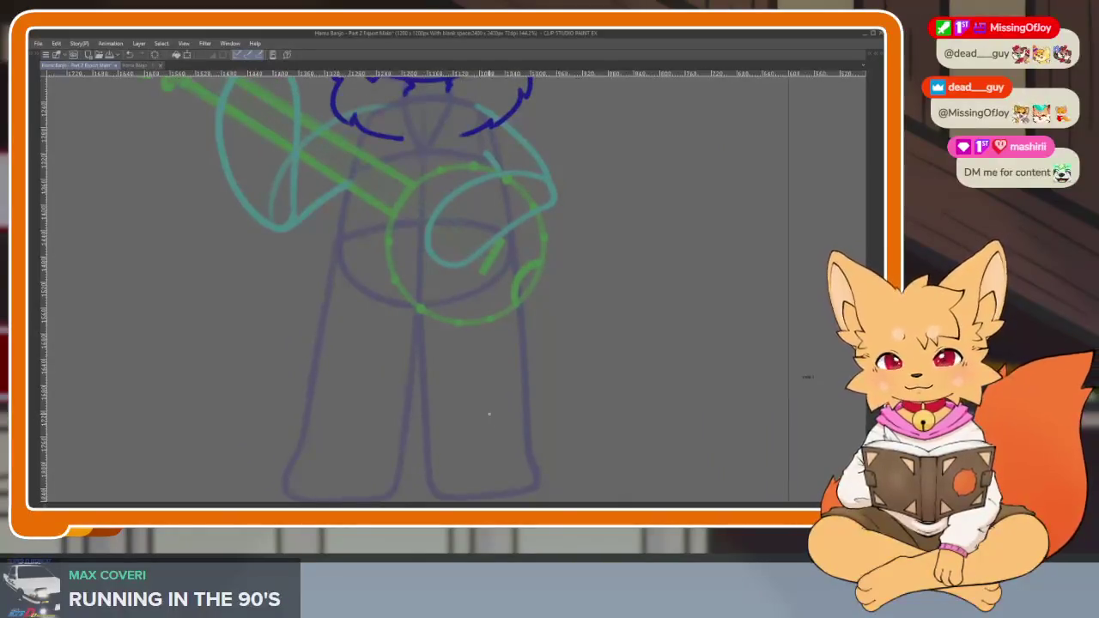
pyautogui.scroll(2, 472, 417)
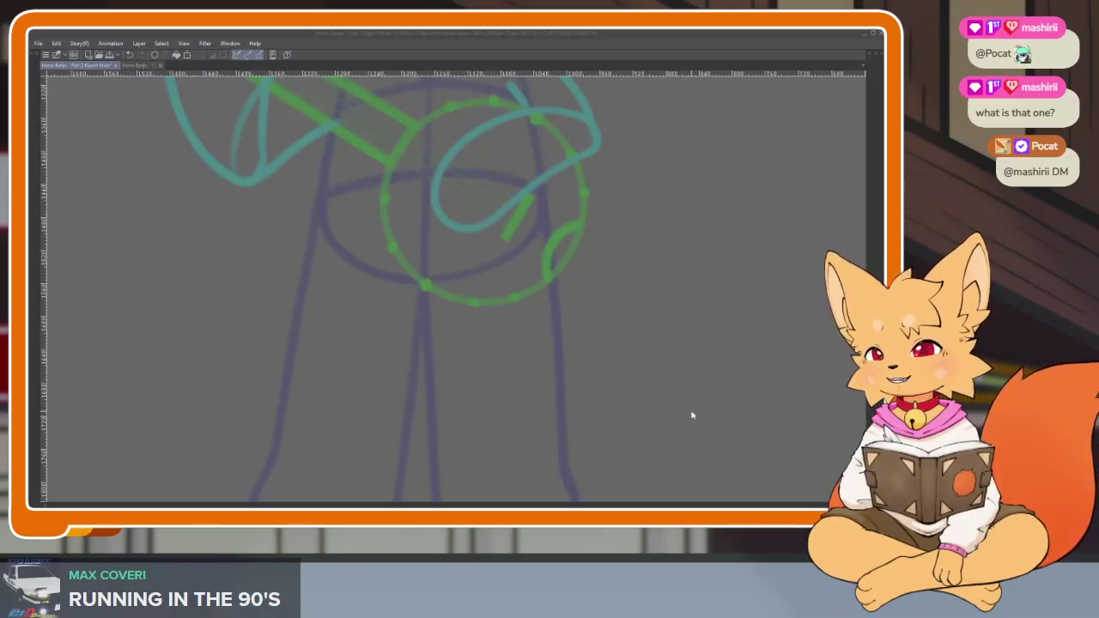
pyautogui.click(654, 318)
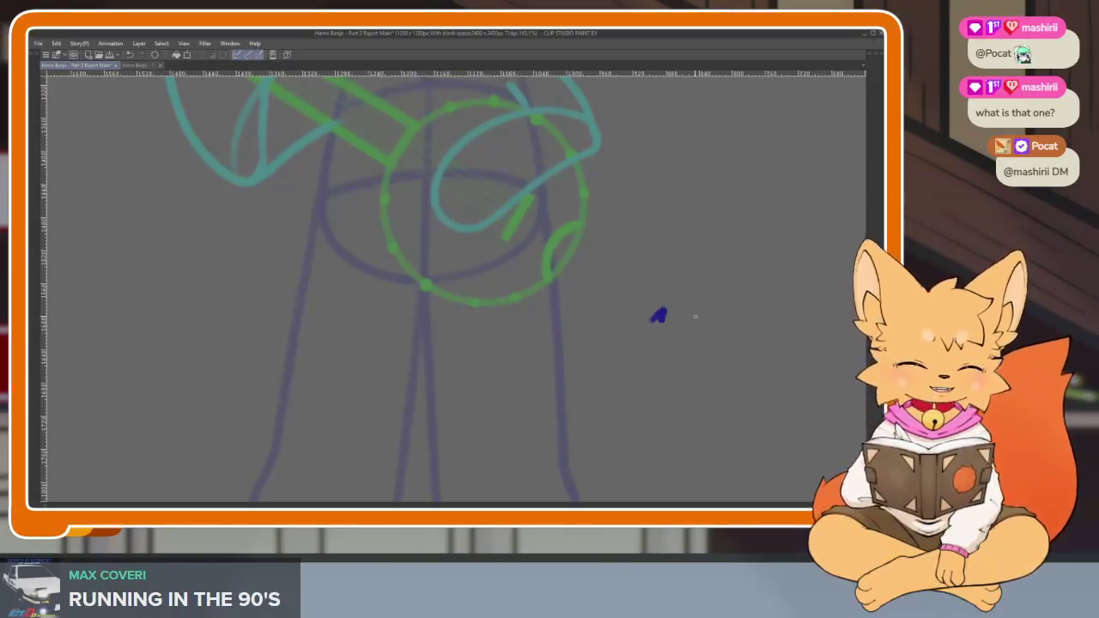
pyautogui.scroll(-1, 640, 356)
pyautogui.scroll(-1, 608, 378)
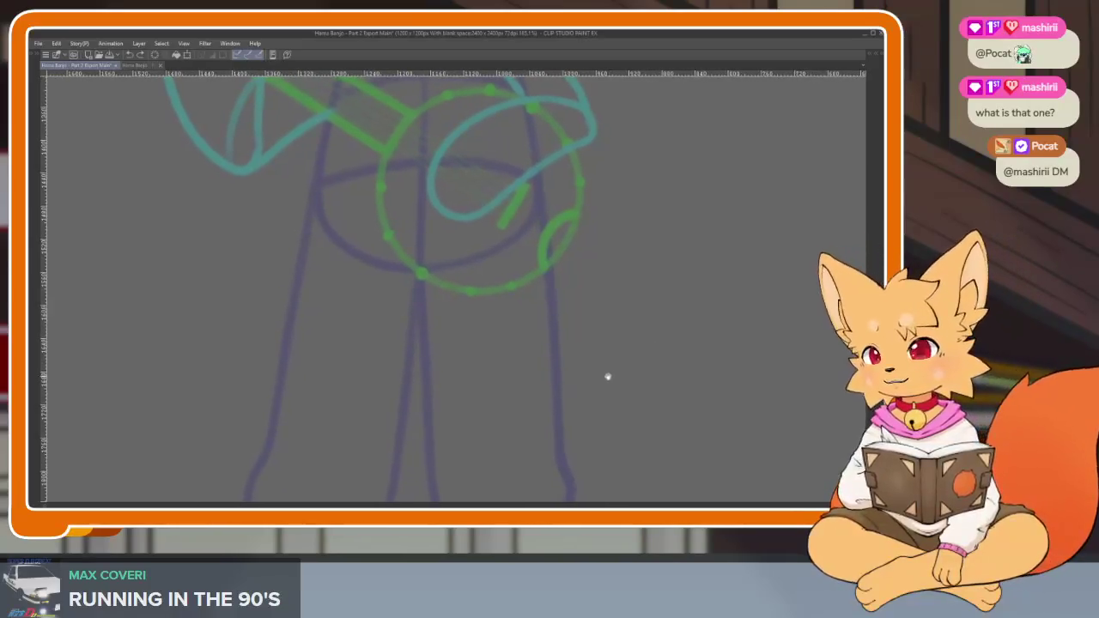
pyautogui.scroll(-1, 606, 379)
pyautogui.scroll(1, 614, 374)
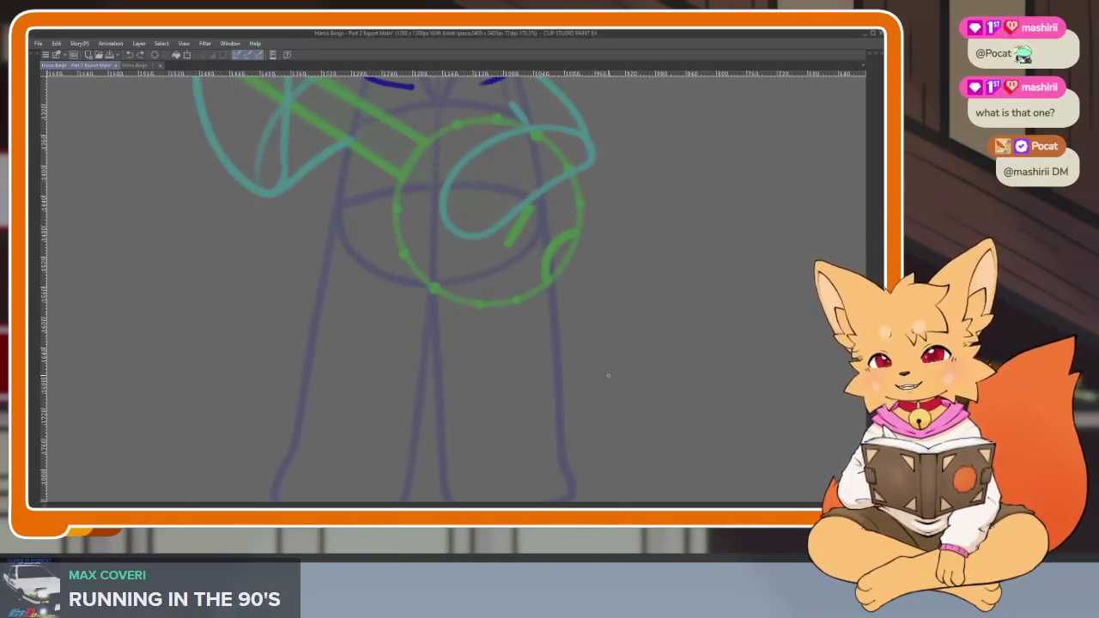
pyautogui.scroll(-1, 606, 388)
pyautogui.scroll(-1, 593, 403)
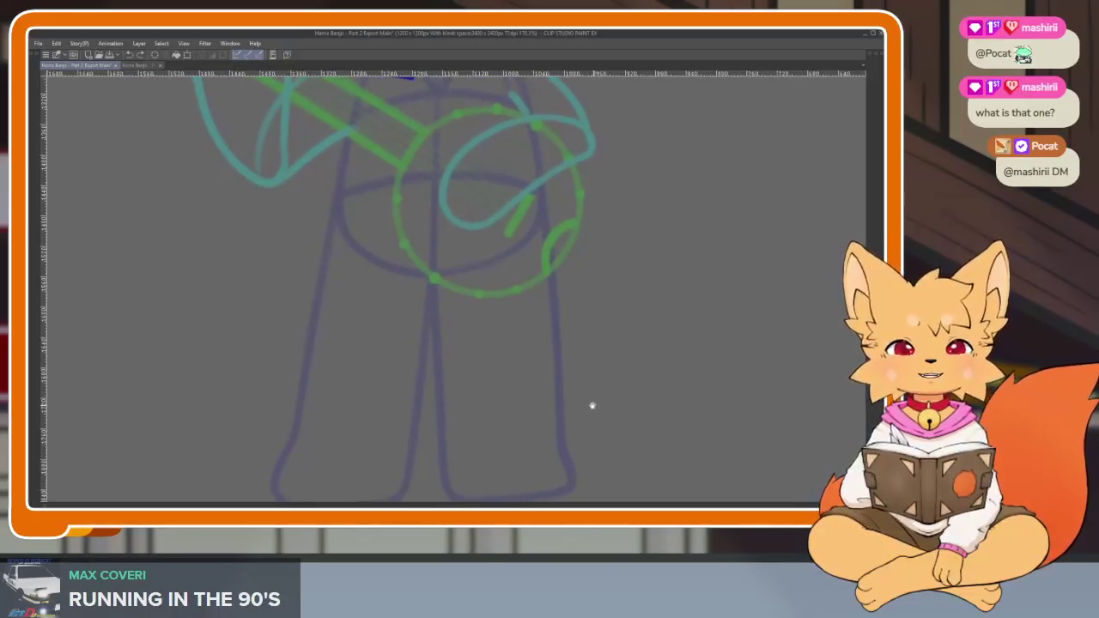
pyautogui.scroll(-1, 566, 414)
pyautogui.scroll(-1, 572, 417)
pyautogui.scroll(1, 567, 429)
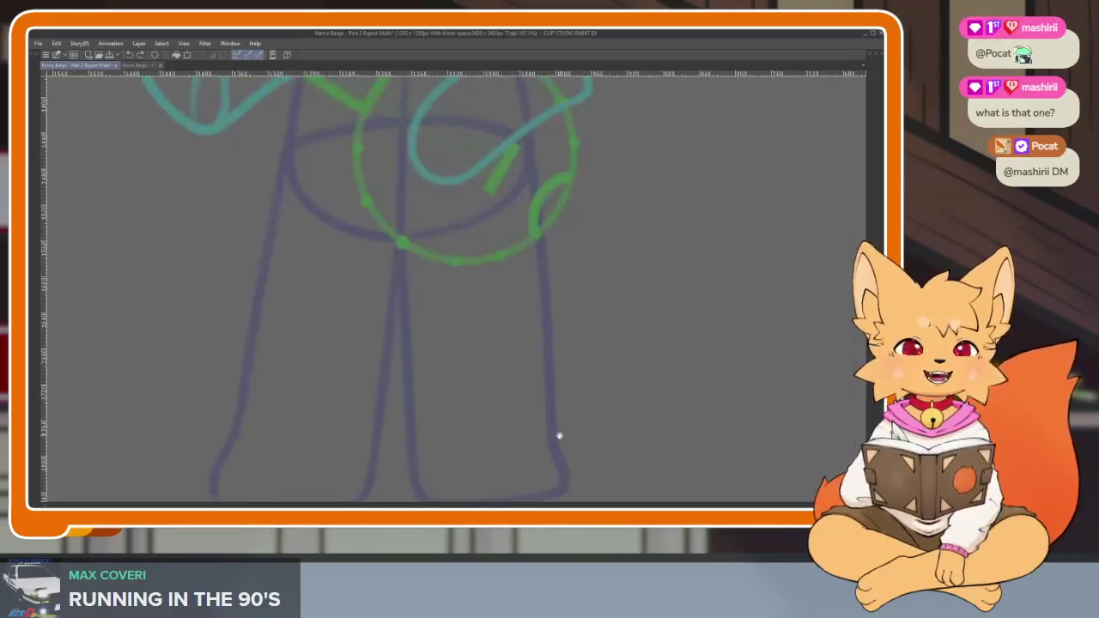
pyautogui.scroll(1, 563, 434)
pyautogui.scroll(1, 576, 404)
pyautogui.scroll(-3, 580, 398)
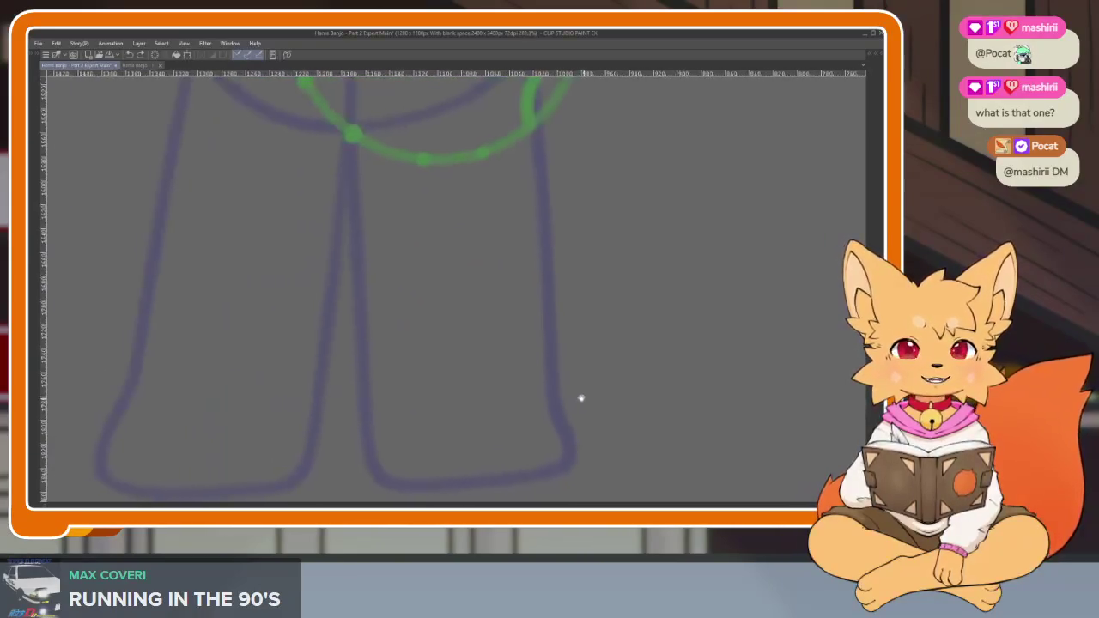
pyautogui.scroll(1, 567, 409)
pyautogui.scroll(1, 559, 420)
pyautogui.scroll(1, 561, 425)
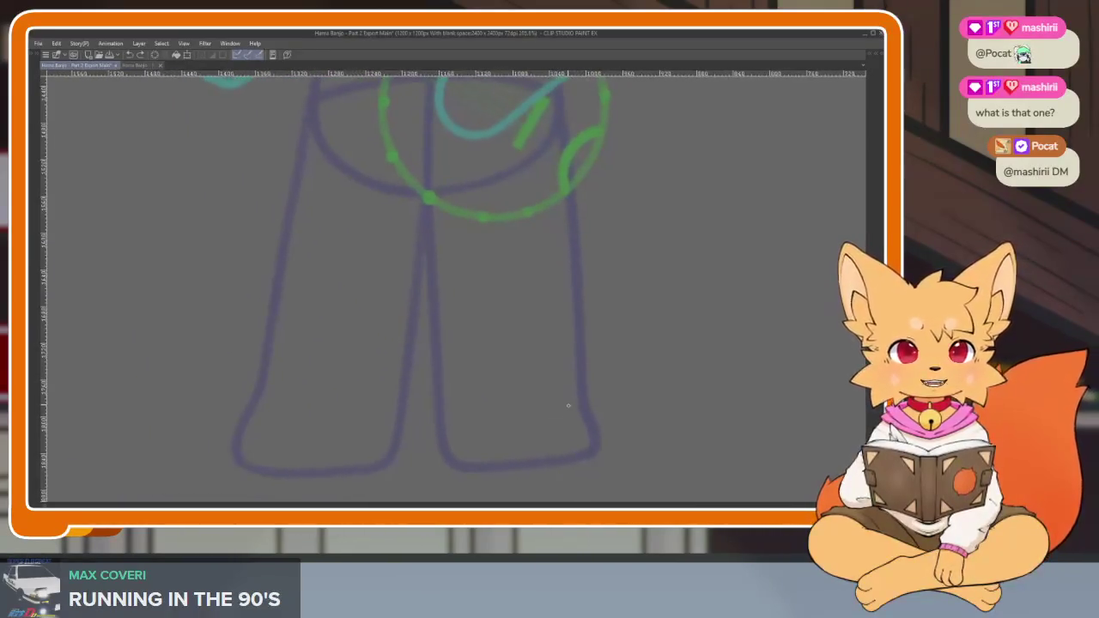
pyautogui.scroll(1, 570, 407)
pyautogui.scroll(1, 569, 415)
pyautogui.scroll(1, 558, 412)
pyautogui.scroll(1, 553, 408)
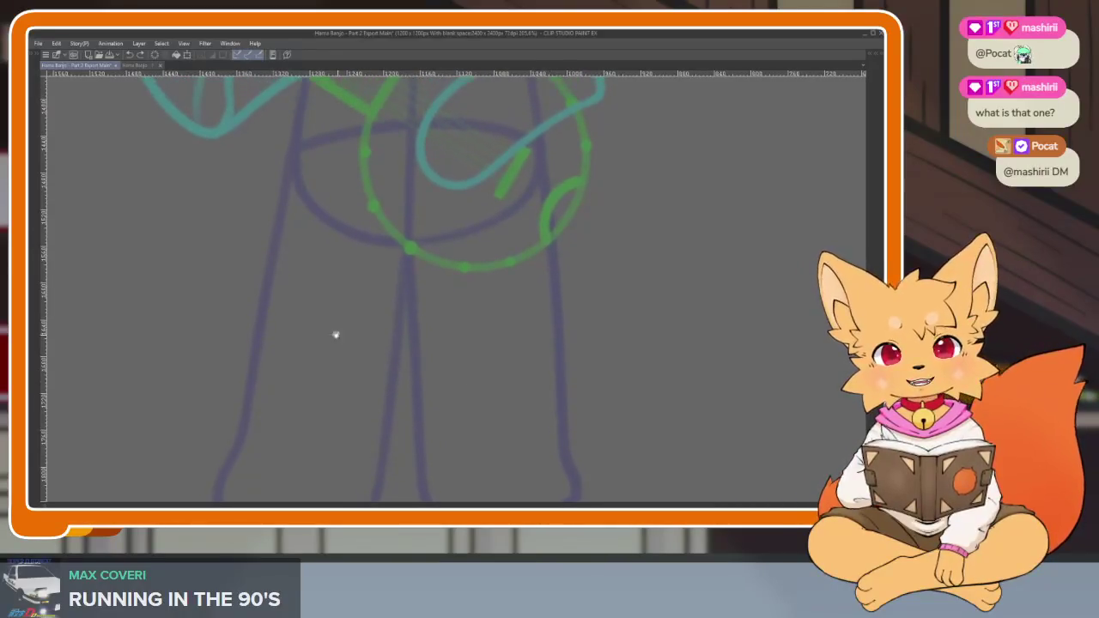
pyautogui.scroll(1, 336, 334)
pyautogui.scroll(1, 284, 321)
pyautogui.scroll(1, 319, 183)
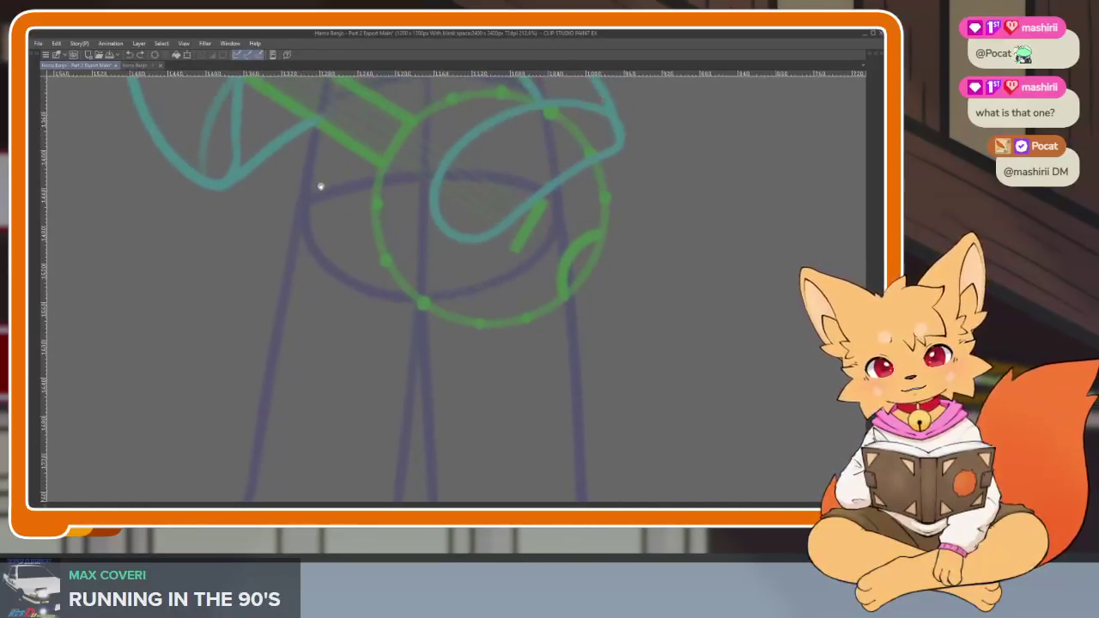
pyautogui.scroll(1, 321, 109)
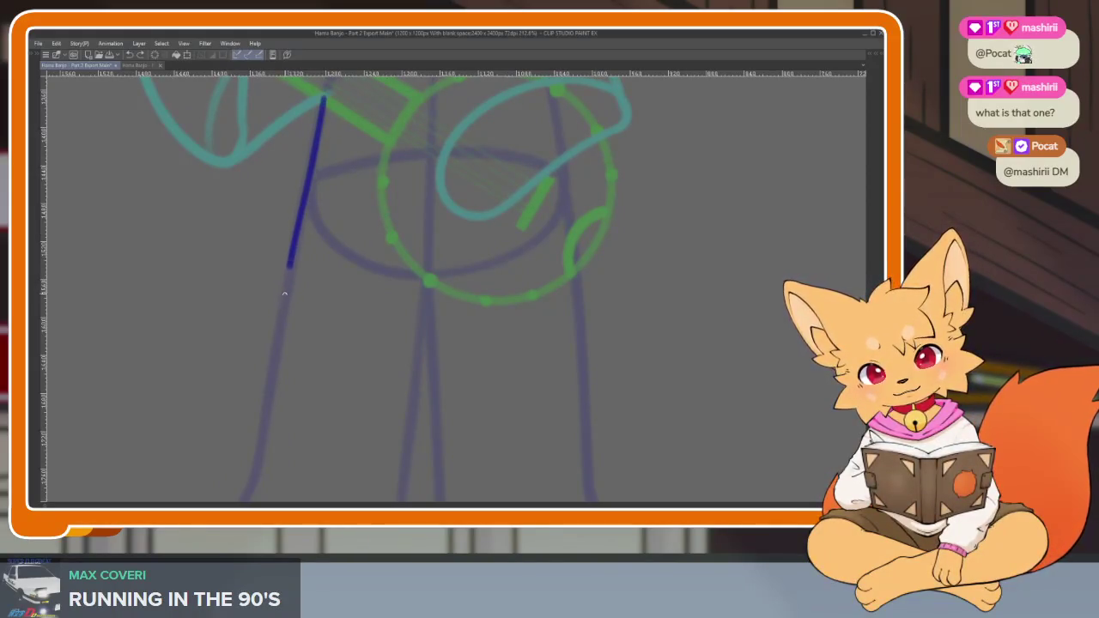
# Ink the inner lines of the fox's legs over the sketch.
pyautogui.scroll(-3, 344, 343)
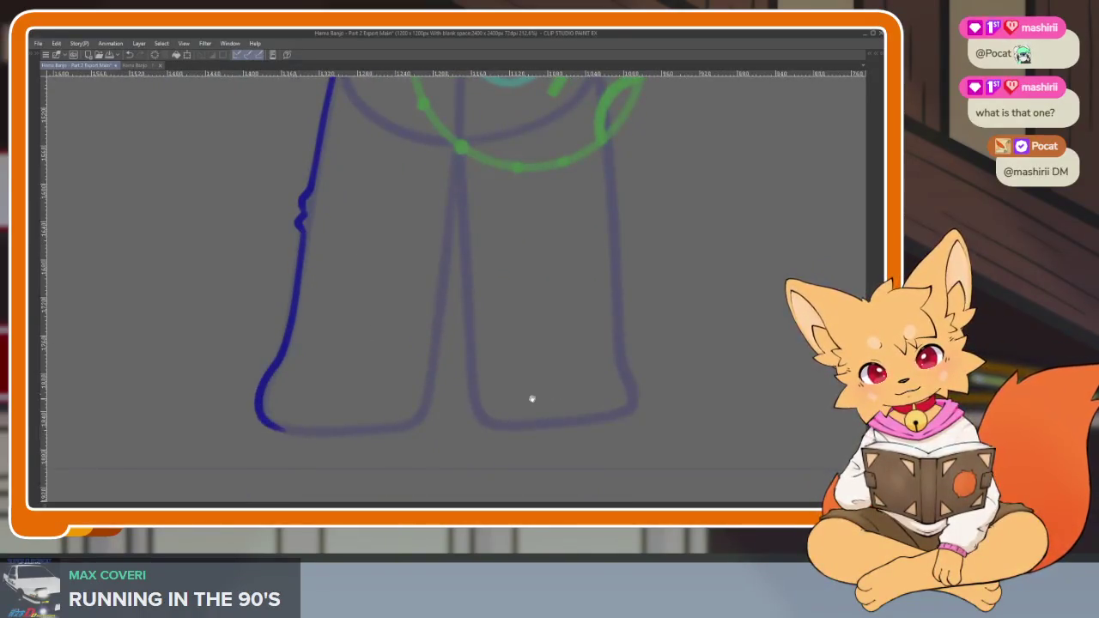
pyautogui.scroll(1, 532, 398)
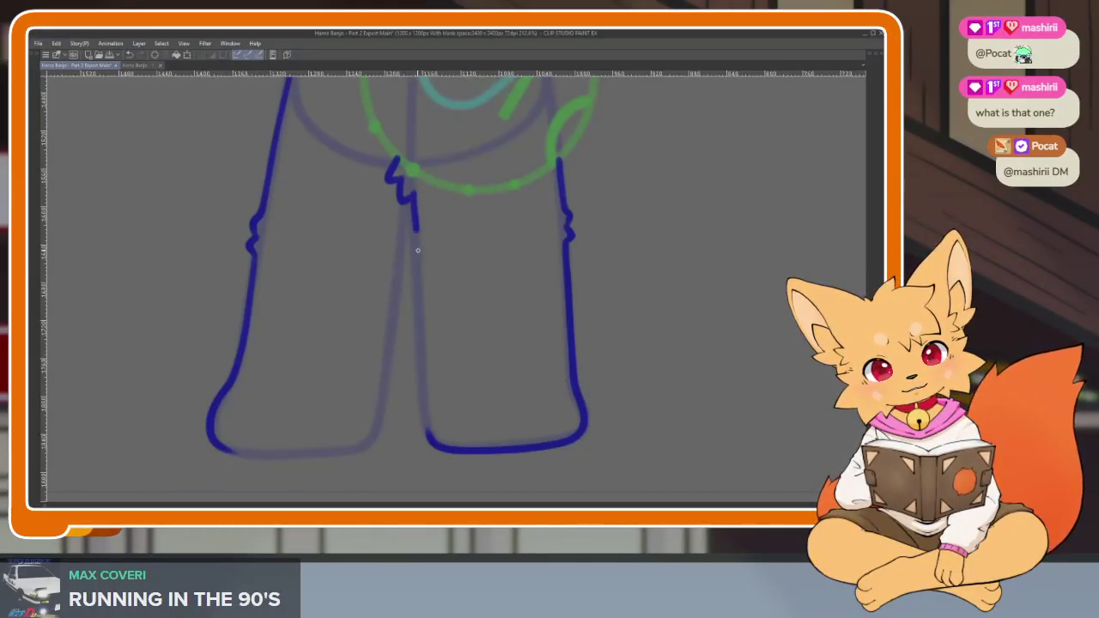
pyautogui.moveTo(441, 322); pyautogui.dragTo(458, 347)
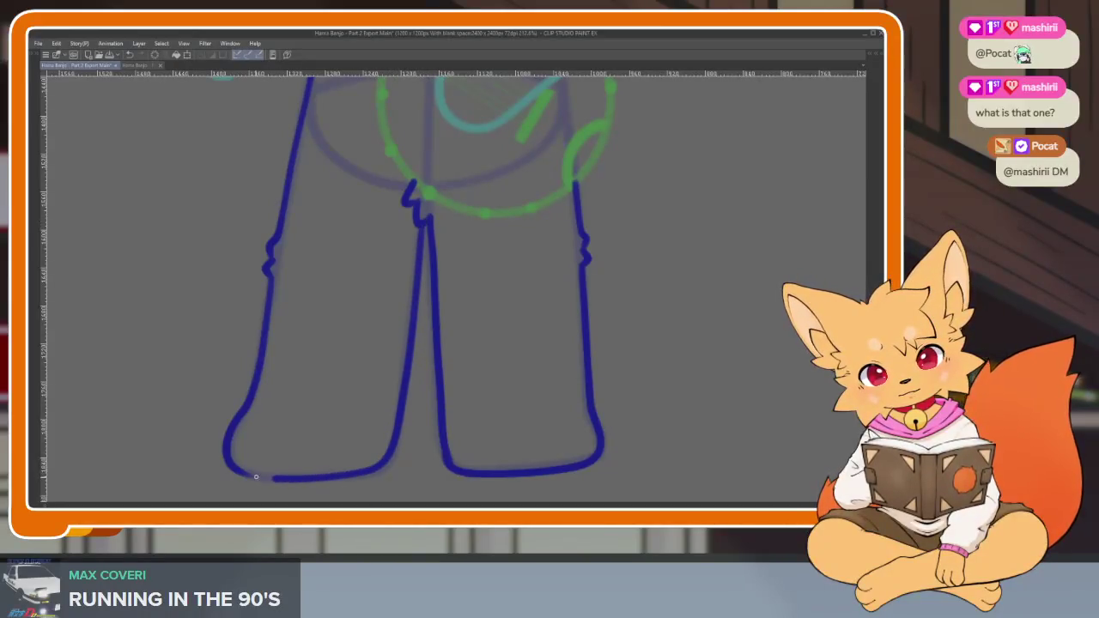
pyautogui.scroll(-3, 593, 386)
pyautogui.scroll(-1, 593, 385)
# Zoom out to view the whole fox, then zoom back in on the head.
pyautogui.scroll(-3, 593, 385)
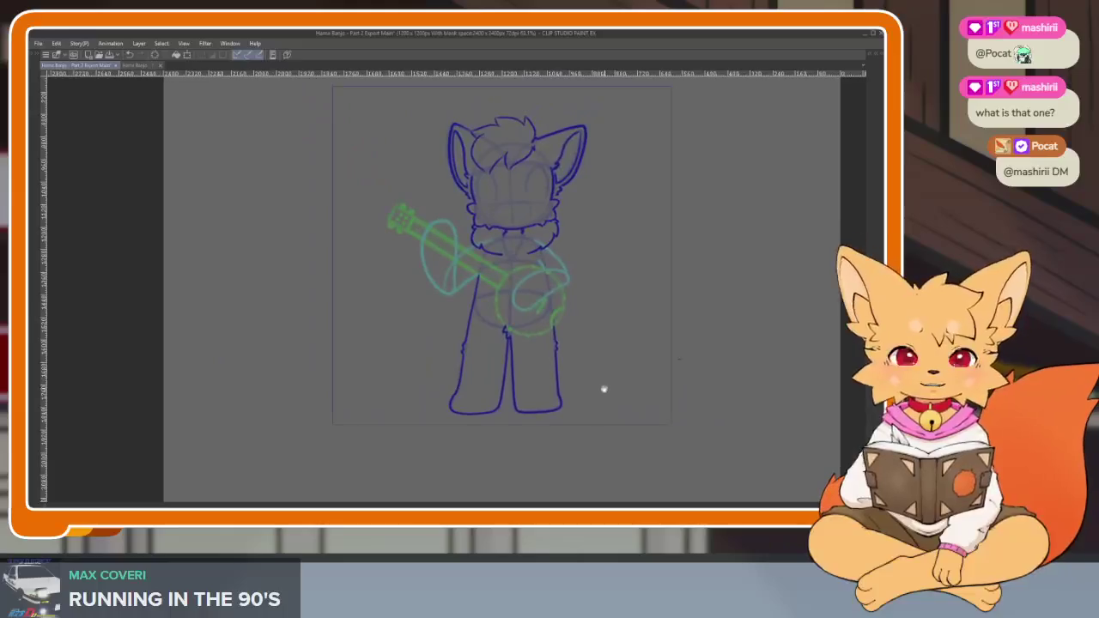
pyautogui.scroll(-1, 593, 385)
pyautogui.scroll(3, 585, 404)
pyautogui.scroll(-2, 579, 403)
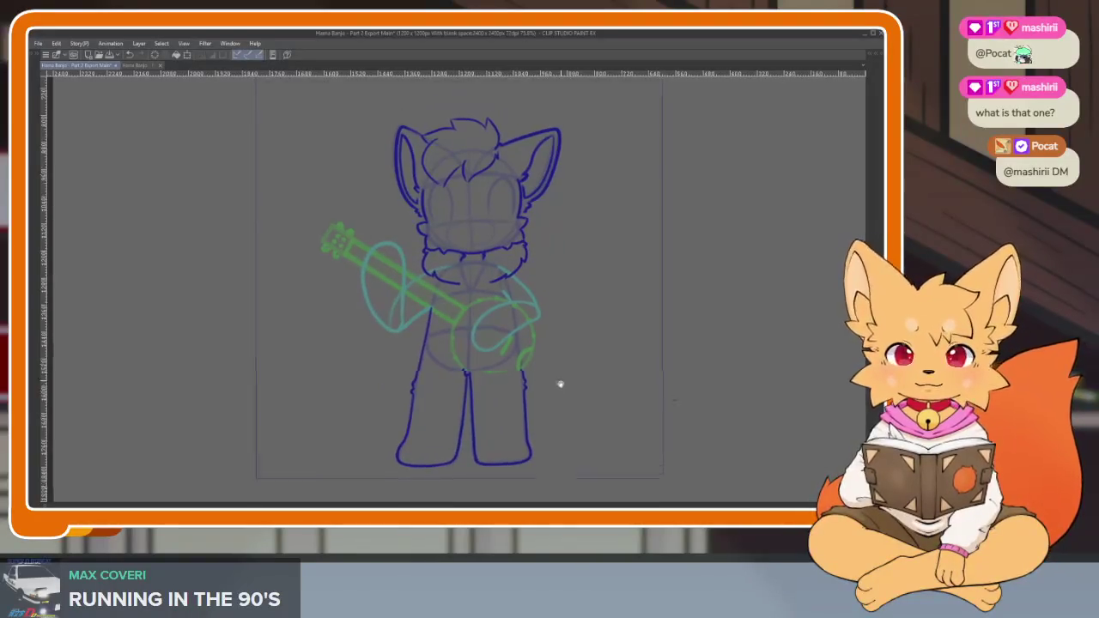
pyautogui.scroll(2, 528, 375)
pyautogui.scroll(1, 556, 380)
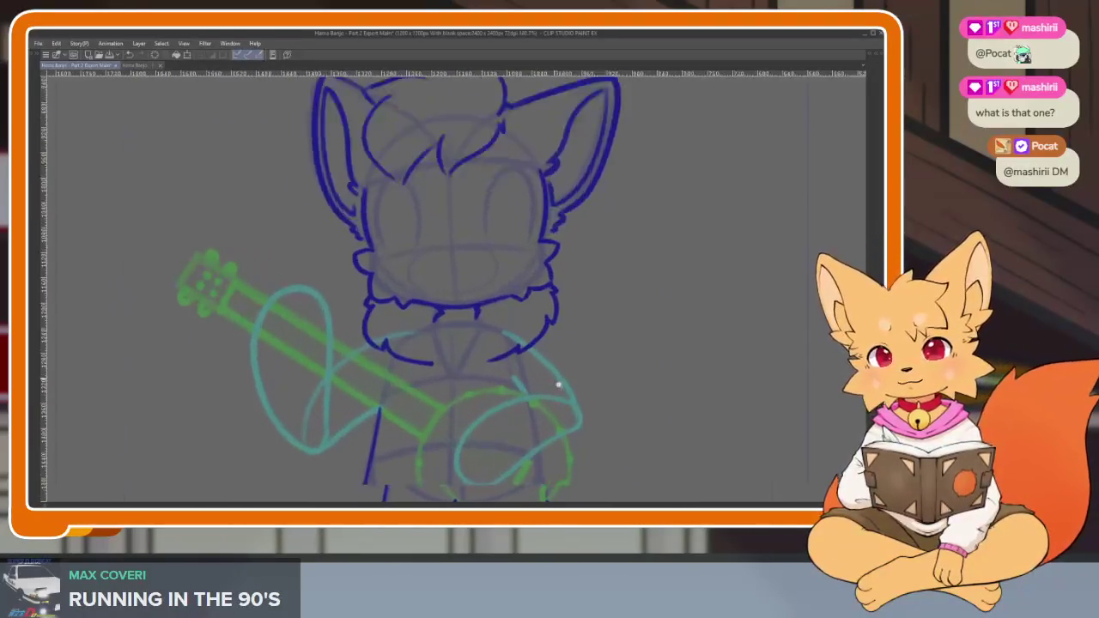
pyautogui.scroll(1, 557, 381)
pyautogui.scroll(1, 555, 385)
pyautogui.scroll(1, 553, 391)
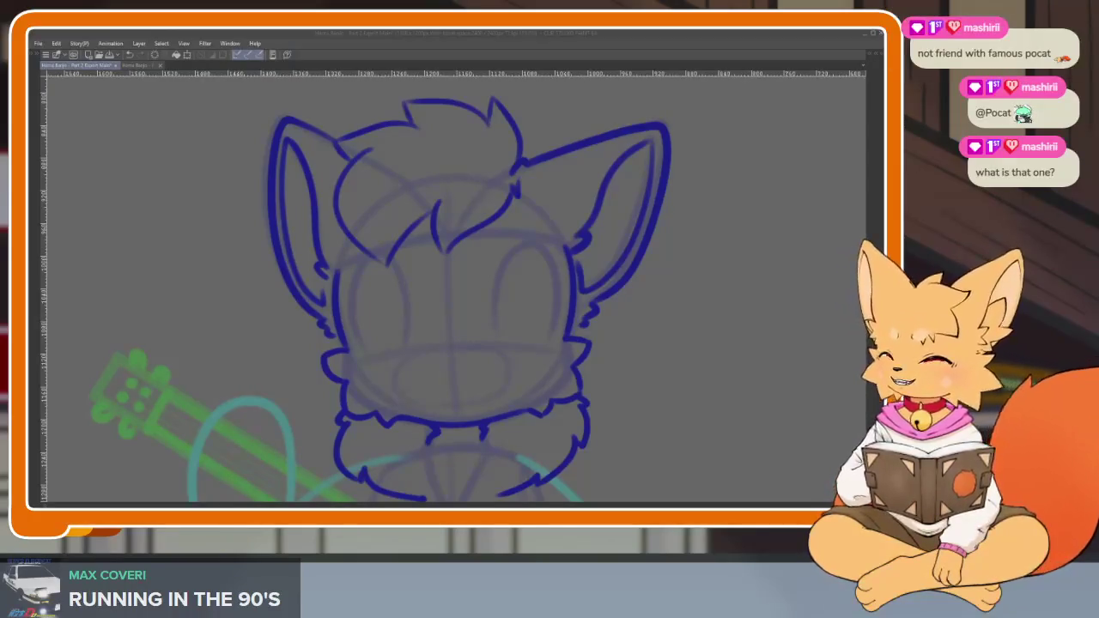
# Ink a dark blue arch over the first eye's faint guide, redoing one bad stroke.
pyautogui.moveTo(645, 357); pyautogui.dragTo(678, 342)
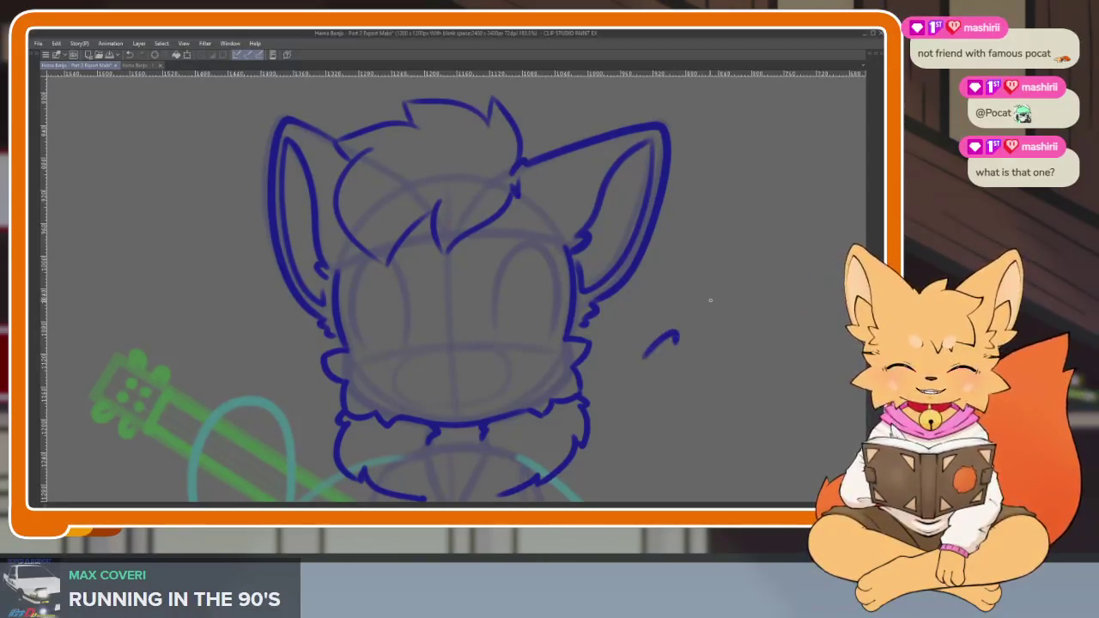
pyautogui.scroll(1, 590, 386)
pyautogui.scroll(1, 507, 408)
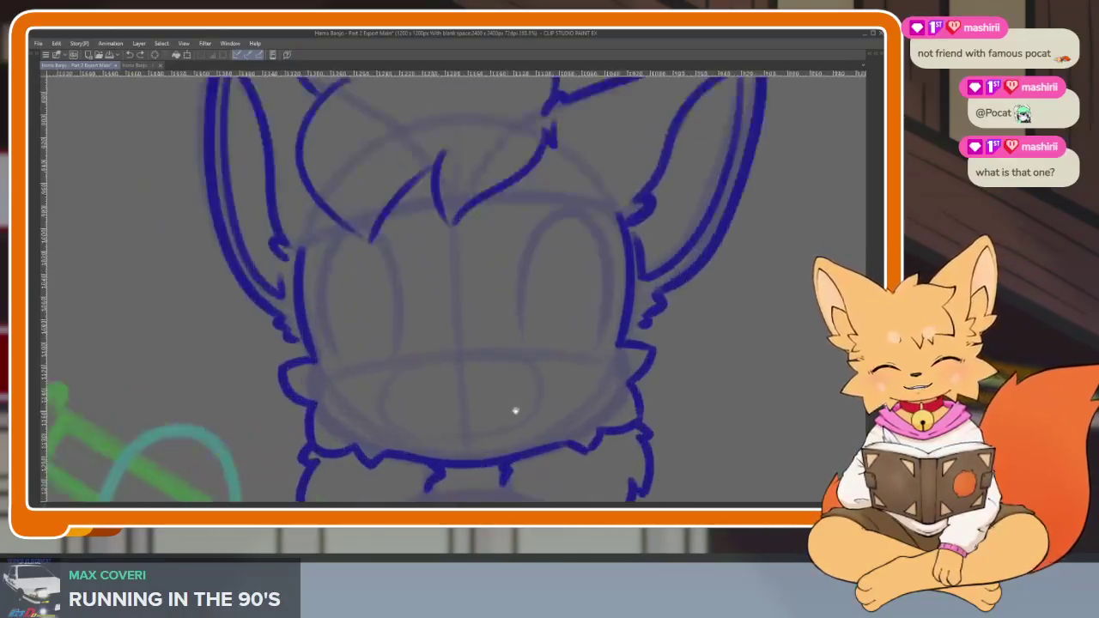
pyautogui.scroll(1, 532, 397)
pyautogui.scroll(2, 524, 408)
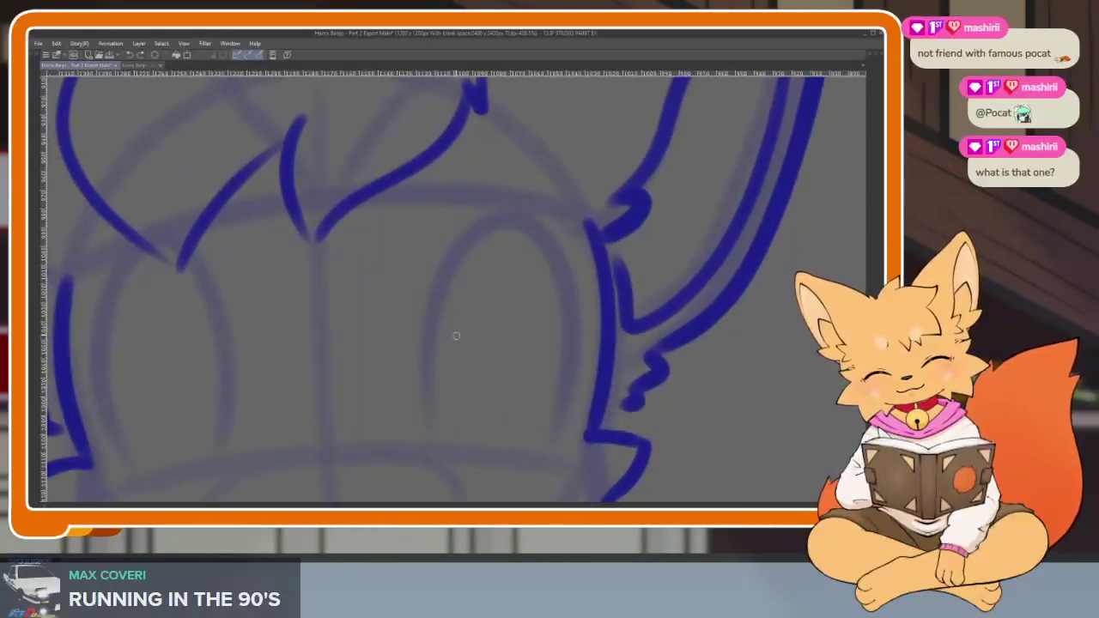
pyautogui.moveTo(432, 343); pyautogui.dragTo(572, 407)
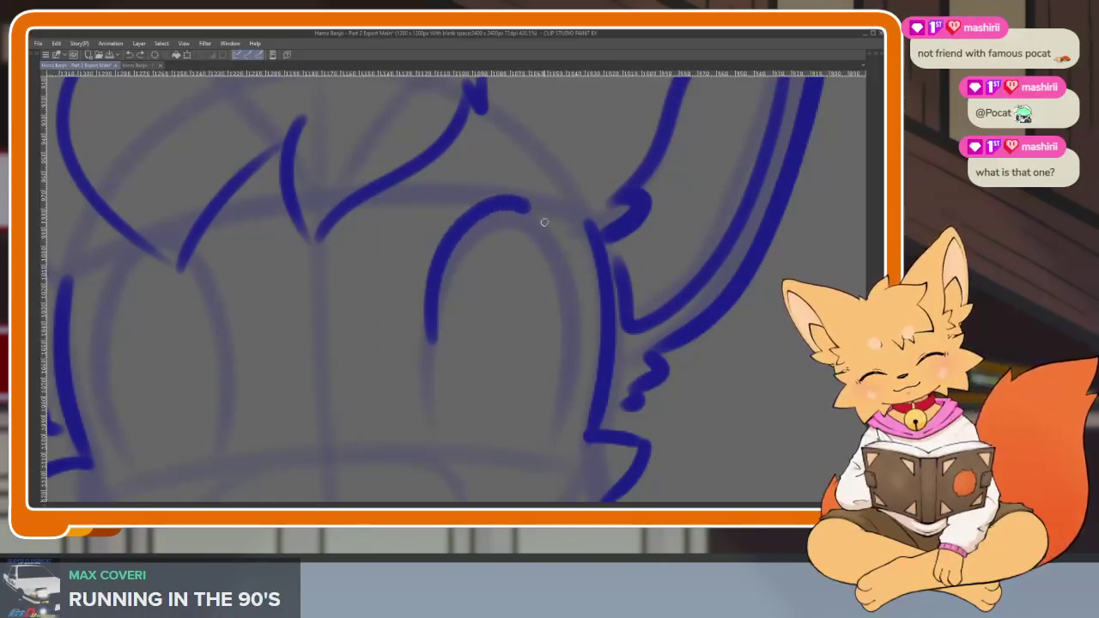
pyautogui.hotkey('ctrl', 'z')
pyautogui.moveTo(431, 347)
pyautogui.mouseDown()
pyautogui.moveTo(446, 239)
pyautogui.moveTo(555, 231)
pyautogui.moveTo(567, 440)
pyautogui.mouseUp()
# Ink the full dark blue arch around the left eye.
pyautogui.moveTo(359, 401); pyautogui.dragTo(430, 385)
pyautogui.moveTo(295, 342); pyautogui.dragTo(197, 438)
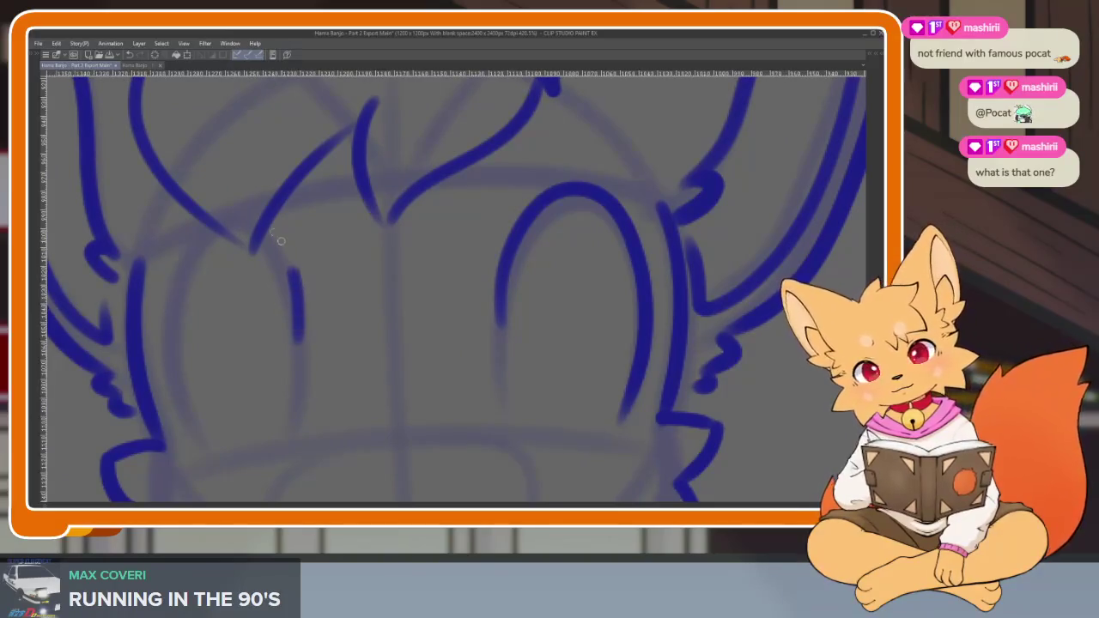
pyautogui.scroll(-3, 623, 395)
pyautogui.scroll(1, 593, 385)
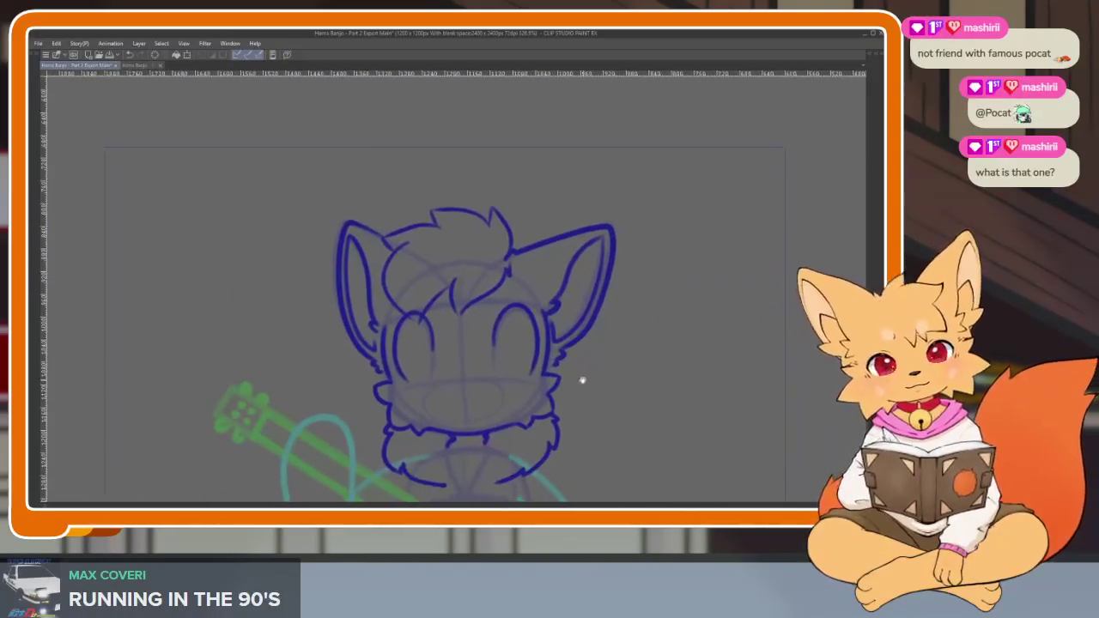
pyautogui.scroll(1, 459, 381)
pyautogui.scroll(2, 427, 400)
pyautogui.scroll(2, 433, 356)
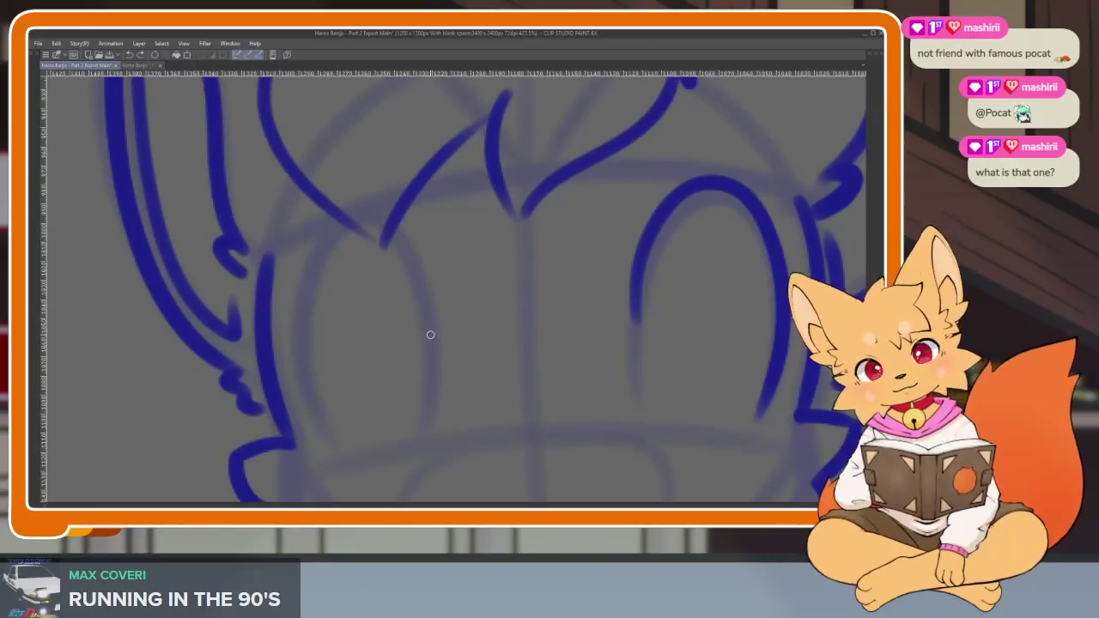
pyautogui.moveTo(432, 337); pyautogui.dragTo(345, 454)
# Lasso-select the inked right eye, then clear the selection.
pyautogui.scroll(-3, 590, 373)
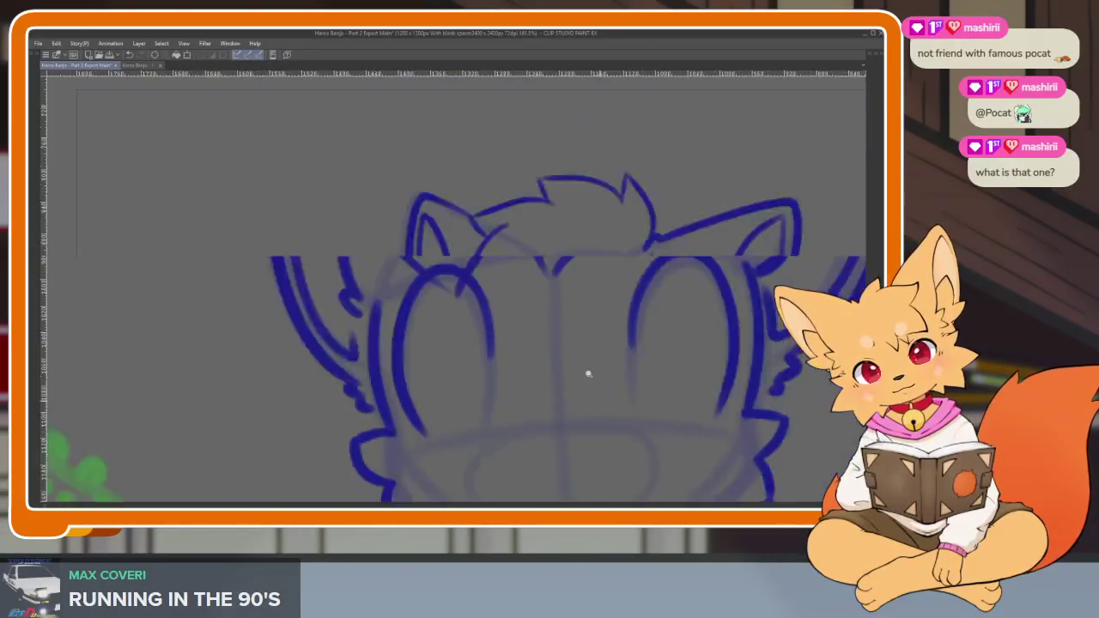
pyautogui.scroll(-1, 630, 383)
pyautogui.scroll(1, 555, 407)
pyautogui.scroll(1, 537, 392)
pyautogui.scroll(1, 546, 396)
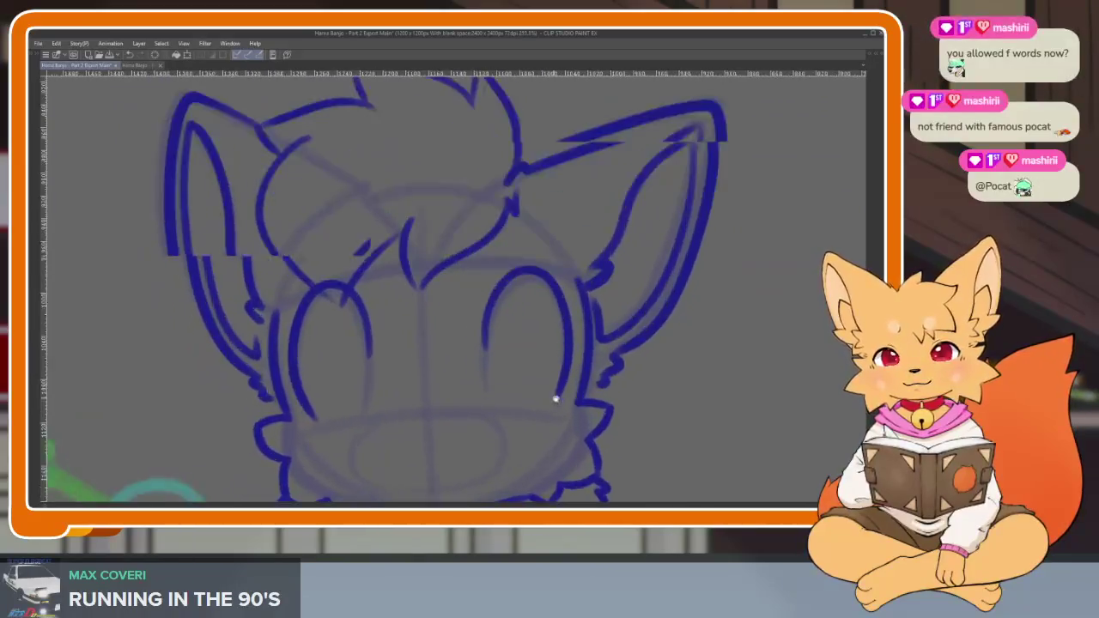
pyautogui.scroll(-1, 589, 395)
pyautogui.scroll(1, 576, 412)
pyautogui.press('Tab')
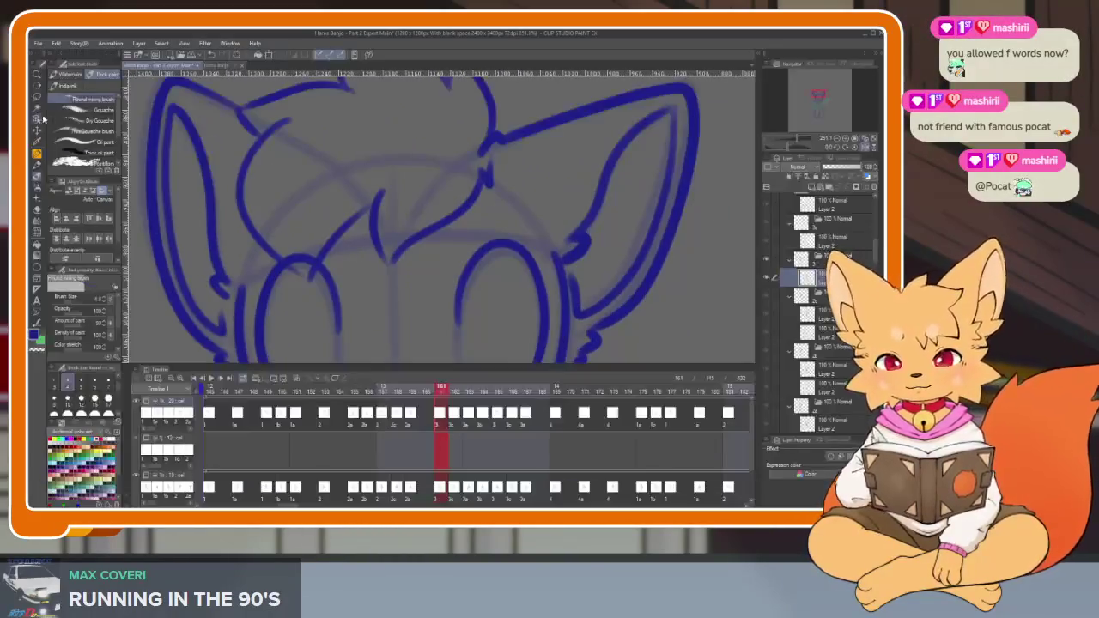
pyautogui.press('Tab')
pyautogui.moveTo(478, 291); pyautogui.dragTo(476, 292)
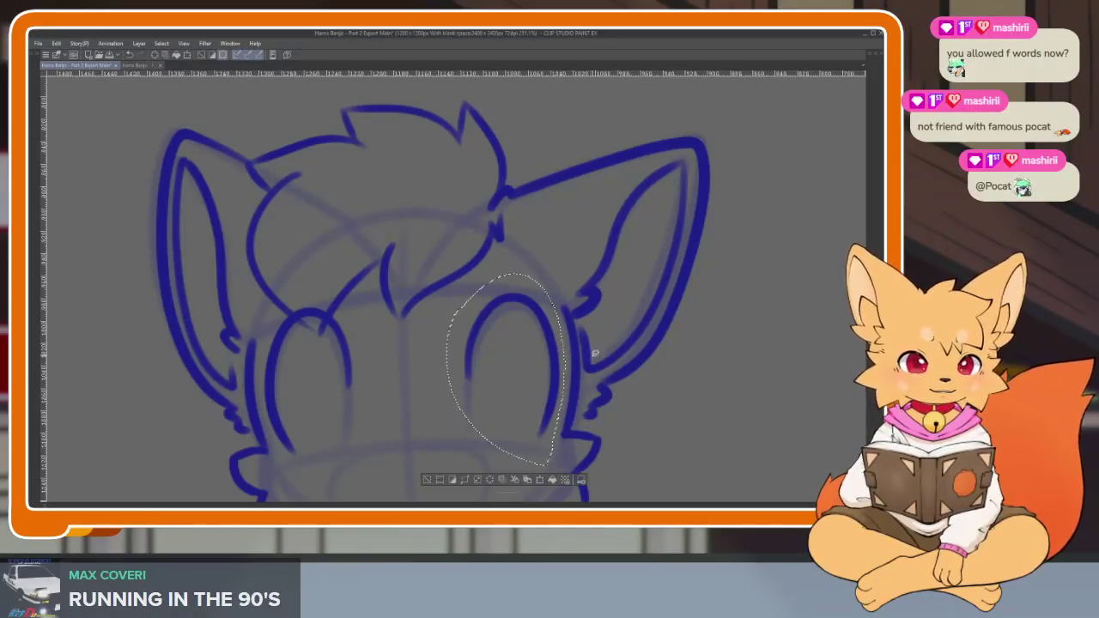
pyautogui.moveTo(637, 392); pyautogui.dragTo(650, 389)
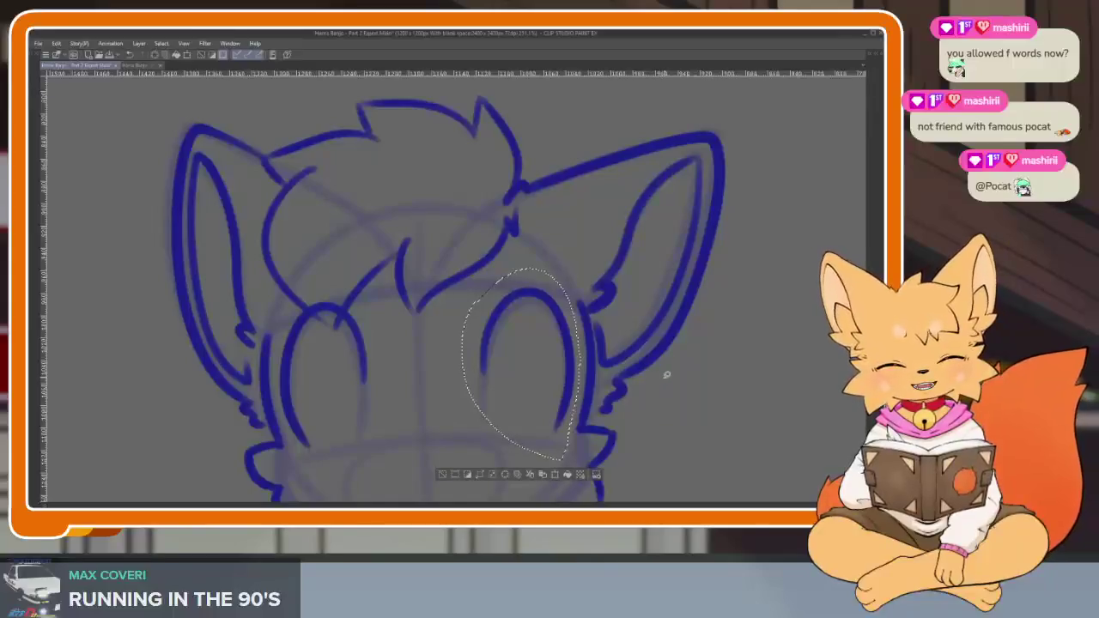
pyautogui.hotkey('ctrl', 'd')
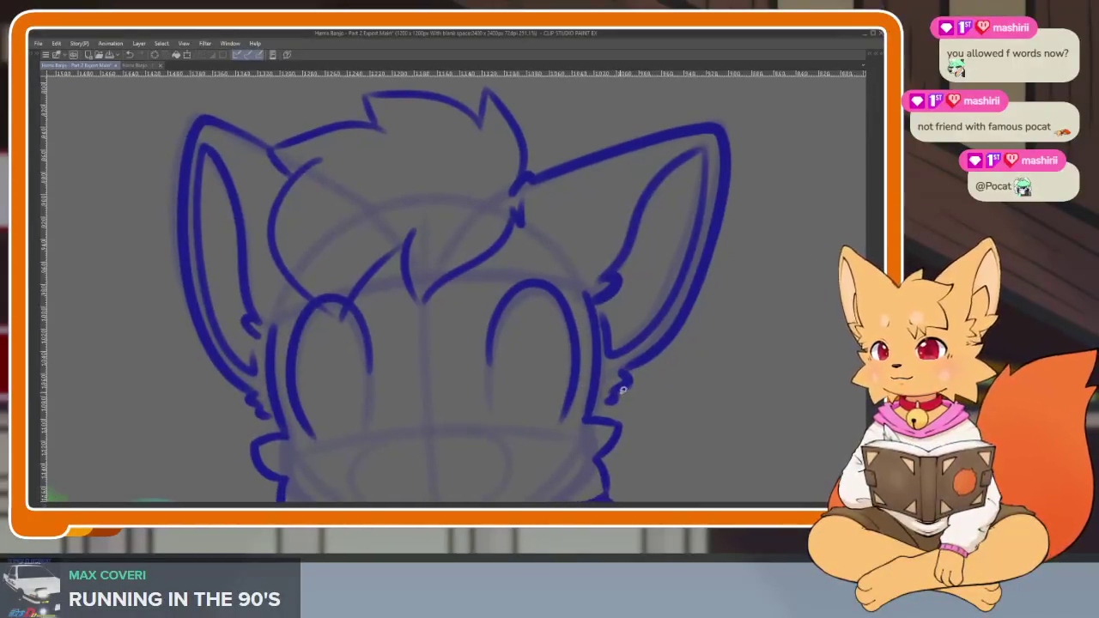
# Undo the dark blue open-eye stroke on the right eye.
pyautogui.scroll(-2, 578, 405)
pyautogui.scroll(2, 466, 373)
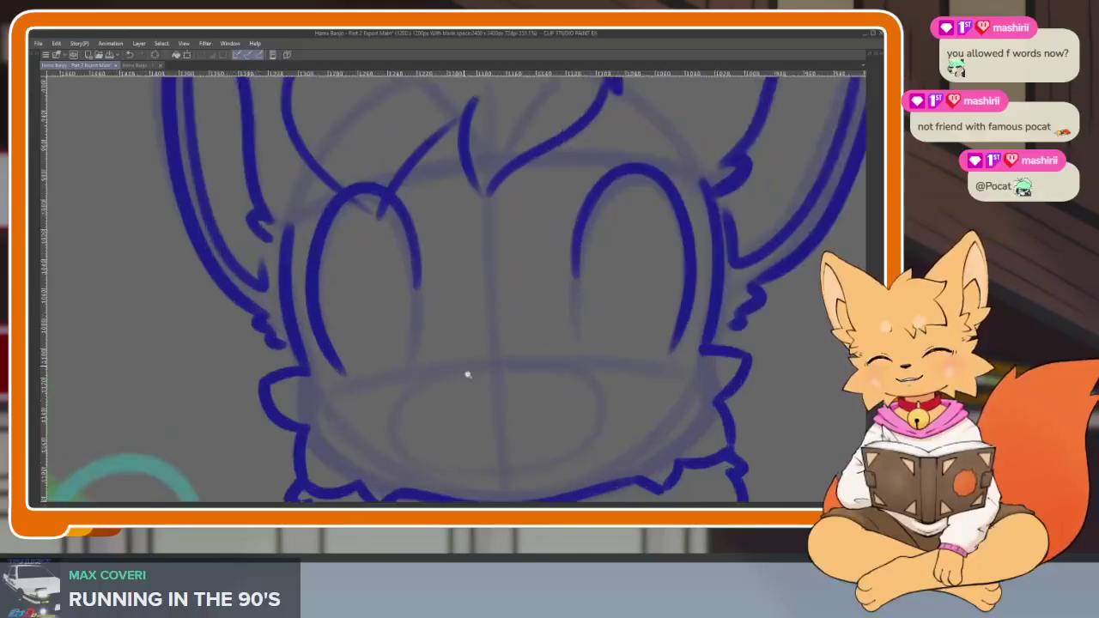
pyautogui.scroll(2, 444, 378)
pyautogui.scroll(2, 443, 378)
pyautogui.scroll(1, 421, 371)
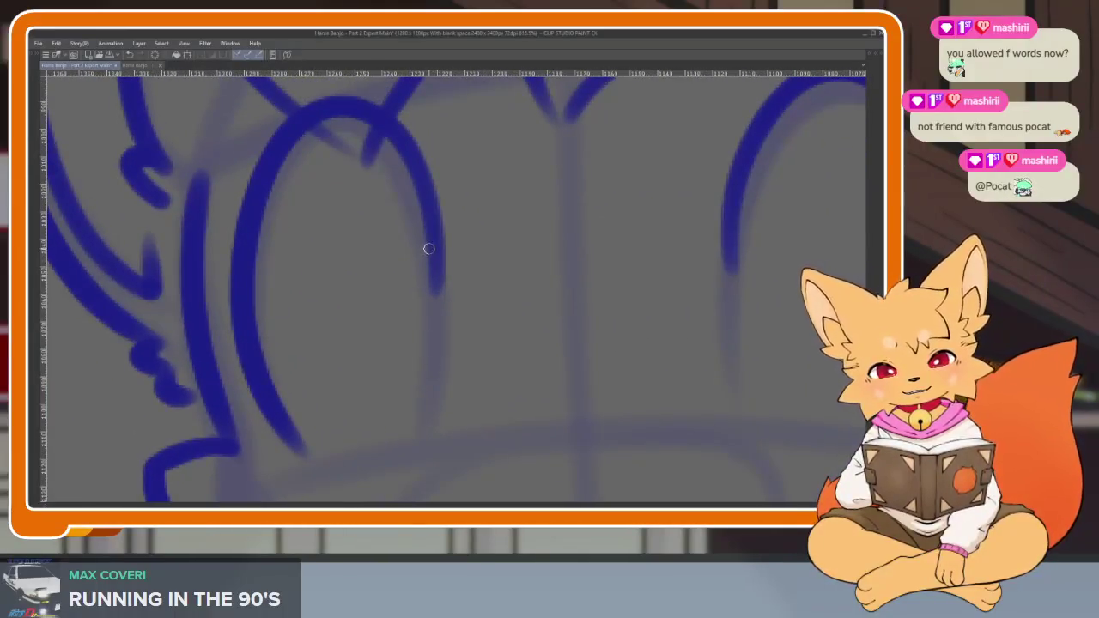
pyautogui.scroll(-3, 584, 311)
pyautogui.scroll(1, 544, 375)
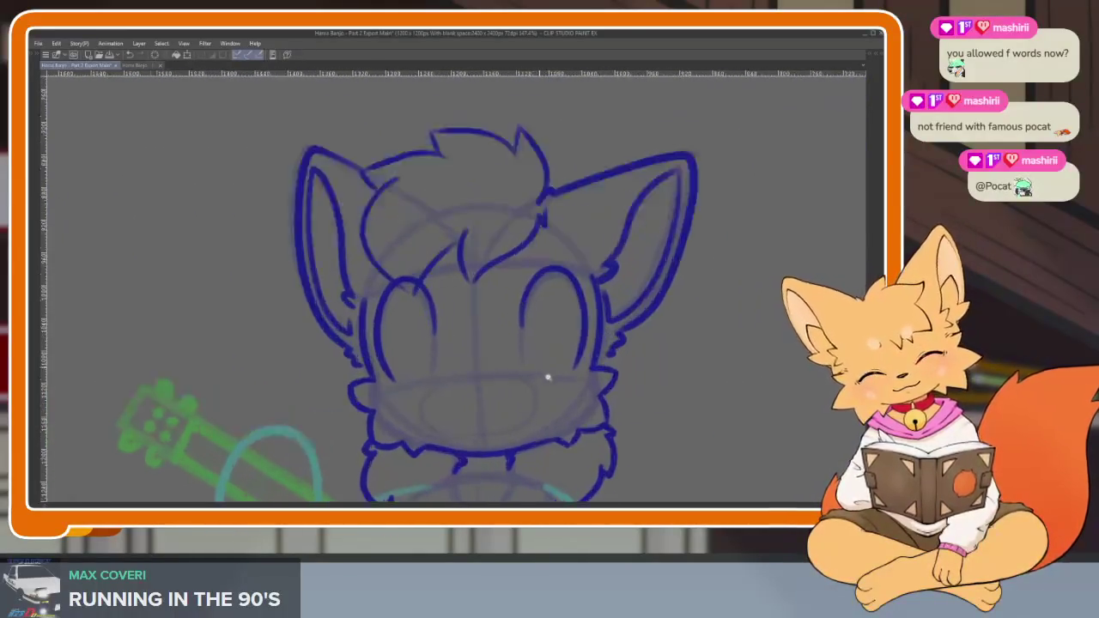
pyautogui.scroll(1, 604, 373)
pyautogui.scroll(1, 622, 366)
pyautogui.hotkey('ctrl', 'z')
# Draw a closed-eyelid arc over the right eye, redoing it as a thicker arc.
pyautogui.scroll(1, 592, 395)
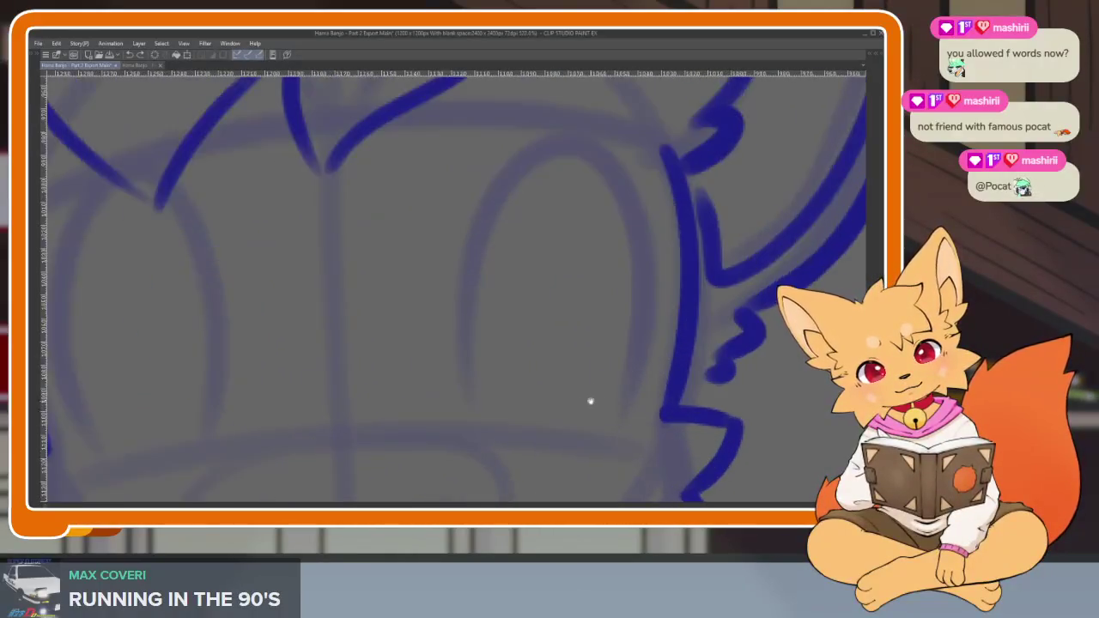
pyautogui.scroll(1, 635, 356)
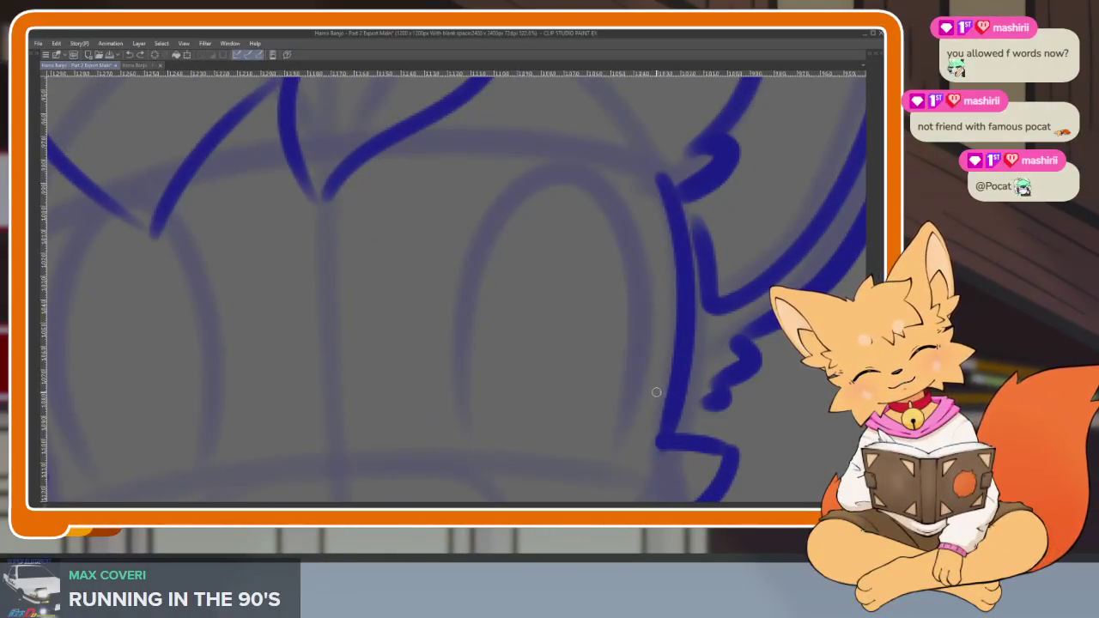
pyautogui.moveTo(656, 392)
pyautogui.mouseDown()
pyautogui.moveTo(581, 331)
pyautogui.moveTo(442, 359)
pyautogui.mouseUp()
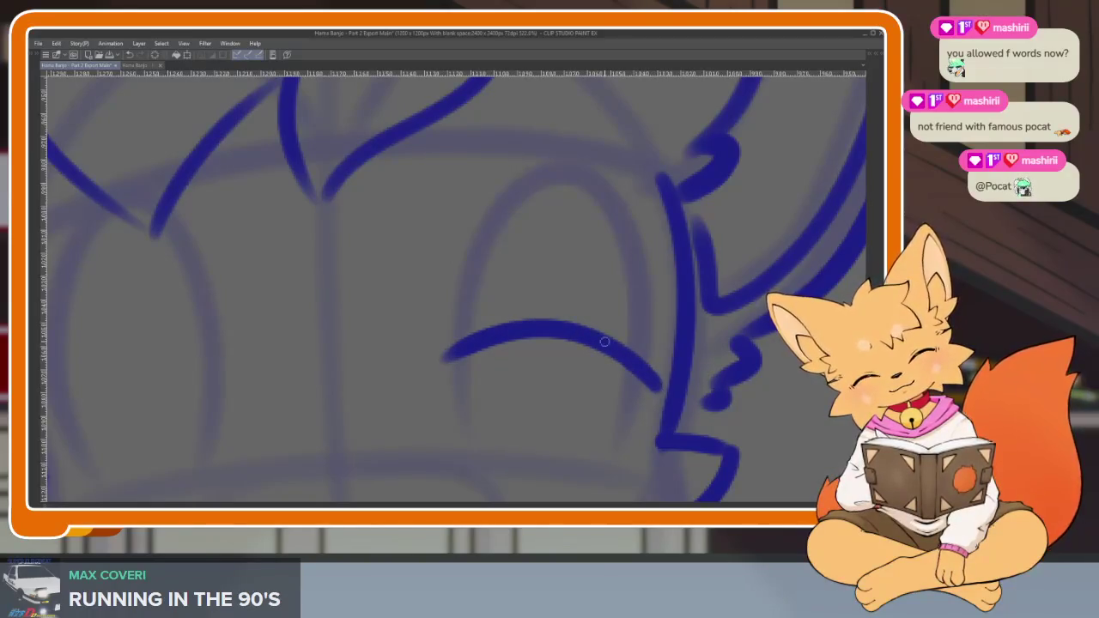
pyautogui.moveTo(605, 342)
pyautogui.mouseDown()
pyautogui.moveTo(472, 319)
pyautogui.moveTo(464, 344)
pyautogui.mouseUp()
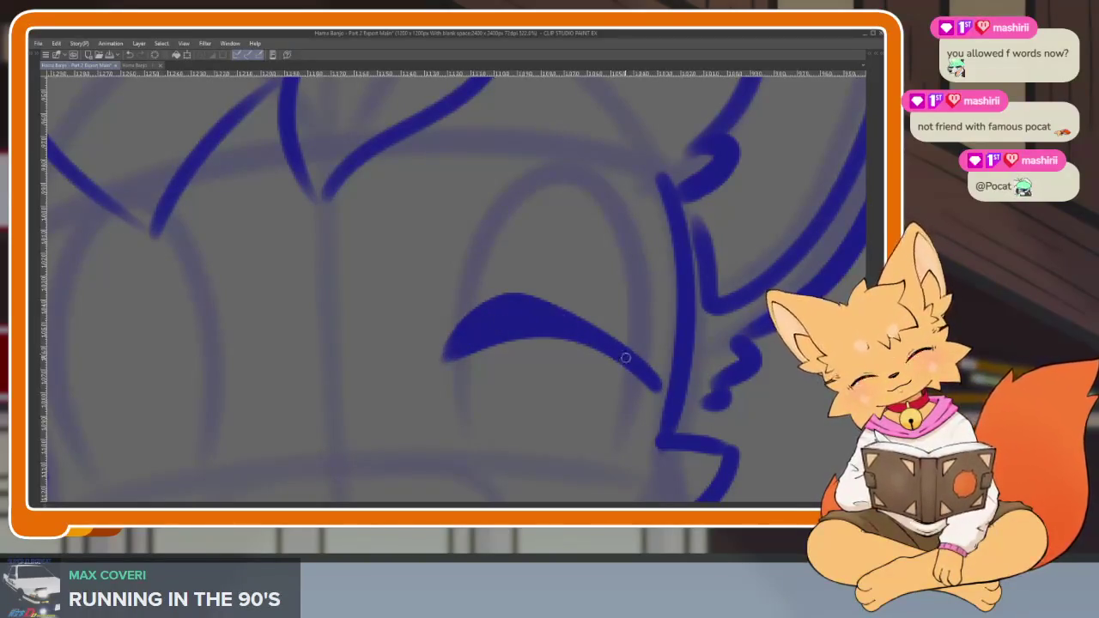
pyautogui.moveTo(570, 308); pyautogui.dragTo(472, 327)
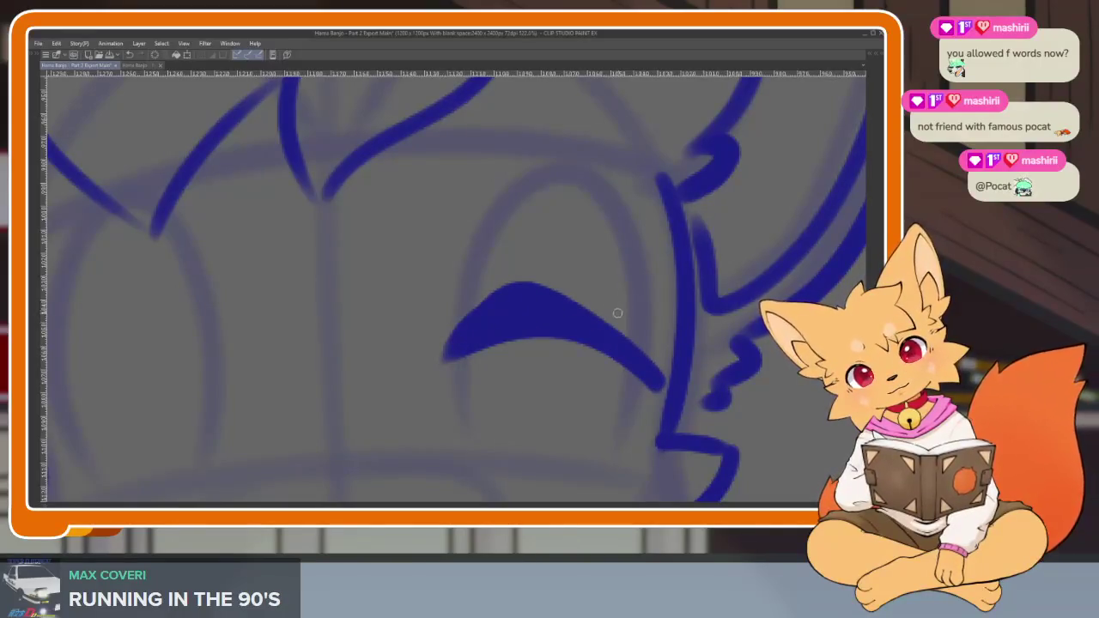
pyautogui.hotkey('ctrl', 'z')
pyautogui.hotkey('ctrl', 'z')
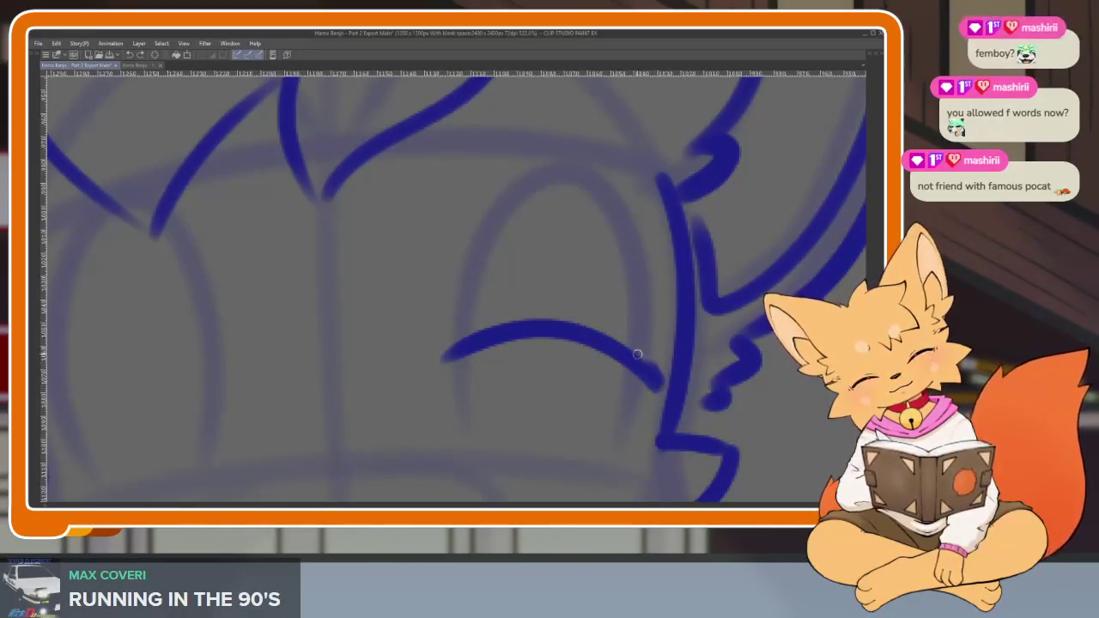
pyautogui.moveTo(658, 387)
pyautogui.mouseDown()
pyautogui.moveTo(515, 301)
pyautogui.moveTo(467, 335)
pyautogui.mouseUp()
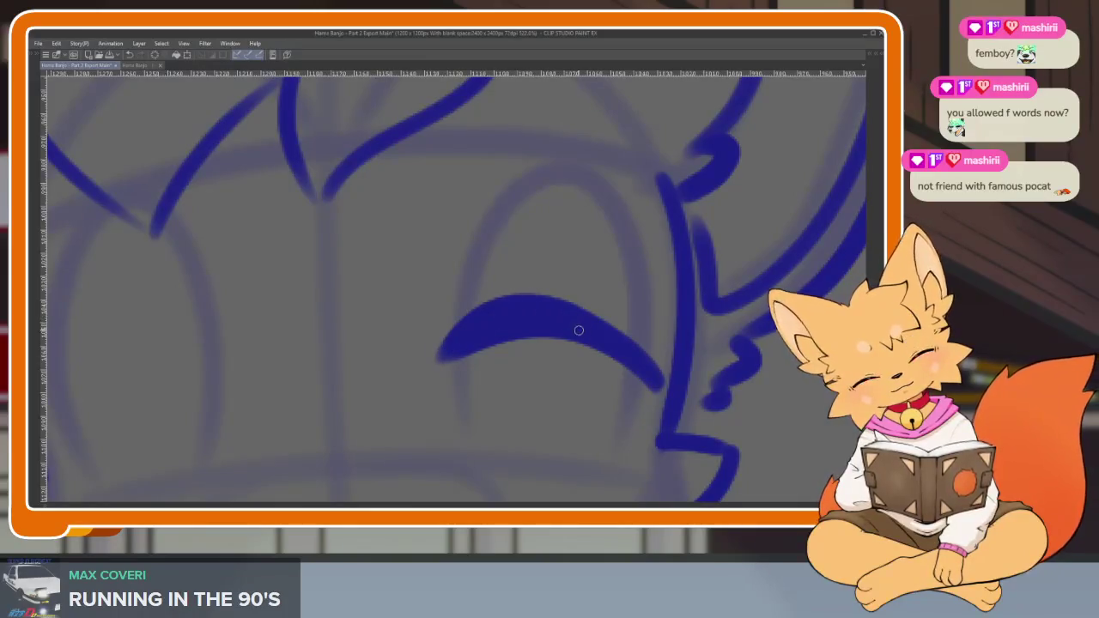
# Thicken the top of the right eyelid stroke.
pyautogui.scroll(-3, 617, 368)
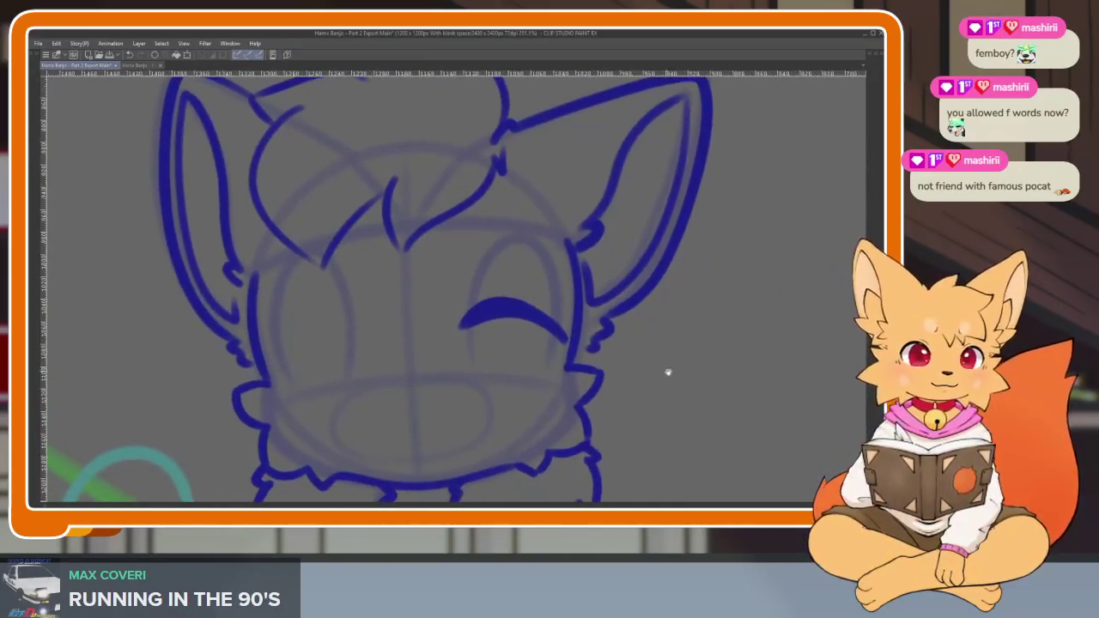
pyautogui.scroll(2, 533, 369)
pyautogui.scroll(2, 500, 422)
pyautogui.scroll(1, 503, 409)
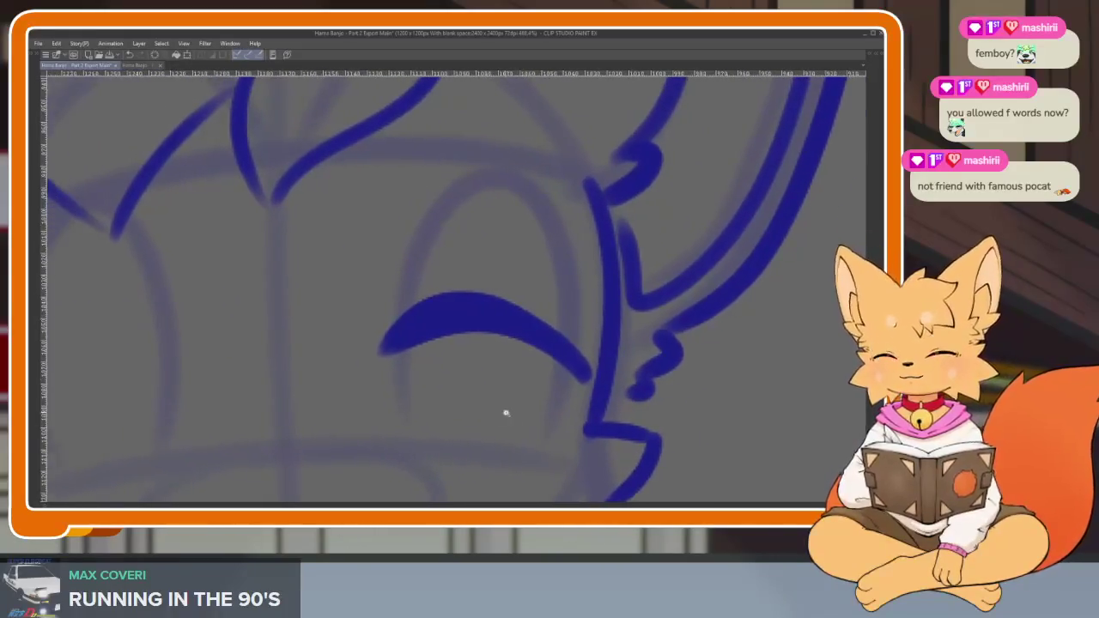
pyautogui.scroll(2, 641, 381)
pyautogui.moveTo(566, 298)
pyautogui.mouseDown()
pyautogui.moveTo(441, 236)
pyautogui.moveTo(314, 319)
pyautogui.mouseUp()
# Shrink the brush and trim the eyelid's upper-right edge thinner.
pyautogui.scroll(-3, 521, 358)
pyautogui.scroll(-1, 504, 409)
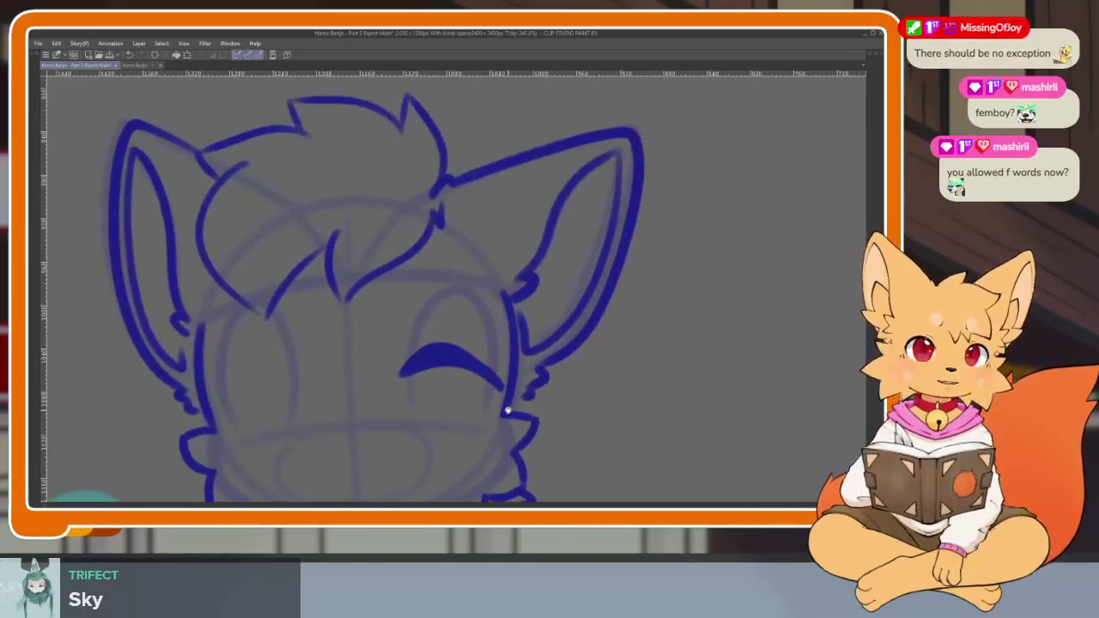
pyautogui.scroll(2, 501, 387)
pyautogui.scroll(1, 523, 407)
pyautogui.scroll(2, 510, 423)
pyautogui.moveTo(510, 423); pyautogui.dragTo(608, 412)
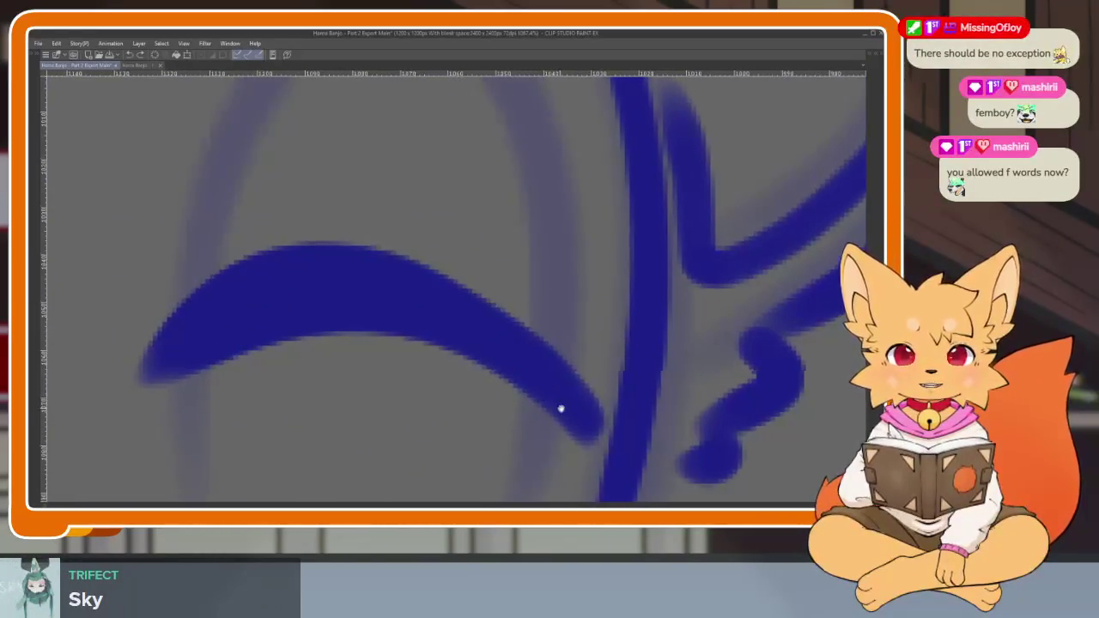
pyautogui.moveTo(531, 283); pyautogui.dragTo(563, 302)
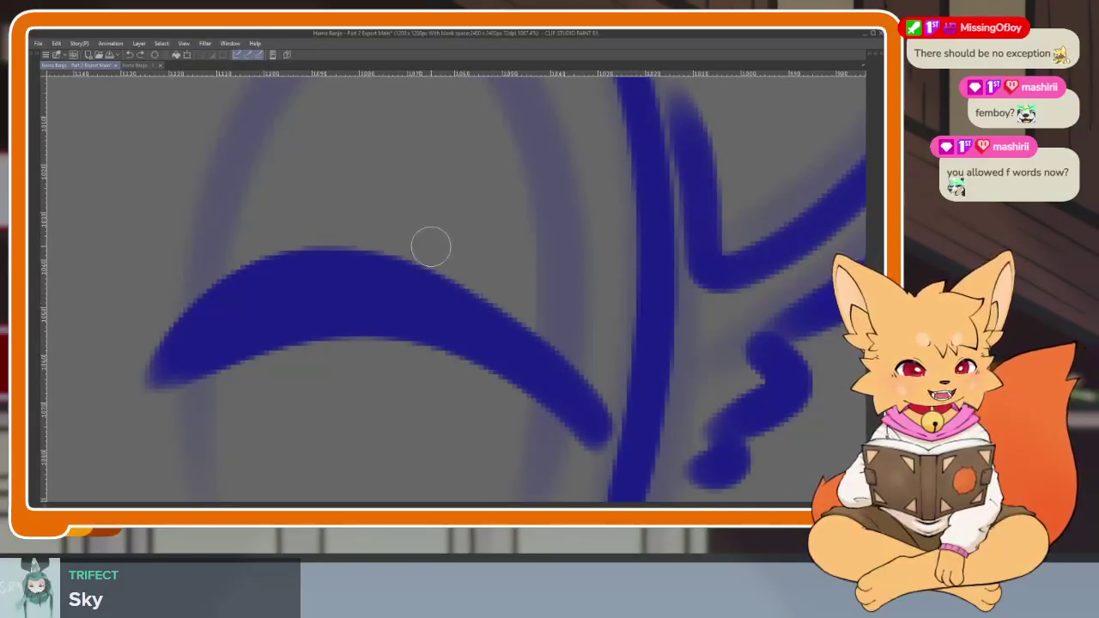
pyautogui.moveTo(430, 248)
pyautogui.mouseDown()
pyautogui.moveTo(567, 352)
pyautogui.moveTo(616, 432)
pyautogui.moveTo(594, 463)
pyautogui.mouseUp()
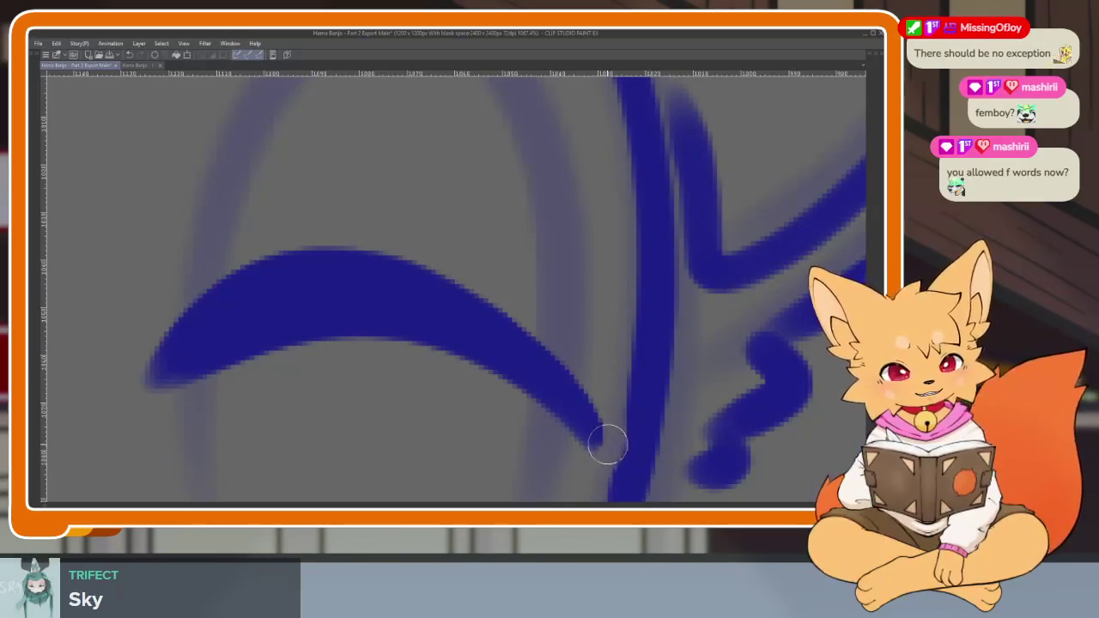
pyautogui.scroll(-3, 657, 369)
pyautogui.scroll(-2, 657, 369)
pyautogui.scroll(-3, 657, 369)
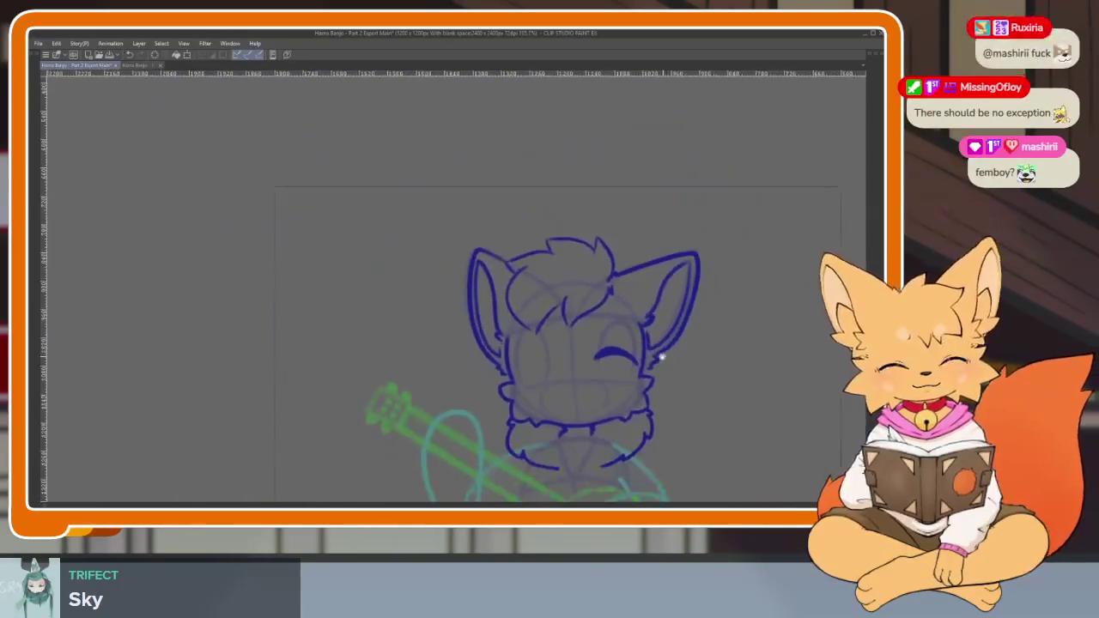
pyautogui.scroll(3, 653, 378)
pyautogui.scroll(2, 662, 382)
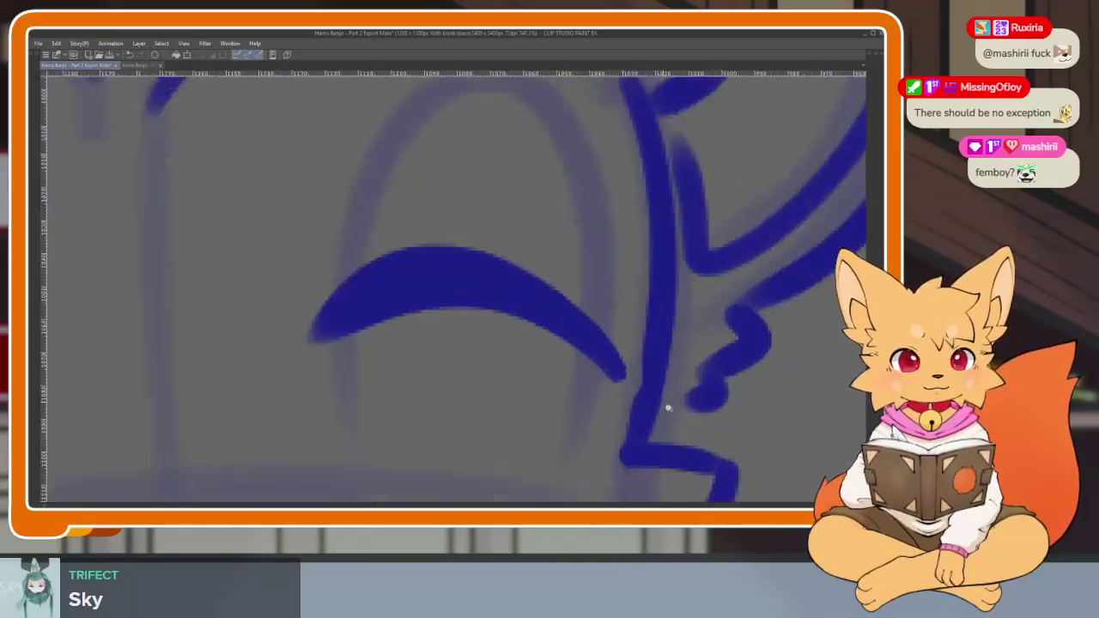
pyautogui.scroll(2, 653, 374)
pyautogui.scroll(-3, 635, 395)
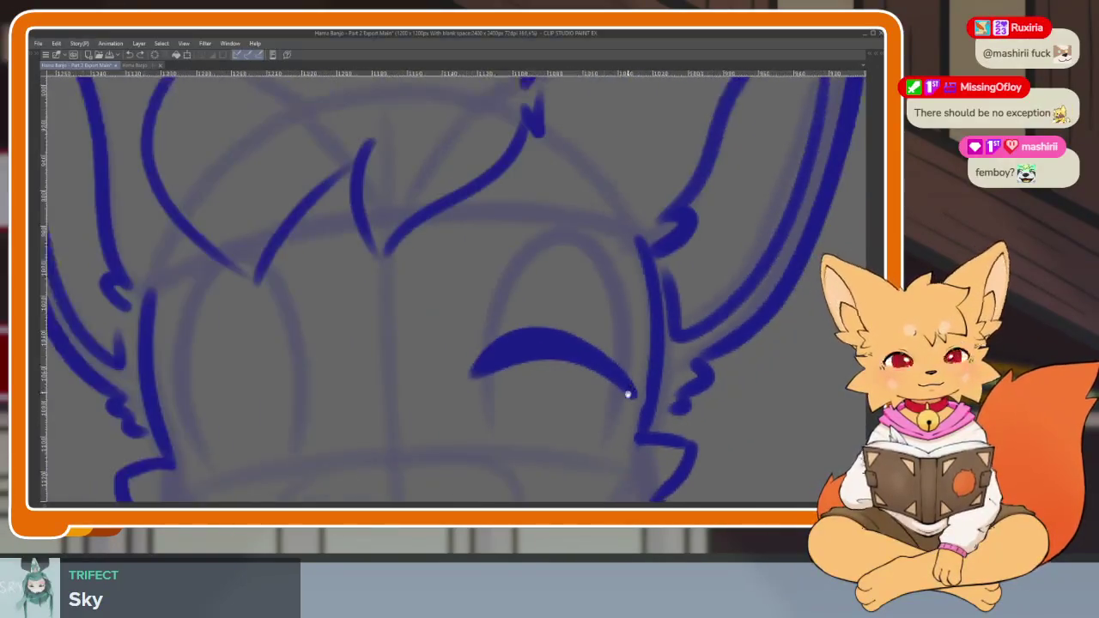
pyautogui.scroll(1, 472, 386)
pyautogui.scroll(2, 467, 403)
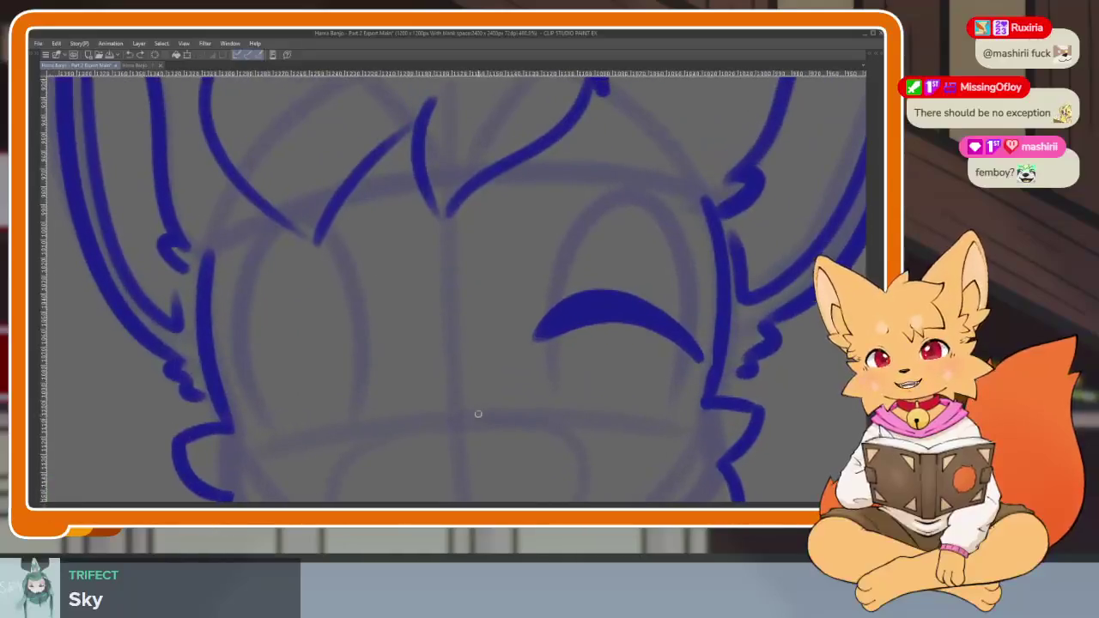
pyautogui.scroll(1, 456, 407)
pyautogui.scroll(2, 447, 403)
# Draw the left eyelid arc, discarding attempts until a thick stroke remains.
pyautogui.scroll(-1, 447, 427)
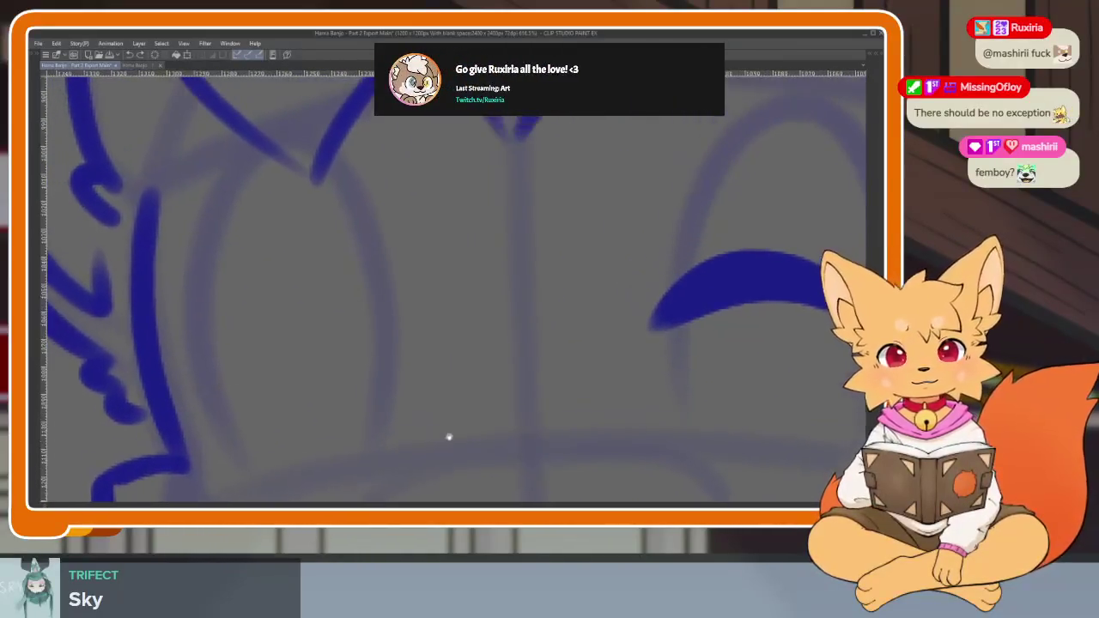
pyautogui.scroll(1, 449, 433)
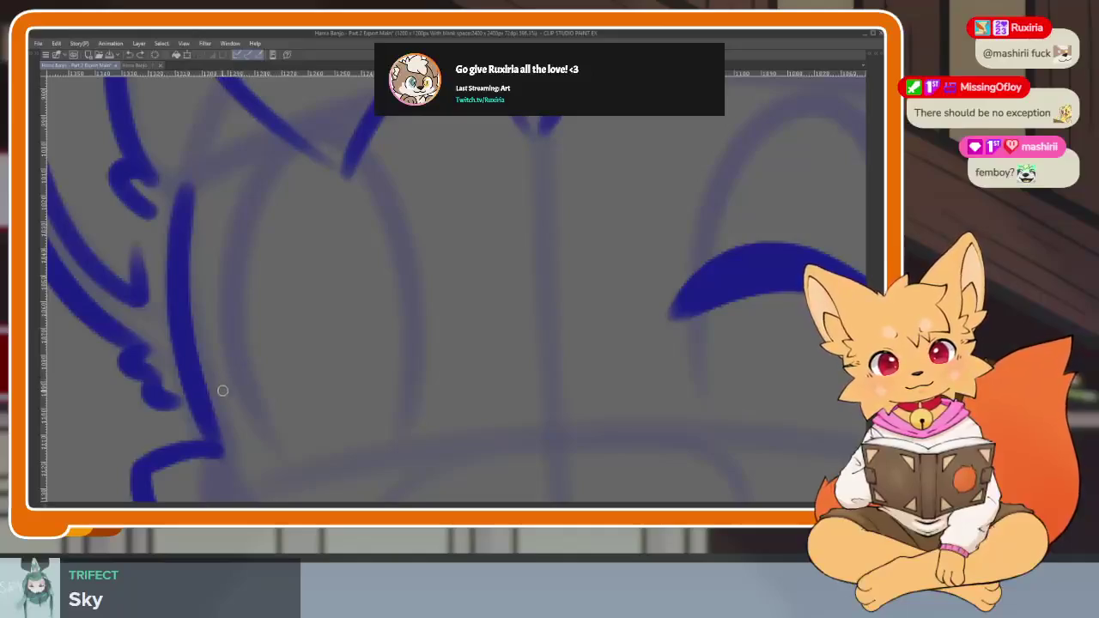
pyautogui.moveTo(221, 393); pyautogui.dragTo(447, 343)
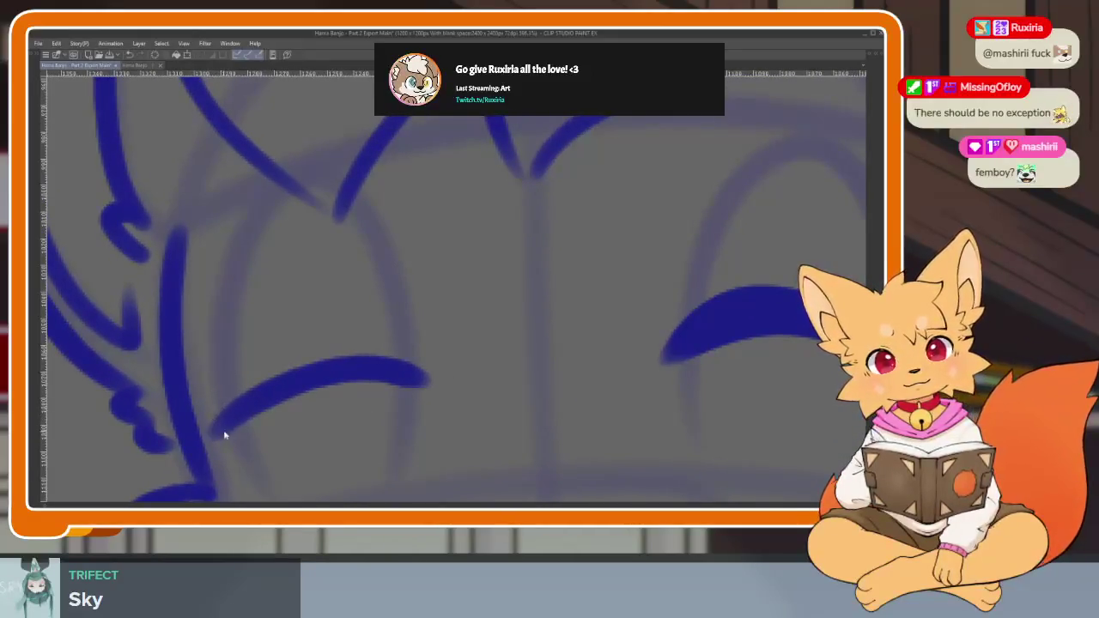
pyautogui.hotkey('ctrl', 'z')
pyautogui.moveTo(213, 443)
pyautogui.mouseDown()
pyautogui.moveTo(380, 373)
pyautogui.moveTo(429, 387)
pyautogui.mouseUp()
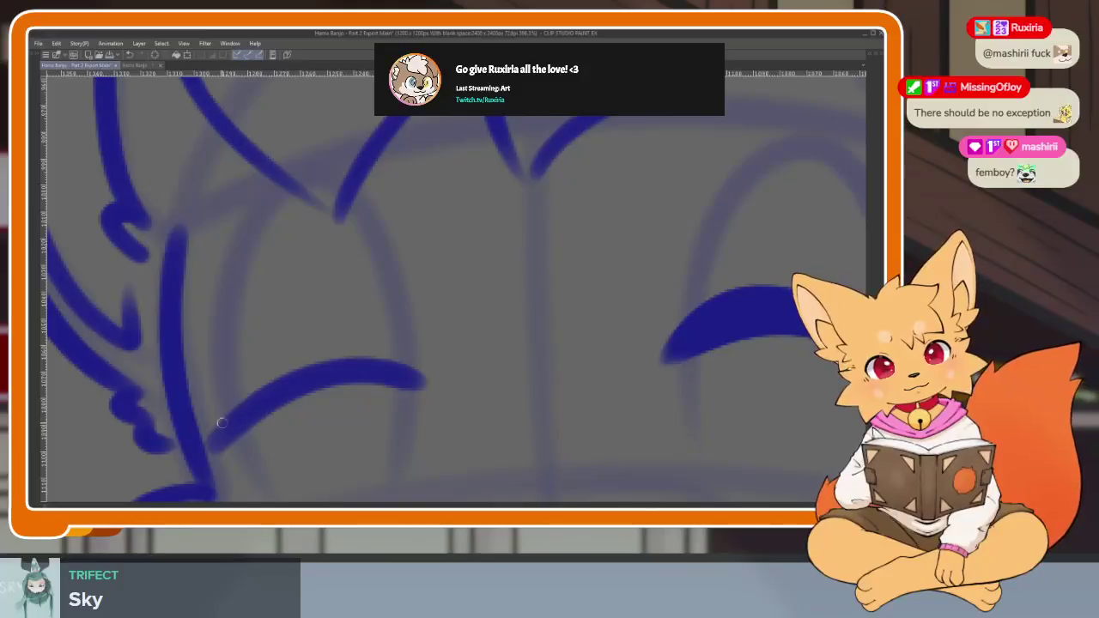
pyautogui.moveTo(225, 426)
pyautogui.mouseDown()
pyautogui.moveTo(352, 344)
pyautogui.moveTo(430, 380)
pyautogui.mouseUp()
pyautogui.hotkey('ctrl', 'z')
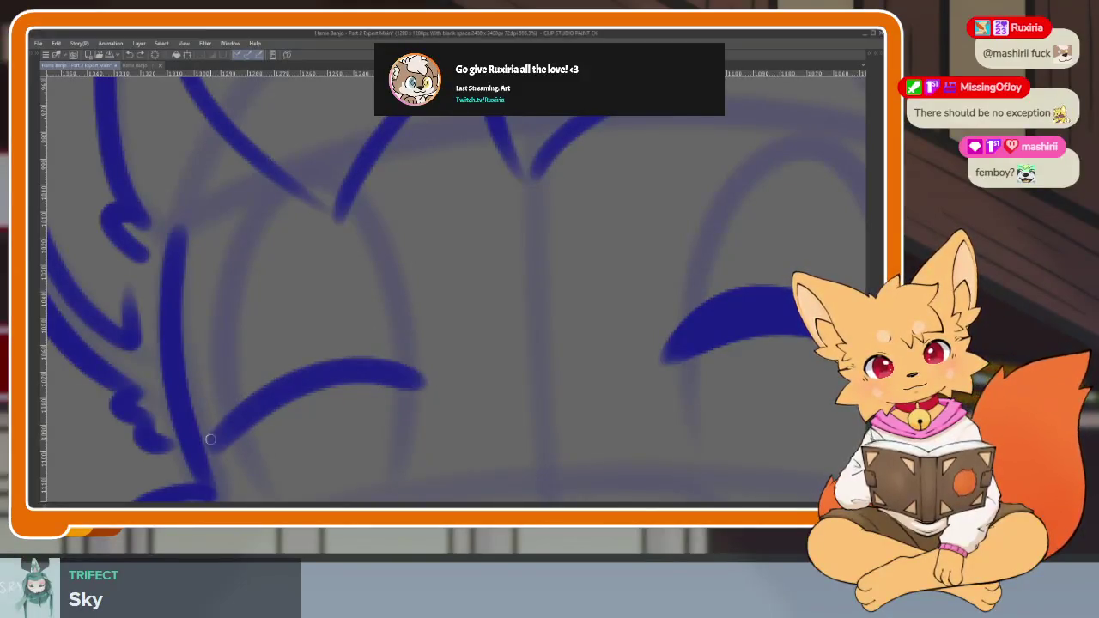
pyautogui.moveTo(209, 441)
pyautogui.mouseDown()
pyautogui.moveTo(299, 362)
pyautogui.moveTo(397, 364)
pyautogui.mouseUp()
# Re-ink the left eyelid arc and thicken both of its ends.
pyautogui.scroll(-5, 403, 368)
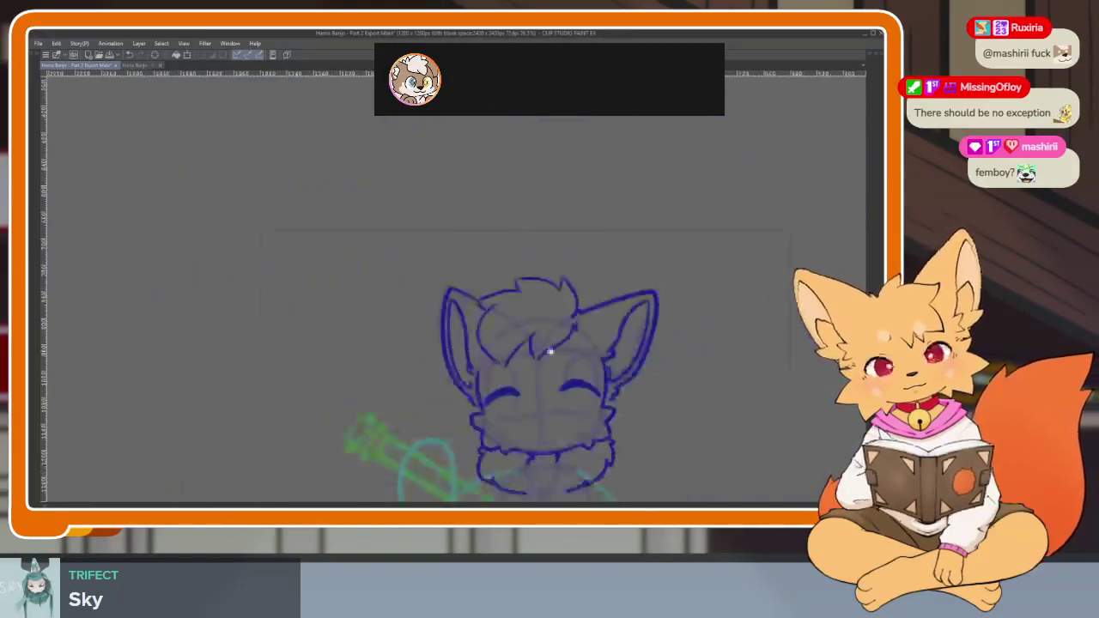
pyautogui.scroll(2, 538, 351)
pyautogui.scroll(3, 558, 412)
pyautogui.scroll(1, 558, 412)
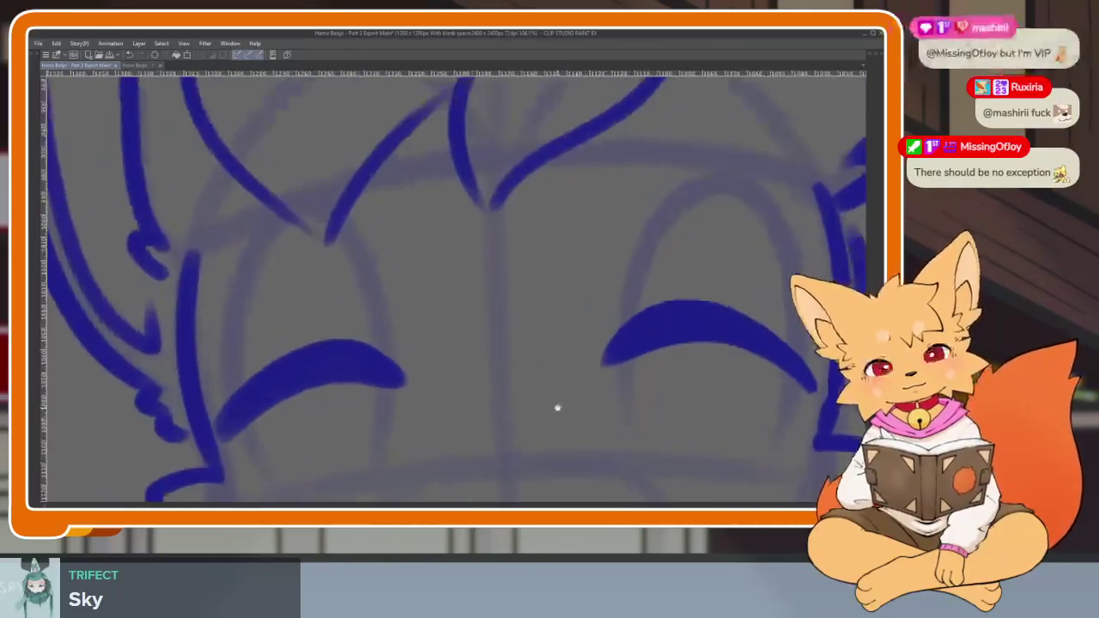
pyautogui.hotkey('ctrl', 'z')
pyautogui.moveTo(236, 423)
pyautogui.mouseDown()
pyautogui.moveTo(318, 353)
pyautogui.moveTo(438, 370)
pyautogui.mouseUp()
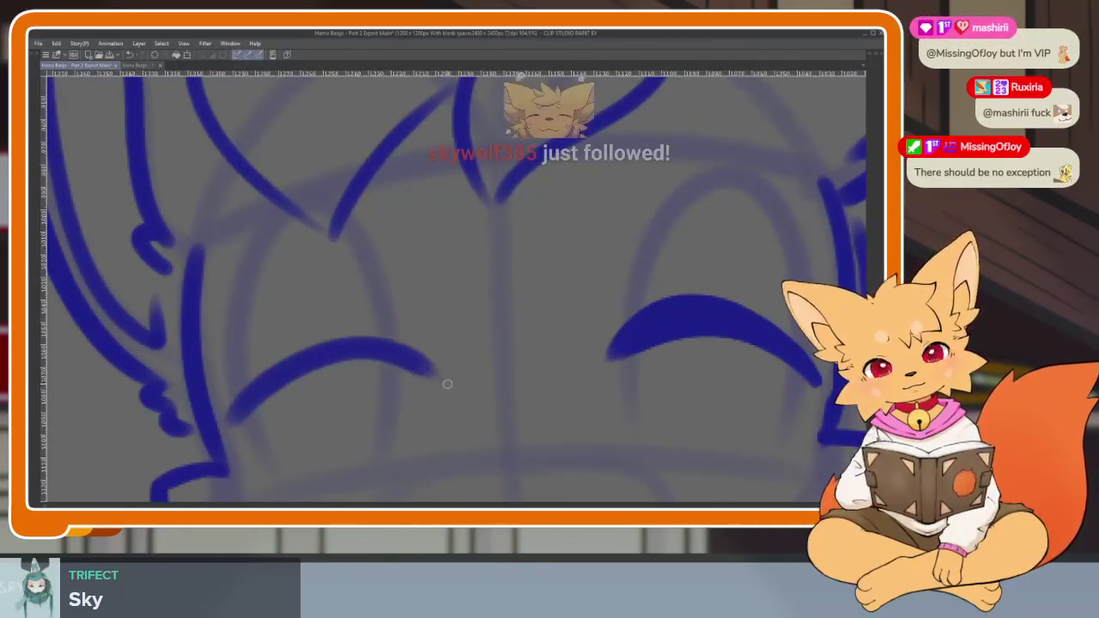
pyautogui.moveTo(227, 419); pyautogui.dragTo(277, 362)
pyautogui.moveTo(378, 329); pyautogui.dragTo(429, 366)
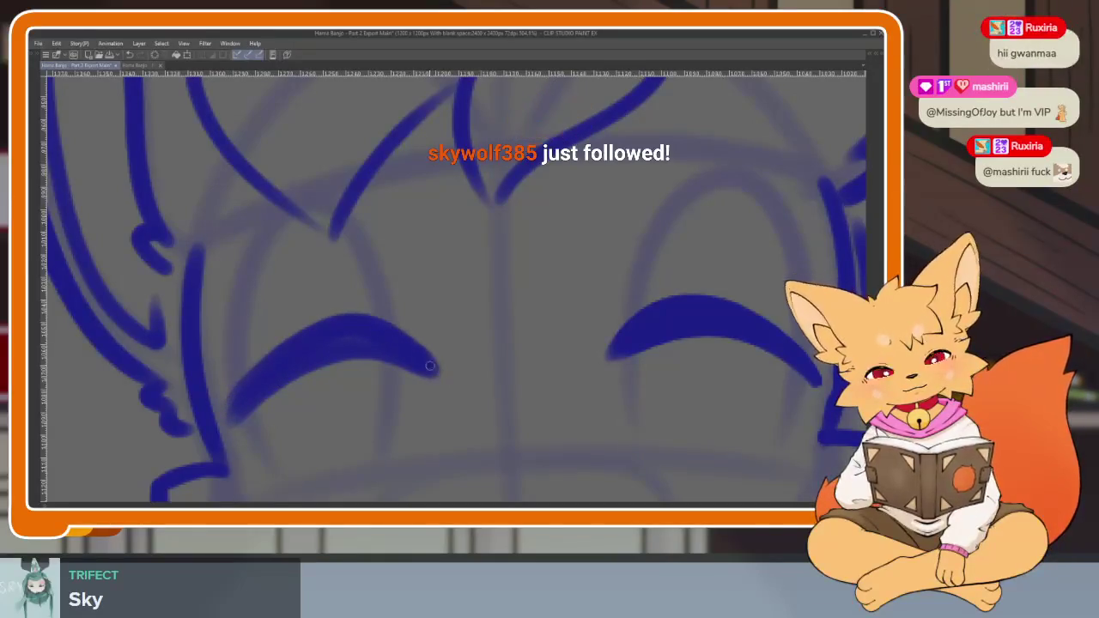
# Flip the canvas view horizontally to check the face.
pyautogui.scroll(-3, 473, 360)
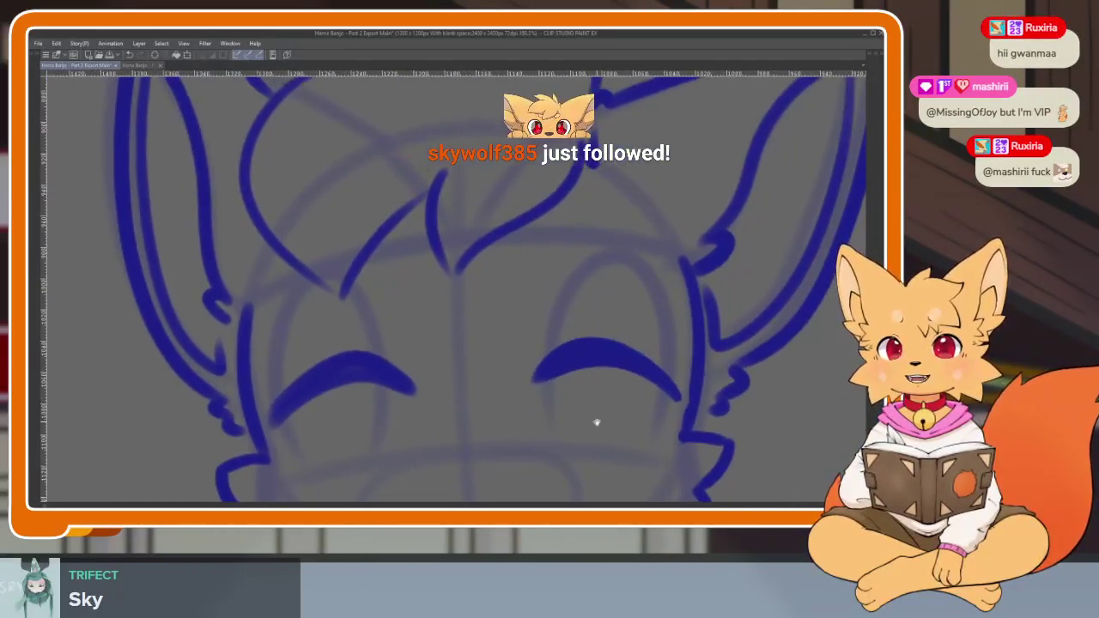
pyautogui.scroll(-3, 593, 427)
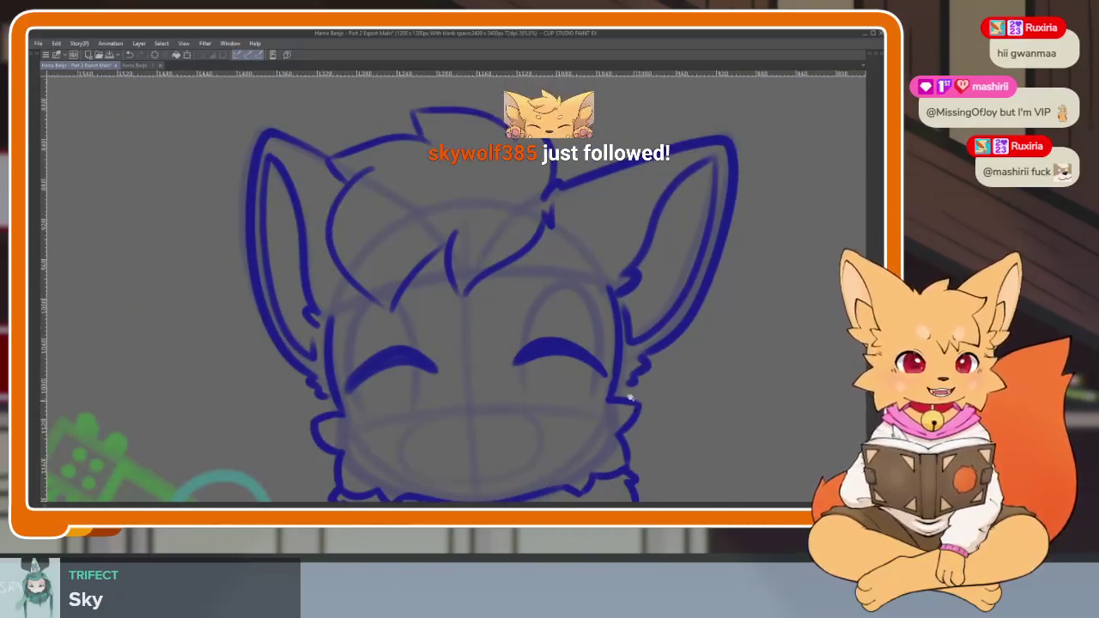
pyautogui.scroll(-2, 623, 386)
pyautogui.scroll(3, 618, 379)
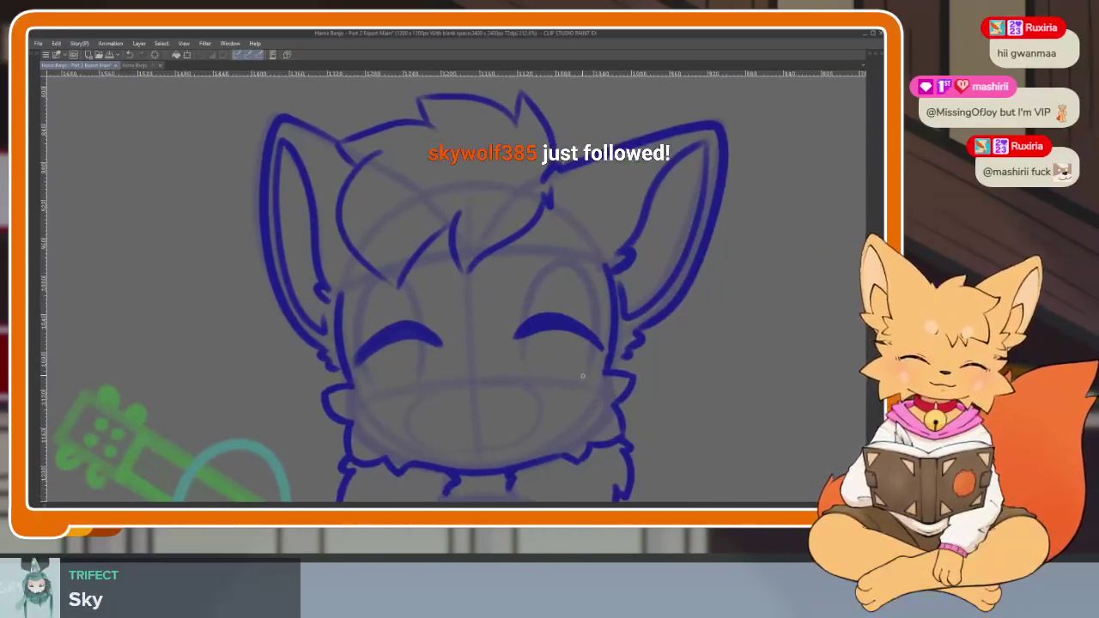
pyautogui.press('h')
pyautogui.press('h')
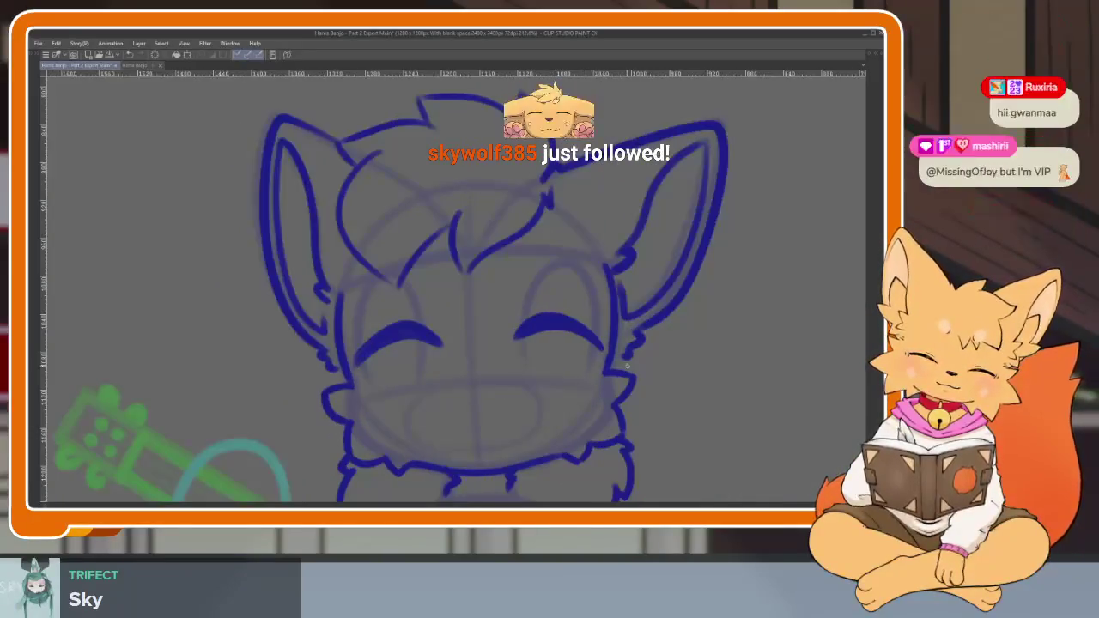
pyautogui.scroll(3, 498, 358)
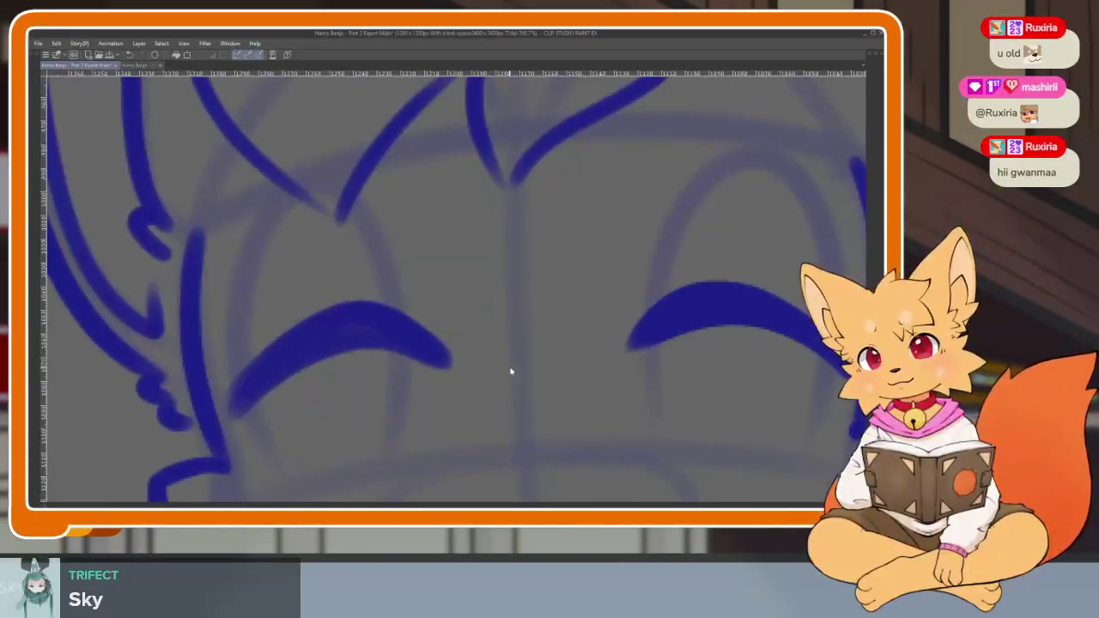
pyautogui.scroll(-1, 383, 412)
pyautogui.scroll(1, 387, 417)
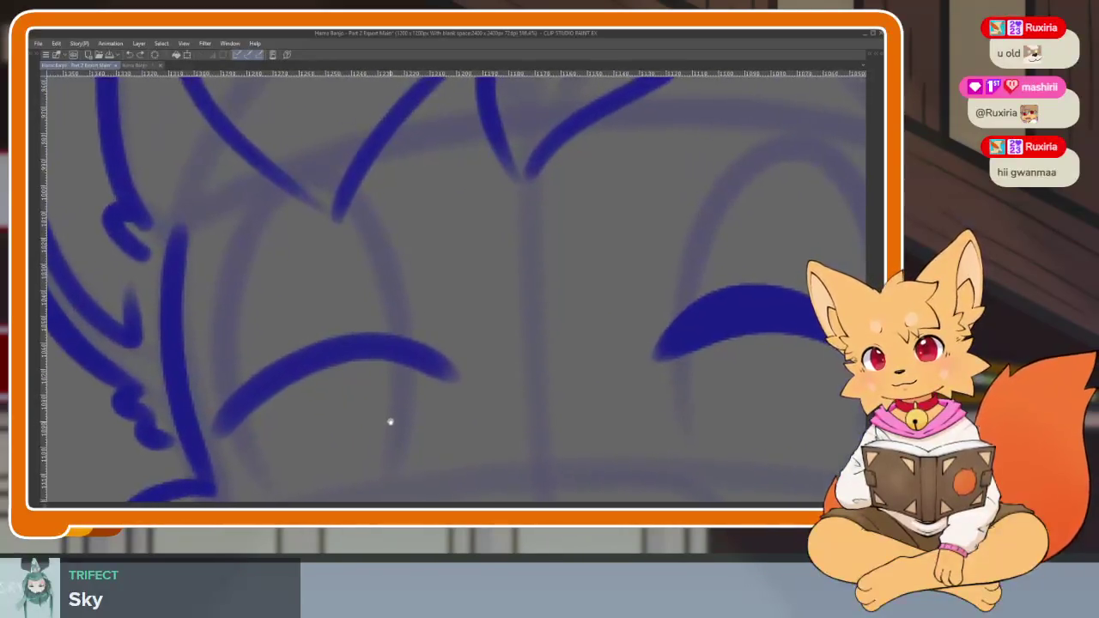
pyautogui.scroll(1, 388, 421)
pyautogui.scroll(1, 387, 427)
pyautogui.scroll(-1, 411, 428)
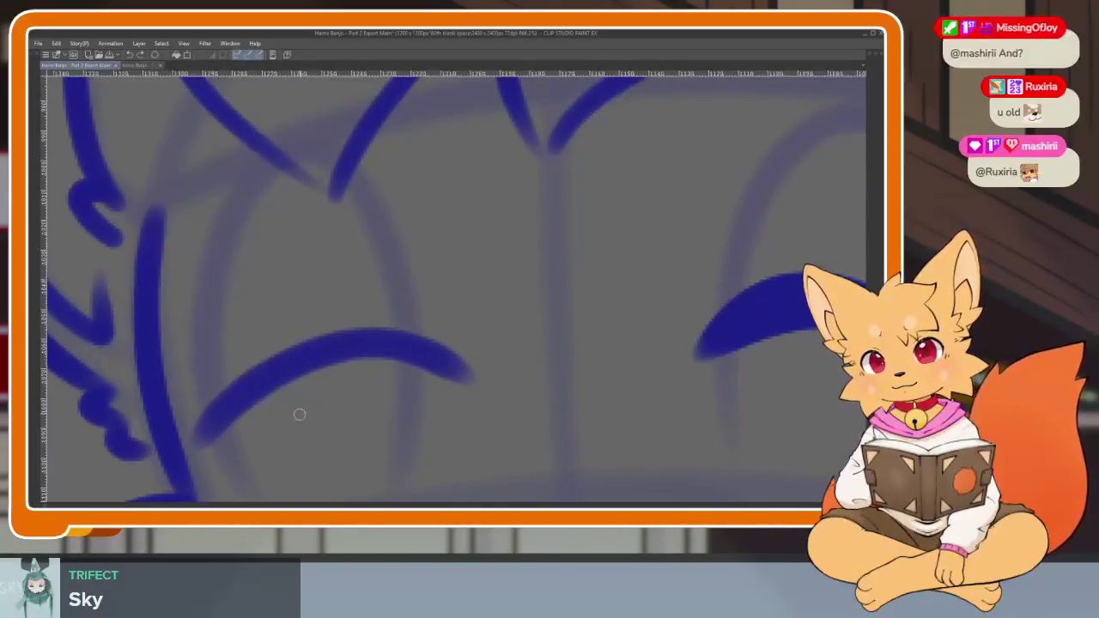
# Redraw the closed-eye arc as a smoother, thicker stroke and begin the nose.
pyautogui.hotkey('ctrl', 'z')
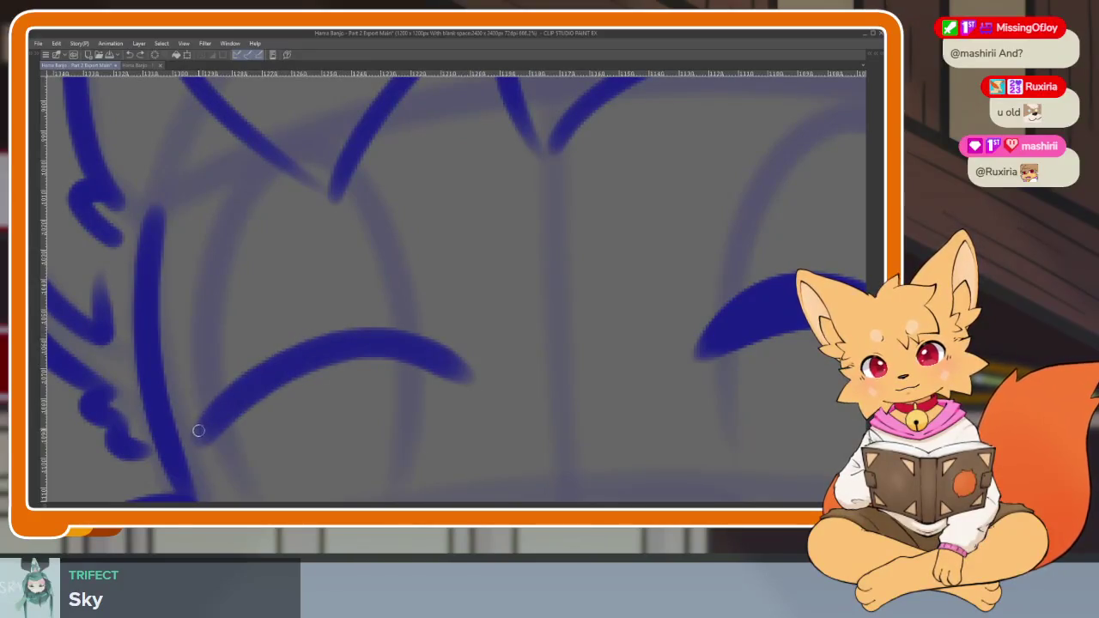
pyautogui.moveTo(278, 362)
pyautogui.mouseDown()
pyautogui.moveTo(375, 319)
pyautogui.moveTo(450, 361)
pyautogui.mouseUp()
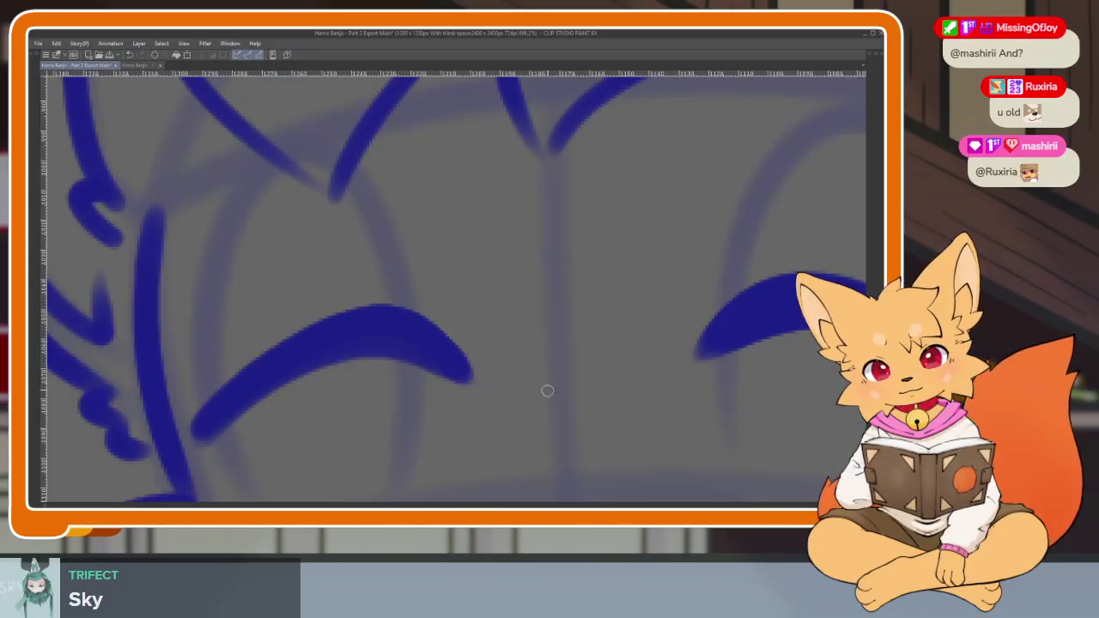
pyautogui.scroll(-5, 601, 378)
pyautogui.scroll(5, 550, 332)
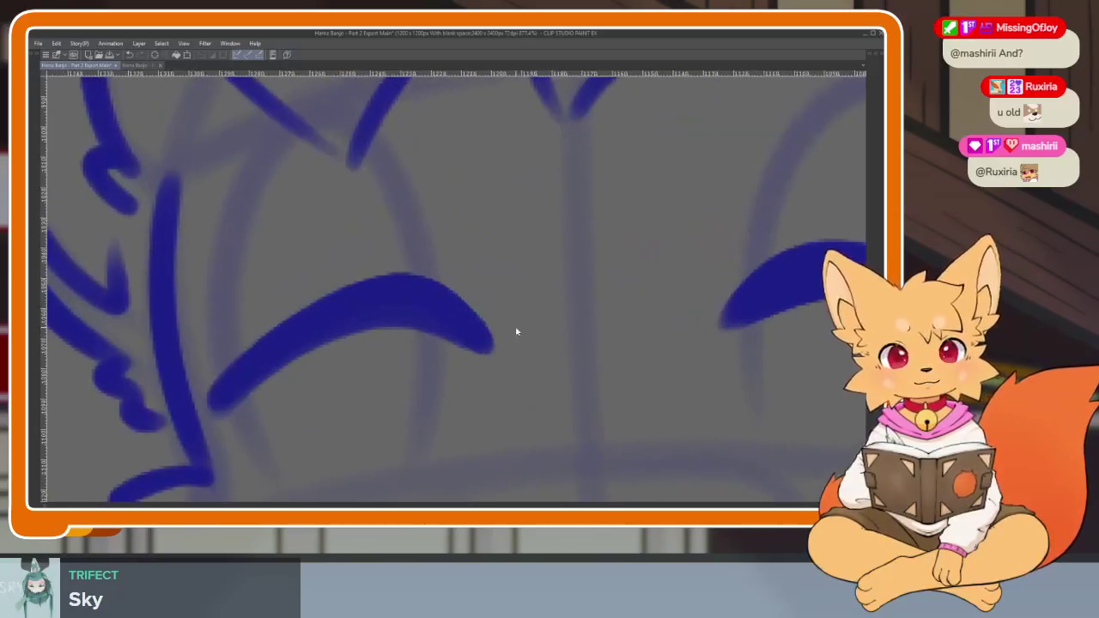
pyautogui.hotkey('ctrl', 'z')
pyautogui.moveTo(215, 392)
pyautogui.mouseDown()
pyautogui.moveTo(278, 338)
pyautogui.moveTo(407, 285)
pyautogui.moveTo(476, 330)
pyautogui.mouseUp()
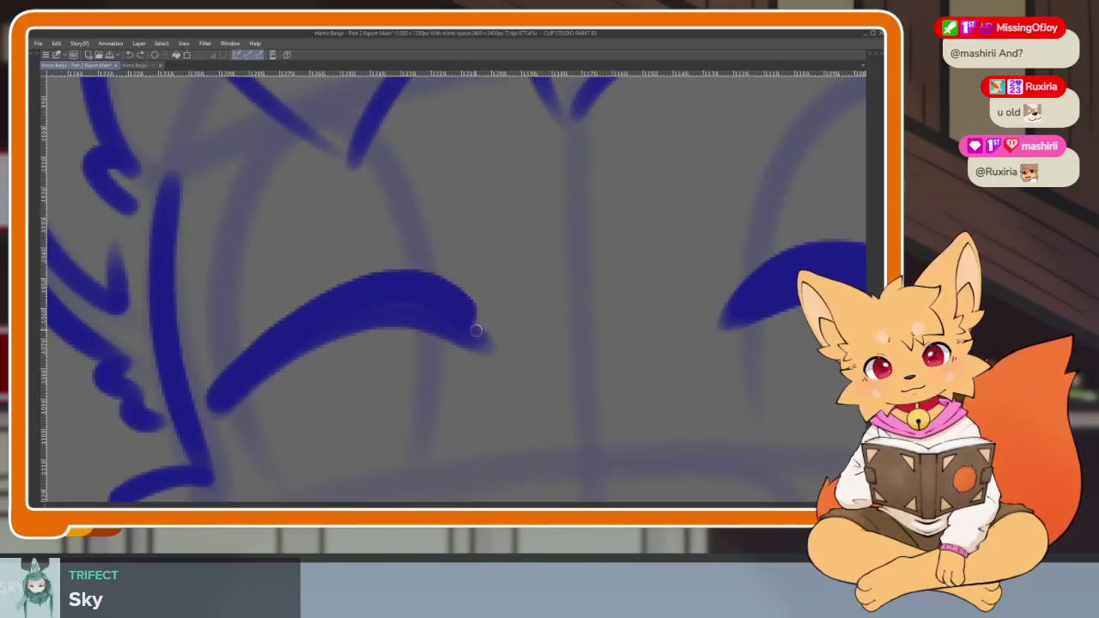
pyautogui.scroll(-3, 673, 386)
pyautogui.scroll(3, 681, 341)
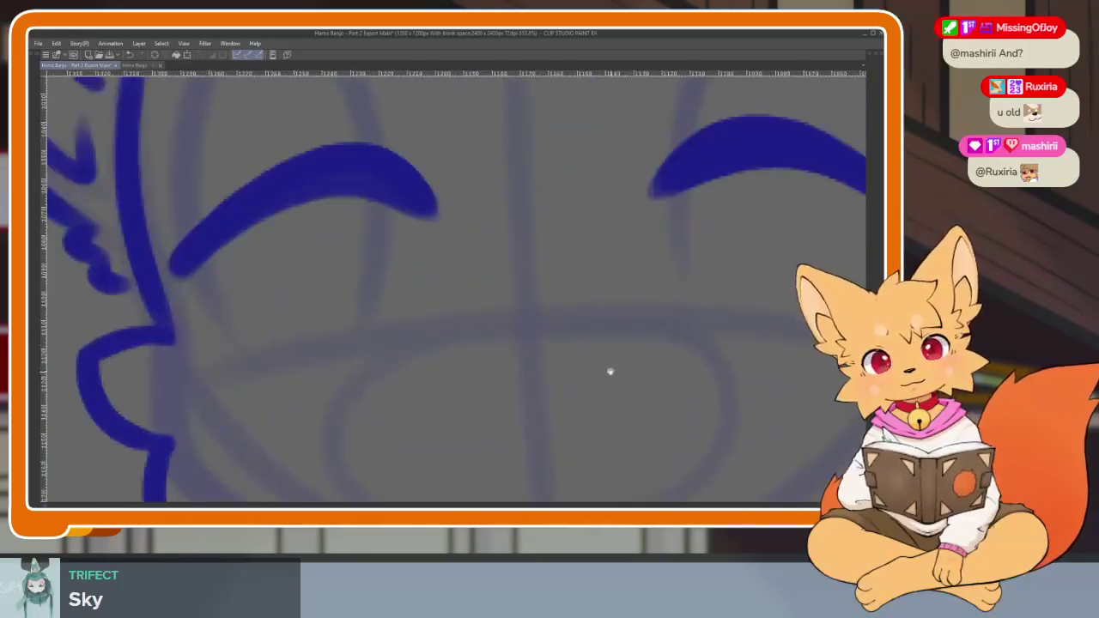
pyautogui.scroll(2, 609, 369)
pyautogui.moveTo(453, 306)
pyautogui.mouseDown()
pyautogui.moveTo(567, 295)
pyautogui.moveTo(439, 309)
pyautogui.mouseUp()
# Try an upper smile curve below the nose, then undo the mouth strokes.
pyautogui.scroll(-5, 614, 361)
pyautogui.scroll(5, 645, 338)
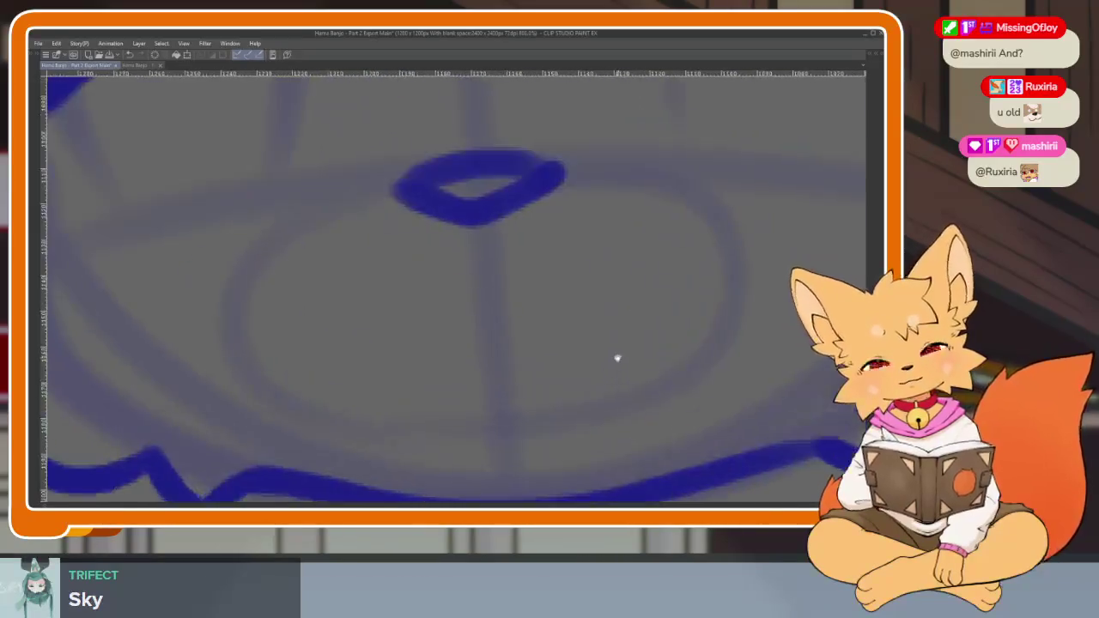
pyautogui.scroll(-4, 610, 360)
pyautogui.scroll(3, 601, 363)
pyautogui.moveTo(304, 331)
pyautogui.mouseDown()
pyautogui.moveTo(432, 371)
pyautogui.moveTo(700, 307)
pyautogui.moveTo(641, 398)
pyautogui.moveTo(373, 417)
pyautogui.moveTo(327, 382)
pyautogui.mouseUp()
pyautogui.scroll(-5, 484, 338)
pyautogui.scroll(-2, 738, 361)
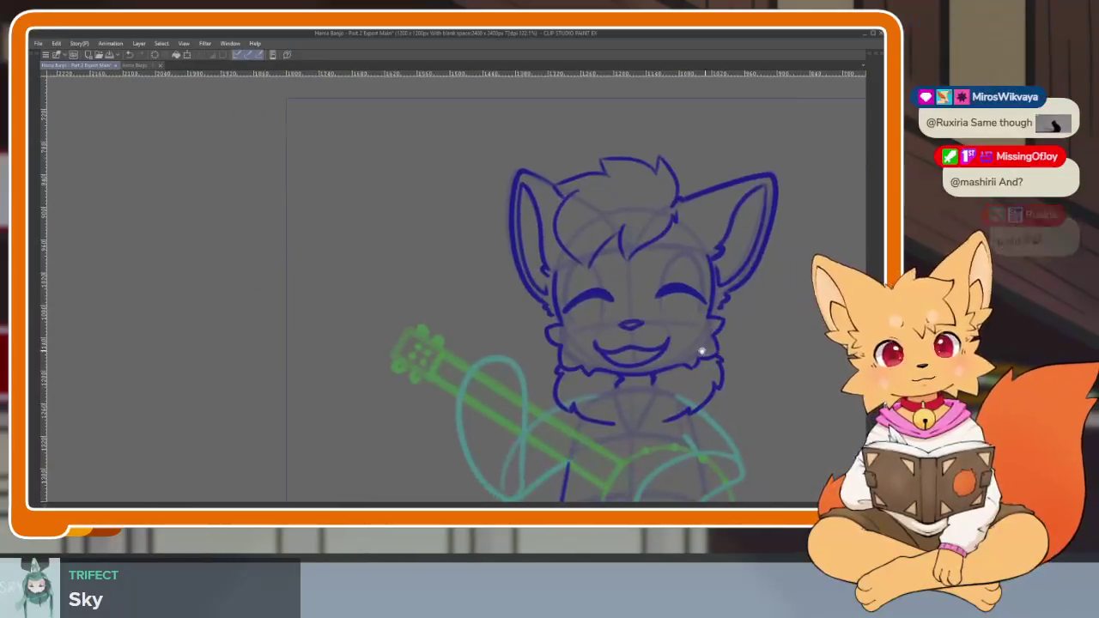
pyautogui.scroll(6, 667, 380)
pyautogui.scroll(1, 668, 404)
pyautogui.hotkey('ctrl', 'z')
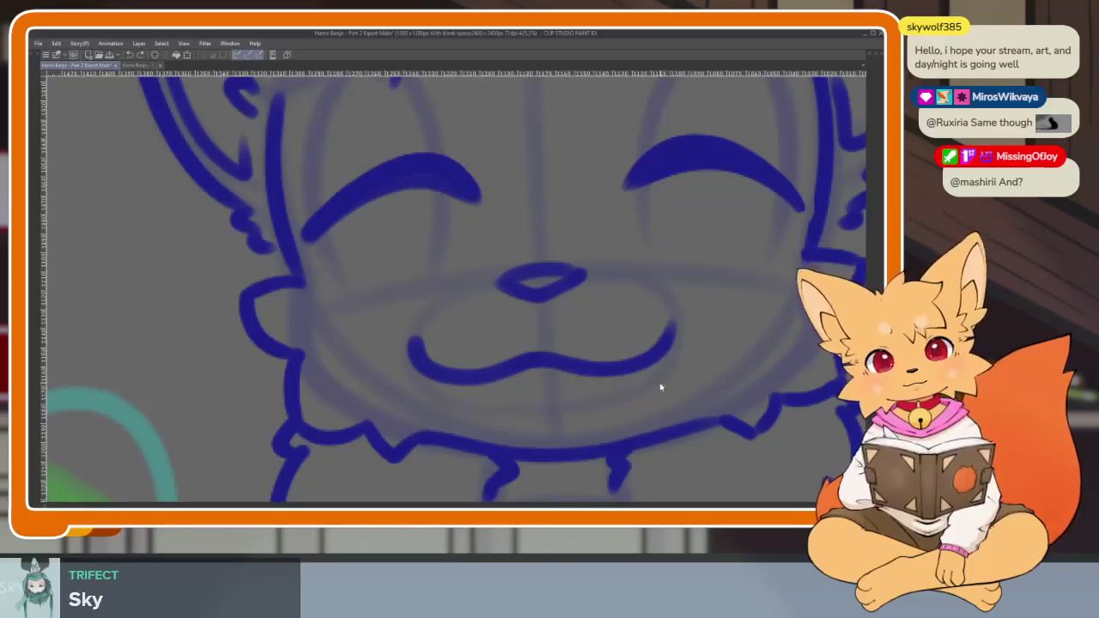
pyautogui.hotkey('ctrl', 'z')
# Redraw the upper smiling mouth curve after one discarded attempt.
pyautogui.scroll(2, 584, 404)
pyautogui.scroll(2, 598, 403)
pyautogui.scroll(-2, 599, 404)
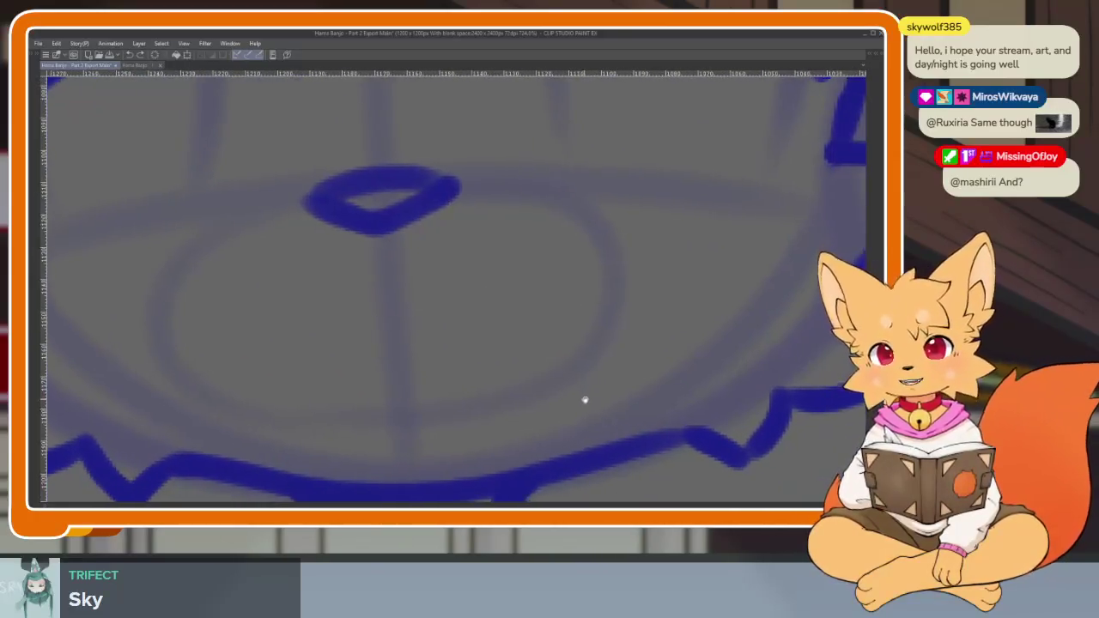
pyautogui.scroll(1, 584, 422)
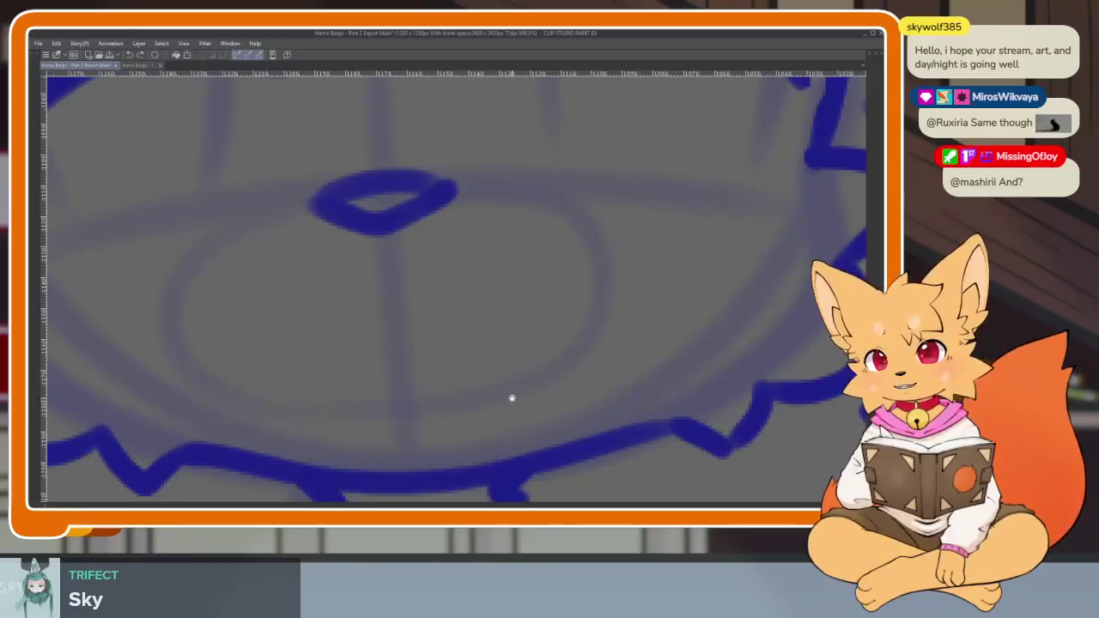
pyautogui.scroll(-1, 520, 400)
pyautogui.scroll(-1, 503, 422)
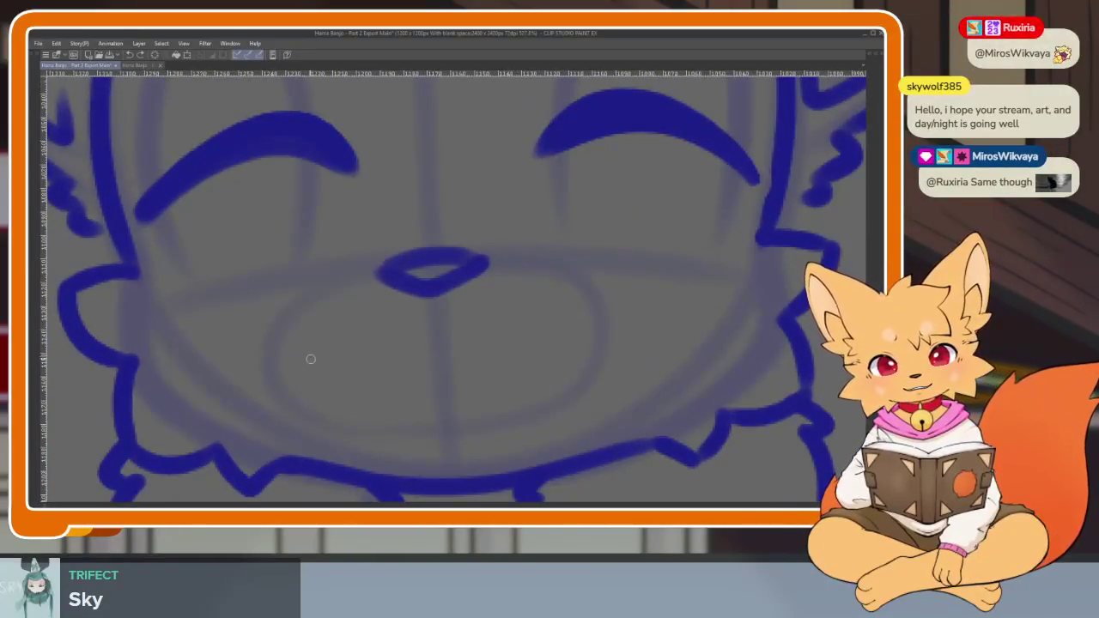
pyautogui.moveTo(304, 344)
pyautogui.mouseDown()
pyautogui.moveTo(386, 385)
pyautogui.moveTo(549, 365)
pyautogui.moveTo(577, 328)
pyautogui.mouseUp()
pyautogui.hotkey('ctrl', 'z')
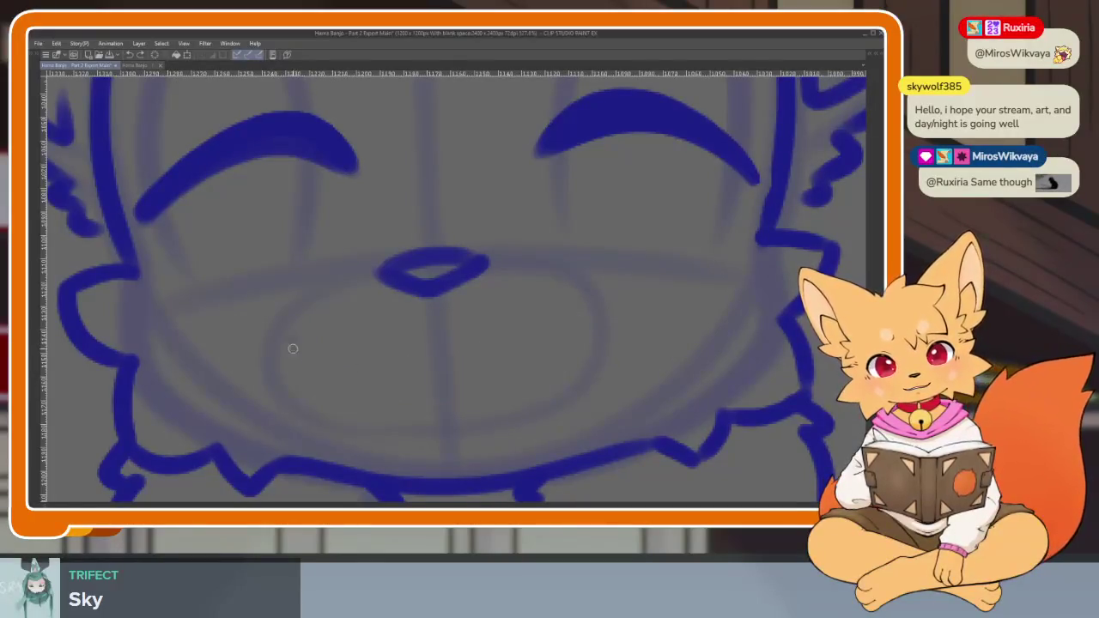
pyautogui.moveTo(293, 349)
pyautogui.mouseDown()
pyautogui.moveTo(405, 382)
pyautogui.moveTo(478, 376)
pyautogui.moveTo(587, 331)
pyautogui.moveTo(545, 392)
pyautogui.moveTo(348, 412)
pyautogui.moveTo(292, 343)
pyautogui.mouseUp()
# Ink the lower mouth curve, redrawing it right to left to the left corner.
pyautogui.hotkey('ctrl', 'z')
pyautogui.moveTo(564, 382)
pyautogui.mouseDown()
pyautogui.moveTo(414, 455)
pyautogui.moveTo(296, 371)
pyautogui.mouseUp()
pyautogui.scroll(-5, 627, 385)
pyautogui.scroll(5, 627, 385)
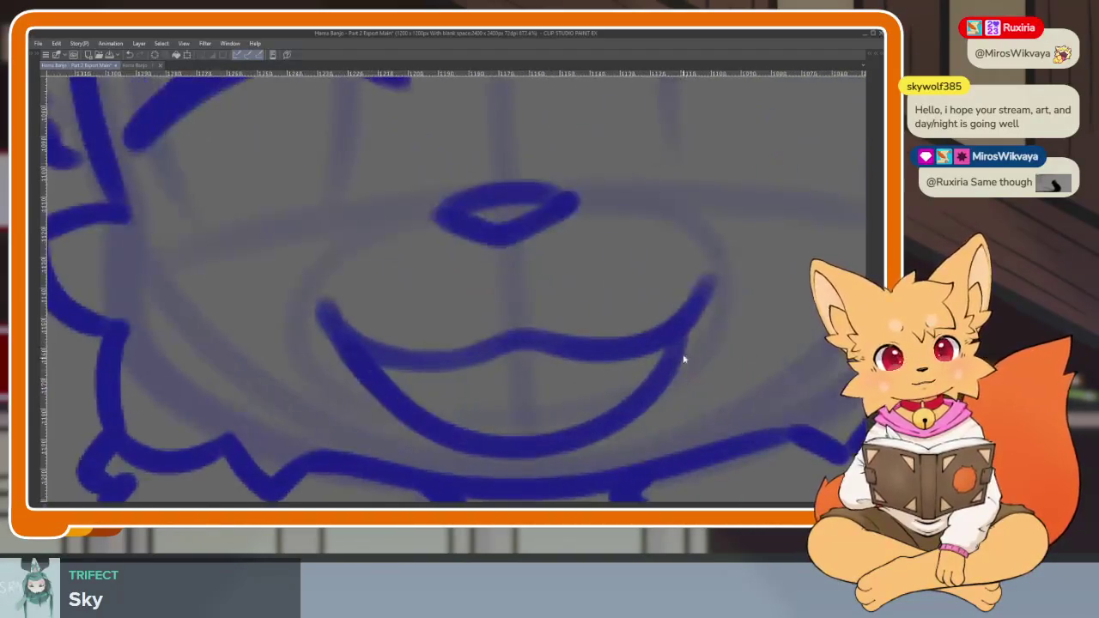
pyautogui.hotkey('ctrl', 'z')
pyautogui.moveTo(706, 287)
pyautogui.mouseDown()
pyautogui.moveTo(540, 444)
pyautogui.moveTo(374, 391)
pyautogui.moveTo(323, 311)
pyautogui.mouseUp()
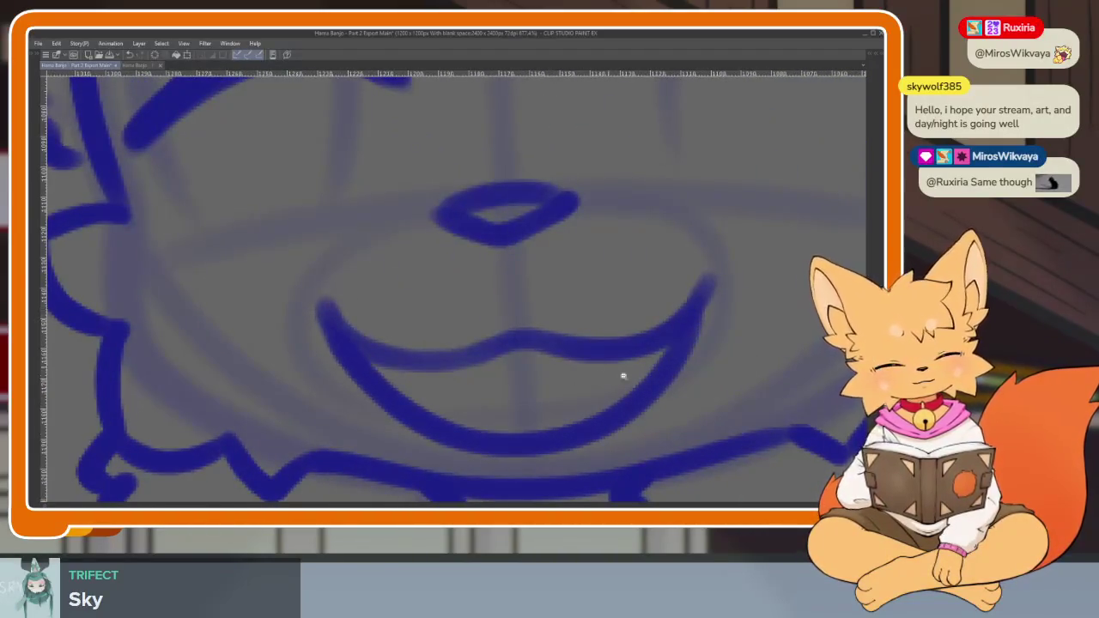
pyautogui.scroll(-5, 625, 377)
pyautogui.scroll(3, 628, 378)
pyautogui.scroll(2, 578, 386)
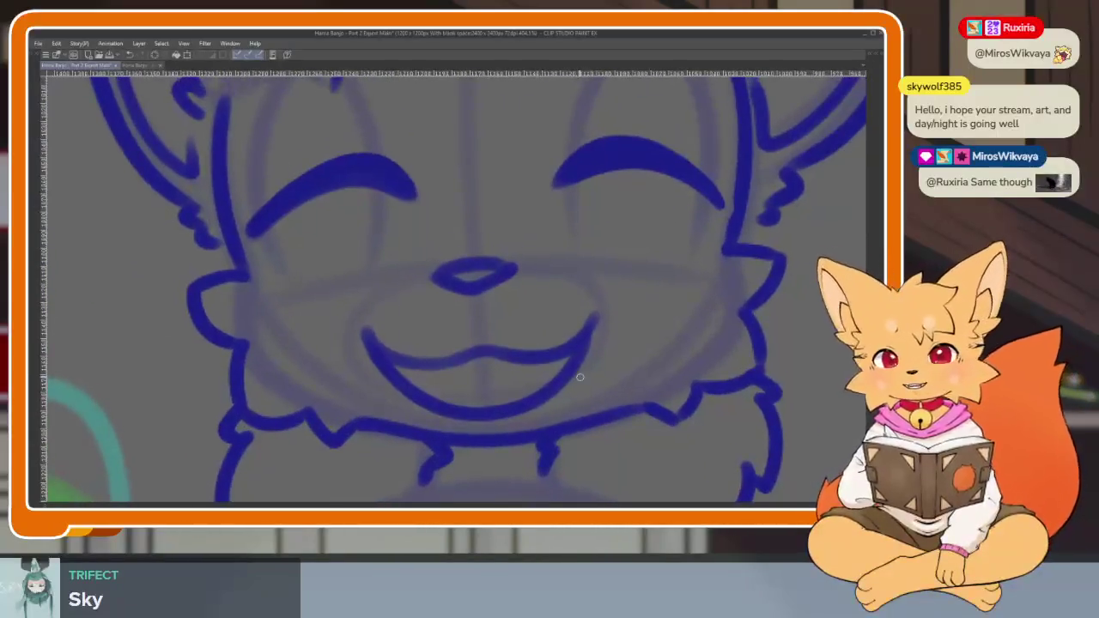
pyautogui.scroll(2, 540, 393)
pyautogui.scroll(1, 577, 405)
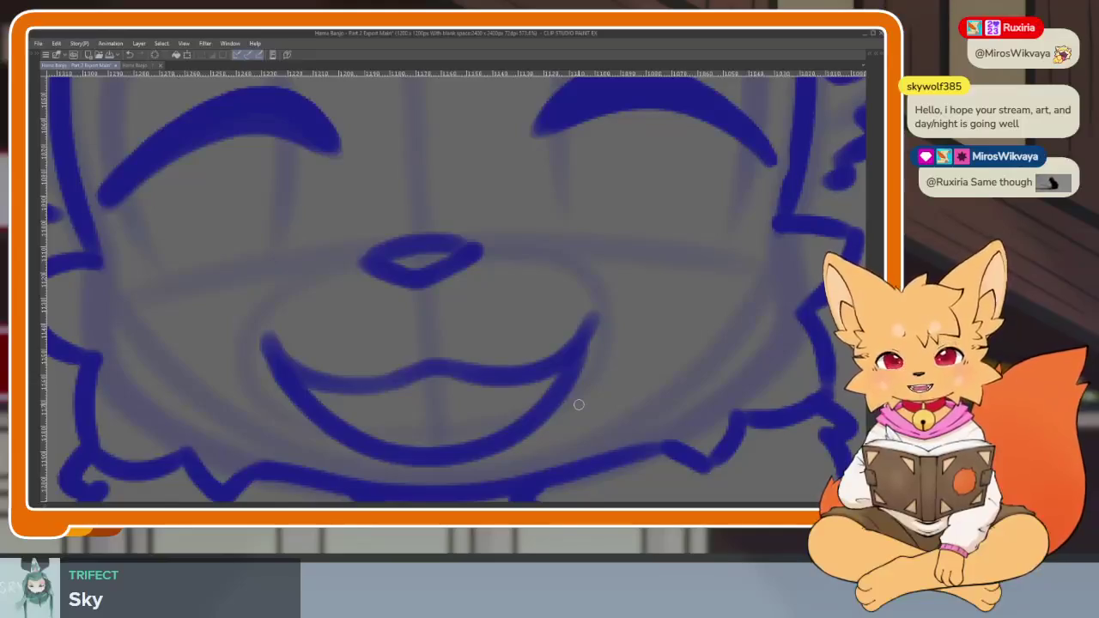
# Replace the stray loop and lower mouth curve with a new lower curve and tongue line.
pyautogui.moveTo(640, 352); pyautogui.dragTo(626, 361)
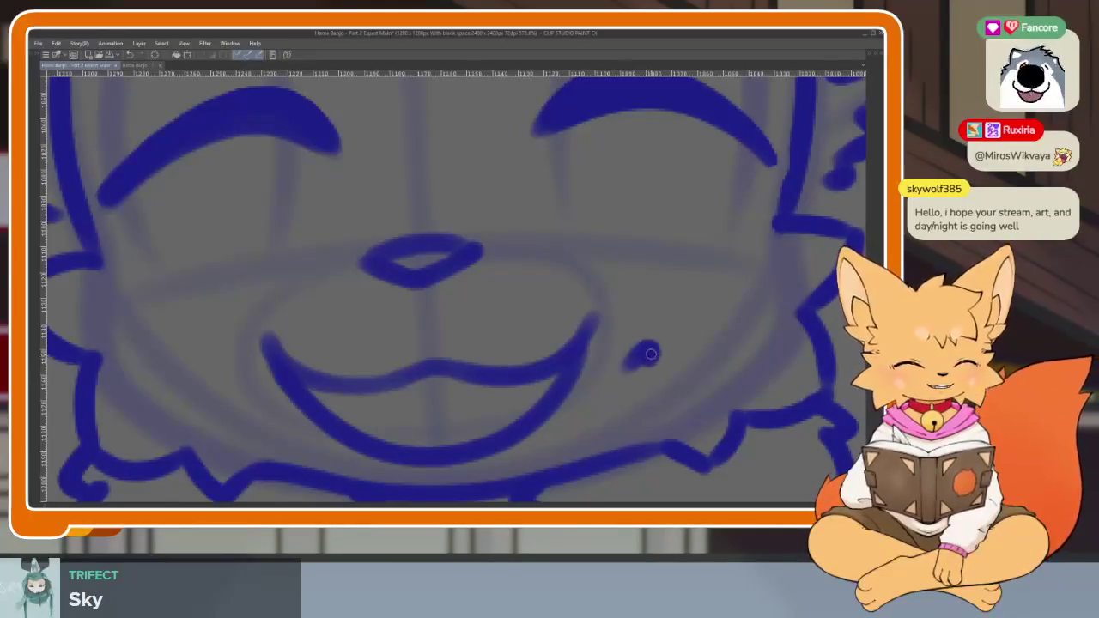
pyautogui.hotkey('ctrl', 'z')
pyautogui.hotkey('ctrl', 'z')
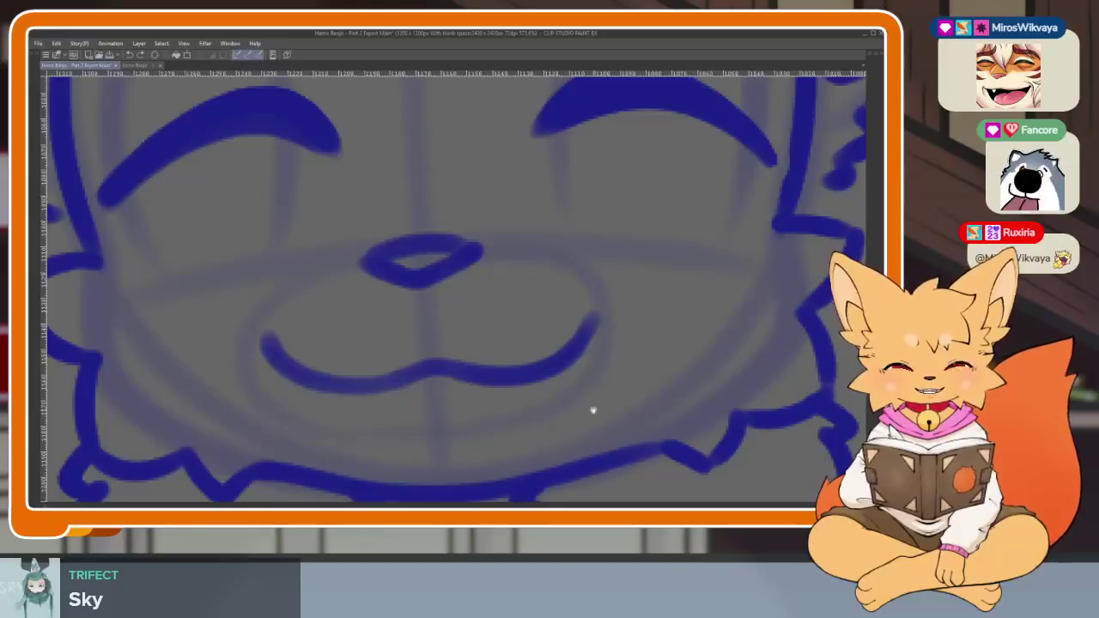
pyautogui.scroll(-1, 583, 395)
pyautogui.scroll(-1, 582, 395)
pyautogui.scroll(2, 555, 412)
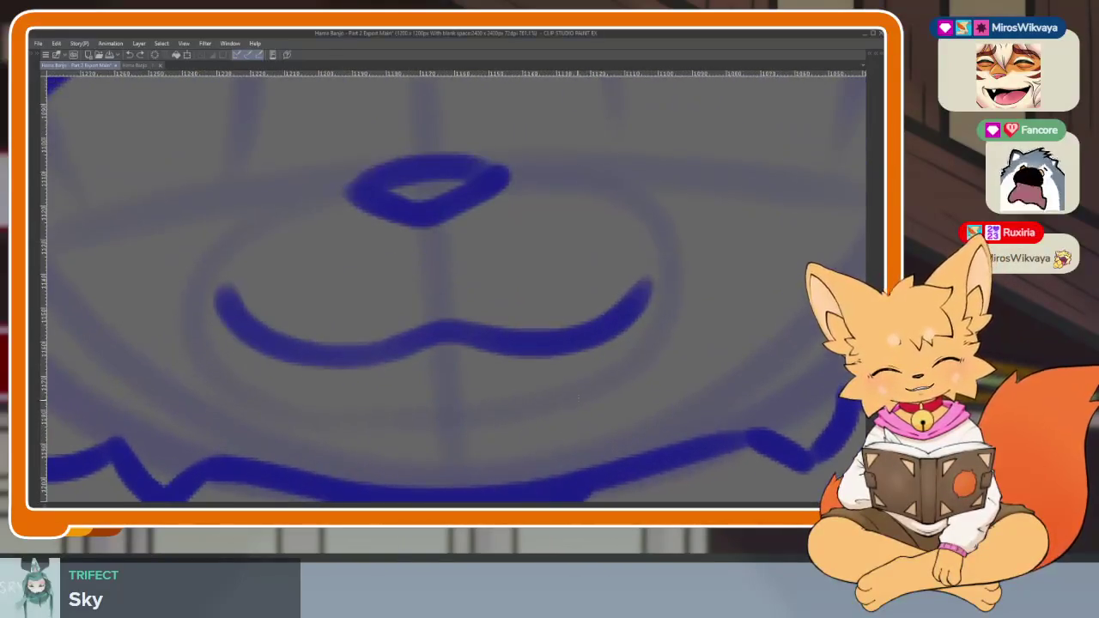
pyautogui.scroll(1, 647, 341)
pyautogui.moveTo(673, 273)
pyautogui.mouseDown()
pyautogui.moveTo(422, 444)
pyautogui.moveTo(268, 354)
pyautogui.mouseUp()
pyautogui.scroll(-1, 643, 380)
pyautogui.scroll(1, 699, 369)
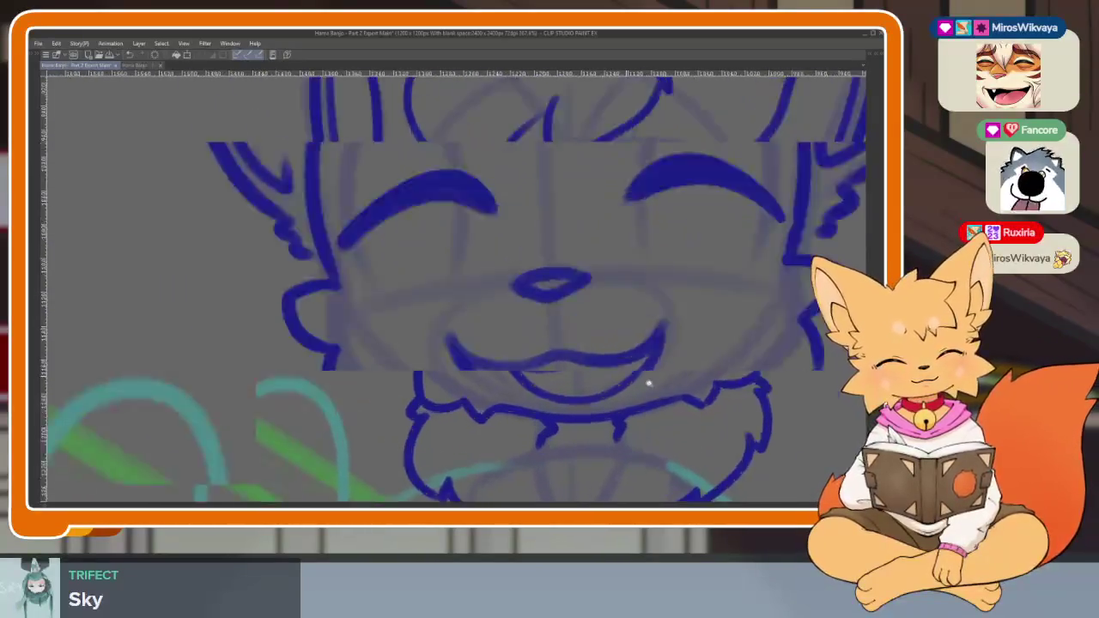
pyautogui.scroll(1, 645, 381)
pyautogui.moveTo(567, 306)
pyautogui.mouseDown()
pyautogui.moveTo(688, 314)
pyautogui.moveTo(305, 374)
pyautogui.moveTo(283, 339)
pyautogui.moveTo(386, 338)
pyautogui.moveTo(538, 284)
pyautogui.mouseUp()
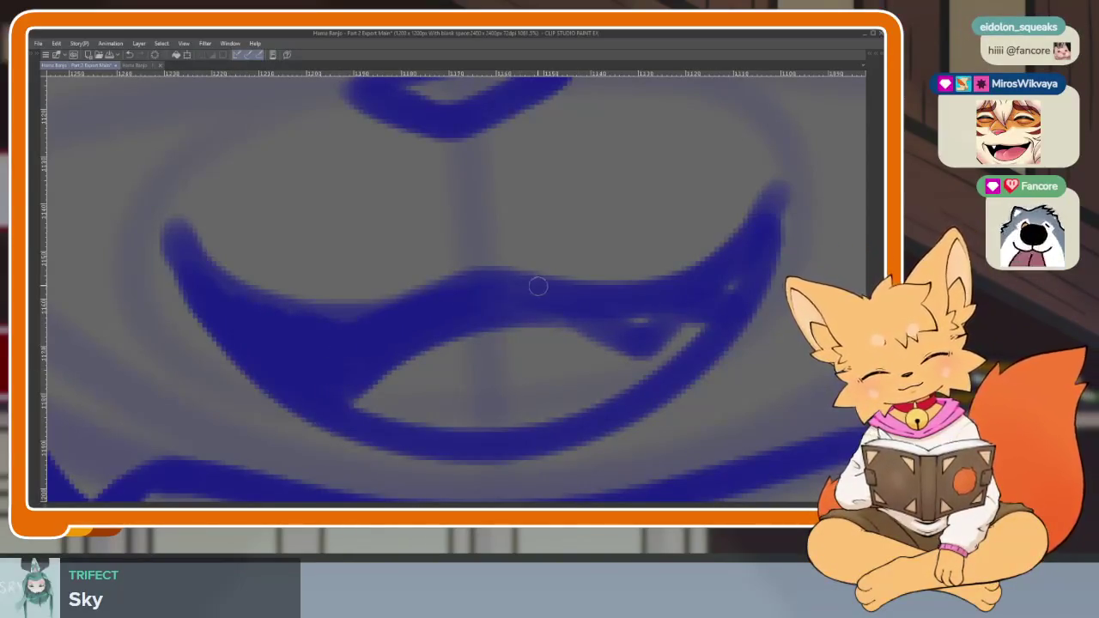
# Zoom out around the fox and briefly hide the blue lineart to compare with the sketch.
pyautogui.scroll(-10, 756, 263)
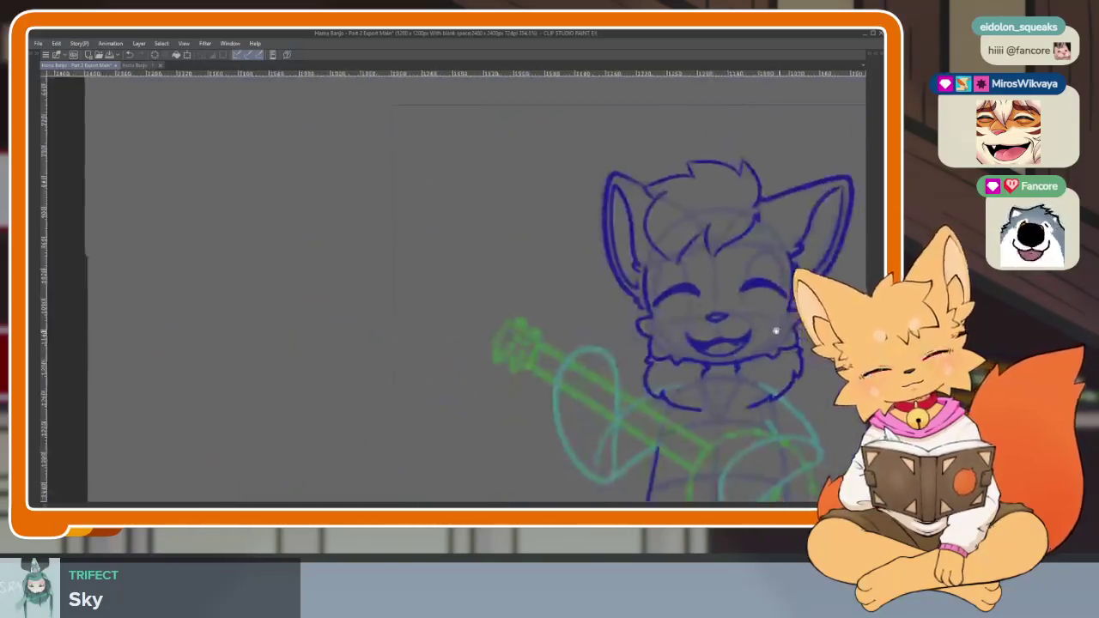
pyautogui.moveTo(713, 346); pyautogui.dragTo(642, 356)
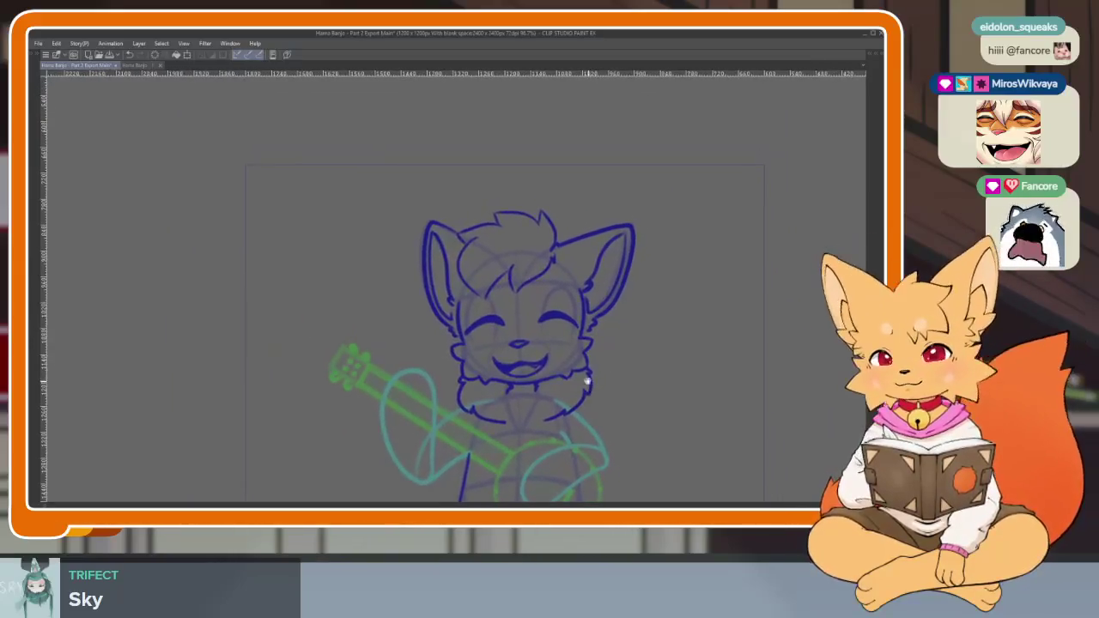
pyautogui.scroll(2, 563, 385)
pyautogui.moveTo(562, 385)
pyautogui.mouseDown()
pyautogui.moveTo(618, 372)
pyautogui.moveTo(613, 343)
pyautogui.moveTo(592, 364)
pyautogui.moveTo(601, 370)
pyautogui.mouseUp()
pyautogui.scroll(-2, 601, 370)
pyautogui.scroll(-1, 598, 353)
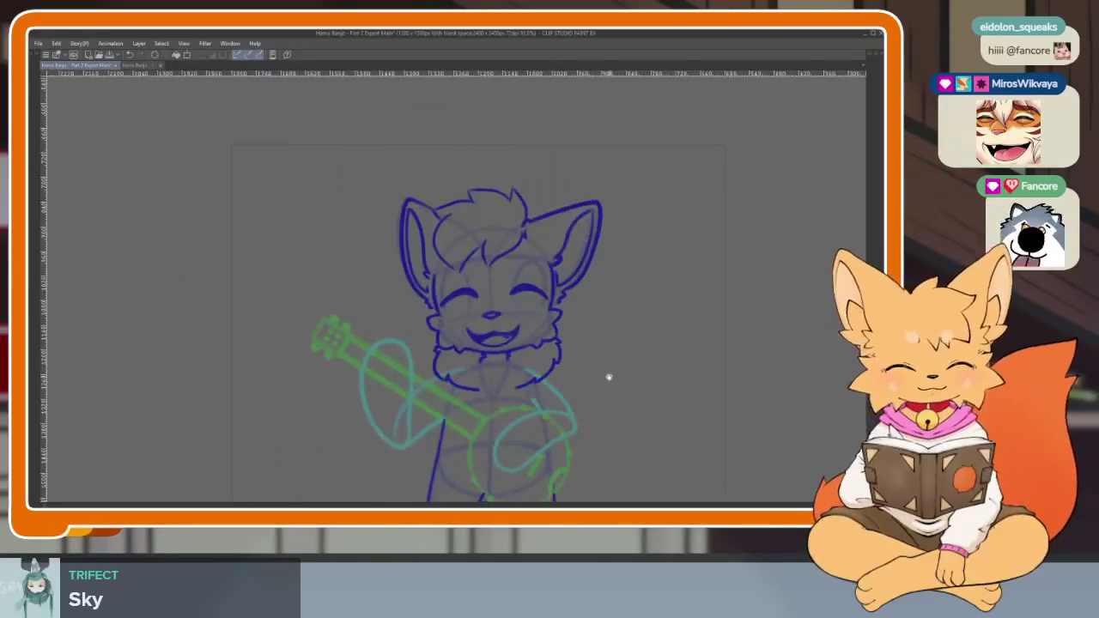
pyautogui.scroll(-1, 556, 429)
pyautogui.moveTo(550, 380); pyautogui.dragTo(555, 364)
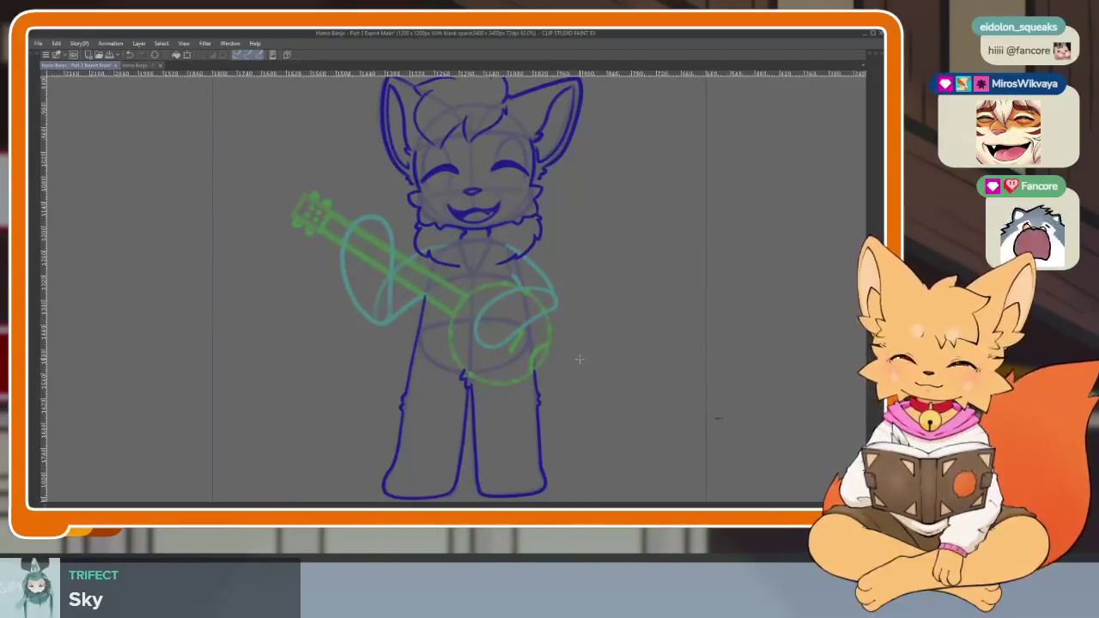
pyautogui.hotkey('ctrl', 'z')
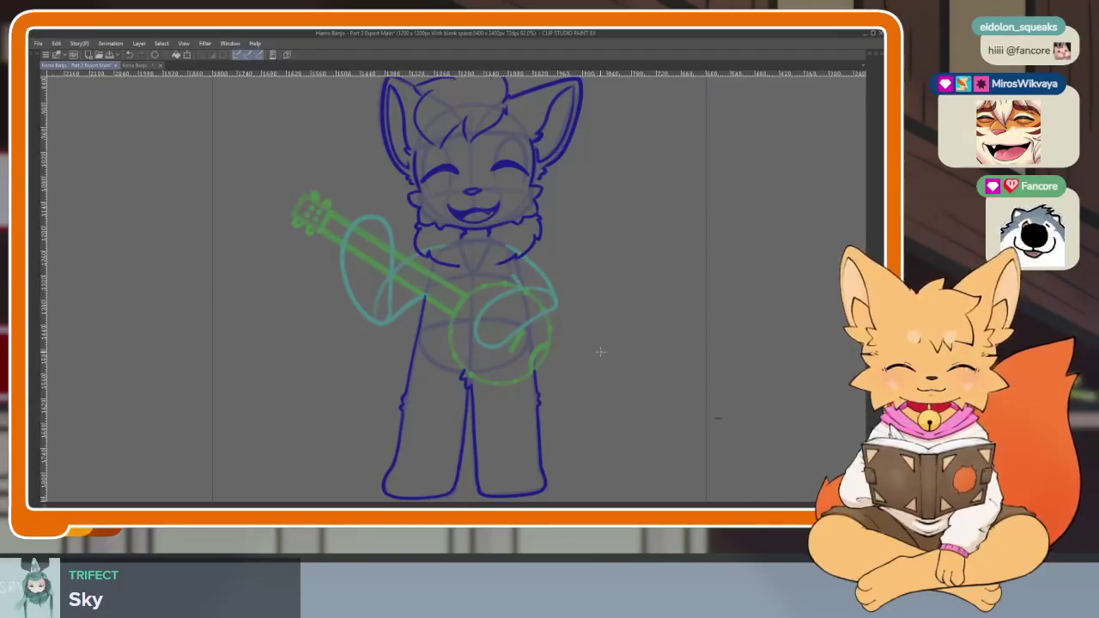
# Restore the workspace and step through neighbouring frames with the blue lineart hidden, then shown.
pyautogui.press('Tab')
pyautogui.press('Right')
pyautogui.press('Right')
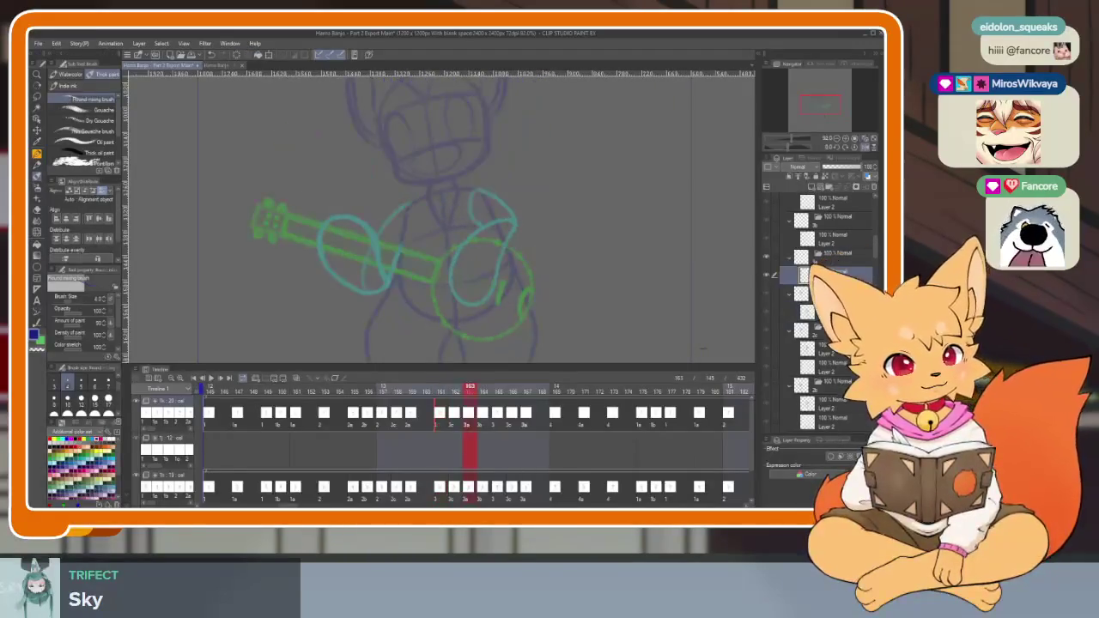
pyautogui.hotkey('ctrl', 'z')
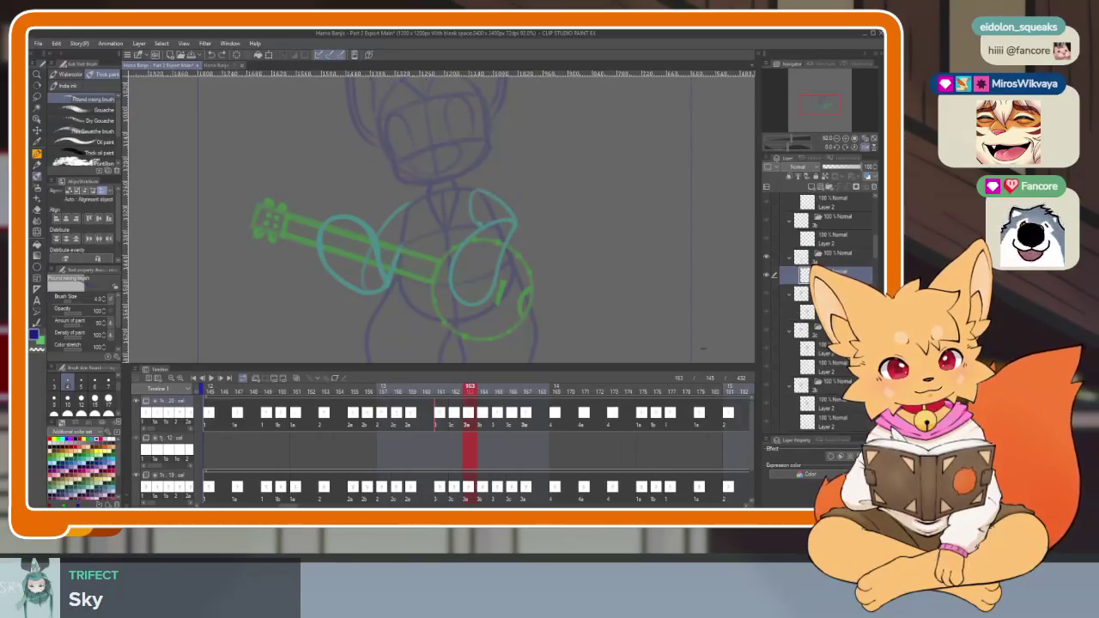
pyautogui.press('Left')
pyautogui.press('Left')
pyautogui.press('Left')
pyautogui.press('Right')
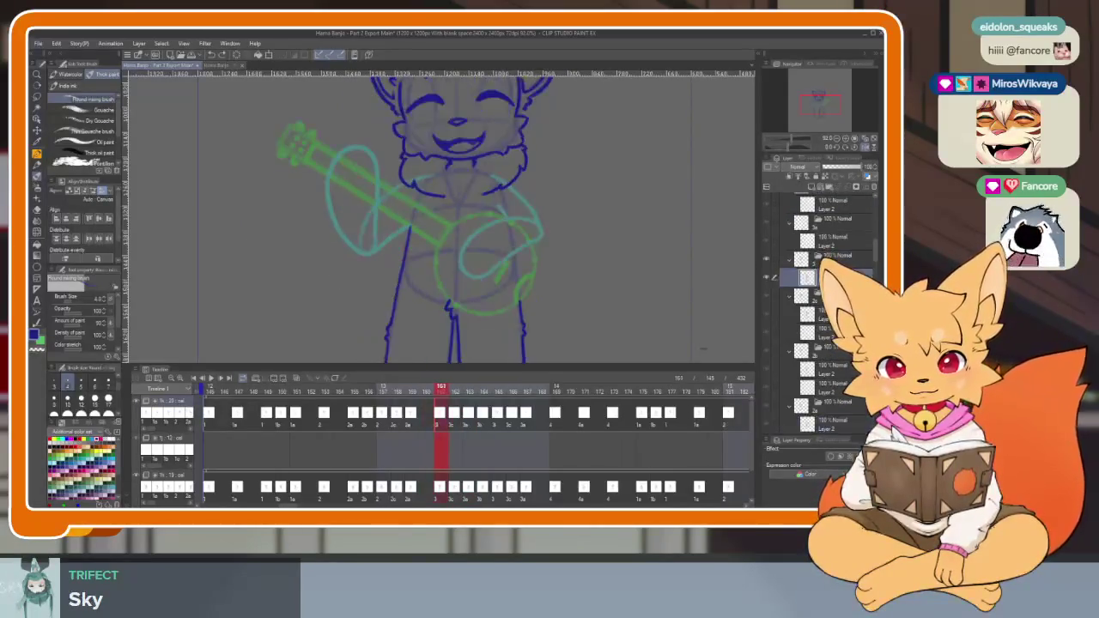
pyautogui.press('Right')
pyautogui.hotkey('ctrl', 'y')
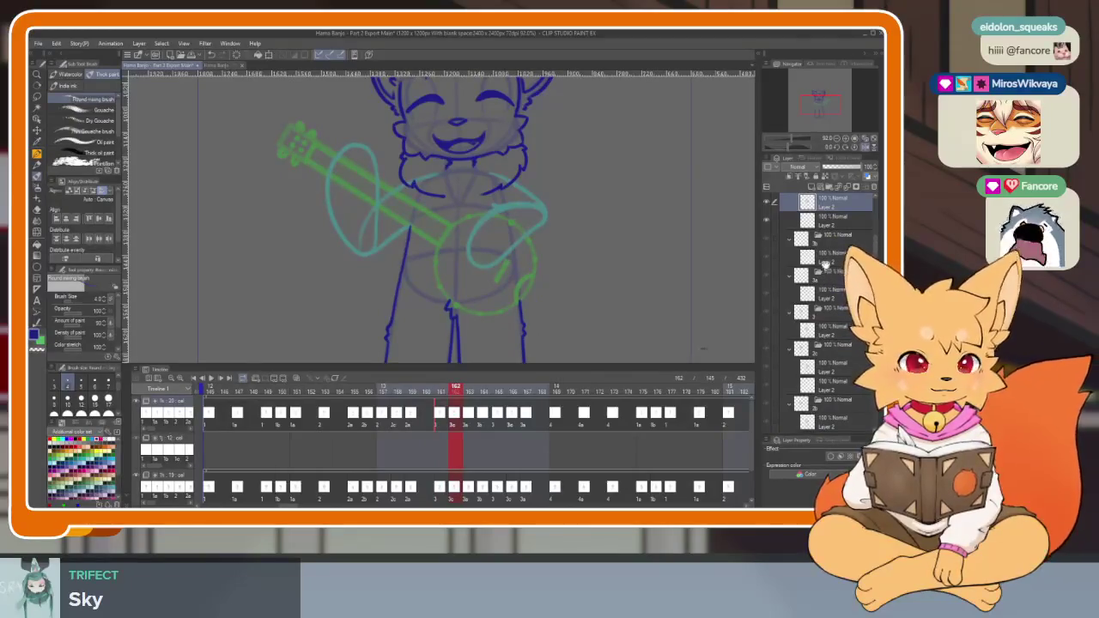
# Select the frame 169 cel, scrub back to about frame 163, and hide the palettes.
pyautogui.scroll(-2, 826, 265)
pyautogui.click(808, 292)
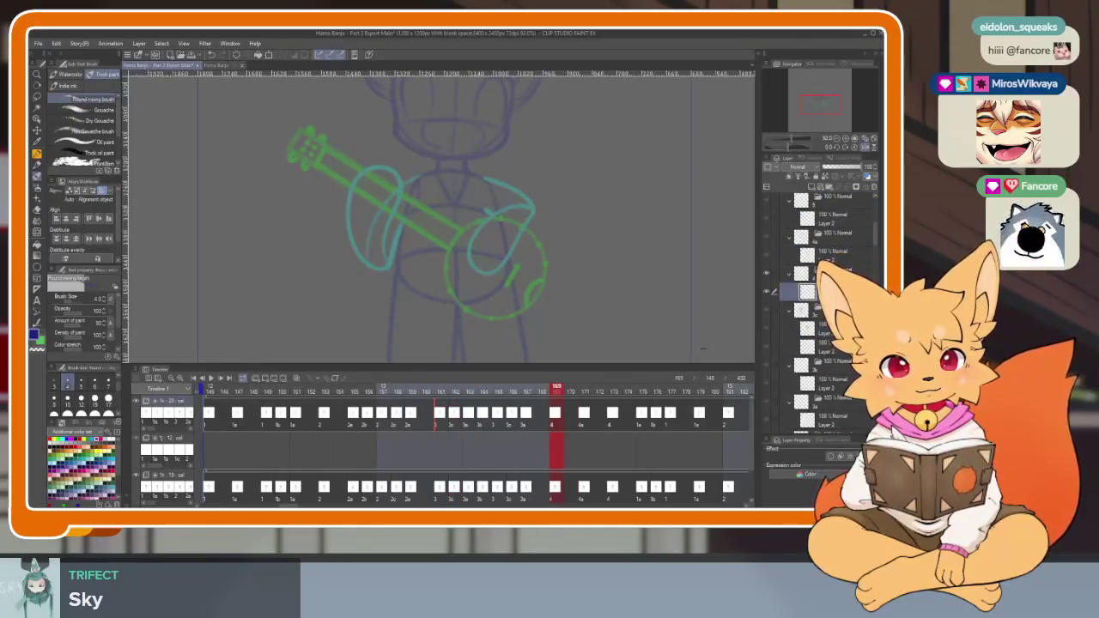
pyautogui.moveTo(453, 388)
pyautogui.mouseDown()
pyautogui.moveTo(438, 389)
pyautogui.moveTo(468, 390)
pyautogui.mouseUp()
pyautogui.press('Tab')
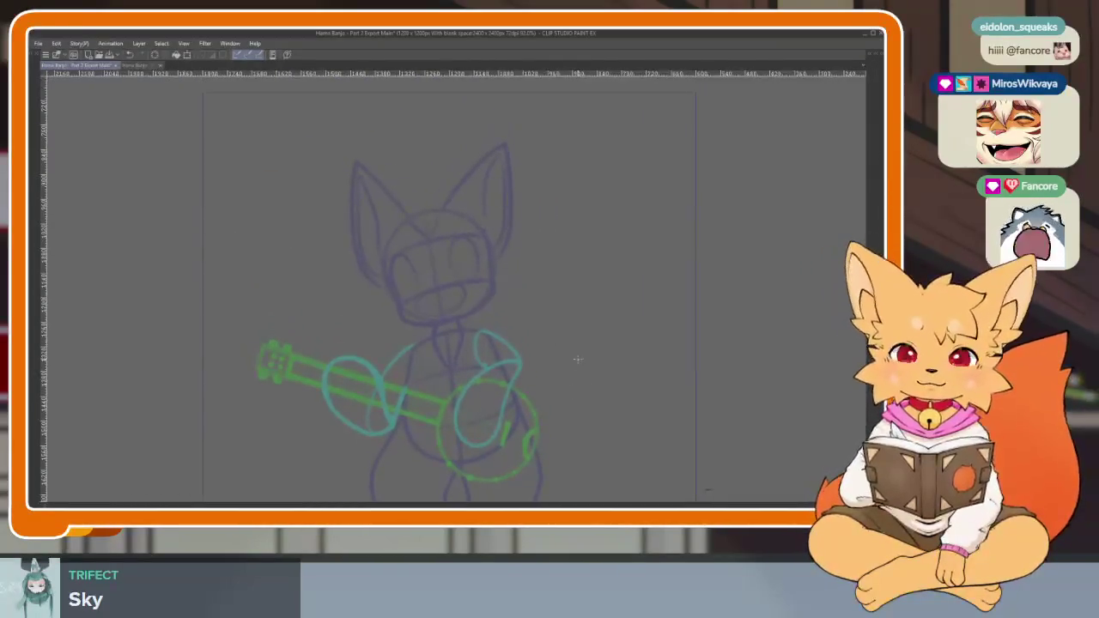
# Zoom in and ink the left cheek curve with a zigzag fur edge beneath it.
pyautogui.scroll(3, 515, 335)
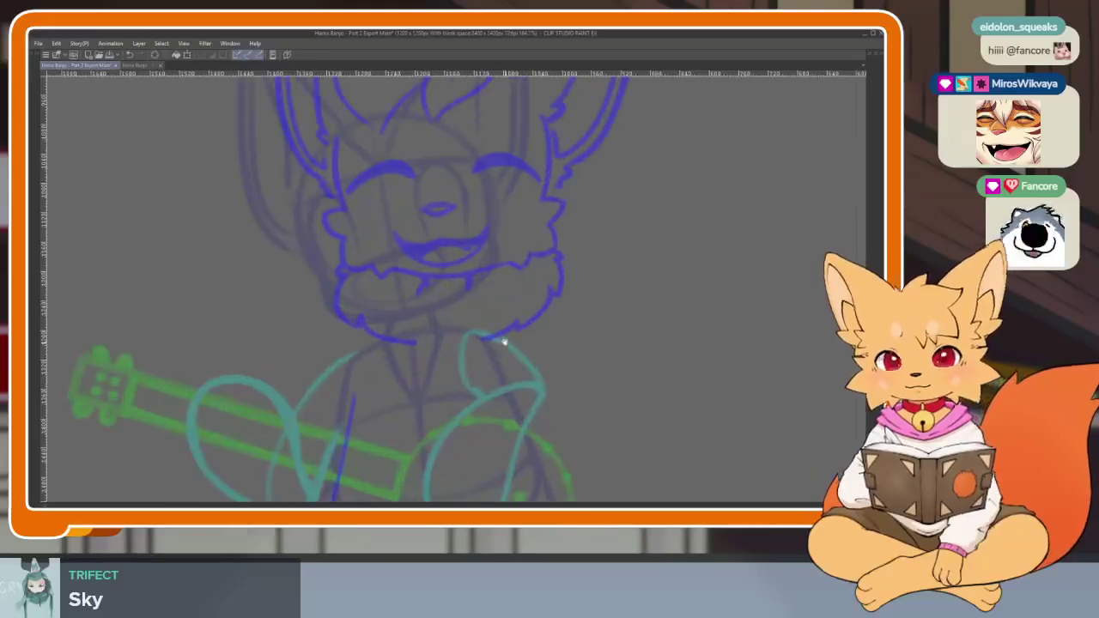
pyautogui.scroll(2, 420, 406)
pyautogui.scroll(1, 420, 406)
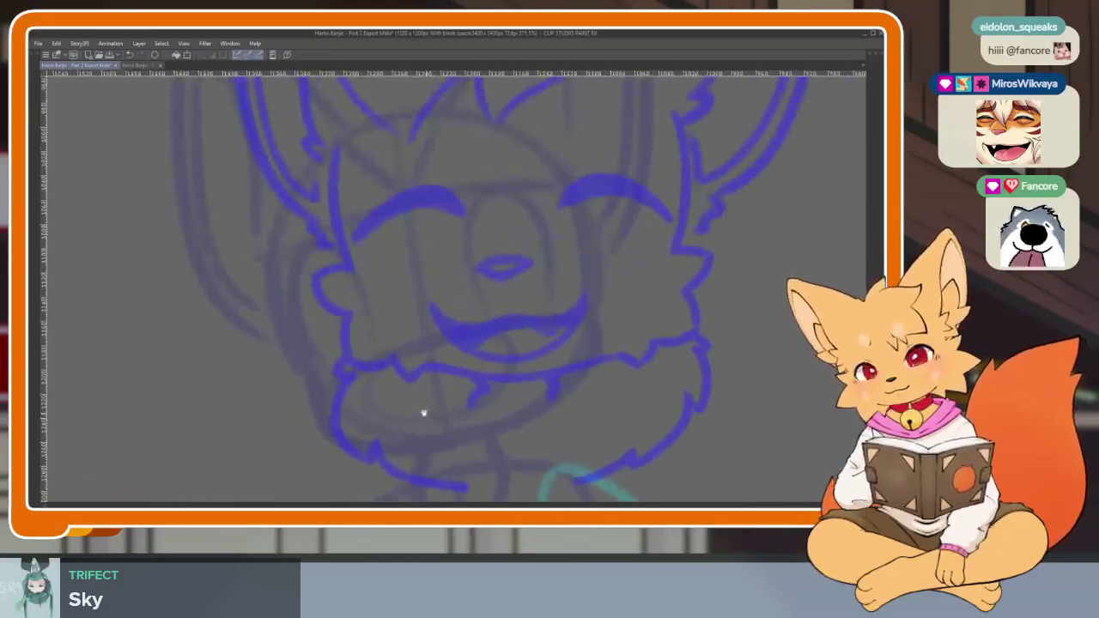
pyautogui.moveTo(272, 251); pyautogui.dragTo(313, 381)
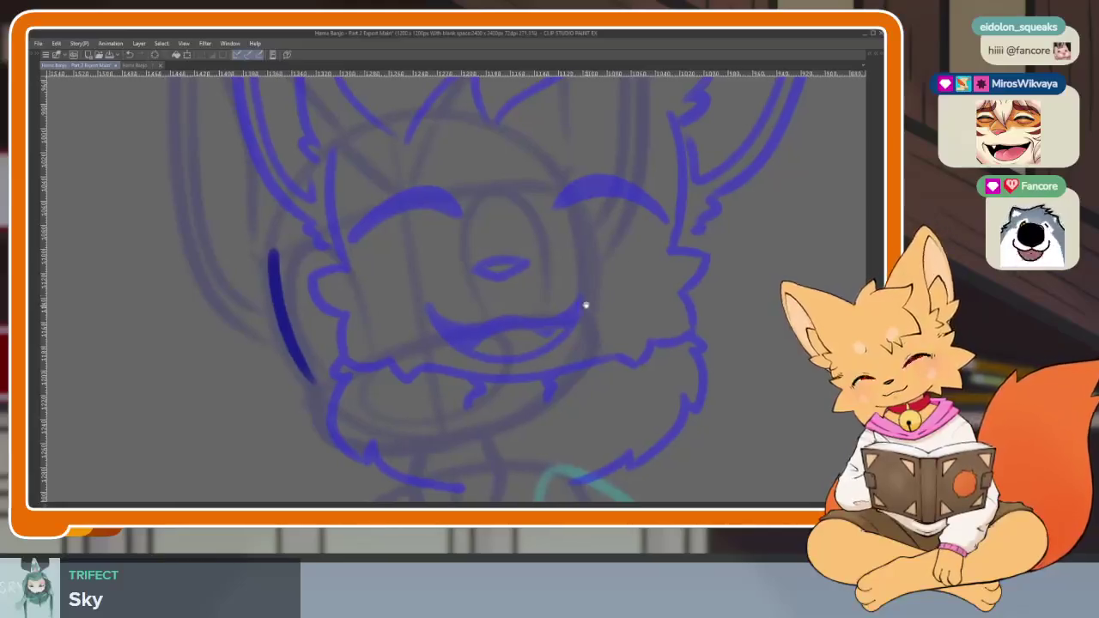
pyautogui.moveTo(582, 262); pyautogui.dragTo(584, 304)
pyautogui.scroll(2, 336, 297)
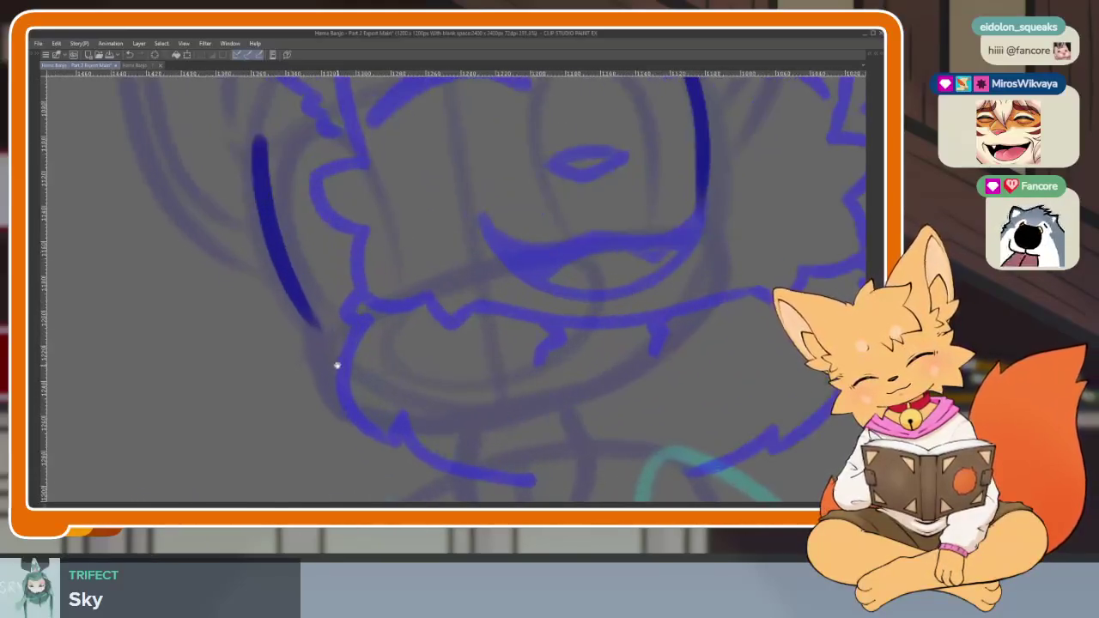
pyautogui.moveTo(320, 326)
pyautogui.mouseDown()
pyautogui.moveTo(307, 411)
pyautogui.moveTo(417, 422)
pyautogui.mouseUp()
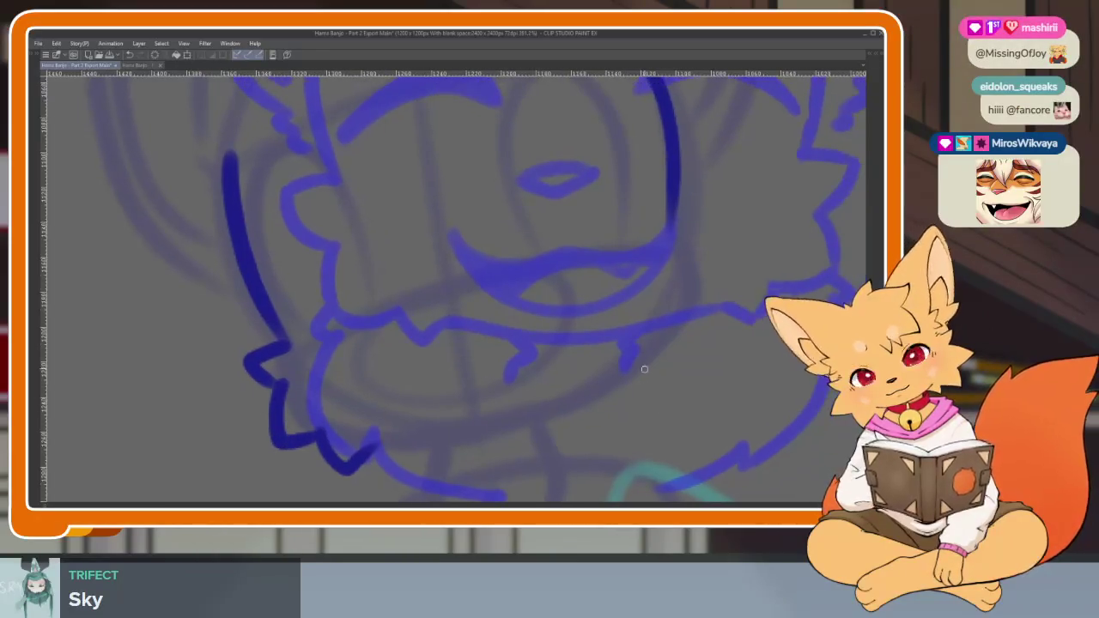
pyautogui.moveTo(673, 226)
pyautogui.mouseDown()
pyautogui.moveTo(736, 247)
pyautogui.moveTo(706, 275)
pyautogui.moveTo(701, 222)
pyautogui.mouseUp()
pyautogui.hotkey('ctrl', 'z')
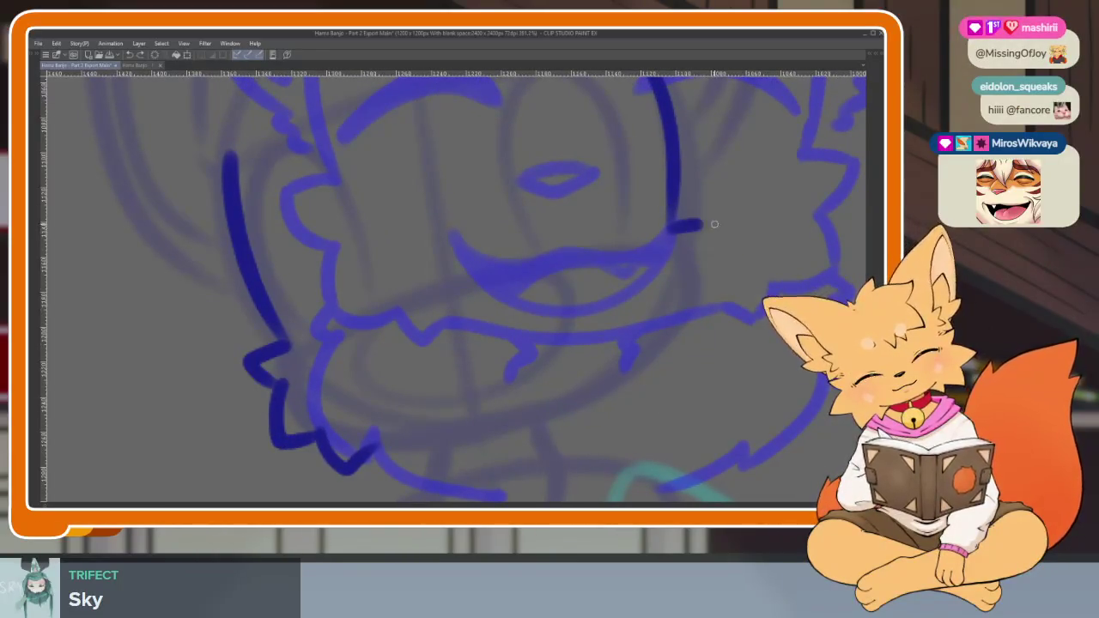
# Ink the right cheek stroke and the fur lines running down from both jaw corners.
pyautogui.moveTo(732, 307)
pyautogui.mouseDown()
pyautogui.moveTo(581, 404)
pyautogui.moveTo(365, 449)
pyautogui.mouseUp()
pyautogui.scroll(-5, 700, 377)
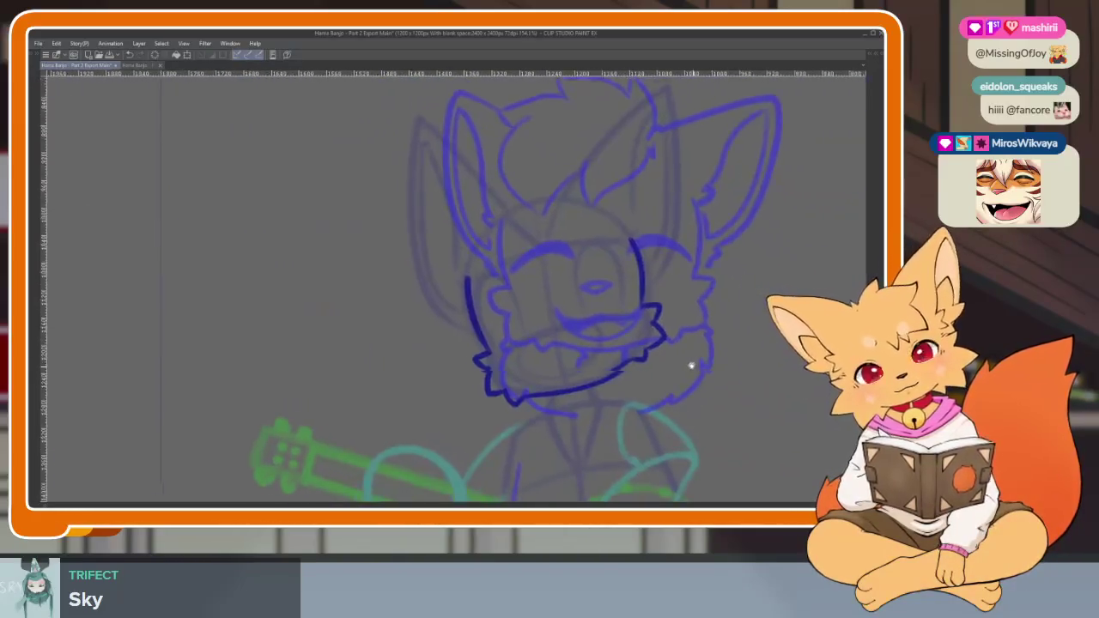
pyautogui.scroll(5, 692, 366)
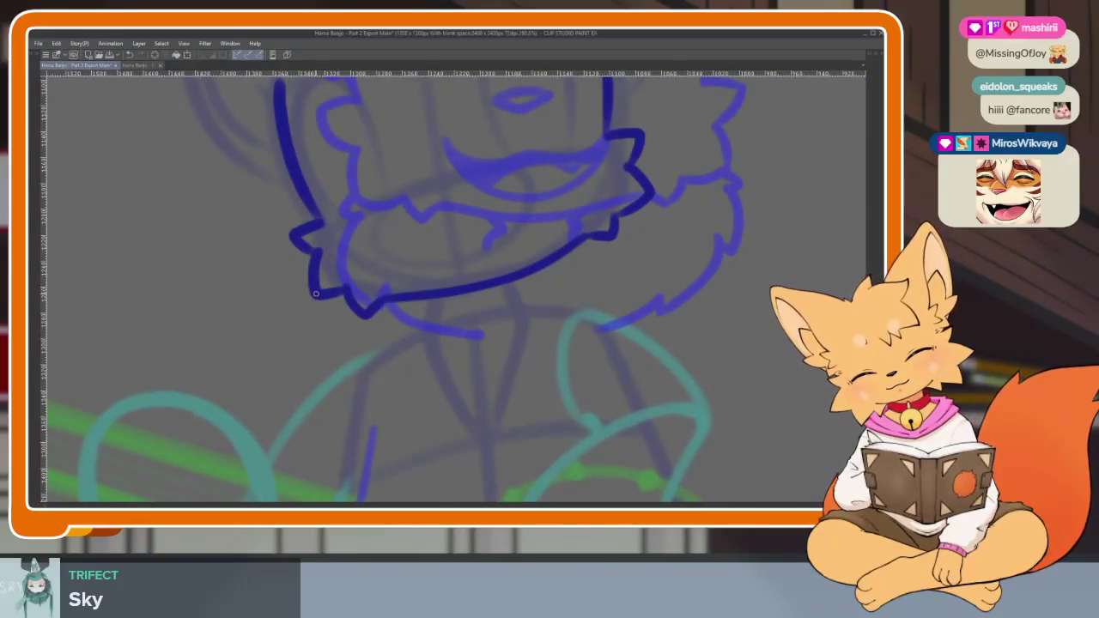
pyautogui.moveTo(326, 321)
pyautogui.mouseDown()
pyautogui.moveTo(323, 371)
pyautogui.moveTo(439, 403)
pyautogui.mouseUp()
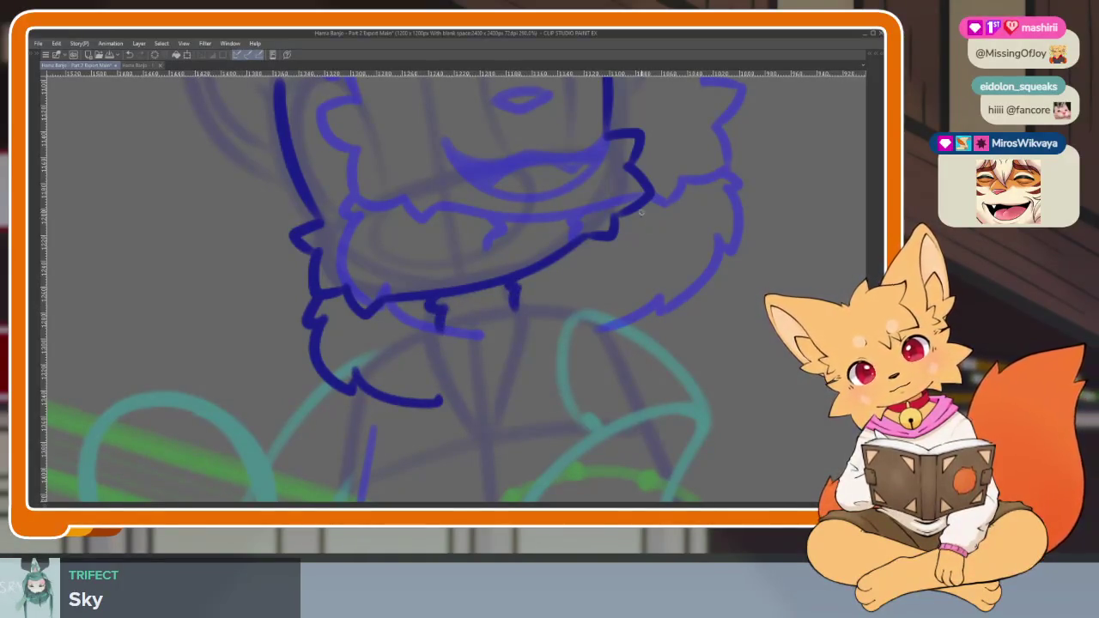
pyautogui.moveTo(651, 228); pyautogui.dragTo(650, 281)
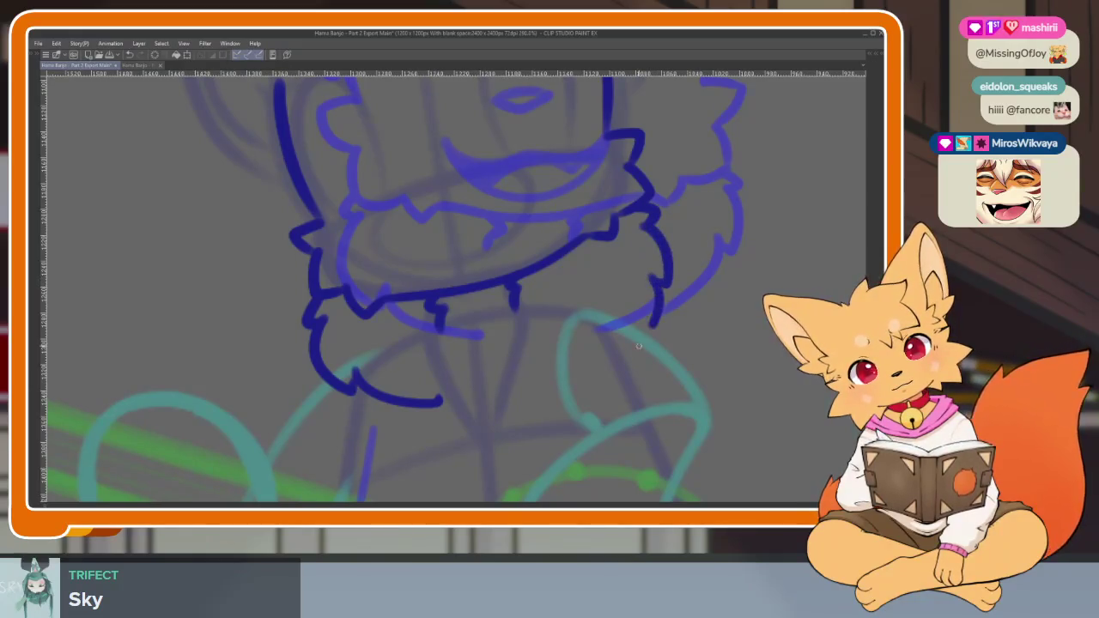
pyautogui.scroll(-4, 547, 384)
pyautogui.scroll(1, 680, 346)
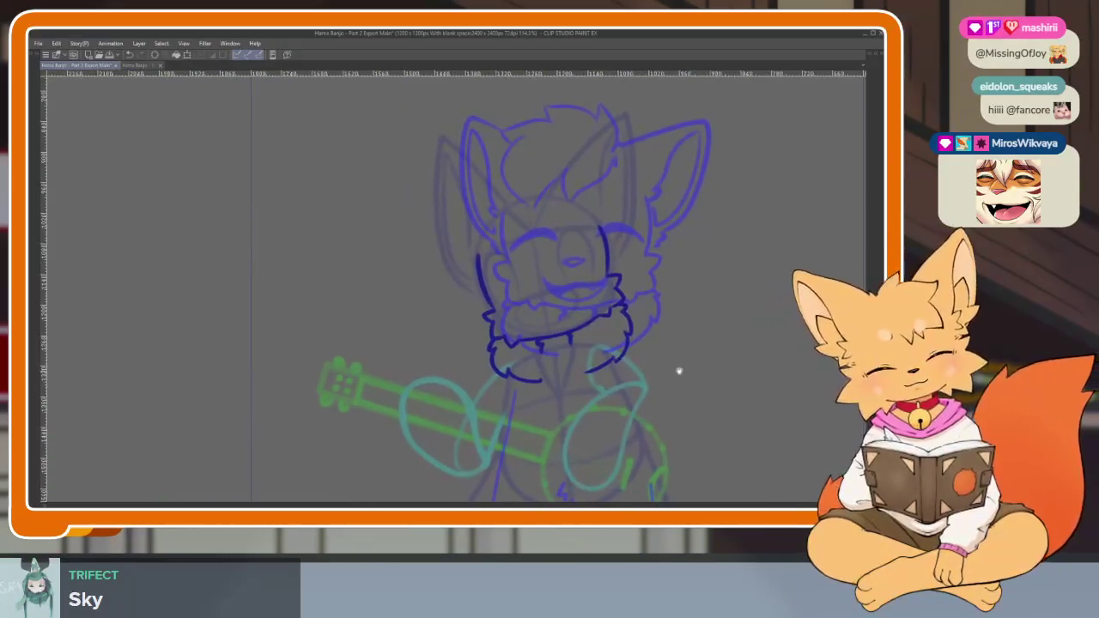
pyautogui.scroll(1, 688, 361)
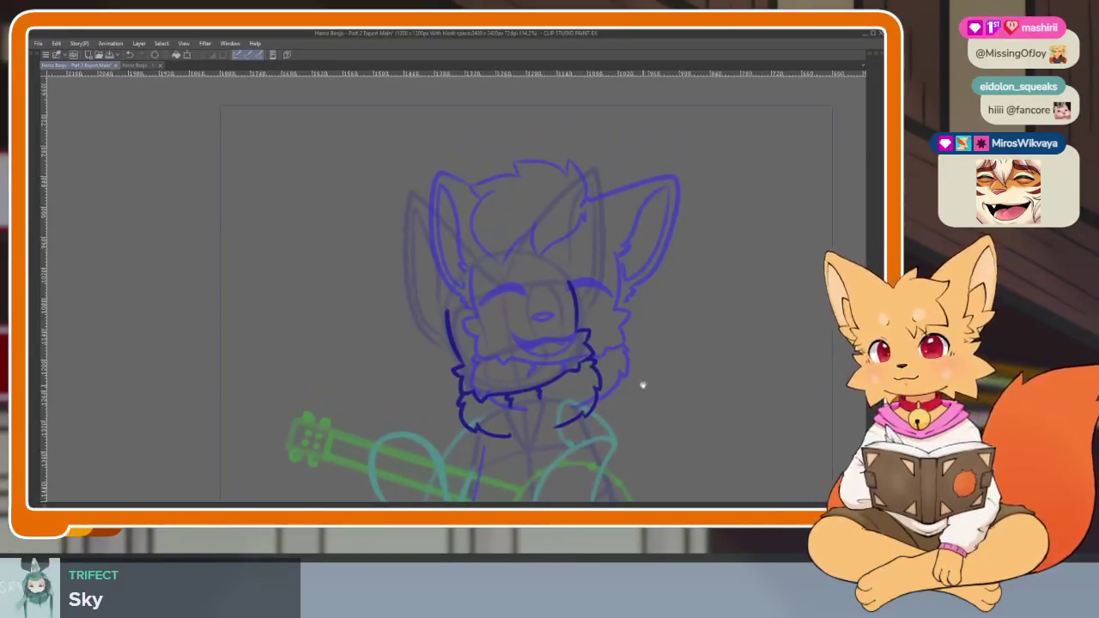
pyautogui.scroll(2, 605, 375)
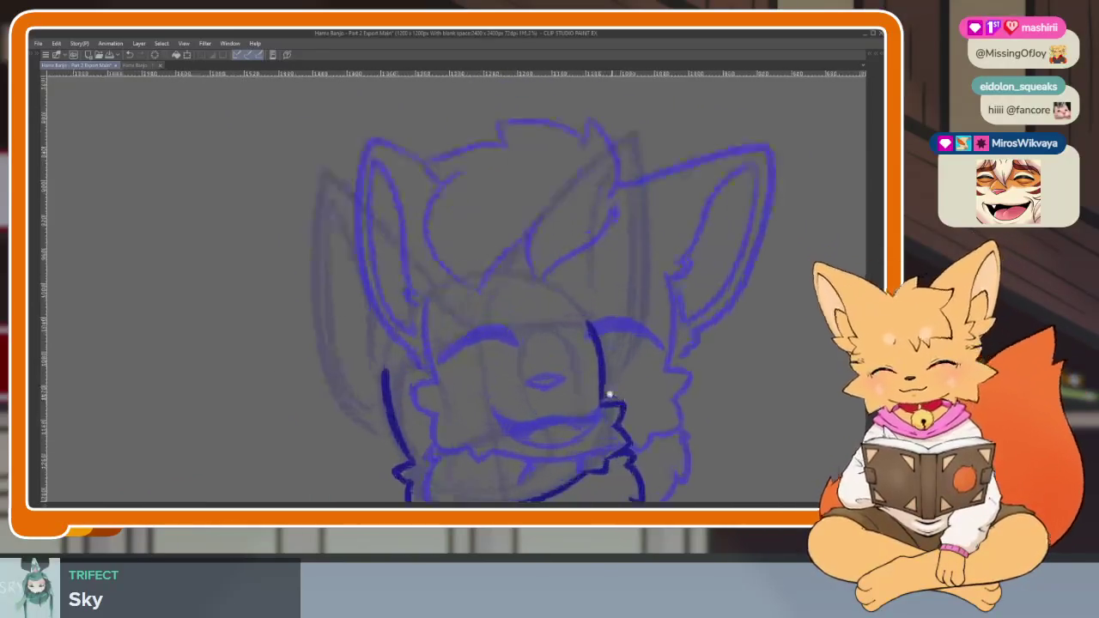
pyautogui.scroll(2, 605, 386)
pyautogui.scroll(-2, 533, 255)
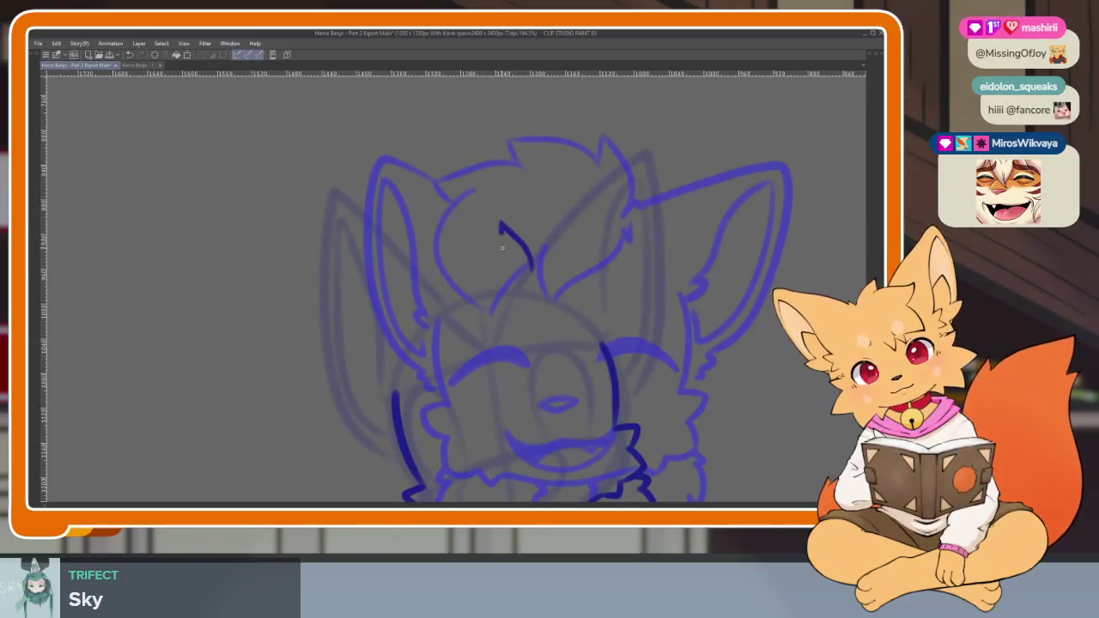
# Ink the hair tuft curve down the head's left side, then flip frames to preview.
pyautogui.moveTo(431, 258)
pyautogui.mouseDown()
pyautogui.moveTo(391, 307)
pyautogui.moveTo(388, 406)
pyautogui.mouseUp()
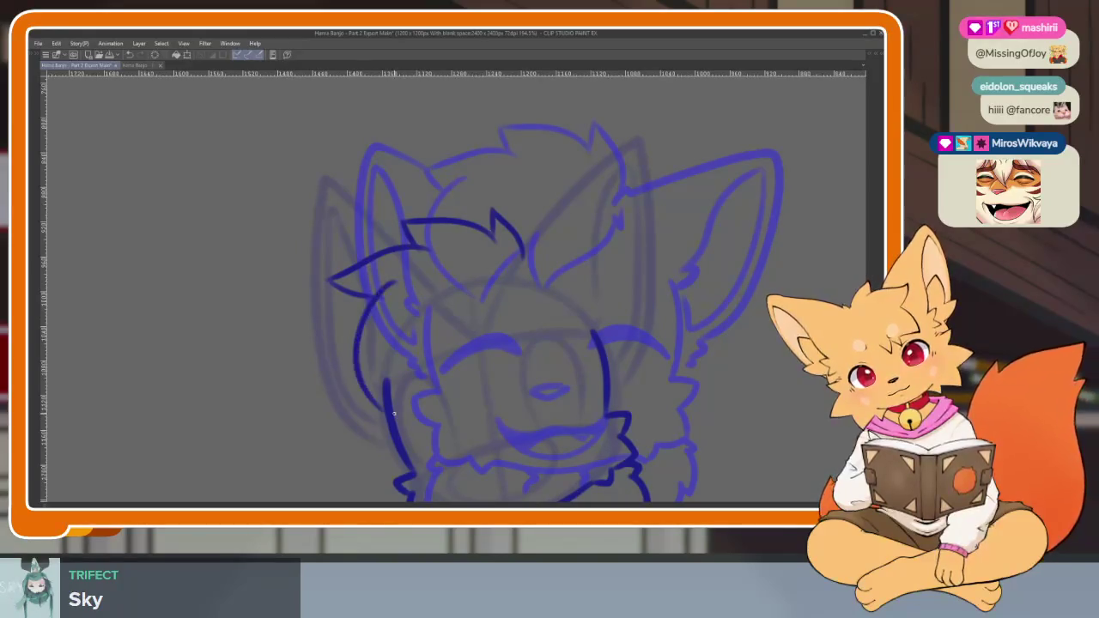
pyautogui.hotkey('ctrl', 'z')
pyautogui.moveTo(400, 282)
pyautogui.mouseDown()
pyautogui.moveTo(388, 405)
pyautogui.moveTo(460, 337)
pyautogui.moveTo(477, 382)
pyautogui.moveTo(505, 345)
pyautogui.moveTo(518, 296)
pyautogui.mouseUp()
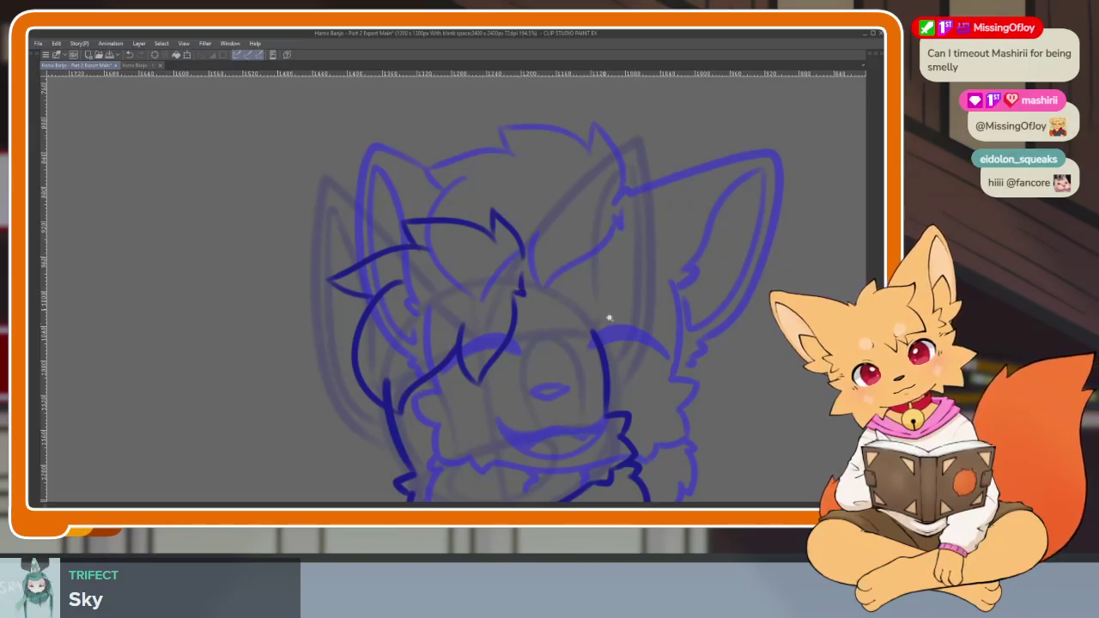
pyautogui.scroll(-2, 604, 317)
pyautogui.scroll(-1, 672, 332)
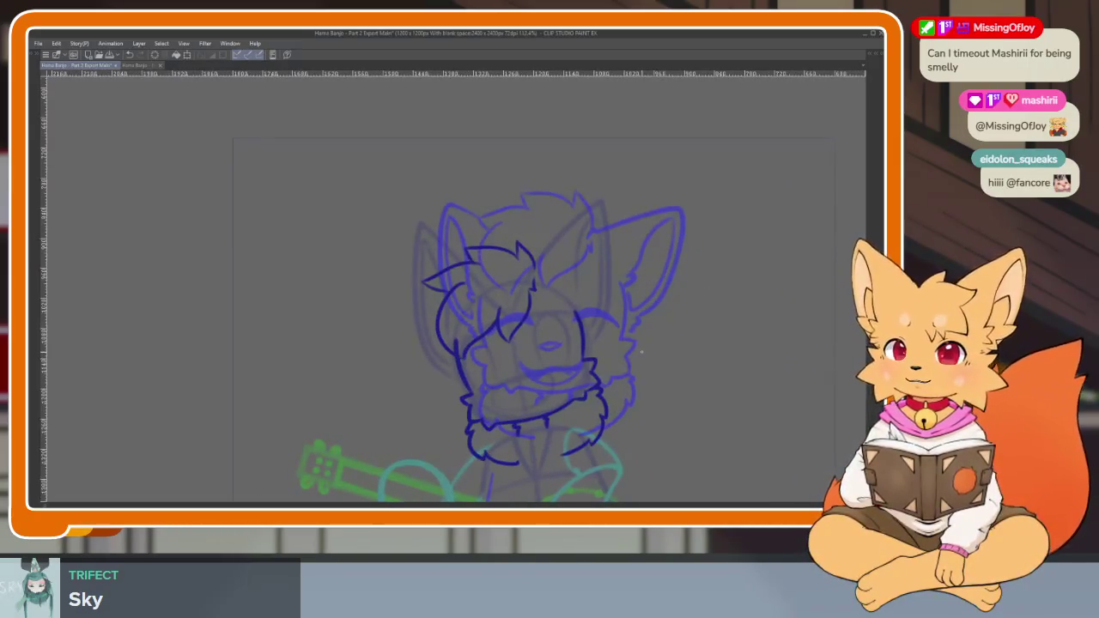
pyautogui.press('Left')
pyautogui.press('Left')
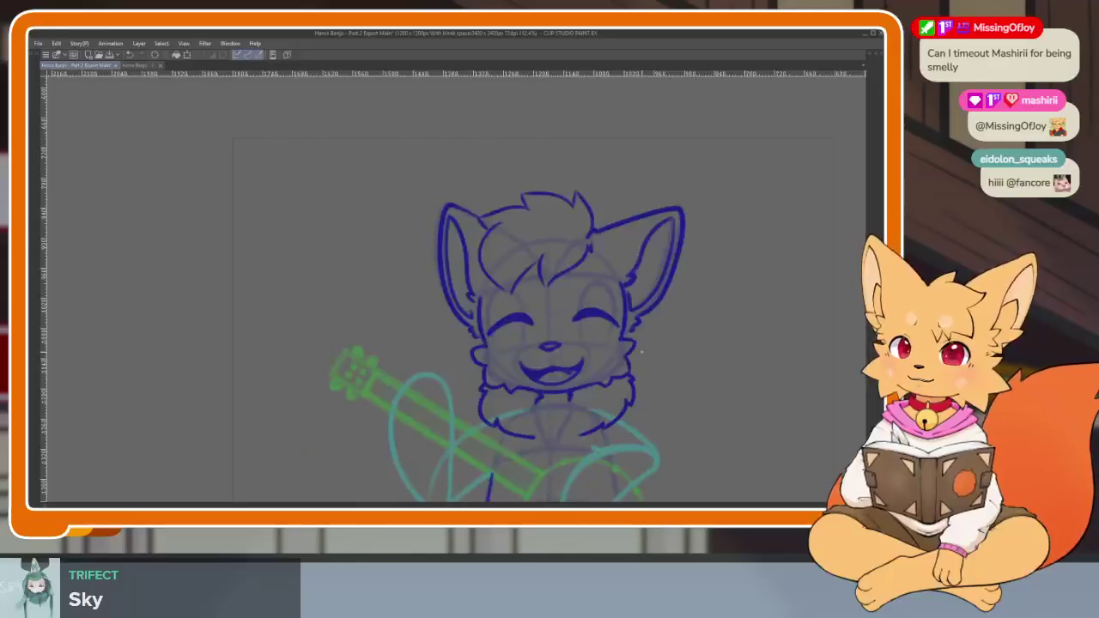
pyautogui.press('Right')
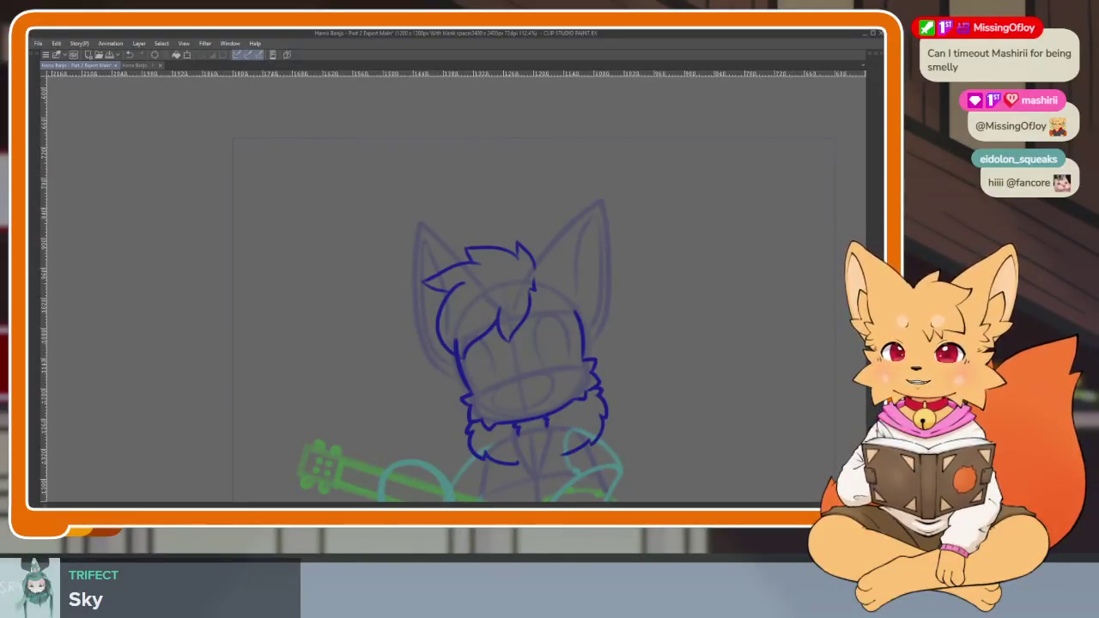
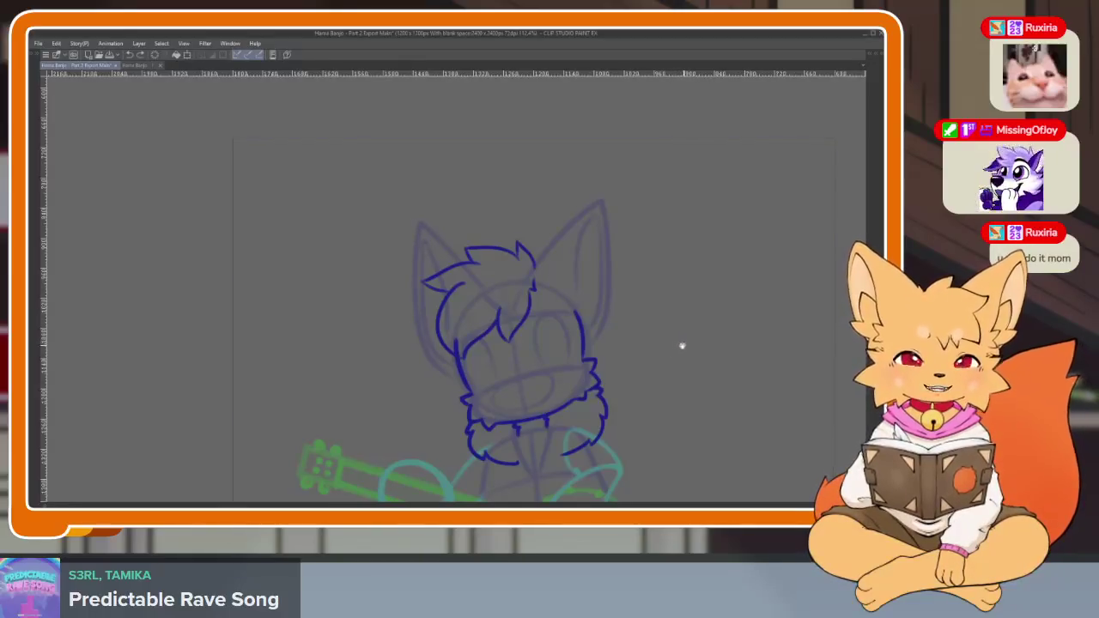
# Zoom over the fox's head and erase the short stray stroke there.
pyautogui.moveTo(636, 335); pyautogui.dragTo(570, 380)
pyautogui.scroll(2, 559, 387)
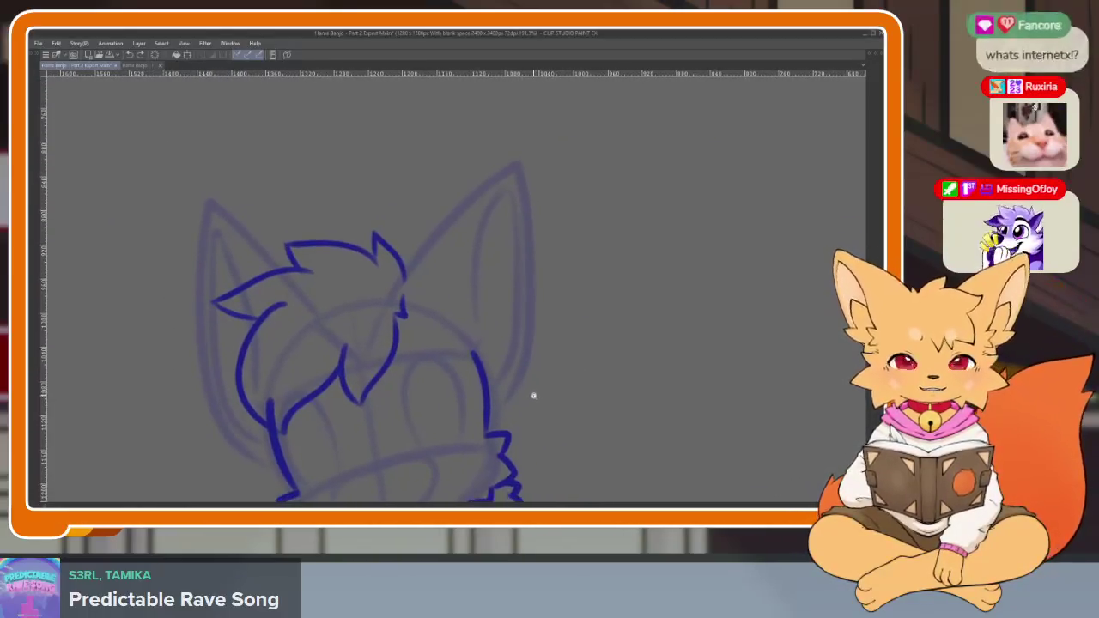
pyautogui.scroll(2, 537, 397)
pyautogui.scroll(1, 548, 406)
pyautogui.scroll(-1, 562, 410)
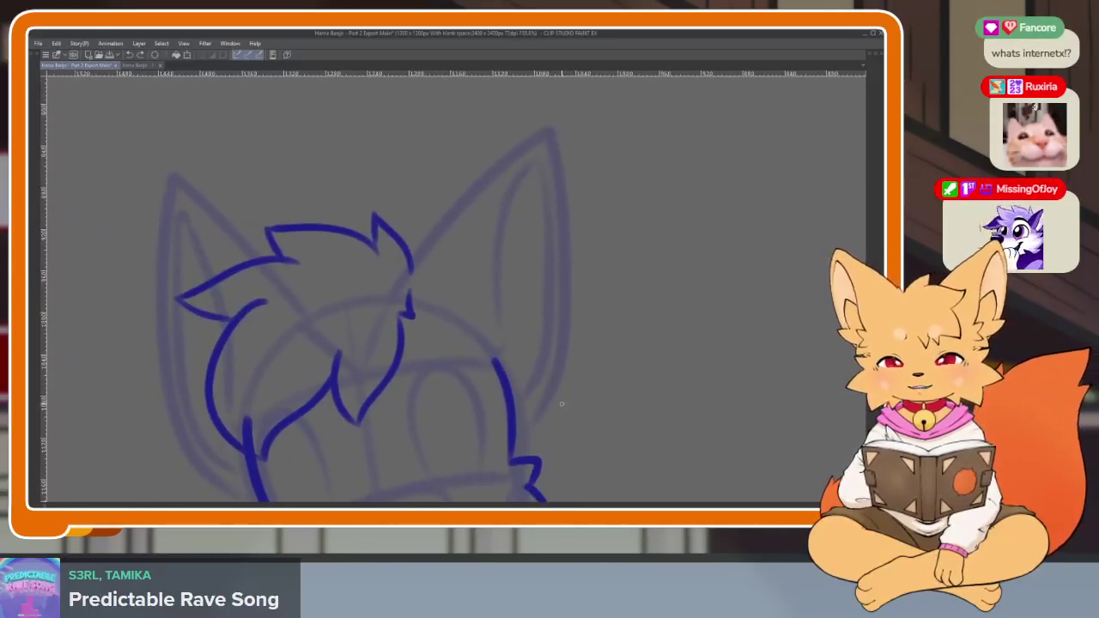
pyautogui.scroll(-1, 568, 399)
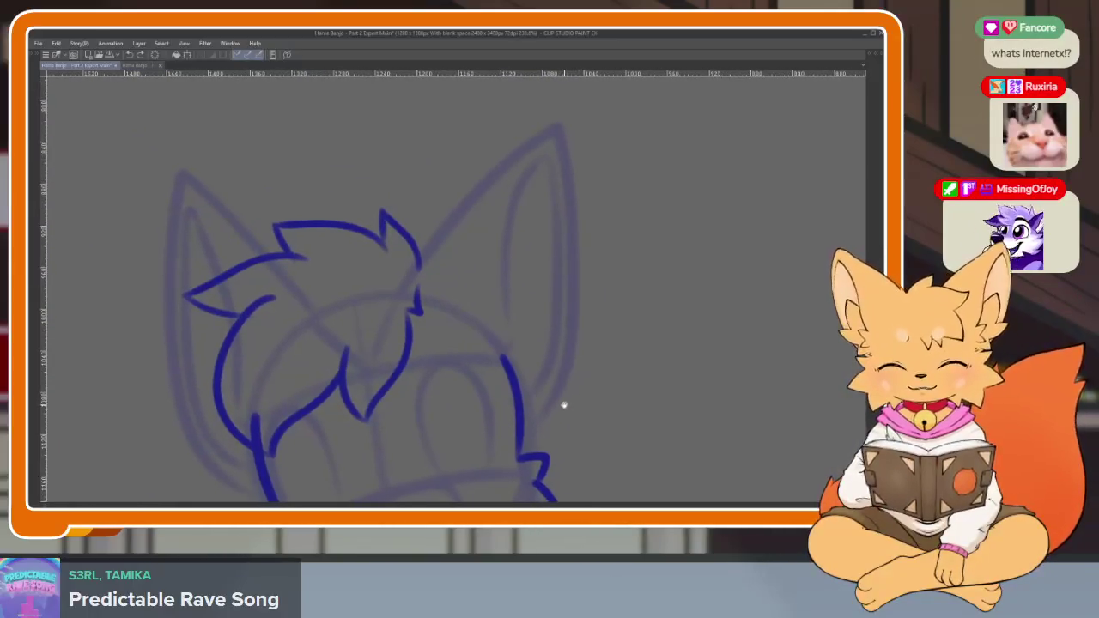
pyautogui.scroll(-1, 561, 408)
pyautogui.scroll(1, 562, 411)
pyautogui.scroll(1, 558, 408)
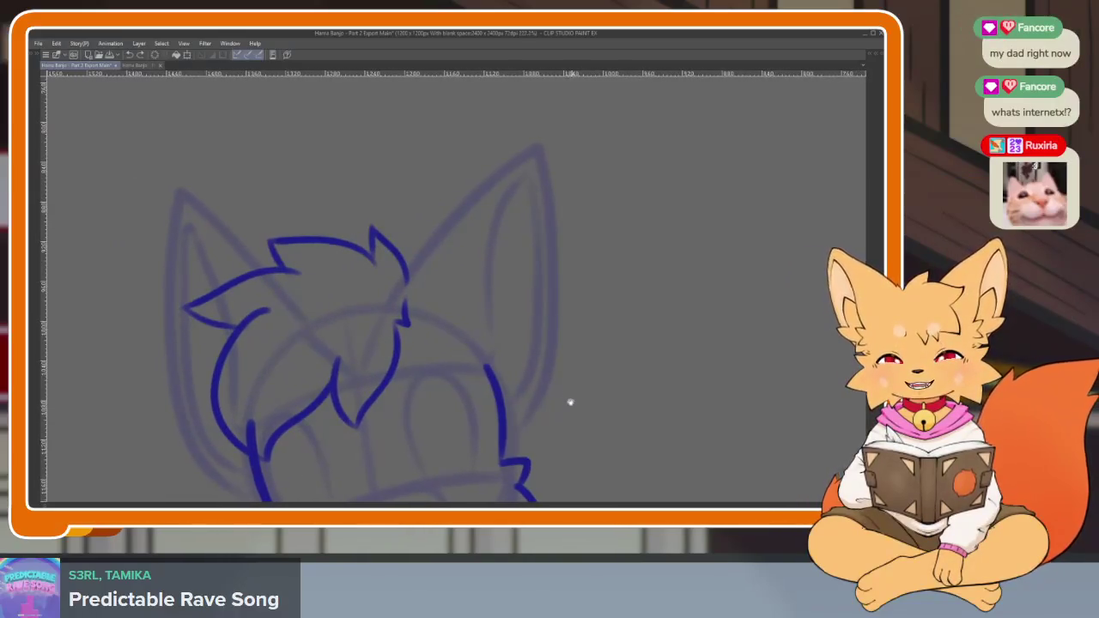
pyautogui.scroll(-1, 566, 366)
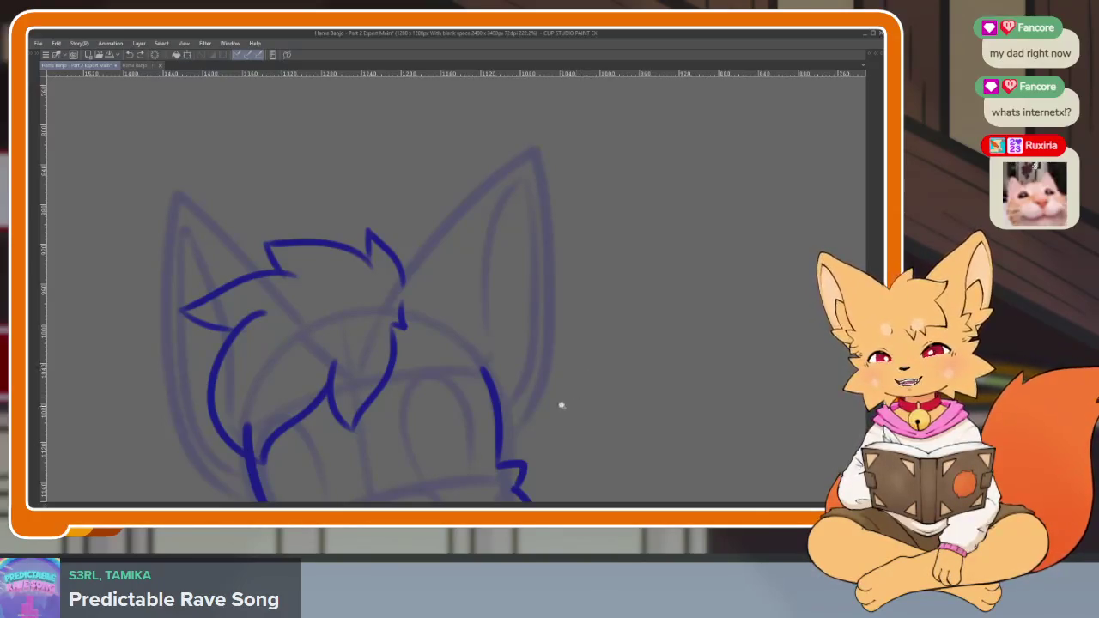
pyautogui.scroll(-1, 560, 407)
pyautogui.scroll(1, 554, 411)
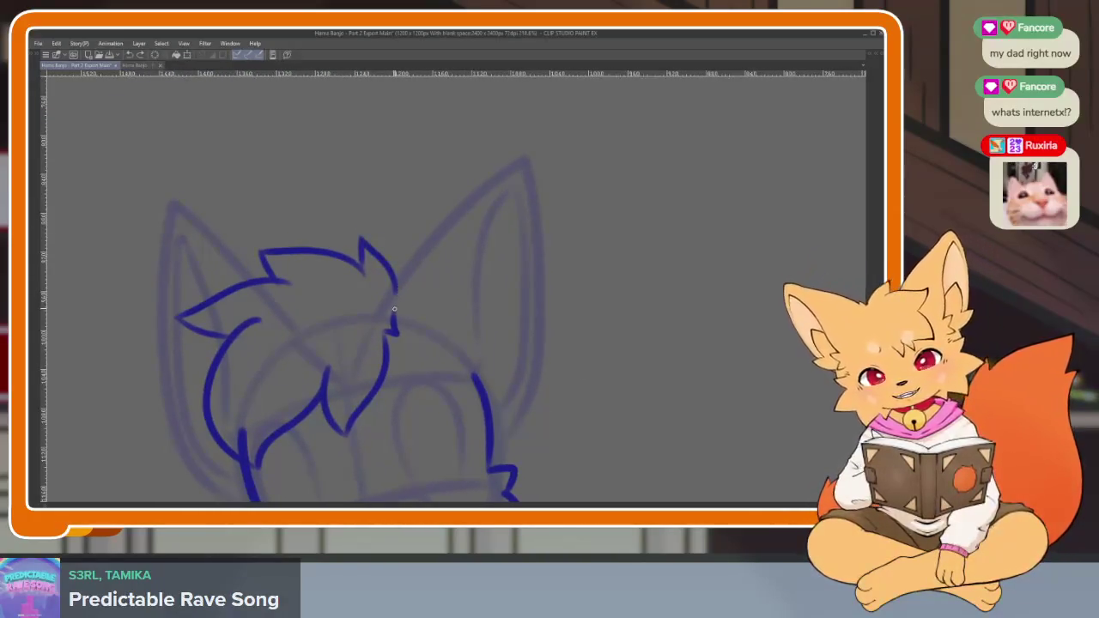
pyautogui.scroll(1, 434, 290)
pyautogui.moveTo(385, 293); pyautogui.dragTo(369, 298)
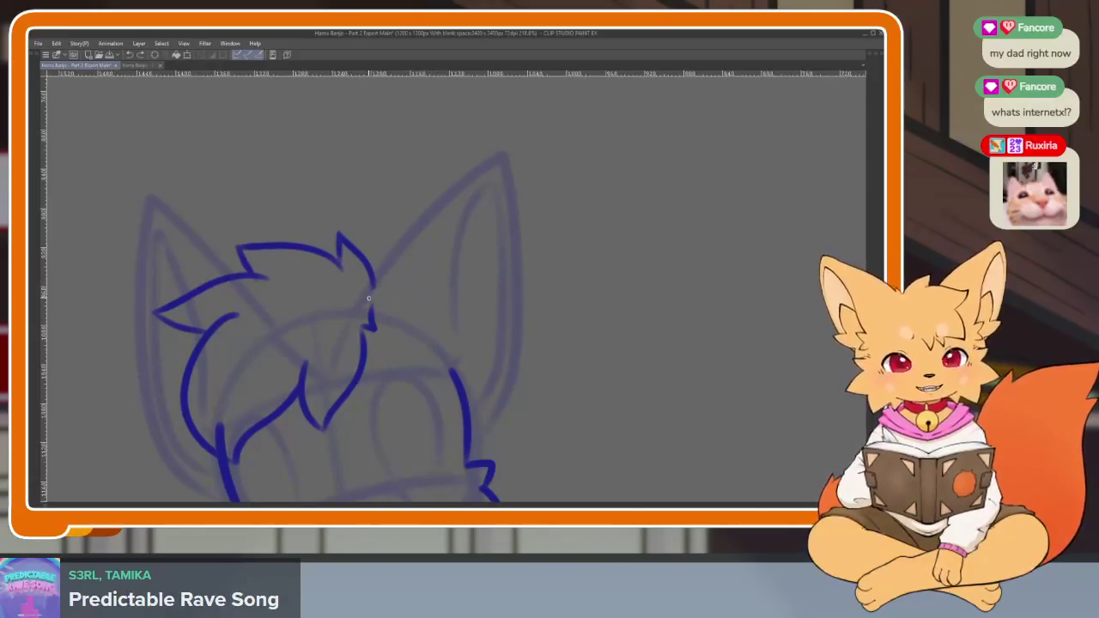
# Ink the right ear's outer edge up to its tip and down the head's right side.
pyautogui.moveTo(438, 282); pyautogui.dragTo(423, 295)
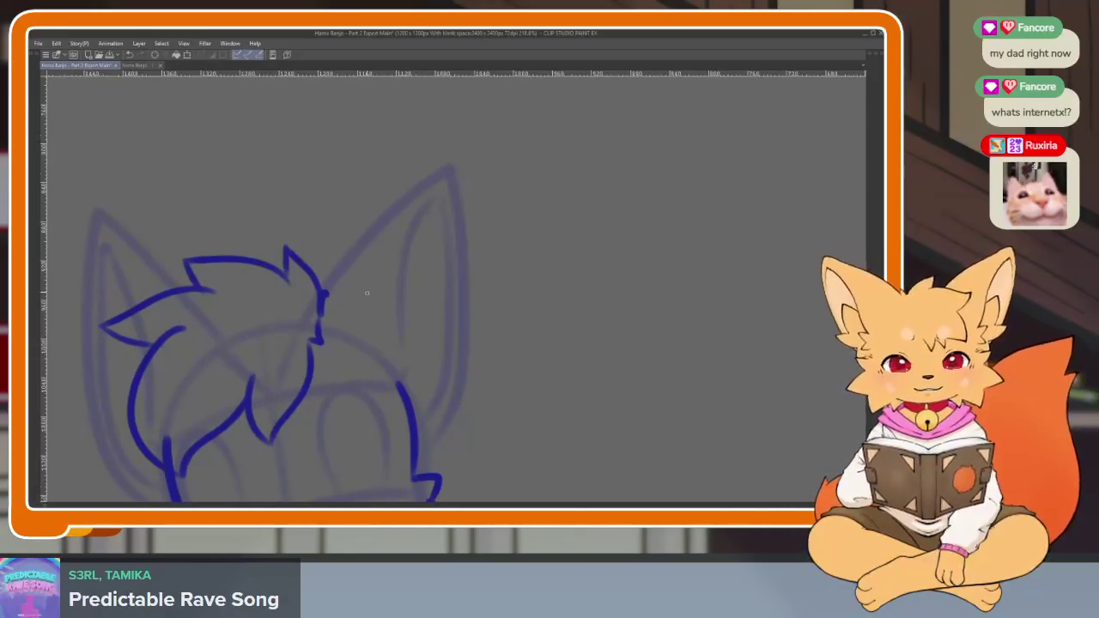
pyautogui.moveTo(329, 296)
pyautogui.mouseDown()
pyautogui.moveTo(421, 189)
pyautogui.moveTo(450, 177)
pyautogui.moveTo(468, 259)
pyautogui.mouseUp()
pyautogui.moveTo(471, 298); pyautogui.dragTo(447, 416)
pyautogui.scroll(2, 473, 395)
pyautogui.scroll(2, 493, 363)
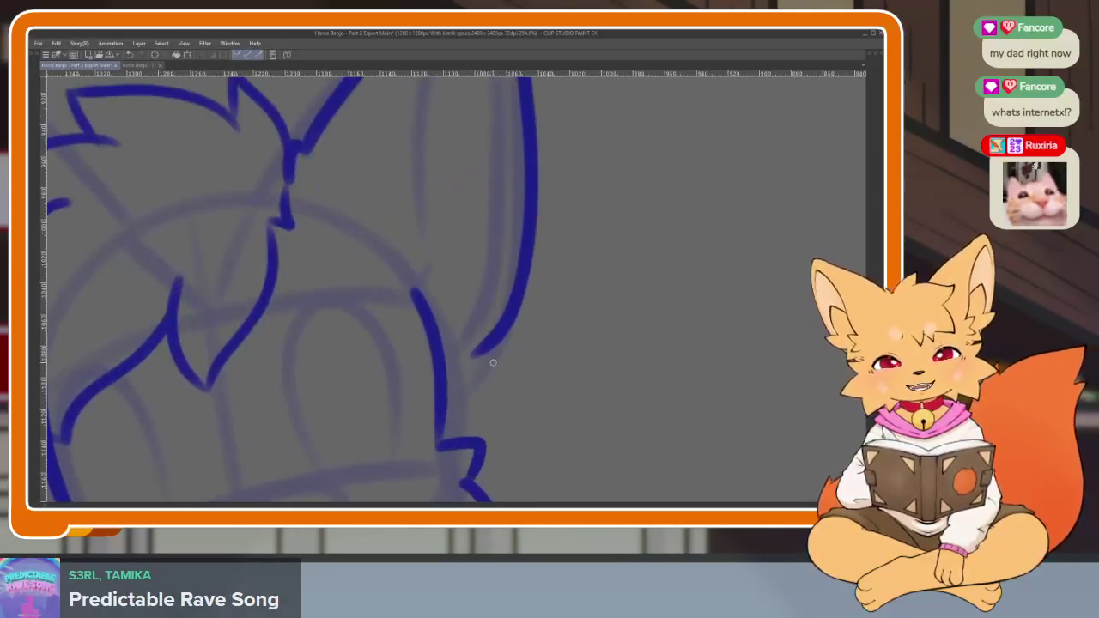
# Ink thin fur tufts below the right ear, replacing the jagged first attempt.
pyautogui.moveTo(476, 356)
pyautogui.mouseDown()
pyautogui.moveTo(481, 388)
pyautogui.moveTo(447, 409)
pyautogui.mouseUp()
pyautogui.scroll(-3, 547, 388)
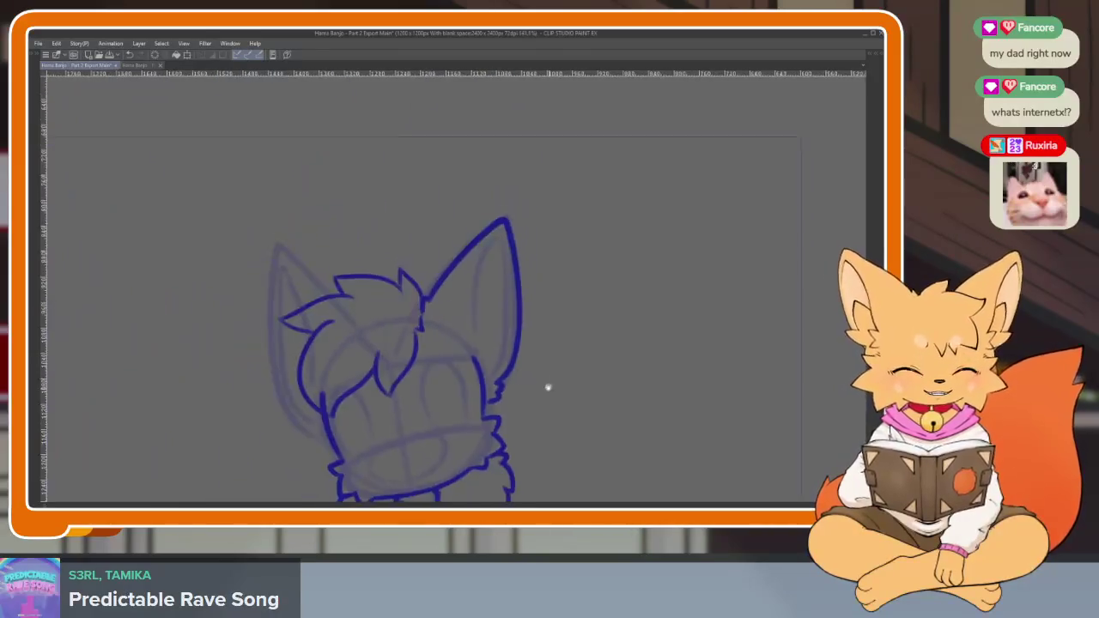
pyautogui.scroll(3, 528, 383)
pyautogui.hotkey('ctrl', 'z')
pyautogui.moveTo(478, 344)
pyautogui.mouseDown()
pyautogui.moveTo(488, 356)
pyautogui.moveTo(457, 389)
pyautogui.mouseUp()
pyautogui.scroll(-3, 498, 377)
pyautogui.scroll(1, 494, 378)
pyautogui.scroll(1, 481, 369)
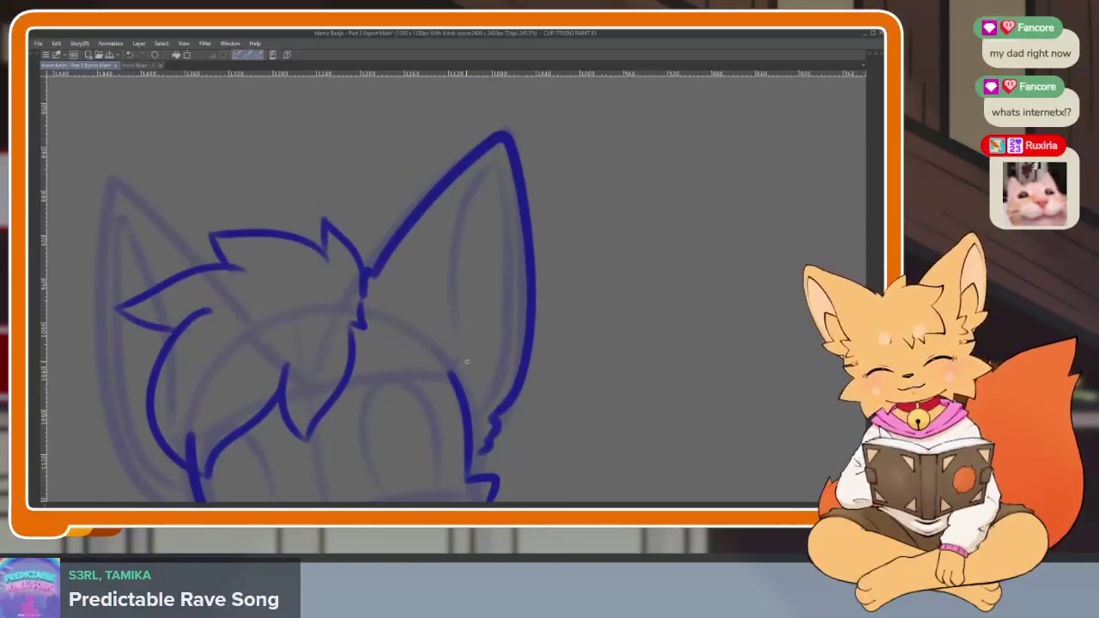
# Ink the right ear's inner-edge line up to the tip and back down.
pyautogui.moveTo(449, 350); pyautogui.dragTo(485, 161)
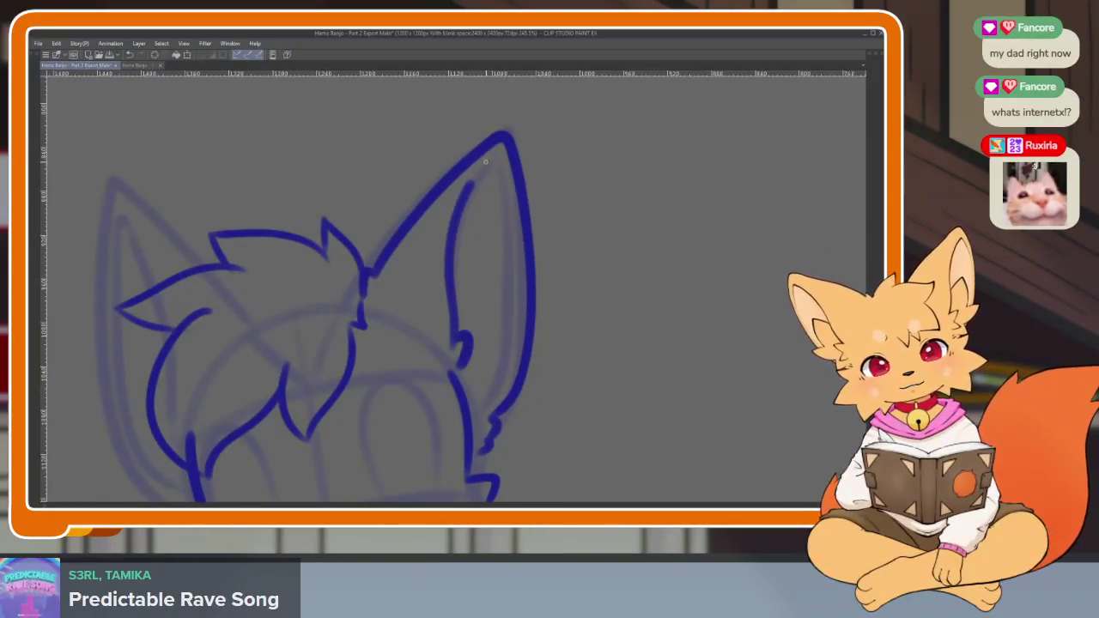
pyautogui.moveTo(510, 219)
pyautogui.mouseDown()
pyautogui.moveTo(514, 330)
pyautogui.moveTo(481, 402)
pyautogui.mouseUp()
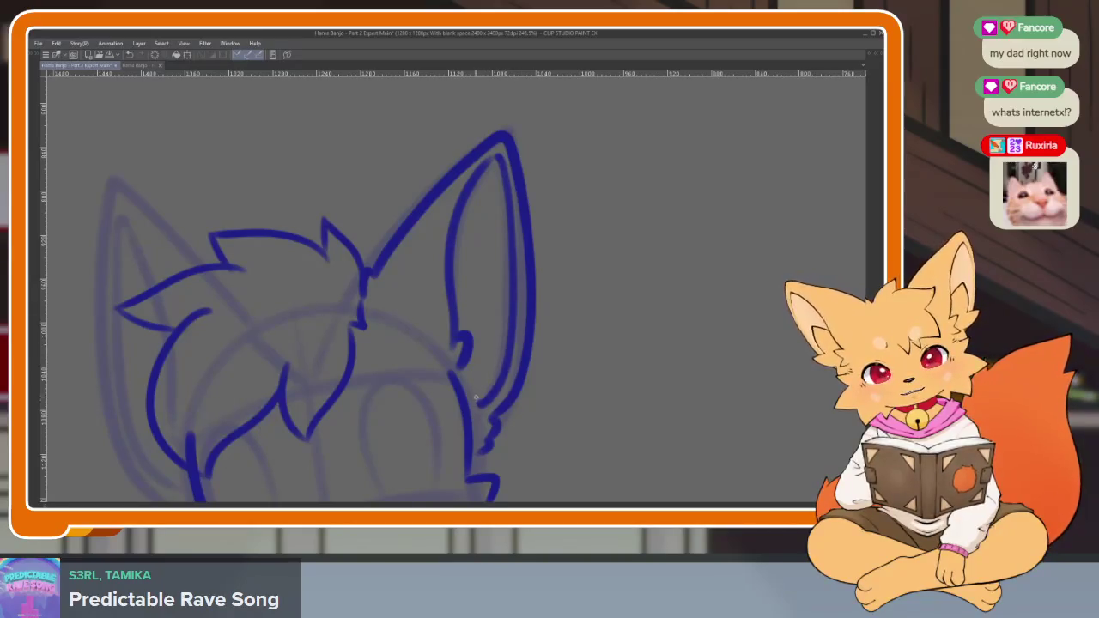
pyautogui.scroll(-5, 555, 405)
pyautogui.scroll(1, 558, 361)
pyautogui.scroll(2, 481, 395)
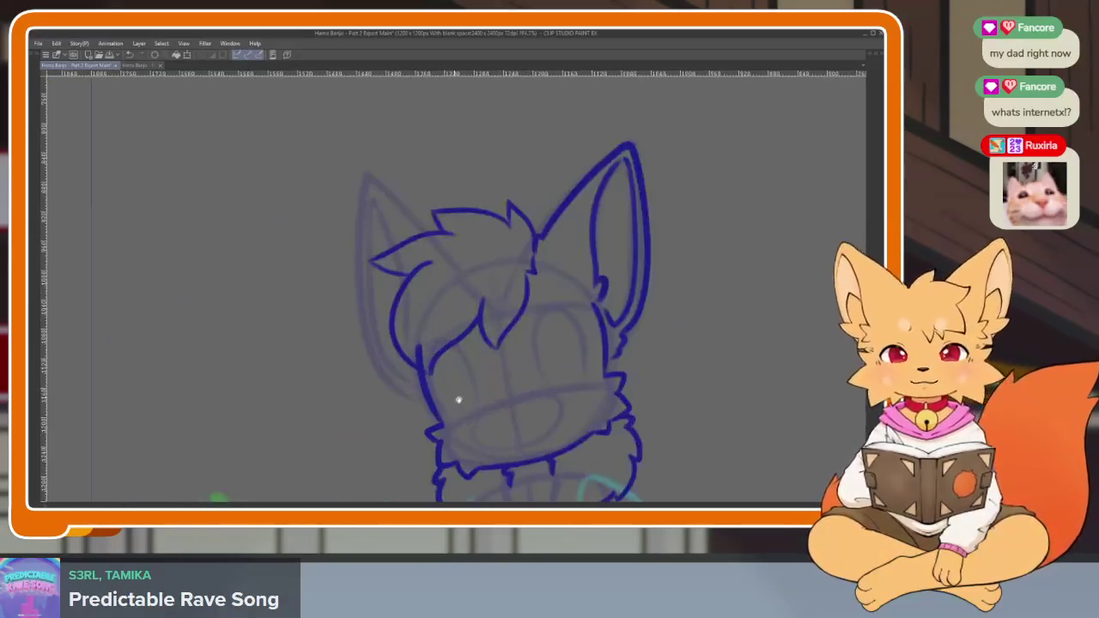
pyautogui.scroll(1, 468, 399)
pyautogui.scroll(1, 459, 412)
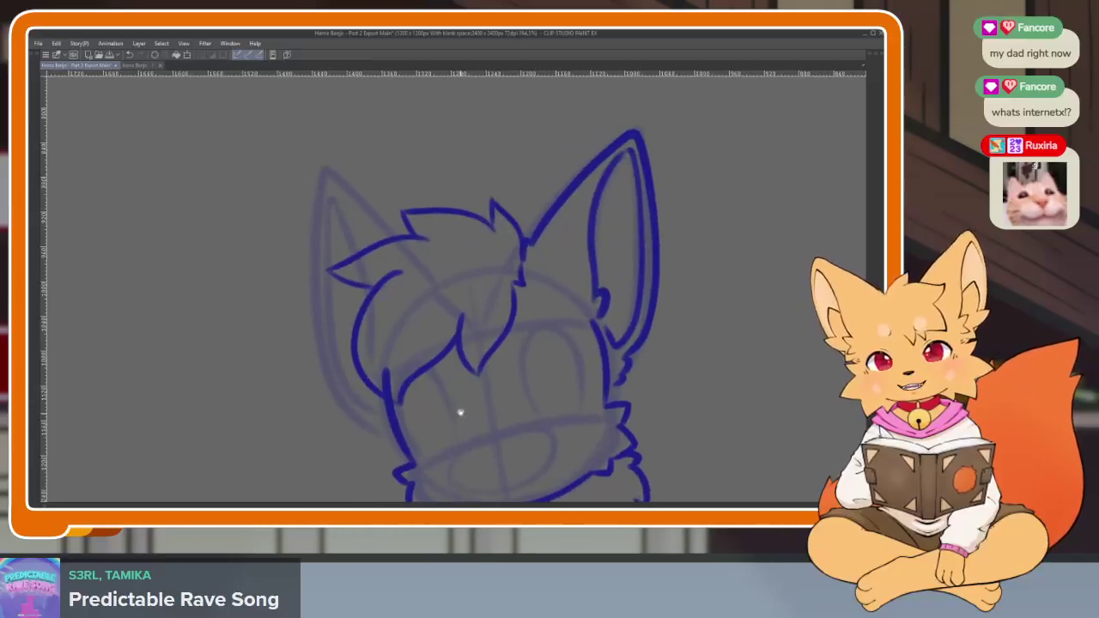
pyautogui.scroll(1, 458, 413)
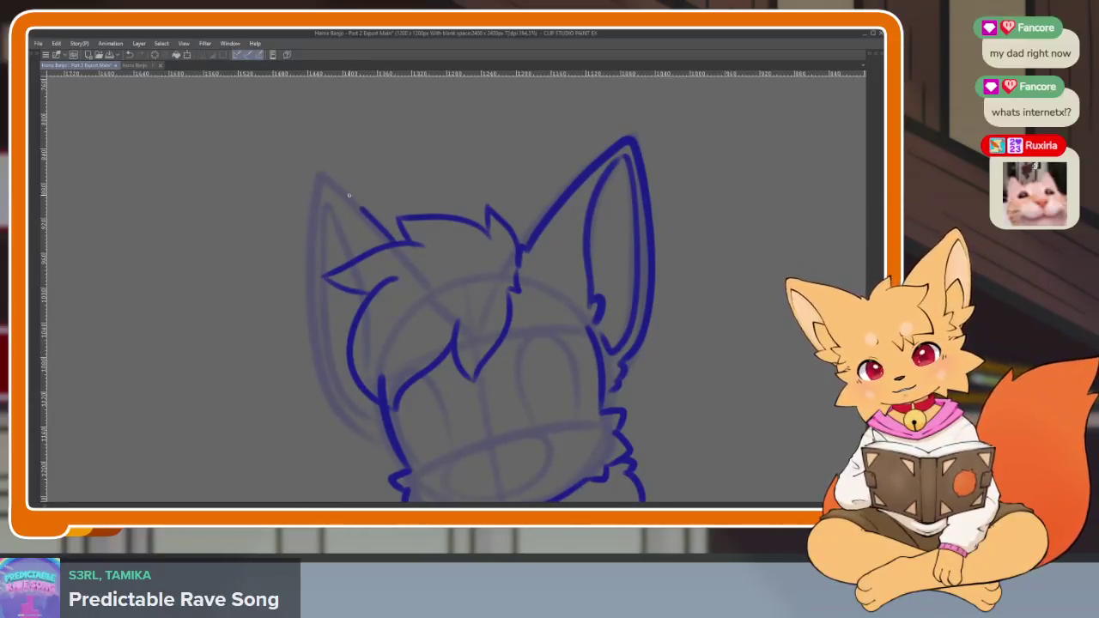
# Outline the left ear from hair to tip and redraw the inner left cheek line.
pyautogui.moveTo(397, 226)
pyautogui.mouseDown()
pyautogui.moveTo(320, 179)
pyautogui.moveTo(310, 227)
pyautogui.moveTo(324, 390)
pyautogui.moveTo(376, 441)
pyautogui.mouseUp()
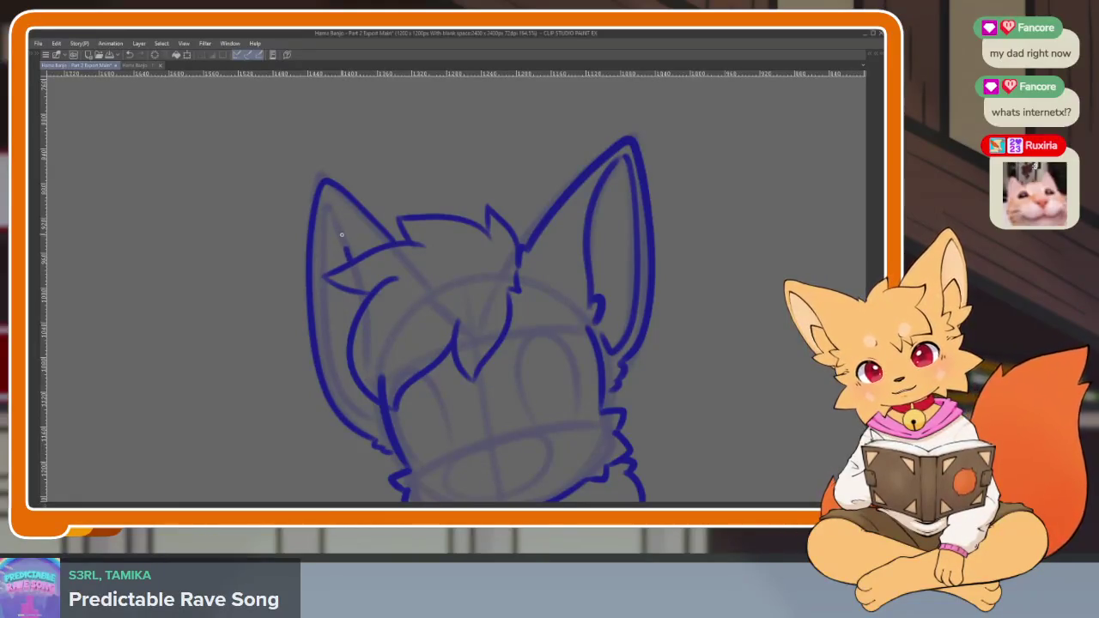
pyautogui.moveTo(341, 235)
pyautogui.mouseDown()
pyautogui.moveTo(323, 206)
pyautogui.moveTo(320, 282)
pyautogui.moveTo(354, 402)
pyautogui.moveTo(383, 426)
pyautogui.mouseUp()
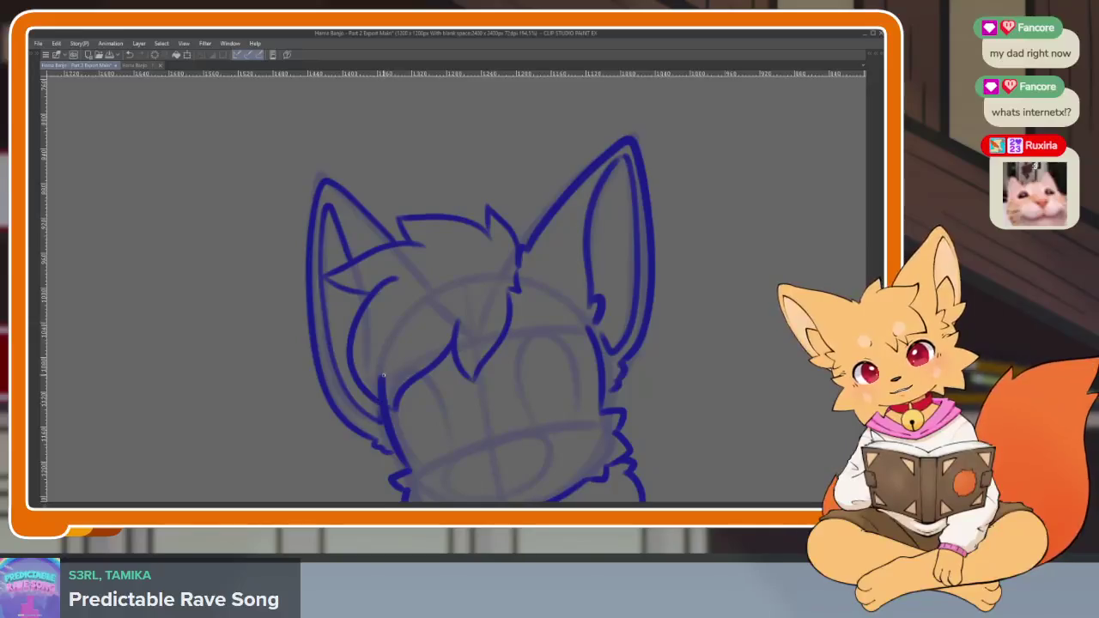
pyautogui.hotkey('ctrl', 'z')
pyautogui.scroll(1, 401, 356)
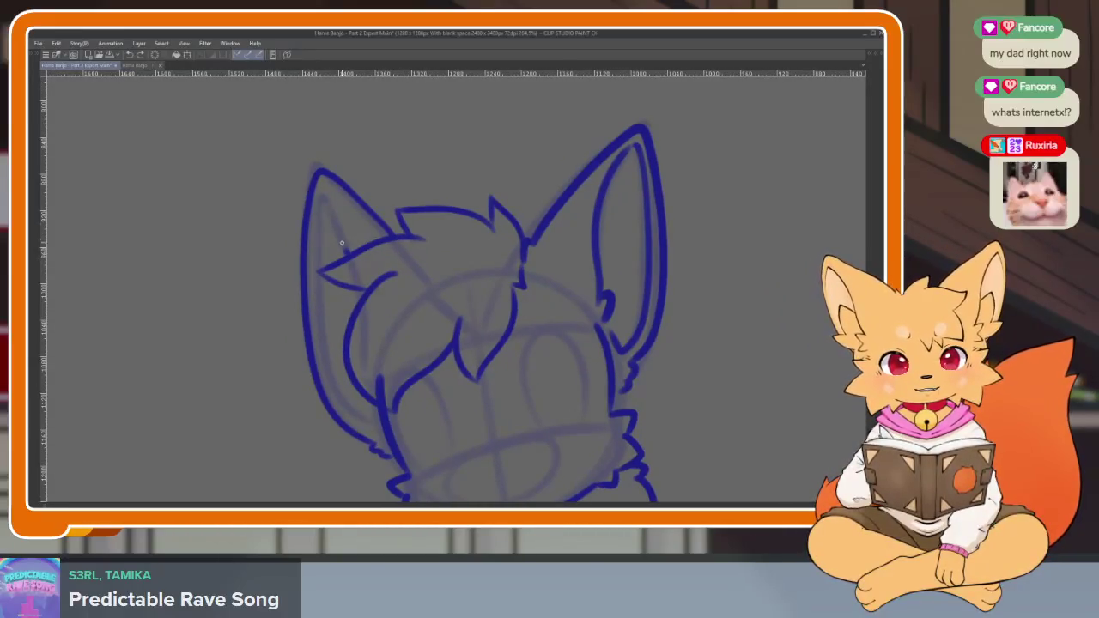
pyautogui.moveTo(314, 242); pyautogui.dragTo(323, 340)
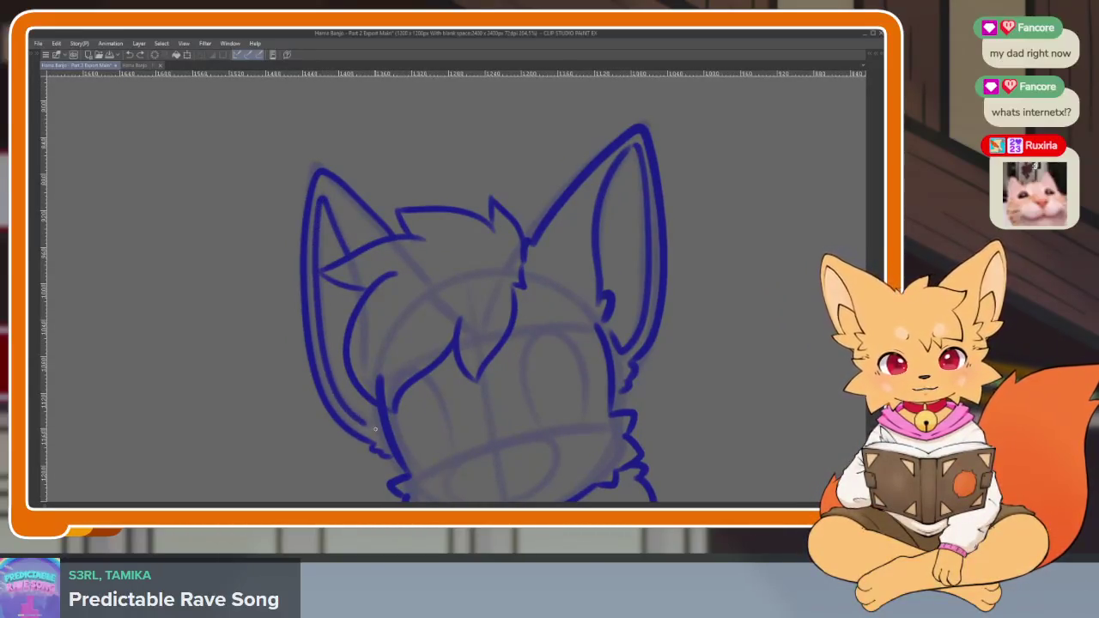
# Zoom in on the lower face and flip animation frames to compare the reference.
pyautogui.scroll(-3, 626, 392)
pyautogui.scroll(5, 496, 393)
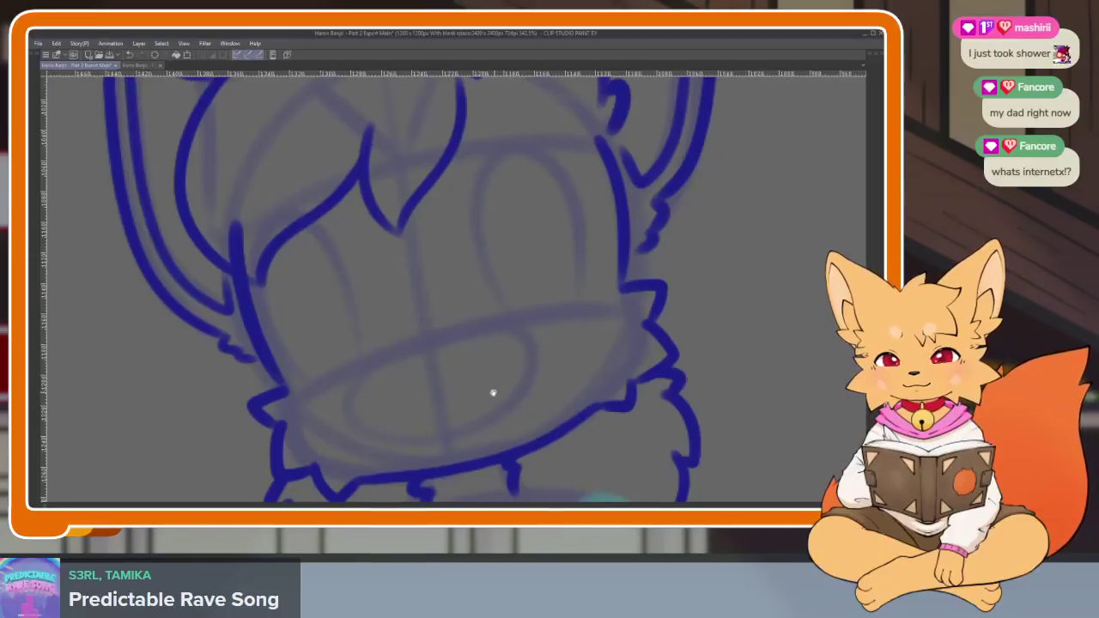
pyautogui.scroll(-1, 497, 406)
pyautogui.scroll(-1, 496, 409)
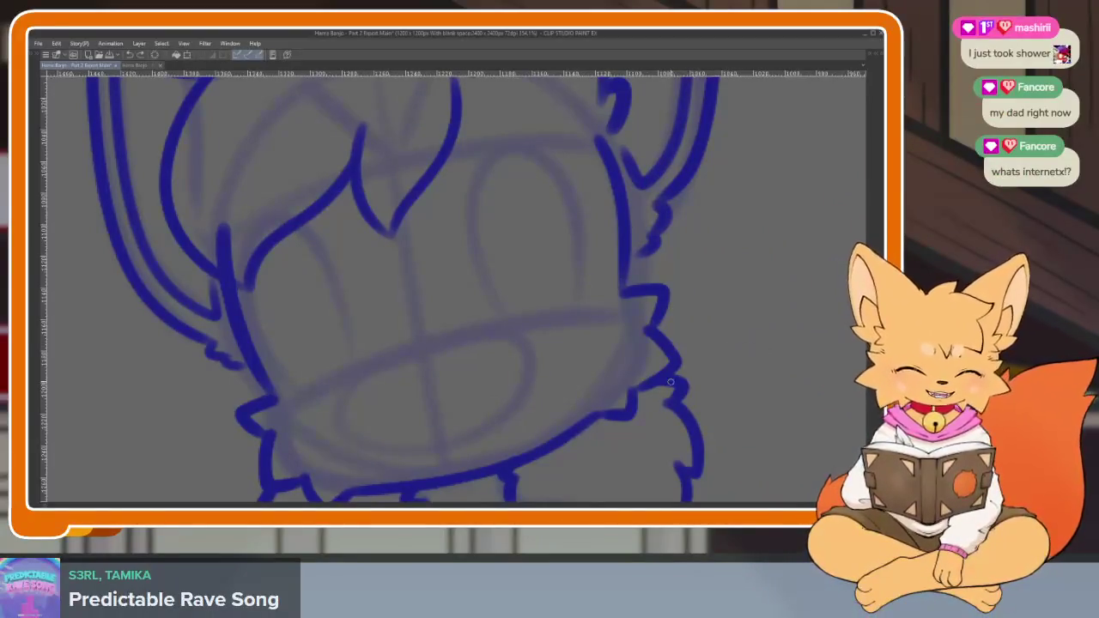
pyautogui.scroll(1, 574, 387)
pyautogui.scroll(1, 484, 393)
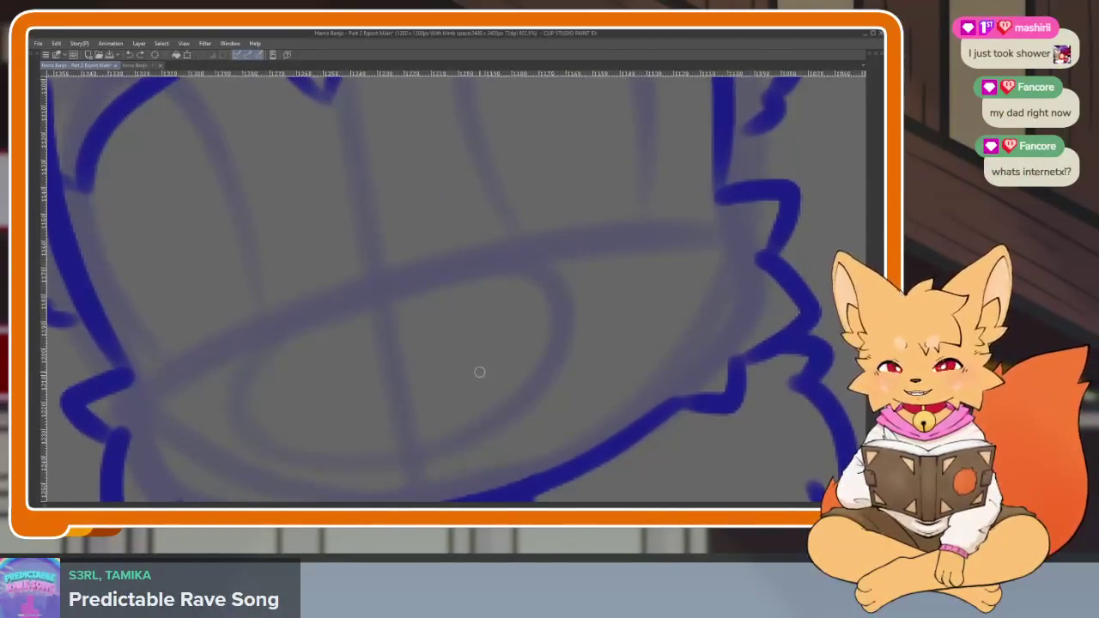
pyautogui.moveTo(480, 372); pyautogui.dragTo(452, 334)
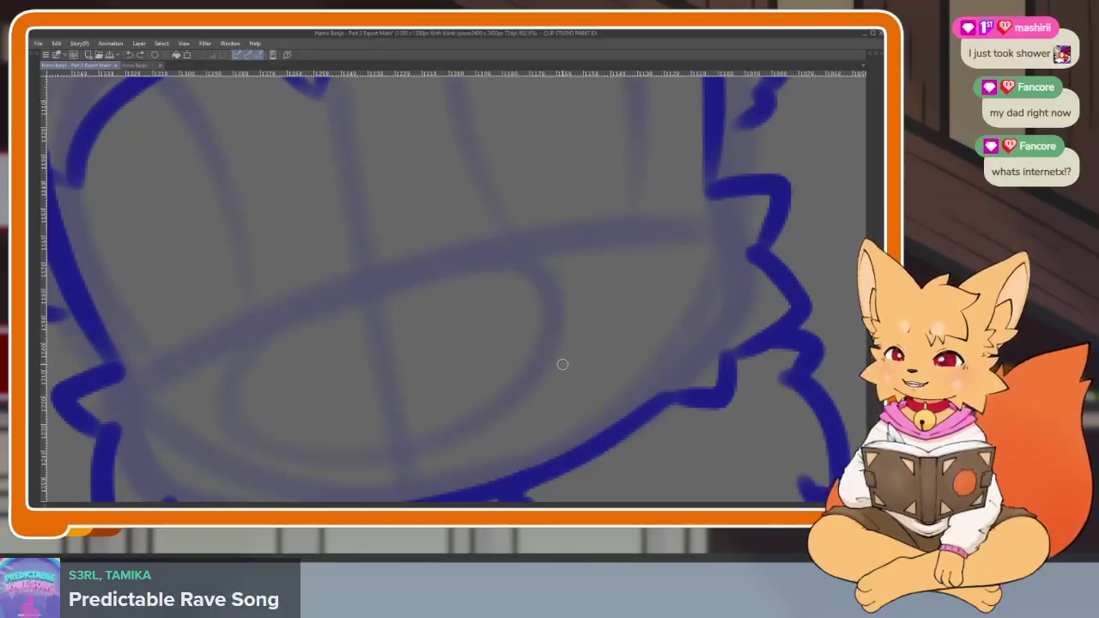
pyautogui.press('Right')
pyautogui.press('Right')
pyautogui.press('Right')
pyautogui.press('Right')
pyautogui.press('Right')
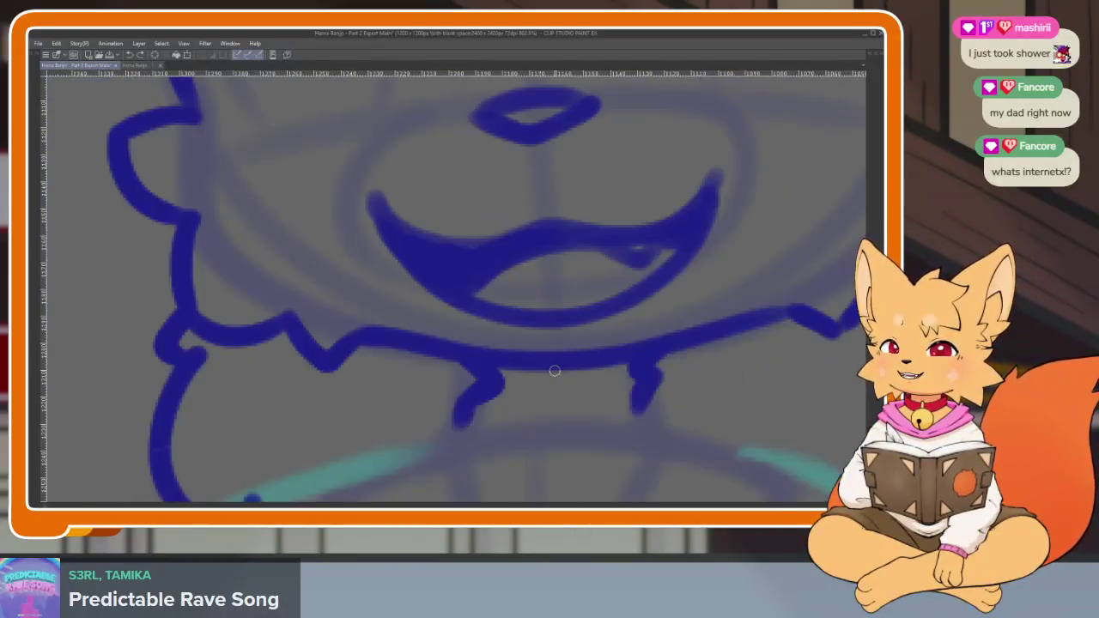
pyautogui.press('Right')
pyautogui.press('Right')
pyautogui.press('Right')
# Ink the fox's small oval nose, redrawing the first stroke.
pyautogui.moveTo(348, 313); pyautogui.dragTo(444, 280)
pyautogui.hotkey('ctrl', 'z')
pyautogui.moveTo(354, 308)
pyautogui.mouseDown()
pyautogui.moveTo(439, 288)
pyautogui.moveTo(348, 310)
pyautogui.mouseUp()
pyautogui.scroll(-5, 346, 307)
pyautogui.scroll(5, 518, 391)
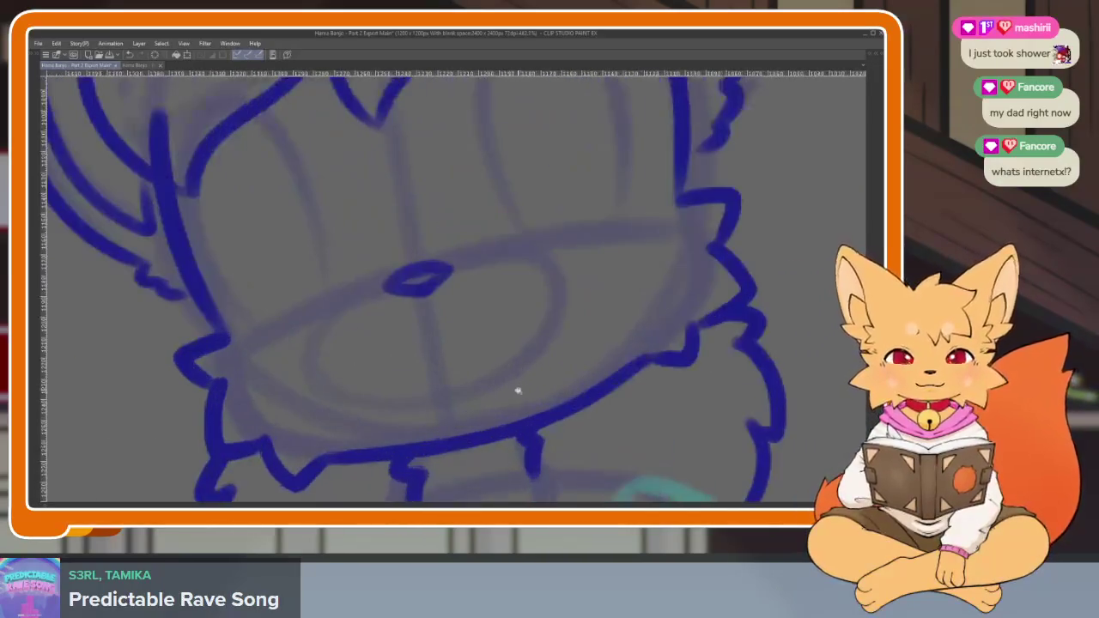
pyautogui.scroll(2, 518, 390)
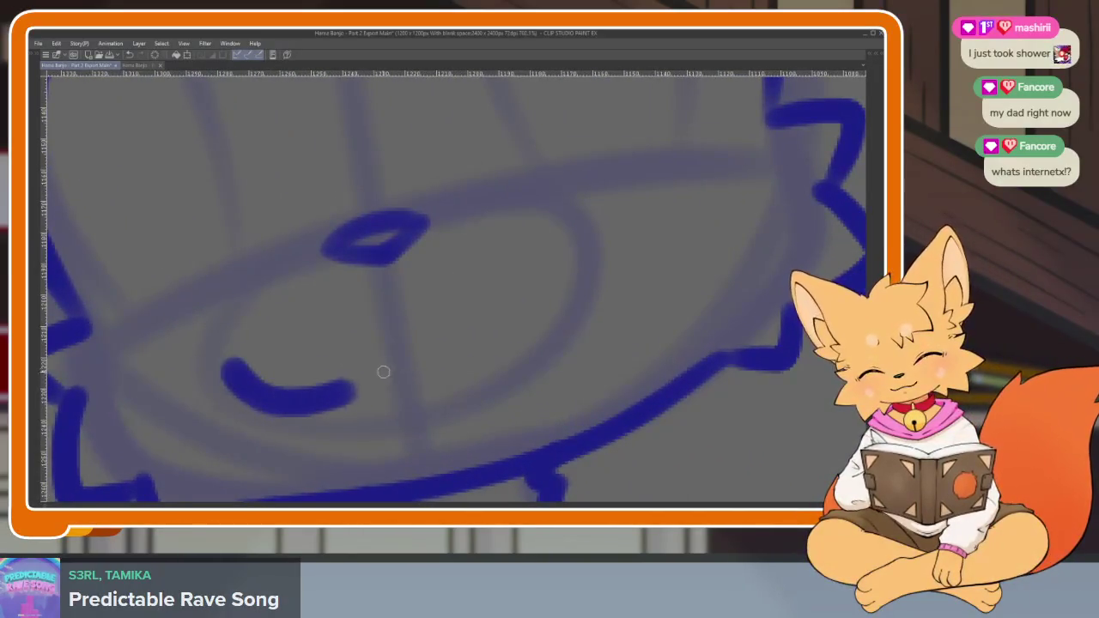
# Ink the smile curve under the nose and the open mouth's lower line.
pyautogui.moveTo(234, 369); pyautogui.dragTo(584, 289)
pyautogui.hotkey('ctrl', 'z')
pyautogui.moveTo(224, 363); pyautogui.dragTo(587, 316)
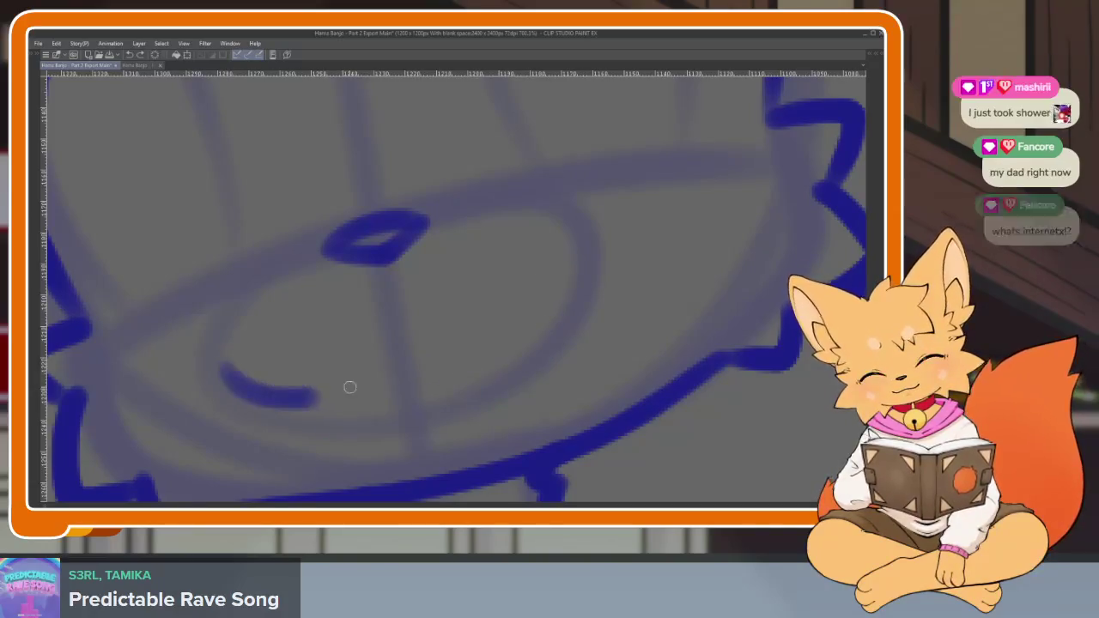
pyautogui.moveTo(564, 358); pyautogui.dragTo(292, 404)
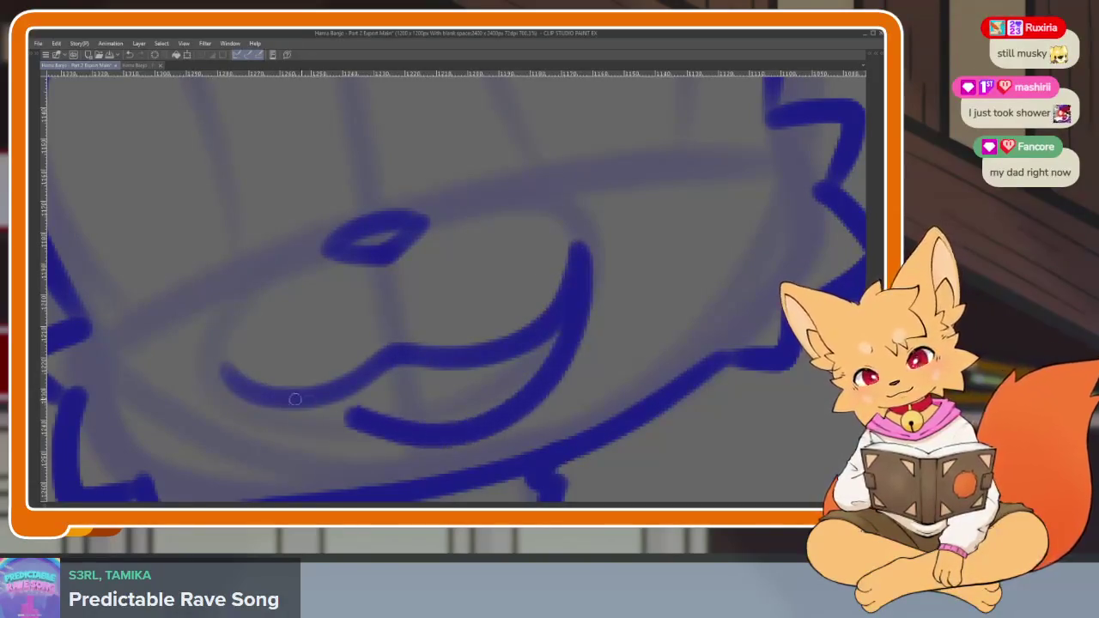
# Ink the lower mouth line from the smile's end and a short stroke beside the mouth.
pyautogui.scroll(-5, 593, 361)
pyautogui.scroll(3, 610, 368)
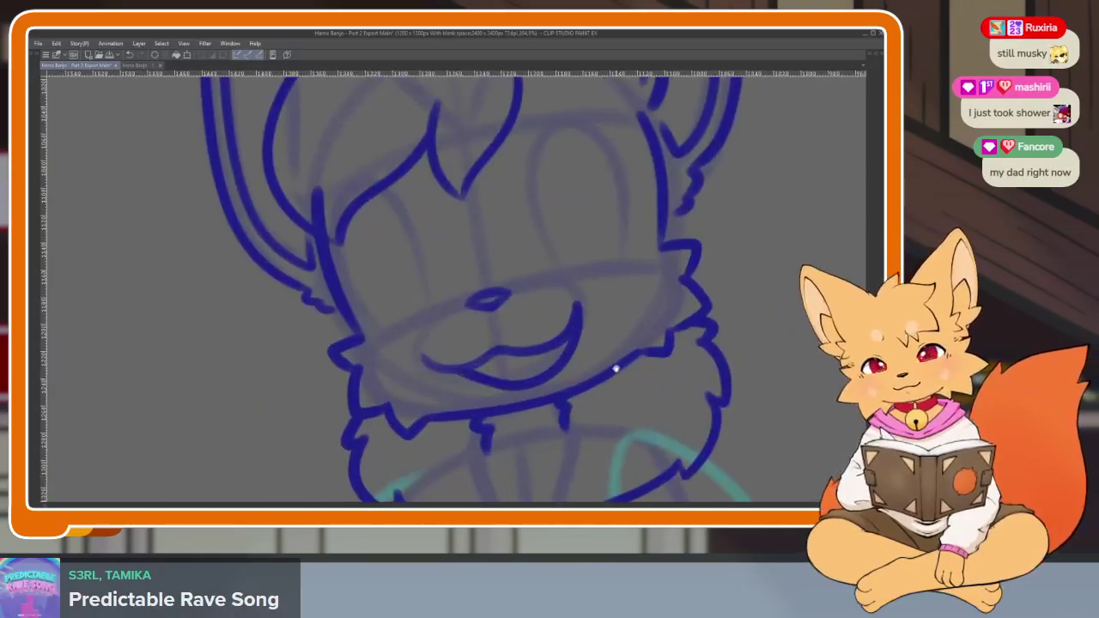
pyautogui.scroll(2, 592, 378)
pyautogui.scroll(3, 601, 369)
pyautogui.moveTo(588, 254); pyautogui.dragTo(320, 378)
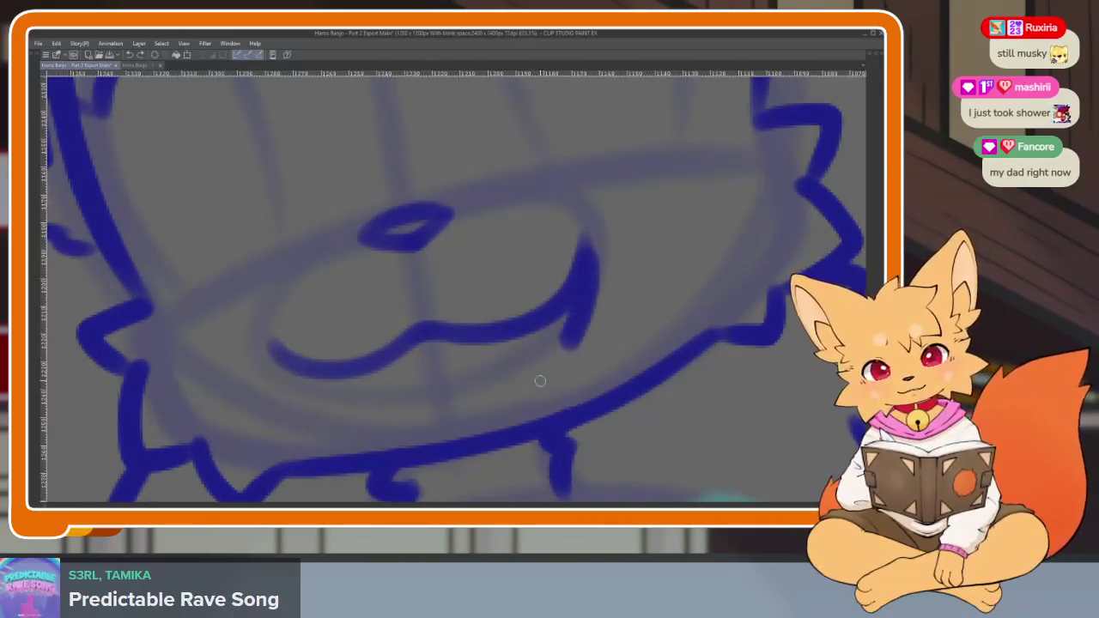
pyautogui.scroll(1, 516, 360)
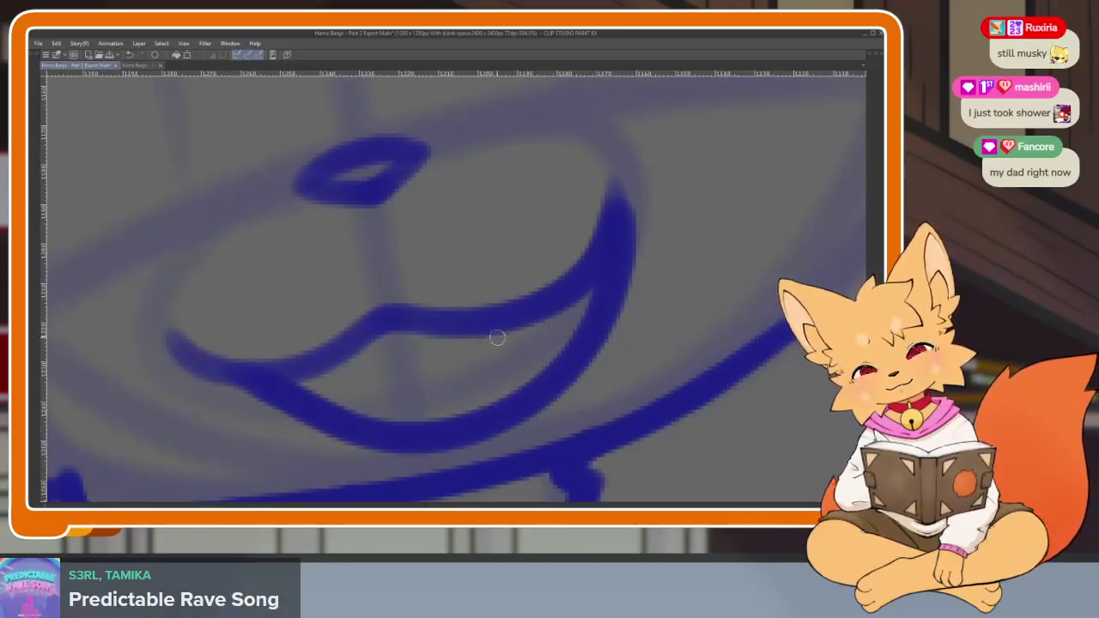
pyautogui.moveTo(491, 335); pyautogui.dragTo(567, 311)
pyautogui.hotkey('ctrl', 'z')
pyautogui.moveTo(486, 336)
pyautogui.mouseDown()
pyautogui.moveTo(540, 344)
pyautogui.moveTo(561, 309)
pyautogui.mouseUp()
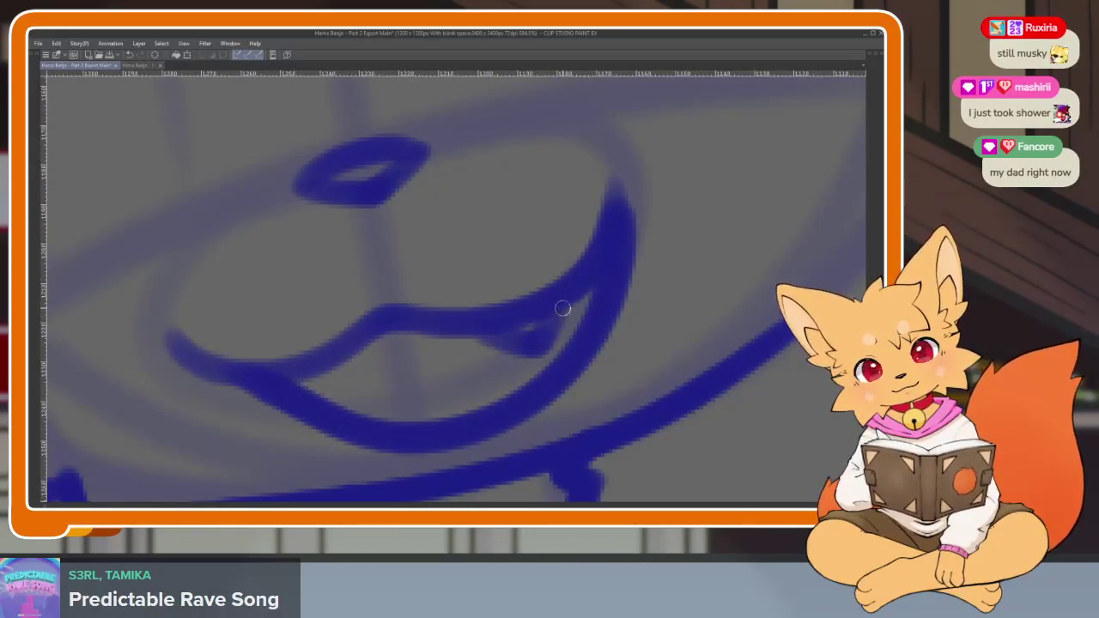
# Add a short line inside the mouth, fill its lower-left gap and thicken the inner line.
pyautogui.scroll(1, 594, 376)
pyautogui.scroll(1, 575, 387)
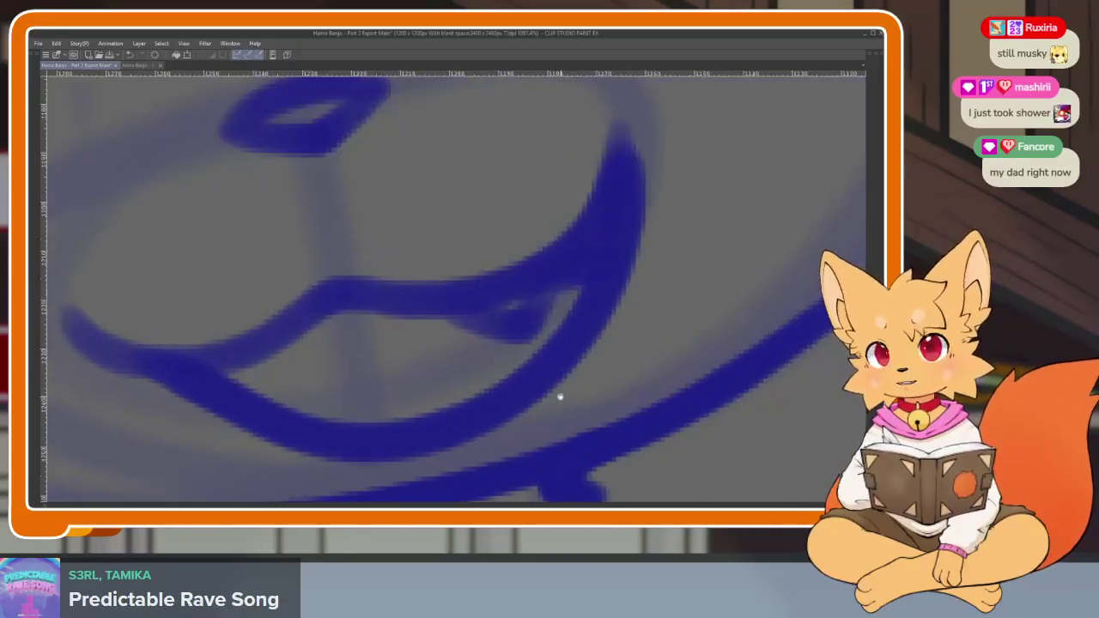
pyautogui.moveTo(454, 317)
pyautogui.mouseDown()
pyautogui.moveTo(375, 361)
pyautogui.moveTo(343, 425)
pyautogui.mouseUp()
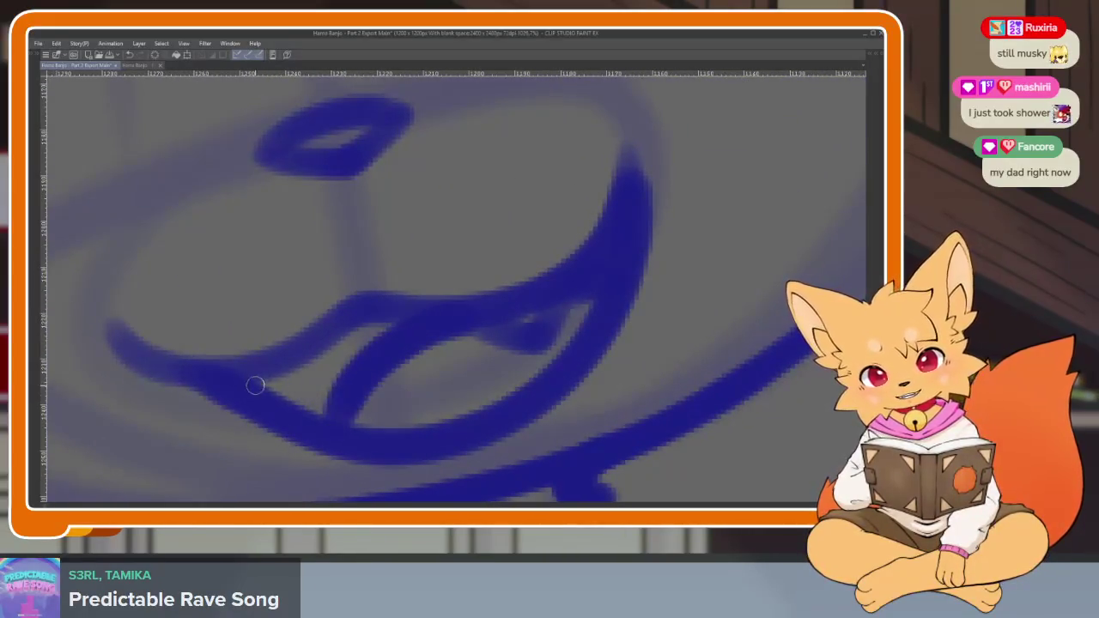
pyautogui.moveTo(350, 333); pyautogui.dragTo(337, 369)
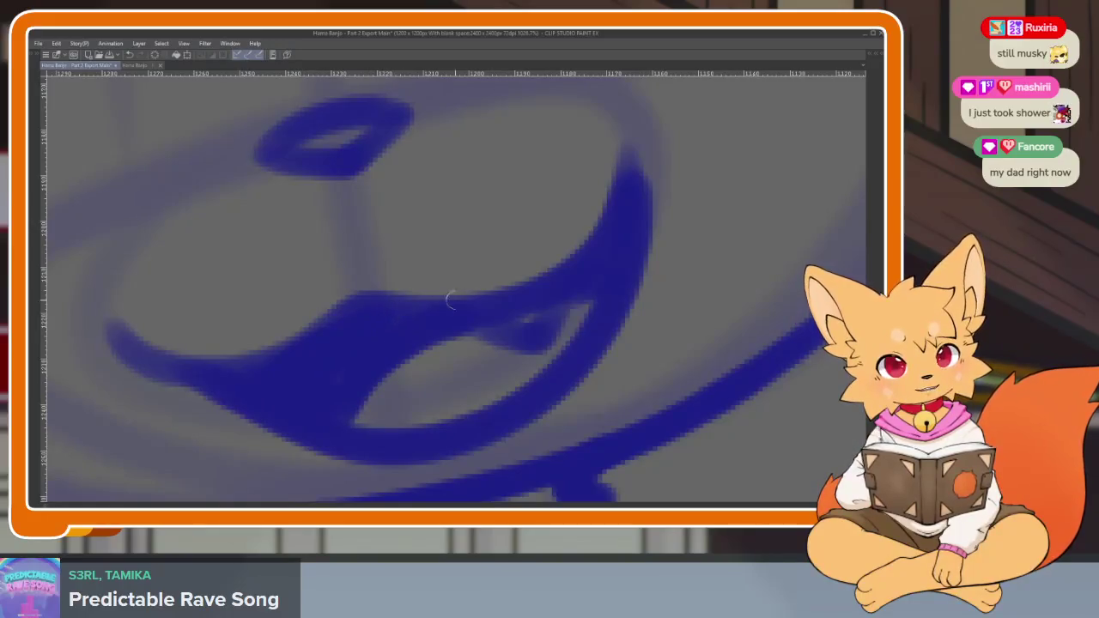
pyautogui.moveTo(609, 278); pyautogui.dragTo(463, 329)
# Zoom in and out repeatedly to review the inked mouth, hair and ears.
pyautogui.scroll(-3, 633, 361)
pyautogui.scroll(2, 606, 380)
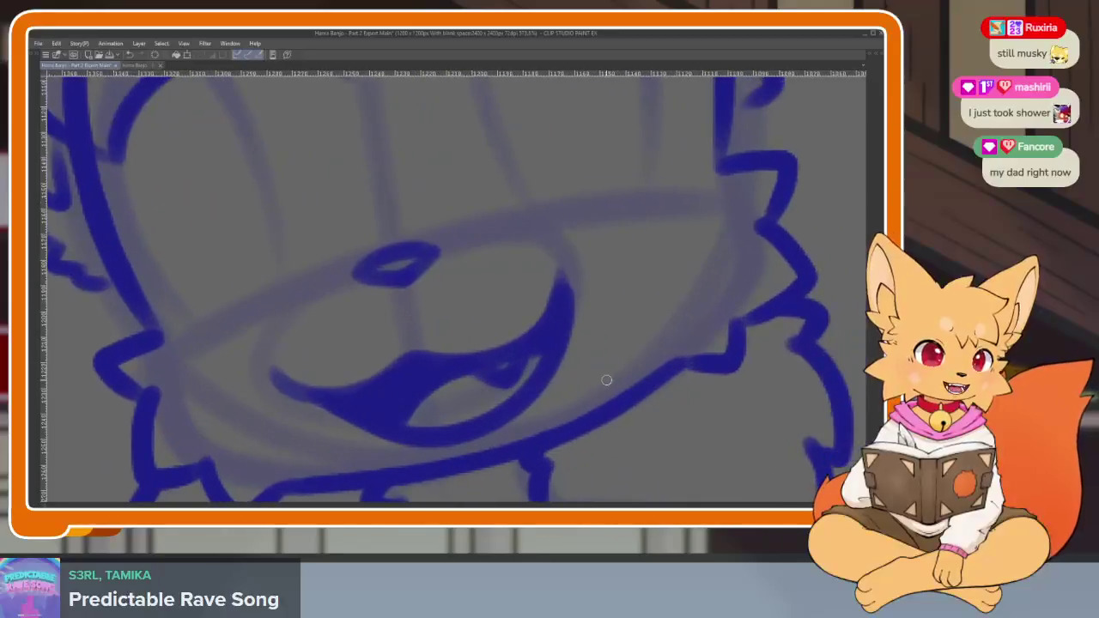
pyautogui.scroll(-2, 637, 385)
pyautogui.scroll(-2, 619, 395)
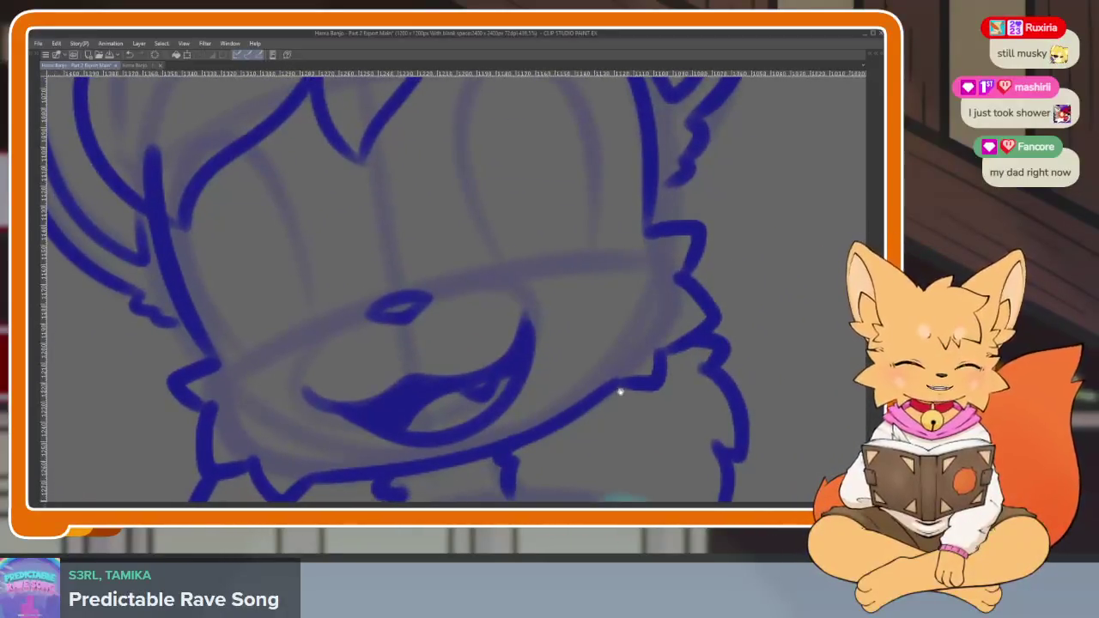
pyautogui.scroll(2, 620, 389)
pyautogui.scroll(-2, 620, 389)
pyautogui.scroll(2, 626, 391)
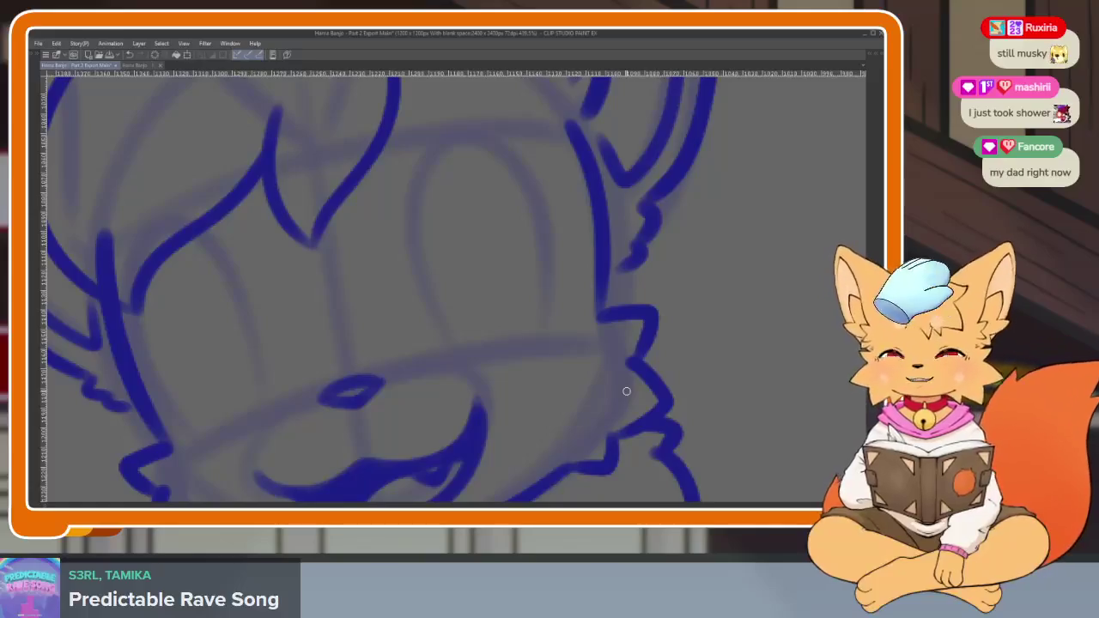
pyautogui.scroll(-2, 626, 391)
pyautogui.scroll(2, 626, 391)
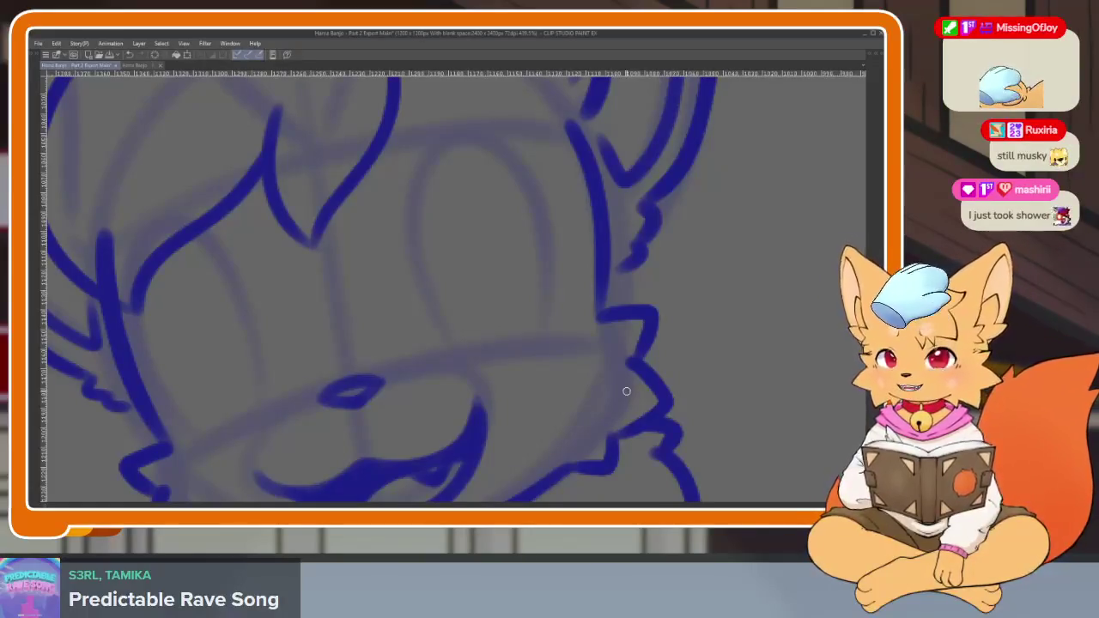
pyautogui.scroll(-2, 626, 390)
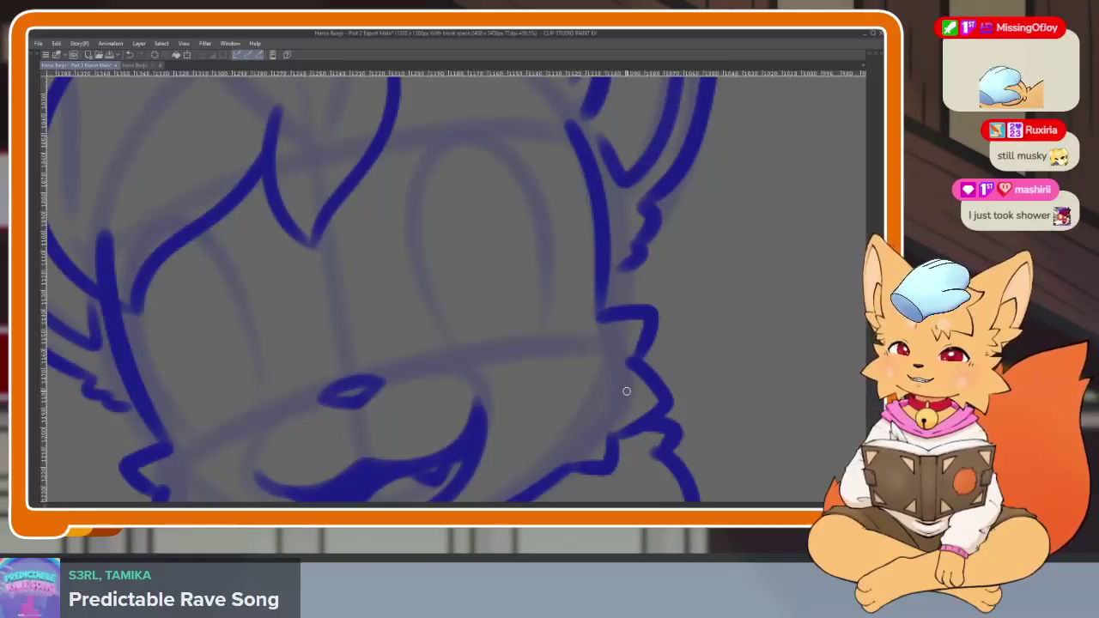
pyautogui.scroll(2, 626, 390)
pyautogui.scroll(-2, 626, 391)
pyautogui.scroll(2, 626, 391)
pyautogui.scroll(-2, 626, 391)
pyautogui.scroll(2, 626, 391)
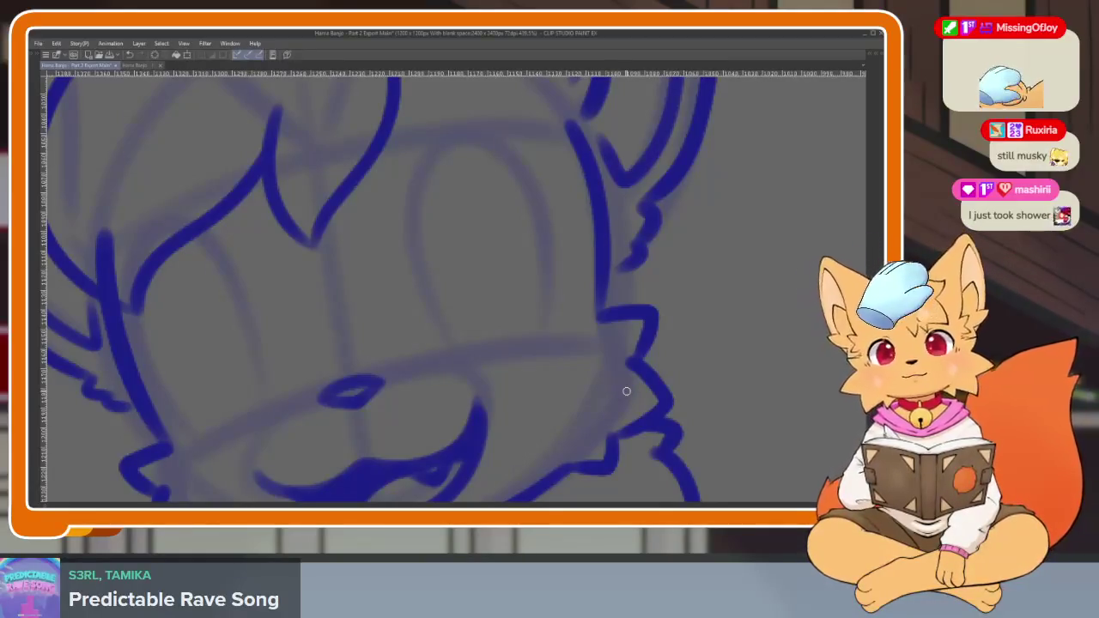
pyautogui.scroll(-2, 626, 391)
pyautogui.scroll(2, 626, 391)
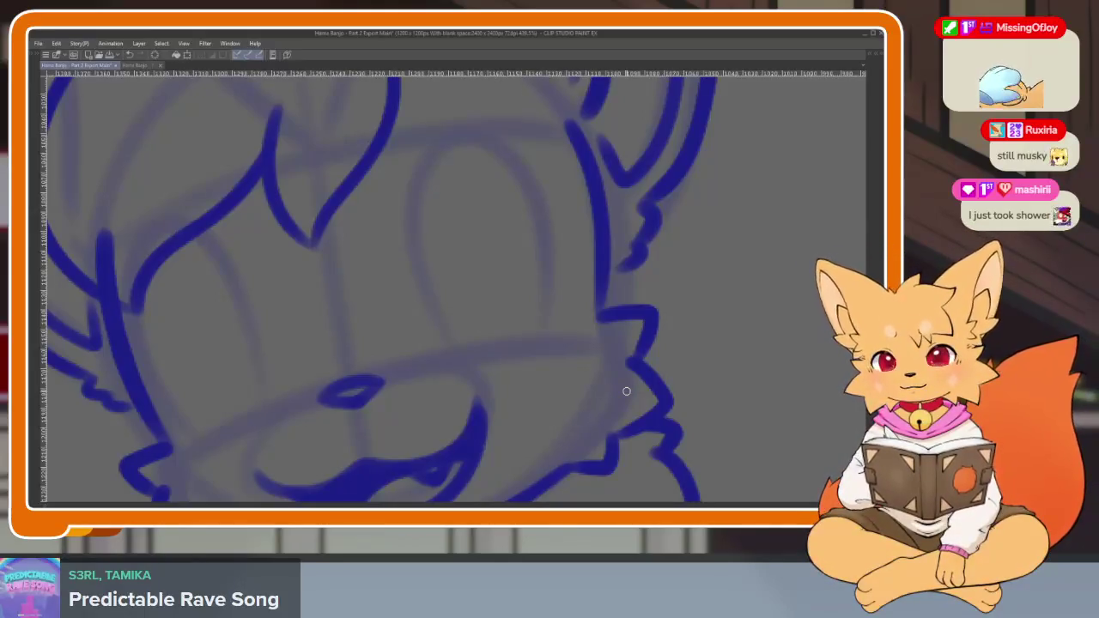
pyautogui.scroll(-2, 627, 391)
pyautogui.scroll(2, 626, 391)
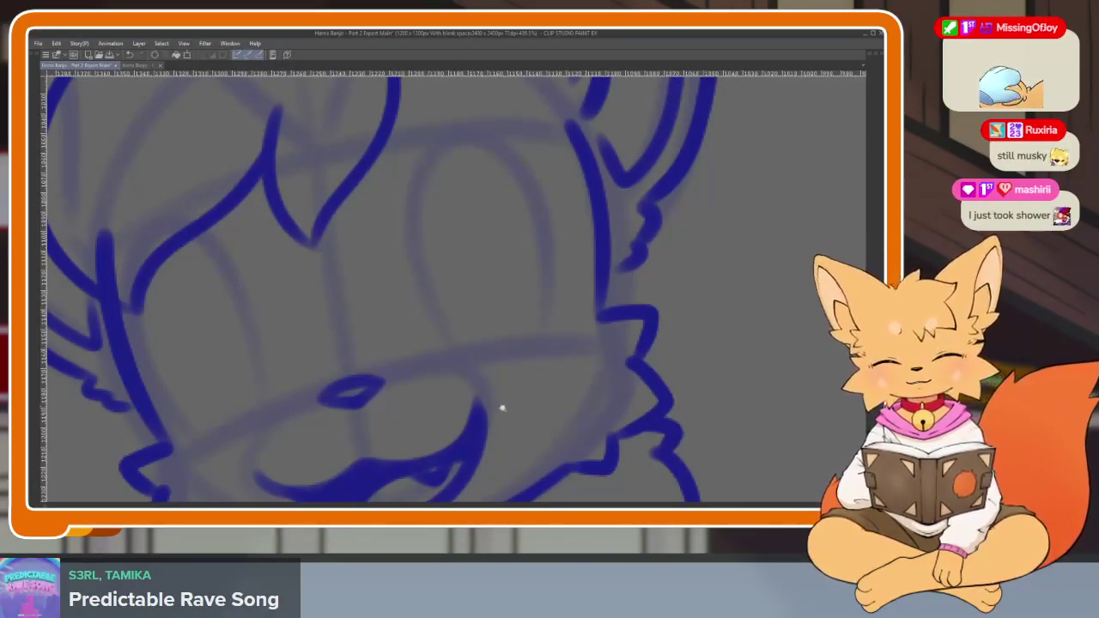
pyautogui.scroll(-2, 503, 401)
pyautogui.scroll(-2, 503, 370)
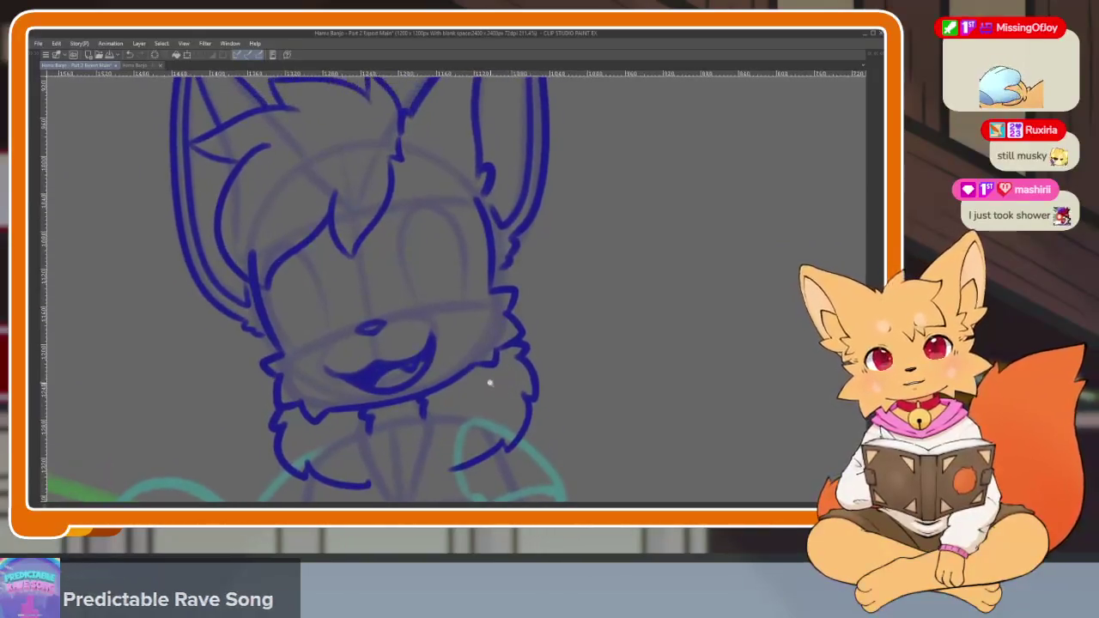
pyautogui.scroll(-2, 475, 383)
pyautogui.scroll(-2, 483, 360)
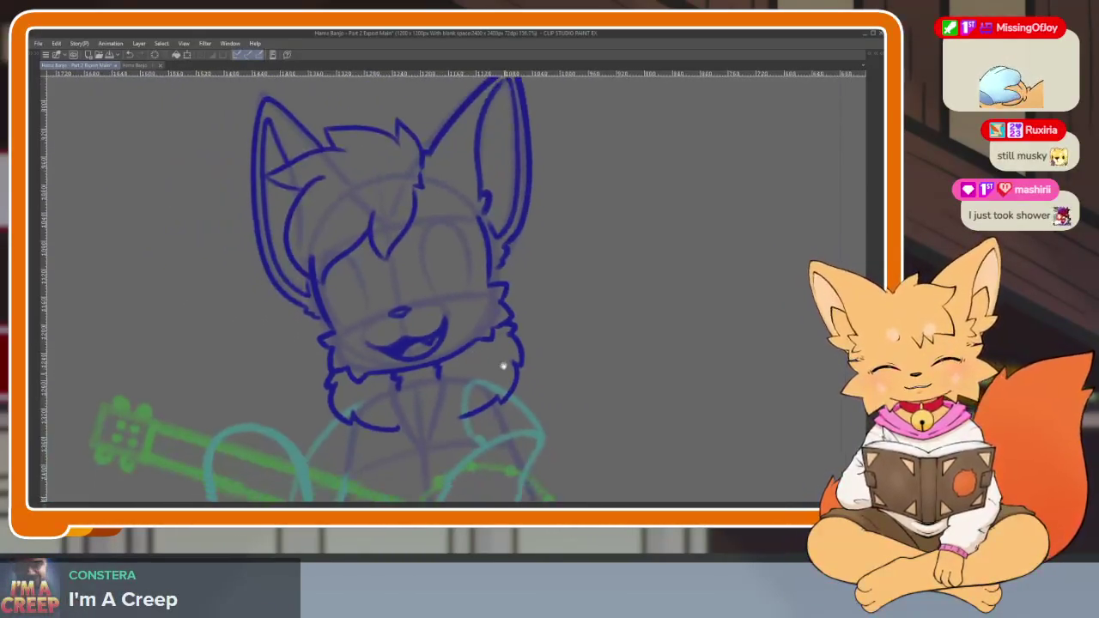
pyautogui.scroll(-2, 504, 372)
pyautogui.scroll(1, 499, 363)
pyautogui.scroll(1, 490, 424)
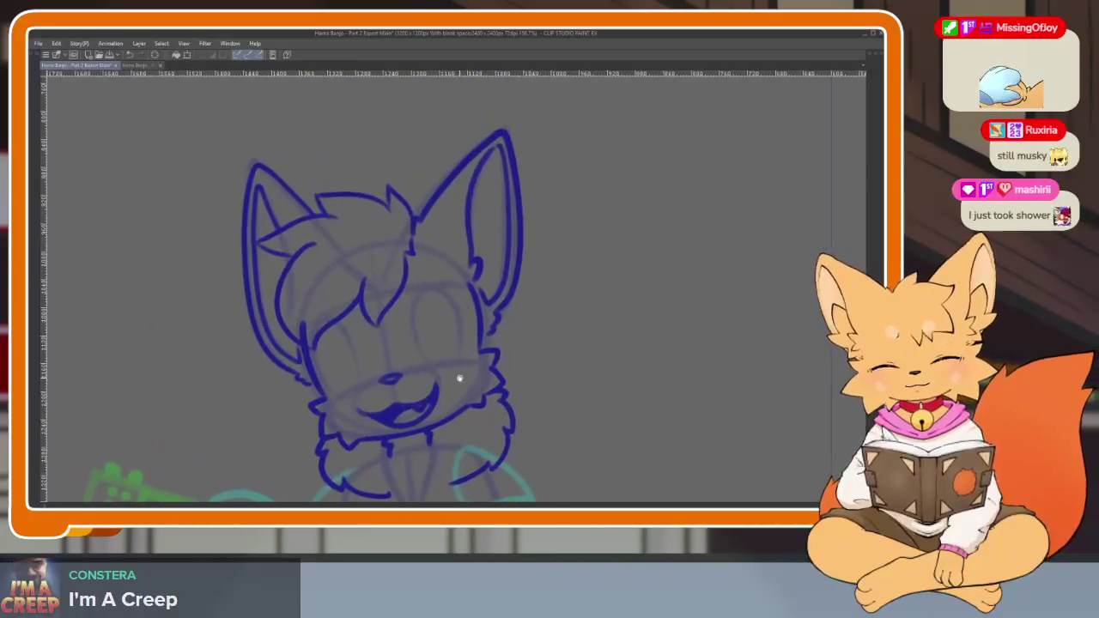
pyautogui.scroll(2, 475, 407)
pyautogui.scroll(1, 476, 399)
pyautogui.scroll(1, 490, 392)
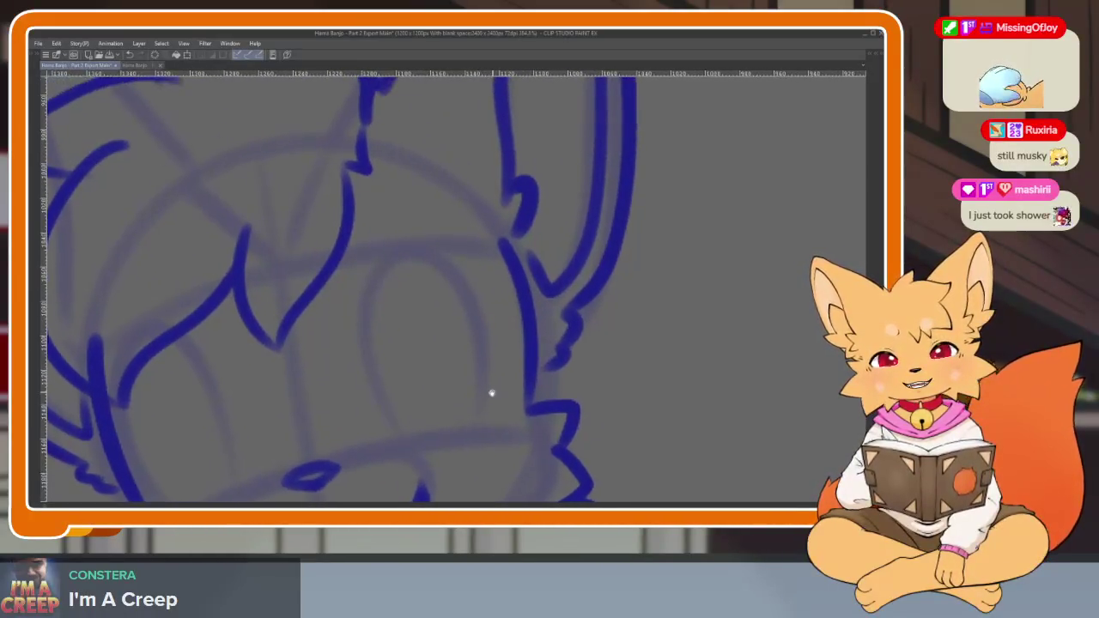
pyautogui.scroll(-1, 500, 381)
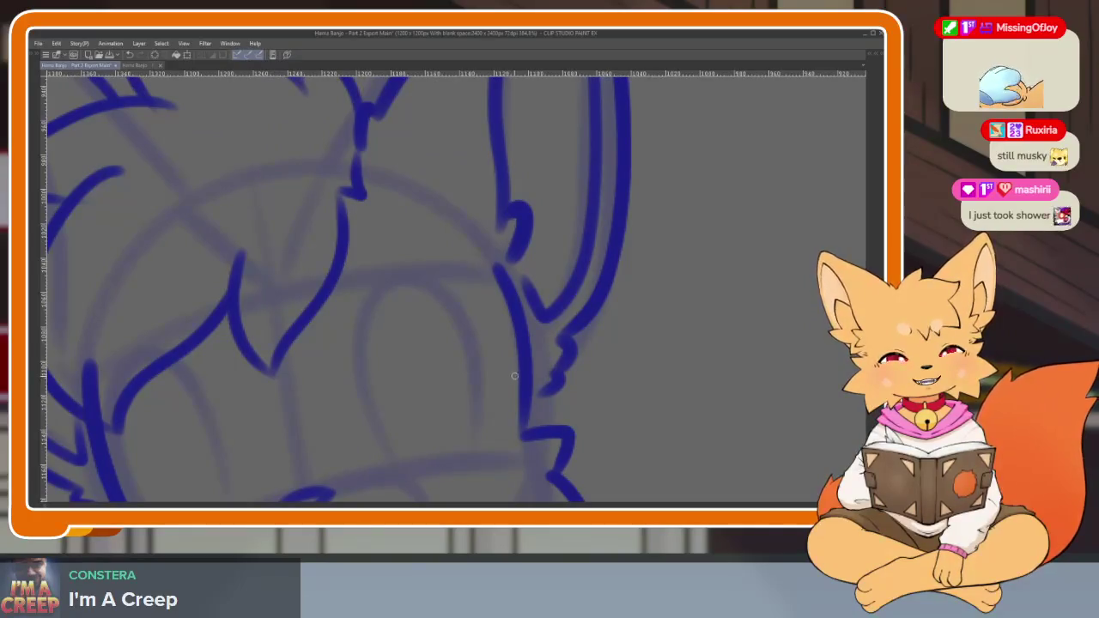
pyautogui.scroll(-1, 503, 388)
pyautogui.scroll(-1, 481, 414)
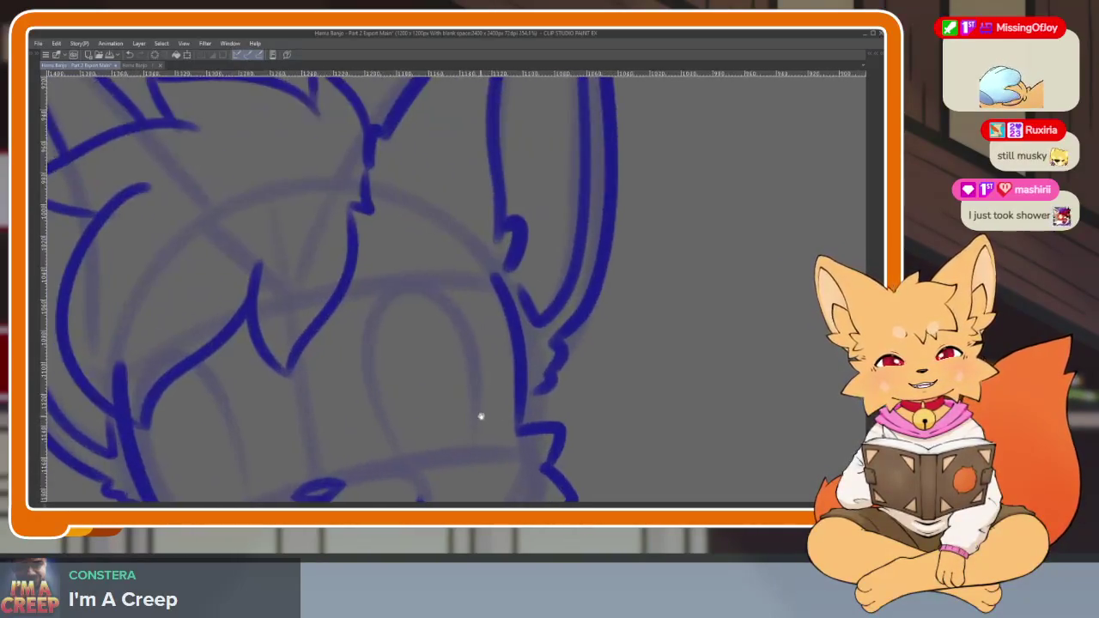
pyautogui.scroll(-1, 487, 404)
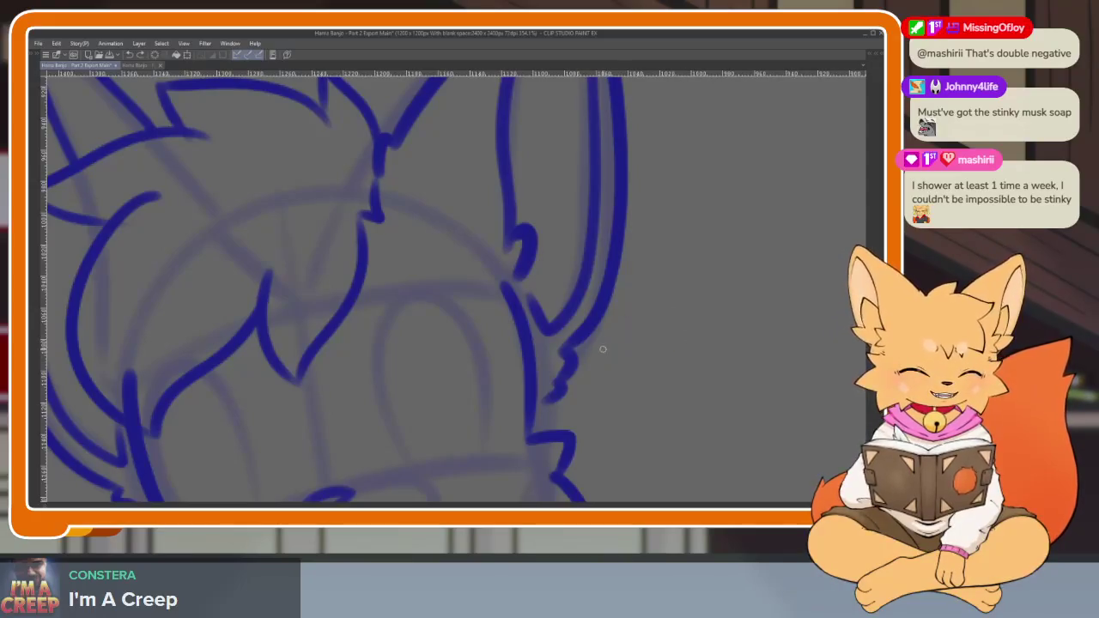
# Zoom in on the eye area and discard the trial arch strokes for the closed eye.
pyautogui.scroll(-2, 572, 376)
pyautogui.scroll(-5, 567, 386)
pyautogui.scroll(3, 554, 392)
pyautogui.scroll(1, 550, 397)
pyautogui.scroll(2, 543, 403)
pyautogui.scroll(-1, 540, 410)
pyautogui.scroll(3, 532, 404)
pyautogui.scroll(1, 508, 444)
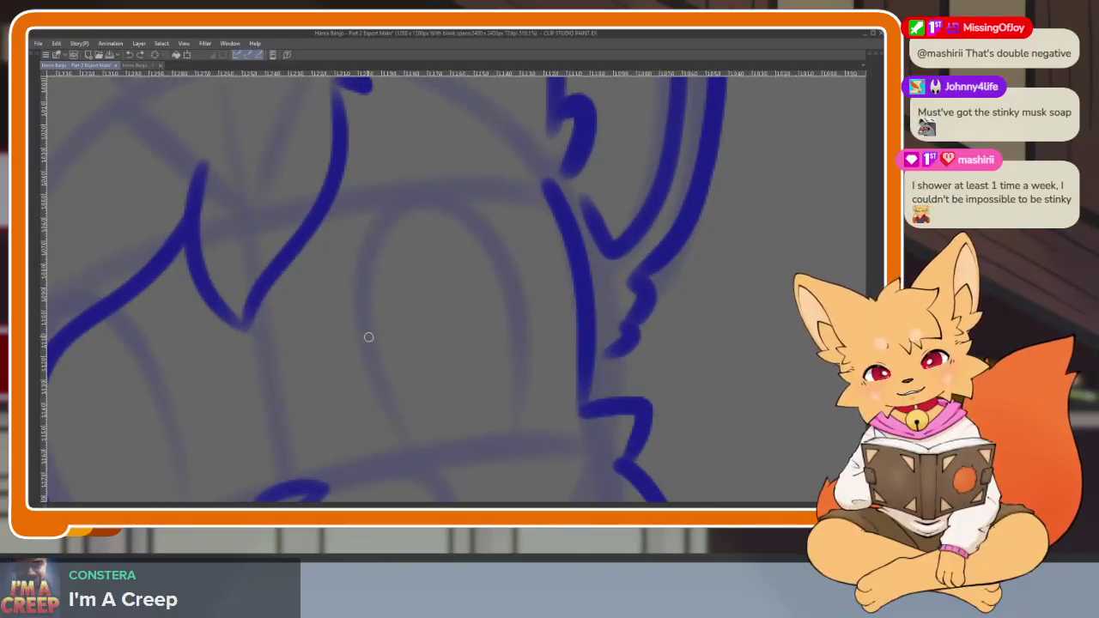
pyautogui.moveTo(358, 277)
pyautogui.mouseDown()
pyautogui.moveTo(508, 325)
pyautogui.moveTo(376, 351)
pyautogui.mouseUp()
pyautogui.hotkey('ctrl', 'z')
pyautogui.scroll(2, 456, 402)
pyautogui.scroll(1, 544, 320)
pyautogui.hotkey('ctrl', 'z')
# Draw the closed eye's lower line and a slightly higher upper line.
pyautogui.moveTo(582, 344)
pyautogui.mouseDown()
pyautogui.moveTo(520, 328)
pyautogui.moveTo(349, 386)
pyautogui.mouseUp()
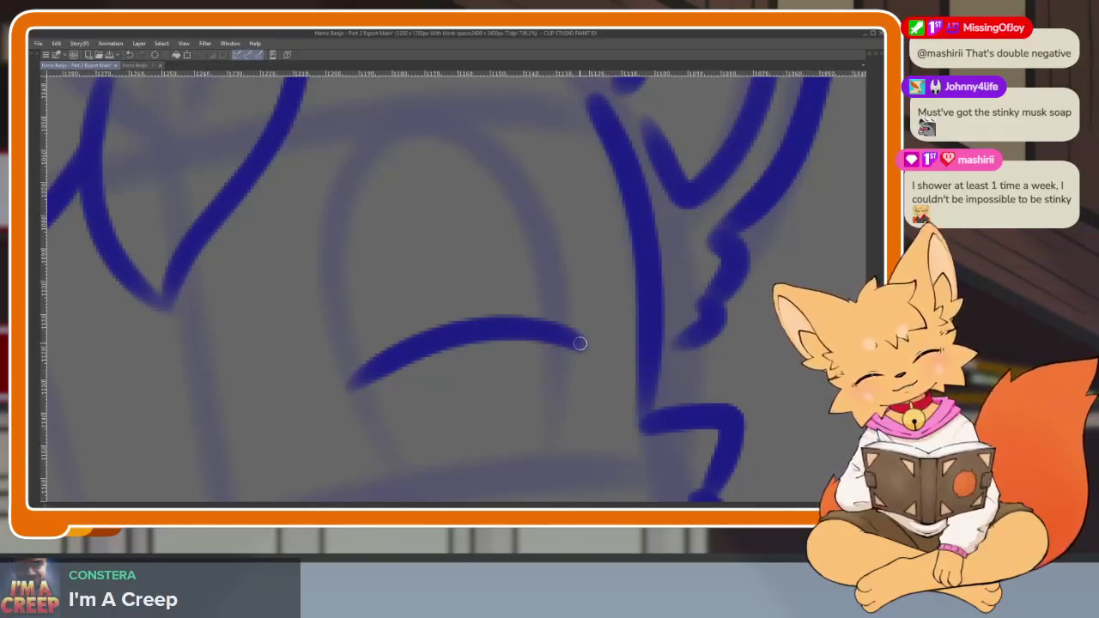
pyautogui.moveTo(539, 187); pyautogui.dragTo(356, 386)
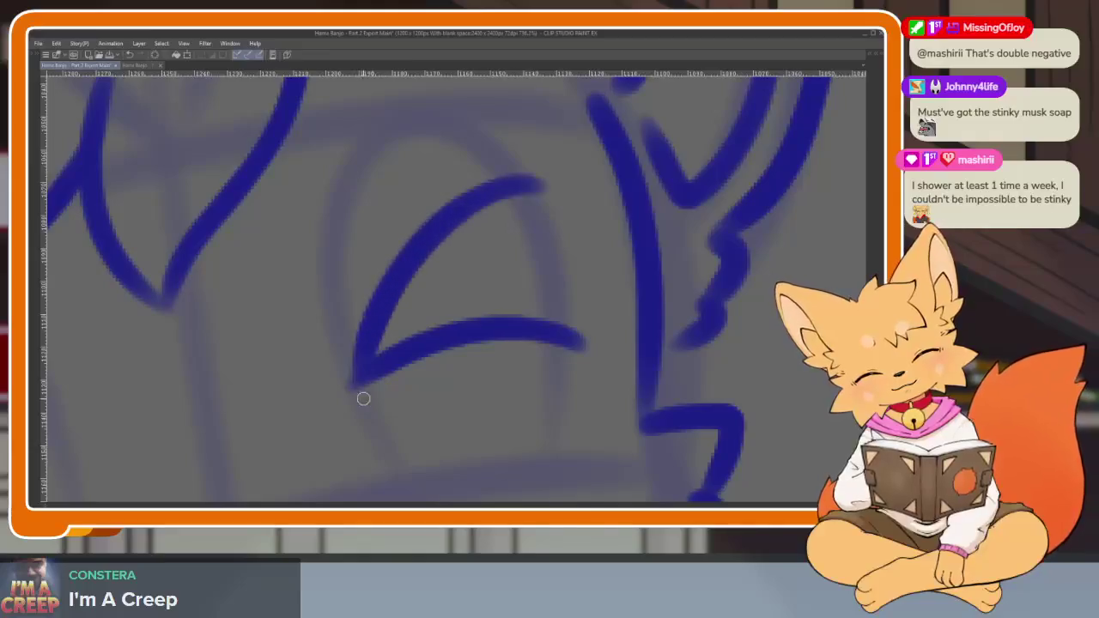
pyautogui.hotkey('ctrl', 'z')
pyautogui.moveTo(567, 210)
pyautogui.mouseDown()
pyautogui.moveTo(368, 319)
pyautogui.moveTo(351, 386)
pyautogui.mouseUp()
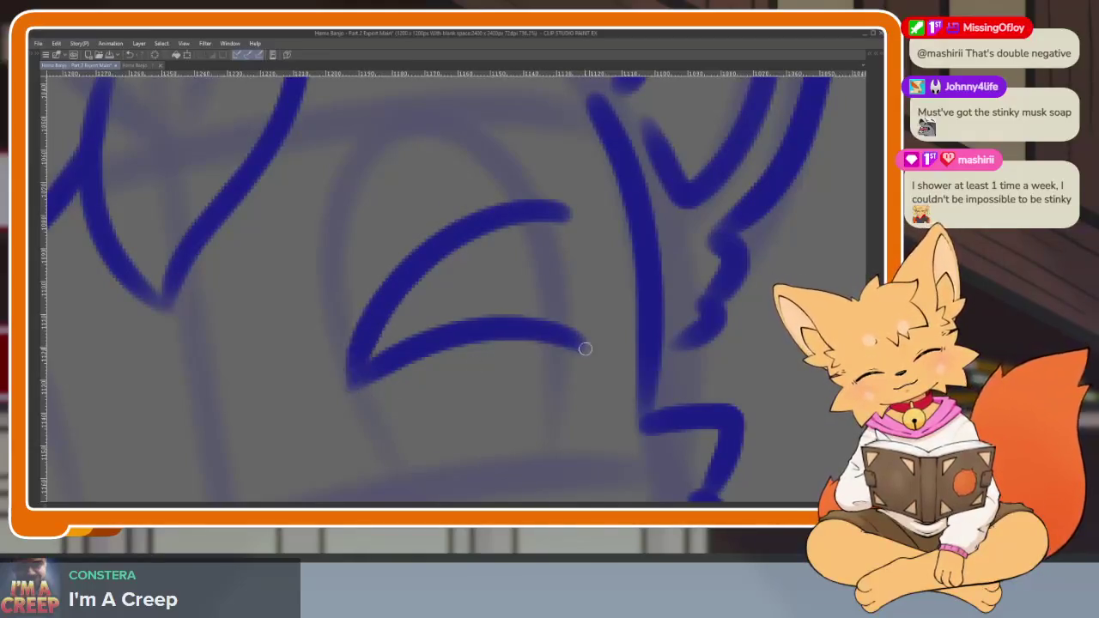
# Thicken both closed-eye lines and zoom out to view the whole face.
pyautogui.moveTo(550, 326)
pyautogui.mouseDown()
pyautogui.moveTo(354, 361)
pyautogui.moveTo(498, 314)
pyautogui.mouseUp()
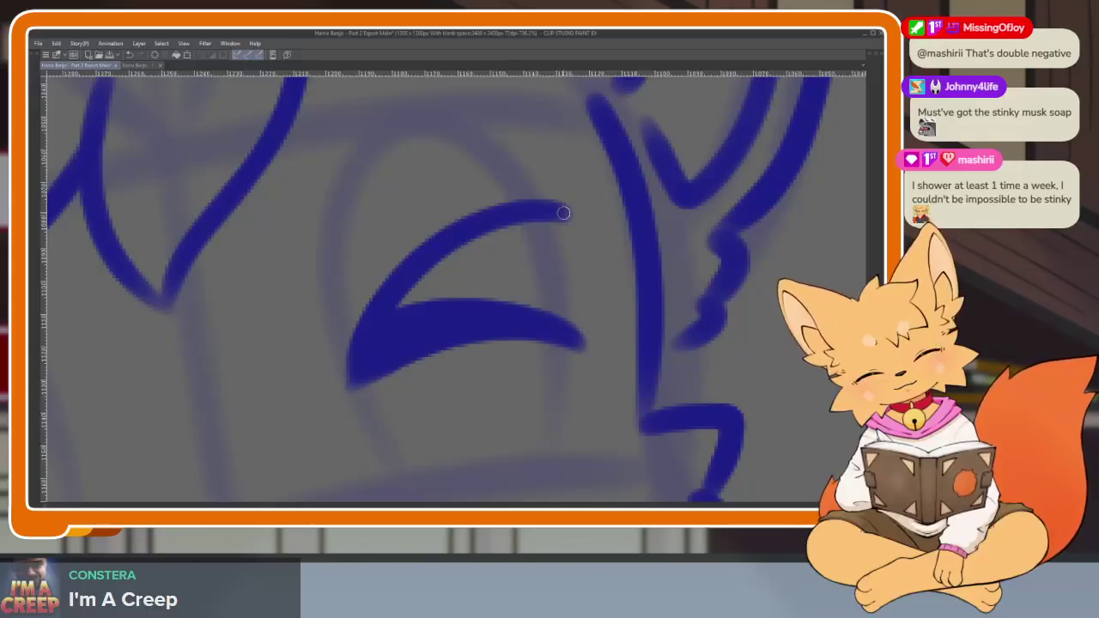
pyautogui.moveTo(560, 213); pyautogui.dragTo(388, 333)
pyautogui.scroll(-5, 373, 371)
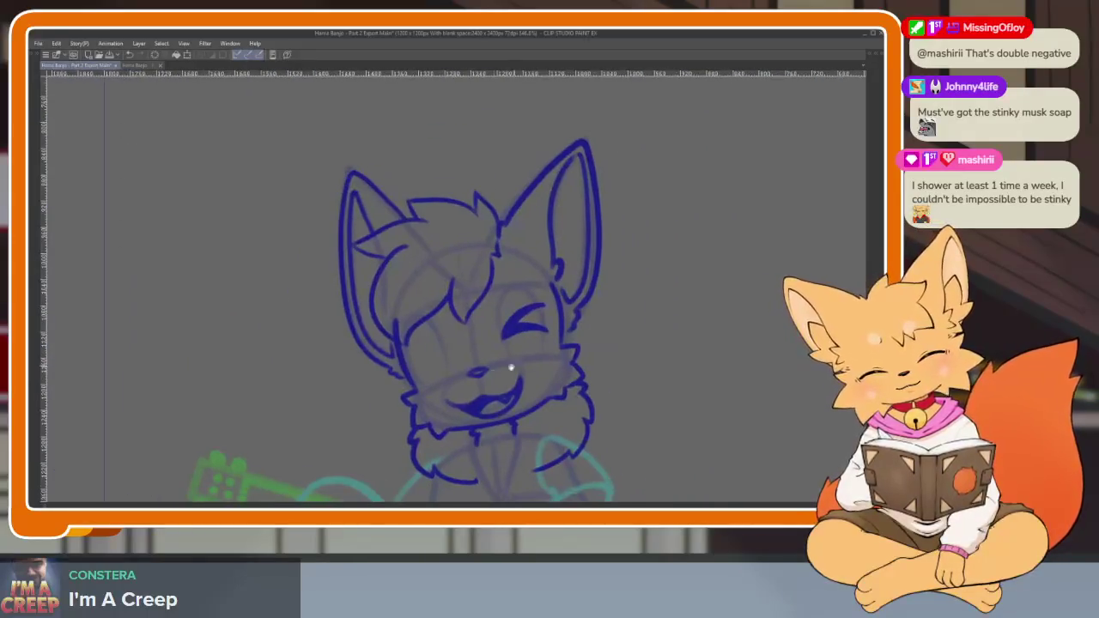
pyautogui.scroll(4, 479, 393)
pyautogui.scroll(2, 466, 397)
pyautogui.scroll(-5, 275, 402)
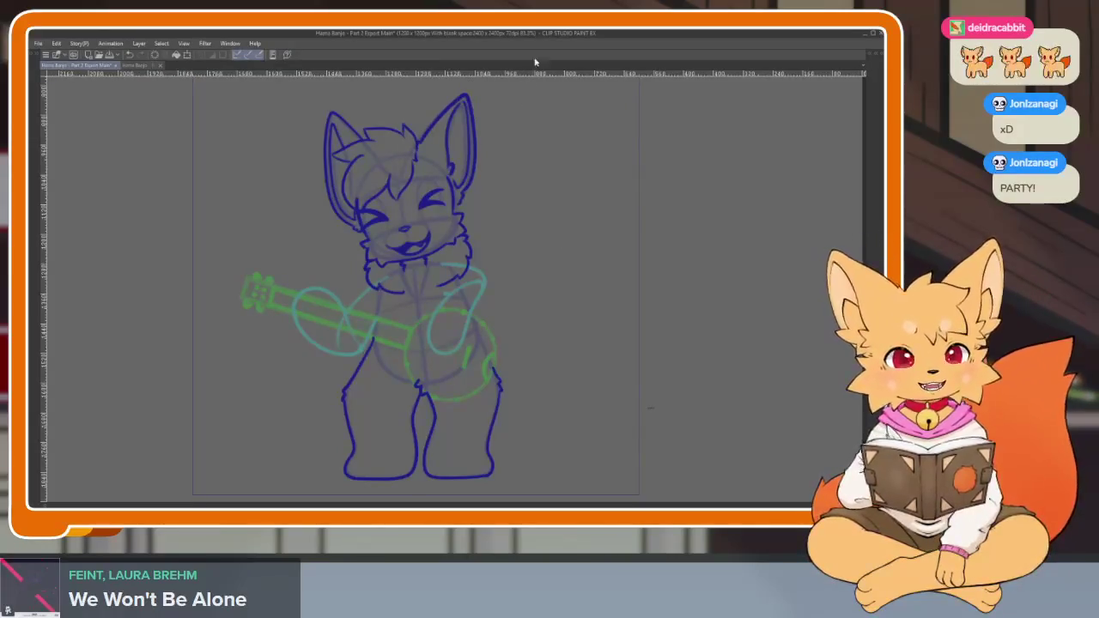
pyautogui.scroll(-2, 509, 246)
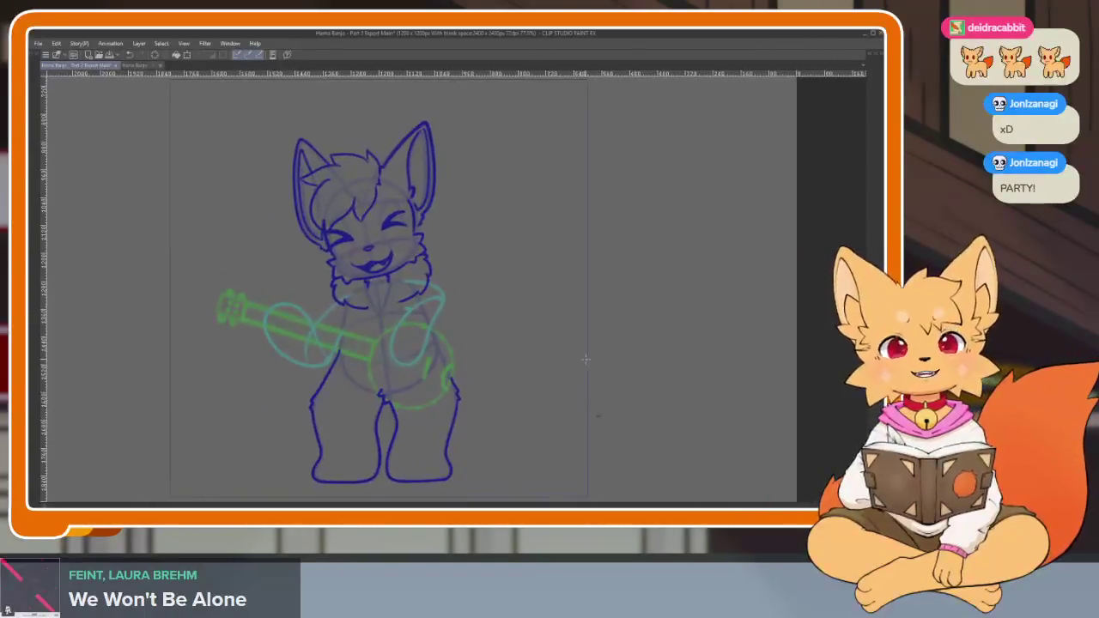
pyautogui.press('Tab')
pyautogui.hscroll(2, 578, 450)
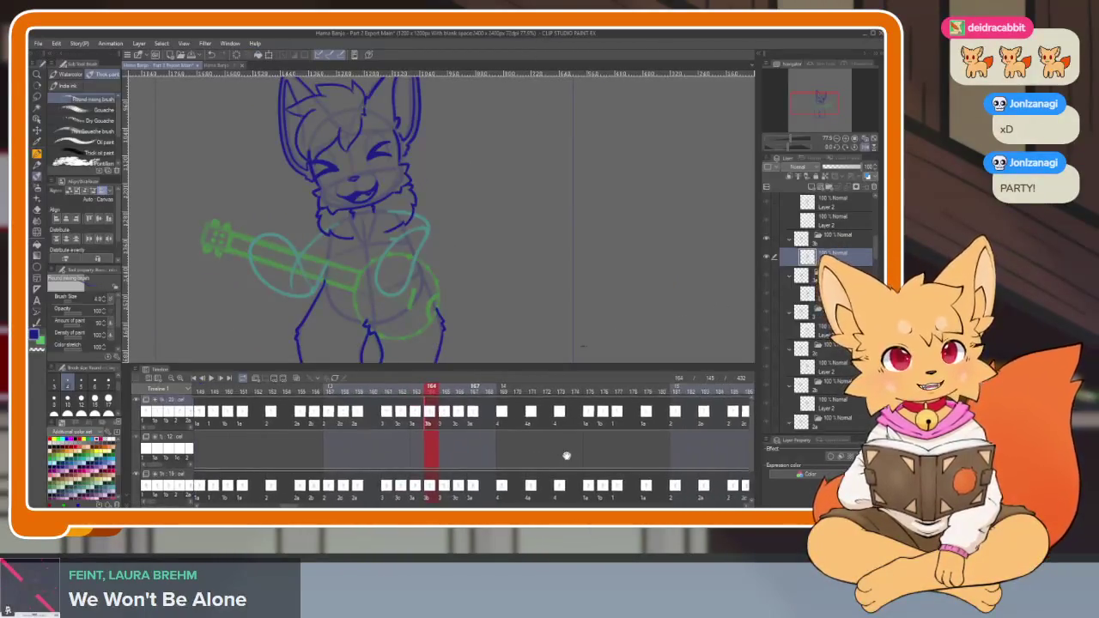
pyautogui.hscroll(2, 572, 451)
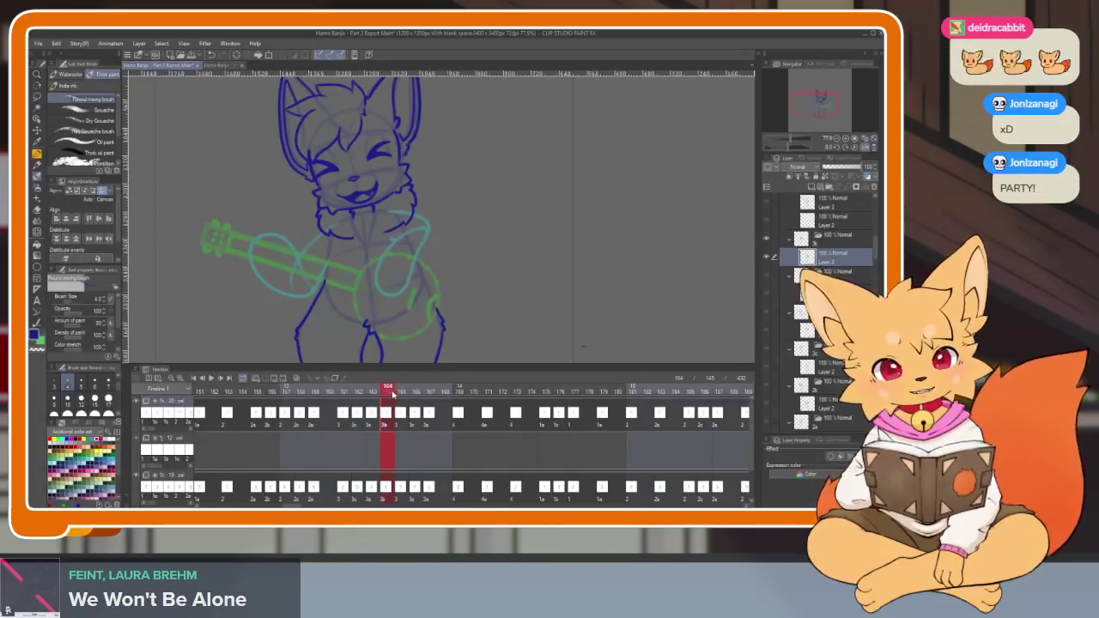
pyautogui.moveTo(392, 394); pyautogui.dragTo(403, 395)
pyautogui.scroll(1, 831, 287)
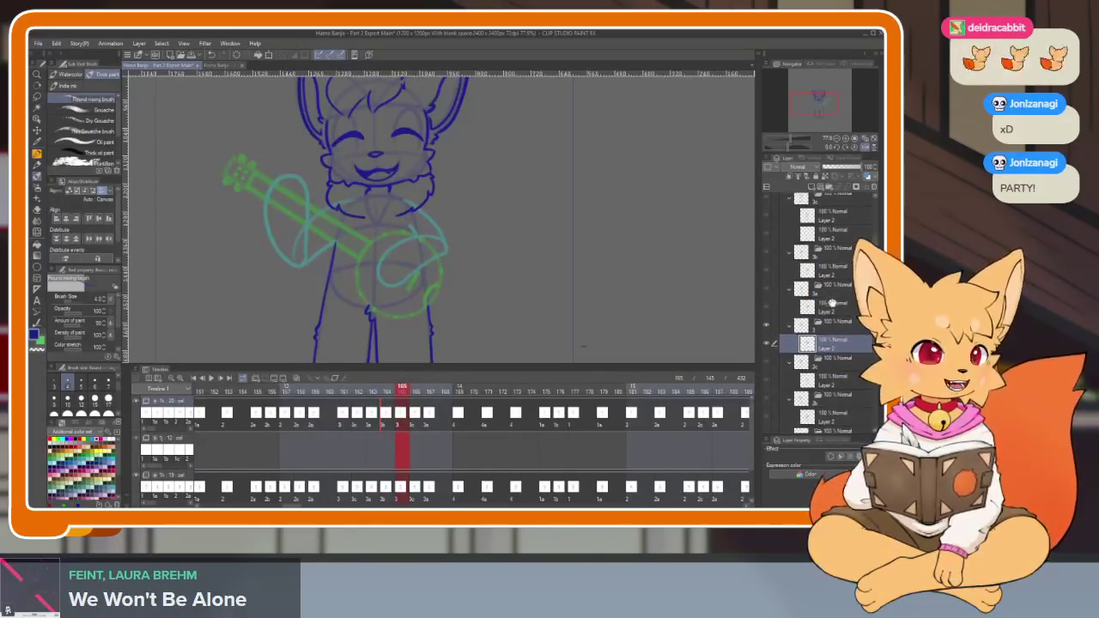
pyautogui.click(438, 393)
pyautogui.press('Tab')
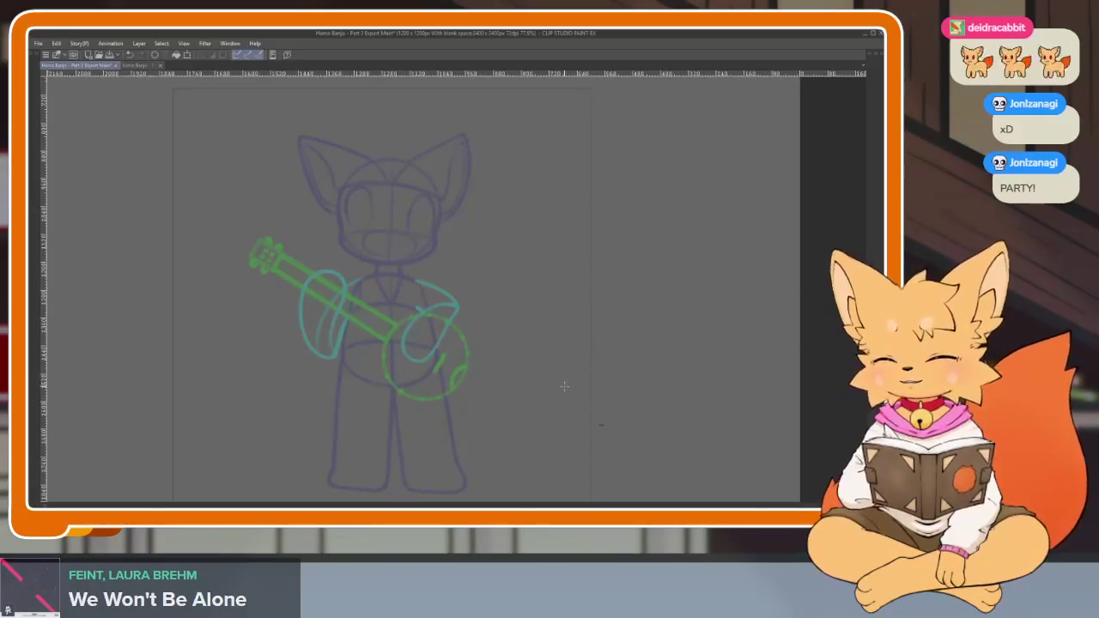
pyautogui.scroll(1, 481, 380)
pyautogui.scroll(1, 476, 386)
pyautogui.scroll(2, 476, 386)
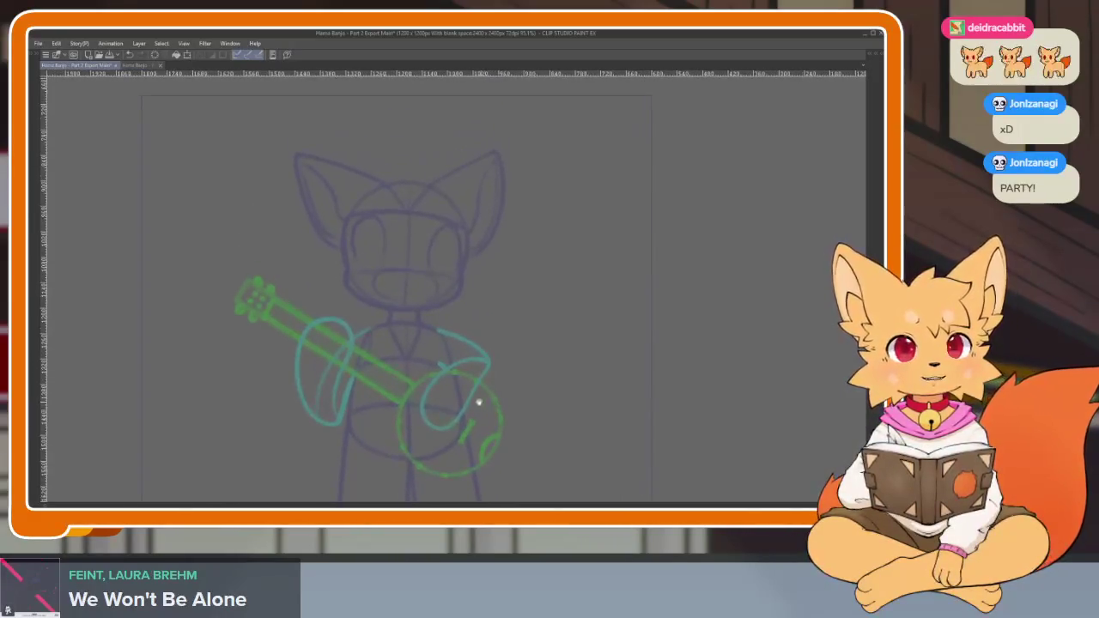
pyautogui.scroll(1, 472, 395)
pyautogui.scroll(1, 455, 392)
pyautogui.scroll(1, 446, 395)
pyautogui.scroll(1, 486, 409)
pyautogui.scroll(1, 507, 411)
pyautogui.scroll(1, 515, 409)
pyautogui.scroll(1, 500, 419)
pyautogui.scroll(1, 505, 415)
pyautogui.scroll(1, 506, 417)
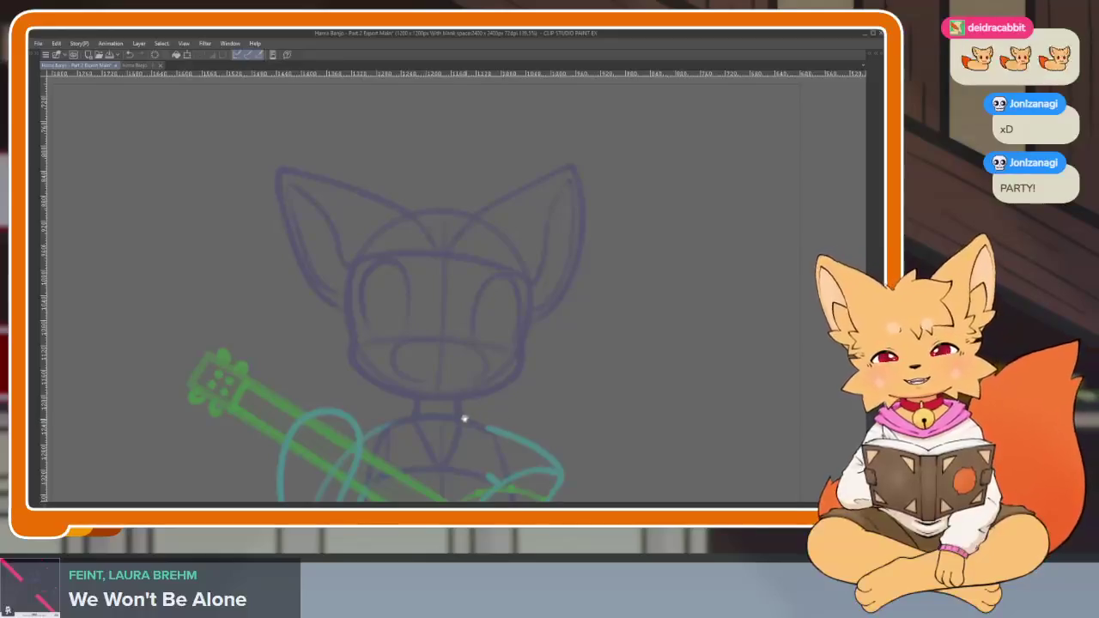
pyautogui.scroll(1, 468, 420)
pyautogui.scroll(1, 458, 393)
pyautogui.scroll(1, 457, 398)
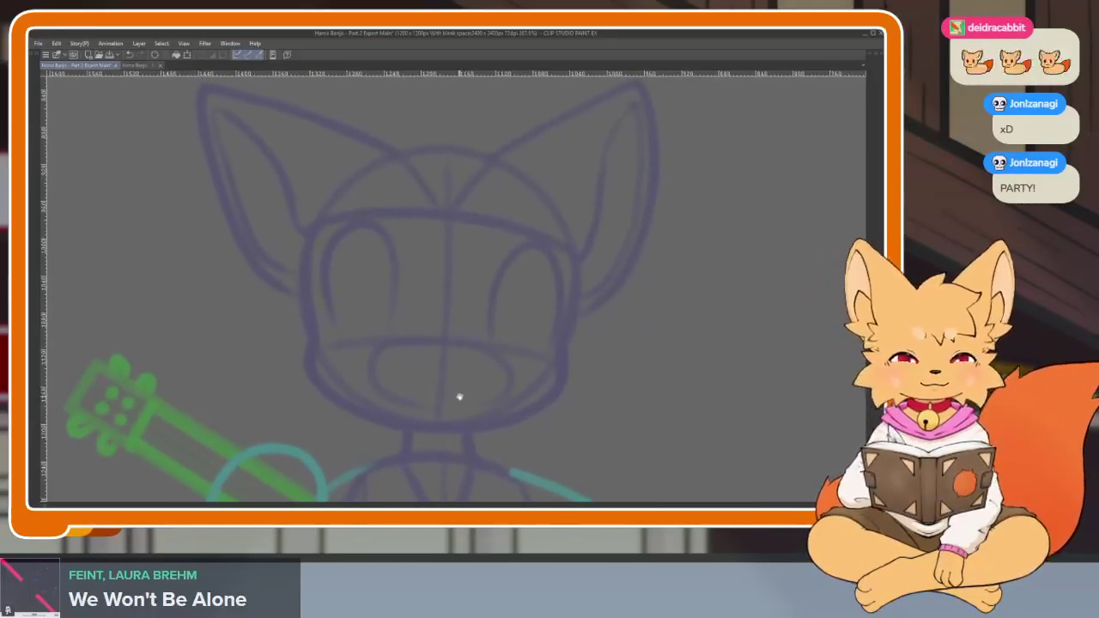
pyautogui.scroll(-5, 507, 421)
pyautogui.scroll(1, 562, 427)
pyautogui.scroll(1, 586, 352)
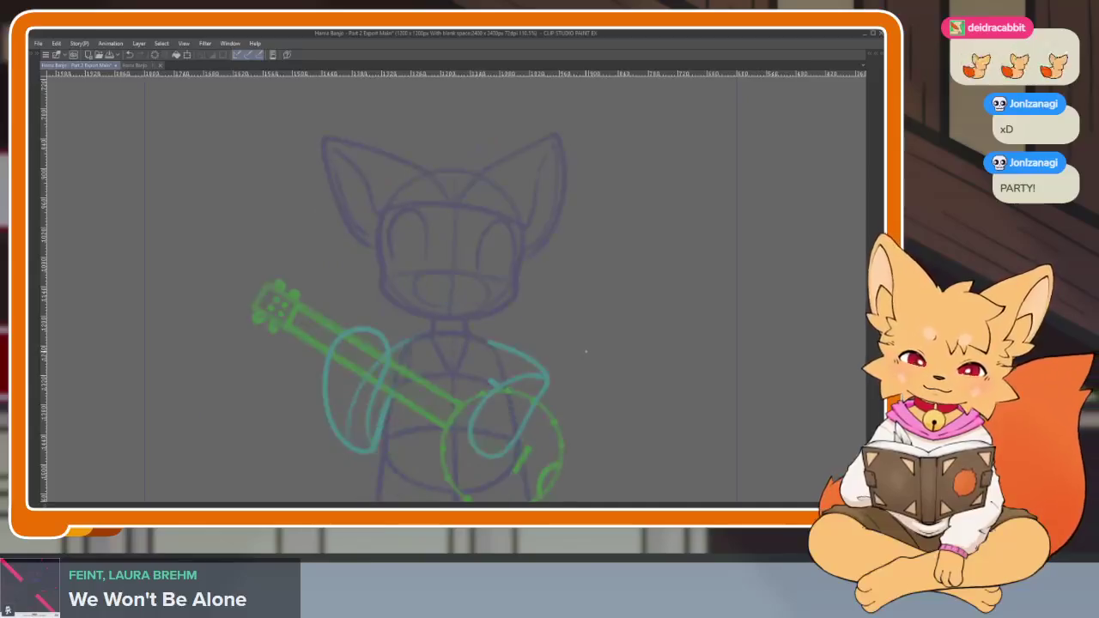
pyautogui.scroll(-2, 569, 388)
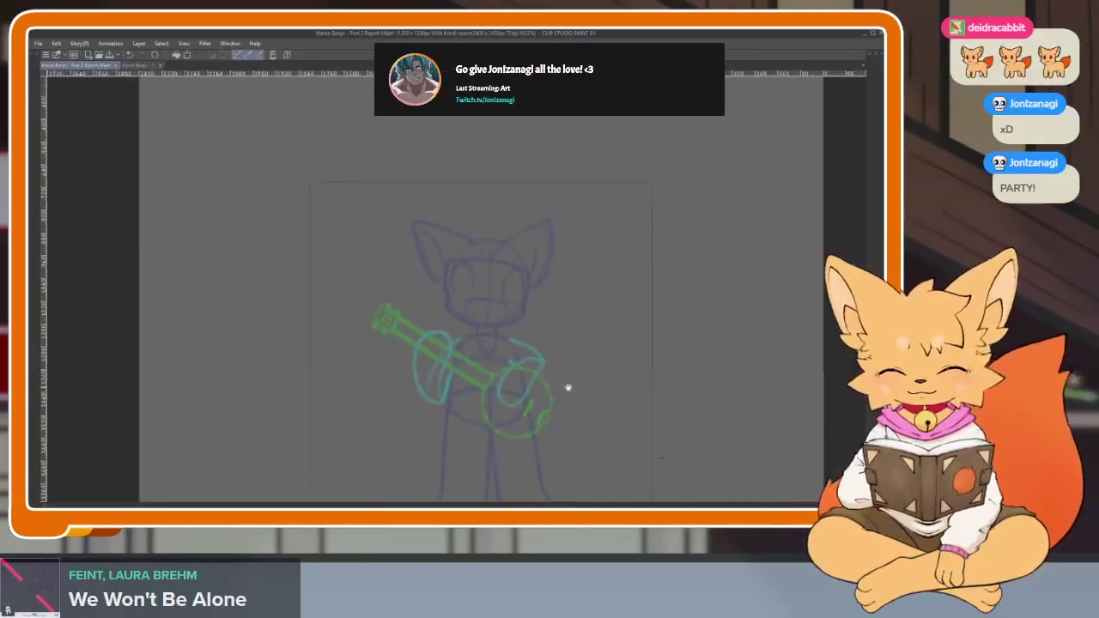
pyautogui.press('space')
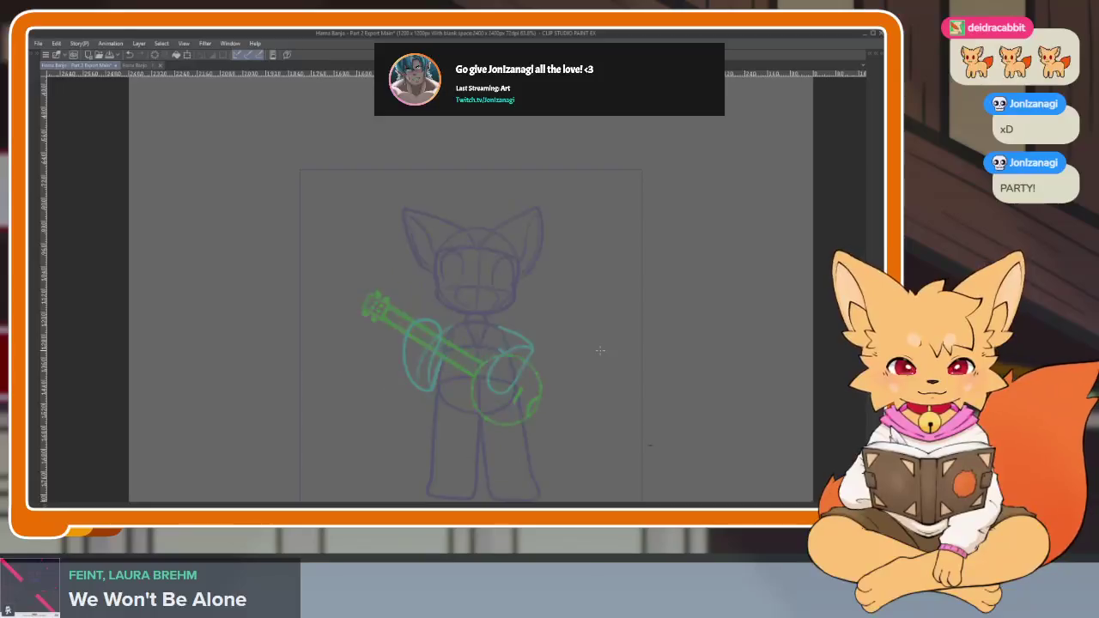
pyautogui.scroll(3, 528, 365)
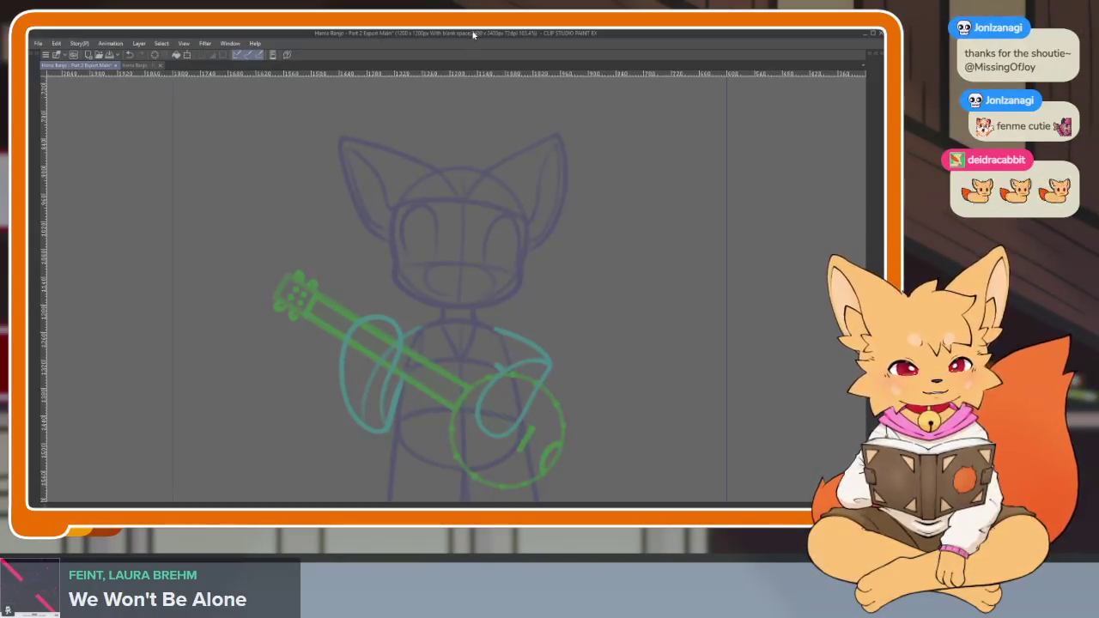
pyautogui.scroll(-2, 601, 379)
pyautogui.scroll(3, 588, 370)
pyautogui.scroll(-1, 579, 366)
pyautogui.scroll(-1, 584, 378)
pyautogui.scroll(-1, 535, 412)
pyautogui.scroll(-1, 529, 432)
pyautogui.press('Tab')
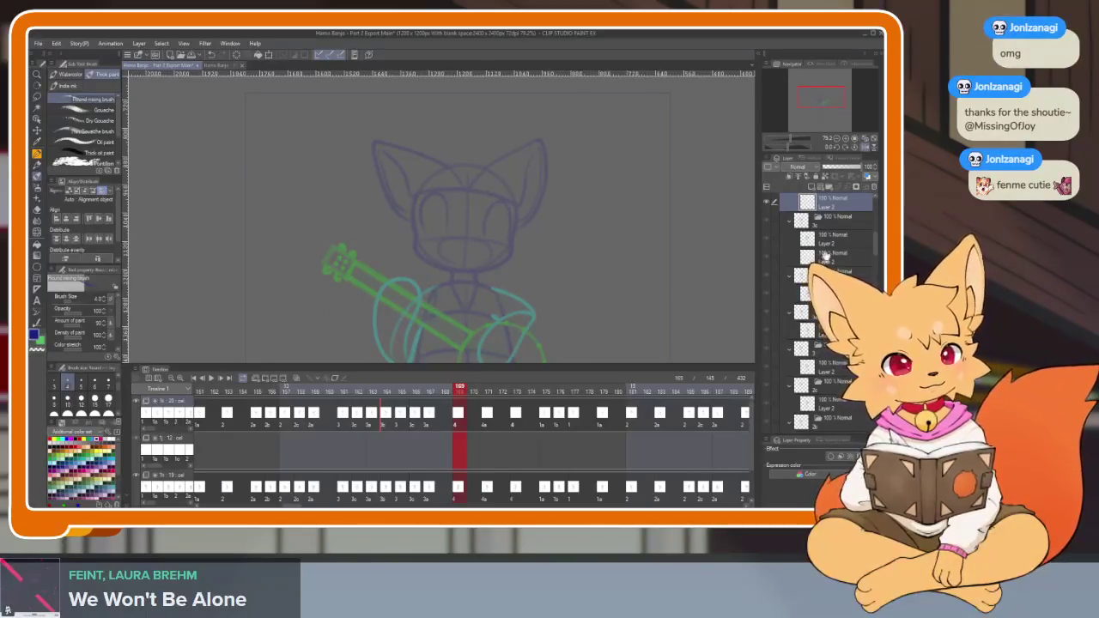
pyautogui.press('Left')
pyautogui.press('Left')
pyautogui.press('Left')
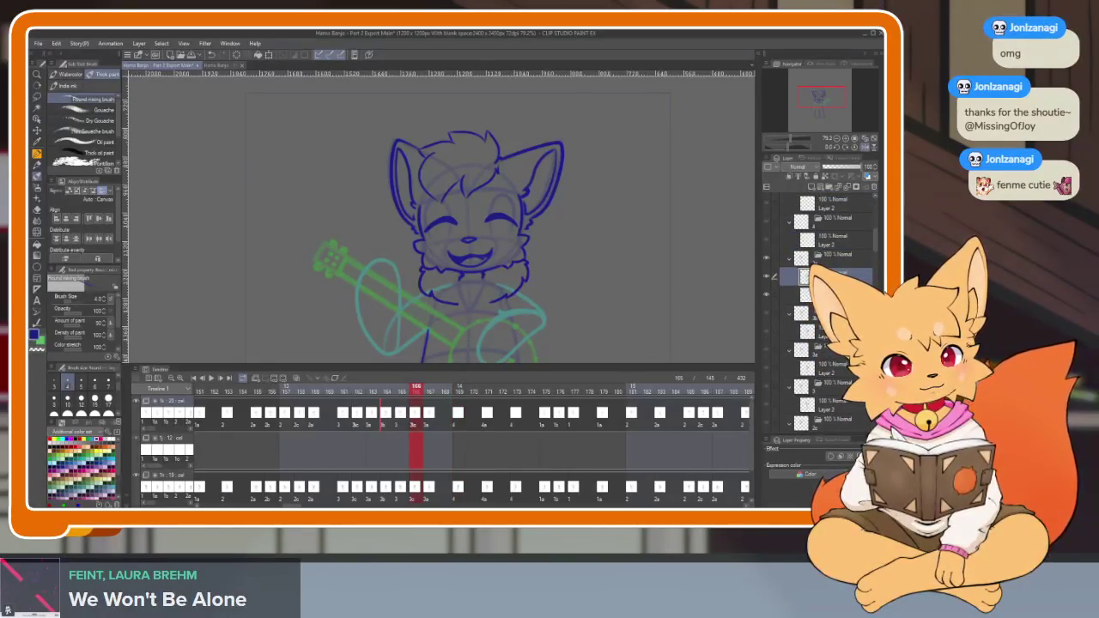
pyautogui.hotkey('alt', '[')
pyautogui.press('Left')
pyautogui.press('Left')
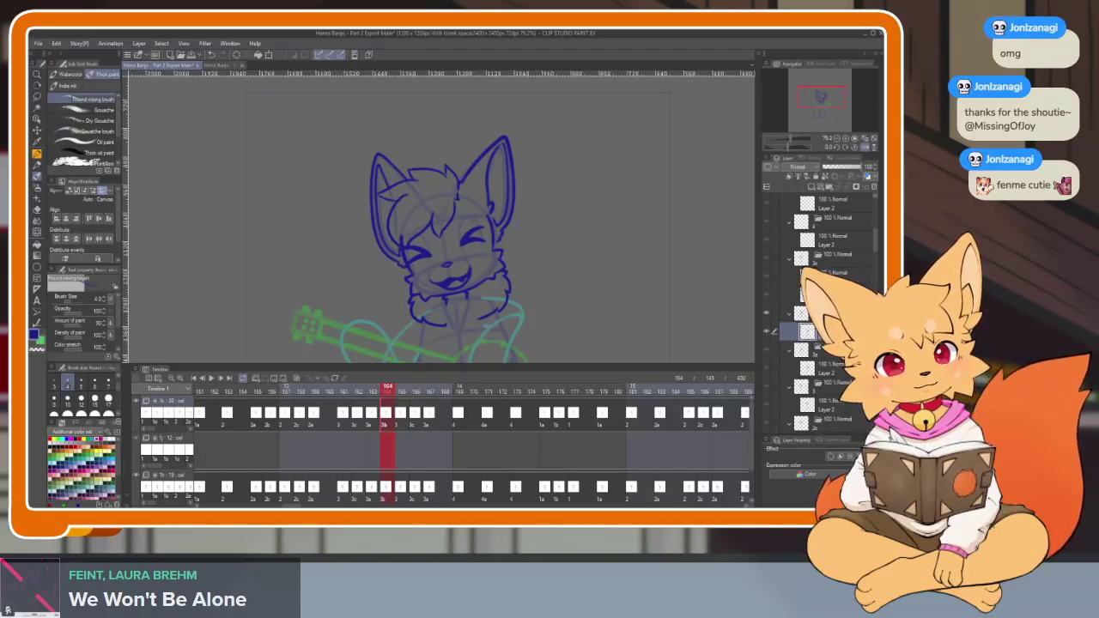
pyautogui.press('Right')
pyautogui.press('Right')
pyautogui.press('Right')
pyautogui.press('Right')
pyautogui.press('Right')
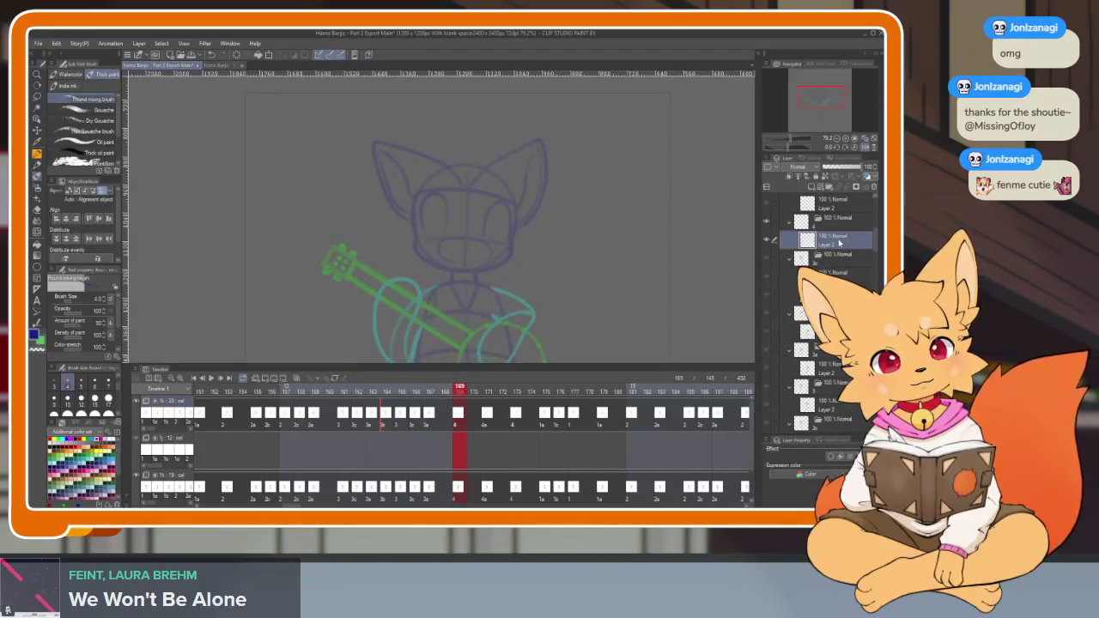
pyautogui.press('Tab')
pyautogui.scroll(3, 478, 422)
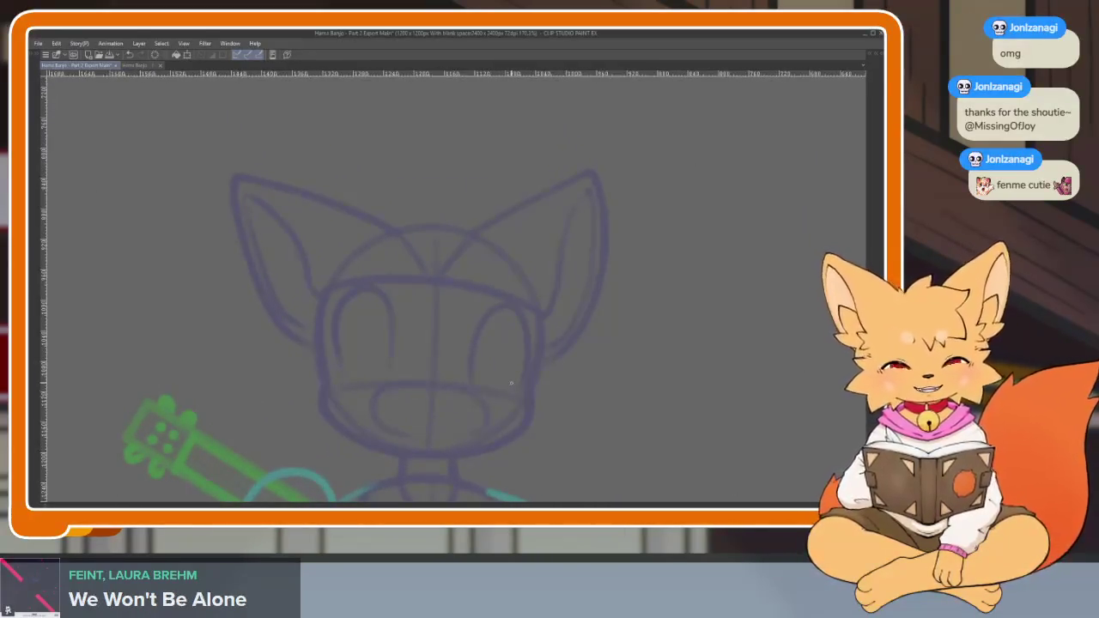
pyautogui.press('Tab')
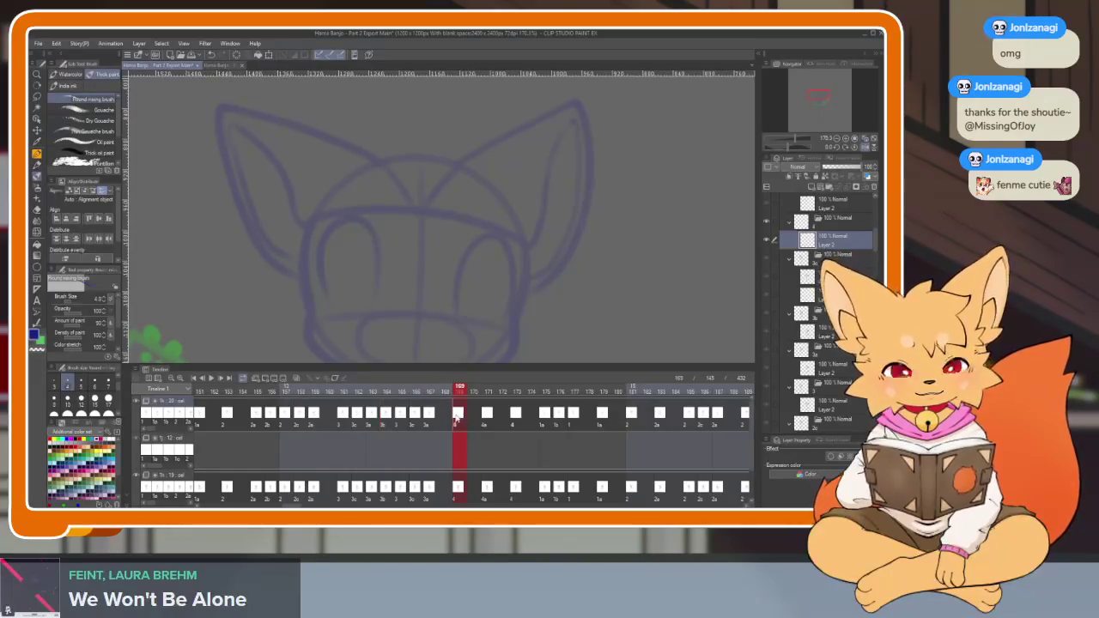
pyautogui.press('Tab')
pyautogui.moveTo(563, 393); pyautogui.dragTo(527, 429)
pyautogui.hotkey('ctrl', 'z')
pyautogui.scroll(1, 567, 390)
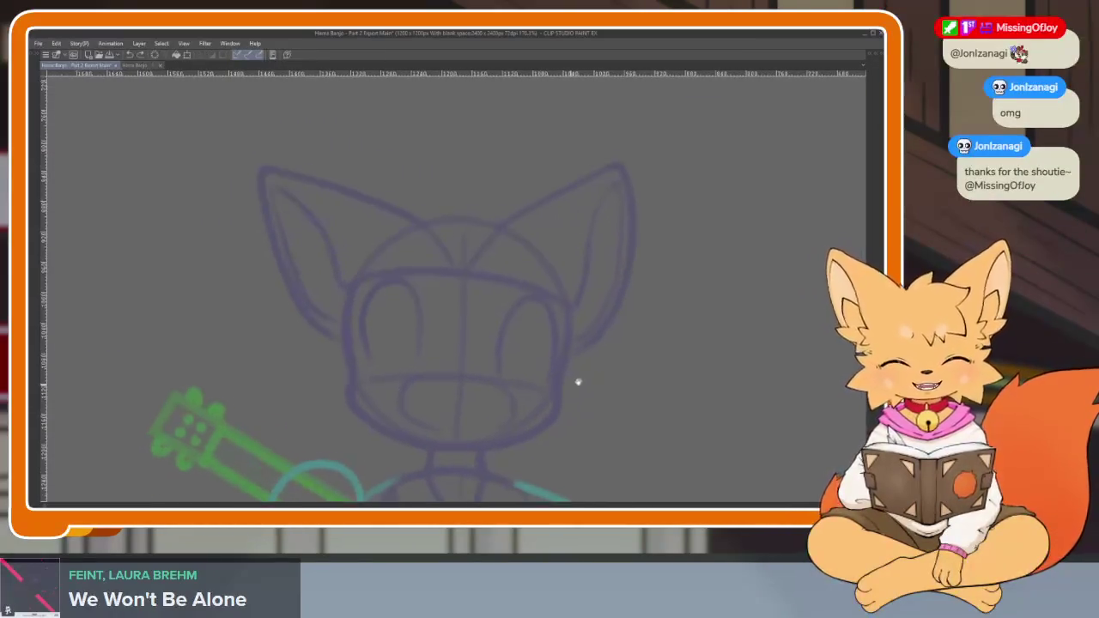
pyautogui.scroll(1, 529, 404)
pyautogui.scroll(-1, 529, 404)
pyautogui.scroll(1, 510, 420)
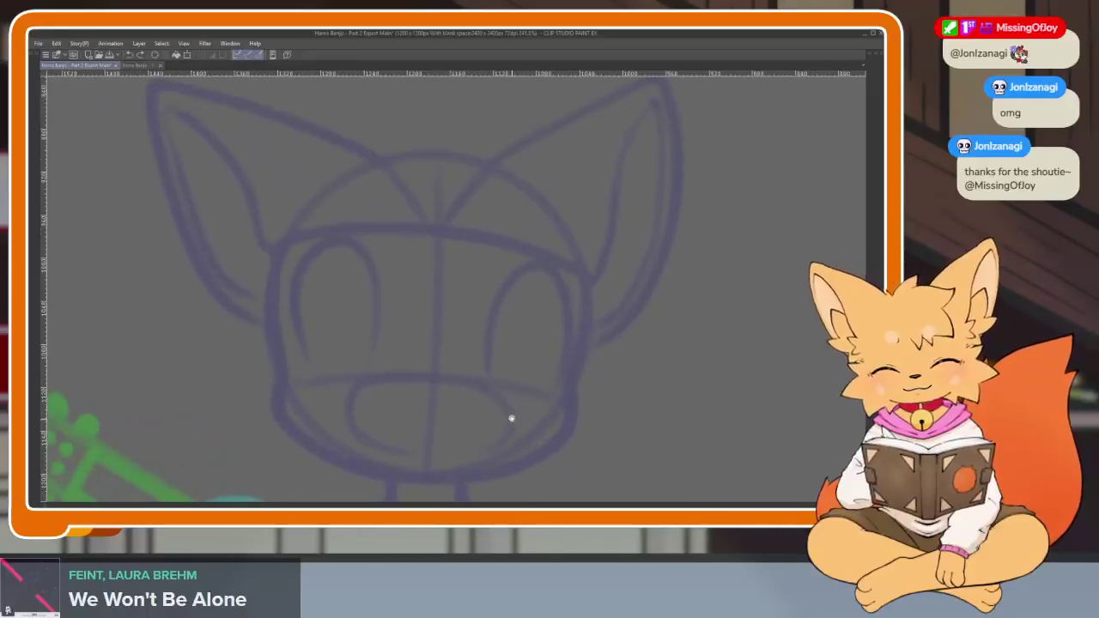
pyautogui.moveTo(286, 274); pyautogui.dragTo(288, 378)
# Redraw the left cheek fur tuft, then ink the right cheek tuft and the chin line.
pyautogui.hotkey('ctrl', 'z')
pyautogui.scroll(1, 292, 362)
pyautogui.scroll(1, 361, 301)
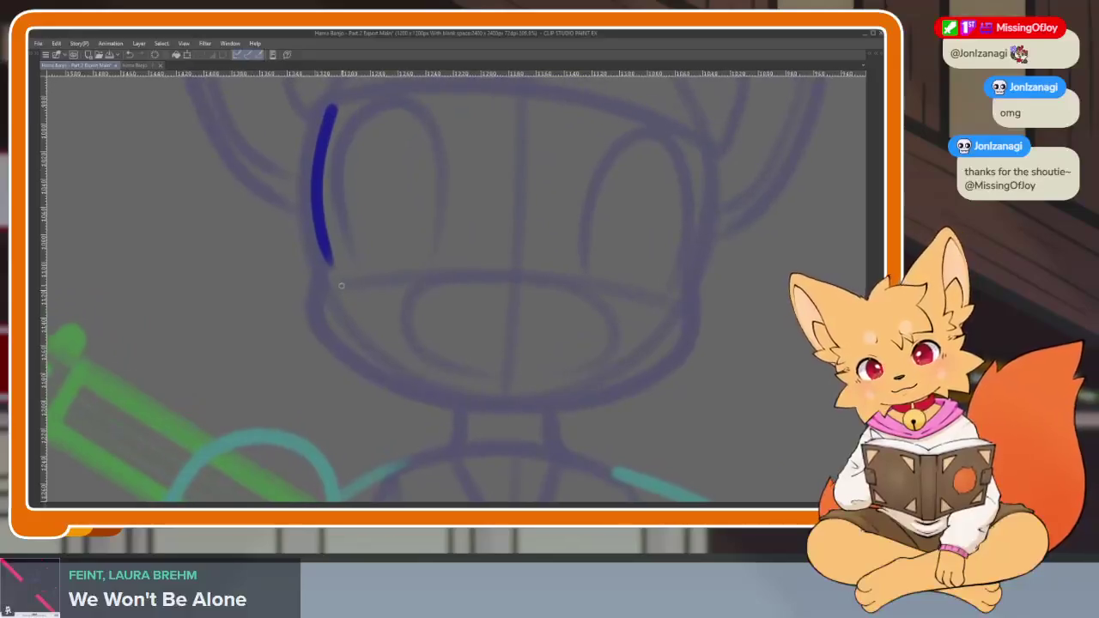
pyautogui.moveTo(332, 264)
pyautogui.mouseDown()
pyautogui.moveTo(290, 272)
pyautogui.moveTo(314, 309)
pyautogui.moveTo(311, 362)
pyautogui.moveTo(348, 361)
pyautogui.moveTo(410, 385)
pyautogui.moveTo(362, 443)
pyautogui.mouseUp()
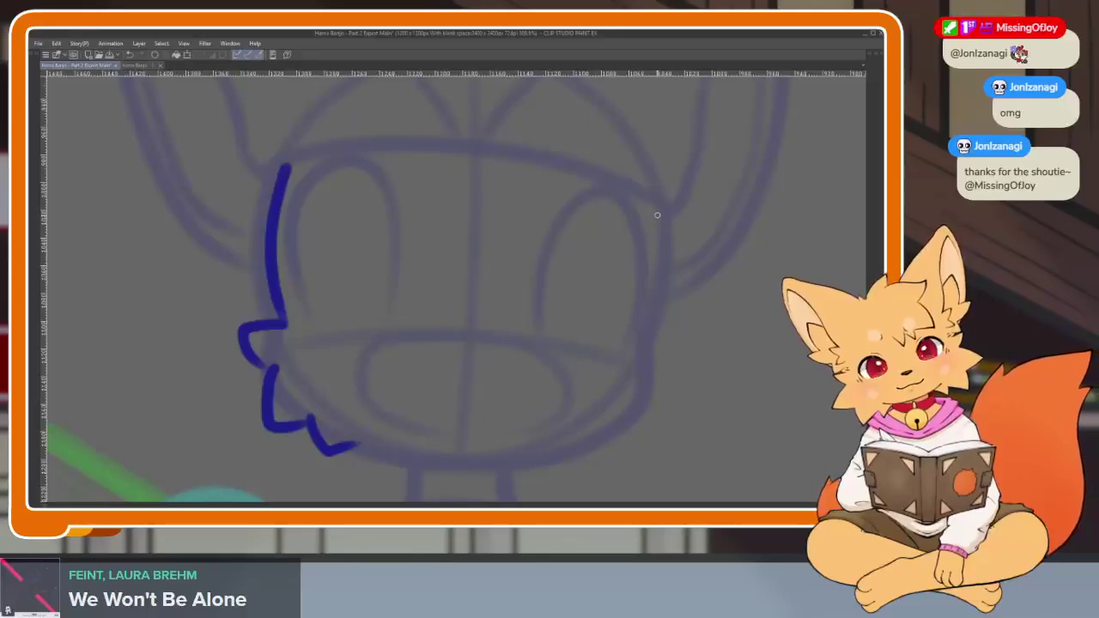
pyautogui.moveTo(661, 261); pyautogui.dragTo(634, 405)
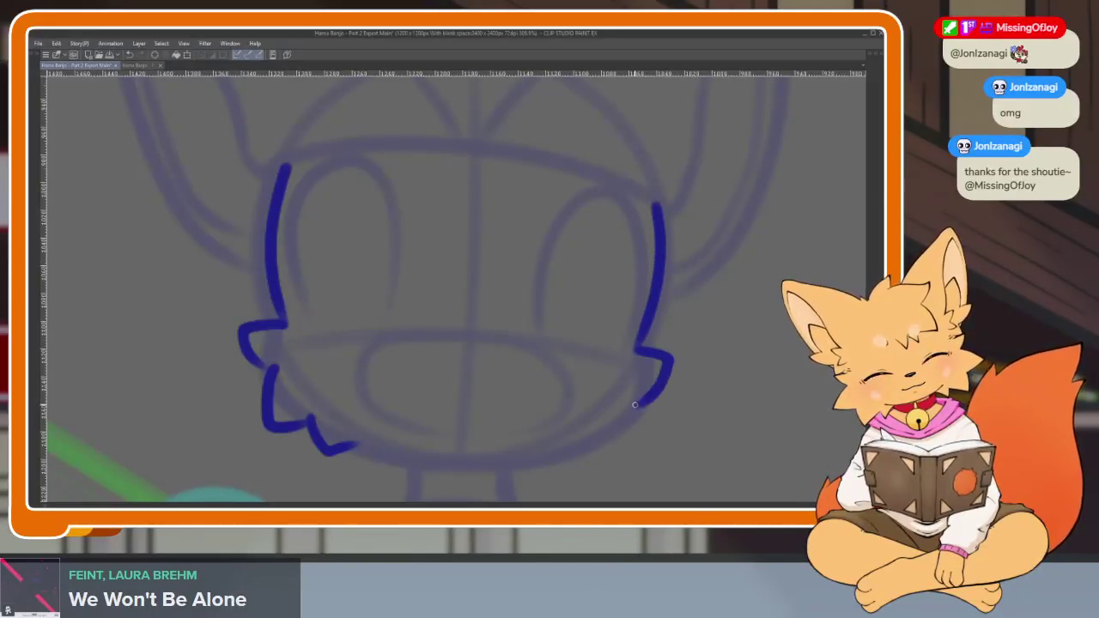
pyautogui.moveTo(531, 463)
pyautogui.mouseDown()
pyautogui.moveTo(429, 469)
pyautogui.moveTo(350, 448)
pyautogui.mouseUp()
# Review the whole figure, then add a curved stroke below the face and extend the left jaw line.
pyautogui.hotkey('ctrl', '-')
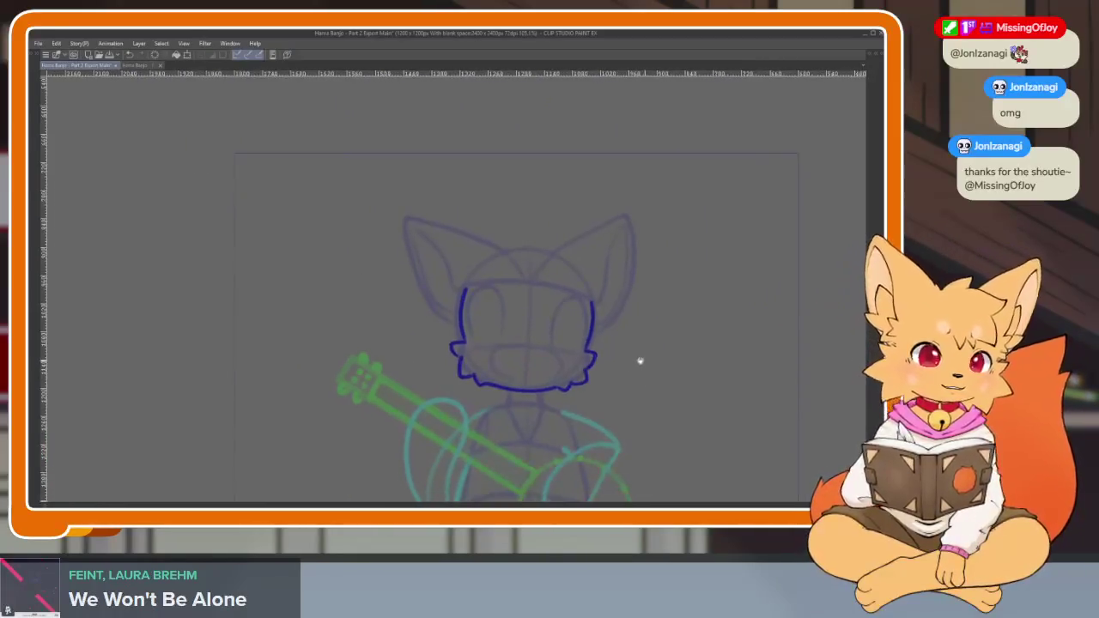
pyautogui.scroll(1, 601, 378)
pyautogui.scroll(2, 564, 400)
pyautogui.scroll(1, 550, 399)
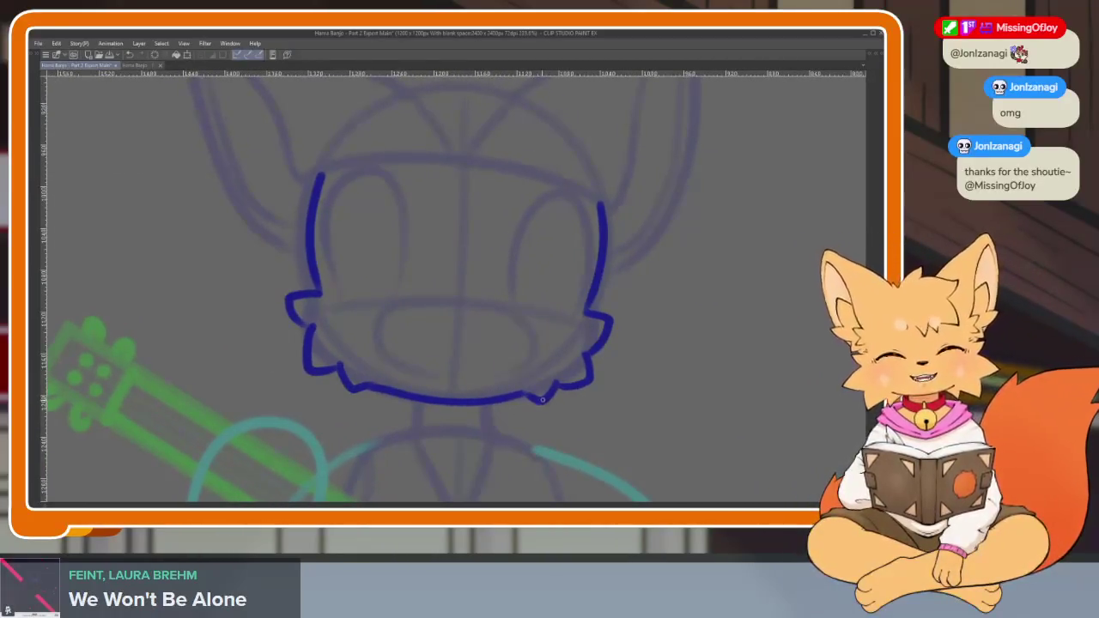
pyautogui.hscroll(1, 543, 399)
pyautogui.scroll(2, 443, 428)
pyautogui.scroll(1, 452, 417)
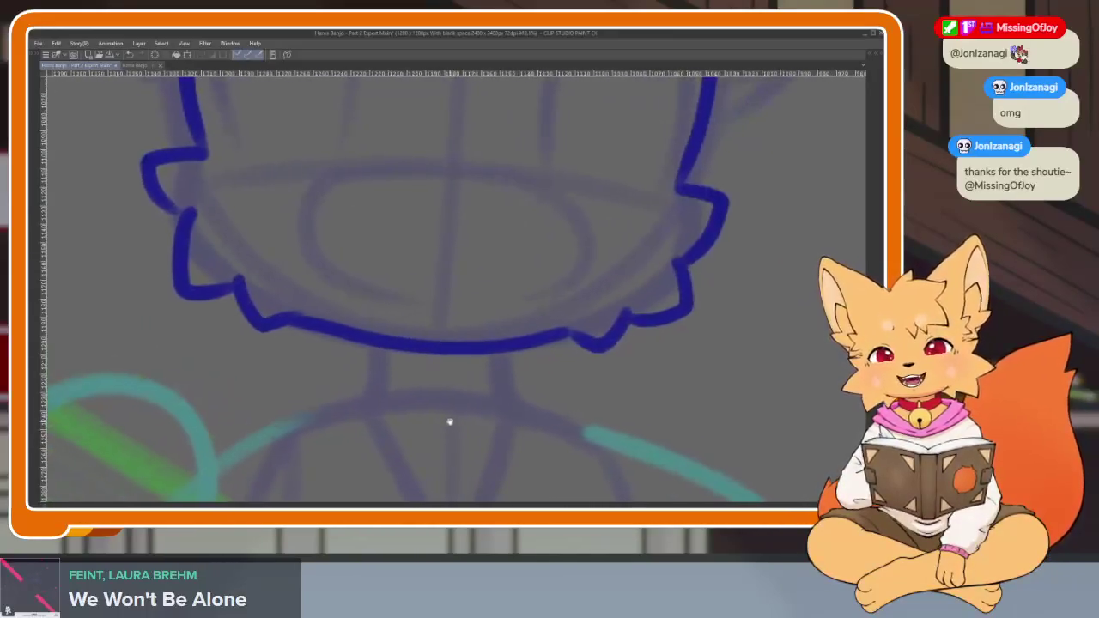
pyautogui.scroll(-2, 617, 367)
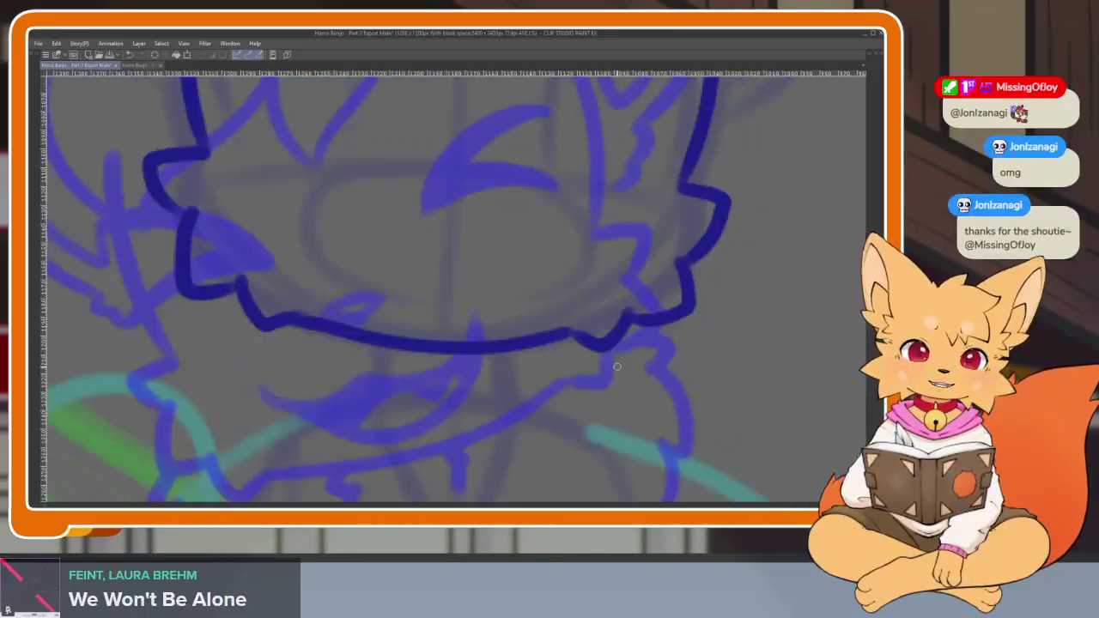
pyautogui.scroll(-2, 567, 396)
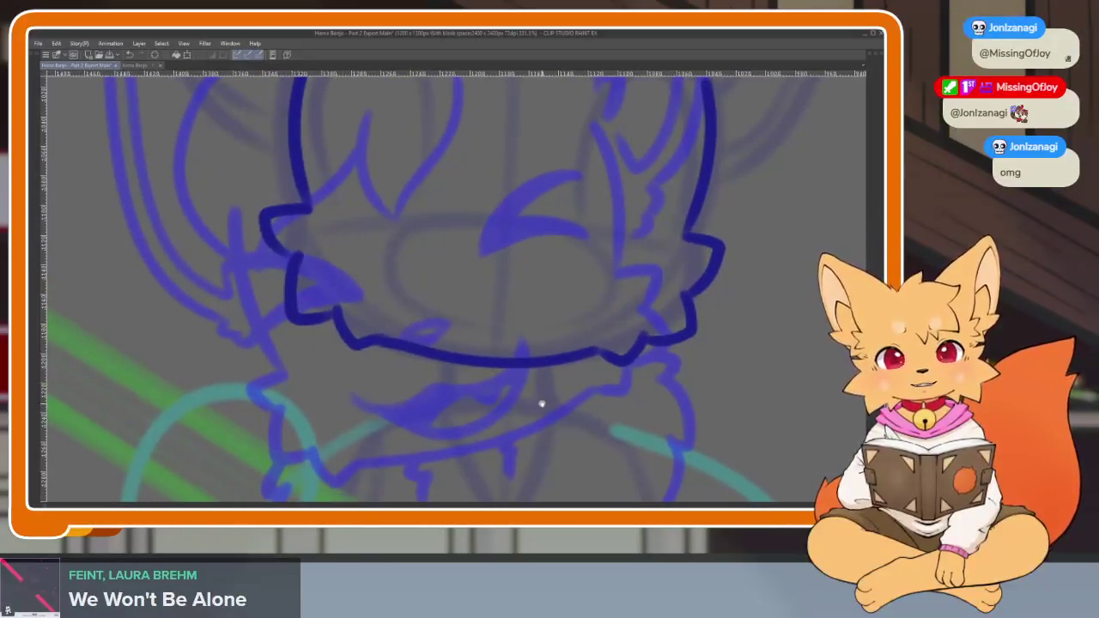
pyautogui.scroll(-1, 539, 401)
pyautogui.scroll(-1, 429, 301)
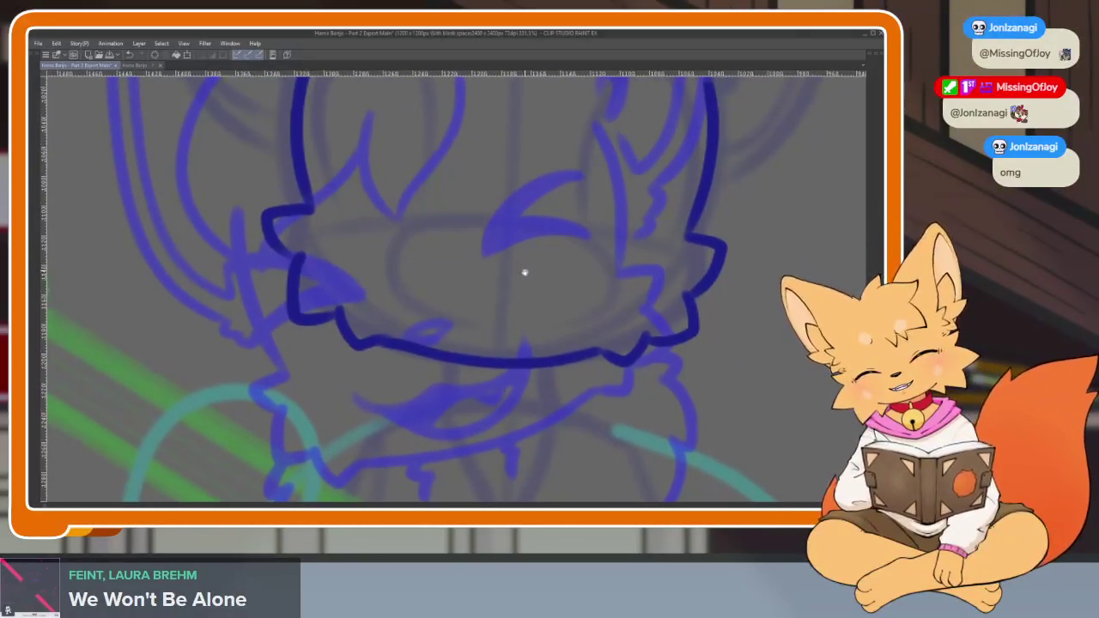
pyautogui.scroll(-1, 521, 265)
pyautogui.scroll(-1, 599, 312)
pyautogui.scroll(-2, 544, 349)
pyautogui.scroll(1, 544, 349)
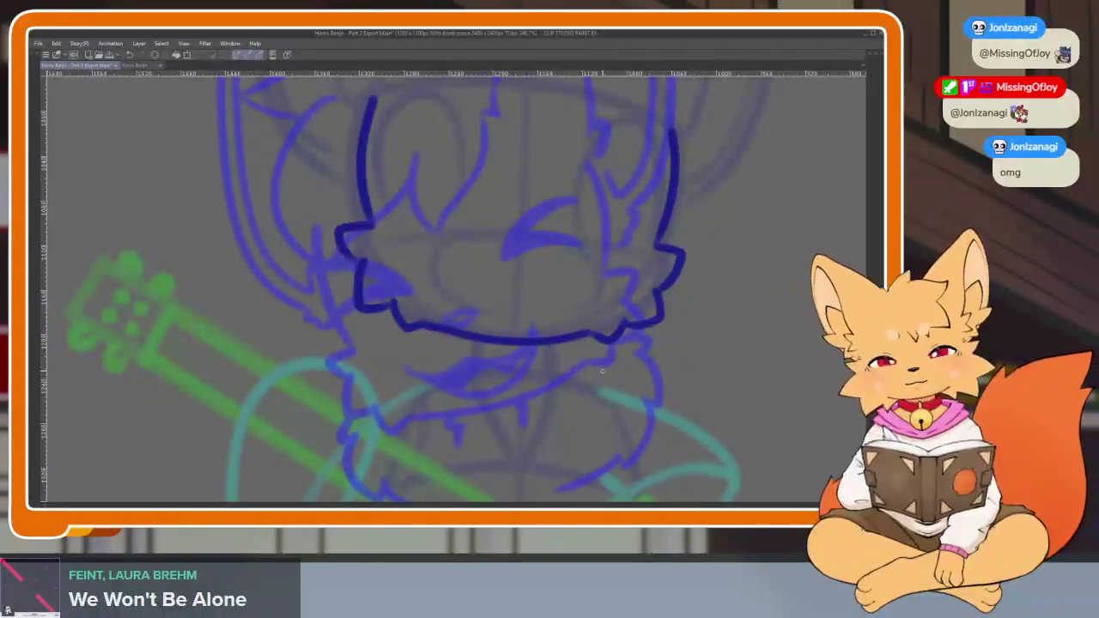
pyautogui.scroll(1, 619, 378)
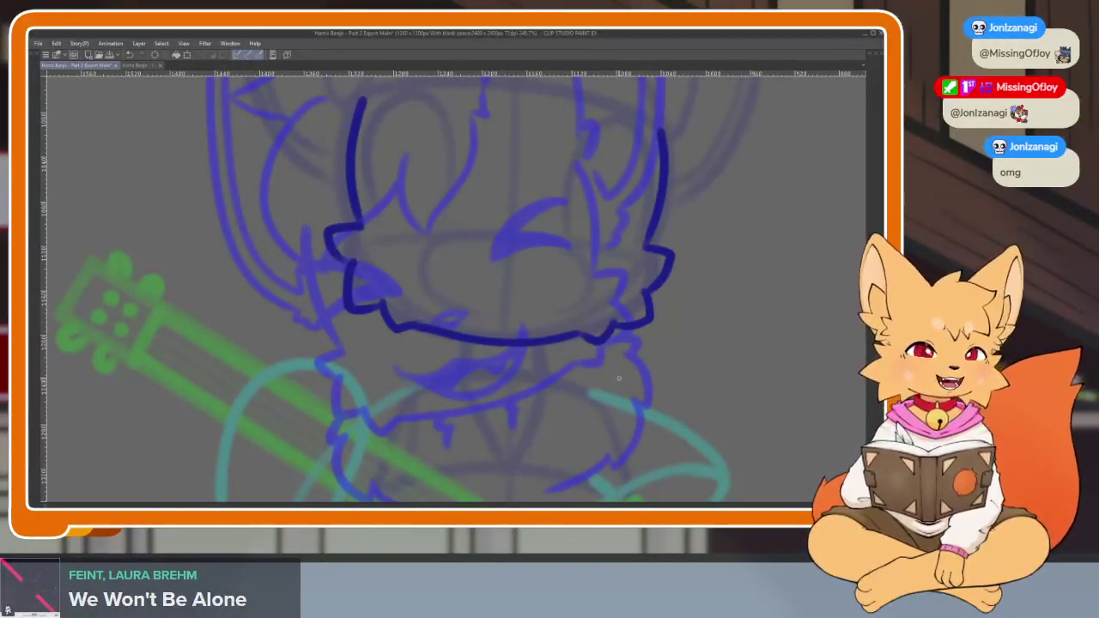
pyautogui.moveTo(620, 409); pyautogui.dragTo(646, 396)
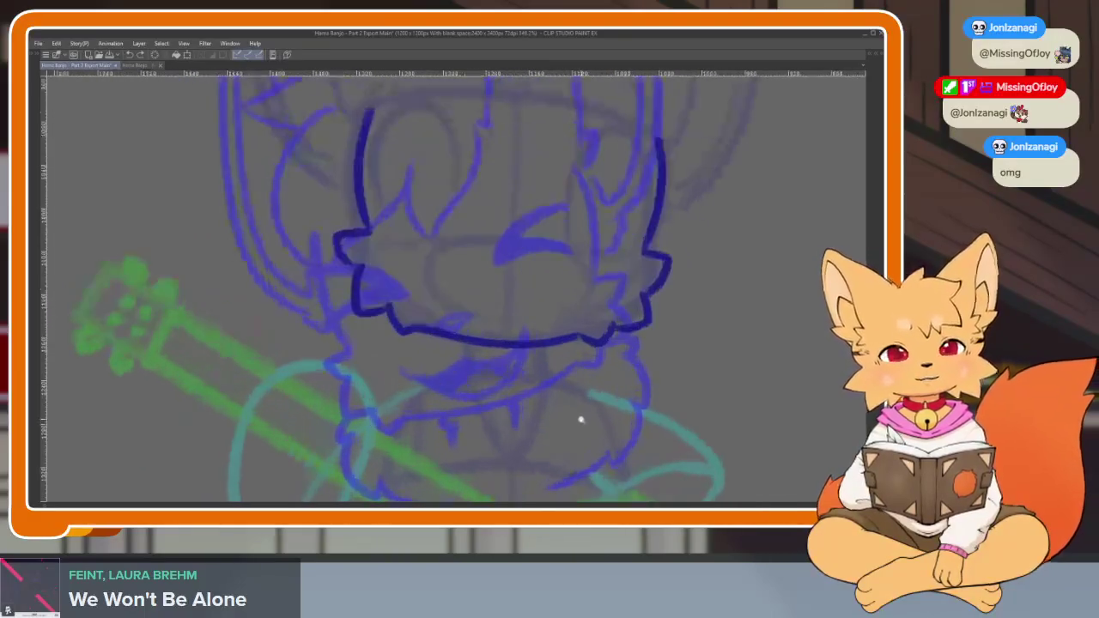
pyautogui.scroll(2, 559, 422)
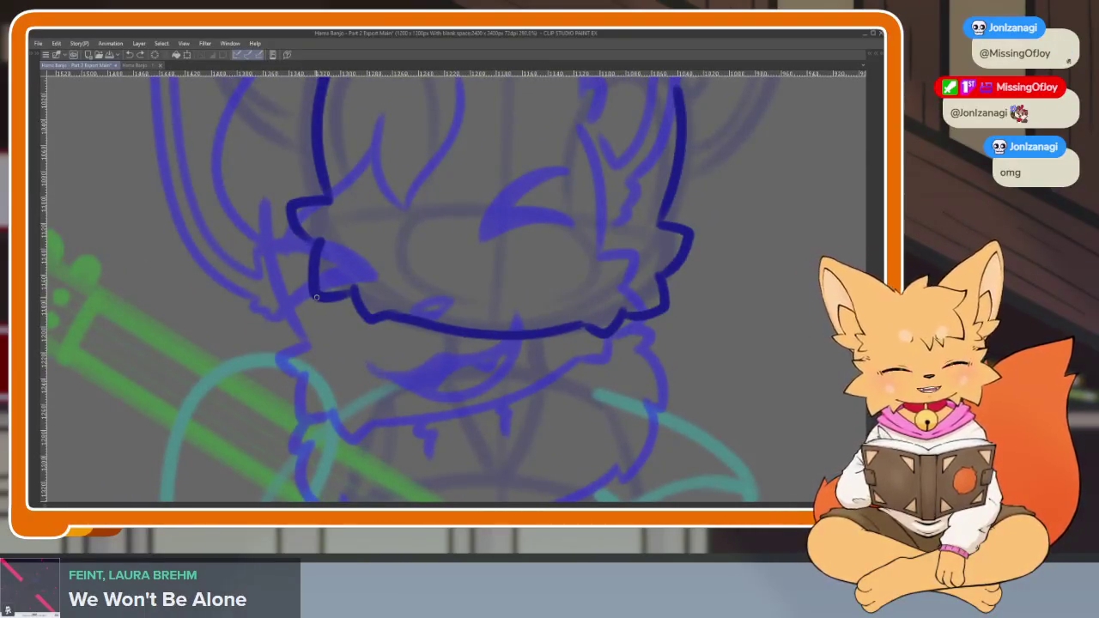
pyautogui.moveTo(316, 297); pyautogui.dragTo(303, 317)
# Add fur marks under both jaws, ink the body's right outline, and hide the rough sketch.
pyautogui.scroll(2, 378, 353)
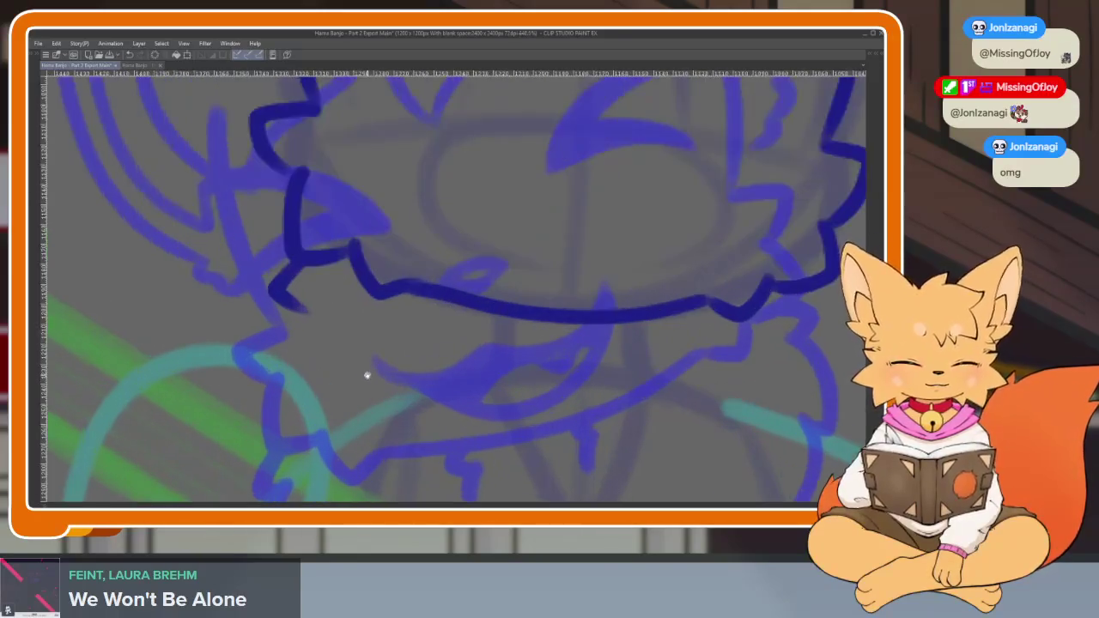
pyautogui.scroll(1, 367, 369)
pyautogui.scroll(-2, 327, 225)
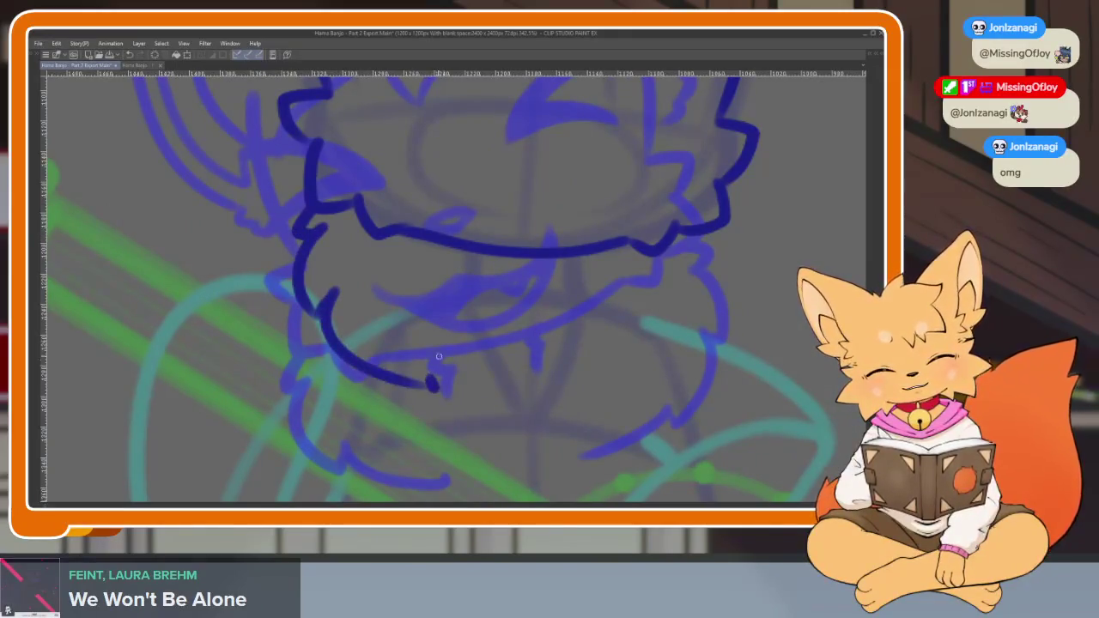
pyautogui.scroll(1, 577, 351)
pyautogui.moveTo(448, 284); pyautogui.dragTo(464, 322)
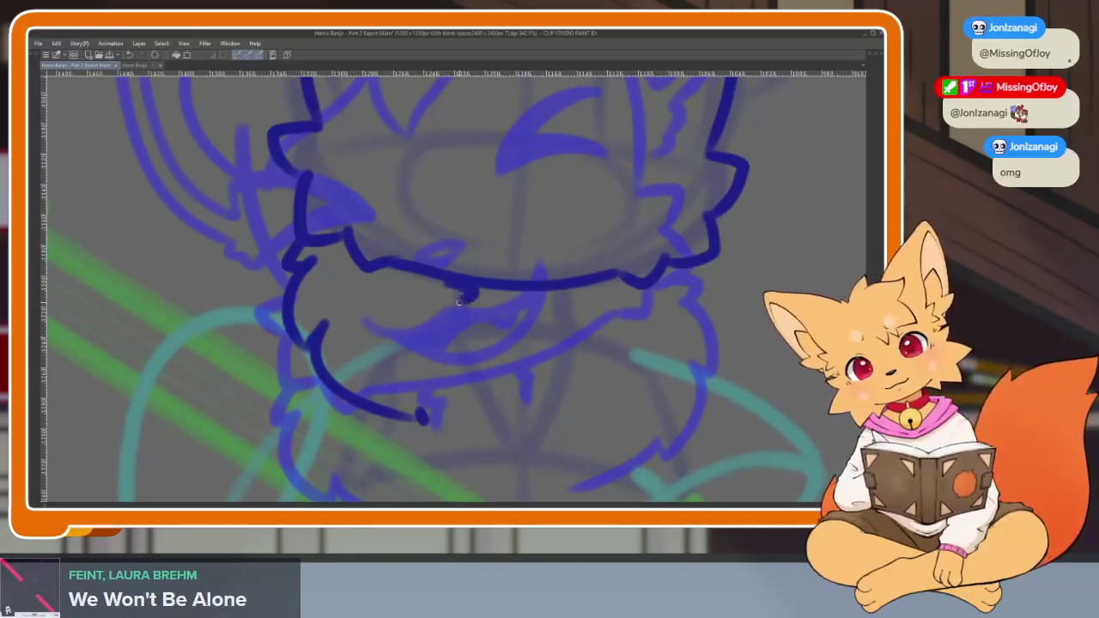
pyautogui.moveTo(563, 301); pyautogui.dragTo(570, 323)
pyautogui.hscroll(2, 692, 233)
pyautogui.moveTo(691, 259)
pyautogui.mouseDown()
pyautogui.moveTo(710, 335)
pyautogui.moveTo(642, 399)
pyautogui.moveTo(578, 411)
pyautogui.mouseUp()
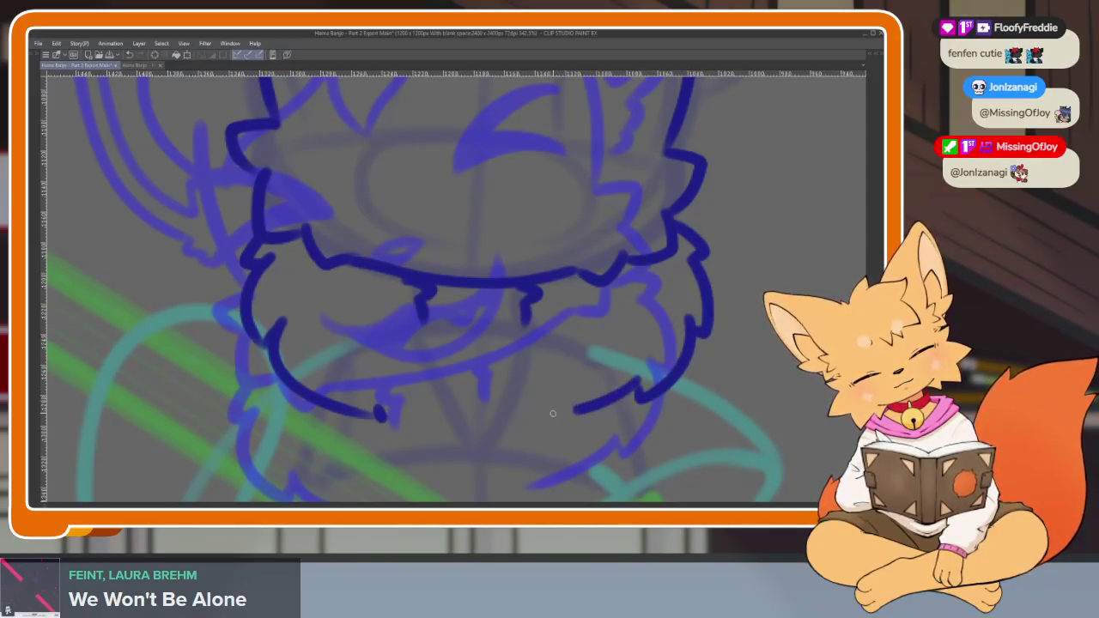
pyautogui.scroll(-5, 650, 389)
pyautogui.scroll(1, 719, 386)
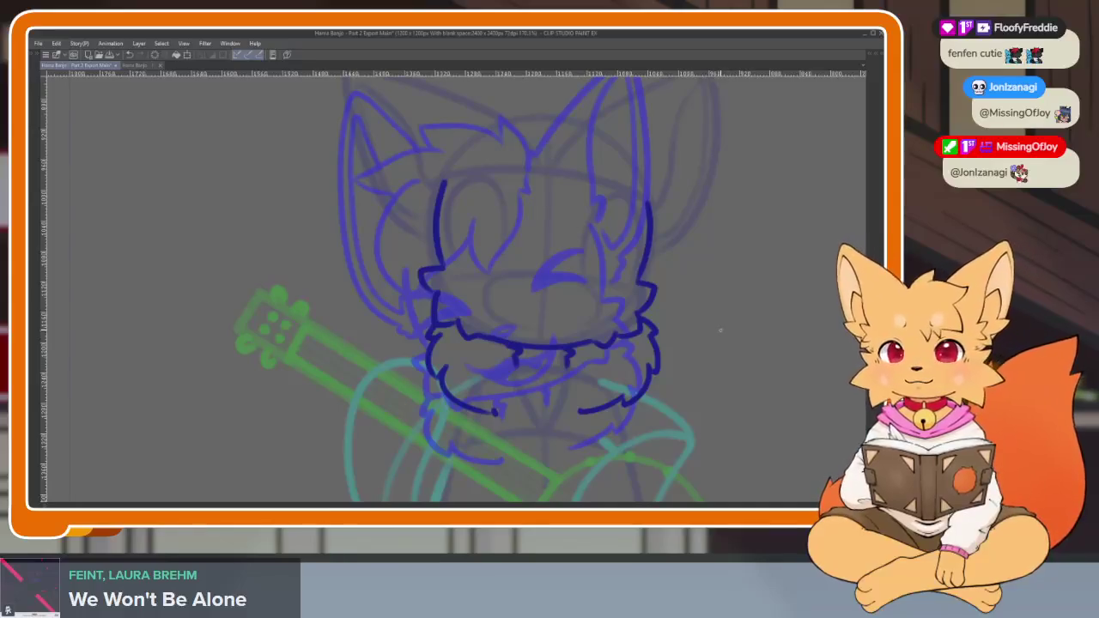
pyautogui.press('v')
pyautogui.press('v')
pyautogui.press('v')
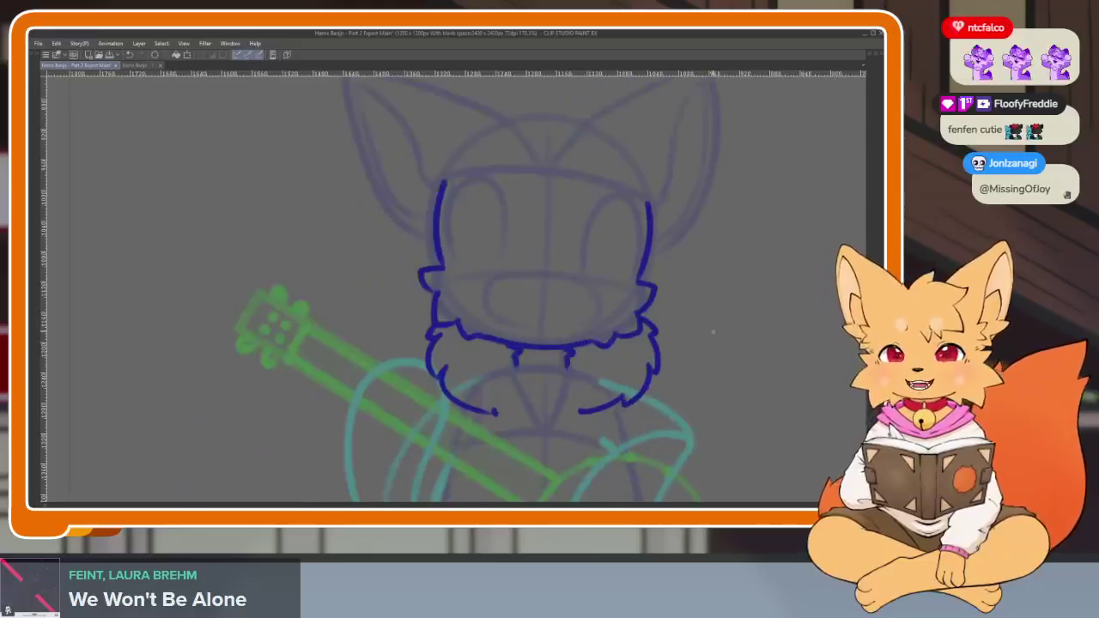
# Show the rough sketch again, zoom onto the ears and head, and undo the unwanted ear stroke.
pyautogui.press('v')
pyautogui.press('v')
pyautogui.press('v')
pyautogui.press('v')
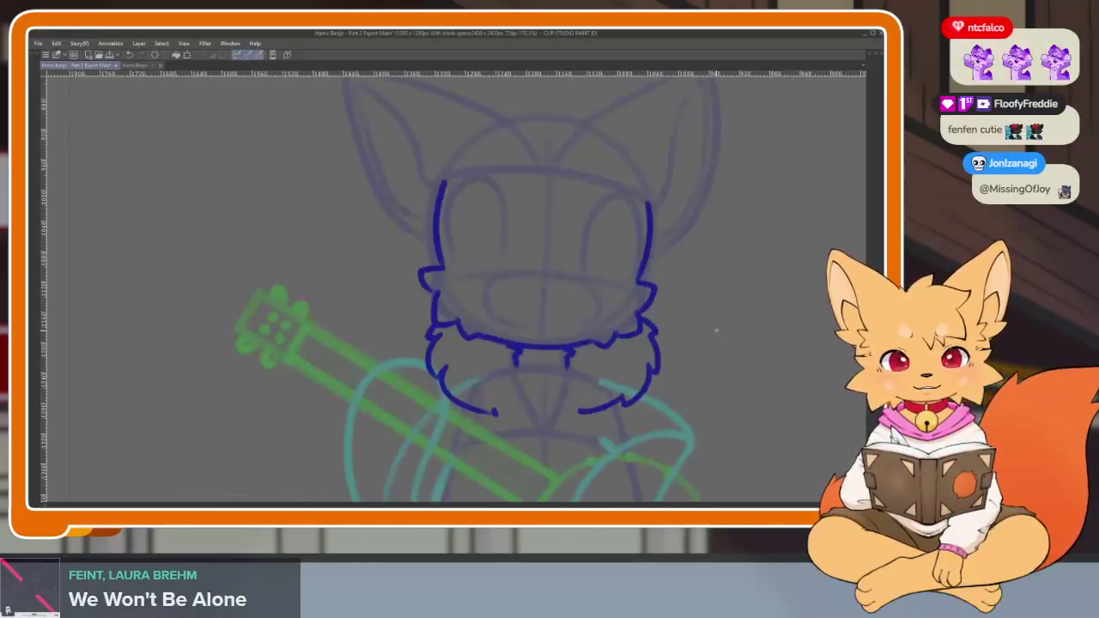
pyautogui.moveTo(689, 301); pyautogui.dragTo(626, 412)
pyautogui.scroll(3, 539, 311)
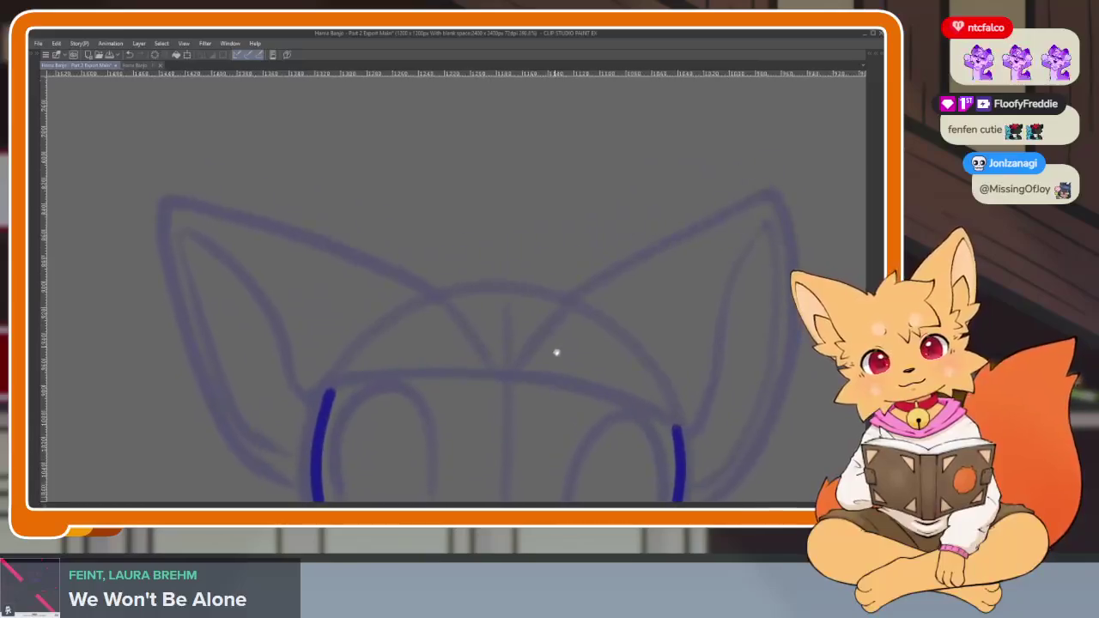
pyautogui.scroll(2, 584, 348)
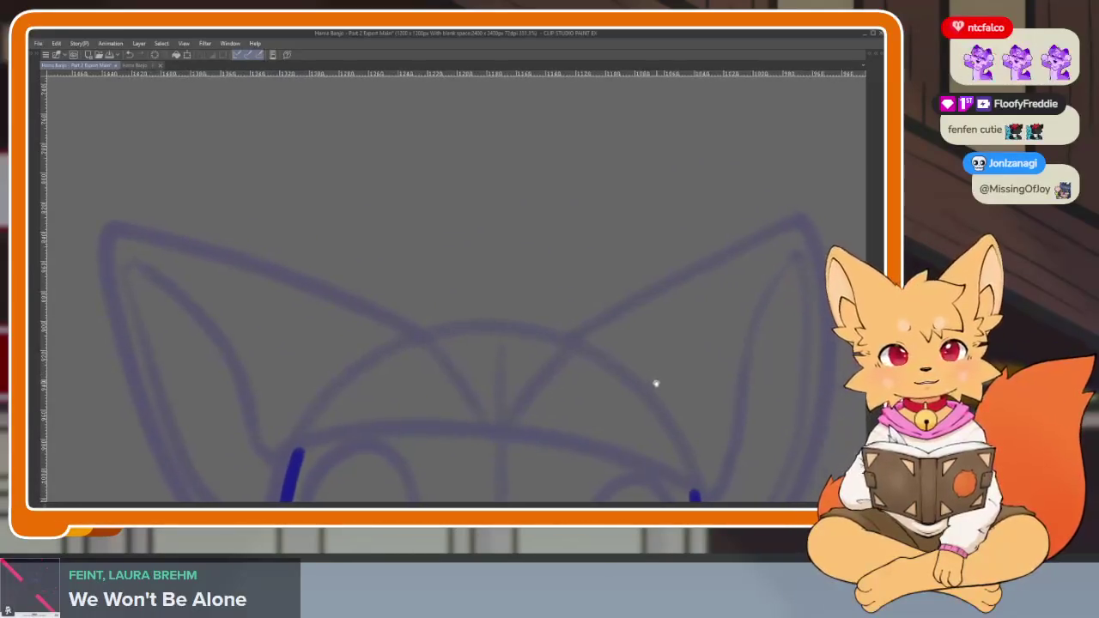
pyautogui.scroll(-1, 613, 398)
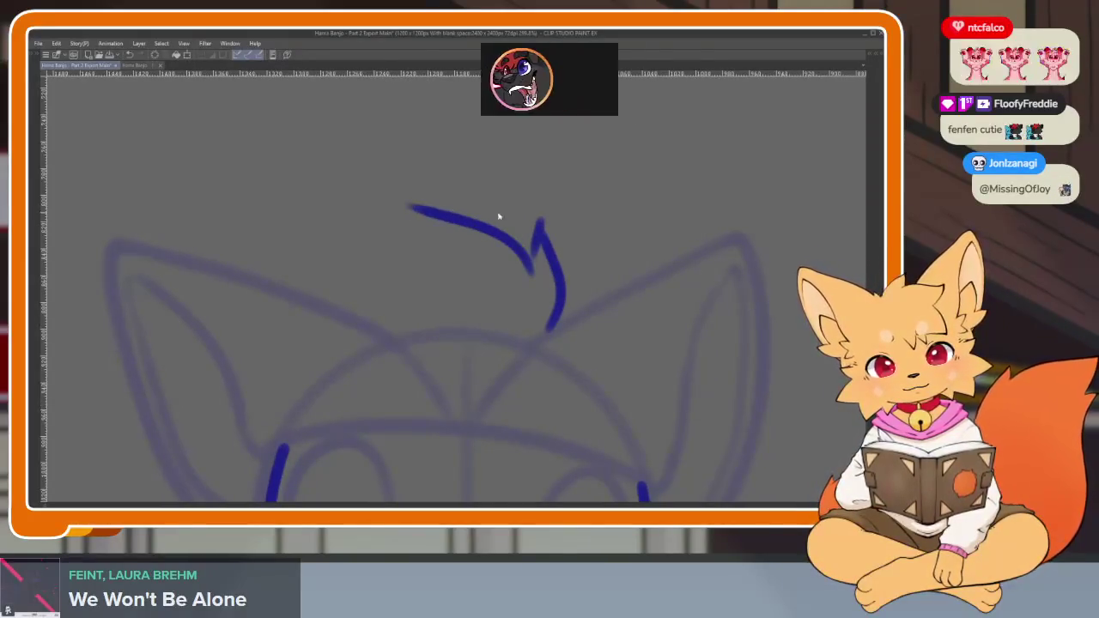
pyautogui.hotkey('ctrl', 'z')
pyautogui.hotkey('ctrl', 'z')
# Ink the spiky hair tuft and curving forehead strands, then step to the next frame.
pyautogui.hotkey('ctrl', 'z')
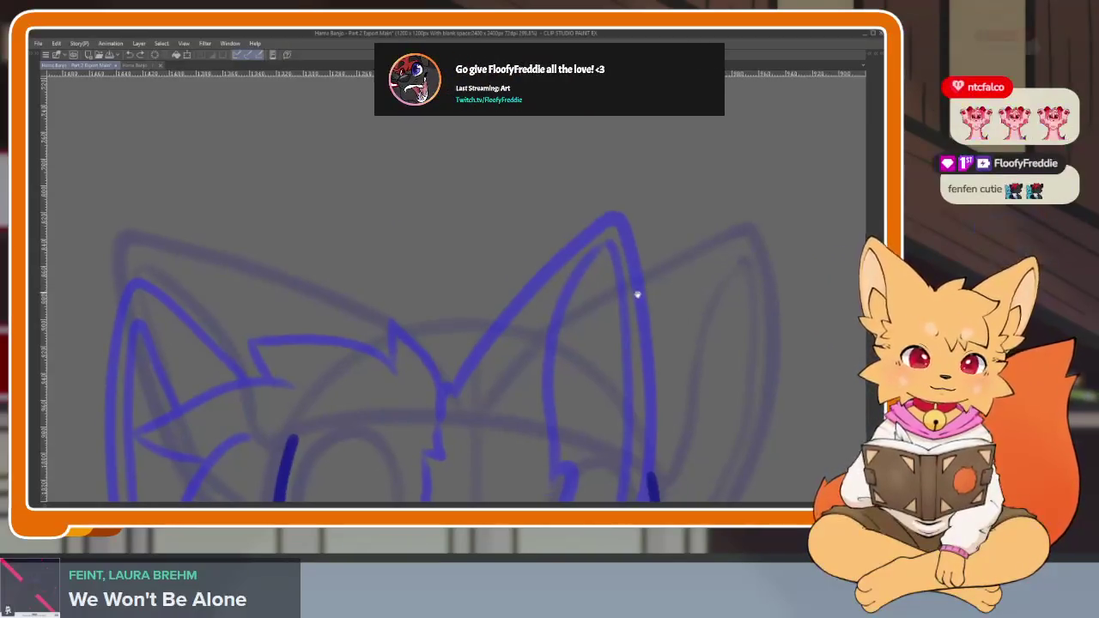
pyautogui.scroll(-2, 638, 290)
pyautogui.scroll(1, 631, 294)
pyautogui.moveTo(572, 199)
pyautogui.mouseDown()
pyautogui.moveTo(582, 273)
pyautogui.moveTo(593, 247)
pyautogui.mouseUp()
pyautogui.moveTo(496, 183)
pyautogui.mouseDown()
pyautogui.moveTo(565, 225)
pyautogui.moveTo(472, 209)
pyautogui.moveTo(319, 210)
pyautogui.mouseUp()
pyautogui.moveTo(367, 237)
pyautogui.mouseDown()
pyautogui.moveTo(391, 393)
pyautogui.moveTo(471, 348)
pyautogui.moveTo(517, 402)
pyautogui.mouseUp()
pyautogui.hotkey('ctrl', 'z')
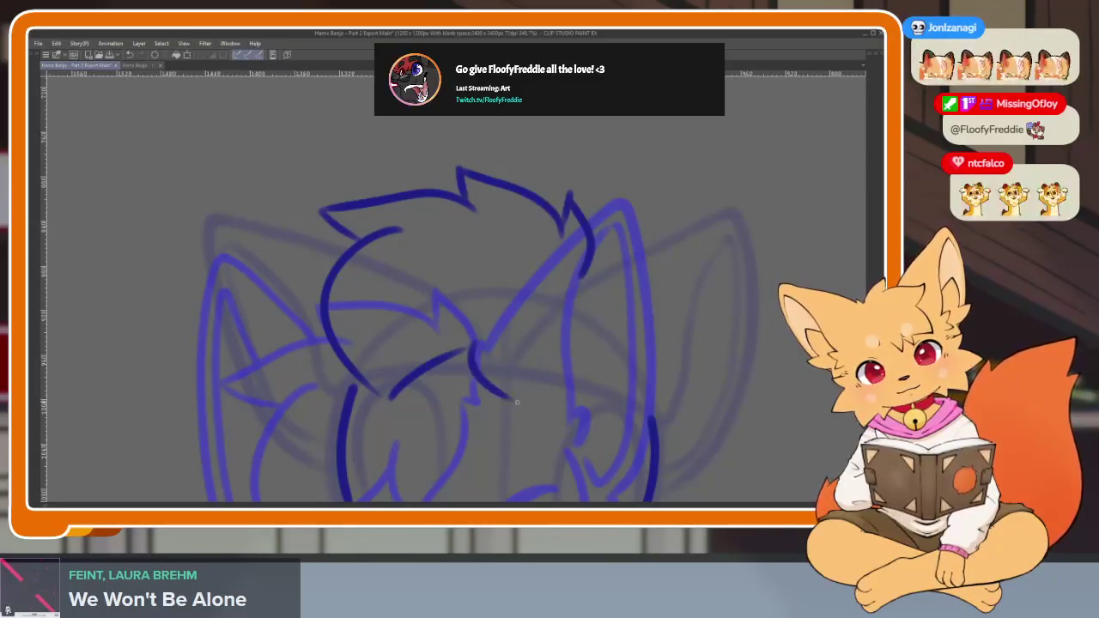
pyautogui.moveTo(488, 321)
pyautogui.mouseDown()
pyautogui.moveTo(503, 414)
pyautogui.moveTo(560, 334)
pyautogui.mouseUp()
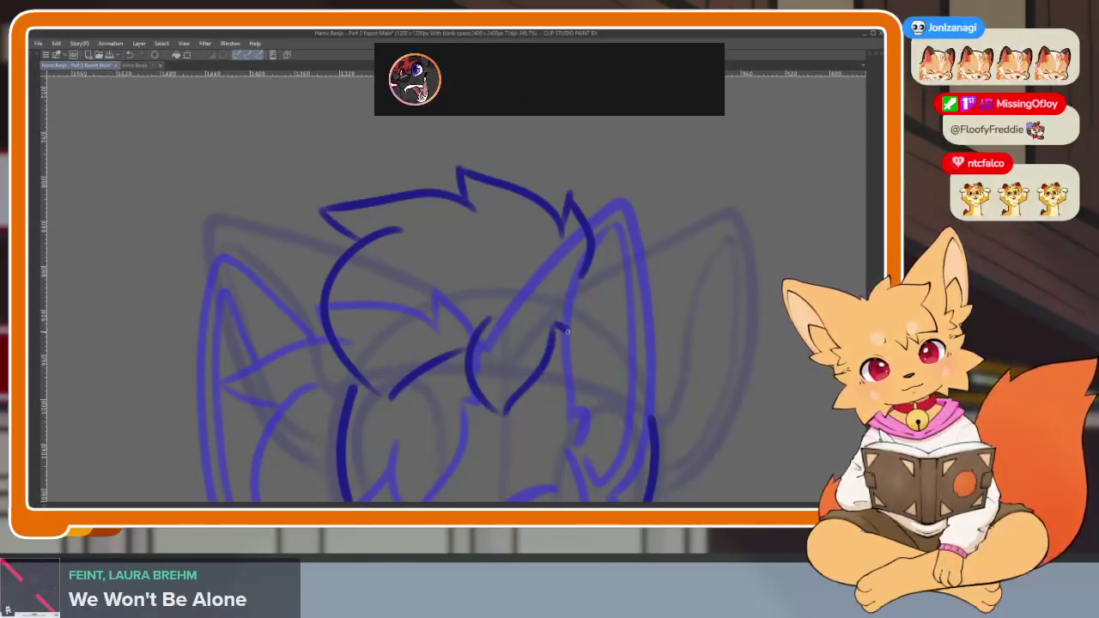
pyautogui.scroll(-5, 566, 332)
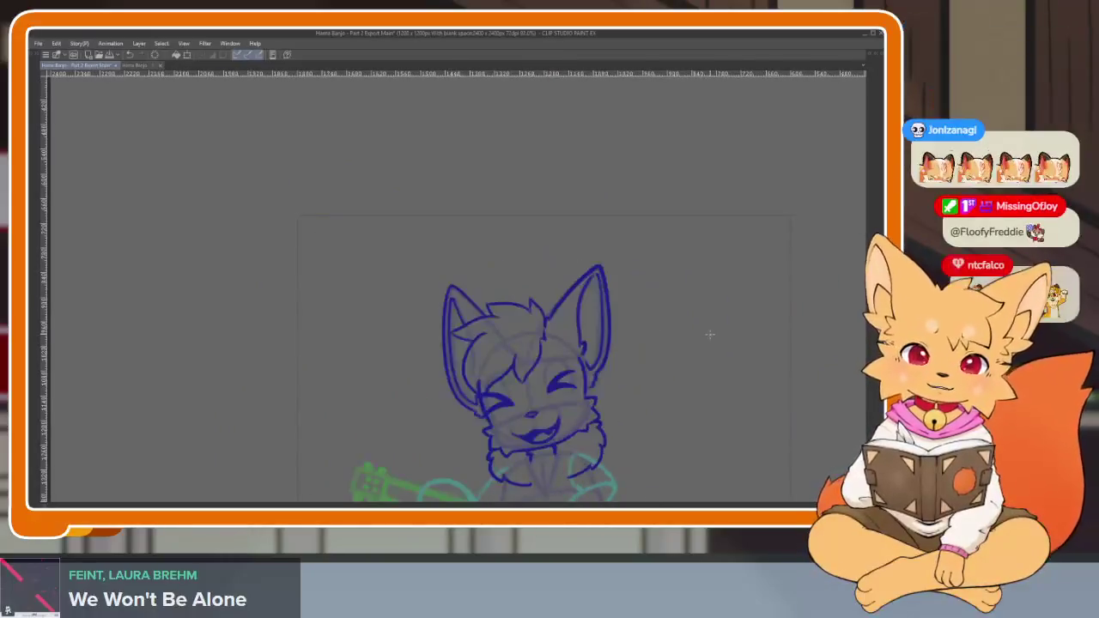
pyautogui.press('Right')
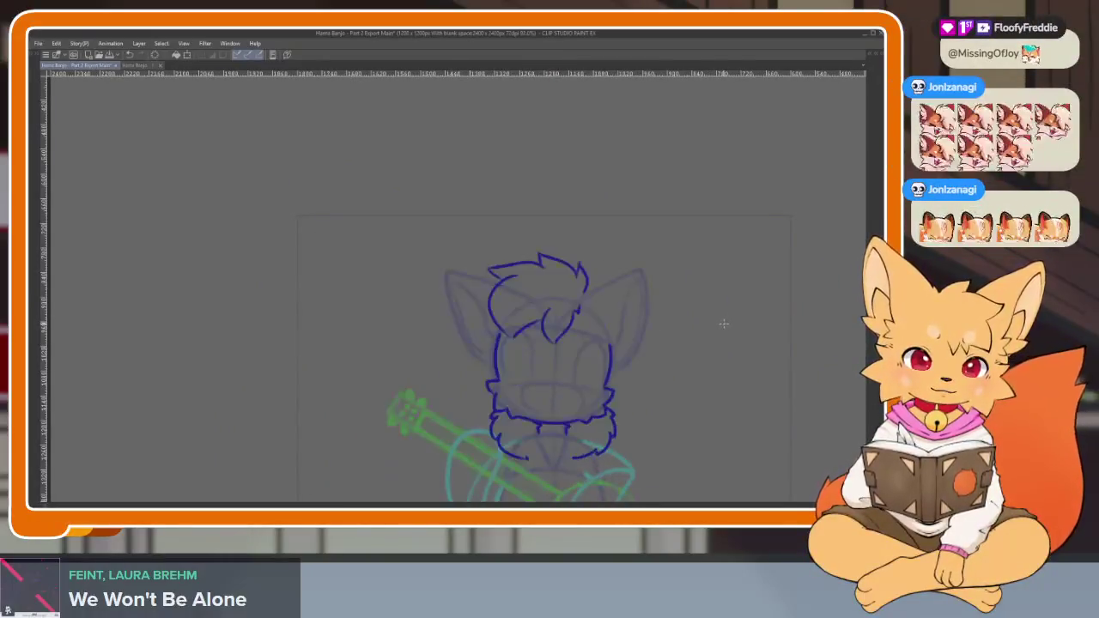
pyautogui.scroll(2, 693, 312)
pyautogui.scroll(2, 627, 381)
pyautogui.scroll(1, 584, 365)
pyautogui.scroll(1, 599, 369)
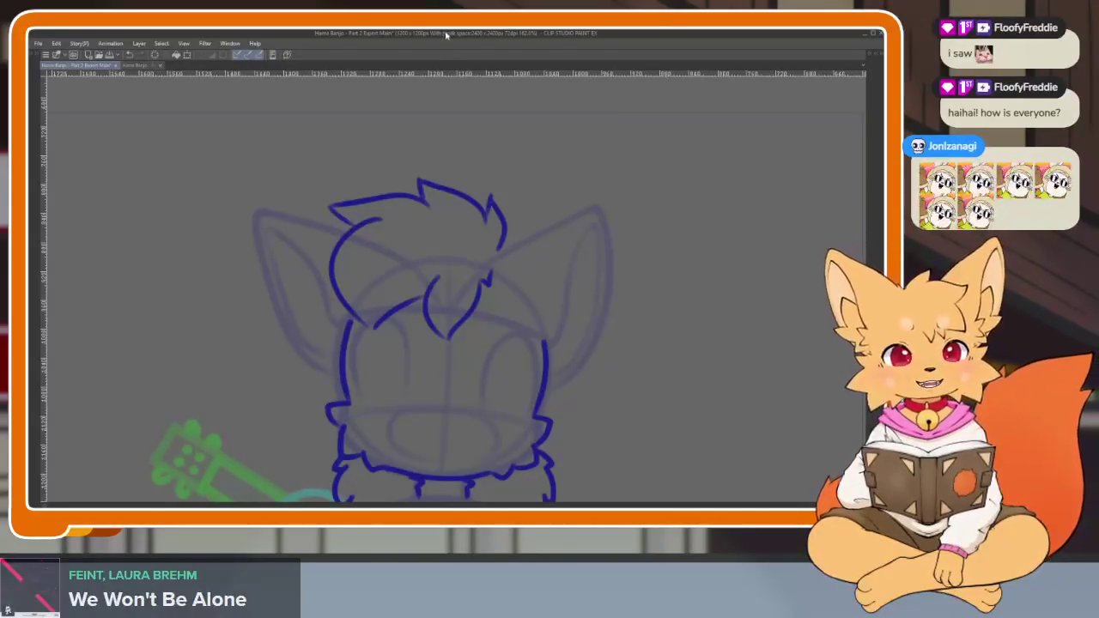
pyautogui.scroll(1, 537, 371)
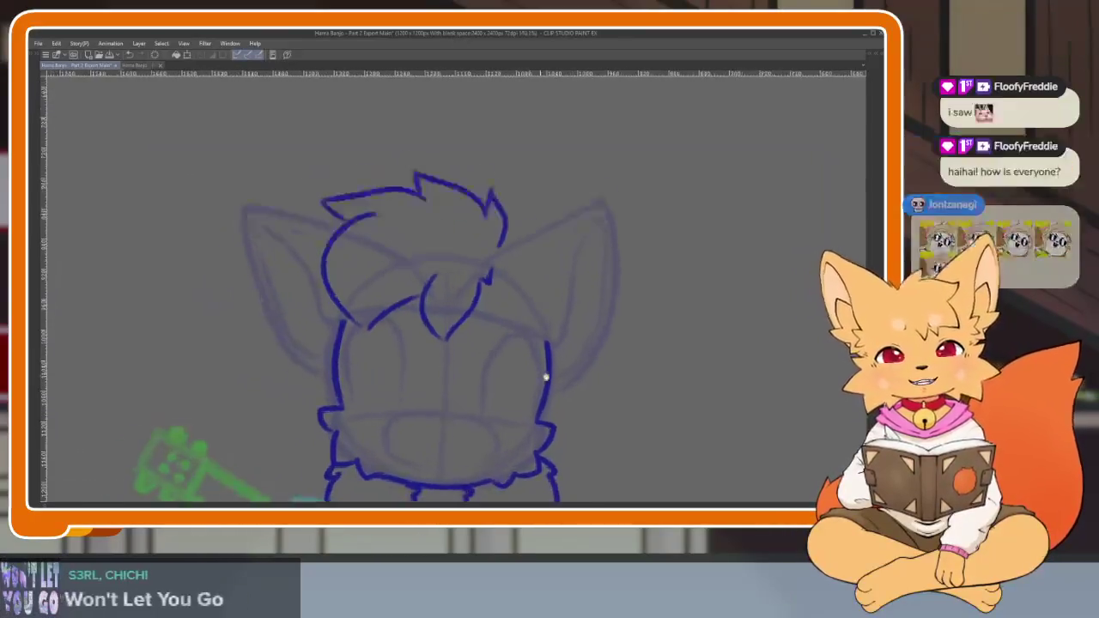
# Zoom in on the head and ink the outline of the fox's left ear.
pyautogui.scroll(1, 545, 378)
pyautogui.scroll(1, 559, 370)
pyautogui.scroll(1, 560, 375)
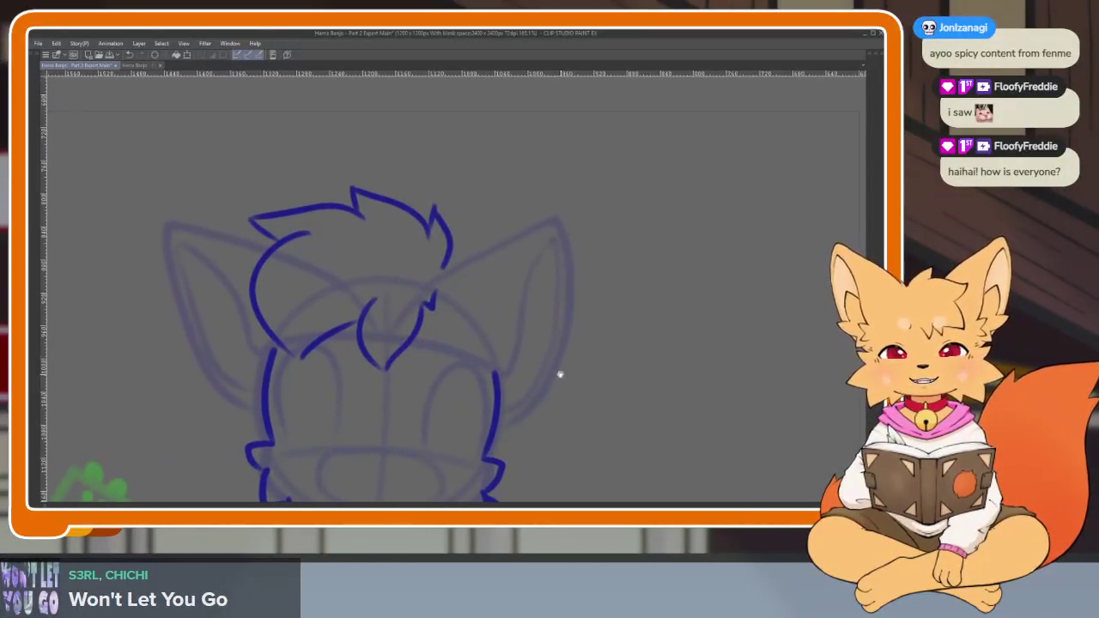
pyautogui.scroll(-1, 556, 381)
pyautogui.scroll(1, 541, 399)
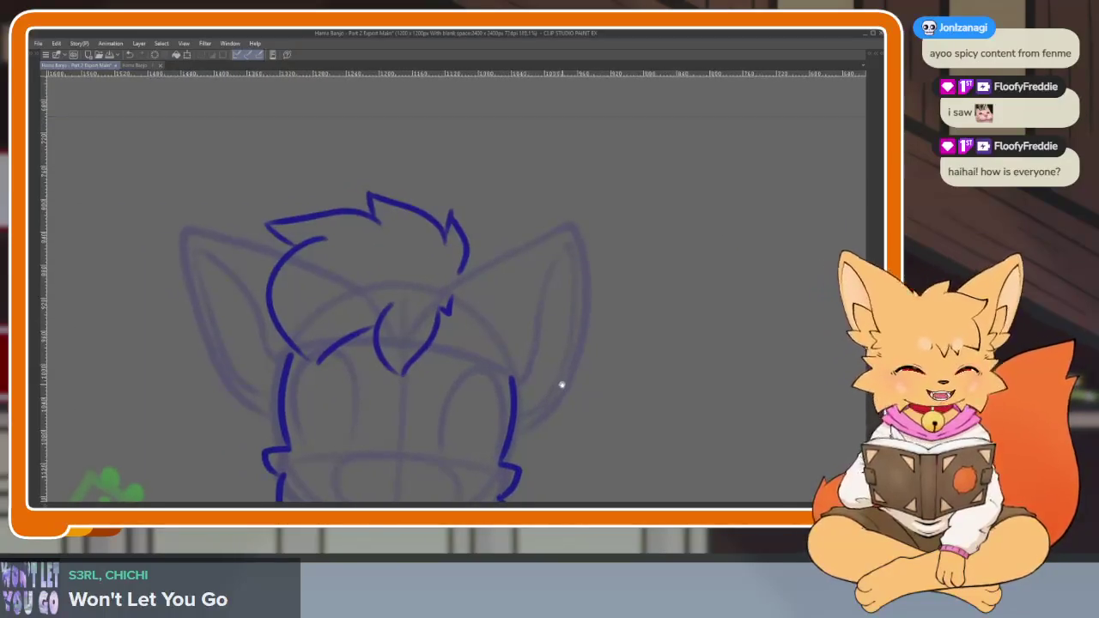
pyautogui.scroll(-1, 562, 386)
pyautogui.scroll(-1, 555, 395)
pyautogui.scroll(1, 542, 402)
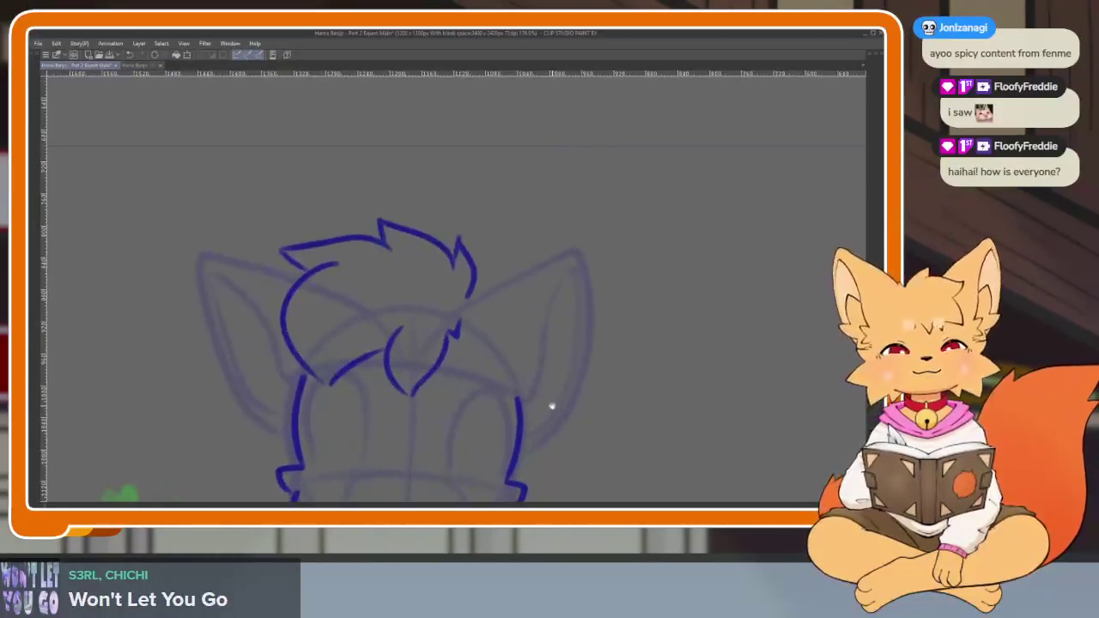
pyautogui.scroll(1, 550, 405)
pyautogui.scroll(-1, 554, 395)
pyautogui.scroll(1, 566, 369)
pyautogui.scroll(-1, 568, 377)
pyautogui.scroll(1, 562, 383)
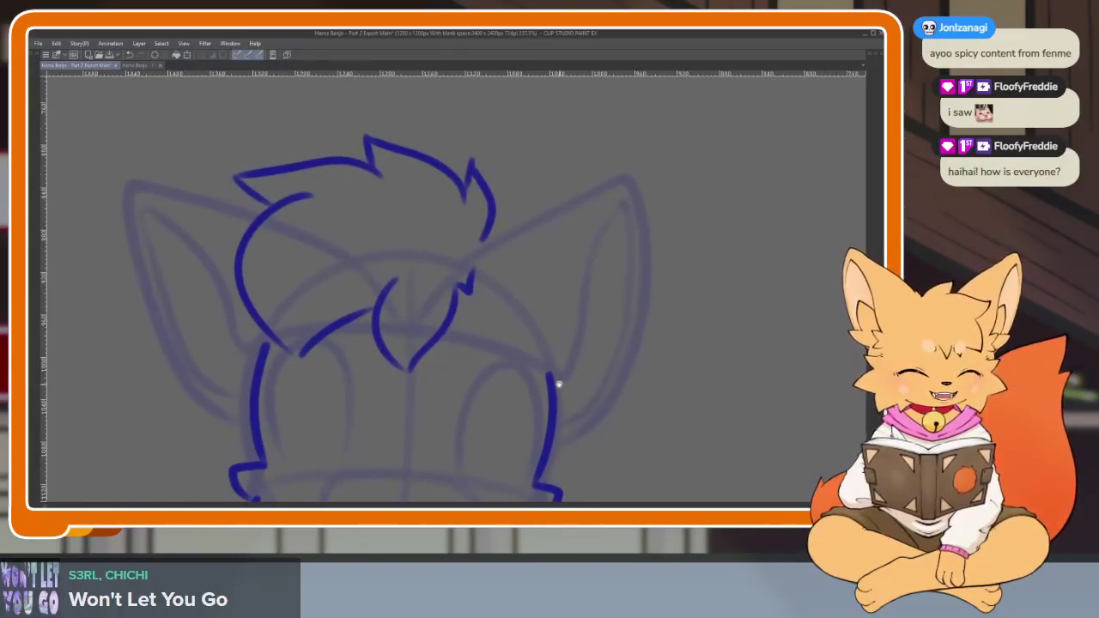
pyautogui.scroll(-1, 516, 389)
pyautogui.scroll(-1, 542, 409)
pyautogui.scroll(1, 544, 418)
pyautogui.scroll(1, 541, 419)
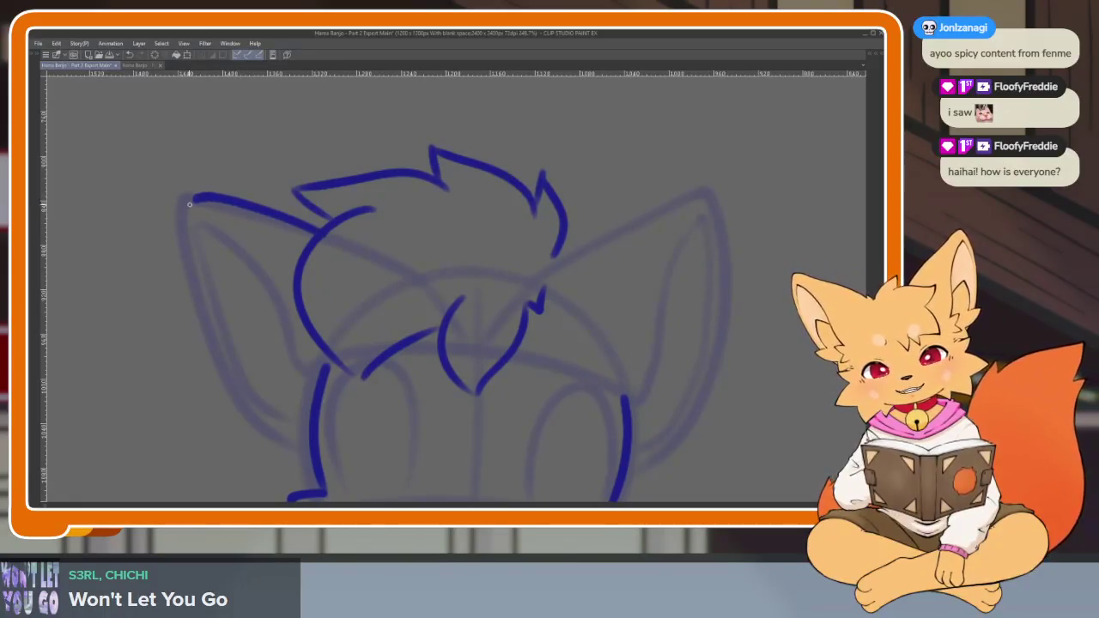
pyautogui.moveTo(191, 202); pyautogui.dragTo(291, 438)
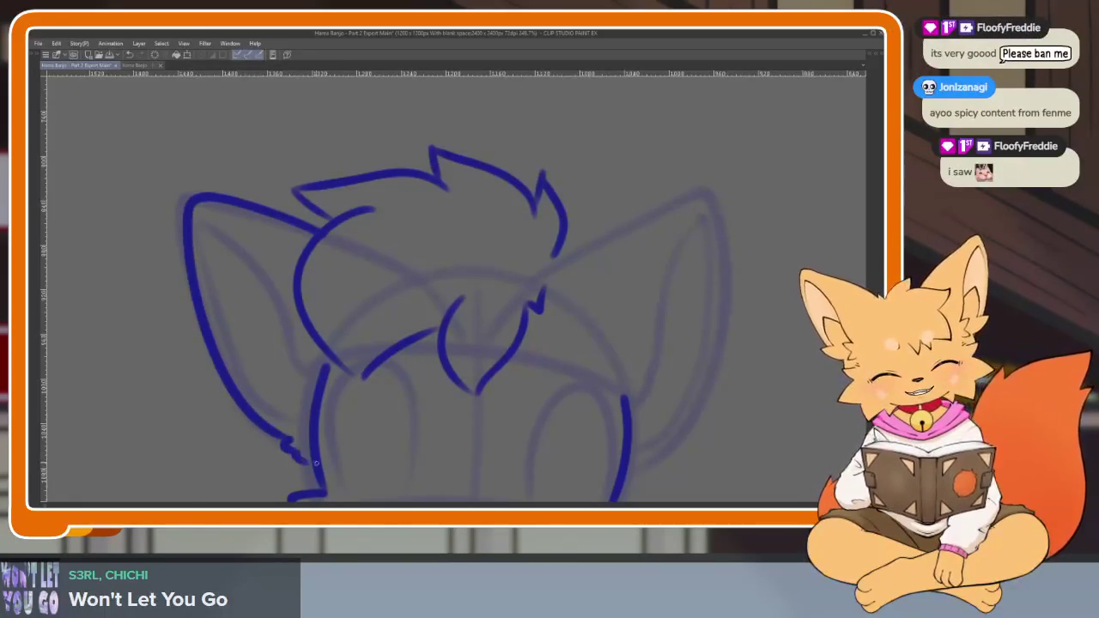
# Zoom and pan across the head to review the ear outlines.
pyautogui.scroll(1, 318, 371)
pyautogui.scroll(-1, 336, 370)
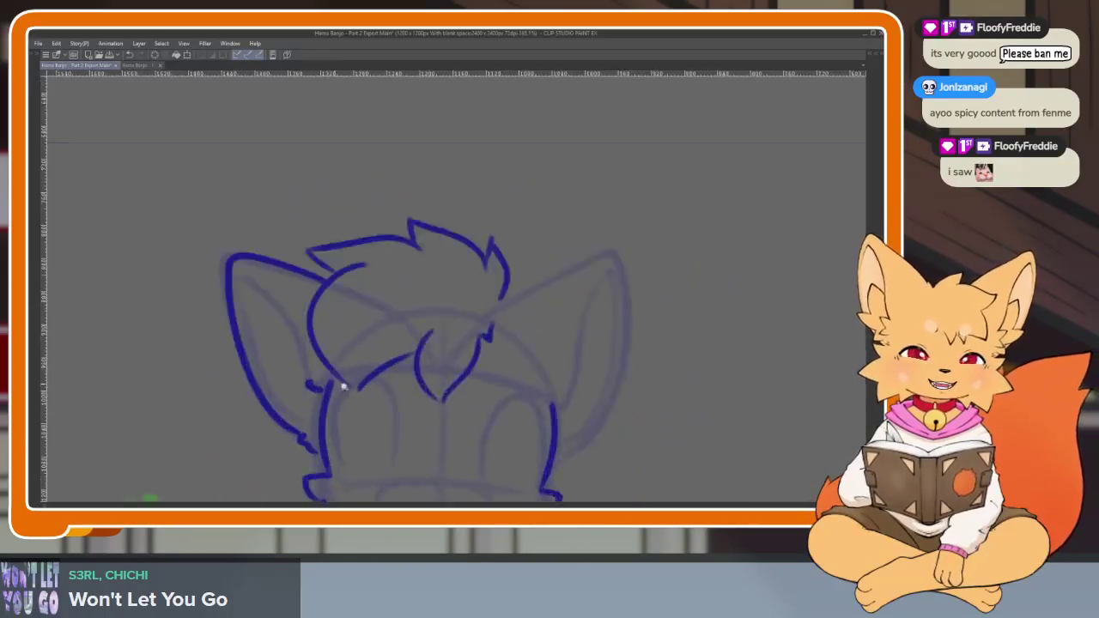
pyautogui.scroll(1, 331, 369)
pyautogui.scroll(-1, 323, 368)
pyautogui.scroll(-1, 316, 395)
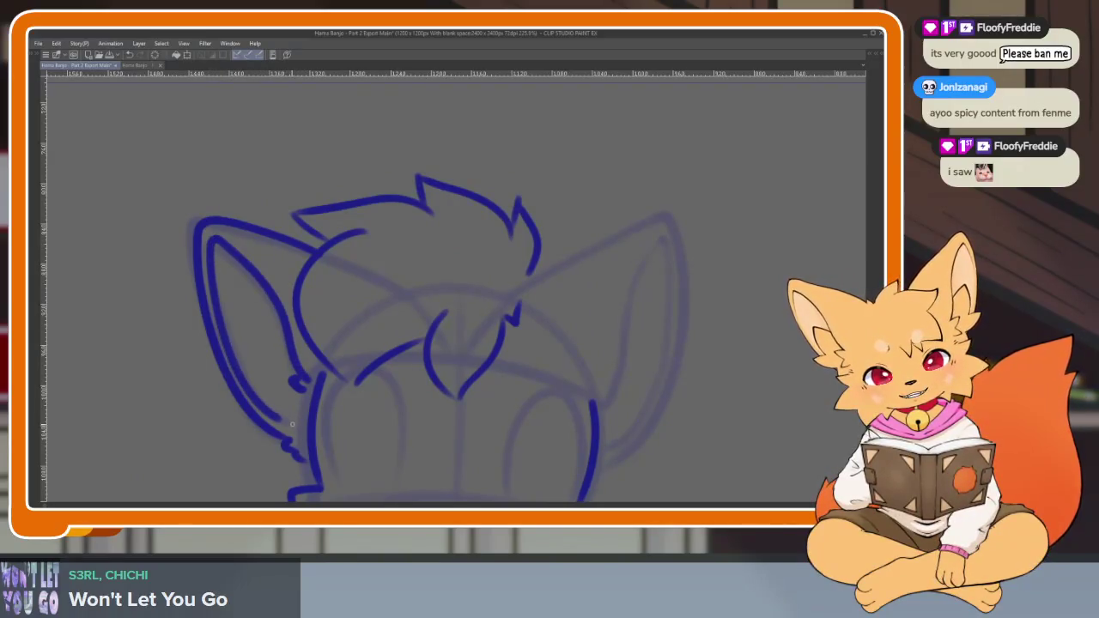
pyautogui.scroll(-2, 490, 392)
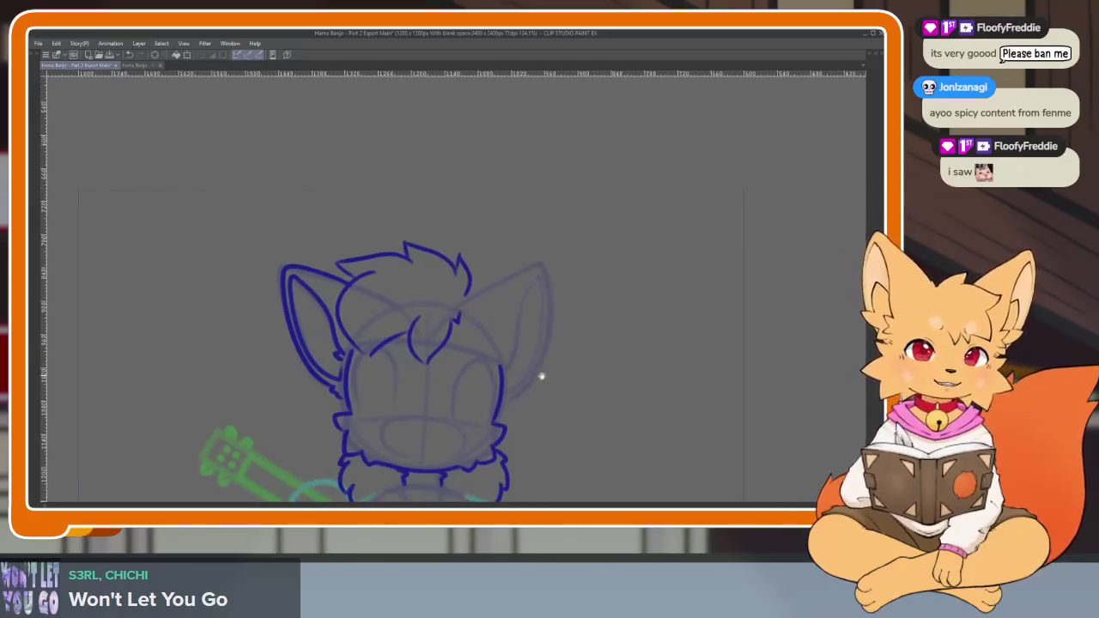
pyautogui.scroll(2, 532, 384)
pyautogui.scroll(-1, 531, 384)
pyautogui.scroll(1, 441, 275)
pyautogui.scroll(-1, 561, 312)
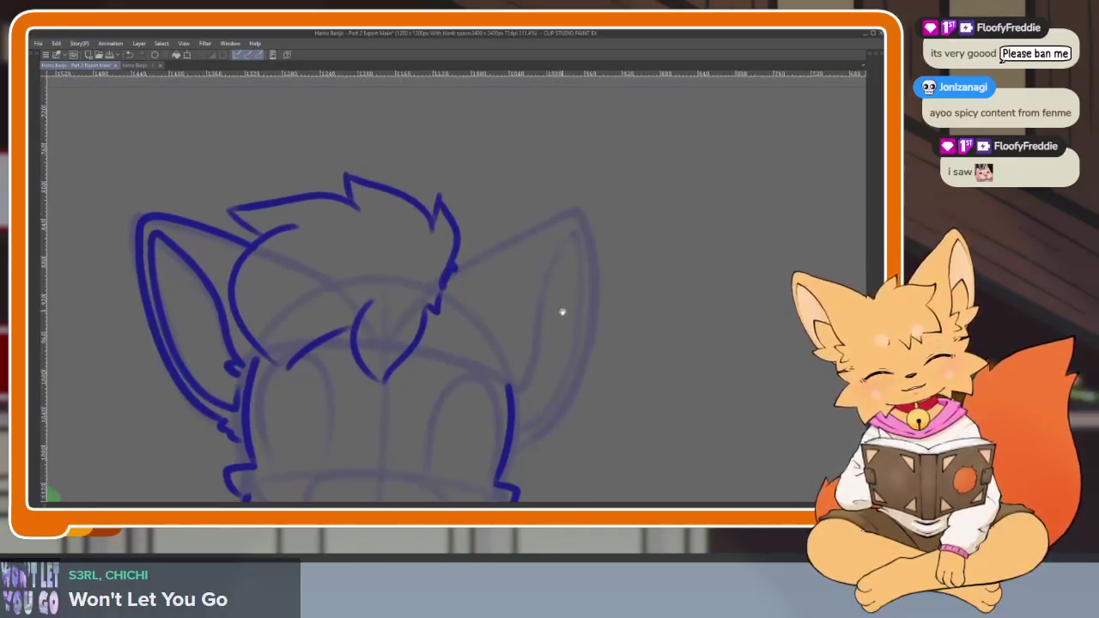
pyautogui.hscroll(-2, 569, 341)
pyautogui.hscroll(2, 581, 360)
pyautogui.hscroll(1, 584, 361)
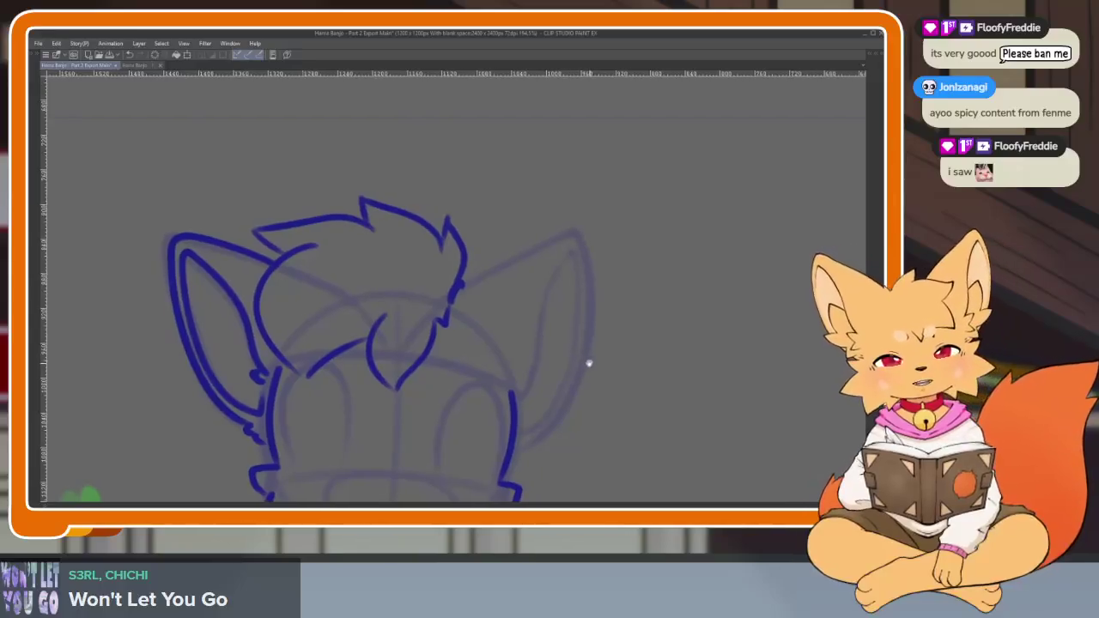
pyautogui.hscroll(1, 568, 322)
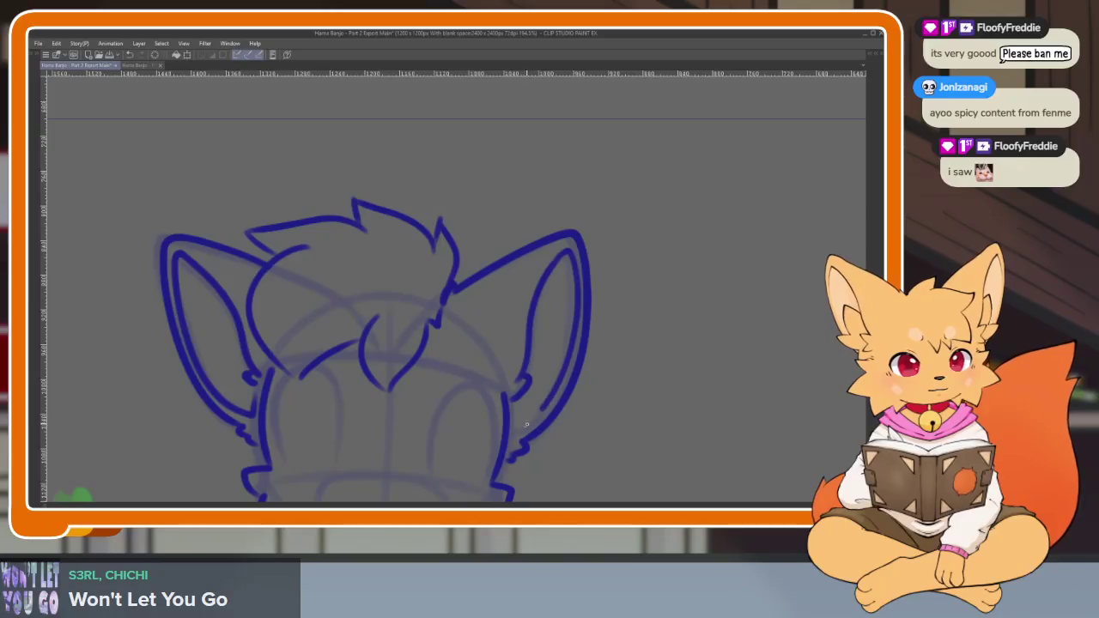
pyautogui.scroll(-5, 576, 439)
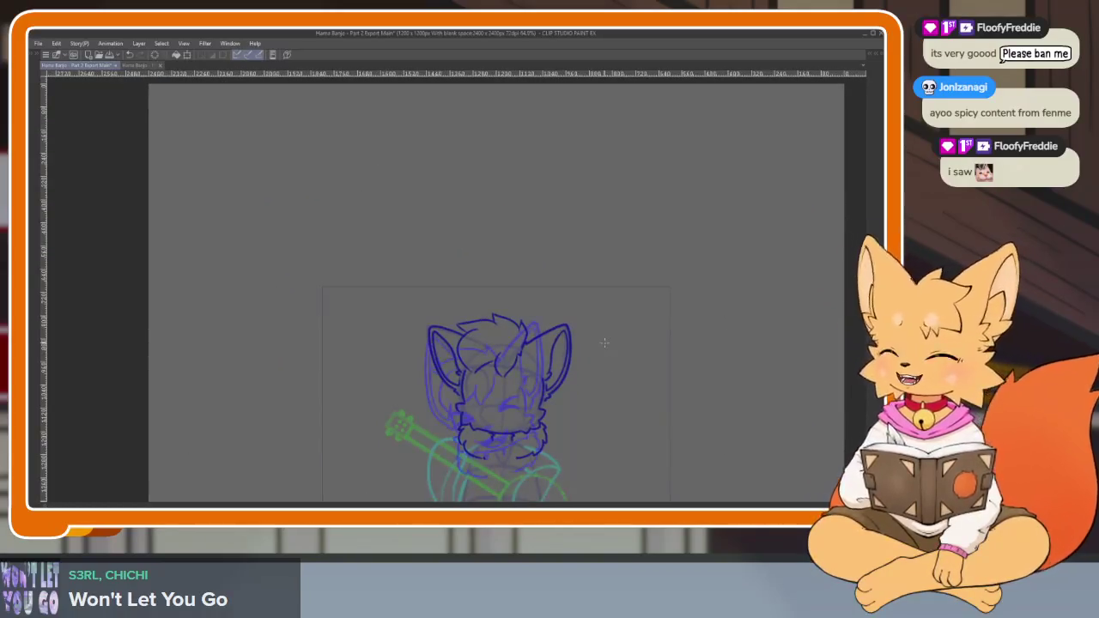
# Hide the rough sketch and ink the right eye's outer curve and side stroke.
pyautogui.scroll(1, 558, 387)
pyautogui.scroll(3, 533, 412)
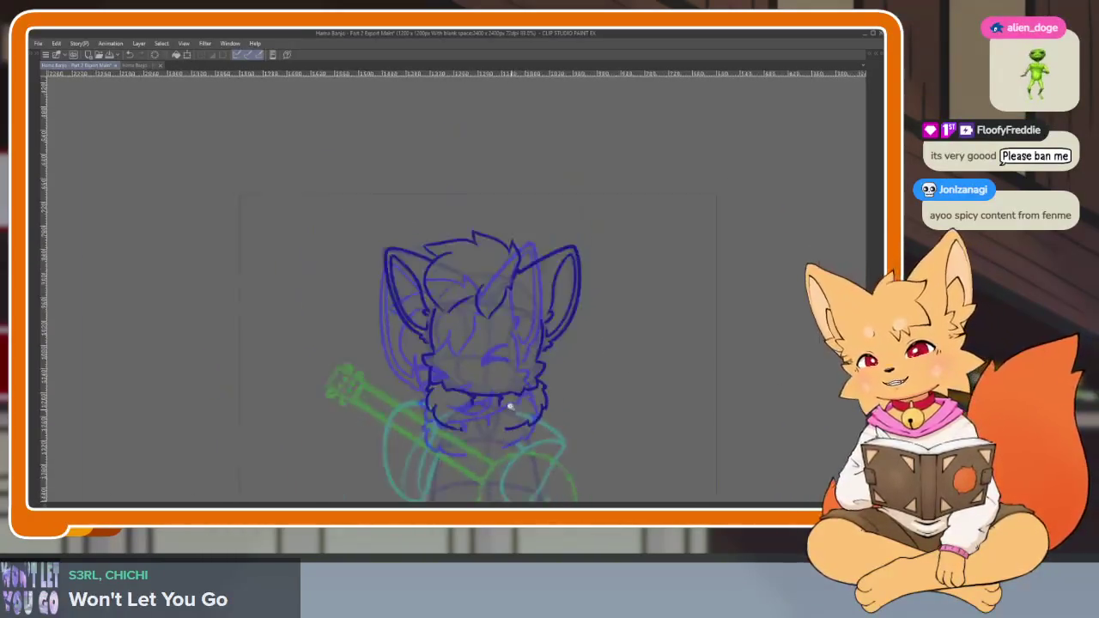
pyautogui.scroll(2, 521, 428)
pyautogui.scroll(-2, 521, 427)
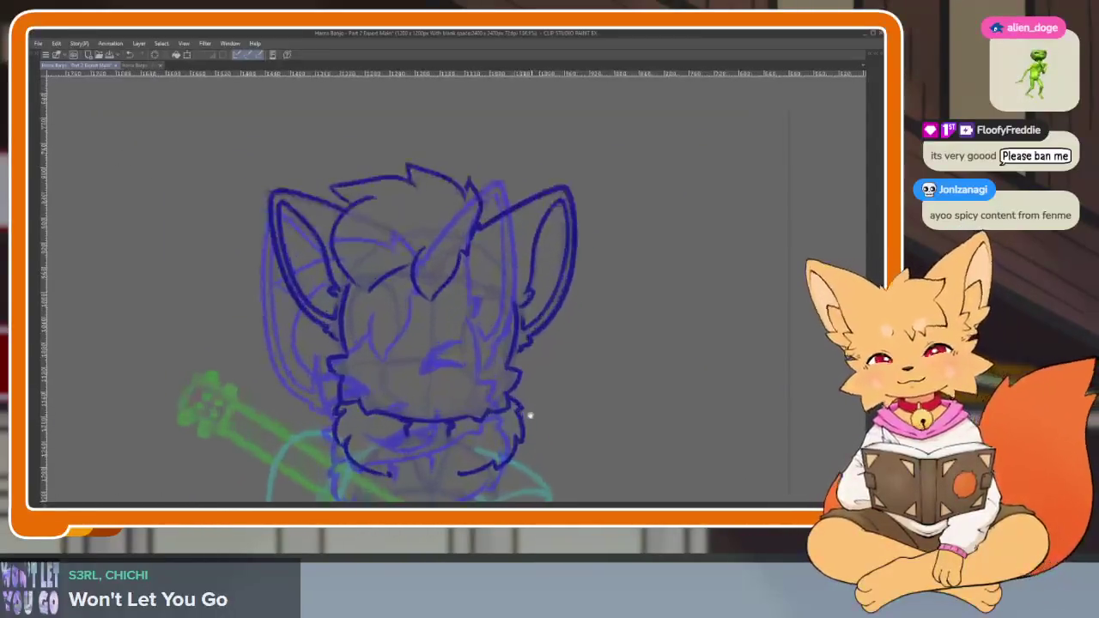
pyautogui.scroll(-2, 531, 416)
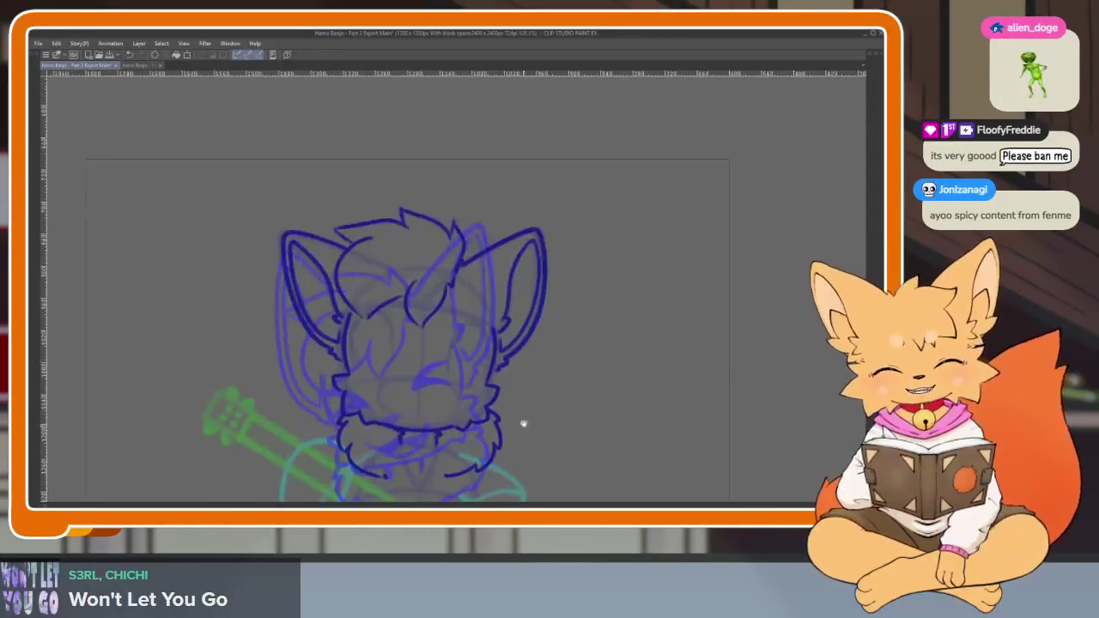
pyautogui.scroll(1, 526, 421)
pyautogui.scroll(2, 520, 427)
pyautogui.scroll(1, 516, 434)
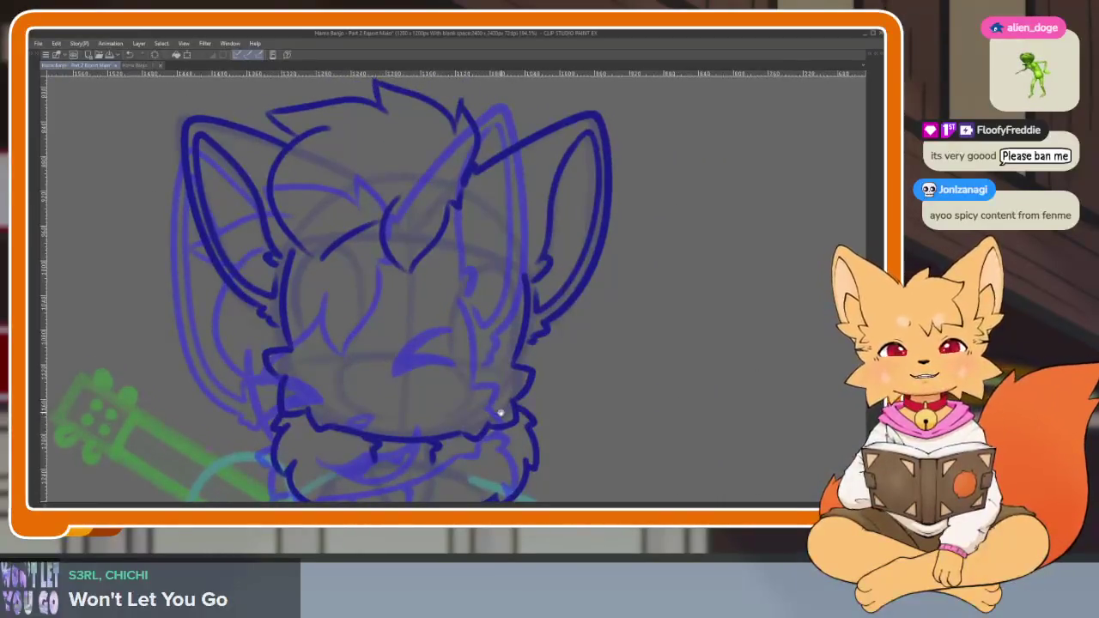
pyautogui.scroll(1, 510, 440)
pyautogui.hotkey('ctrl', 'h')
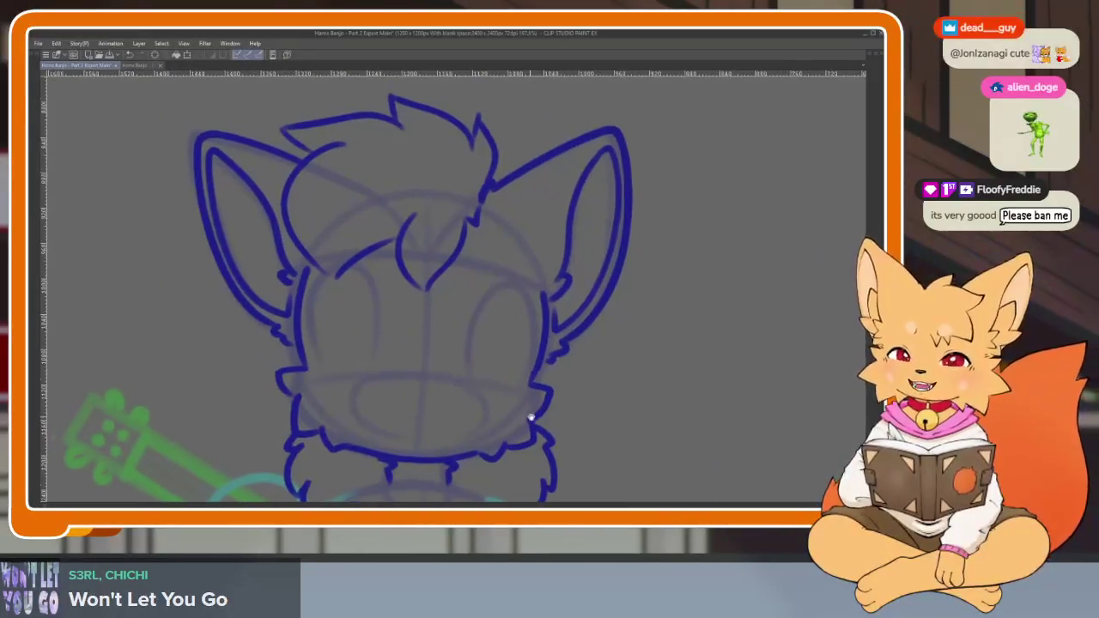
pyautogui.scroll(1, 525, 416)
pyautogui.scroll(1, 515, 412)
pyautogui.scroll(1, 498, 387)
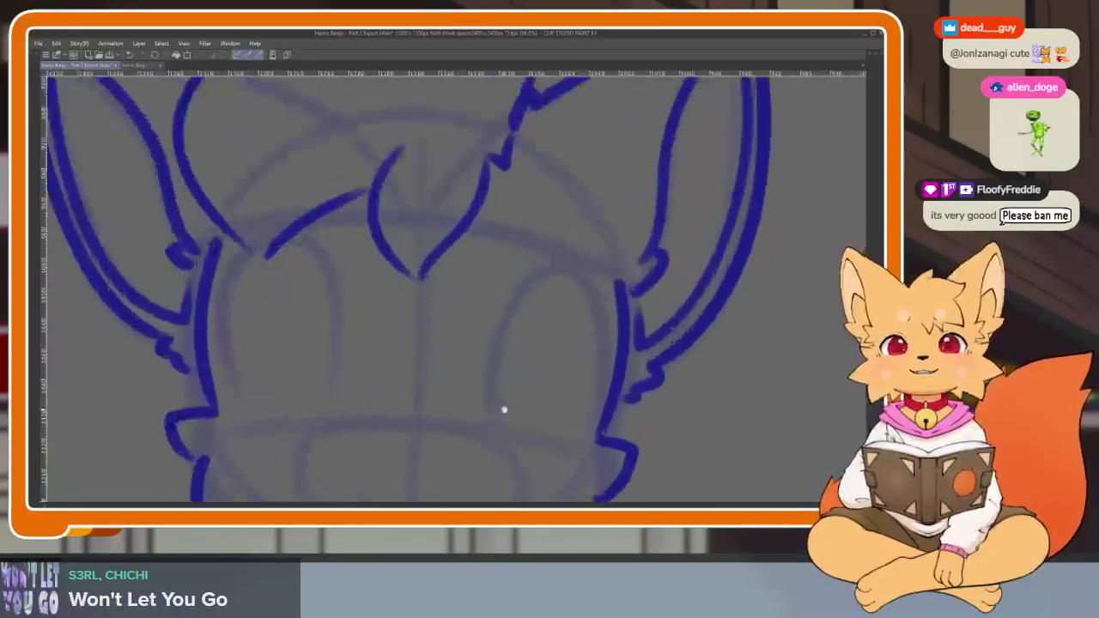
pyautogui.scroll(1, 503, 407)
pyautogui.scroll(1, 557, 416)
pyautogui.scroll(1, 532, 395)
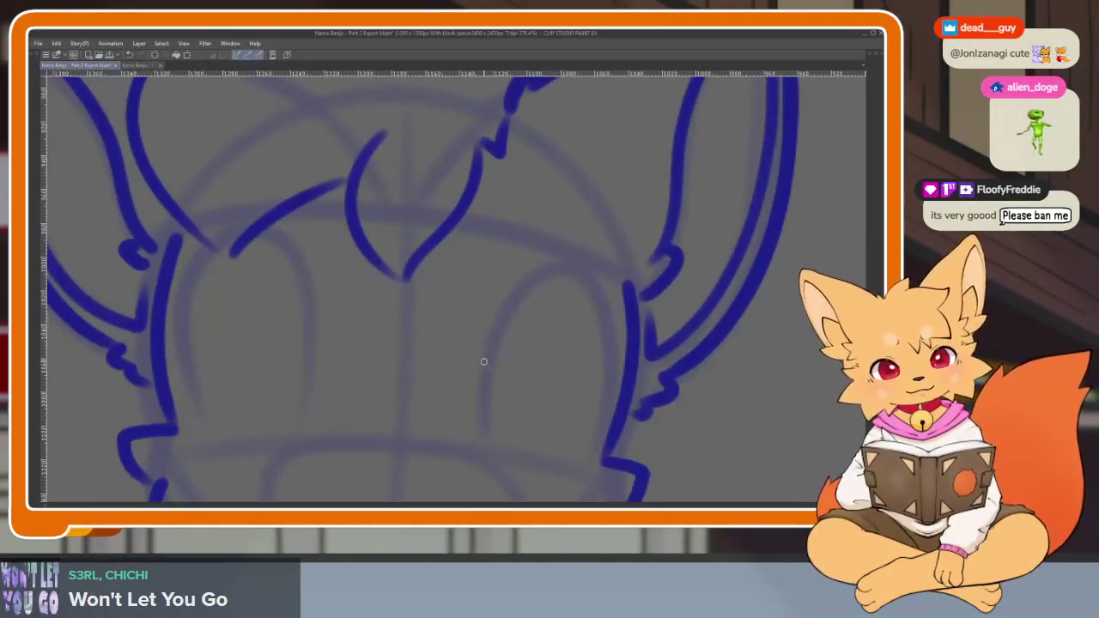
pyautogui.moveTo(488, 374); pyautogui.dragTo(539, 269)
pyautogui.moveTo(601, 284); pyautogui.dragTo(574, 460)
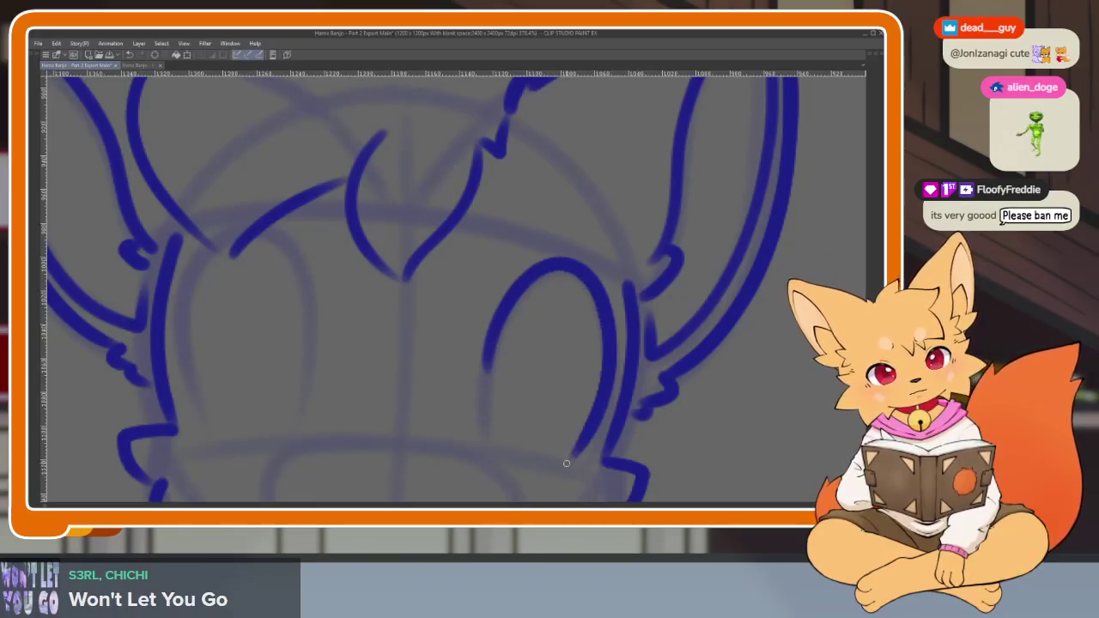
# Ink the left cheek line and left eye arch, redrawing the arc extended downward.
pyautogui.moveTo(273, 244); pyautogui.dragTo(259, 438)
pyautogui.scroll(-5, 569, 368)
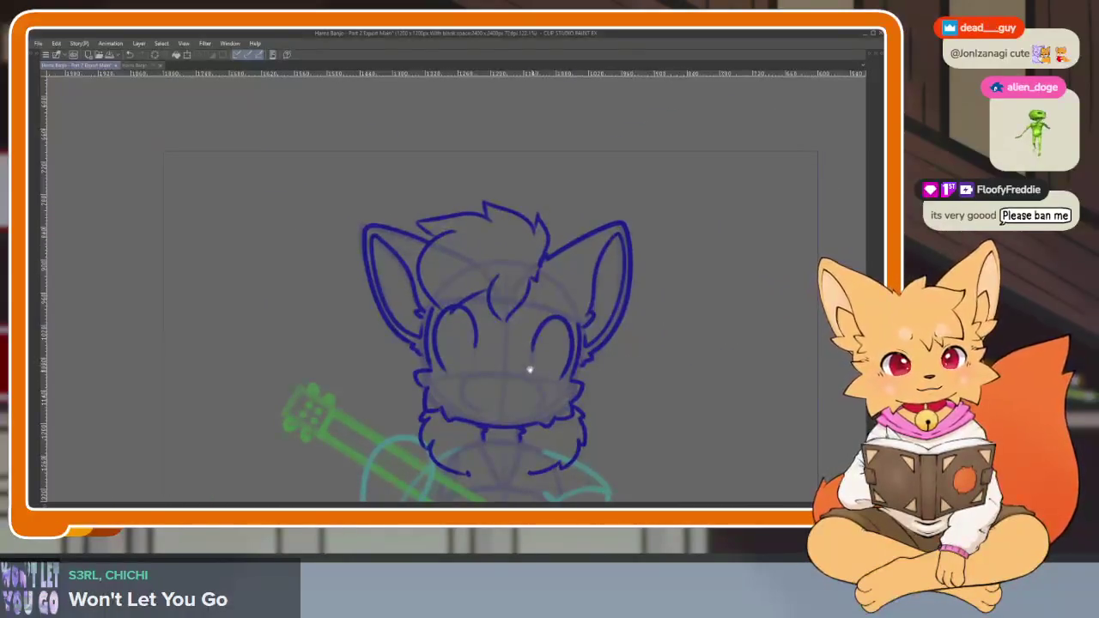
pyautogui.scroll(5, 537, 373)
pyautogui.scroll(1, 513, 370)
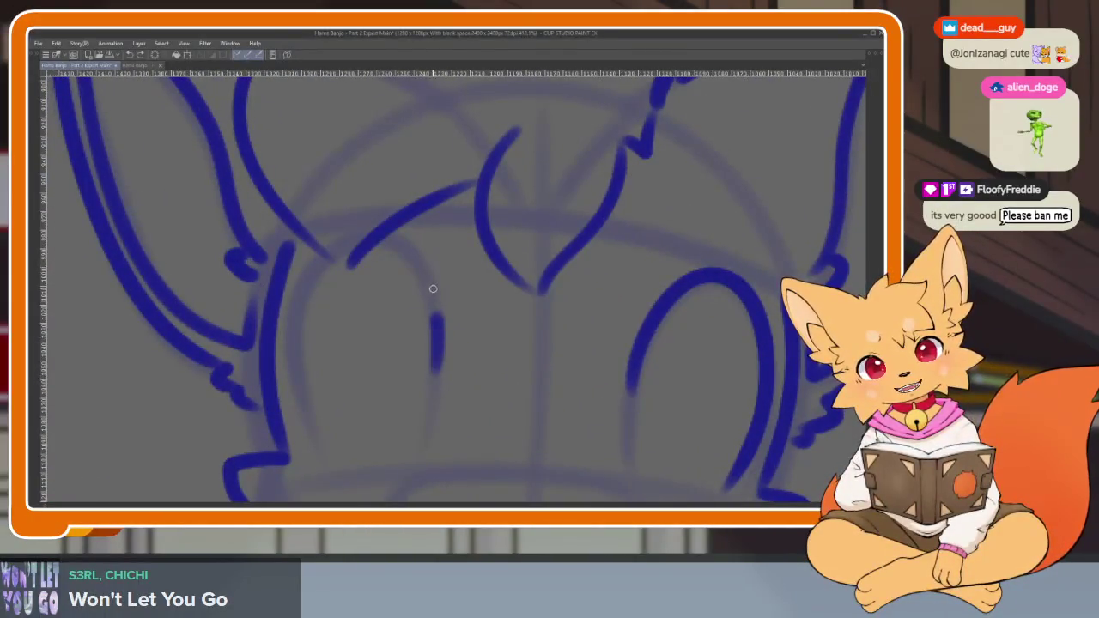
pyautogui.moveTo(348, 242); pyautogui.dragTo(308, 419)
pyautogui.hotkey('ctrl', 'z')
pyautogui.hotkey('ctrl', 'z')
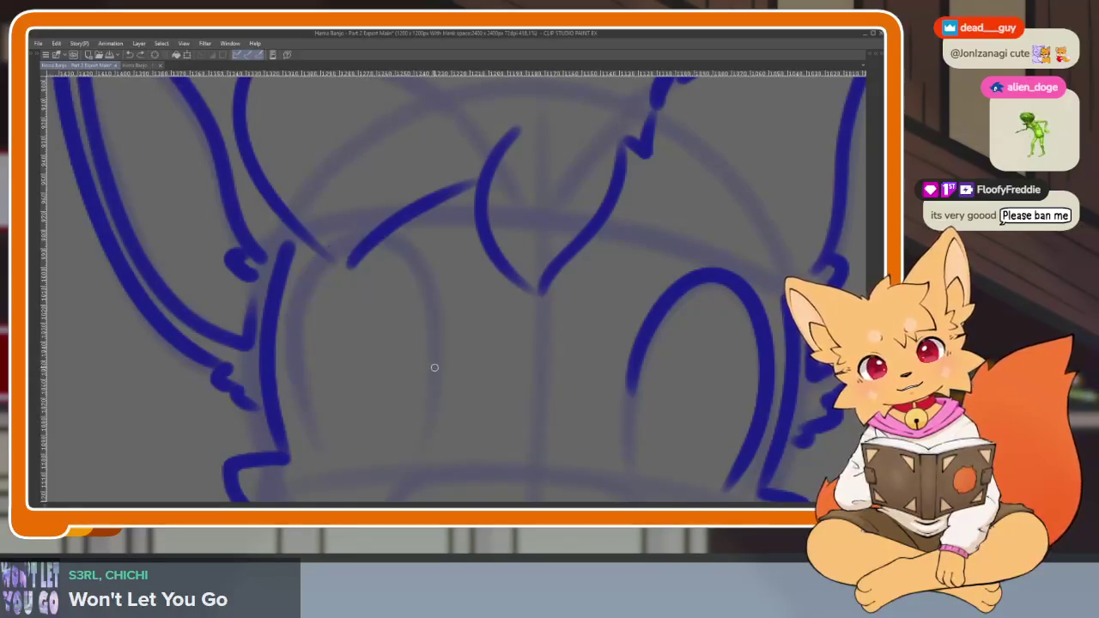
pyautogui.scroll(-5, 387, 475)
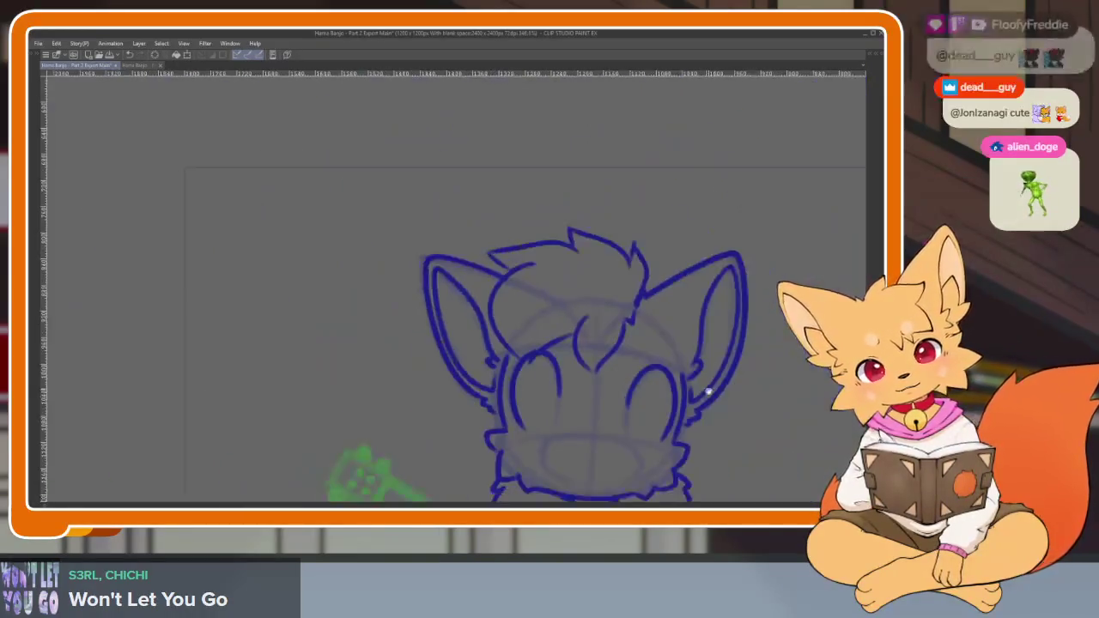
pyautogui.scroll(-2, 629, 379)
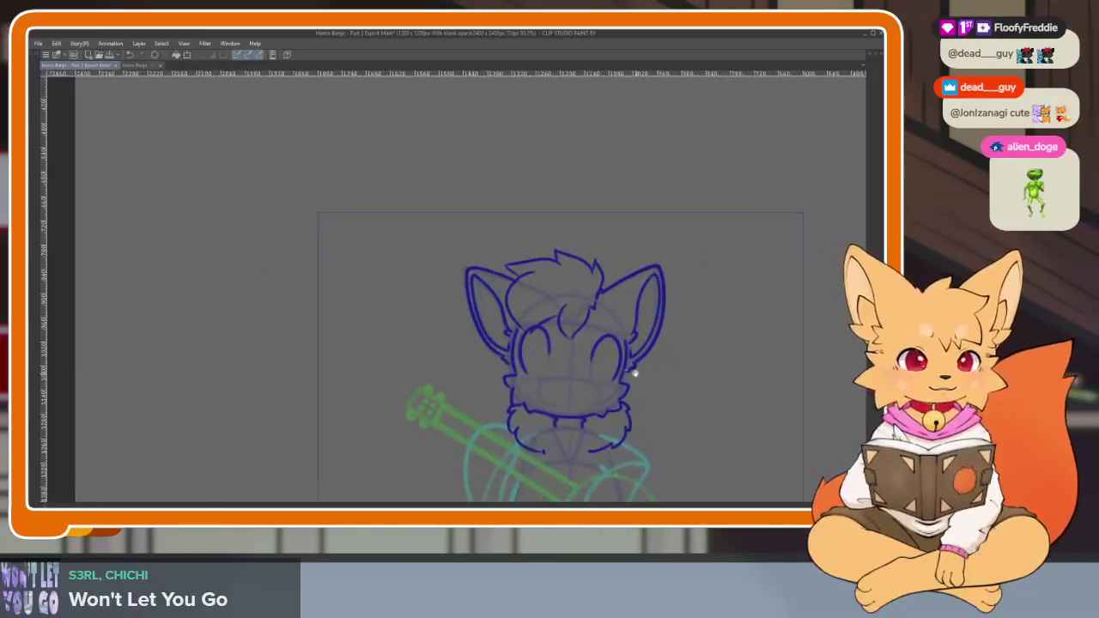
pyautogui.scroll(5, 604, 381)
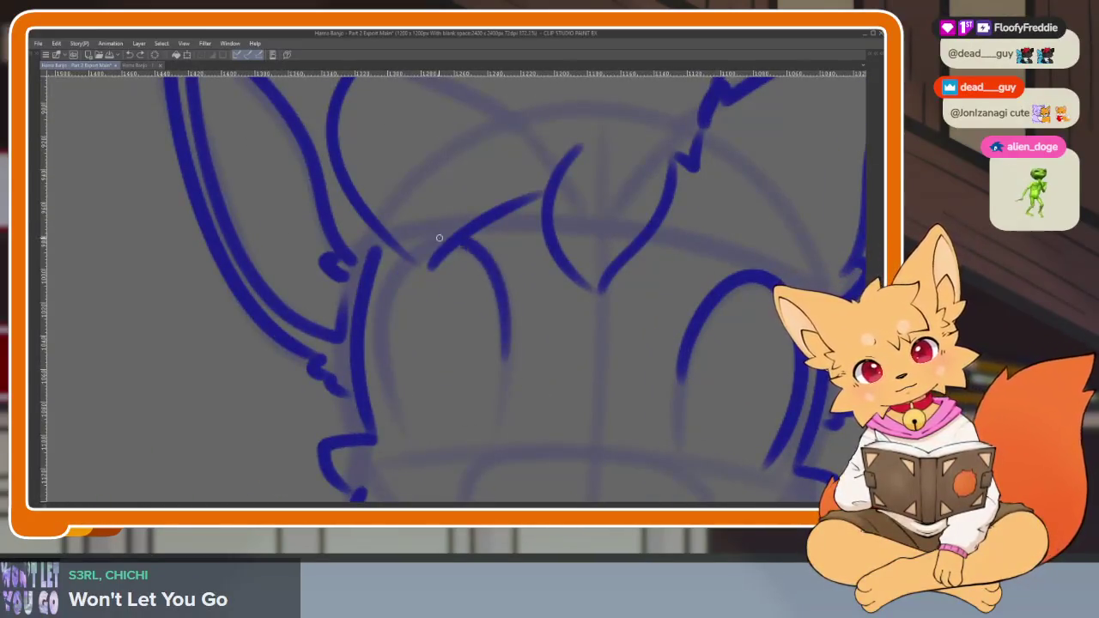
pyautogui.moveTo(378, 327); pyautogui.dragTo(412, 455)
# Review both eyes, toggle the panels with Tab, and lasso the right eye linework.
pyautogui.scroll(-4, 516, 370)
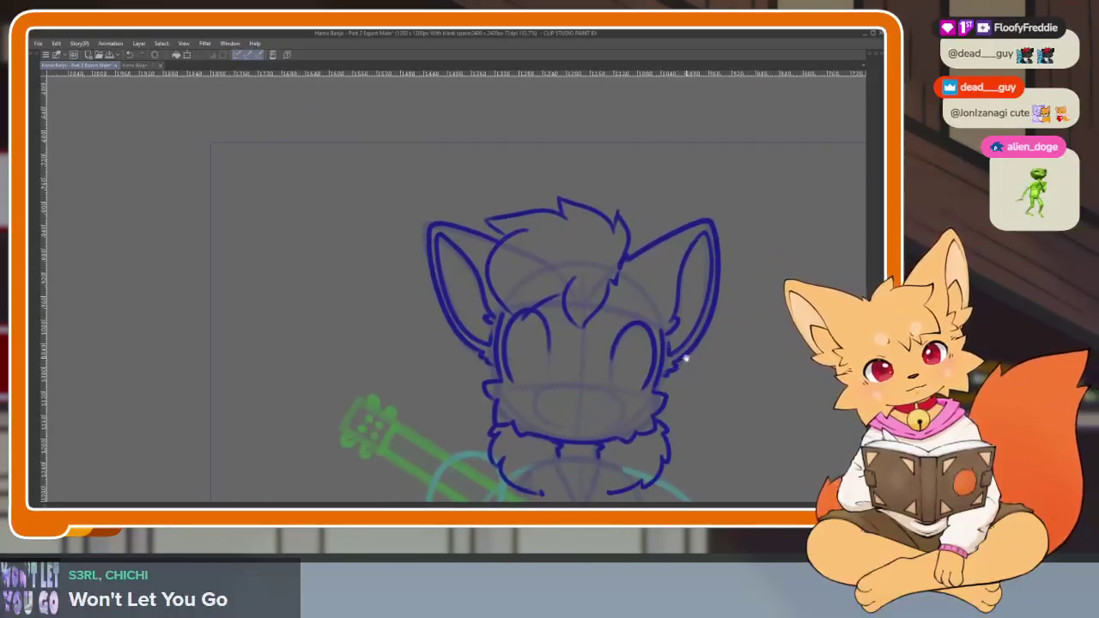
pyautogui.scroll(5, 687, 360)
pyautogui.scroll(3, 515, 360)
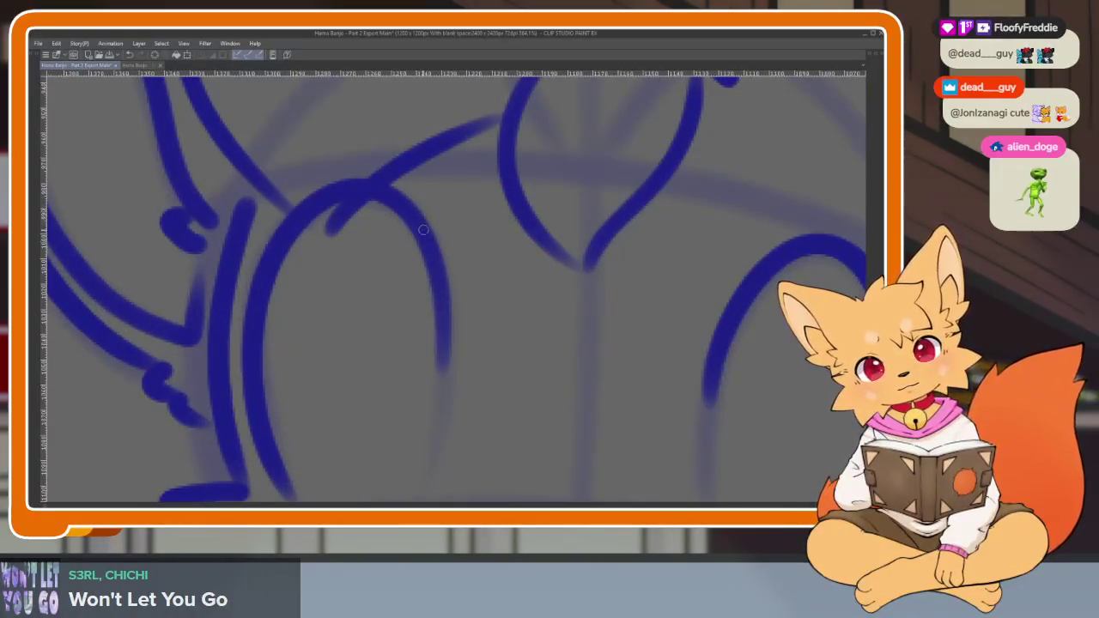
pyautogui.scroll(-4, 499, 313)
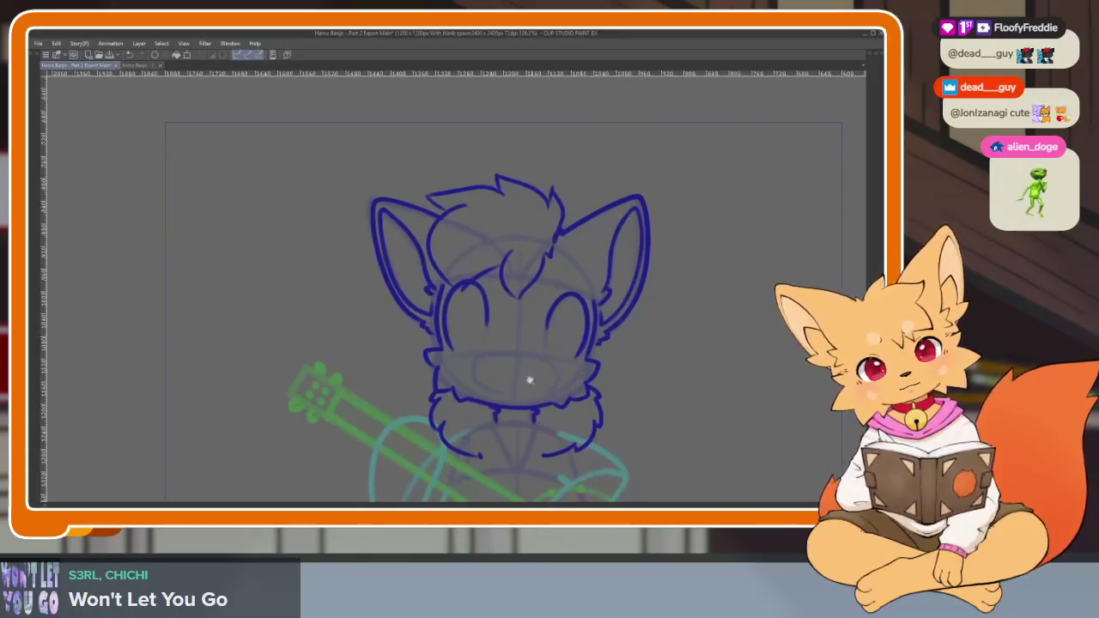
pyautogui.scroll(4, 533, 385)
pyautogui.scroll(-2, 595, 361)
pyautogui.scroll(2, 562, 390)
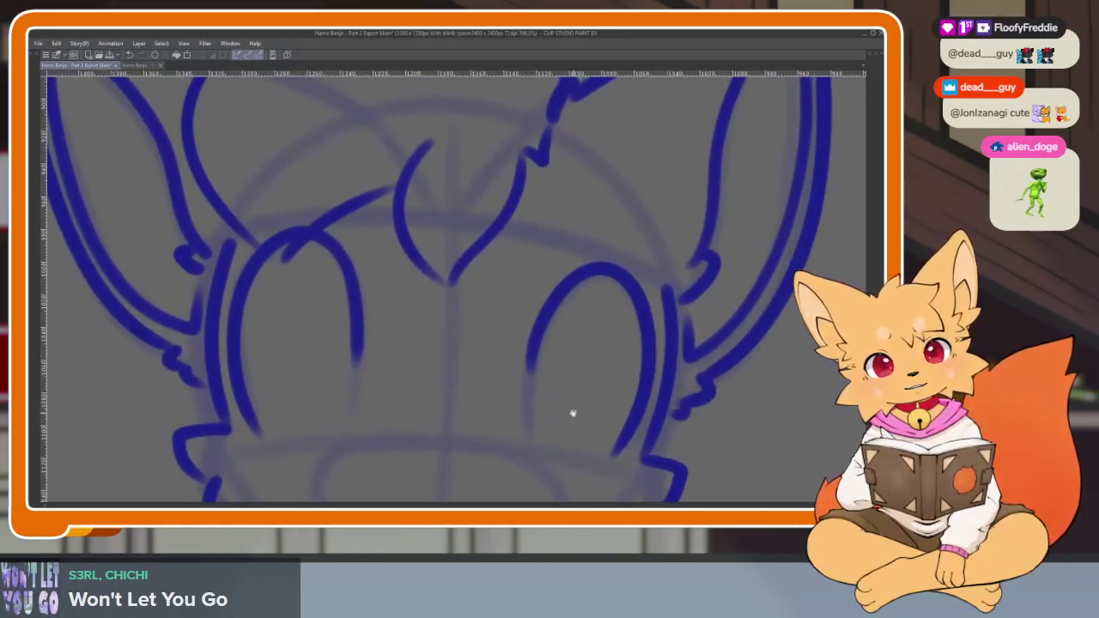
pyautogui.scroll(-3, 639, 391)
pyautogui.scroll(3, 616, 373)
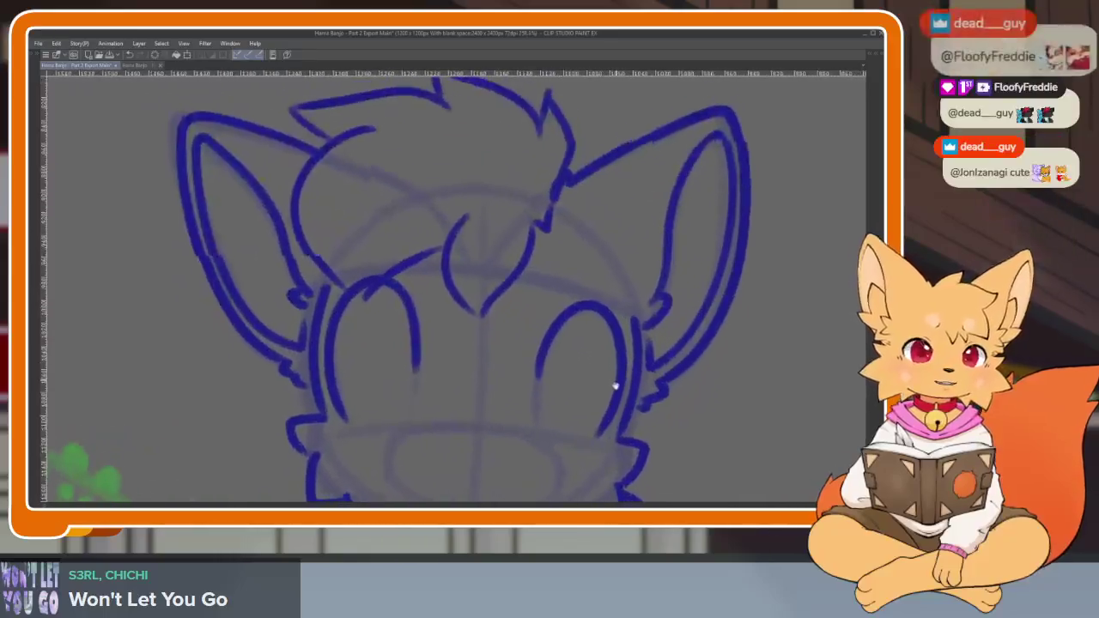
pyautogui.press('Tab')
pyautogui.press('Tab')
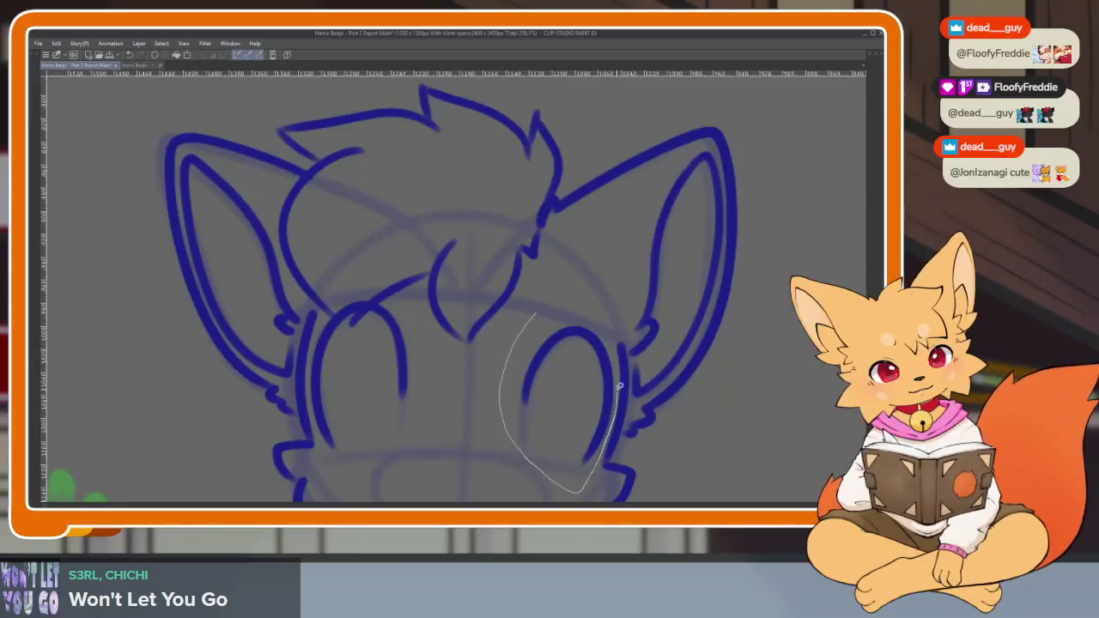
pyautogui.moveTo(560, 294); pyautogui.dragTo(559, 301)
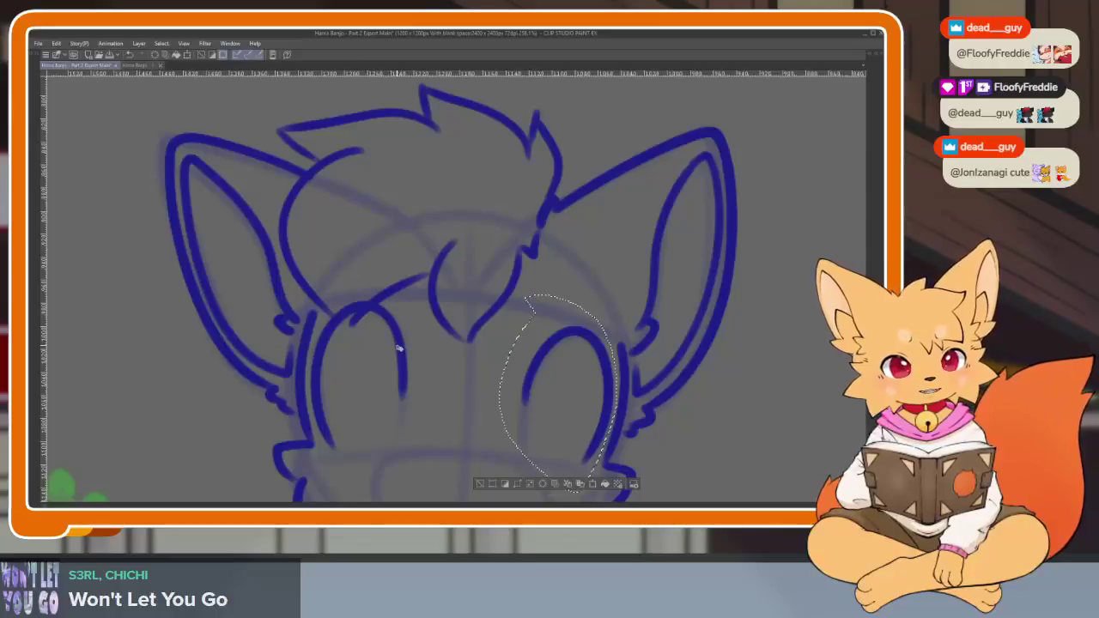
# Drop the right-eye selection, lasso the left eye arch, and apply a Ctrl+T transform to it.
pyautogui.hotkey('ctrl', 'd')
pyautogui.press('Tab')
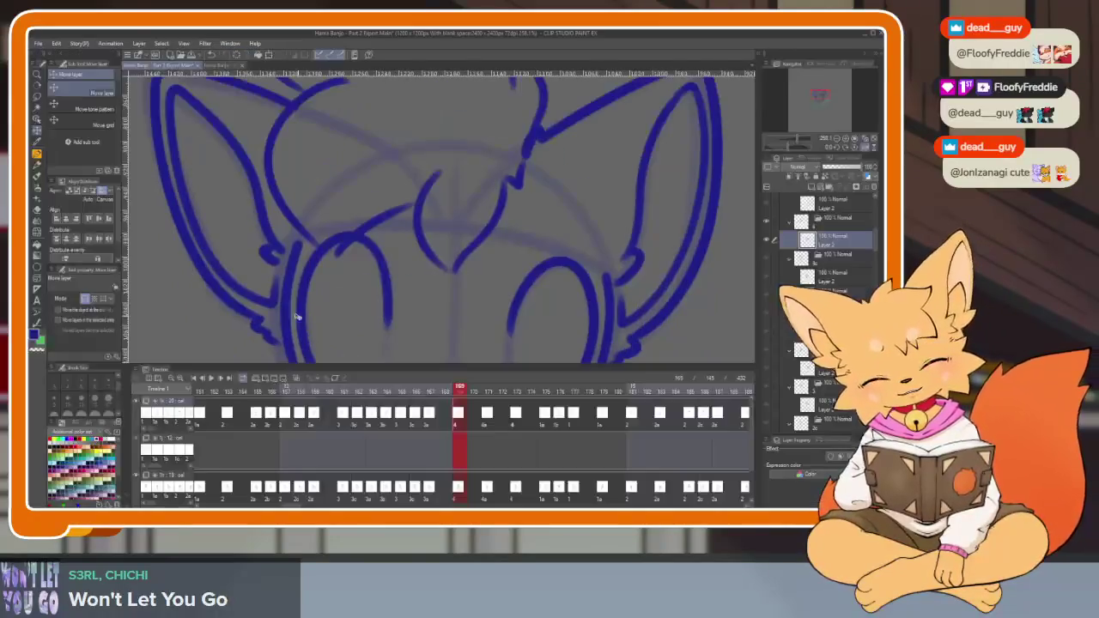
pyautogui.press('Tab')
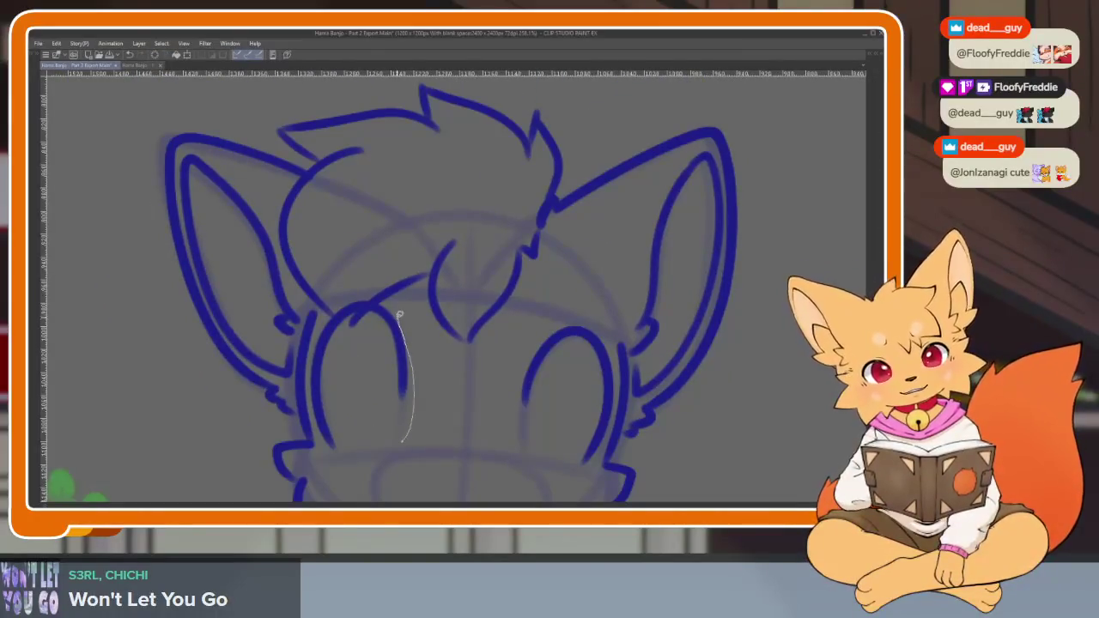
pyautogui.moveTo(393, 305); pyautogui.dragTo(404, 432)
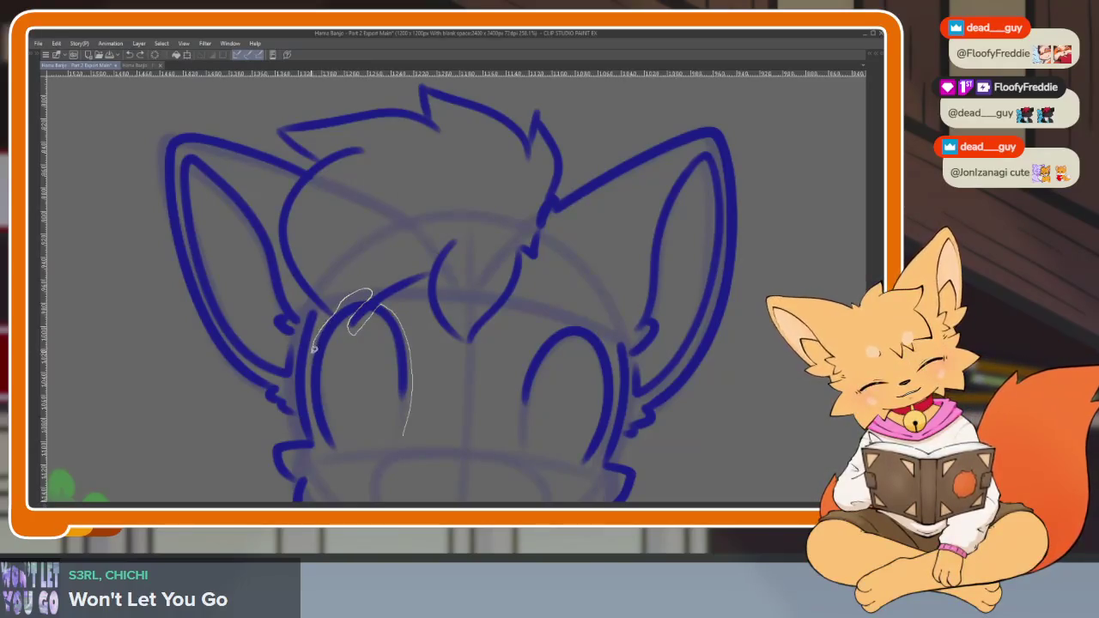
pyautogui.scroll(-2, 503, 412)
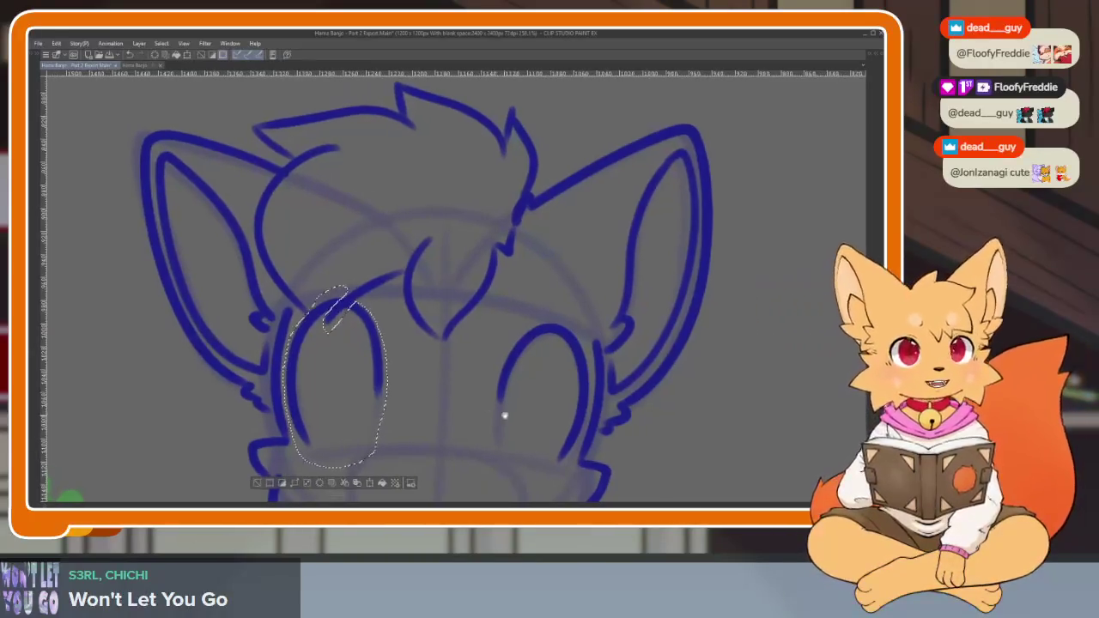
pyautogui.scroll(3, 481, 395)
pyautogui.hotkey('ctrl', 't')
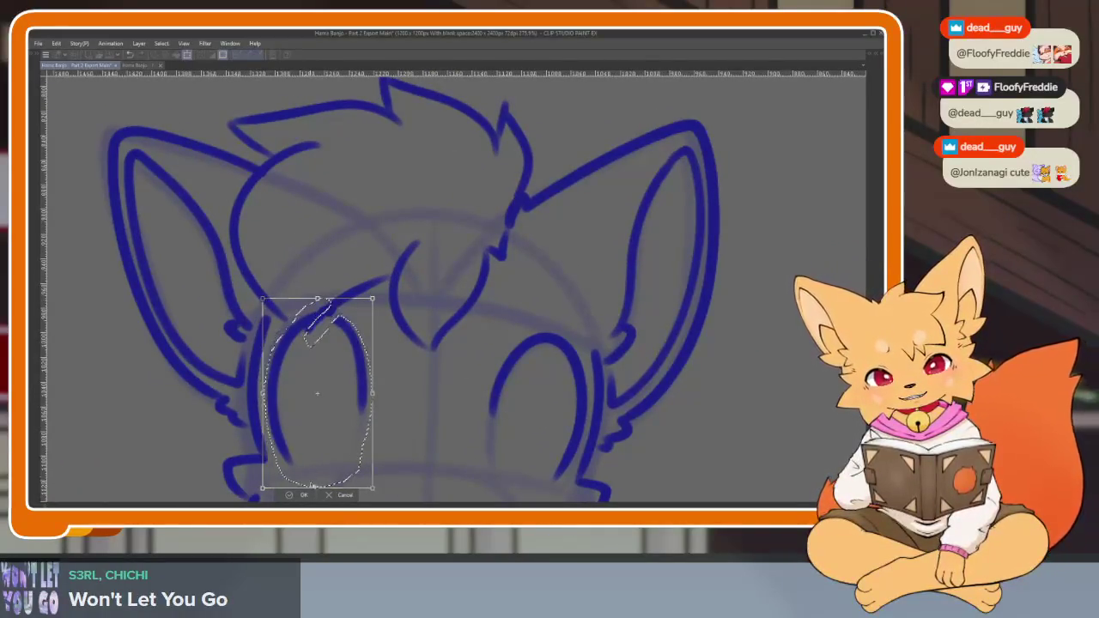
pyautogui.press('Return')
pyautogui.scroll(-2, 571, 381)
pyautogui.scroll(-2, 582, 379)
pyautogui.scroll(5, 582, 379)
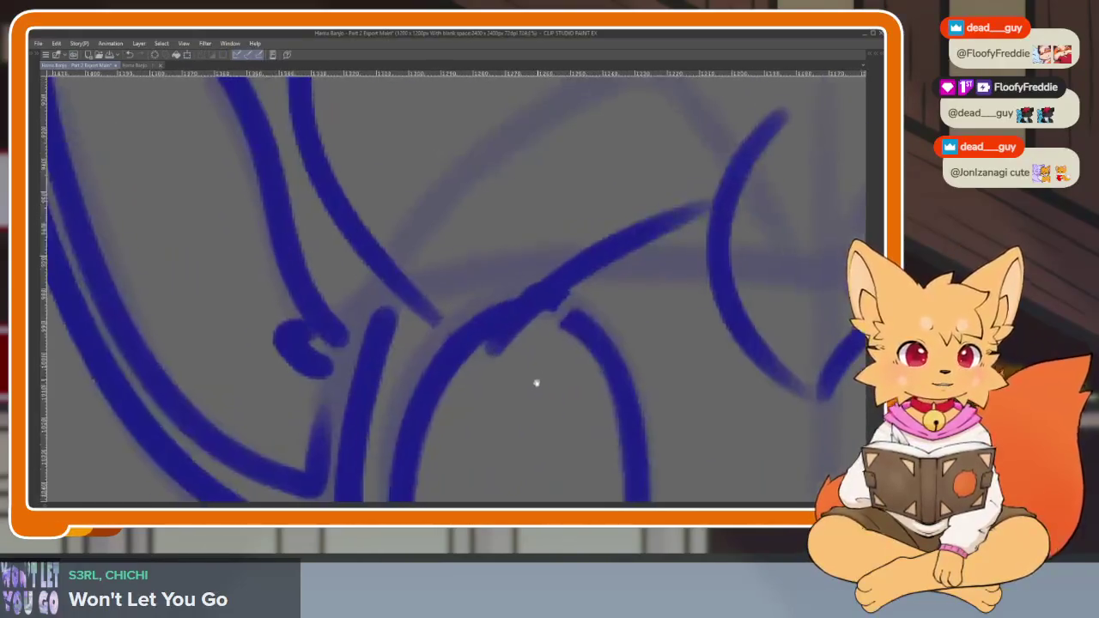
# Ink an oval pupil inside the left eye arch, replacing a discarded loop stroke.
pyautogui.scroll(1, 538, 376)
pyautogui.scroll(-5, 617, 372)
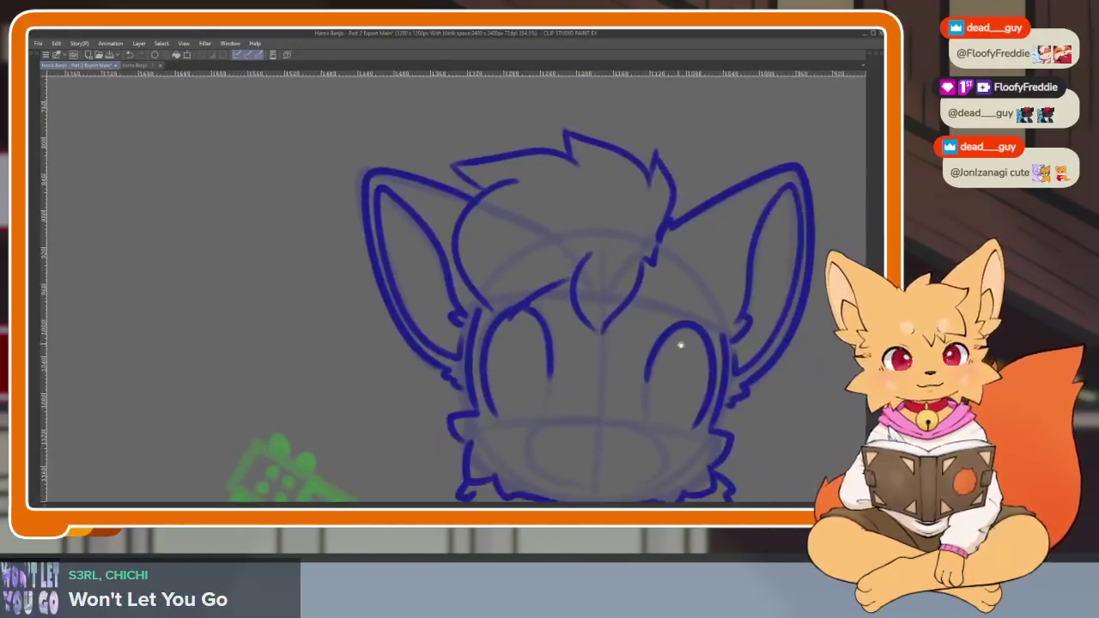
pyautogui.scroll(1, 663, 344)
pyautogui.scroll(4, 638, 368)
pyautogui.scroll(-1, 490, 387)
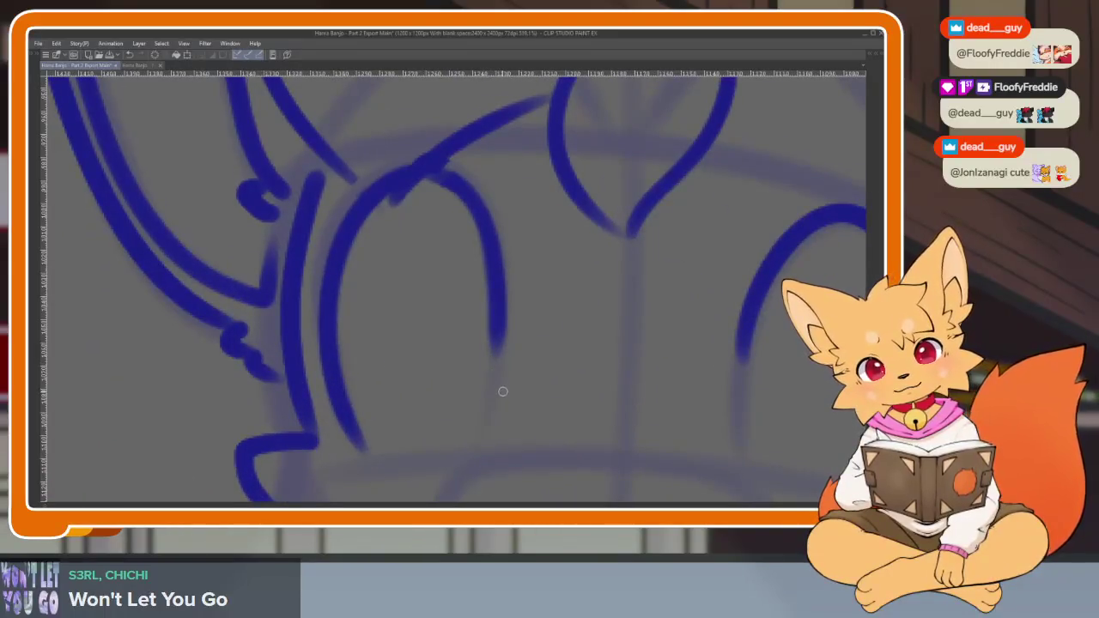
pyautogui.scroll(-3, 550, 361)
pyautogui.scroll(-1, 643, 336)
pyautogui.scroll(3, 552, 401)
pyautogui.scroll(1, 549, 379)
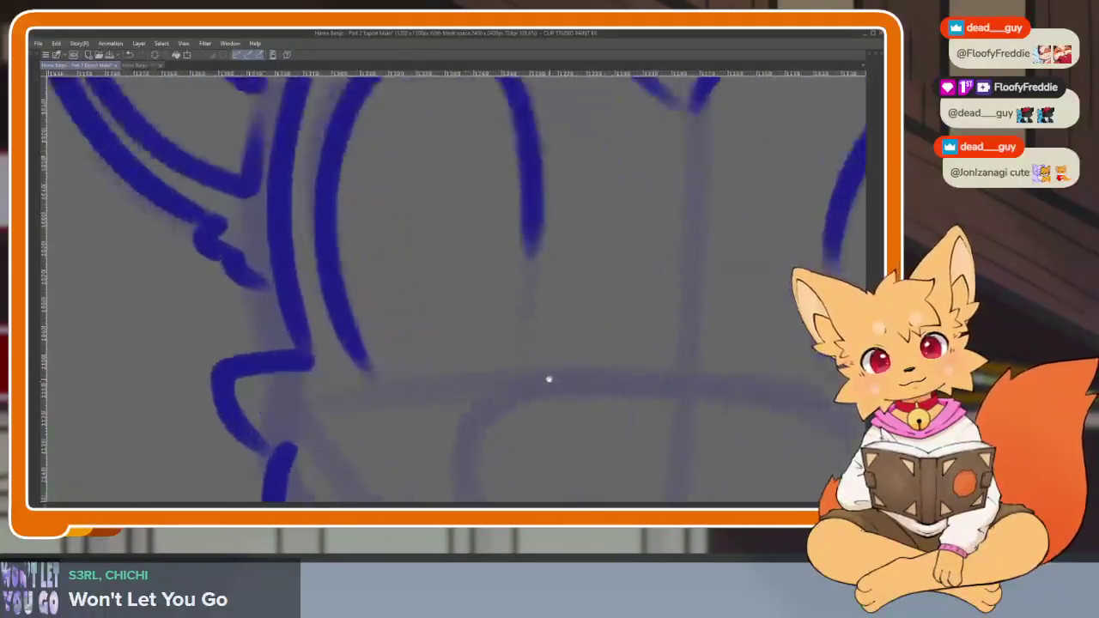
pyautogui.scroll(-1, 515, 400)
pyautogui.moveTo(503, 395); pyautogui.dragTo(506, 378)
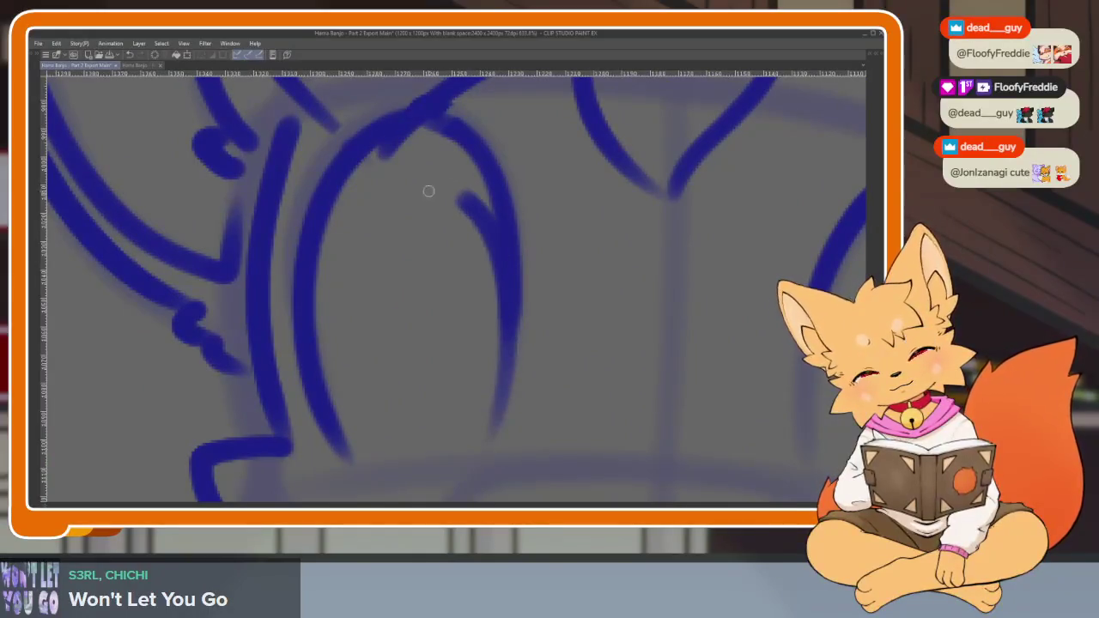
pyautogui.hotkey('ctrl', 'z')
pyautogui.moveTo(479, 444); pyautogui.dragTo(514, 279)
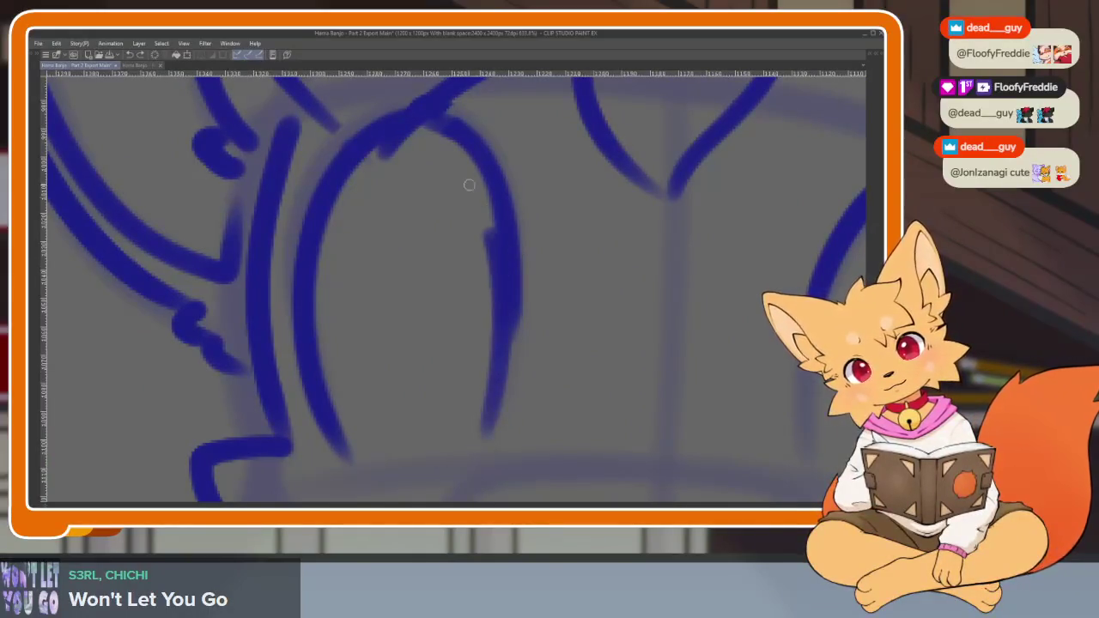
# Redraw the right eye's inner arch and close its oval loop.
pyautogui.scroll(-1, 511, 308)
pyautogui.scroll(-5, 558, 313)
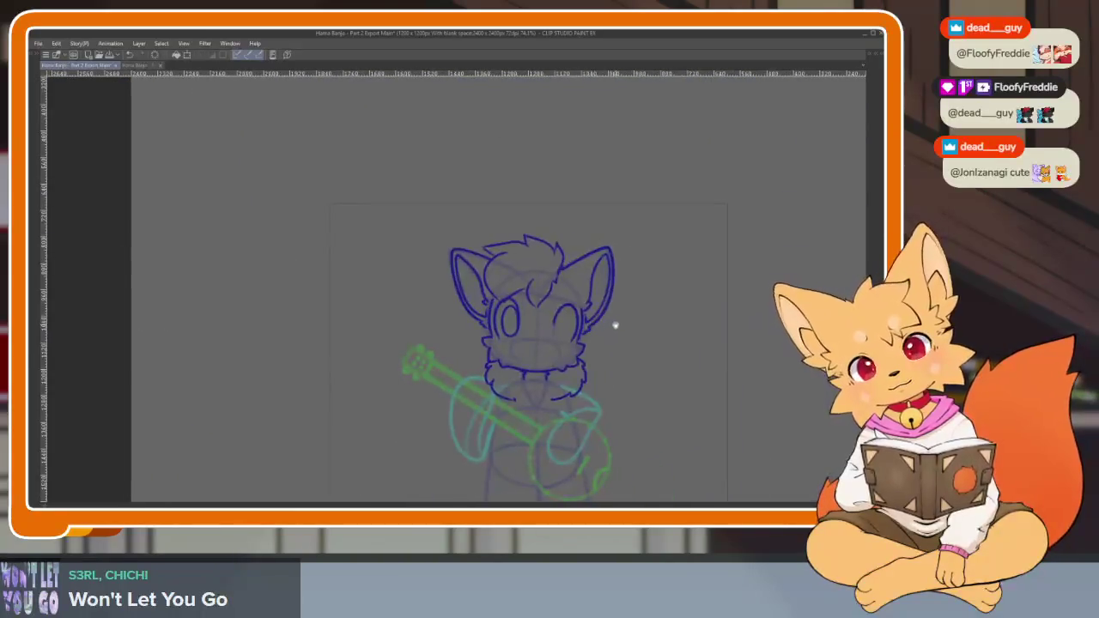
pyautogui.scroll(5, 592, 344)
pyautogui.scroll(-1, 575, 352)
pyautogui.scroll(-1, 589, 367)
pyautogui.scroll(-5, 601, 360)
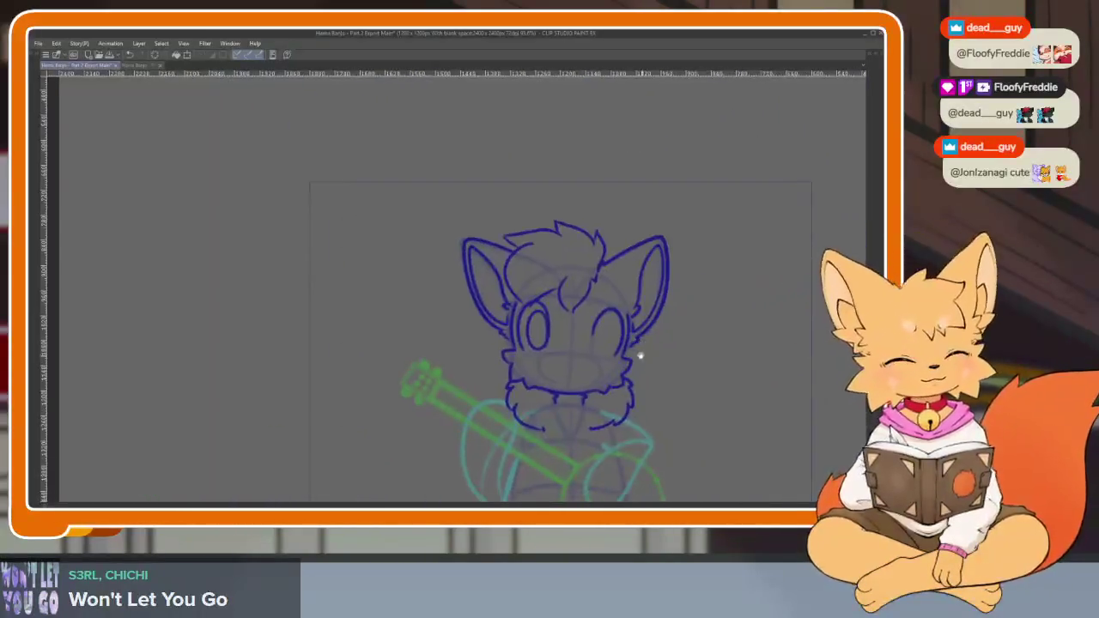
pyautogui.scroll(5, 619, 370)
pyautogui.moveTo(532, 276)
pyautogui.mouseDown()
pyautogui.moveTo(588, 243)
pyautogui.moveTo(606, 399)
pyautogui.mouseUp()
pyautogui.hotkey('ctrl', 'z')
pyautogui.moveTo(538, 256)
pyautogui.mouseDown()
pyautogui.moveTo(582, 256)
pyautogui.moveTo(569, 409)
pyautogui.moveTo(529, 260)
pyautogui.mouseUp()
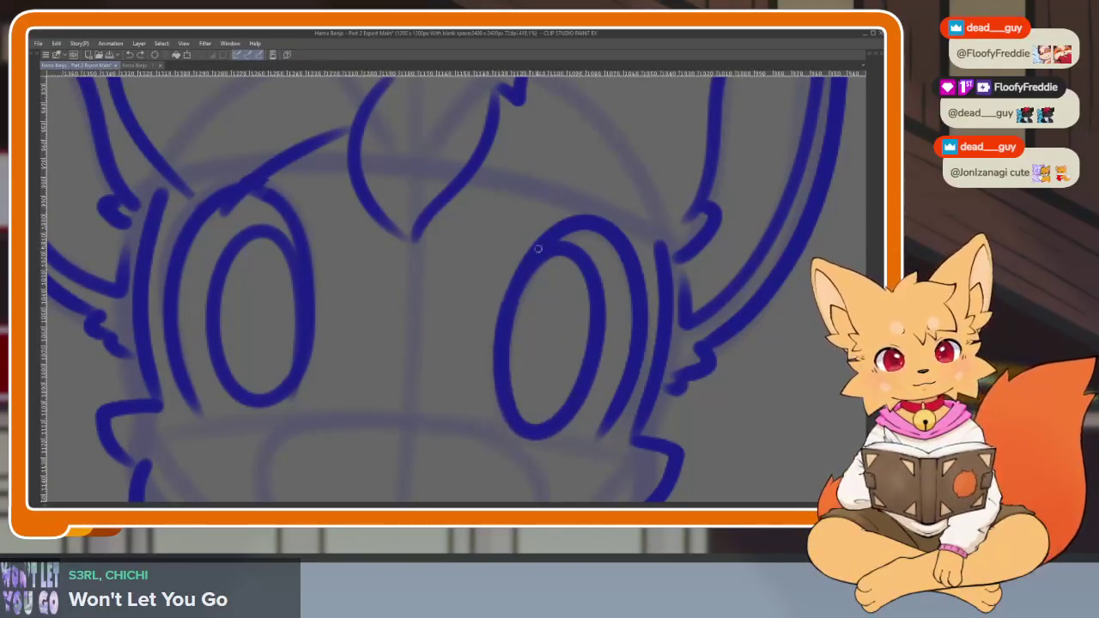
pyautogui.scroll(-5, 596, 374)
pyautogui.scroll(5, 589, 352)
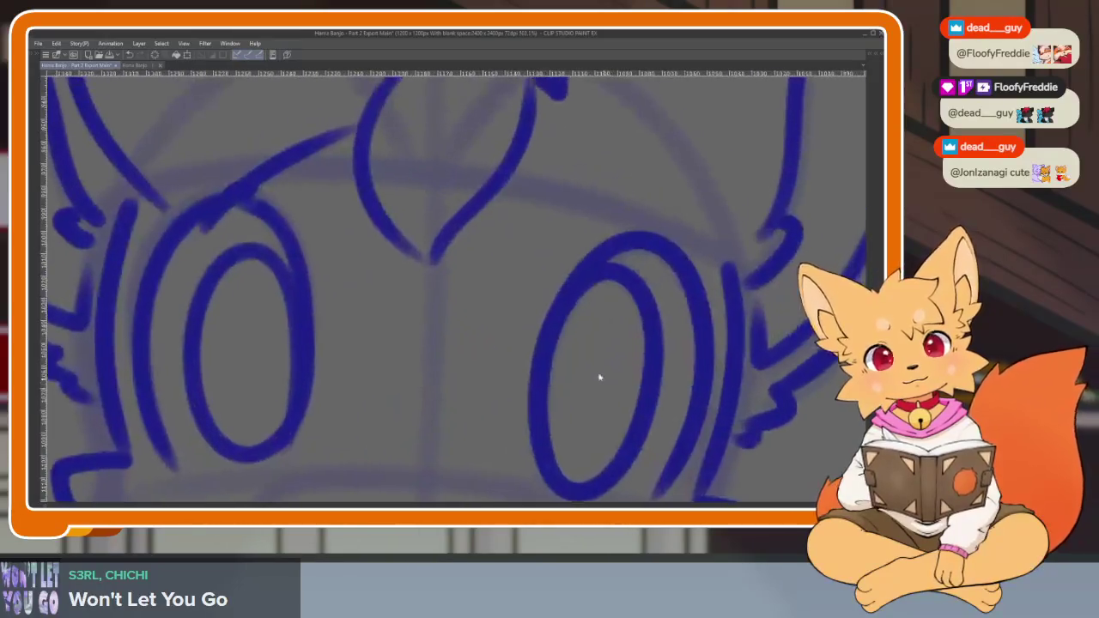
pyautogui.hotkey('ctrl', 'z')
pyautogui.moveTo(643, 271); pyautogui.dragTo(535, 269)
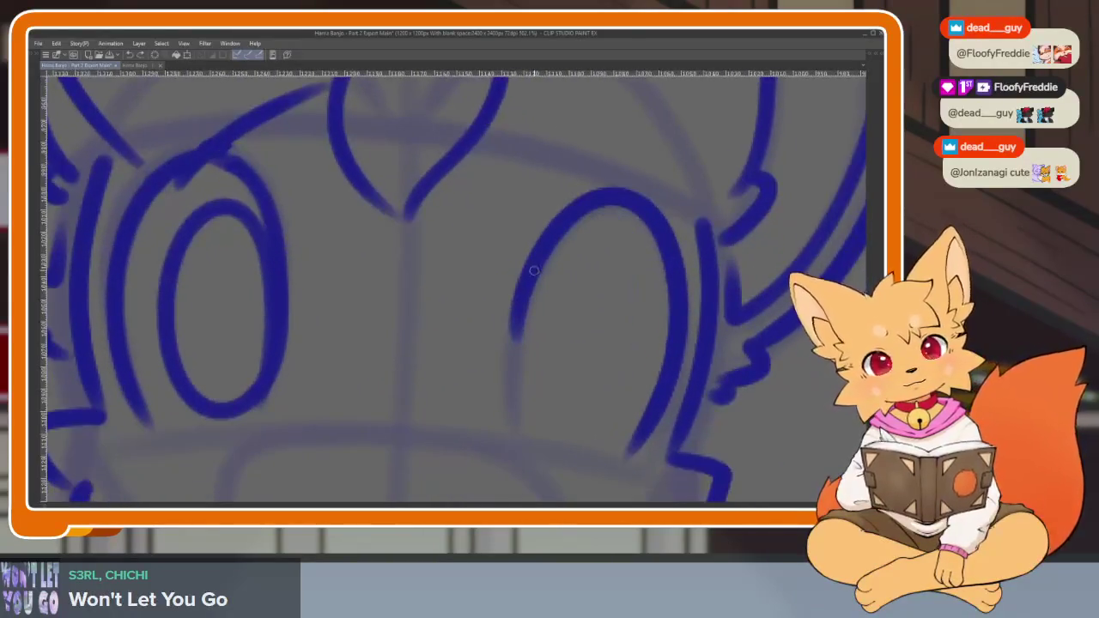
pyautogui.moveTo(593, 227)
pyautogui.mouseDown()
pyautogui.moveTo(609, 407)
pyautogui.moveTo(516, 381)
pyautogui.moveTo(554, 251)
pyautogui.mouseUp()
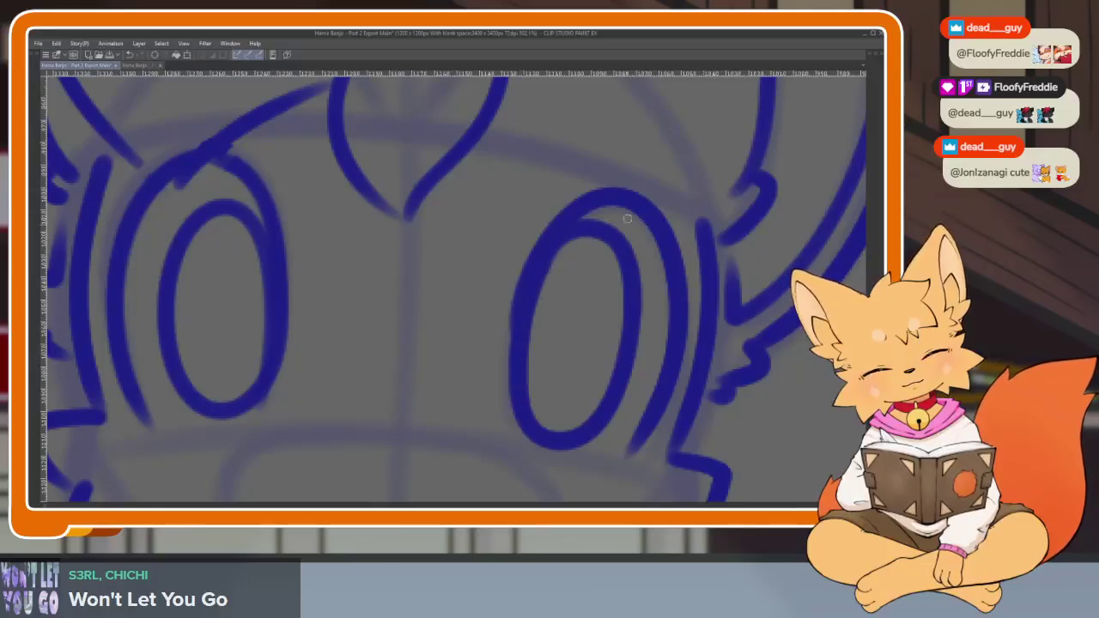
pyautogui.scroll(-5, 653, 347)
pyautogui.scroll(5, 609, 373)
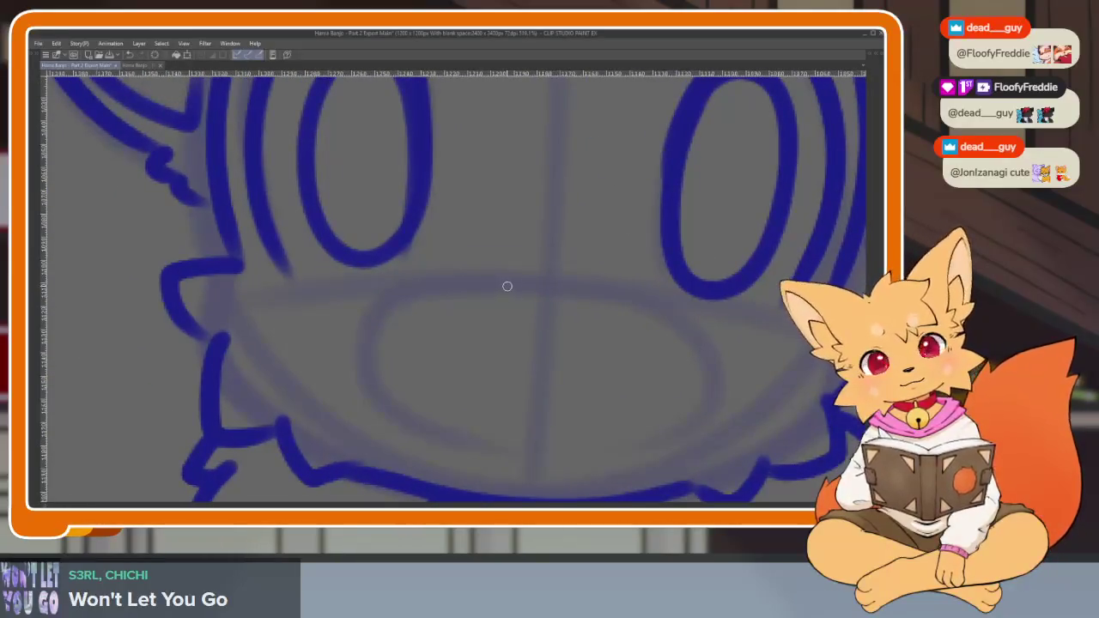
# Ink the oval nose below the eyes and the smiling mouth curve beneath it.
pyautogui.moveTo(505, 289); pyautogui.dragTo(598, 298)
pyautogui.hotkey('ctrl', 'z')
pyautogui.moveTo(488, 291); pyautogui.dragTo(596, 290)
pyautogui.hotkey('ctrl', 'z')
pyautogui.moveTo(482, 292); pyautogui.dragTo(592, 293)
pyautogui.hotkey('ctrl', 'z')
pyautogui.moveTo(491, 292)
pyautogui.mouseDown()
pyautogui.moveTo(574, 306)
pyautogui.moveTo(490, 288)
pyautogui.mouseUp()
pyautogui.scroll(-5, 601, 343)
pyautogui.scroll(5, 645, 380)
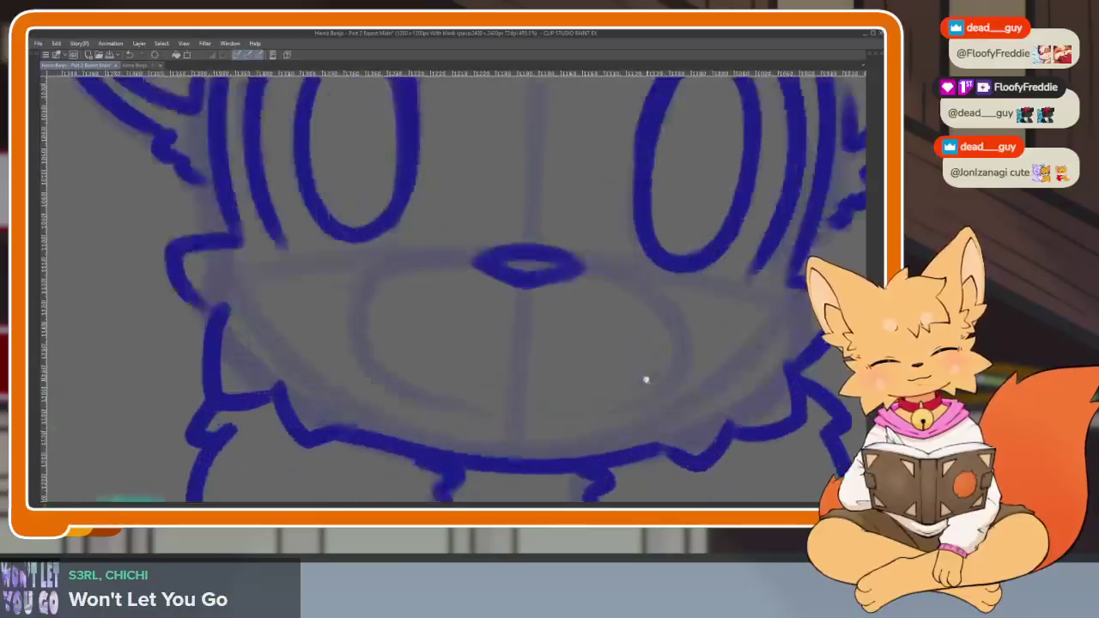
pyautogui.moveTo(366, 321)
pyautogui.mouseDown()
pyautogui.moveTo(376, 348)
pyautogui.moveTo(591, 385)
pyautogui.moveTo(664, 351)
pyautogui.moveTo(526, 434)
pyautogui.moveTo(378, 357)
pyautogui.mouseUp()
# Recentre the character and add a brow line above the eye.
pyautogui.scroll(-5, 704, 382)
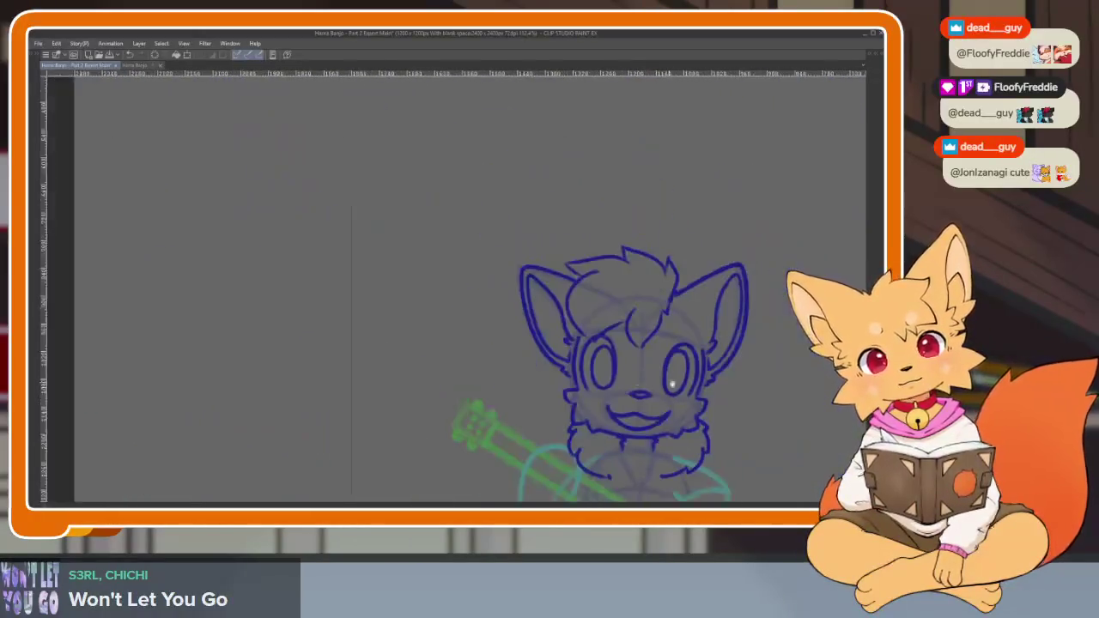
pyautogui.scroll(2, 704, 382)
pyautogui.scroll(3, 636, 390)
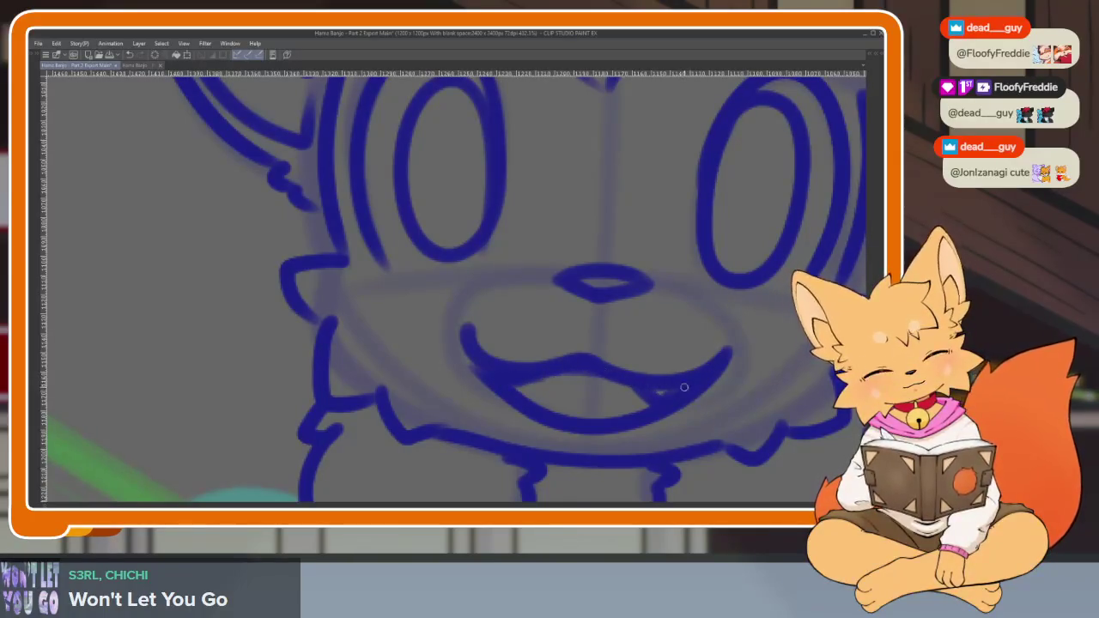
pyautogui.scroll(-5, 672, 389)
pyautogui.moveTo(682, 364); pyautogui.dragTo(594, 386)
pyautogui.scroll(-1, 594, 383)
pyautogui.scroll(2, 592, 373)
pyautogui.scroll(1, 558, 391)
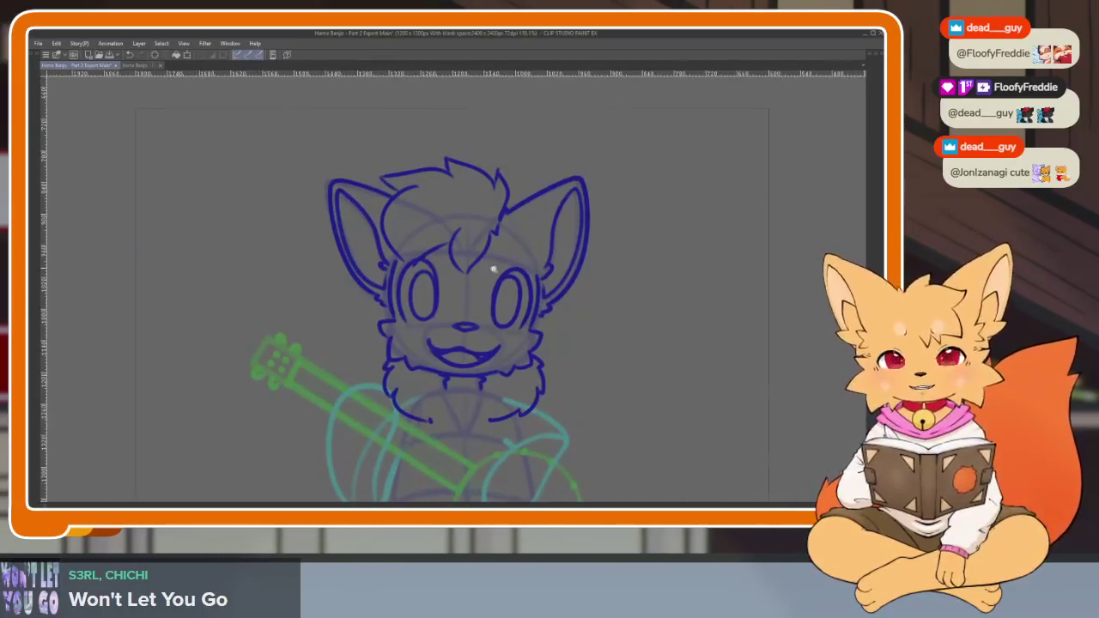
pyautogui.scroll(5, 487, 269)
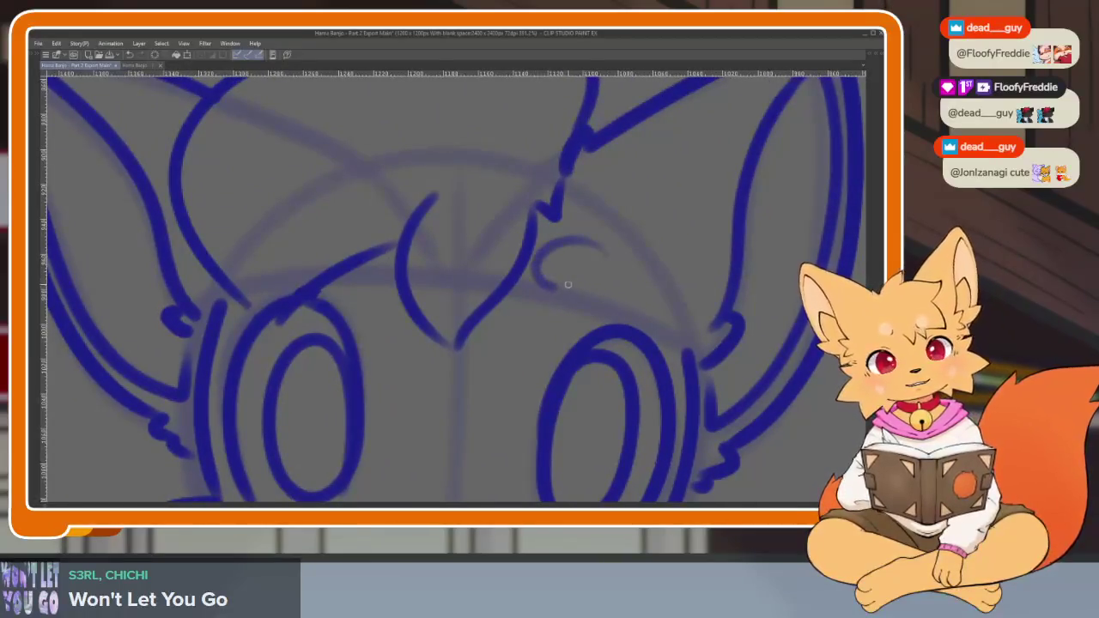
pyautogui.moveTo(343, 217); pyautogui.dragTo(357, 271)
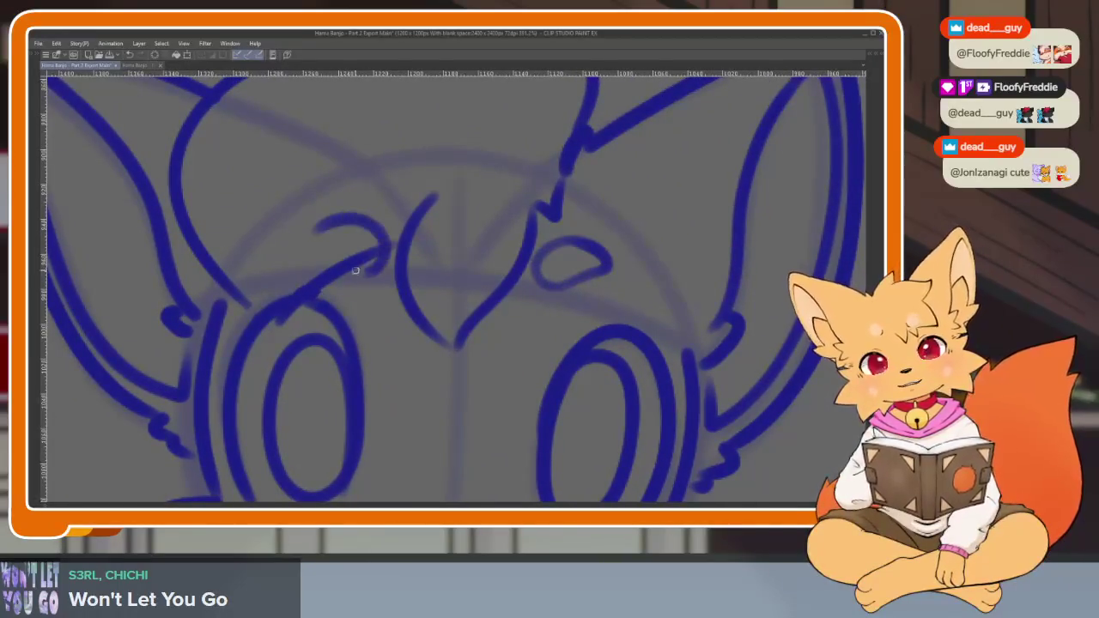
pyautogui.scroll(-3, 524, 290)
pyautogui.scroll(-2, 628, 346)
pyautogui.scroll(3, 584, 375)
pyautogui.scroll(1, 562, 369)
pyautogui.scroll(-2, 579, 388)
pyautogui.scroll(1, 545, 422)
pyautogui.scroll(2, 559, 388)
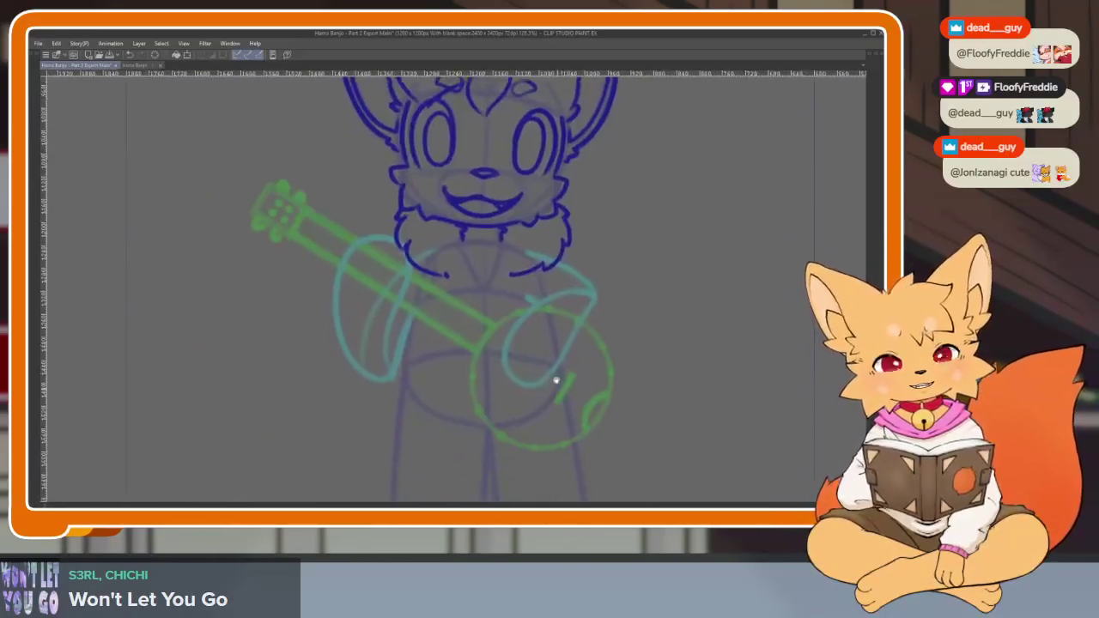
# Trace the left leg's outer and inner edges and the bottom of its foot in dark blue.
pyautogui.scroll(-1, 433, 299)
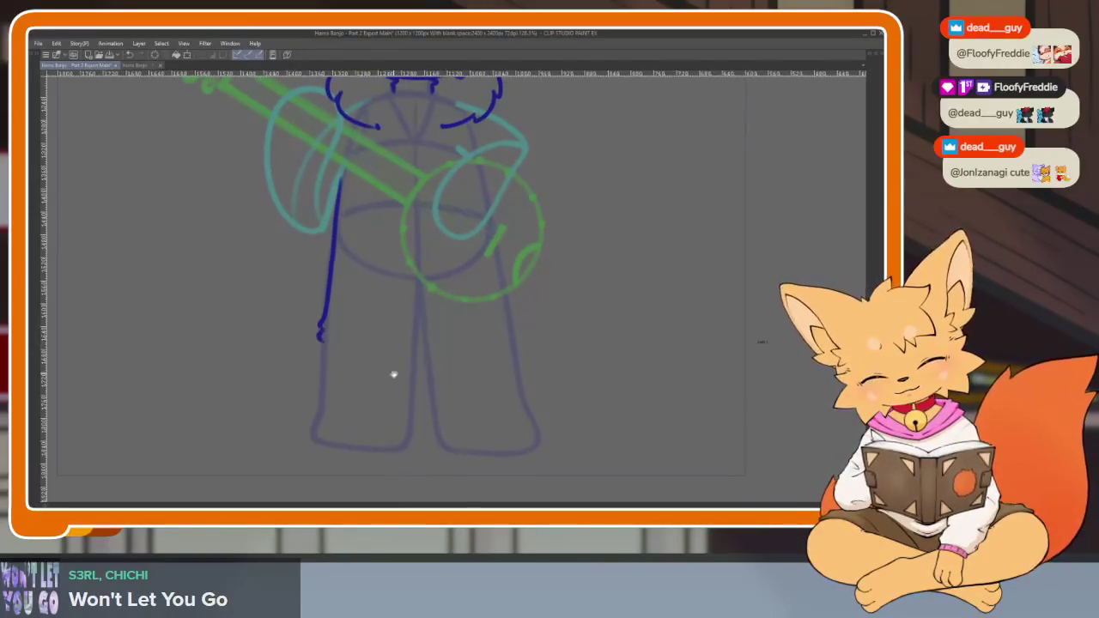
pyautogui.hotkey('ctrl', 'y')
pyautogui.scroll(2, 429, 421)
pyautogui.scroll(1, 299, 262)
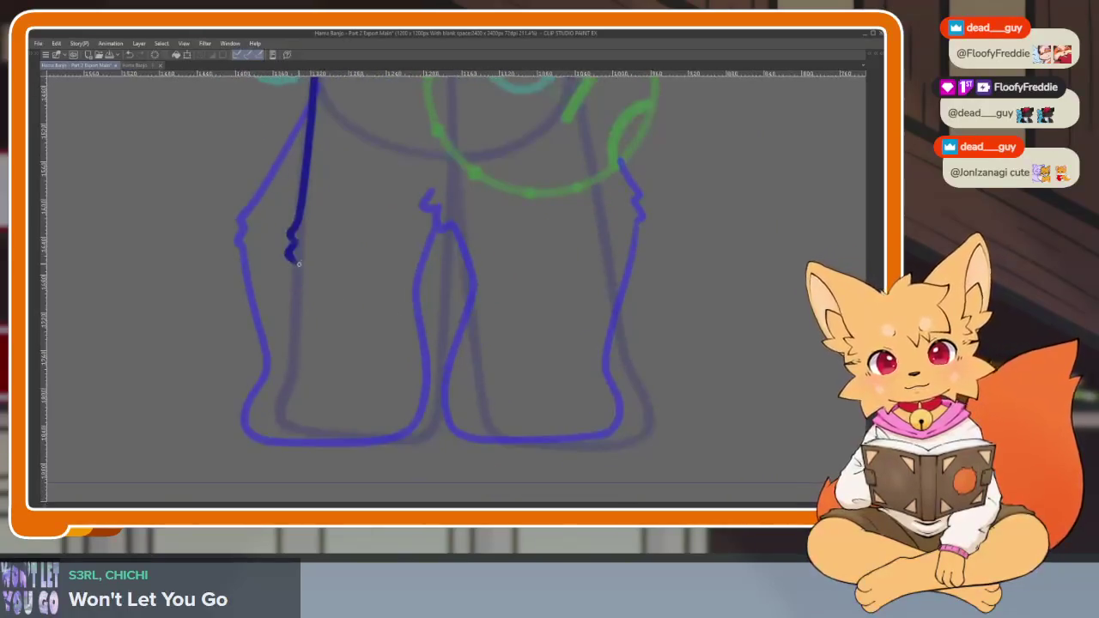
pyautogui.moveTo(296, 294); pyautogui.dragTo(302, 429)
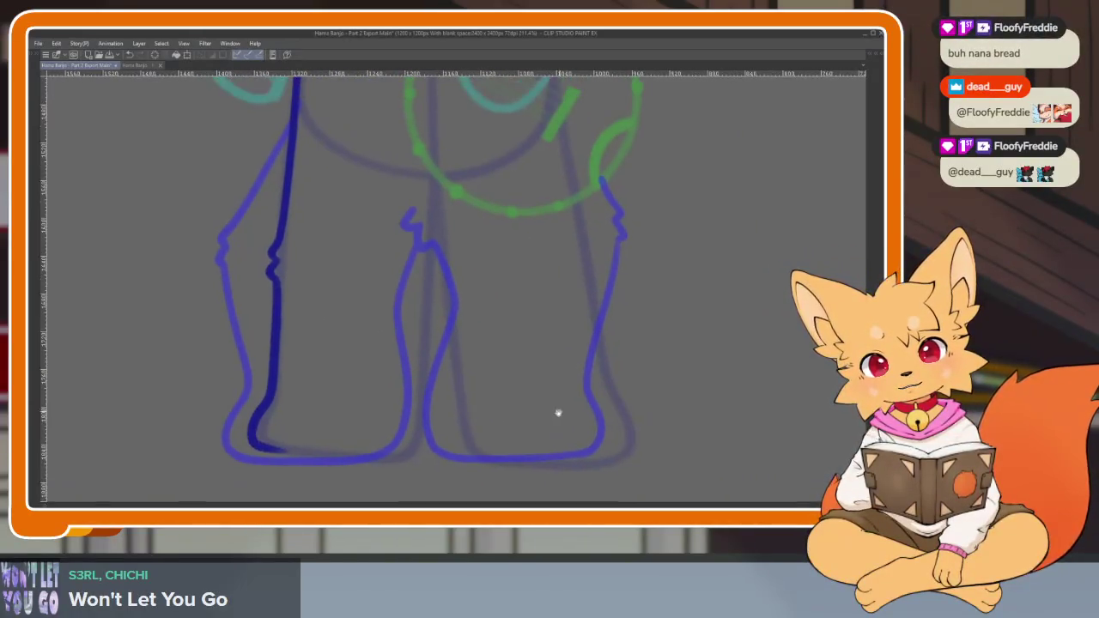
pyautogui.scroll(1, 559, 409)
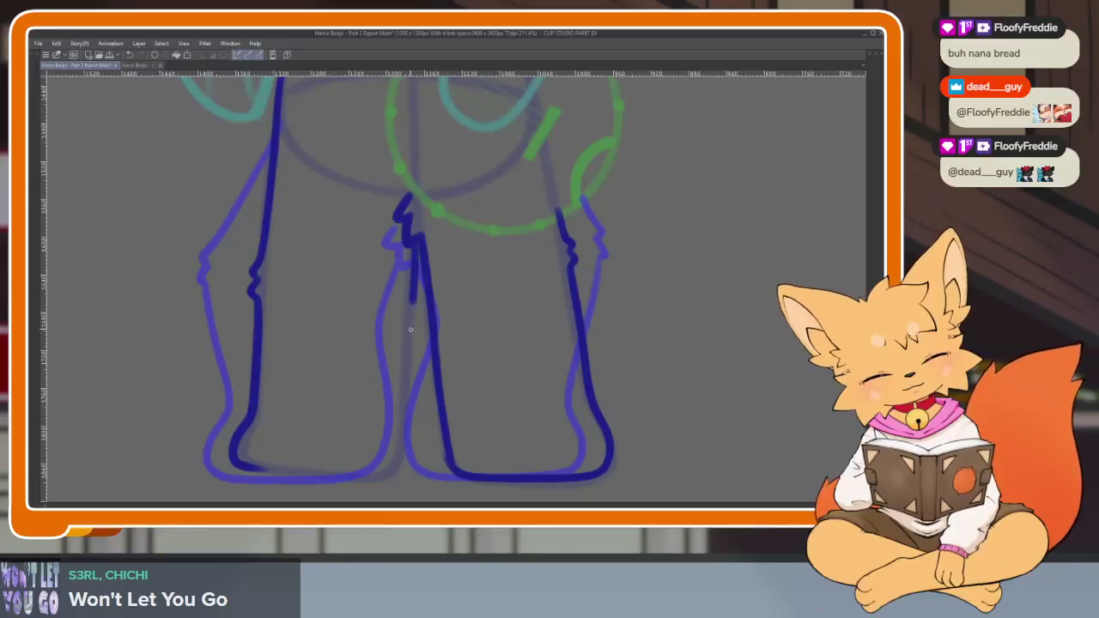
pyautogui.moveTo(411, 326); pyautogui.dragTo(402, 431)
pyautogui.moveTo(358, 476); pyautogui.dragTo(228, 457)
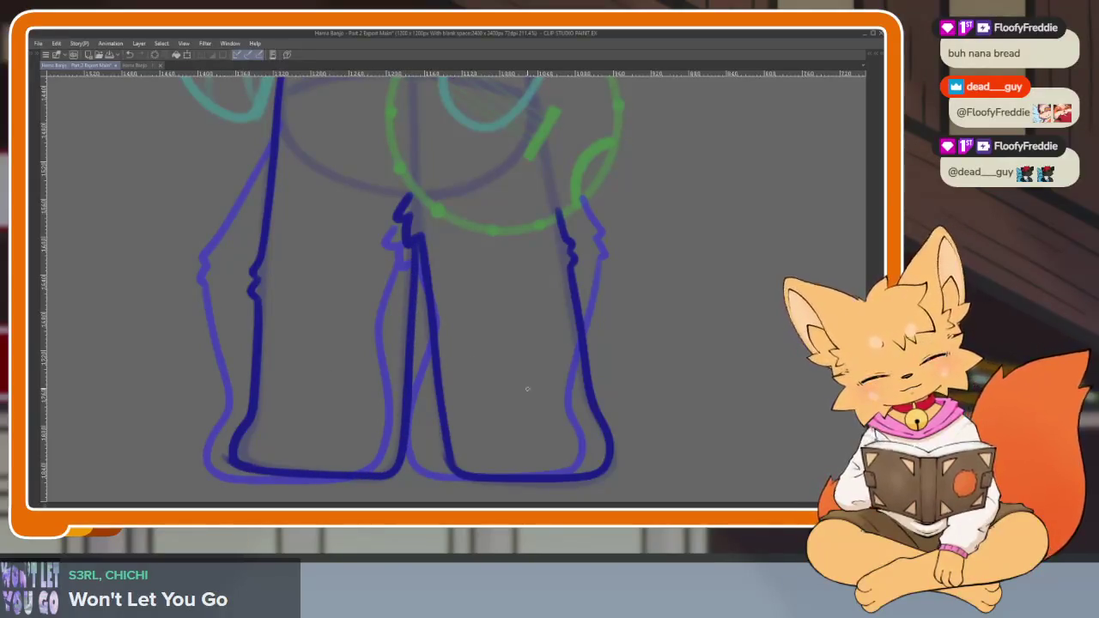
# Zoom out to view the whole inked fox frame.
pyautogui.scroll(-3, 596, 393)
pyautogui.scroll(2, 518, 425)
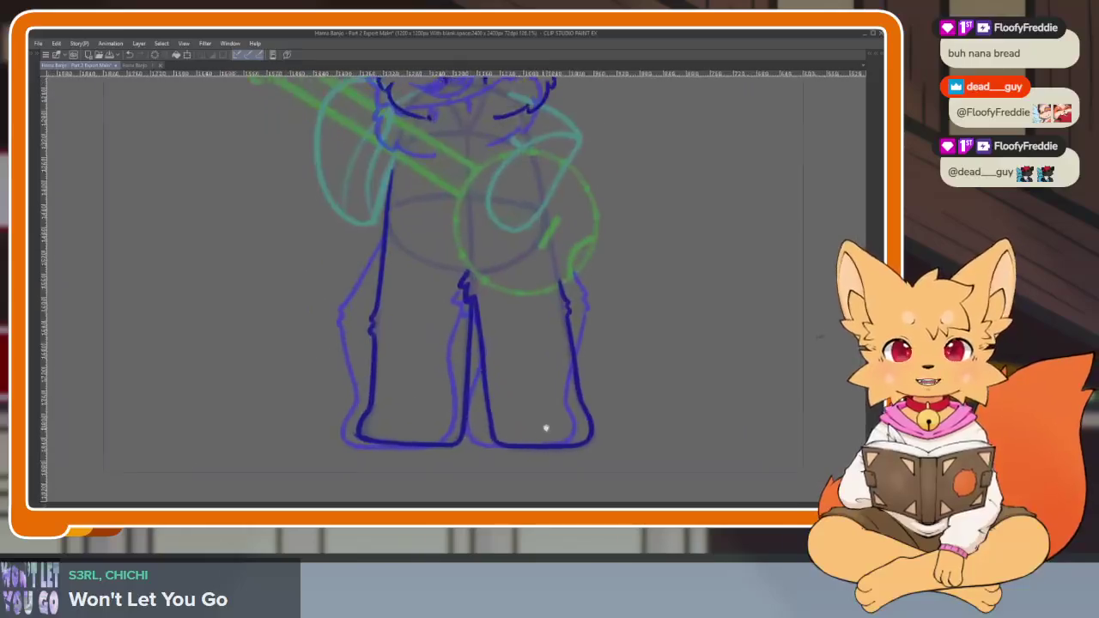
pyautogui.scroll(1, 540, 430)
pyautogui.scroll(-3, 562, 418)
pyautogui.scroll(3, 562, 417)
pyautogui.scroll(-3, 600, 419)
pyautogui.scroll(1, 567, 404)
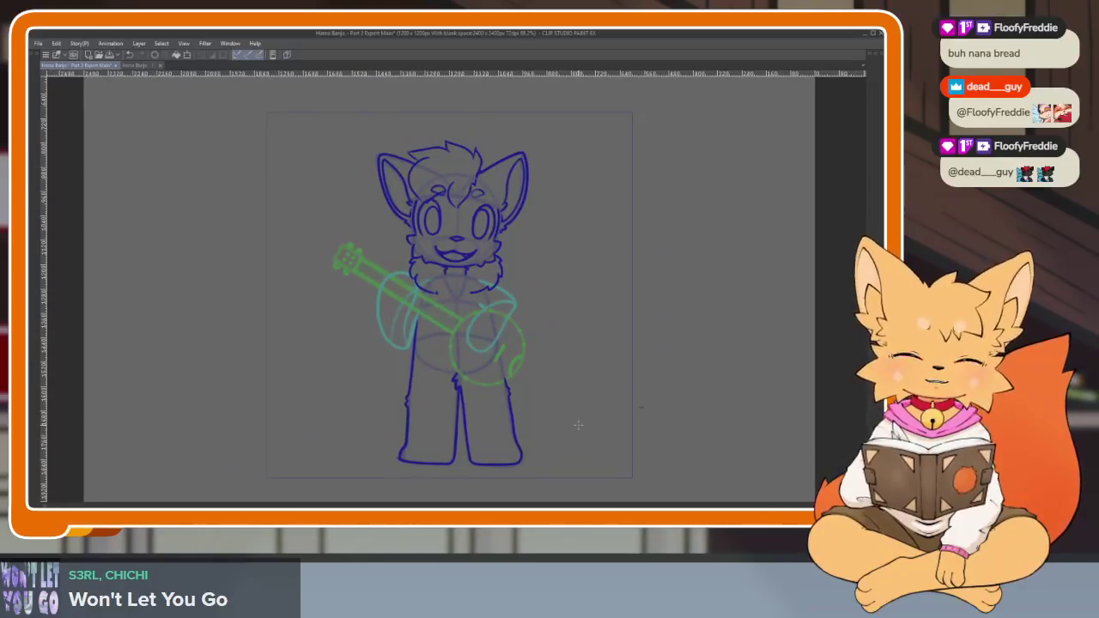
pyautogui.scroll(-1, 554, 409)
pyautogui.scroll(1, 546, 410)
pyautogui.scroll(1, 537, 421)
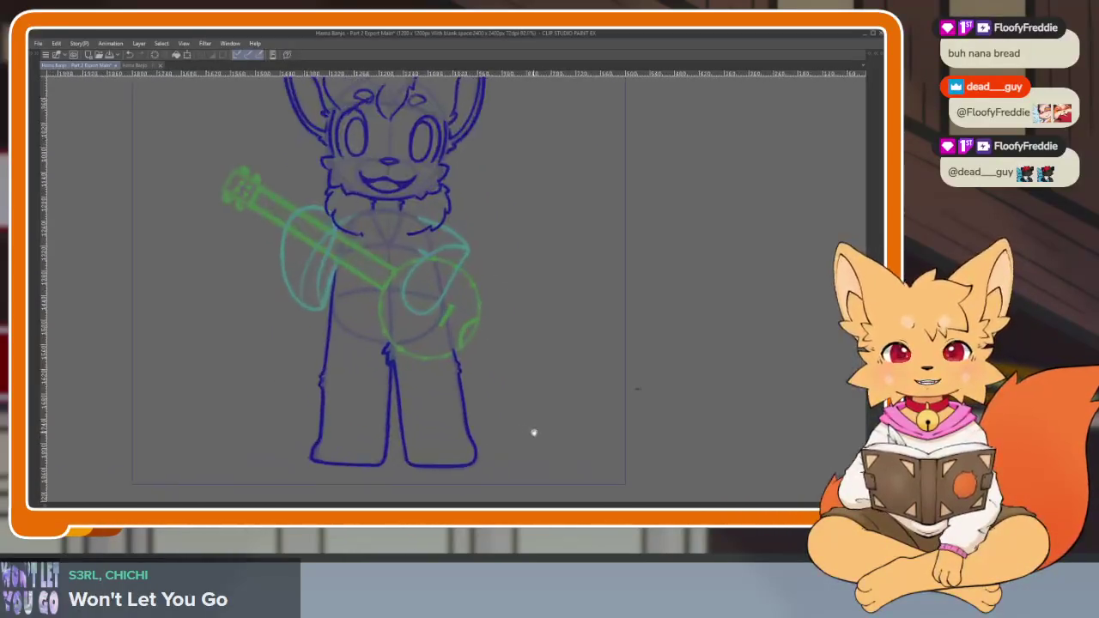
pyautogui.scroll(-1, 533, 429)
# Flip through the animation drawings, settle on the upright open-eyed one, and show the palettes.
pyautogui.press('Right')
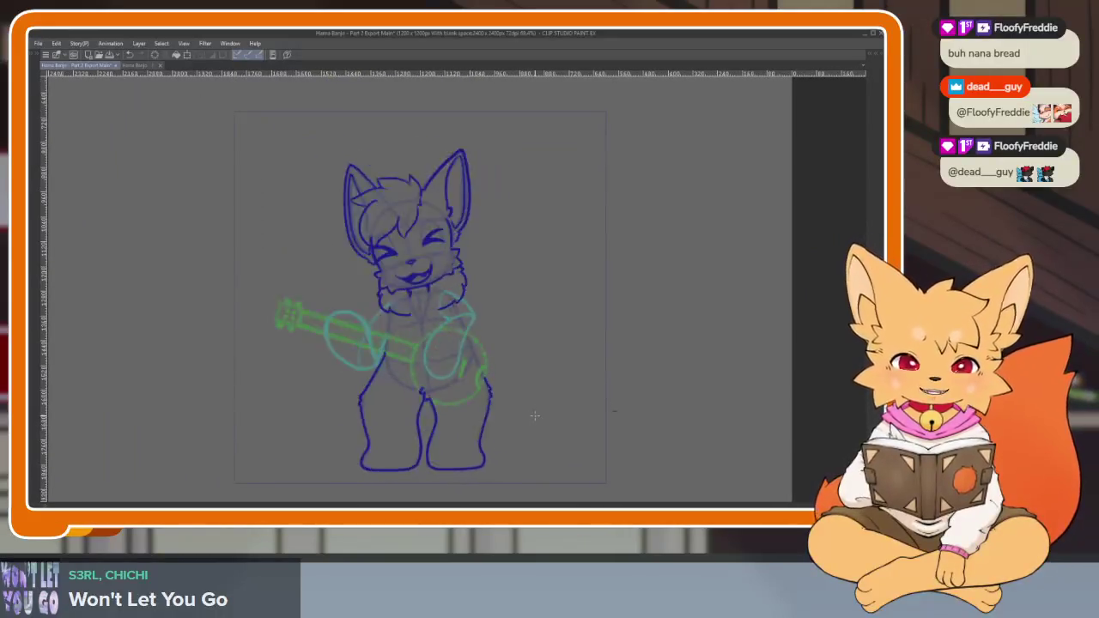
pyautogui.press('Right')
pyautogui.press('Left')
pyautogui.press('Right')
pyautogui.press('Right')
pyautogui.press('Left')
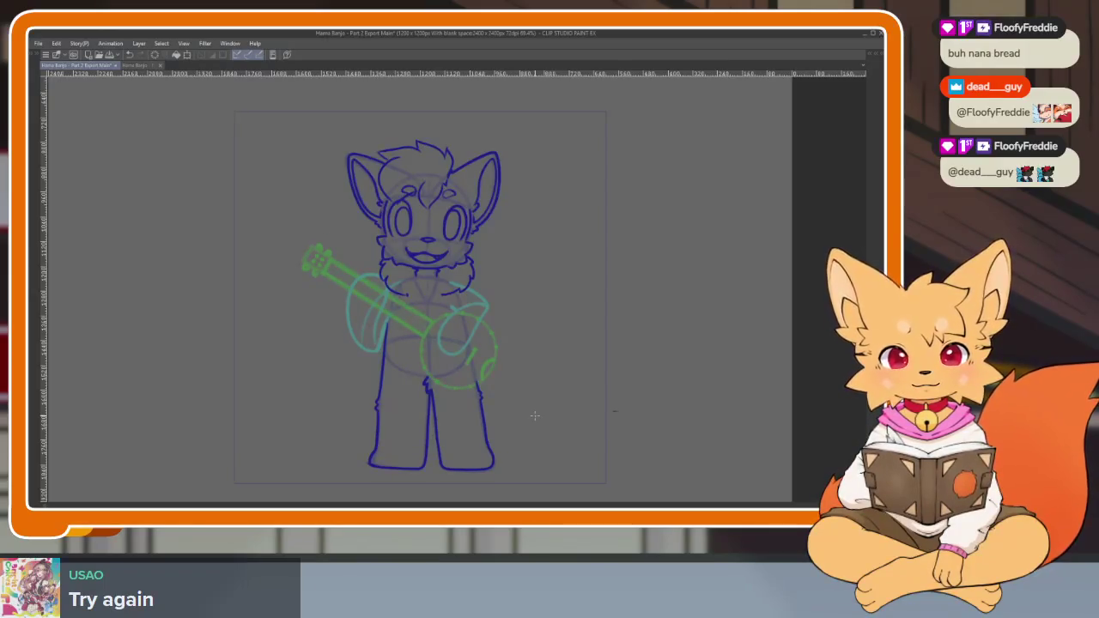
pyautogui.press('Tab')
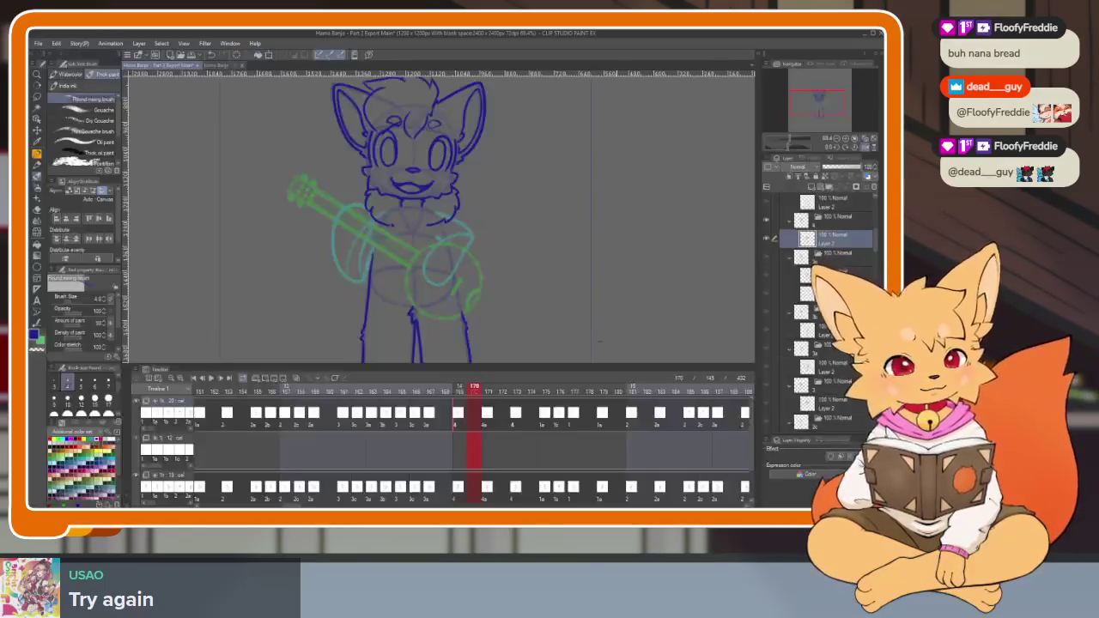
# Select the next drawing's cel layer and hide the palettes for a larger canvas.
pyautogui.click(831, 355)
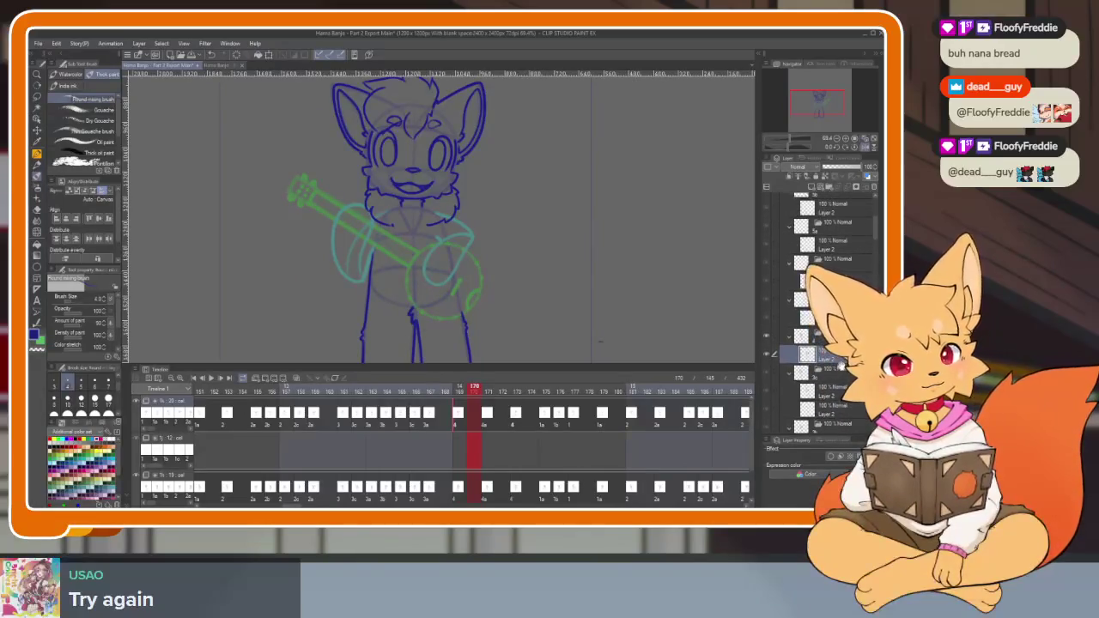
pyautogui.scroll(1, 837, 365)
pyautogui.press('Tab')
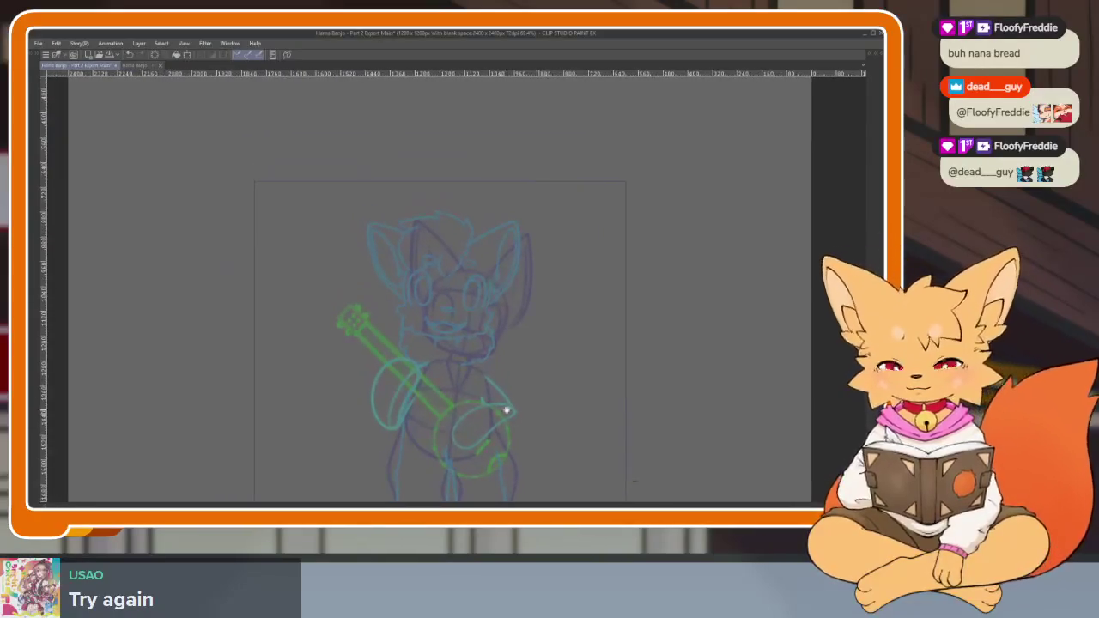
pyautogui.scroll(3, 531, 397)
pyautogui.scroll(3, 516, 412)
pyautogui.scroll(3, 461, 386)
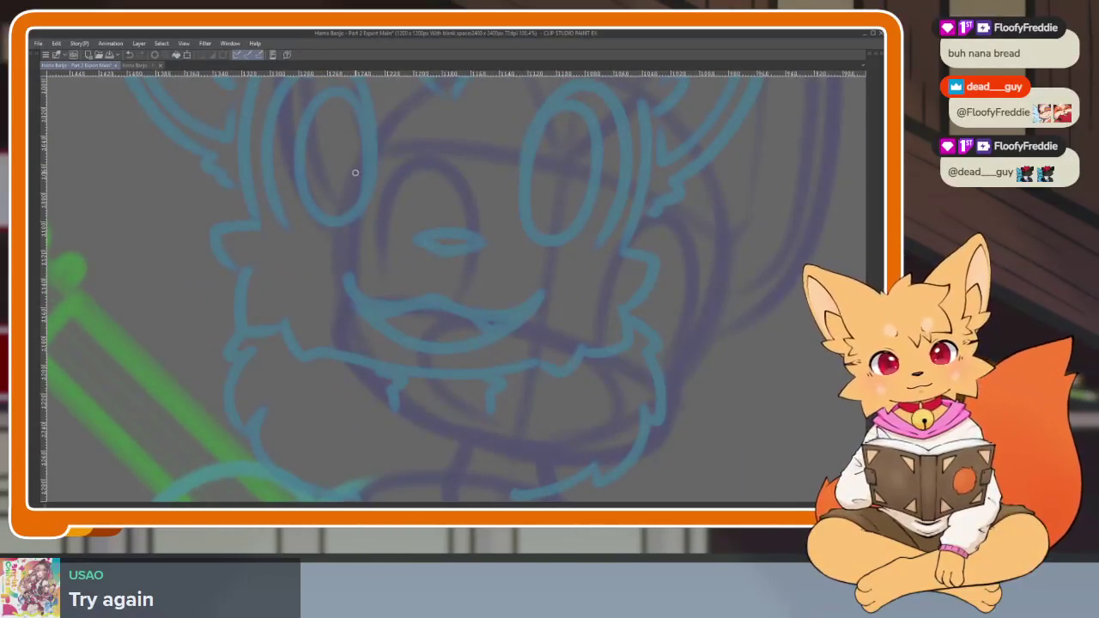
# Ink the left and right cheek lines, right cheek fur tufts and the chin fur.
pyautogui.moveTo(354, 190); pyautogui.dragTo(350, 288)
pyautogui.hscroll(3, 619, 270)
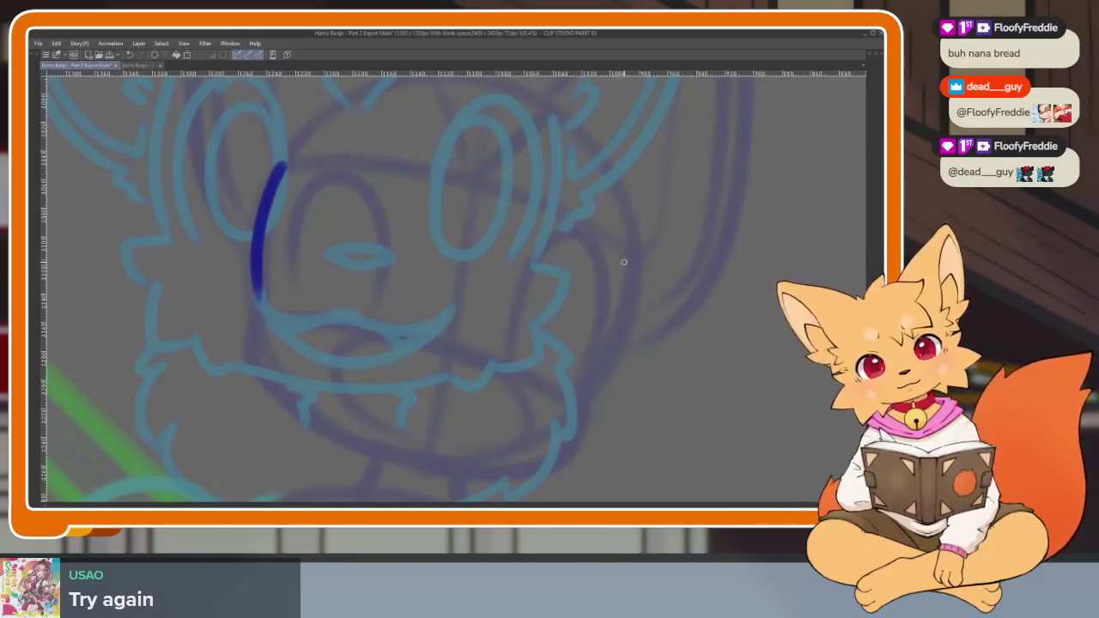
pyautogui.moveTo(620, 314); pyautogui.dragTo(583, 397)
pyautogui.moveTo(582, 397); pyautogui.dragTo(649, 380)
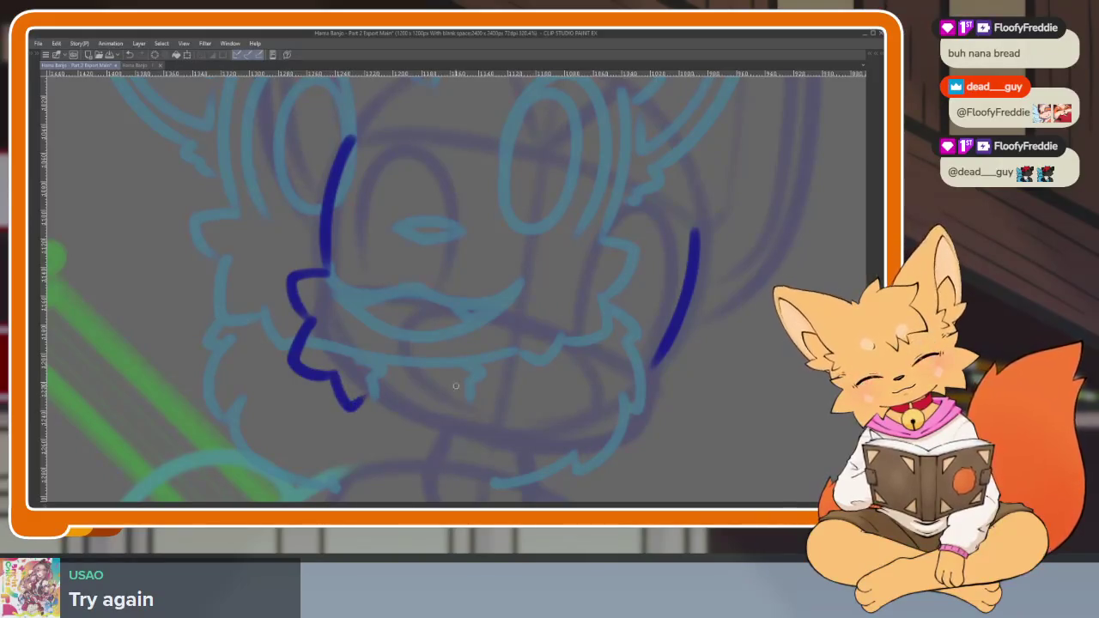
pyautogui.hscroll(1, 659, 348)
pyautogui.moveTo(632, 365); pyautogui.dragTo(633, 407)
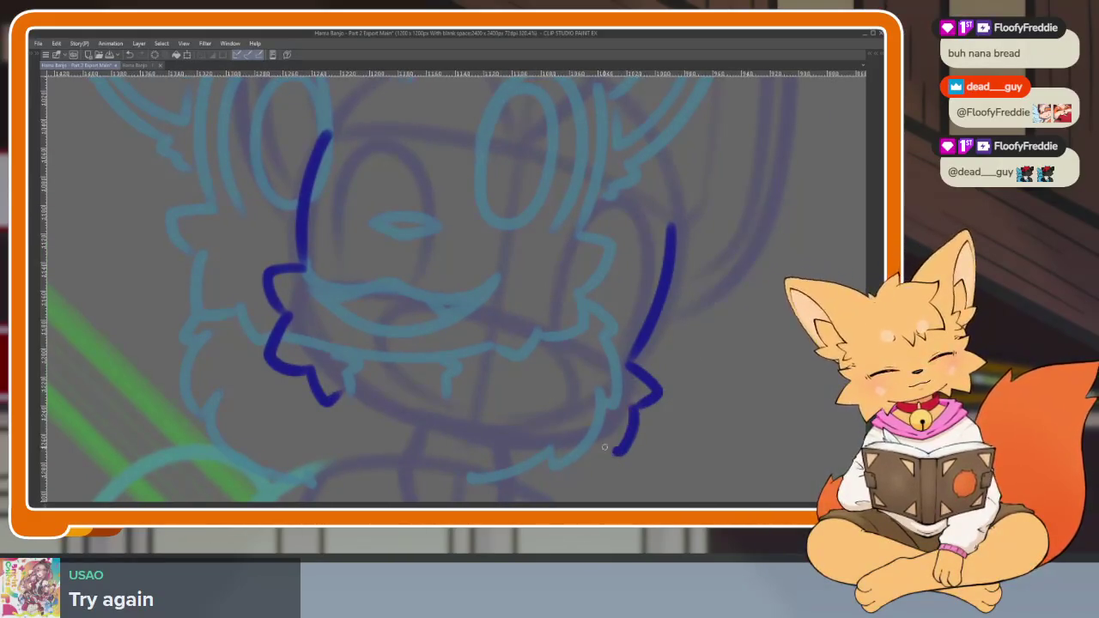
pyautogui.moveTo(444, 434); pyautogui.dragTo(339, 398)
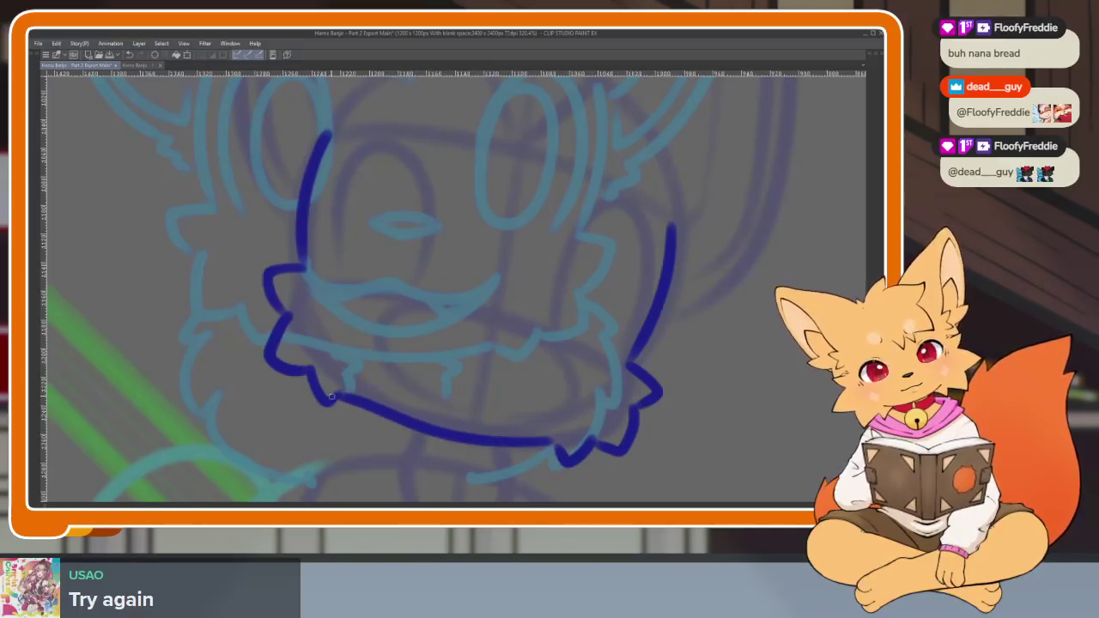
# Ink the chest fur from left to right, with a small tuft below the jaw.
pyautogui.scroll(-5, 668, 373)
pyautogui.scroll(3, 624, 411)
pyautogui.scroll(-3, 625, 411)
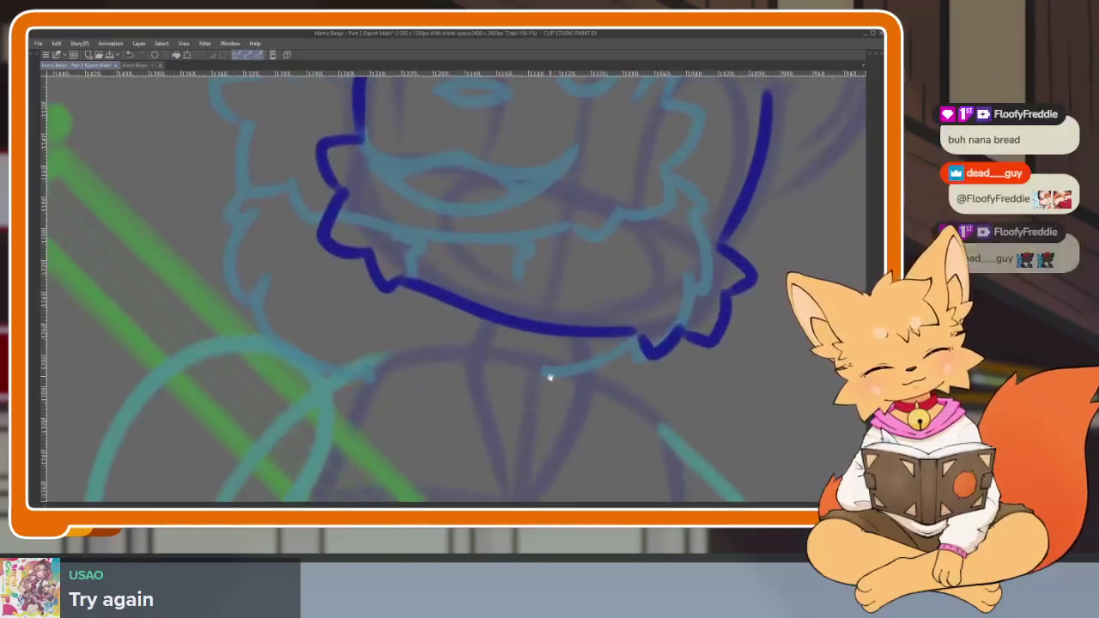
pyautogui.moveTo(359, 218); pyautogui.dragTo(378, 289)
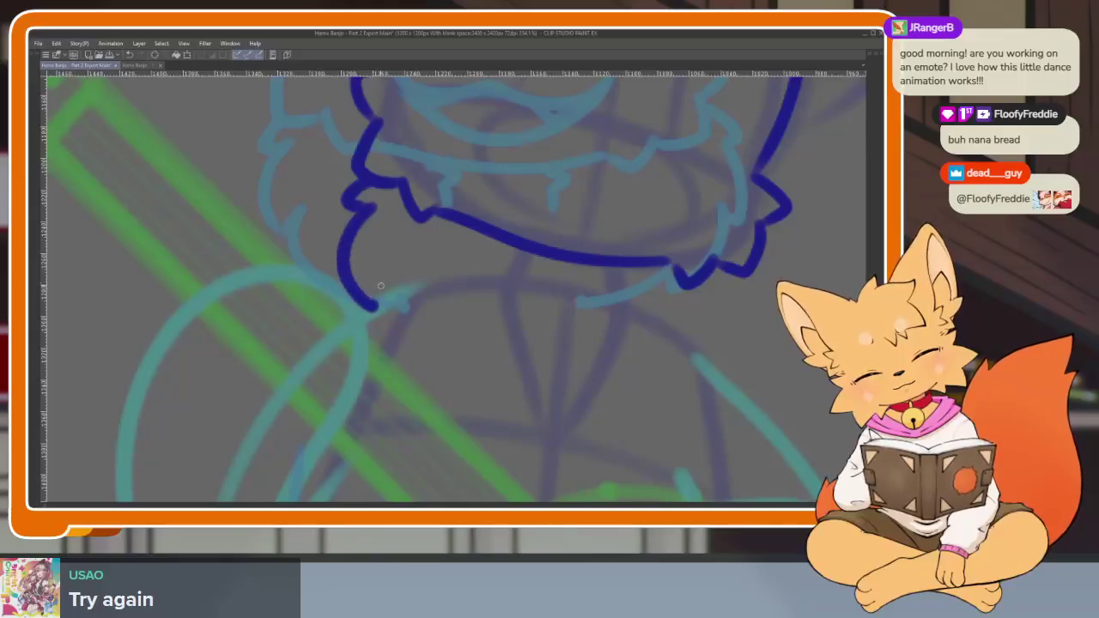
pyautogui.moveTo(407, 348); pyautogui.dragTo(469, 367)
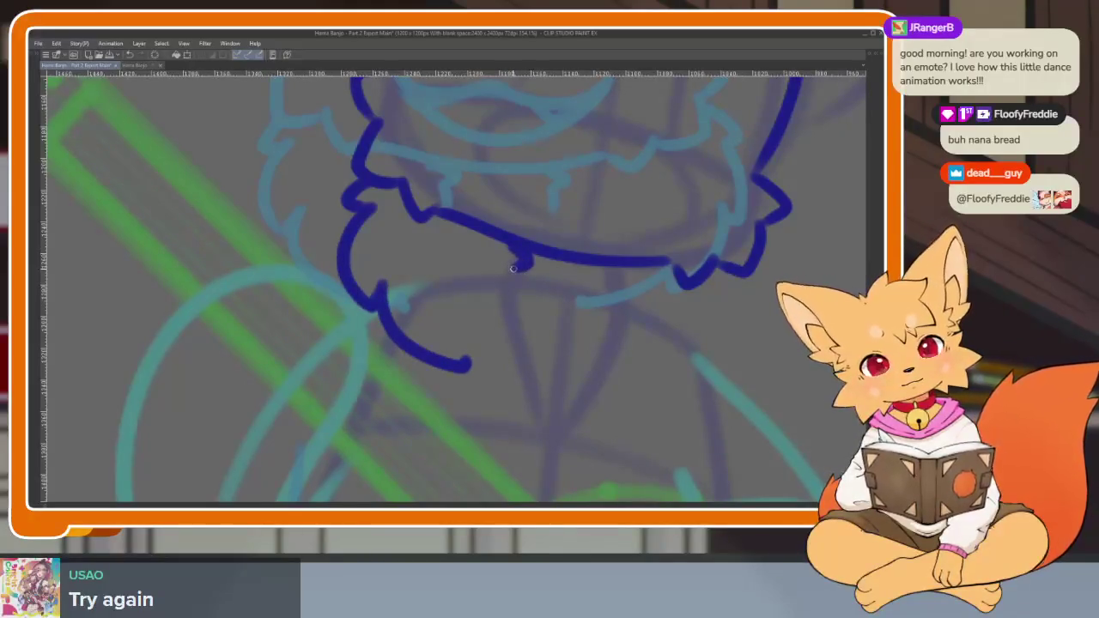
pyautogui.moveTo(631, 276); pyautogui.dragTo(620, 318)
pyautogui.hscroll(2, 720, 260)
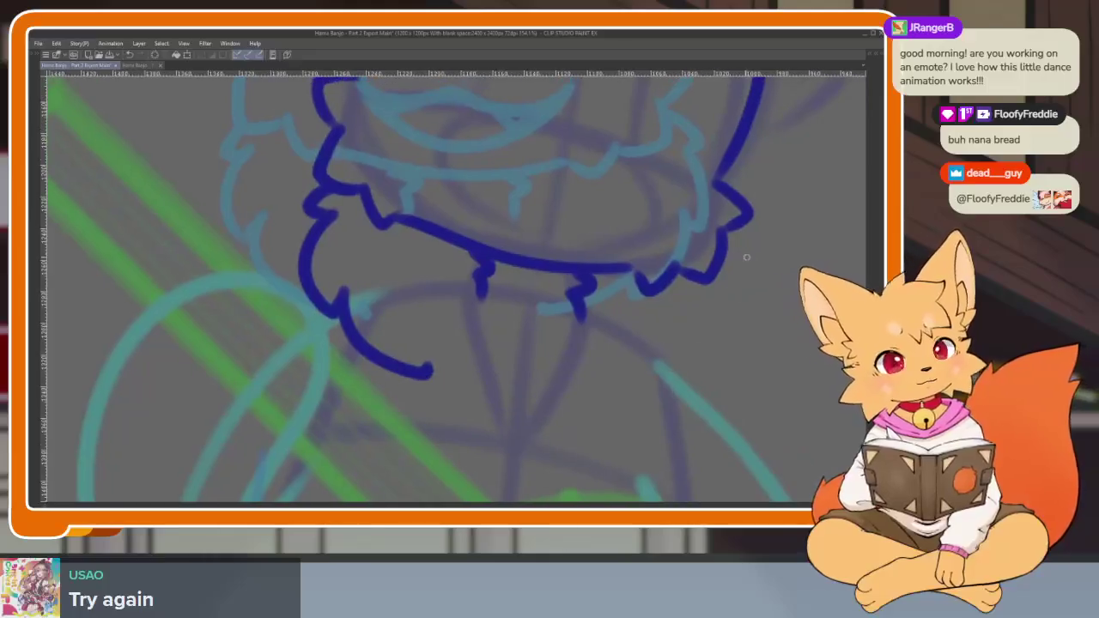
pyautogui.moveTo(734, 300)
pyautogui.mouseDown()
pyautogui.moveTo(721, 377)
pyautogui.moveTo(641, 388)
pyautogui.mouseUp()
pyautogui.scroll(-5, 709, 376)
pyautogui.scroll(2, 709, 375)
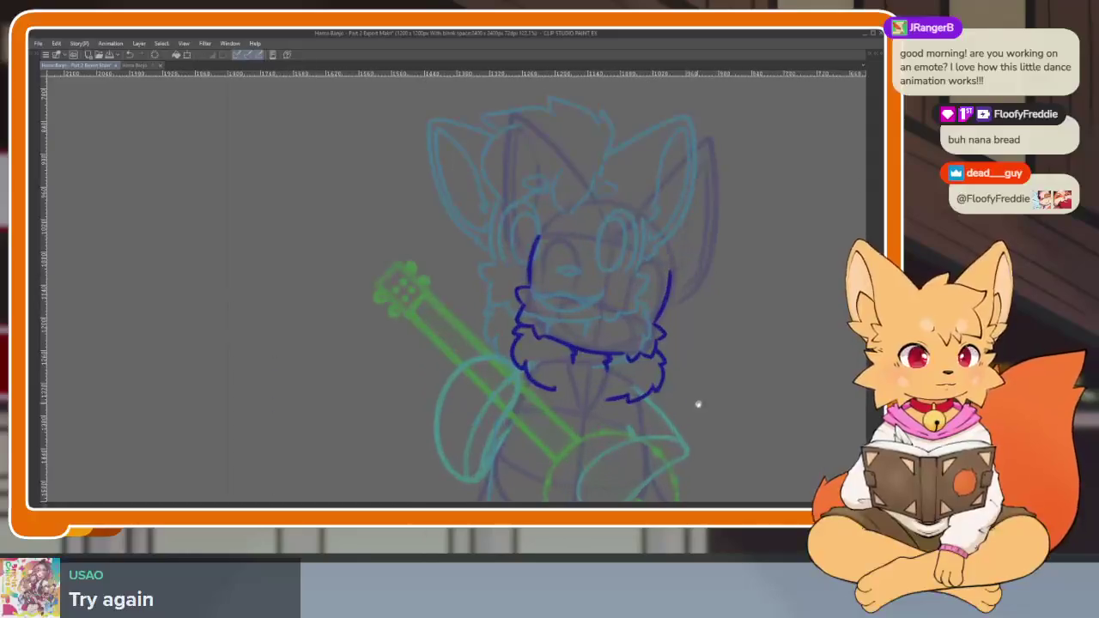
# Compare the inked and partly inked frames, play the animation, and bring the palettes back.
pyautogui.scroll(2, 709, 376)
pyautogui.press('Right')
pyautogui.press('Left')
pyautogui.press('Right')
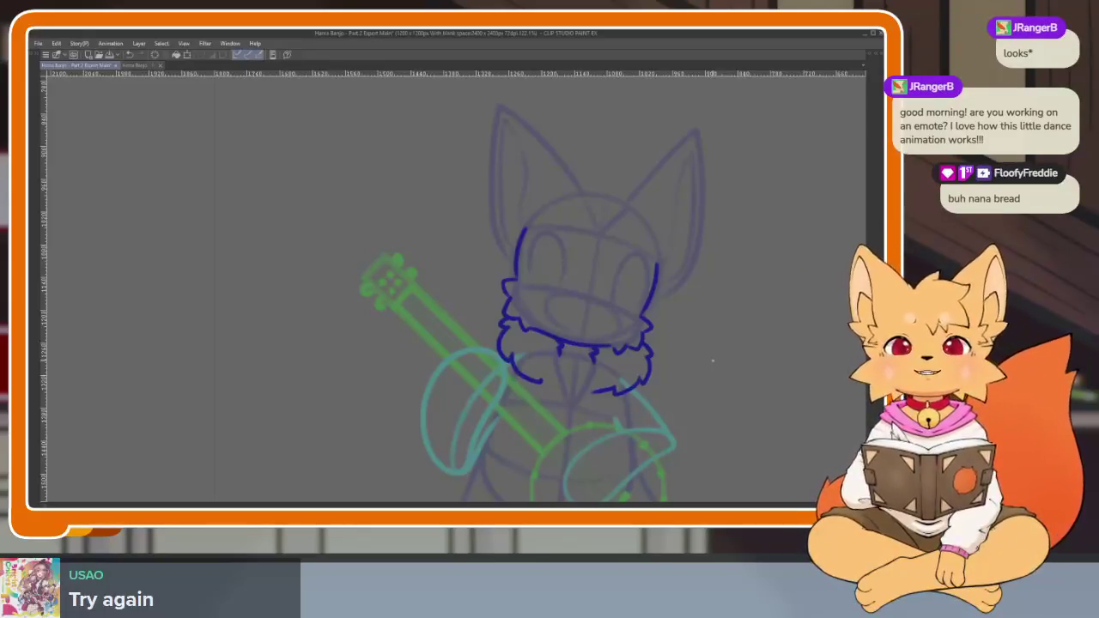
pyautogui.press('Left')
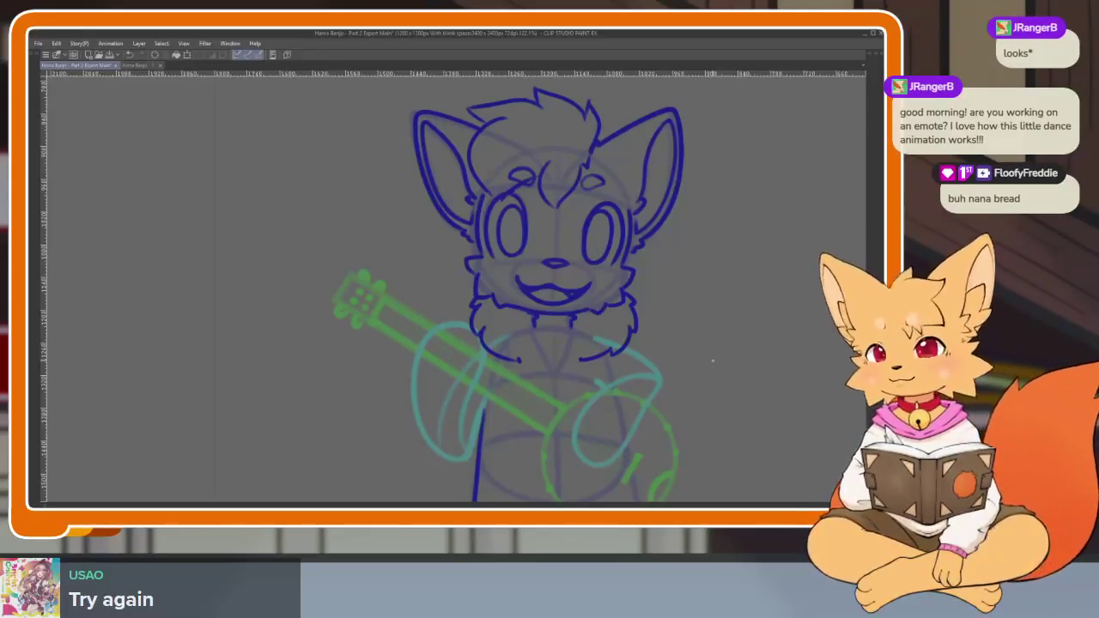
pyautogui.press('Right')
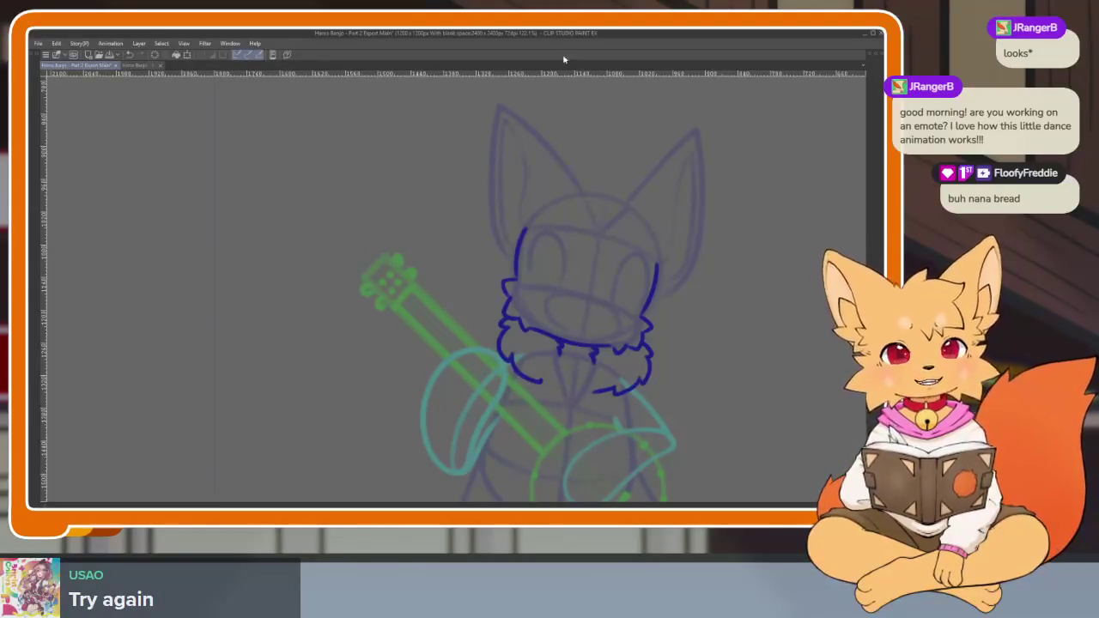
pyautogui.press('space')
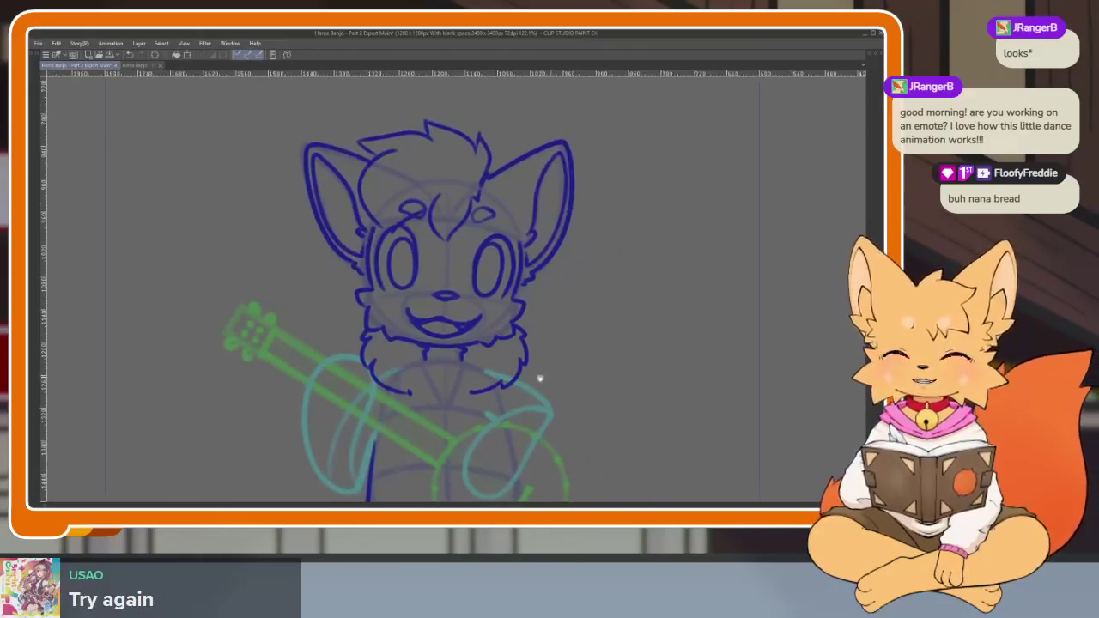
pyautogui.press('Tab')
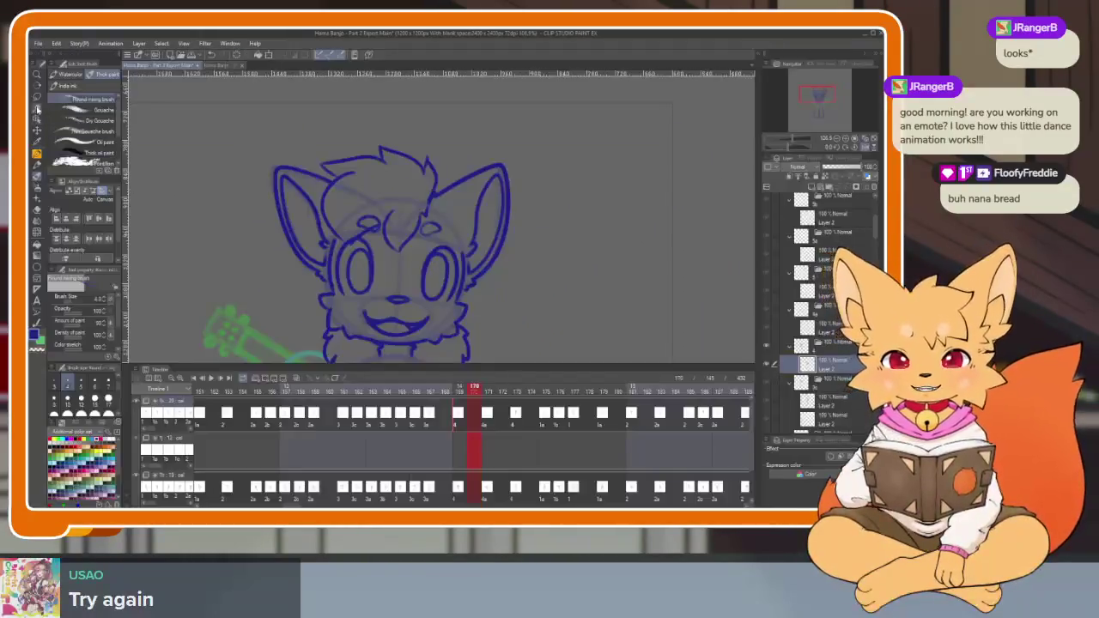
# Lasso the fox head and shrink it slightly with a Ctrl+T transform.
pyautogui.press('Tab')
pyautogui.moveTo(293, 209); pyautogui.dragTo(542, 412)
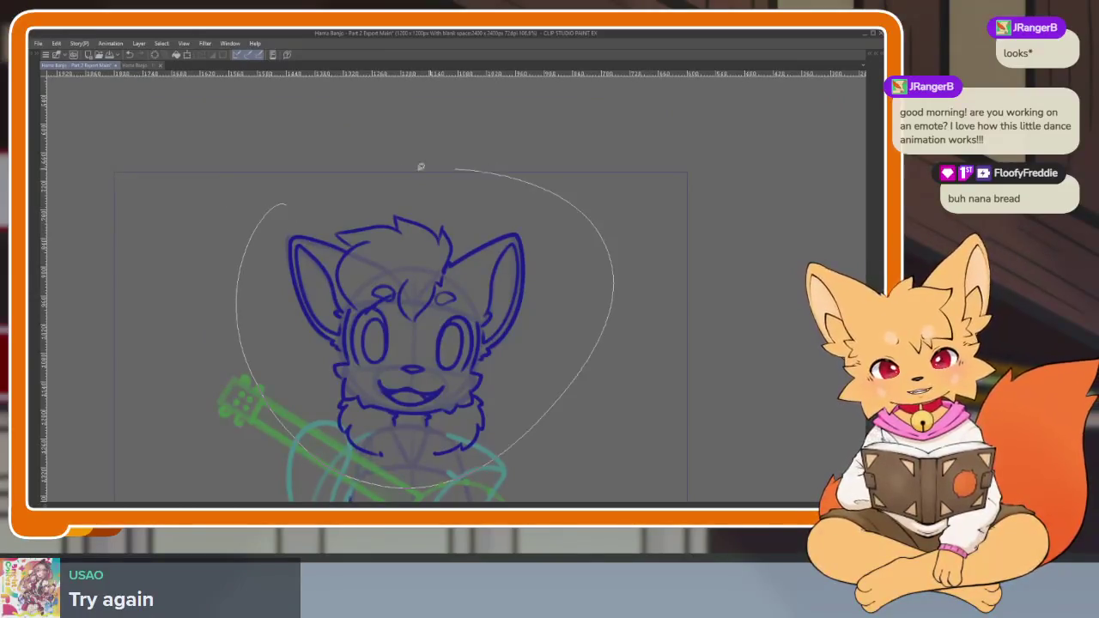
pyautogui.hotkey('ctrl', 't')
pyautogui.moveTo(618, 177); pyautogui.dragTo(606, 178)
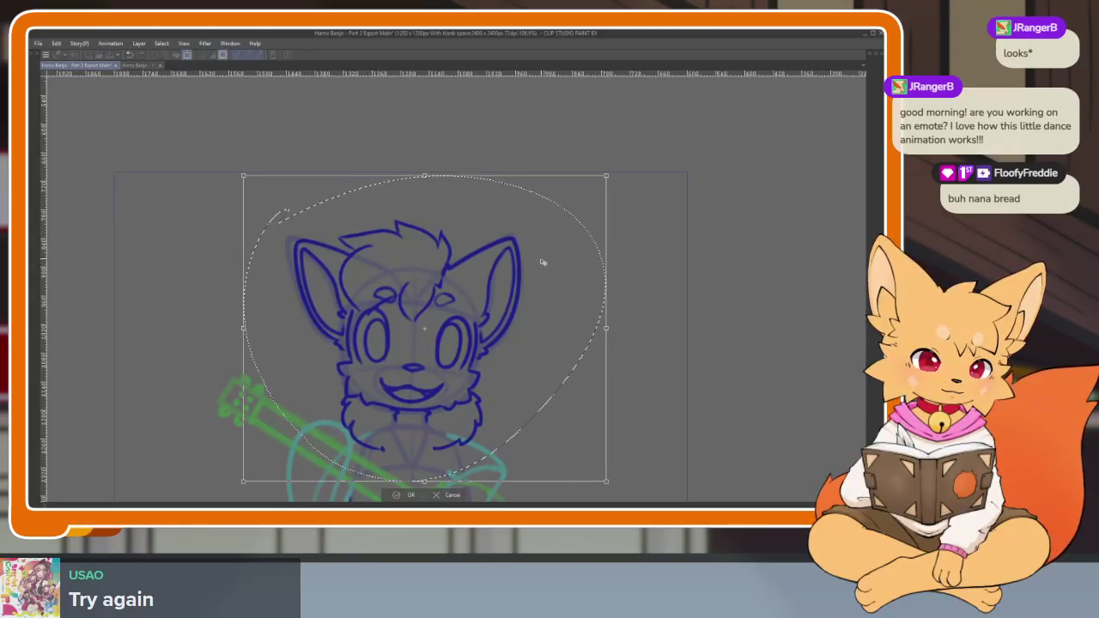
pyautogui.click(406, 495)
pyautogui.scroll(-3, 550, 386)
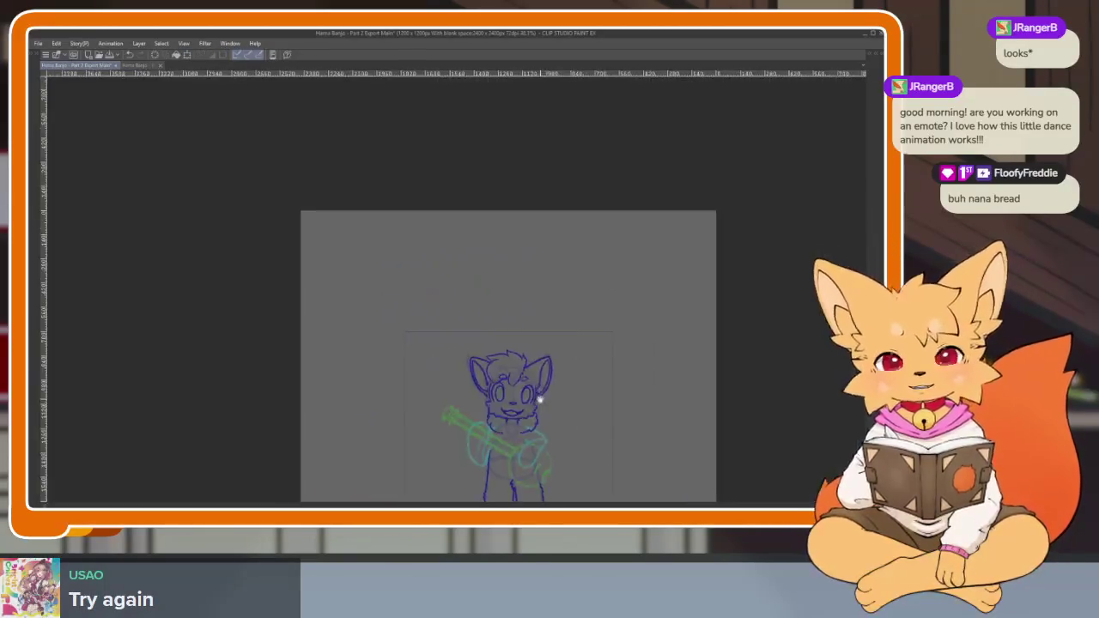
pyautogui.scroll(1, 554, 386)
pyautogui.scroll(2, 550, 387)
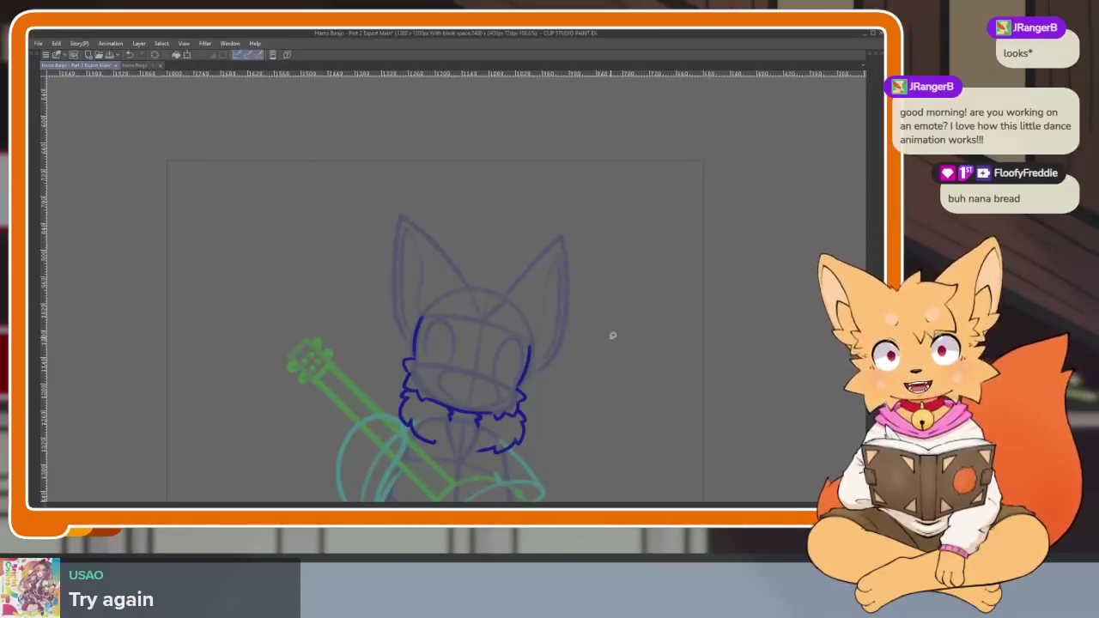
# Zoom in on the head and ink strokes across it, undoing two stray strokes.
pyautogui.hotkey('ctrl', '+')
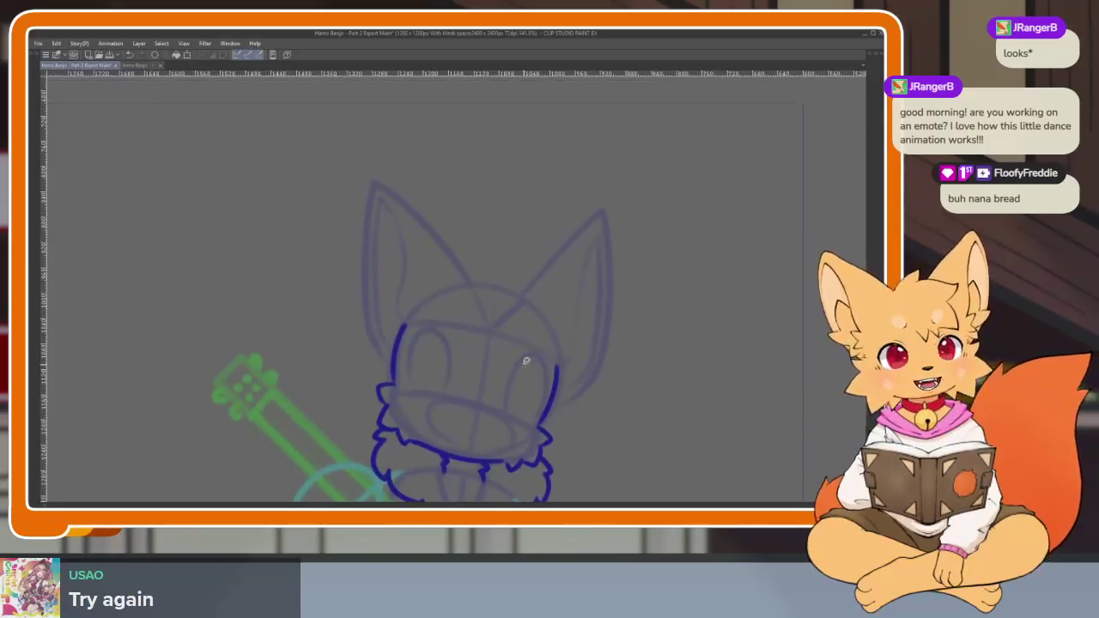
pyautogui.scroll(3, 520, 361)
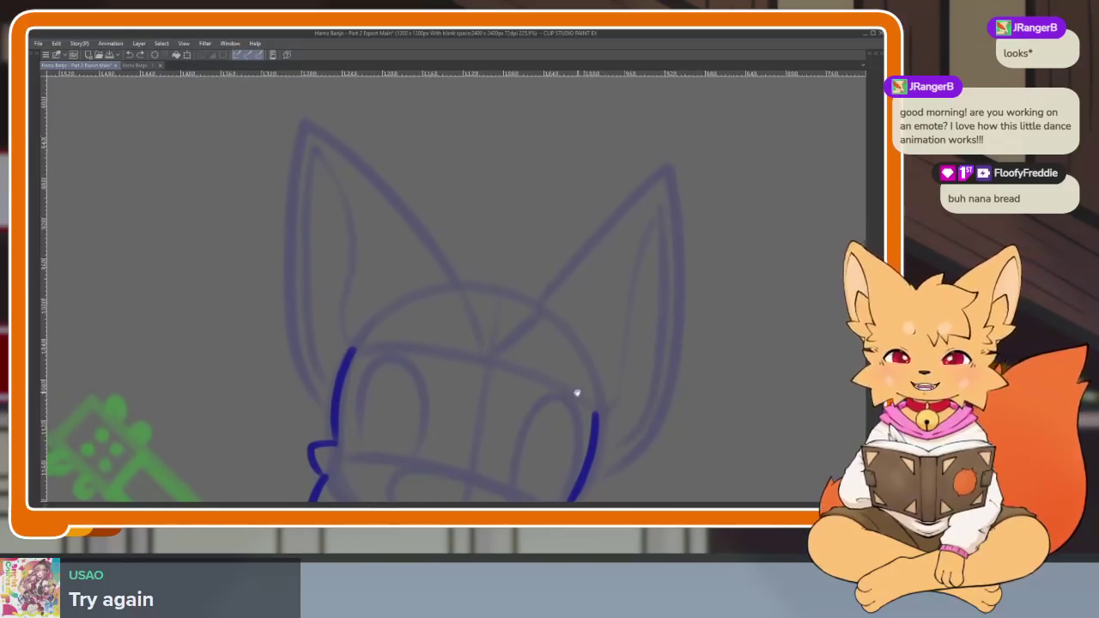
pyautogui.scroll(-2, 610, 413)
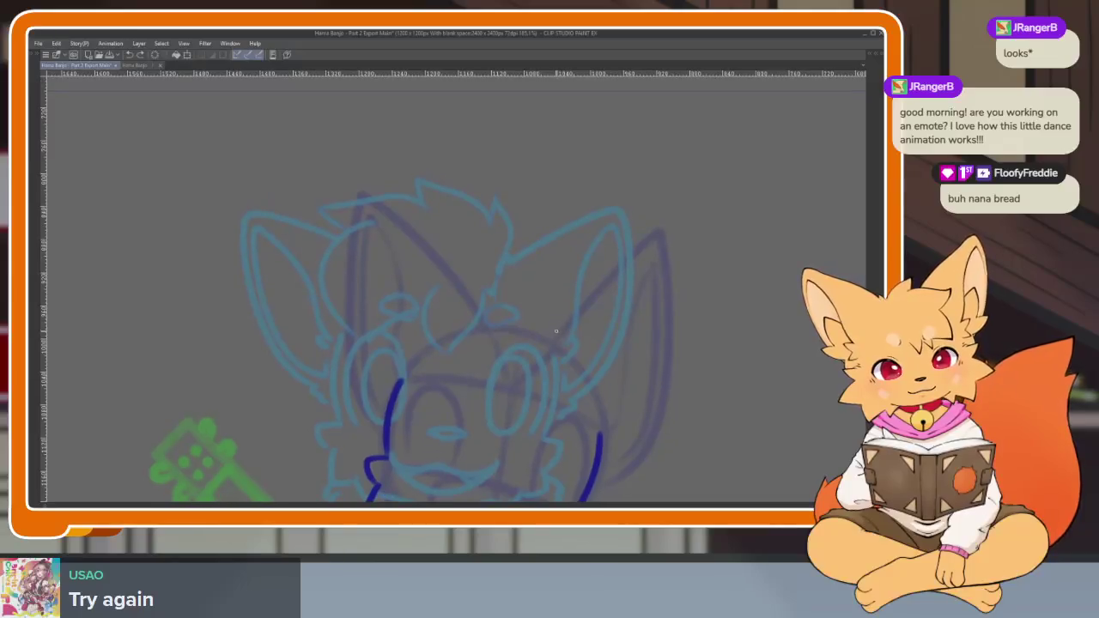
pyautogui.moveTo(643, 342)
pyautogui.mouseDown()
pyautogui.moveTo(513, 290)
pyautogui.moveTo(600, 303)
pyautogui.mouseUp()
pyautogui.moveTo(440, 275)
pyautogui.mouseDown()
pyautogui.moveTo(471, 248)
pyautogui.moveTo(599, 275)
pyautogui.mouseUp()
pyautogui.hotkey('ctrl', 'z')
pyautogui.hotkey('ctrl', 'z')
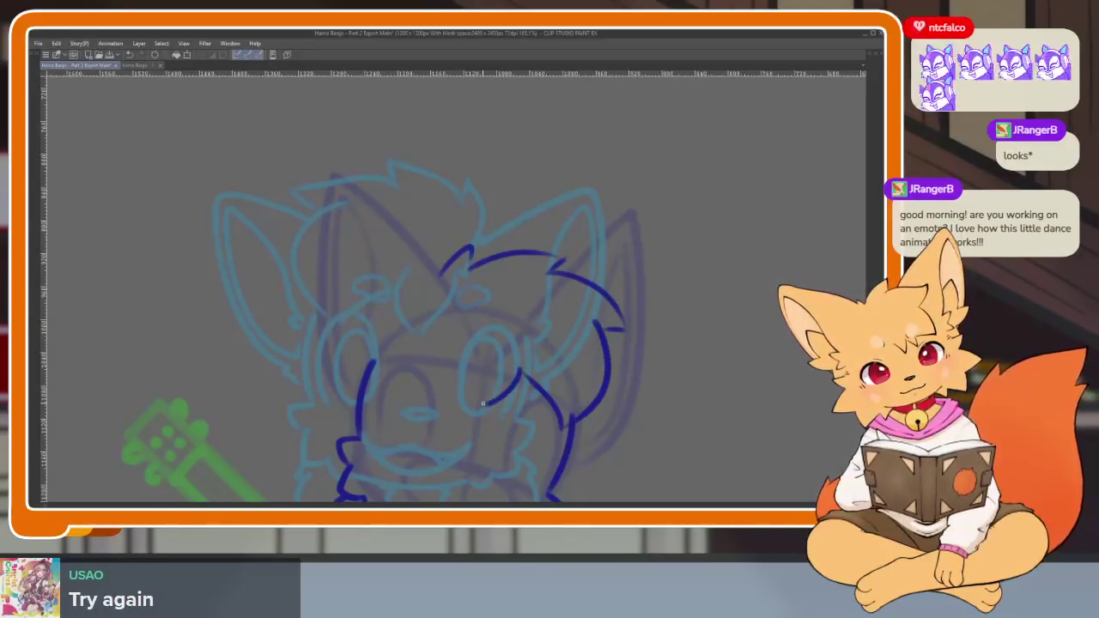
pyautogui.hotkey('ctrl', 'z')
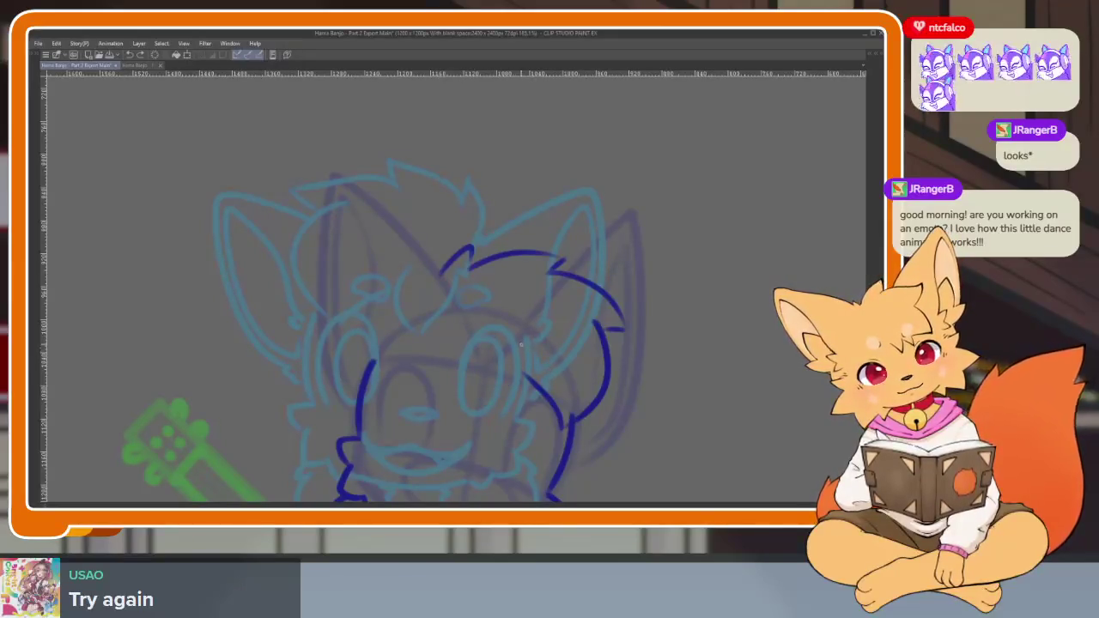
# Ink the outer edge of the left ear.
pyautogui.scroll(-3, 679, 341)
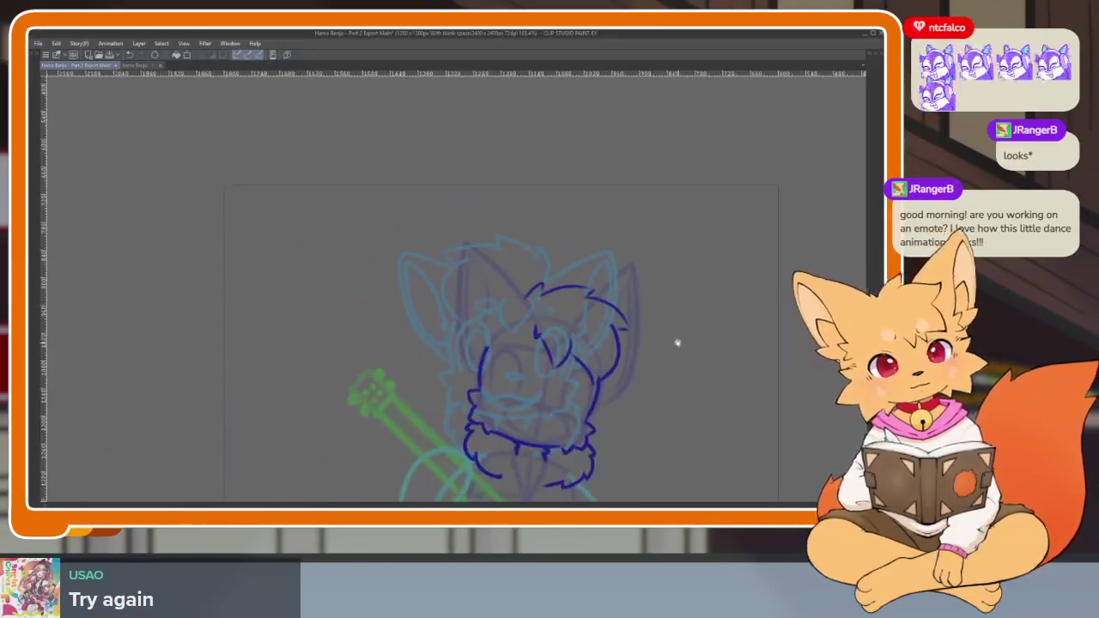
pyautogui.scroll(2, 706, 329)
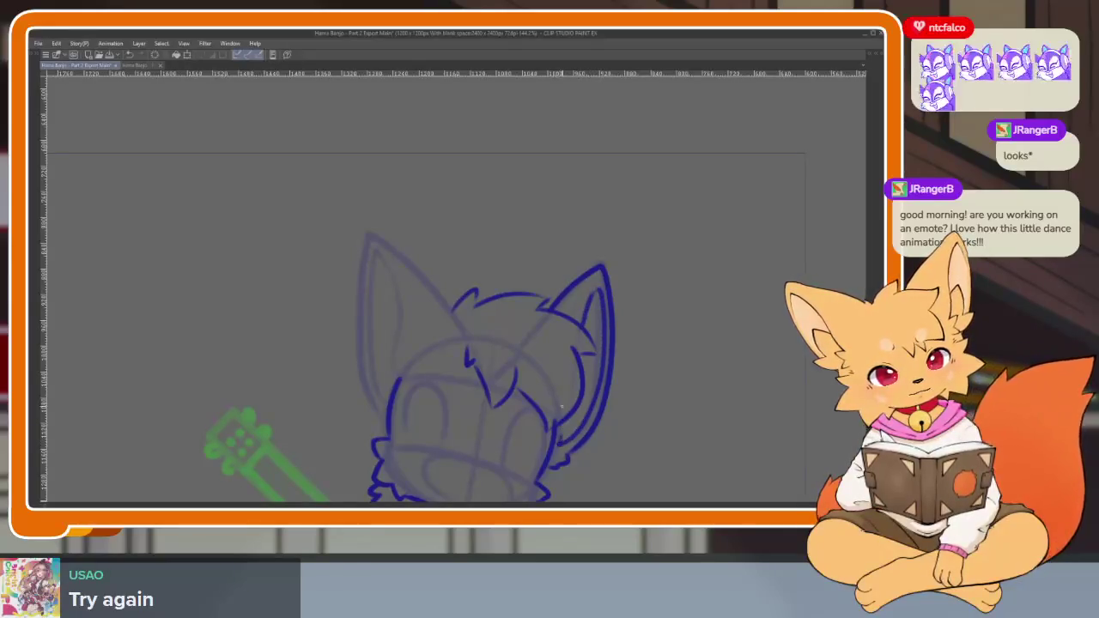
pyautogui.scroll(1, 440, 339)
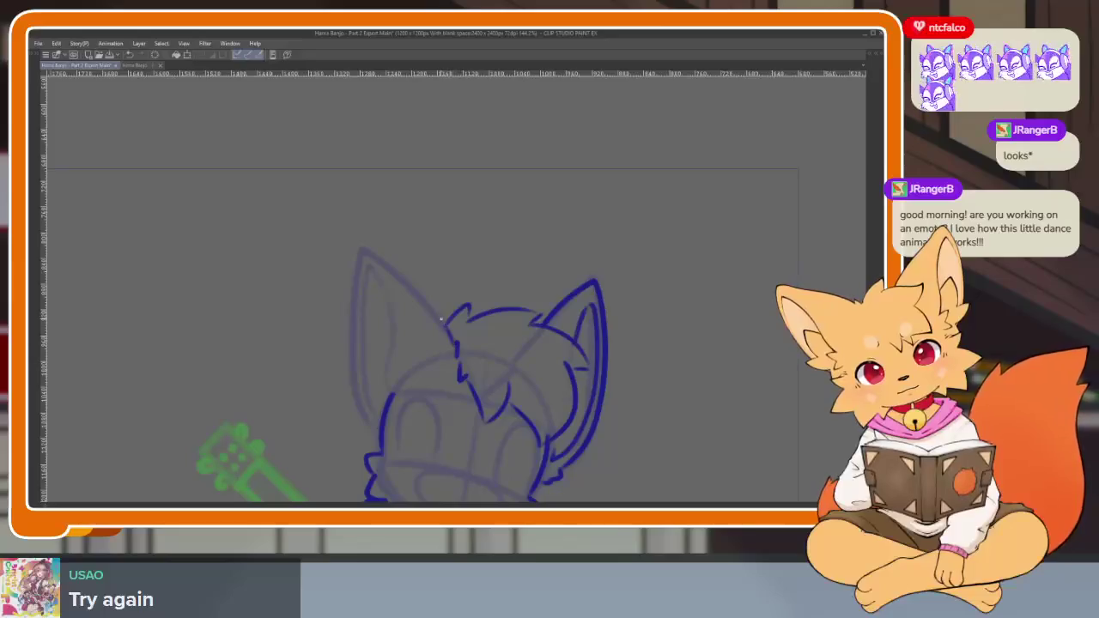
pyautogui.moveTo(356, 307); pyautogui.dragTo(371, 421)
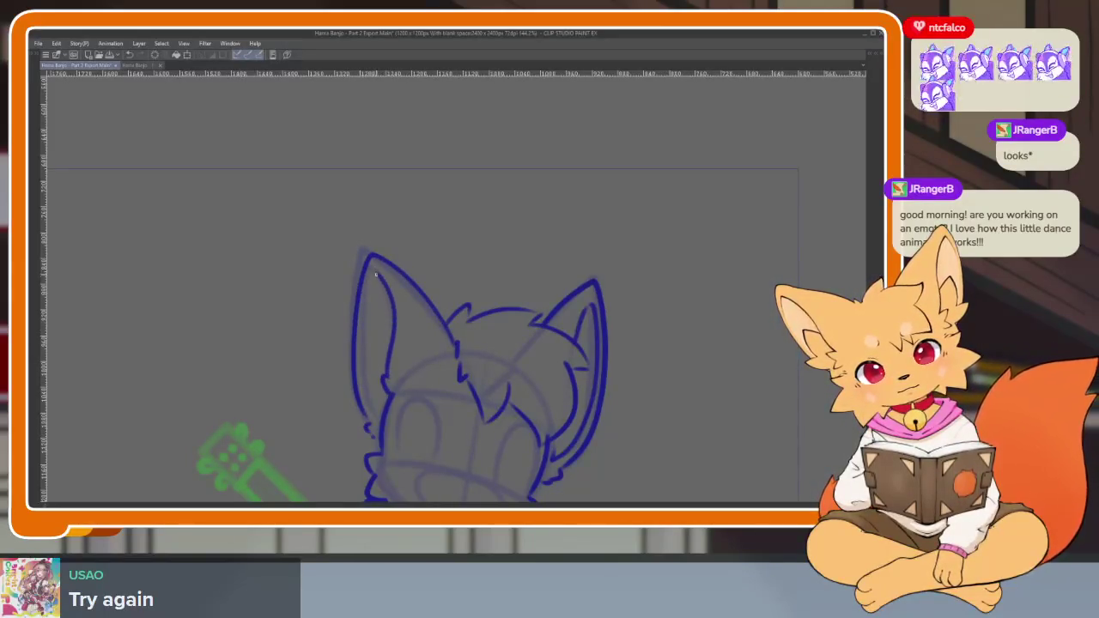
pyautogui.scroll(-3, 633, 447)
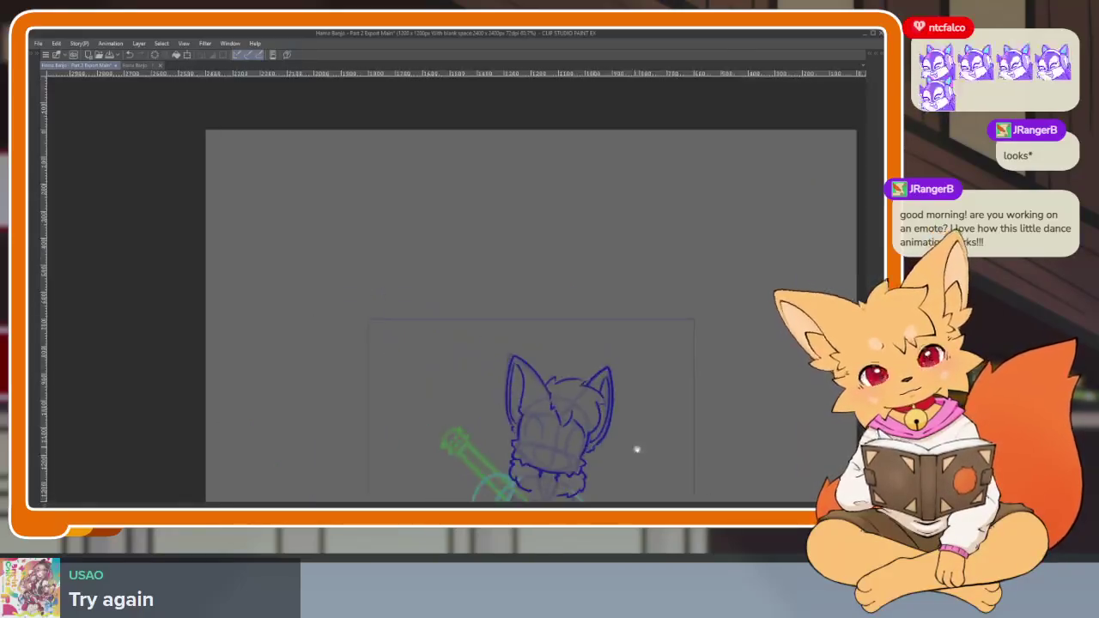
# Ink the fox's left eye in dark blue as a thick curve with a line above it.
pyautogui.scroll(1, 606, 381)
pyautogui.scroll(2, 589, 420)
pyautogui.scroll(2, 522, 424)
pyautogui.scroll(-1, 522, 424)
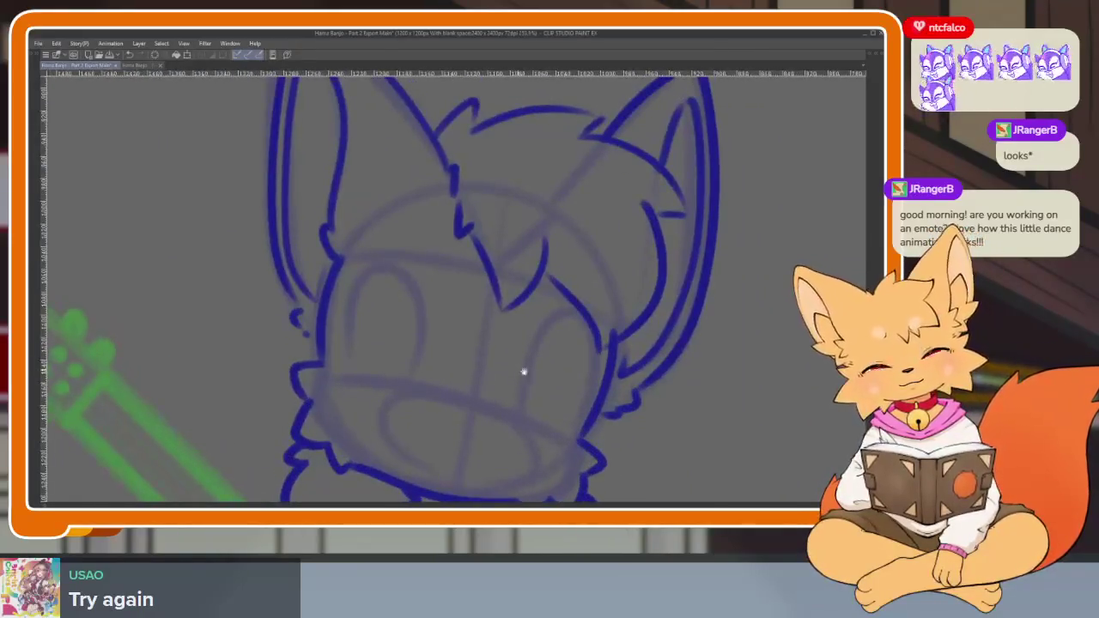
pyautogui.scroll(1, 516, 370)
pyautogui.scroll(2, 414, 356)
pyautogui.scroll(-1, 414, 355)
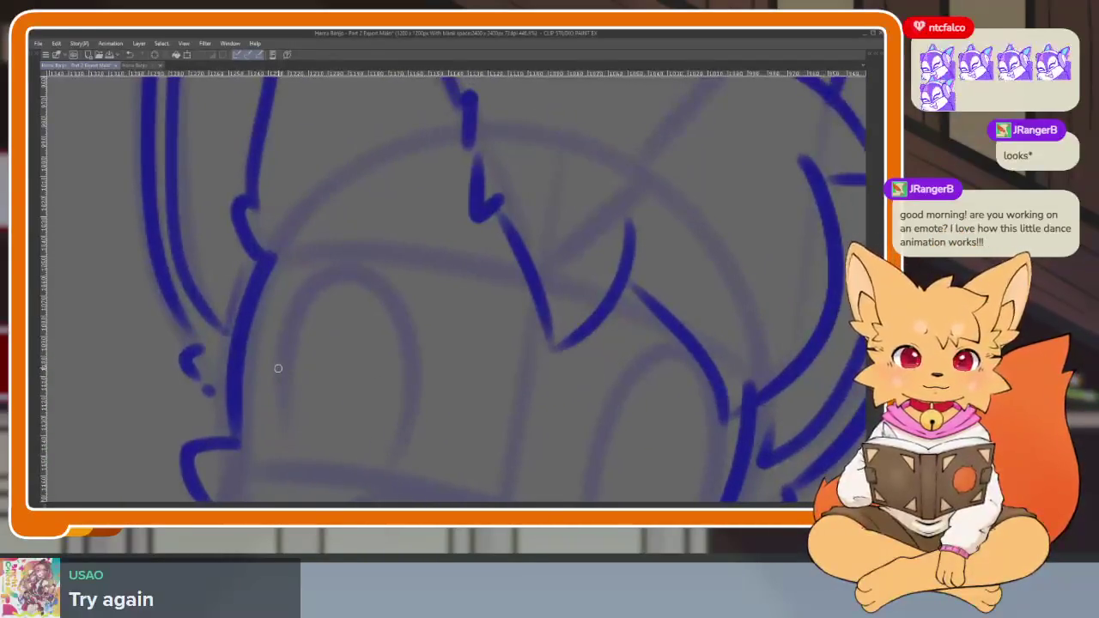
pyautogui.moveTo(256, 385)
pyautogui.mouseDown()
pyautogui.moveTo(324, 380)
pyautogui.moveTo(411, 426)
pyautogui.mouseUp()
pyautogui.hotkey('ctrl', 'z')
pyautogui.hotkey('ctrl', 'z')
pyautogui.moveTo(258, 377); pyautogui.dragTo(411, 425)
pyautogui.moveTo(294, 283)
pyautogui.mouseDown()
pyautogui.moveTo(337, 297)
pyautogui.moveTo(415, 419)
pyautogui.mouseUp()
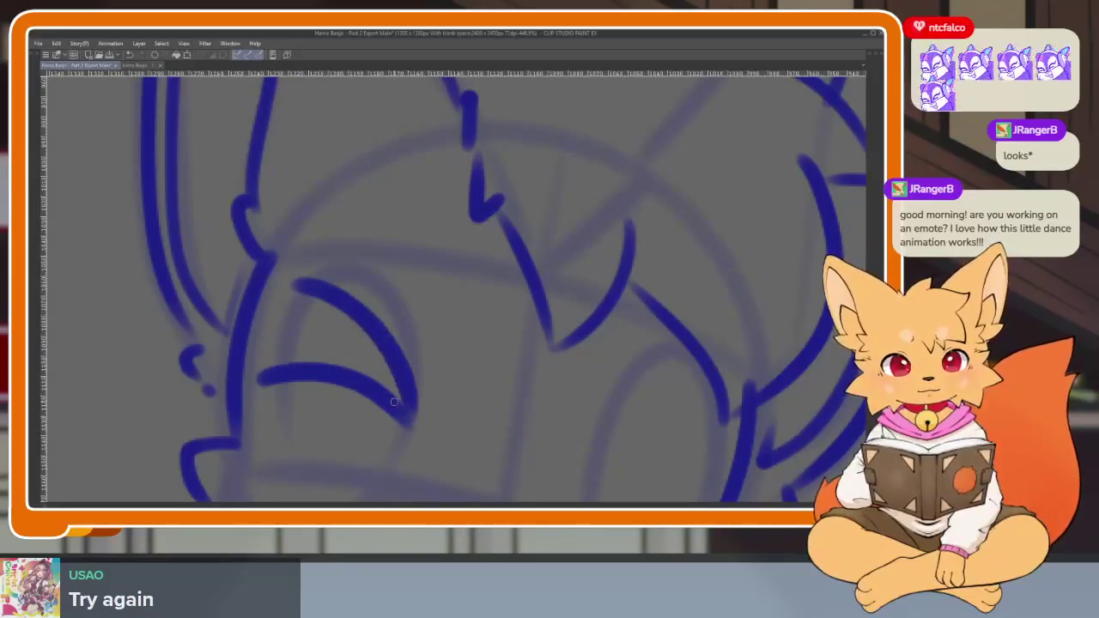
pyautogui.moveTo(271, 377); pyautogui.dragTo(416, 423)
pyautogui.moveTo(305, 290); pyautogui.dragTo(388, 366)
# Ink and thicken the right eye's upper and lower eyelids.
pyautogui.scroll(-2, 515, 387)
pyautogui.hscroll(3, 559, 353)
pyautogui.moveTo(493, 398); pyautogui.dragTo(603, 410)
pyautogui.moveTo(608, 327); pyautogui.dragTo(486, 386)
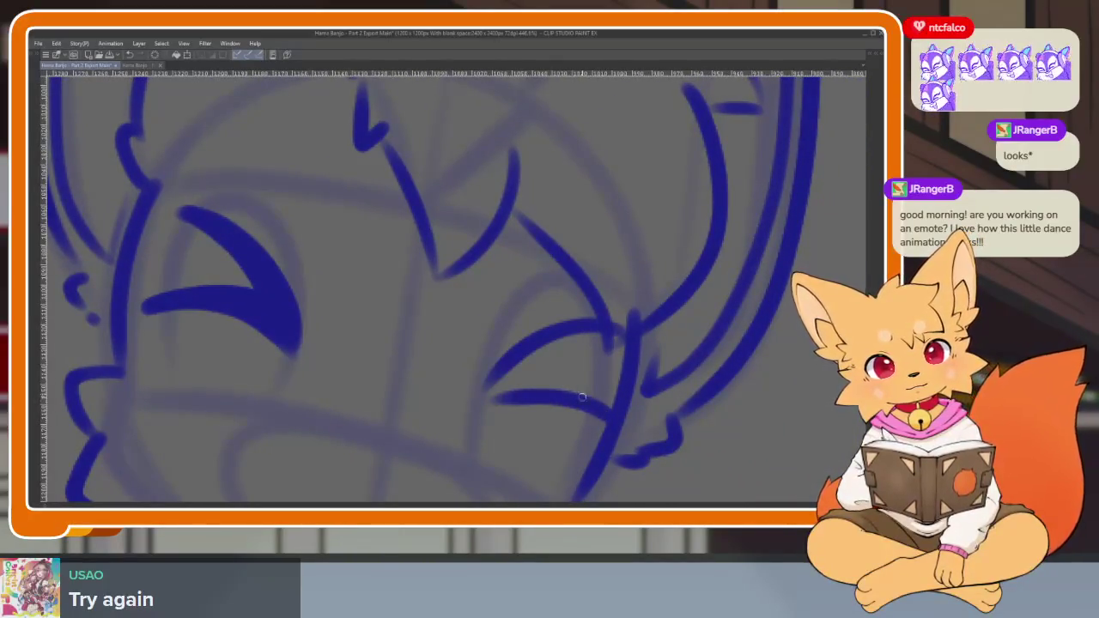
pyautogui.moveTo(589, 402); pyautogui.dragTo(558, 394)
pyautogui.moveTo(626, 332); pyautogui.dragTo(535, 359)
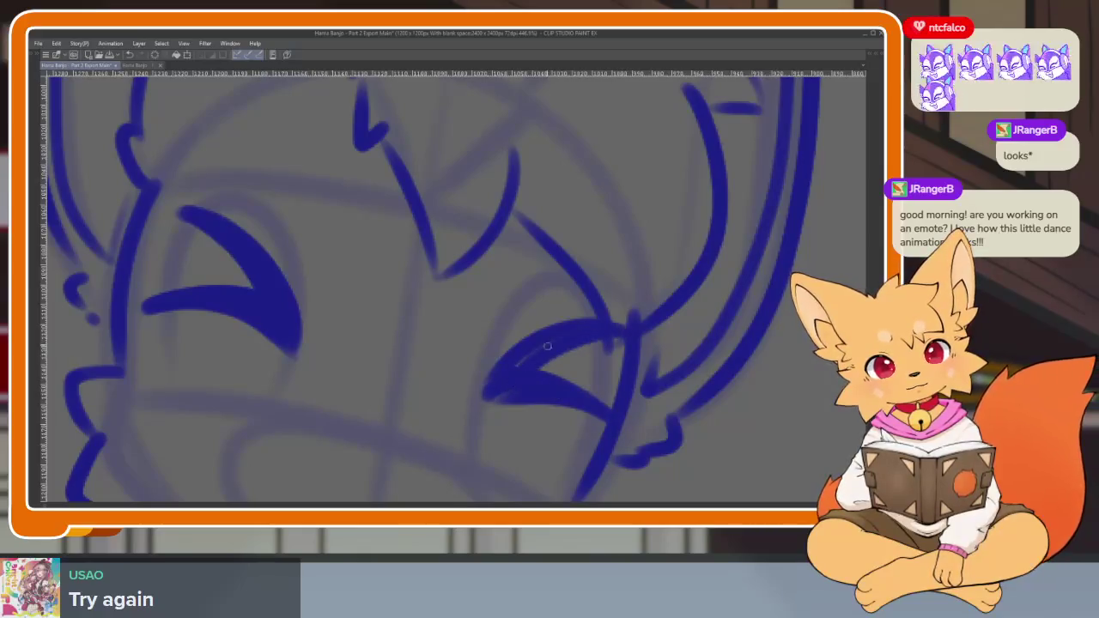
# Ink the fox's nose, redrawing its outline once.
pyautogui.scroll(-5, 657, 372)
pyautogui.scroll(5, 659, 386)
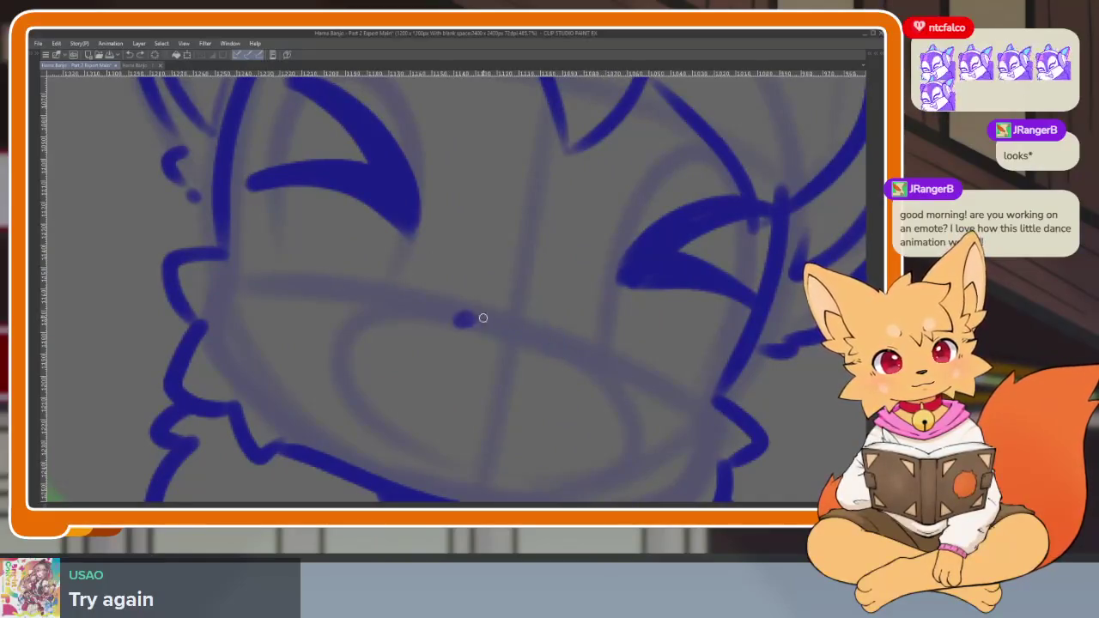
pyautogui.moveTo(488, 319)
pyautogui.mouseDown()
pyautogui.moveTo(567, 351)
pyautogui.moveTo(507, 357)
pyautogui.moveTo(463, 325)
pyautogui.mouseUp()
pyautogui.moveTo(545, 361); pyautogui.dragTo(564, 364)
pyautogui.hotkey('ctrl', 'z')
pyautogui.moveTo(477, 318); pyautogui.dragTo(593, 352)
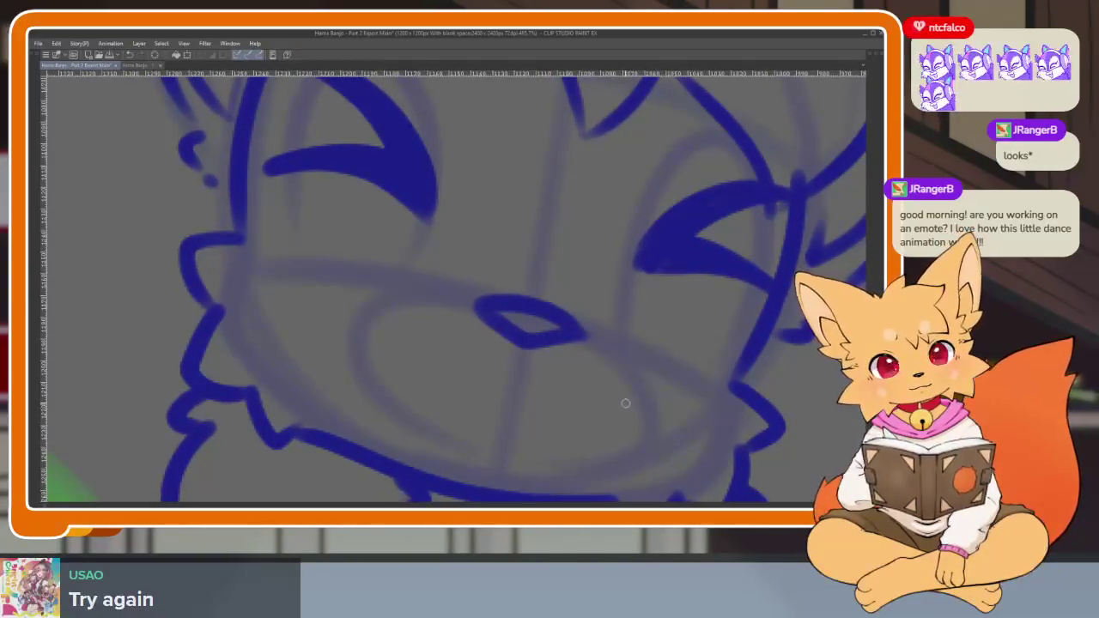
# Ink the mouth line under the nose with a short extra curve.
pyautogui.moveTo(631, 418)
pyautogui.mouseDown()
pyautogui.moveTo(550, 430)
pyautogui.moveTo(395, 406)
pyautogui.moveTo(360, 348)
pyautogui.mouseUp()
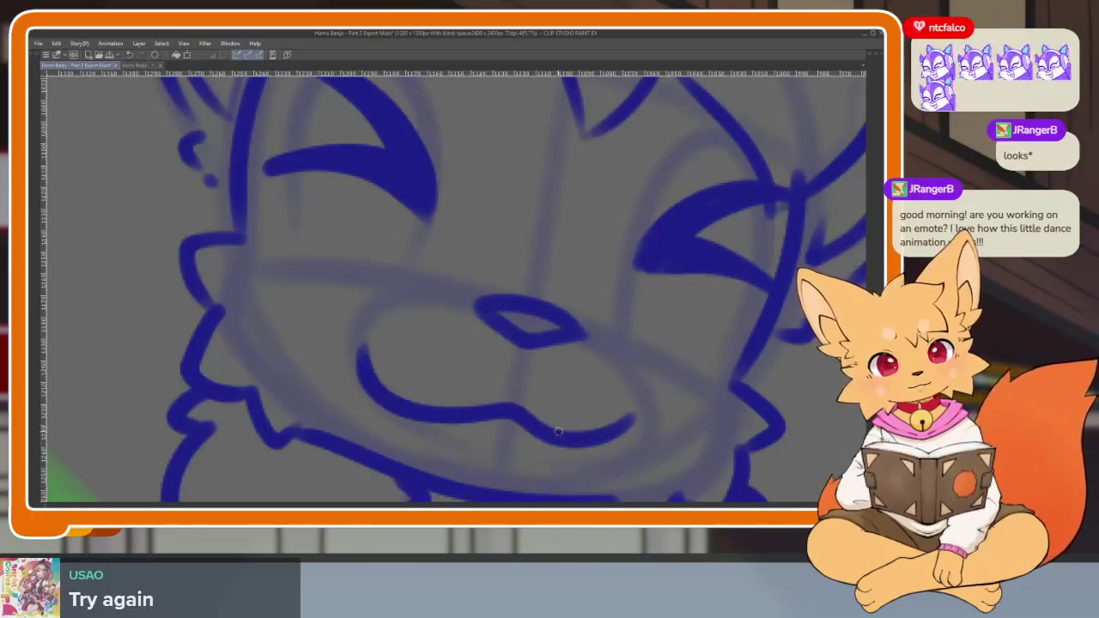
pyautogui.scroll(-2, 544, 437)
pyautogui.scroll(-3, 633, 398)
pyautogui.scroll(-2, 707, 418)
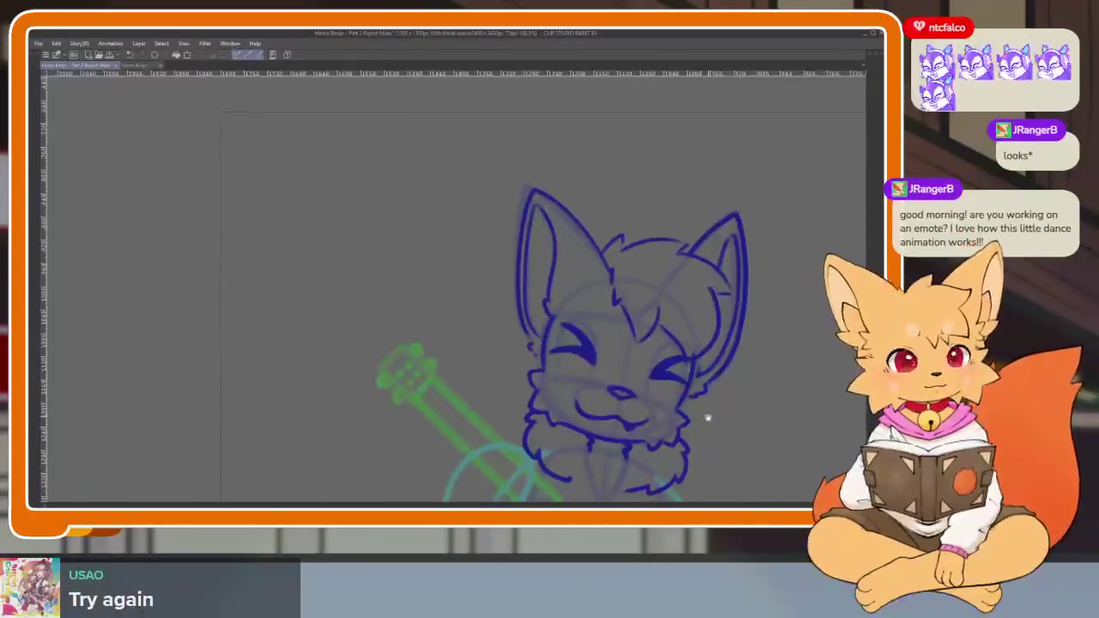
pyautogui.scroll(3, 684, 398)
pyautogui.scroll(2, 613, 417)
pyautogui.moveTo(681, 376)
pyautogui.mouseDown()
pyautogui.moveTo(602, 395)
pyautogui.moveTo(510, 363)
pyautogui.moveTo(383, 281)
pyautogui.mouseUp()
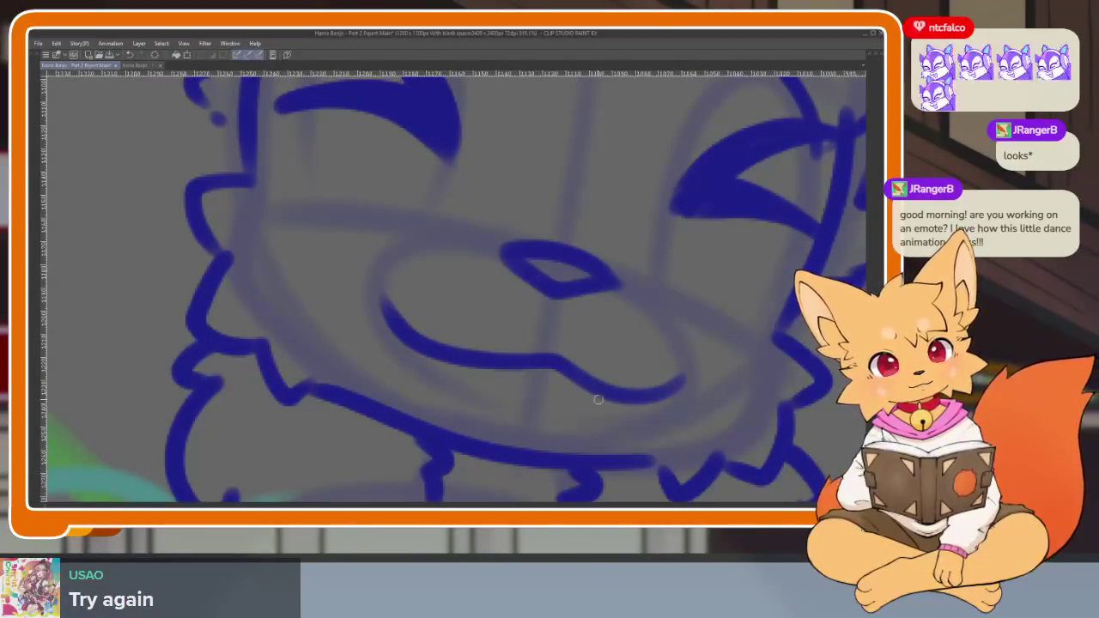
pyautogui.scroll(-2, 635, 395)
pyautogui.scroll(-2, 679, 387)
pyautogui.scroll(-1, 700, 369)
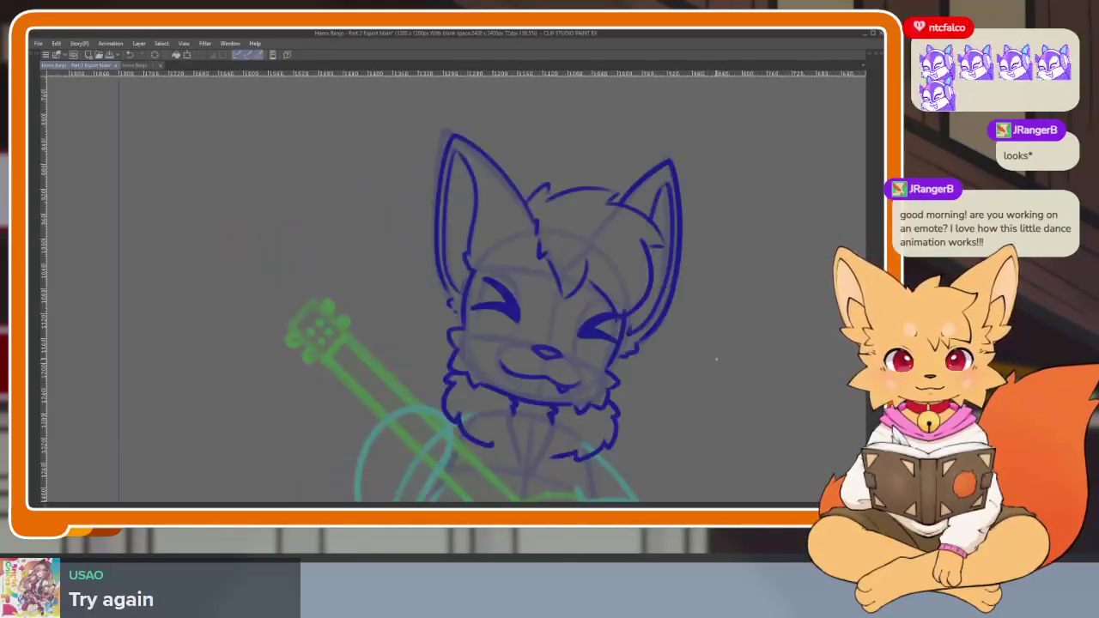
pyautogui.scroll(-3, 601, 378)
pyautogui.scroll(5, 609, 371)
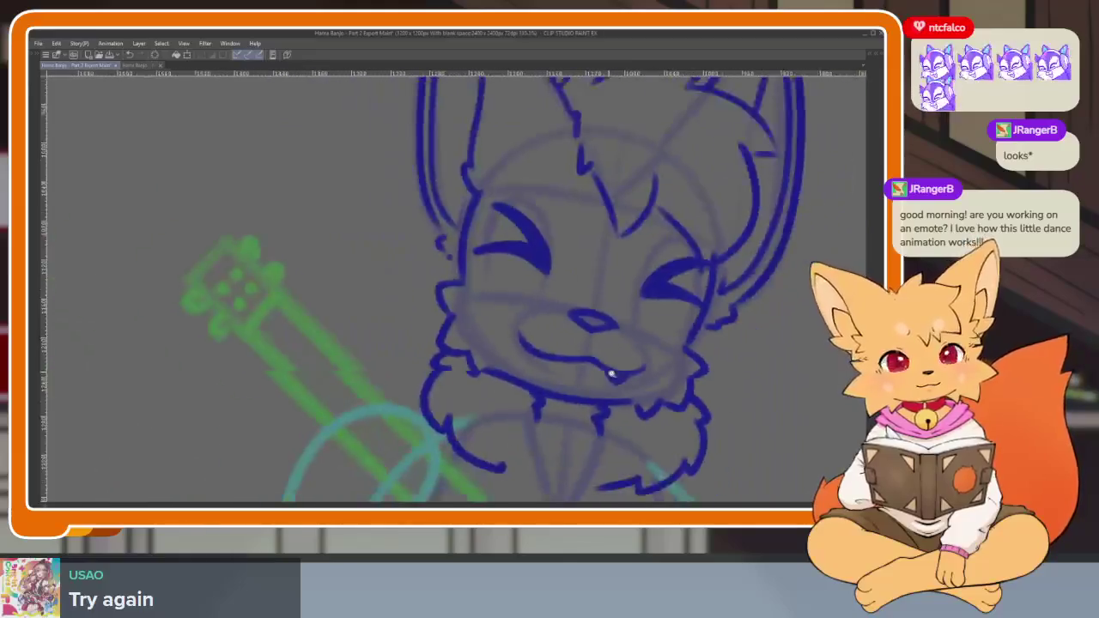
pyautogui.scroll(2, 609, 372)
pyautogui.scroll(2, 633, 433)
# Redraw the mouth stroke across the face.
pyautogui.moveTo(689, 391)
pyautogui.mouseDown()
pyautogui.moveTo(559, 407)
pyautogui.moveTo(449, 400)
pyautogui.moveTo(370, 325)
pyautogui.mouseUp()
pyautogui.scroll(-1, 601, 440)
pyautogui.scroll(-2, 704, 405)
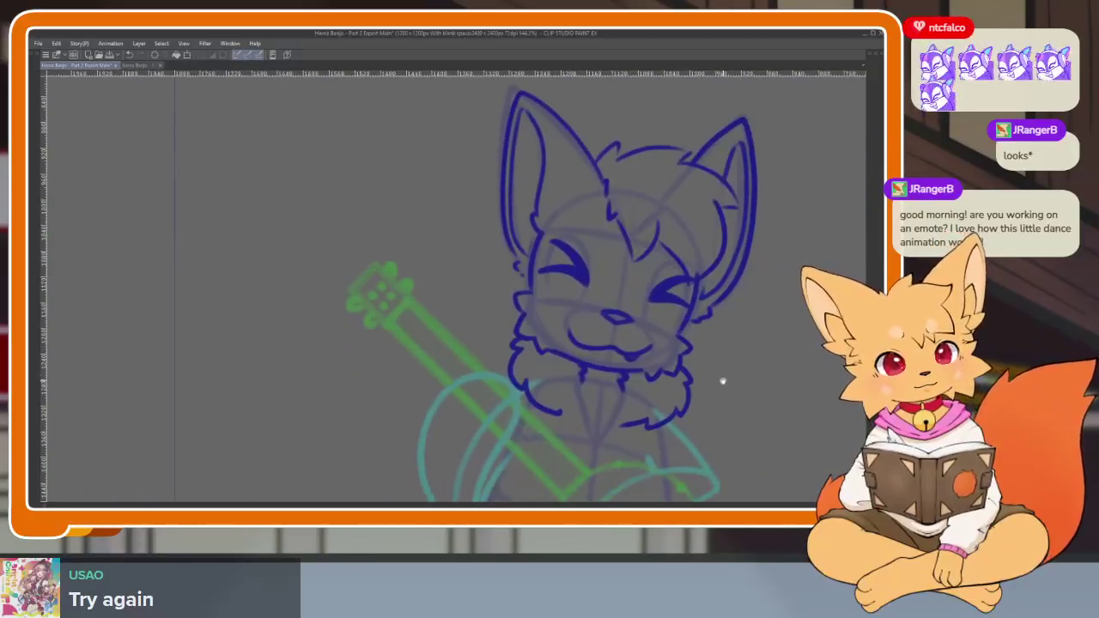
pyautogui.scroll(1, 687, 382)
pyautogui.scroll(2, 667, 405)
pyautogui.scroll(1, 636, 387)
pyautogui.hotkey('ctrl', 'z')
pyautogui.scroll(-1, 672, 373)
pyautogui.scroll(2, 375, 409)
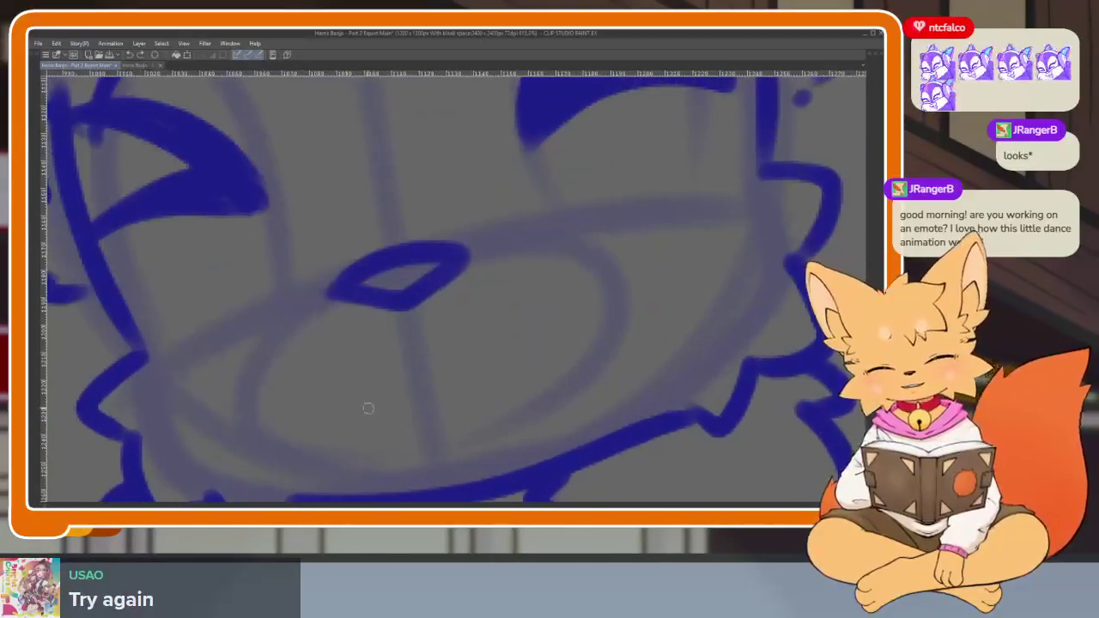
pyautogui.moveTo(272, 405)
pyautogui.mouseDown()
pyautogui.moveTo(364, 444)
pyautogui.moveTo(466, 412)
pyautogui.moveTo(606, 320)
pyautogui.mouseUp()
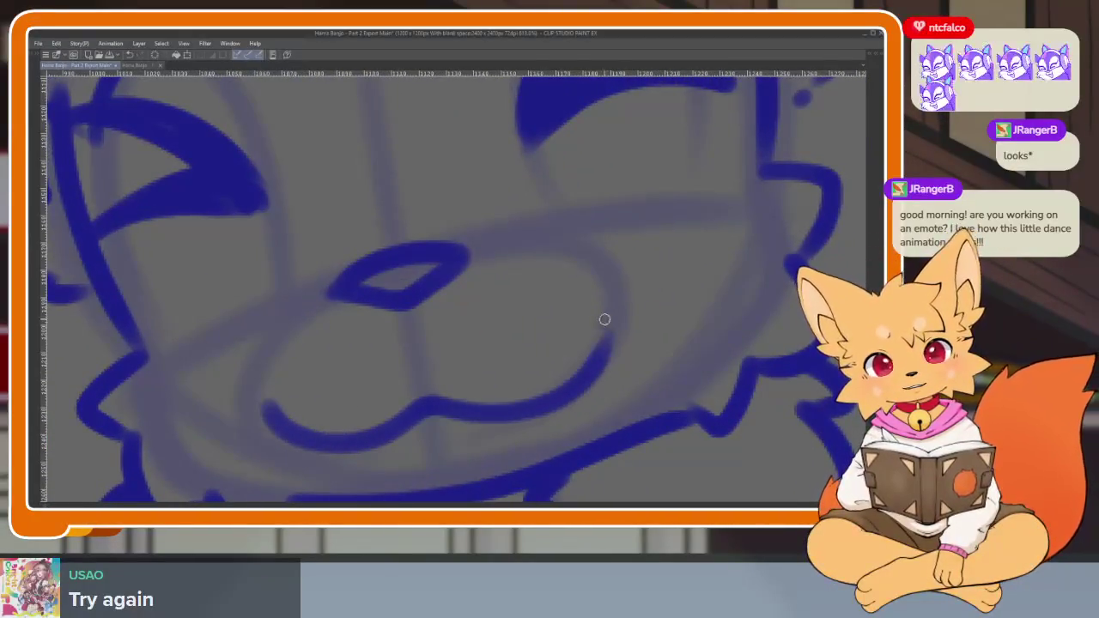
pyautogui.scroll(-3, 653, 395)
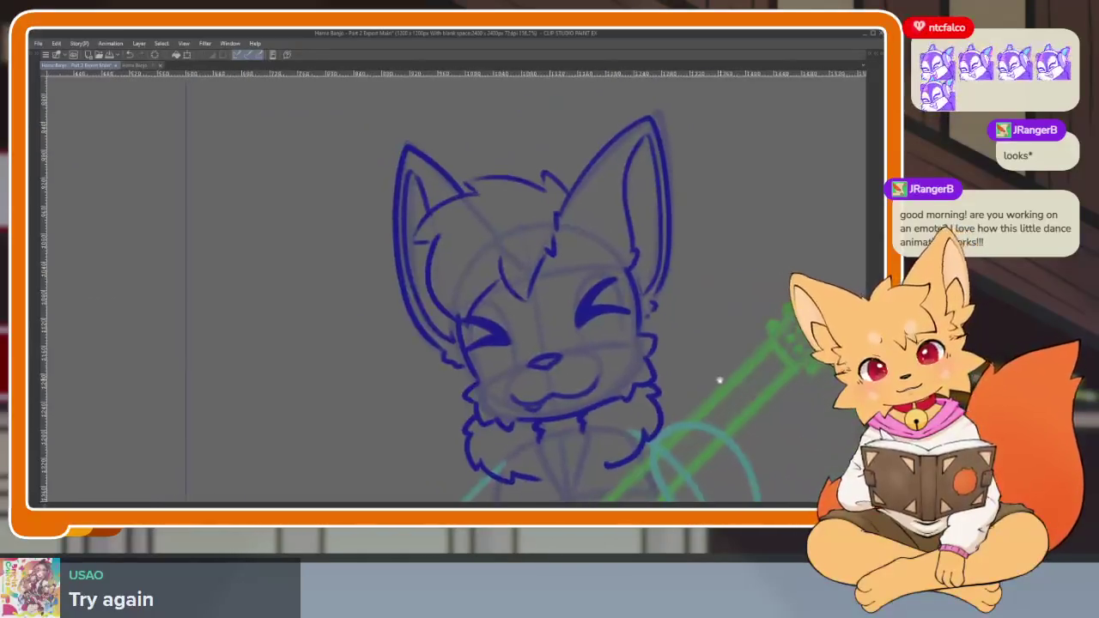
# Mirror the canvas to check the face, then flip it back to normal.
pyautogui.press('h')
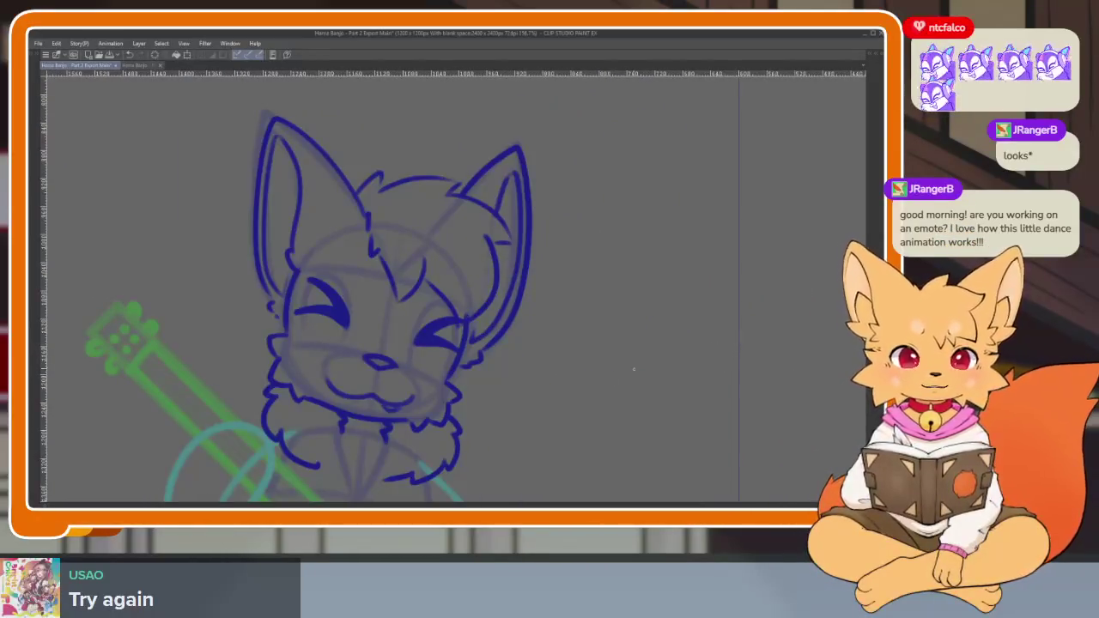
pyautogui.scroll(-3, 441, 427)
pyautogui.scroll(3, 481, 438)
pyautogui.scroll(2, 508, 444)
pyautogui.scroll(2, 528, 422)
pyautogui.press('h')
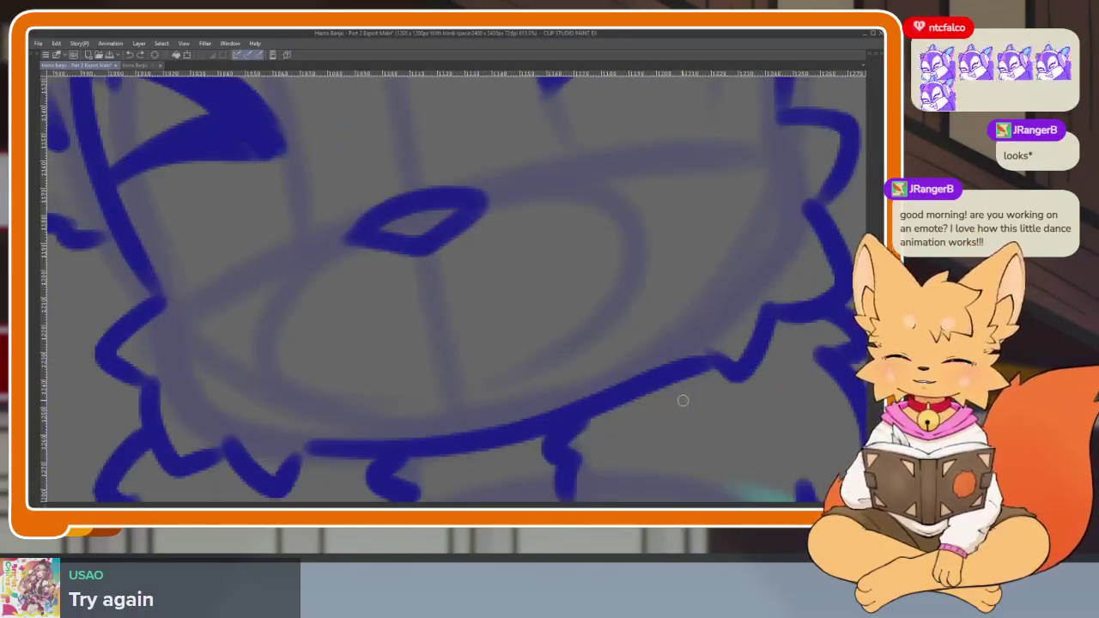
# On the next frame, ink the smiling mouth curve and the lower lip in blue.
pyautogui.hotkey('ctrl', 'Right')
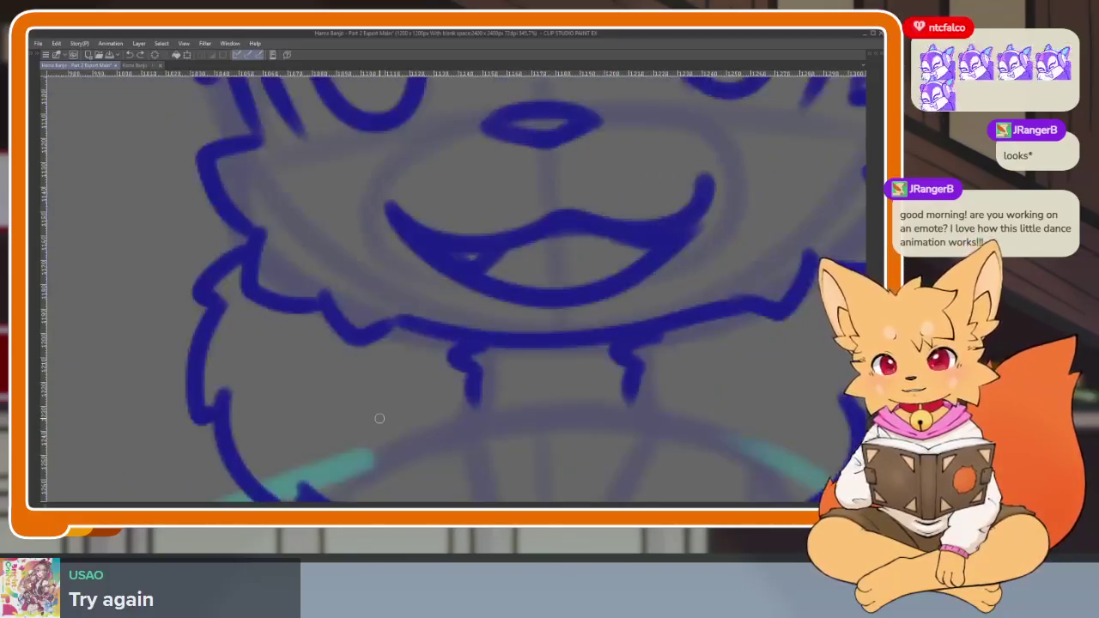
pyautogui.scroll(2, 400, 403)
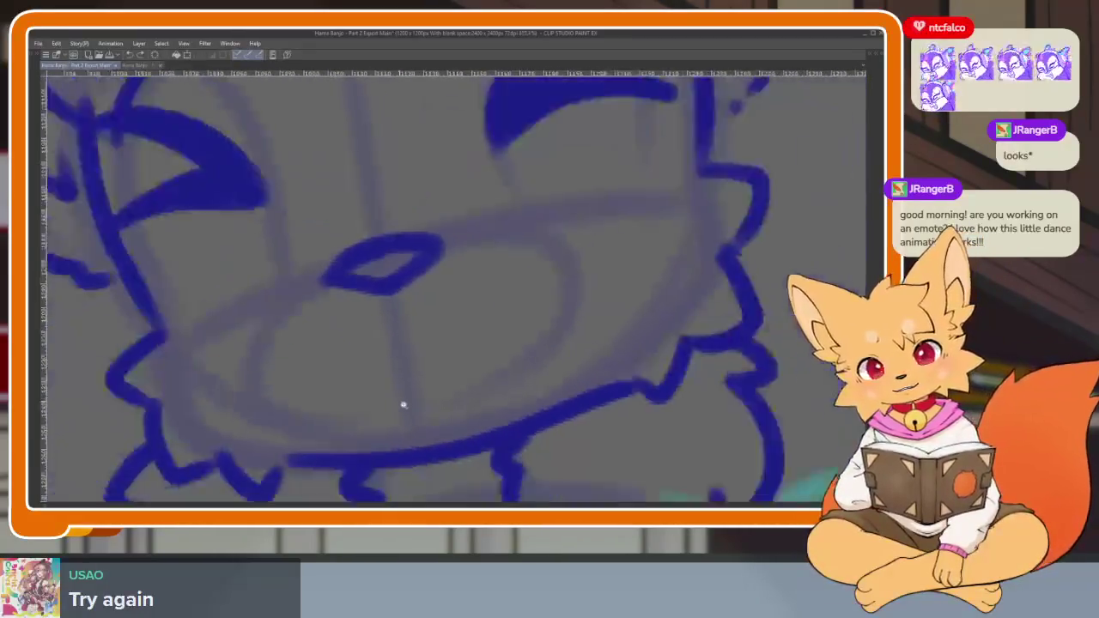
pyautogui.moveTo(232, 381)
pyautogui.mouseDown()
pyautogui.moveTo(569, 359)
pyautogui.moveTo(272, 421)
pyautogui.mouseUp()
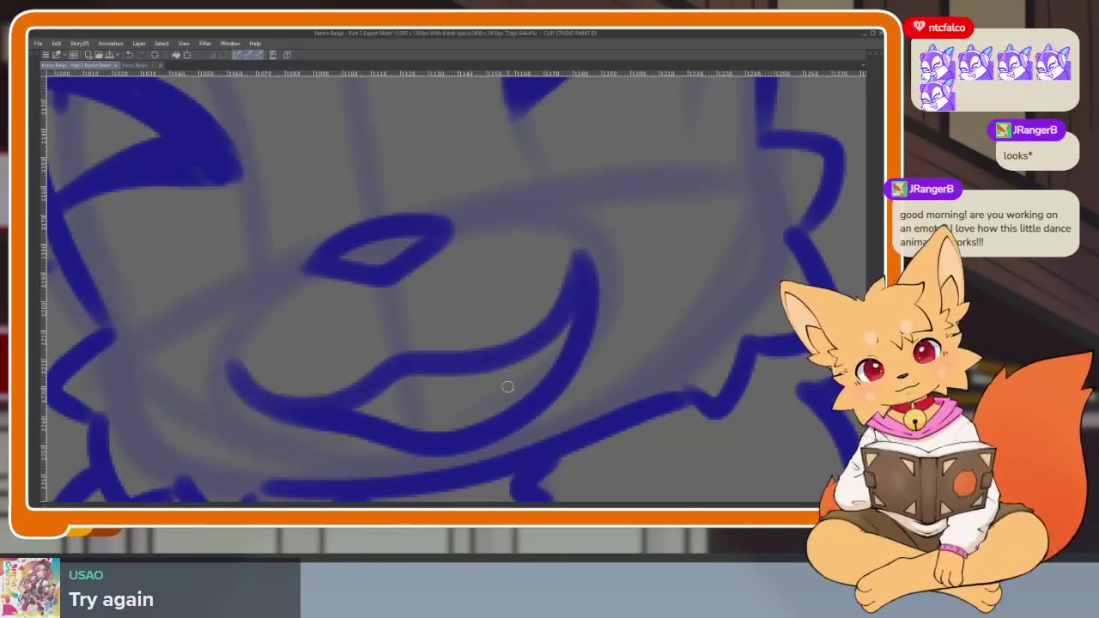
pyautogui.moveTo(421, 403); pyautogui.dragTo(530, 381)
pyautogui.scroll(-3, 626, 368)
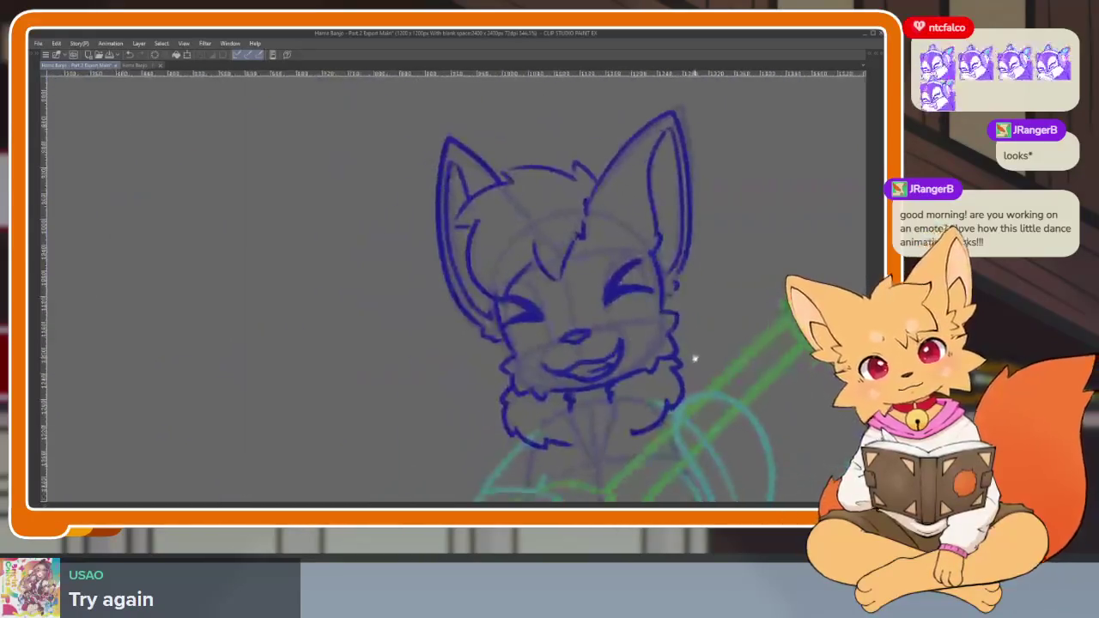
pyautogui.scroll(1, 695, 359)
pyautogui.scroll(2, 645, 386)
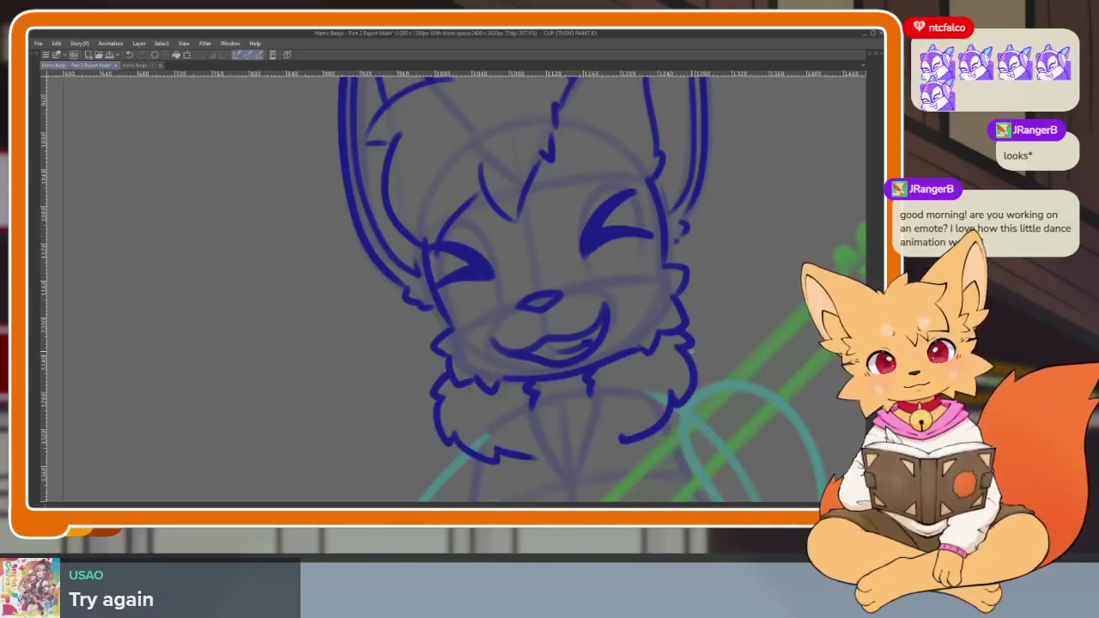
pyautogui.hscroll(3, 692, 350)
pyautogui.scroll(-1, 520, 393)
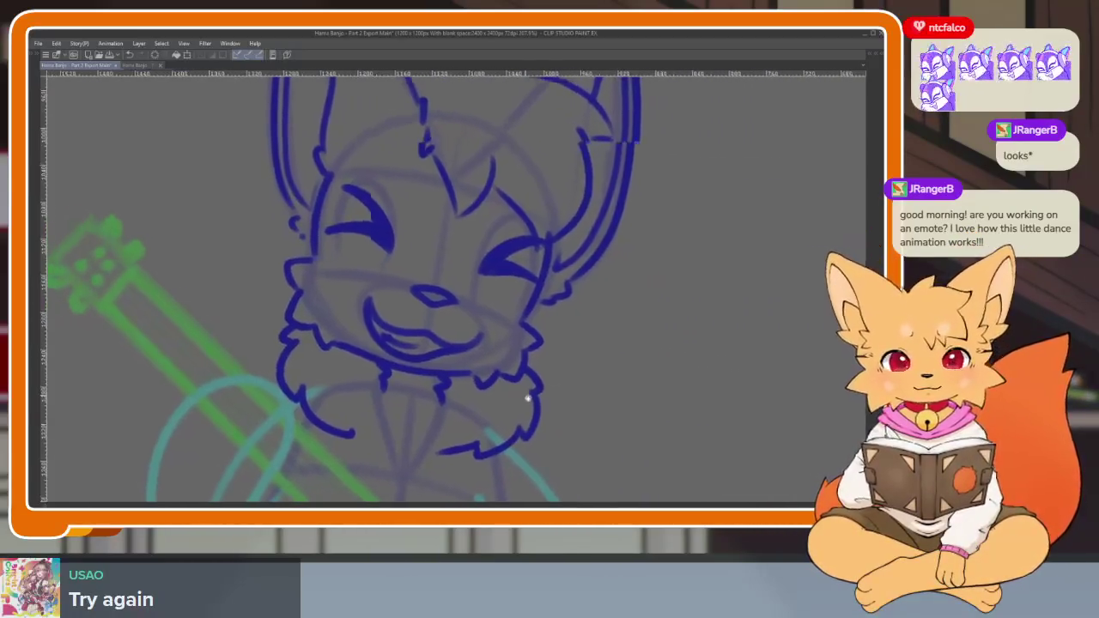
pyautogui.scroll(-2, 526, 395)
pyautogui.scroll(2, 529, 393)
pyautogui.scroll(1, 540, 387)
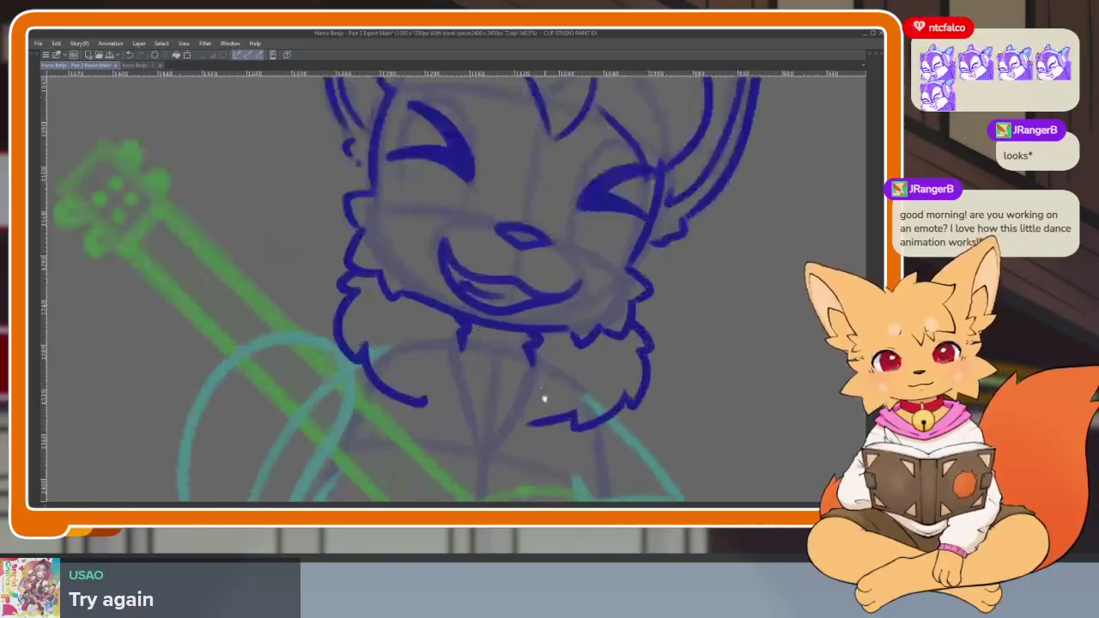
pyautogui.scroll(1, 545, 386)
pyautogui.scroll(-1, 557, 379)
pyautogui.scroll(-2, 601, 352)
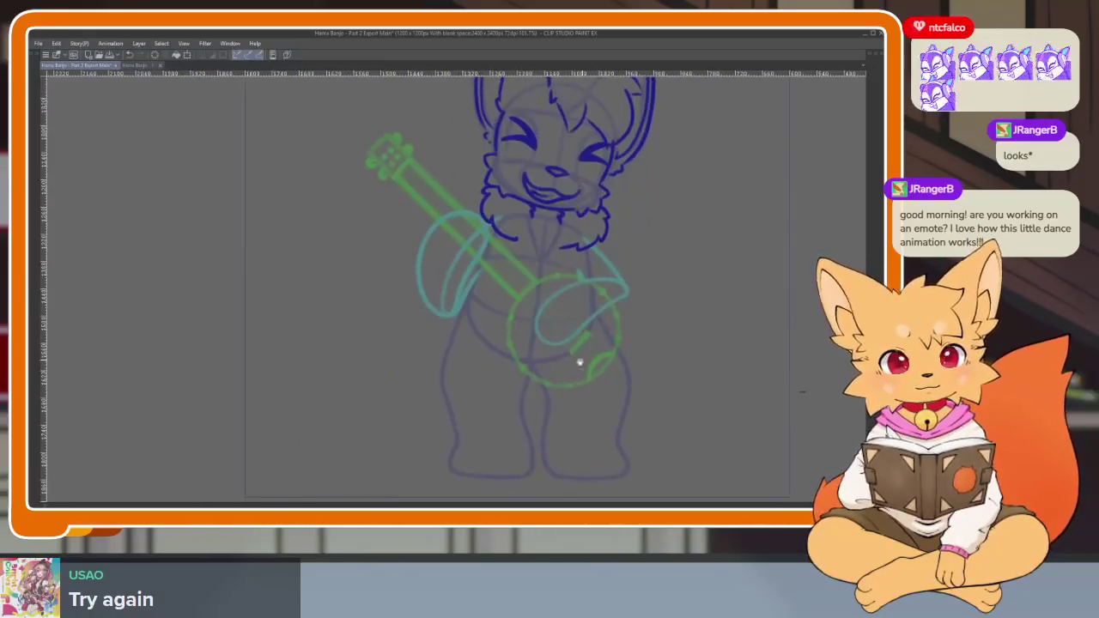
# On the next frame, ink the outer outline of the fox's left leg.
pyautogui.scroll(2, 549, 375)
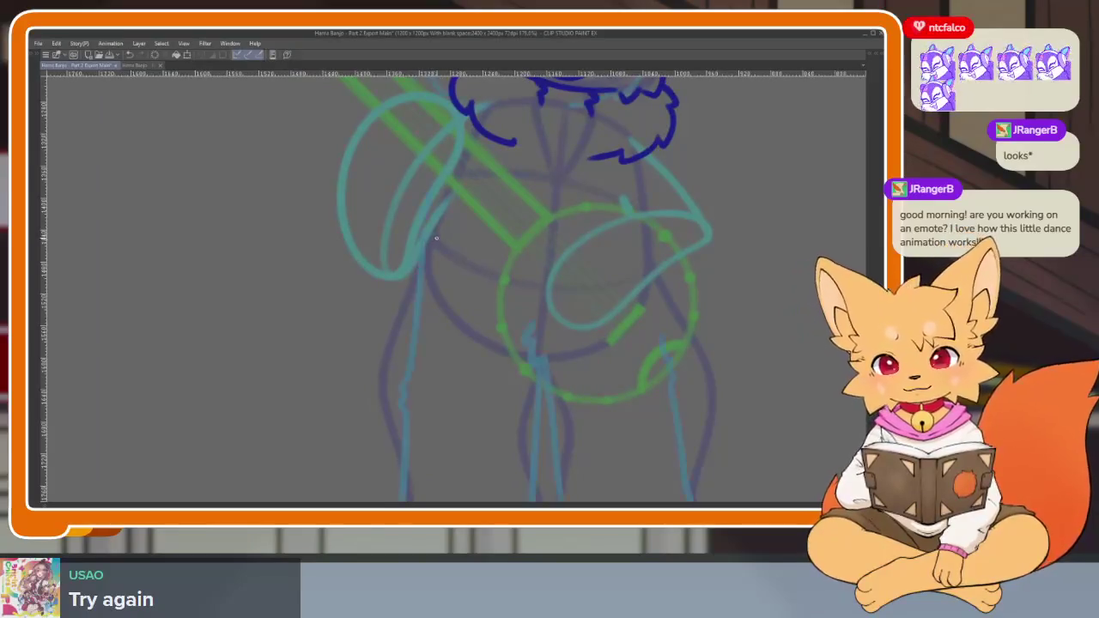
pyautogui.press('Right')
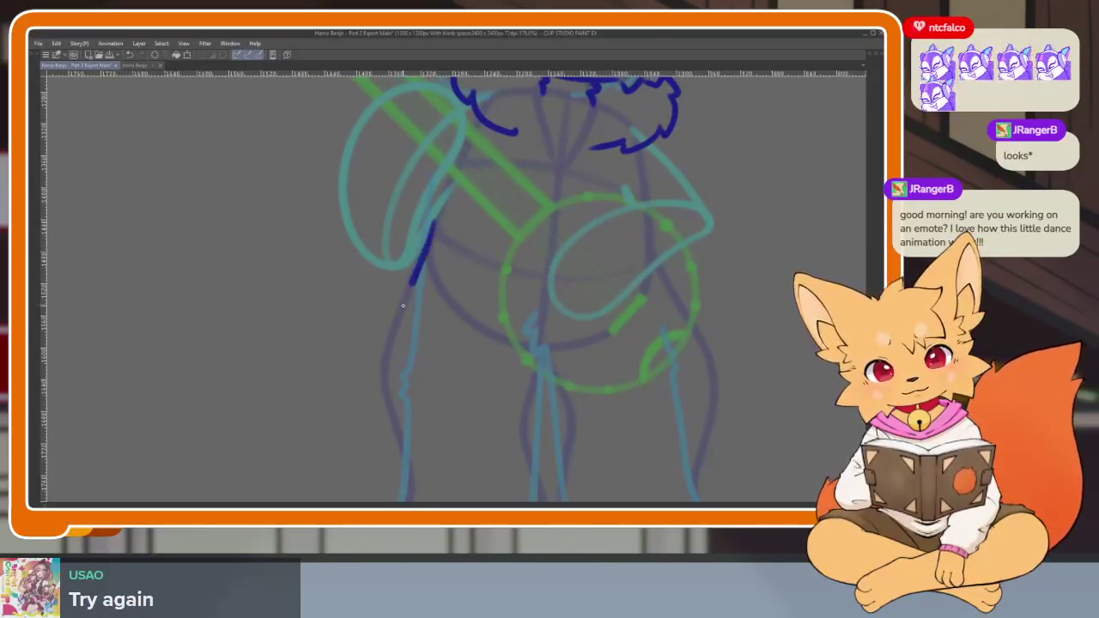
pyautogui.scroll(-2, 387, 374)
pyautogui.scroll(2, 456, 422)
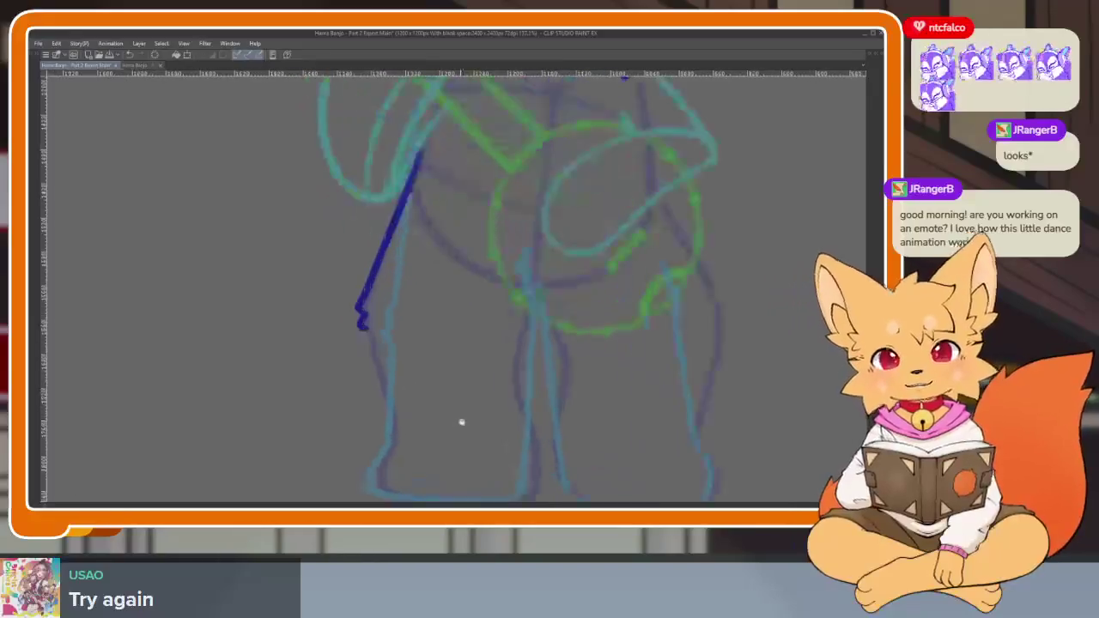
pyautogui.scroll(-2, 481, 412)
pyautogui.scroll(2, 497, 399)
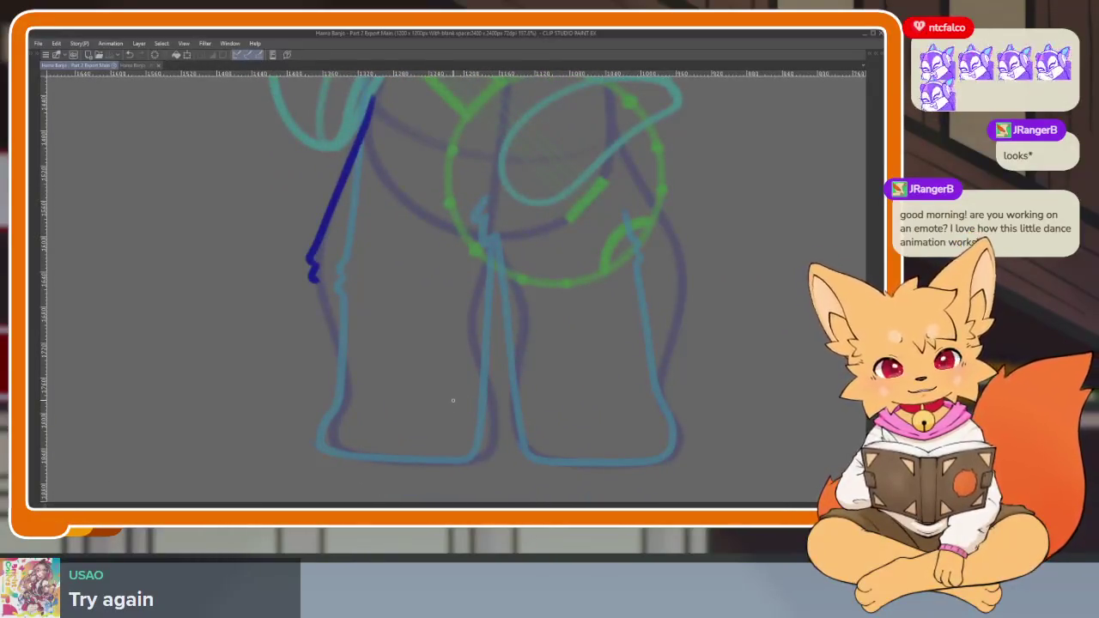
pyautogui.scroll(2, 452, 399)
pyautogui.moveTo(288, 248); pyautogui.dragTo(313, 343)
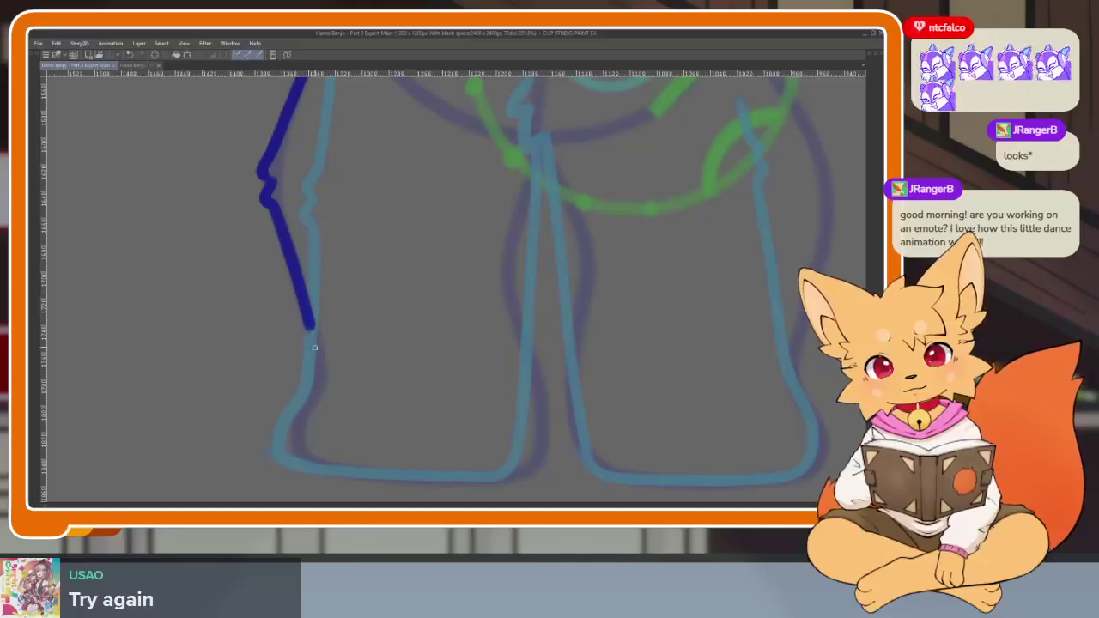
pyautogui.moveTo(294, 414); pyautogui.dragTo(290, 466)
pyautogui.hotkey('ctrl', 'z')
pyautogui.hotkey('ctrl', 'z')
pyautogui.moveTo(249, 199)
pyautogui.mouseDown()
pyautogui.moveTo(273, 266)
pyautogui.moveTo(288, 474)
pyautogui.mouseUp()
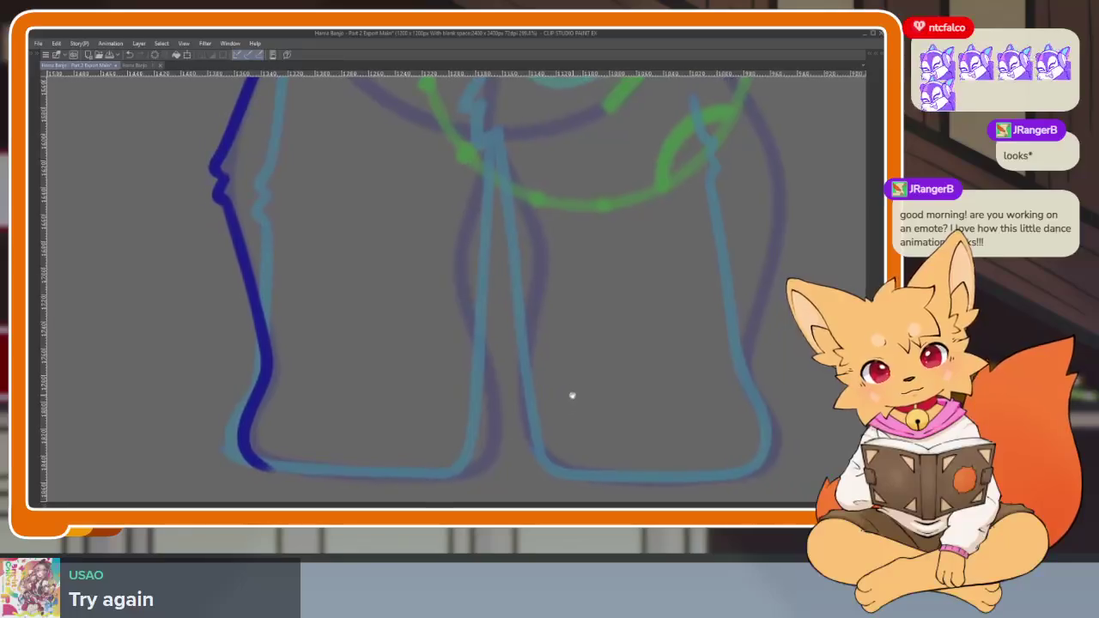
# Ink the inner leg lines, close the left foot, and extend the right leg to its foot.
pyautogui.scroll(2, 448, 312)
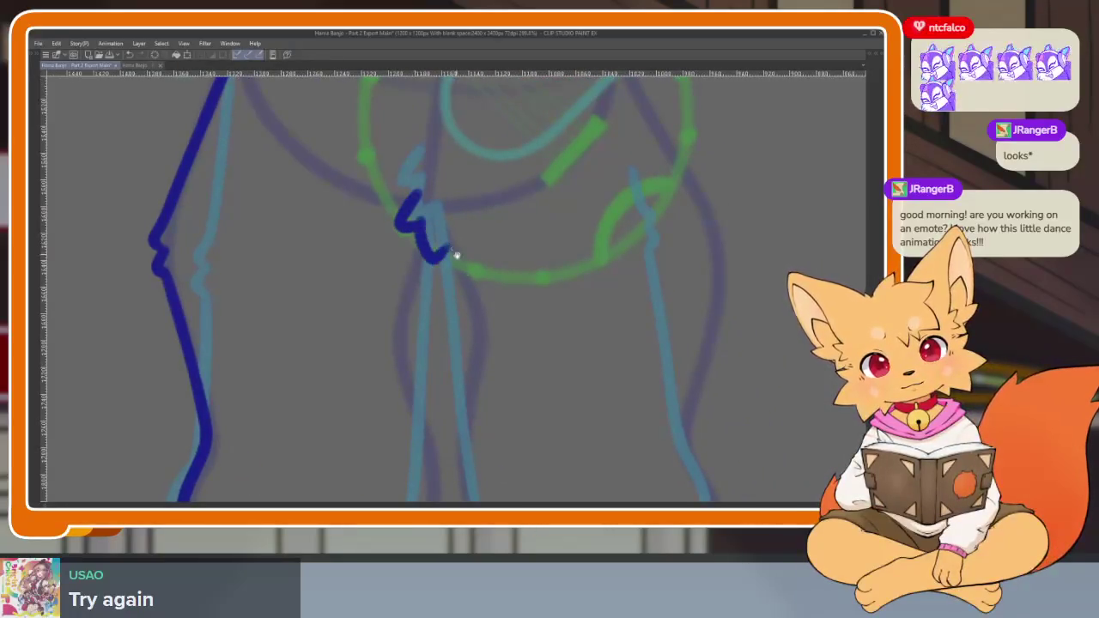
pyautogui.moveTo(455, 256); pyautogui.dragTo(446, 191)
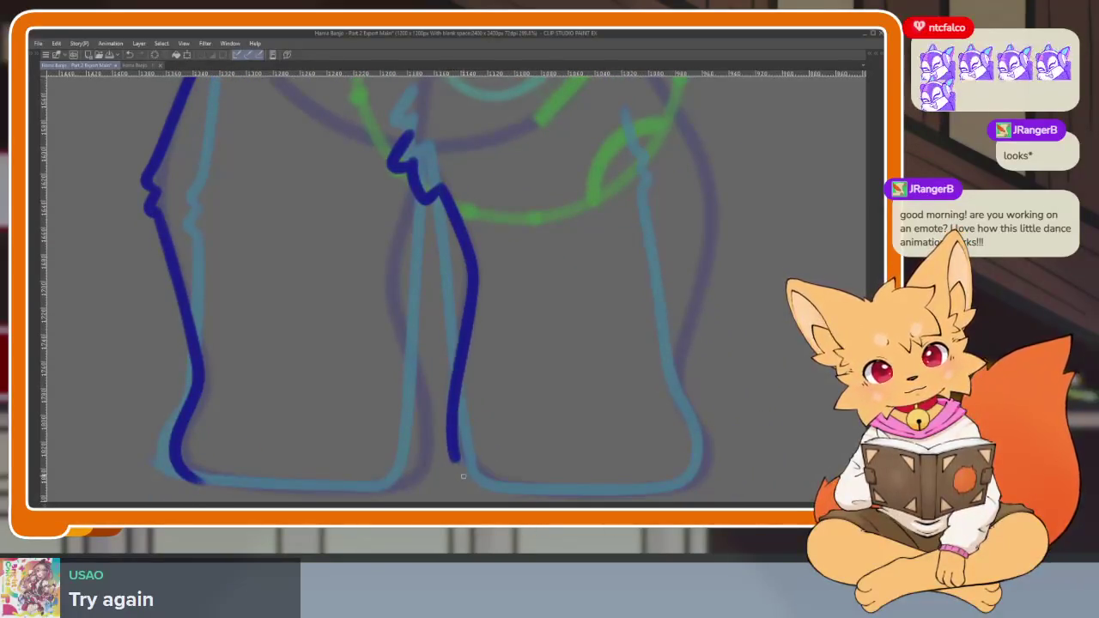
pyautogui.moveTo(462, 348); pyautogui.dragTo(464, 485)
pyautogui.moveTo(457, 177)
pyautogui.mouseDown()
pyautogui.moveTo(438, 288)
pyautogui.moveTo(466, 414)
pyautogui.mouseUp()
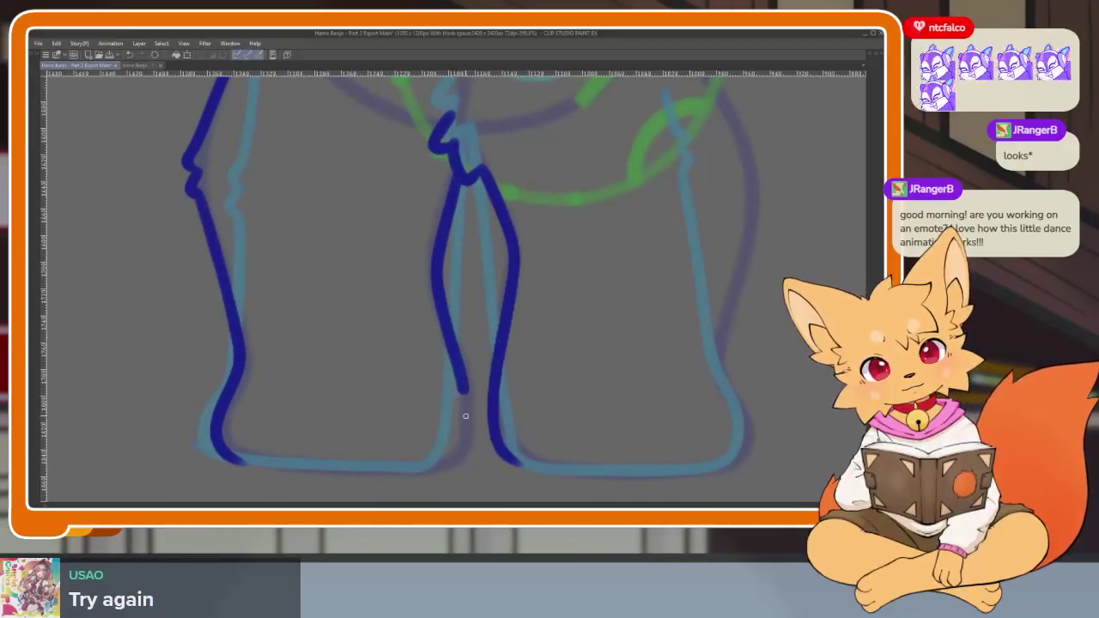
pyautogui.moveTo(433, 464); pyautogui.dragTo(230, 461)
pyautogui.scroll(-3, 670, 373)
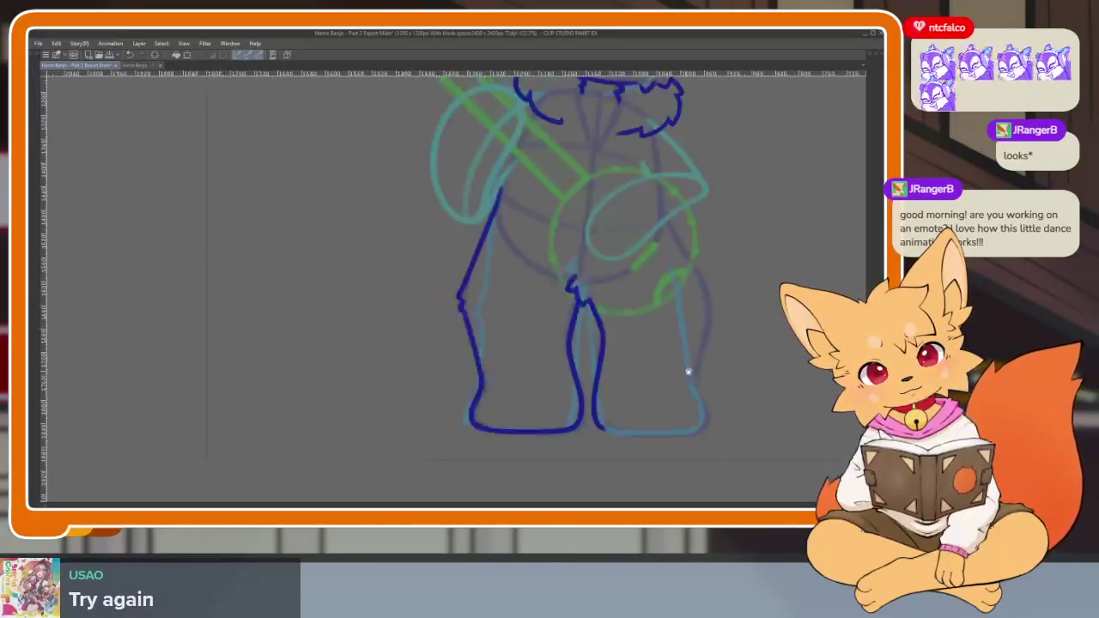
pyautogui.scroll(2, 646, 379)
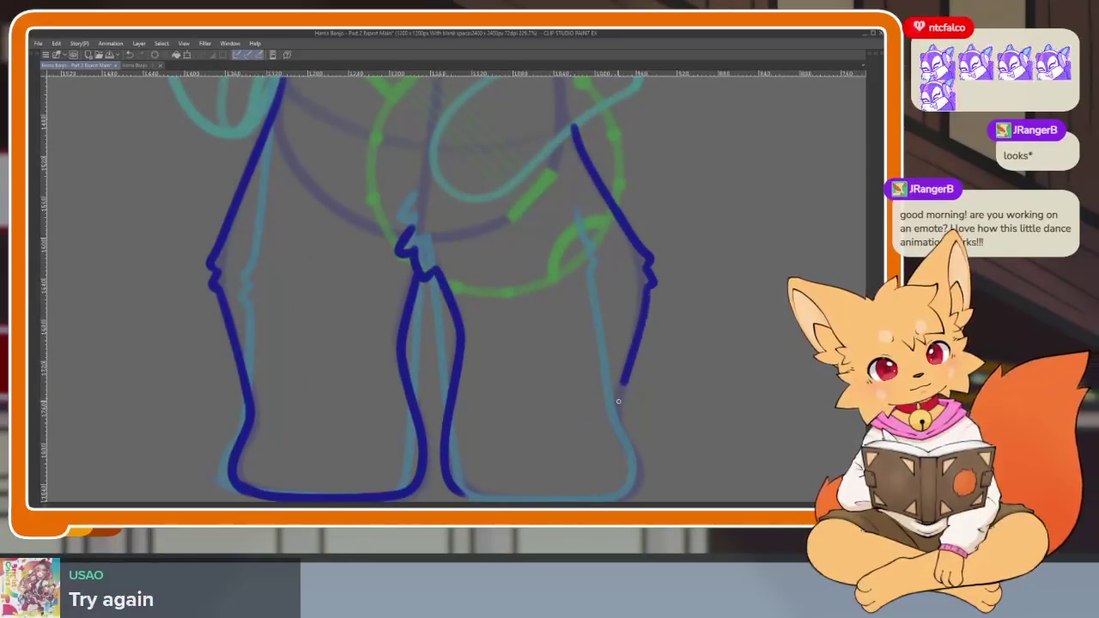
pyautogui.moveTo(631, 455); pyautogui.dragTo(634, 490)
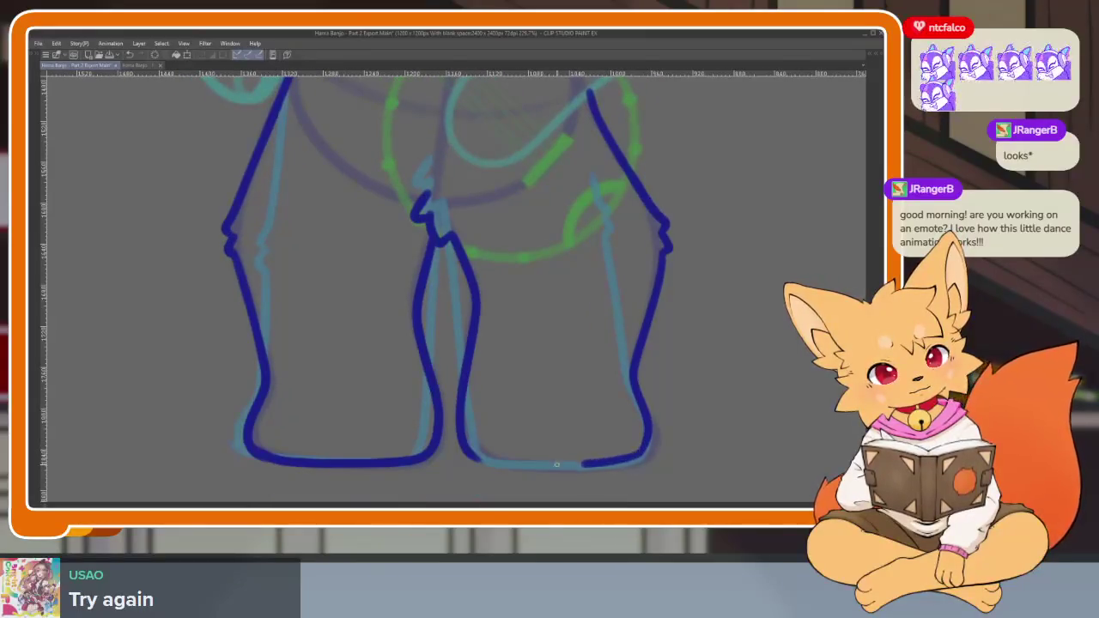
pyautogui.scroll(-3, 668, 375)
pyautogui.scroll(1, 601, 422)
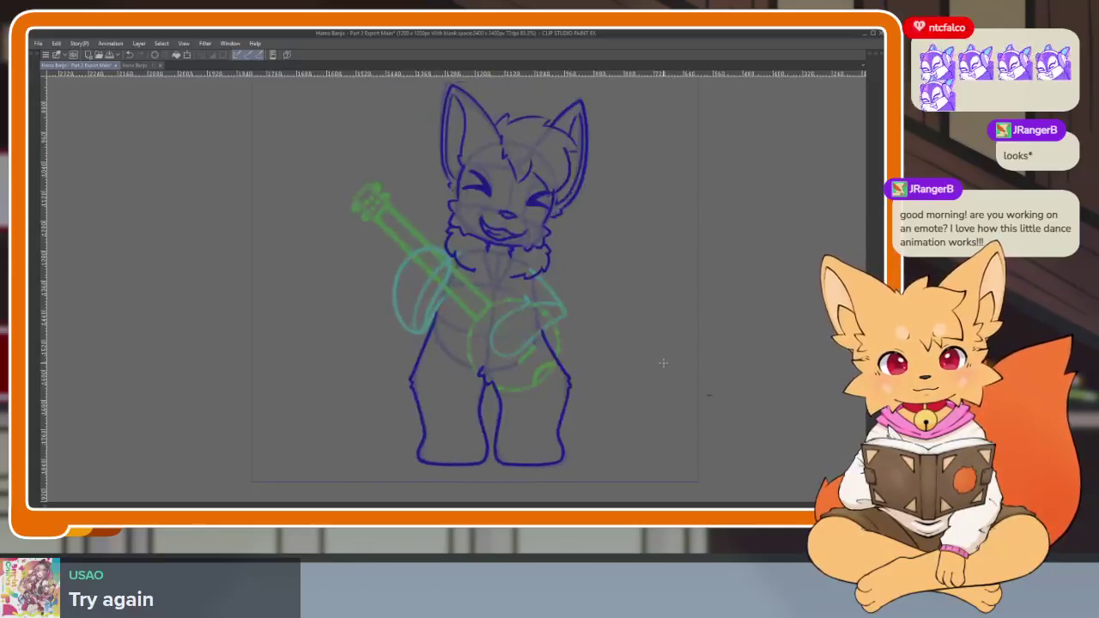
# Show the palettes to select the next uninked cel, then hide them and zoom in.
pyautogui.scroll(-1, 599, 397)
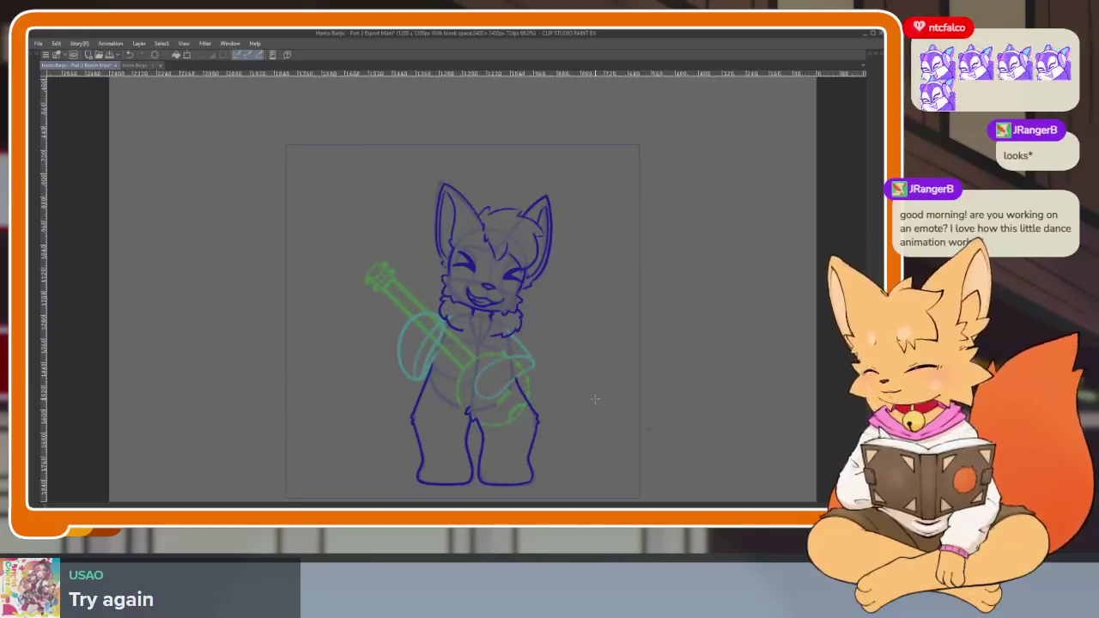
pyautogui.press('Tab')
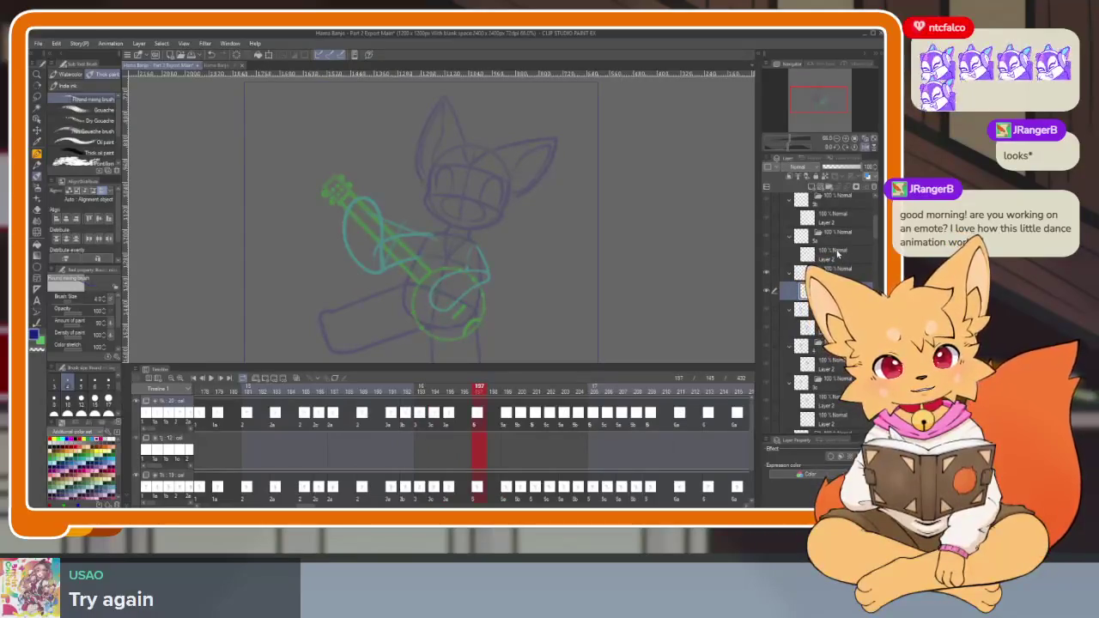
pyautogui.press('Tab')
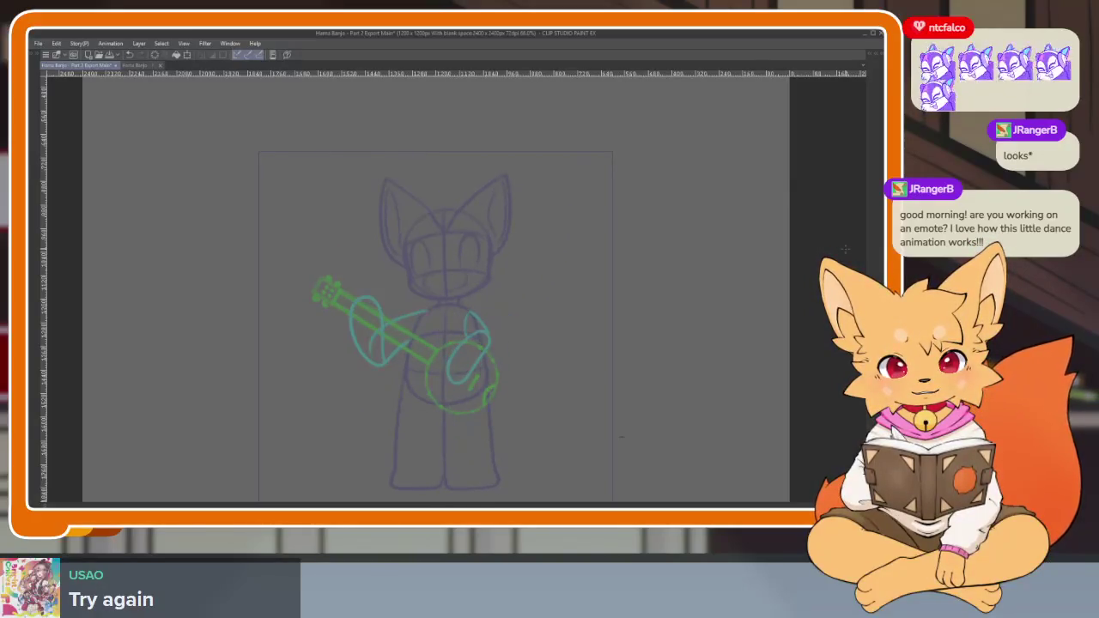
pyautogui.press('Tab')
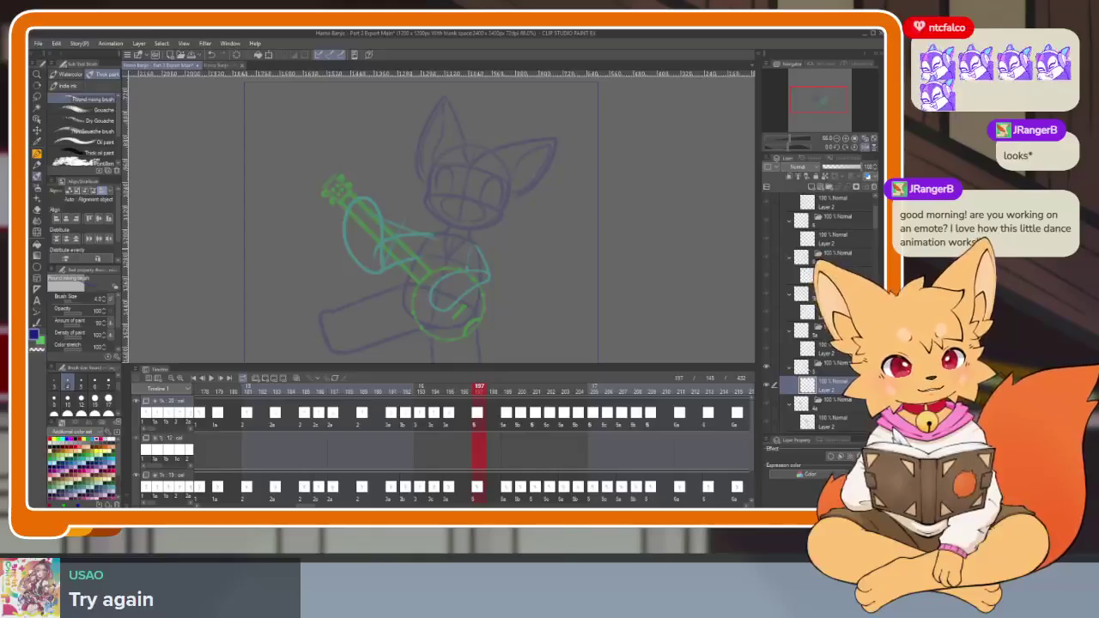
pyautogui.press('Tab')
pyautogui.scroll(3, 473, 369)
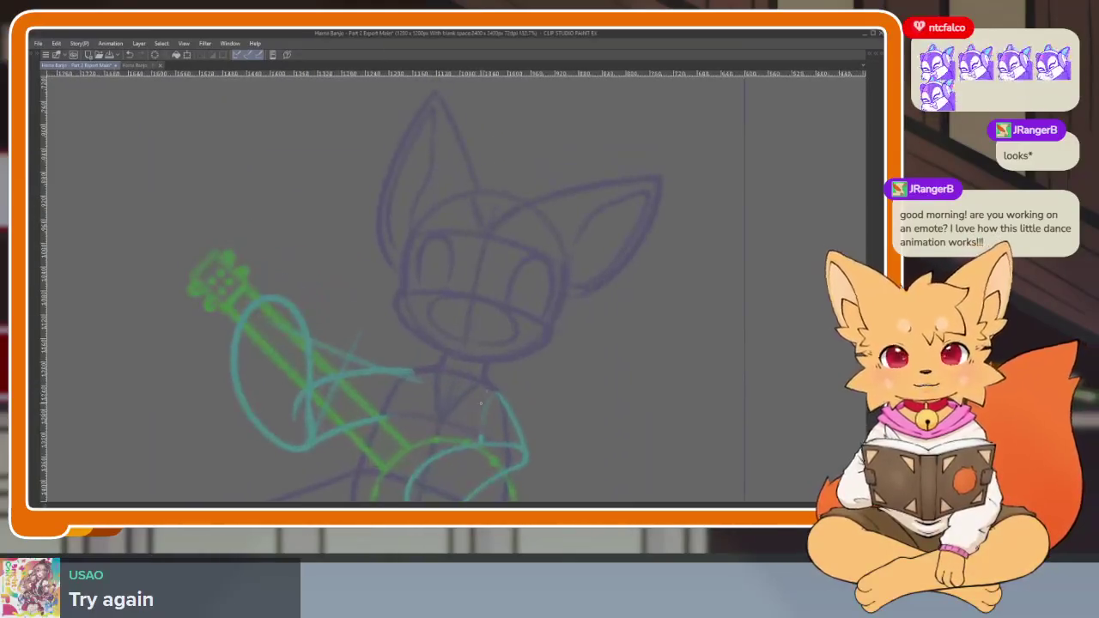
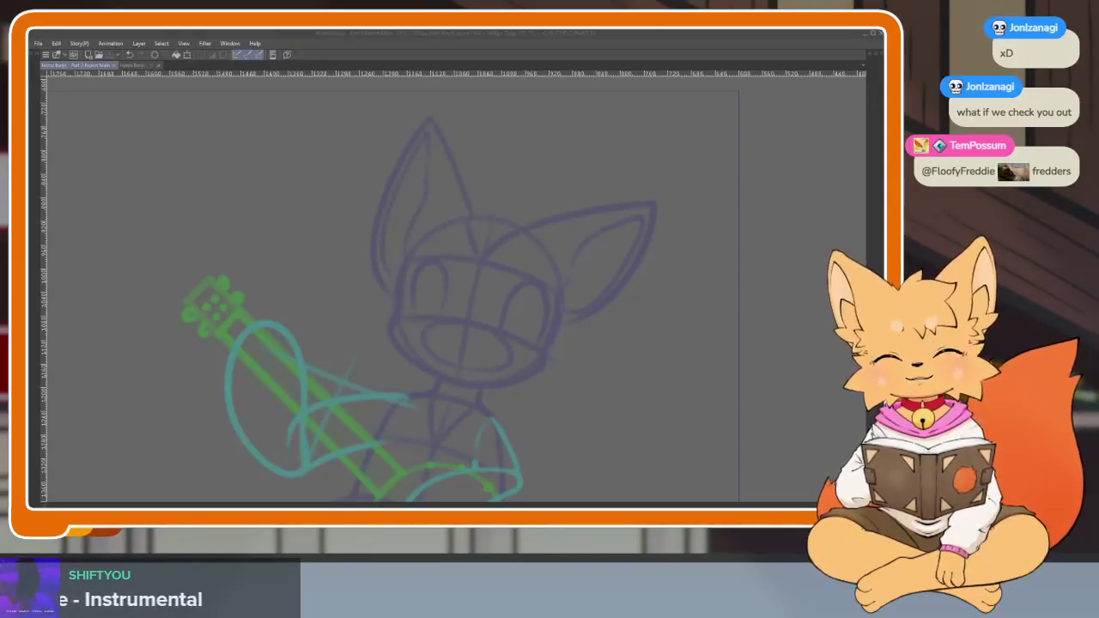
# Ink the left edge of the face outline and the left cheek's fluffy tuft.
pyautogui.click(578, 35)
pyautogui.scroll(2, 471, 372)
pyautogui.scroll(-2, 473, 404)
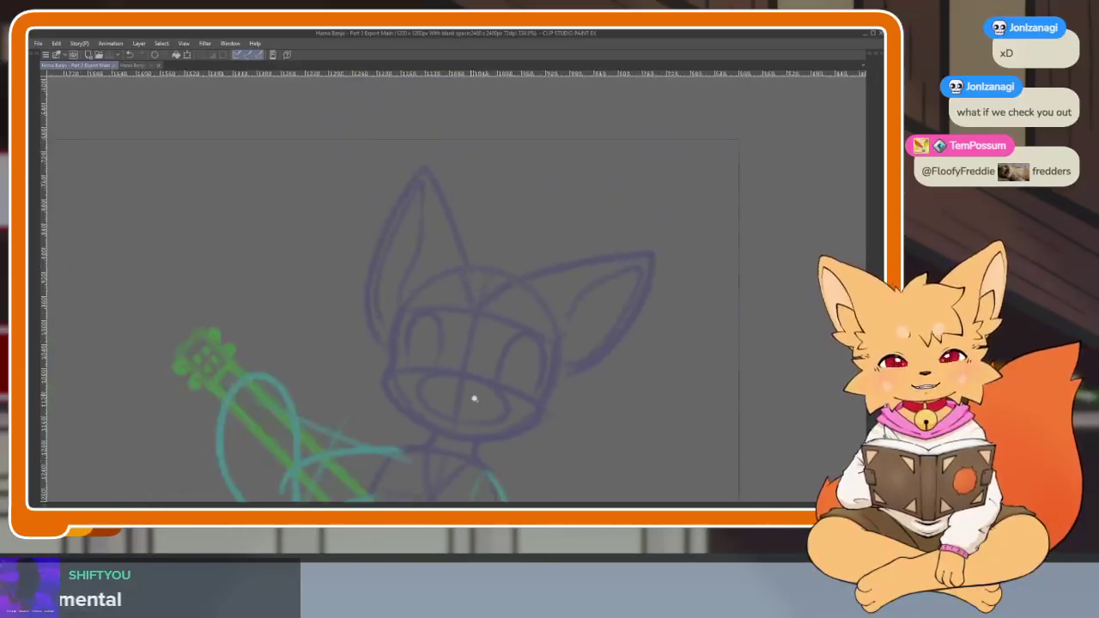
pyautogui.scroll(2, 469, 396)
pyautogui.scroll(1, 472, 421)
pyautogui.scroll(2, 374, 404)
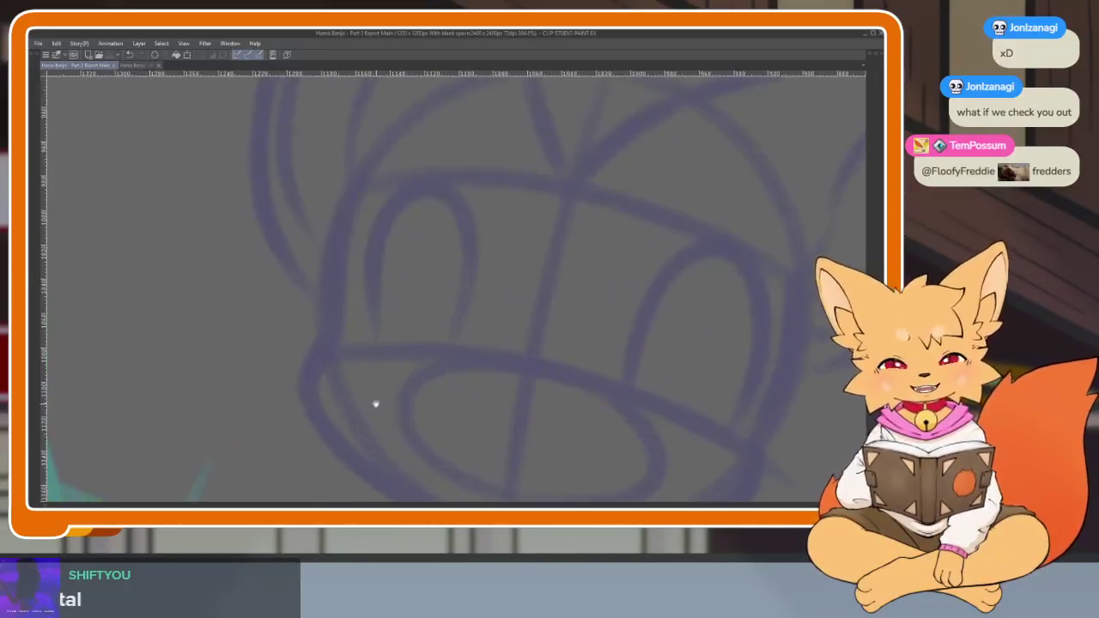
pyautogui.scroll(-1, 498, 378)
pyautogui.scroll(-1, 494, 380)
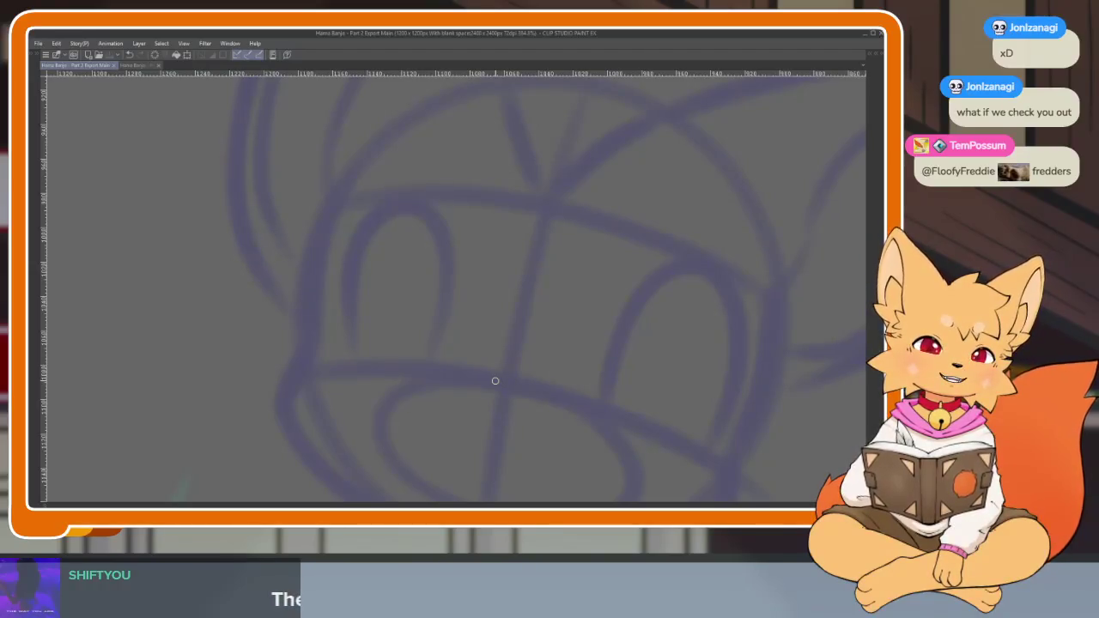
pyautogui.scroll(1, 498, 385)
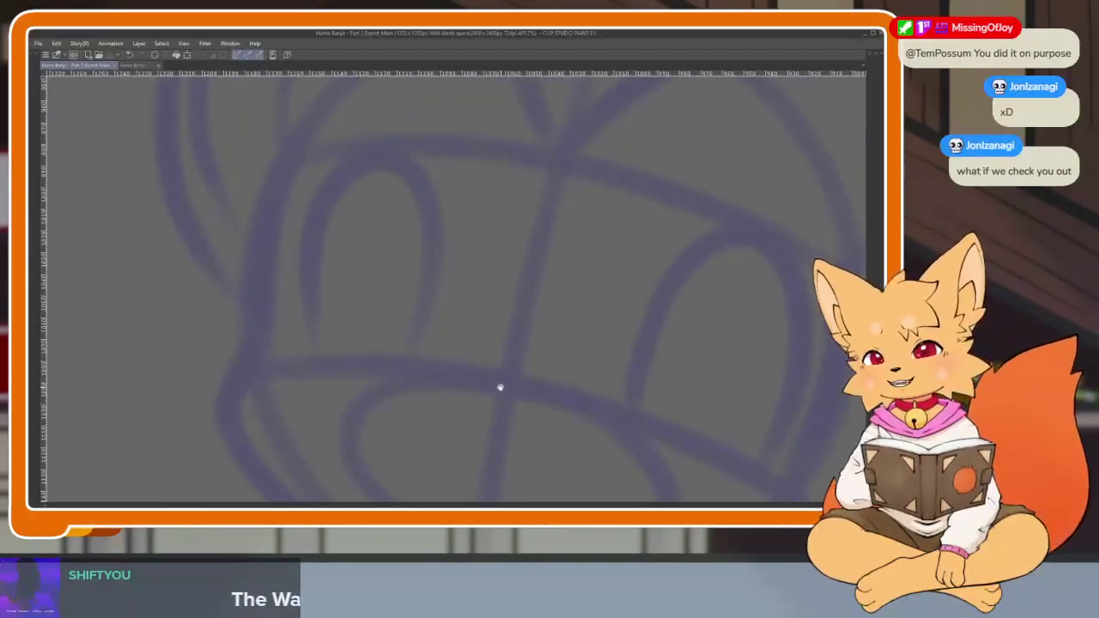
pyautogui.scroll(1, 490, 395)
pyautogui.scroll(1, 481, 402)
pyautogui.moveTo(317, 175); pyautogui.dragTo(289, 372)
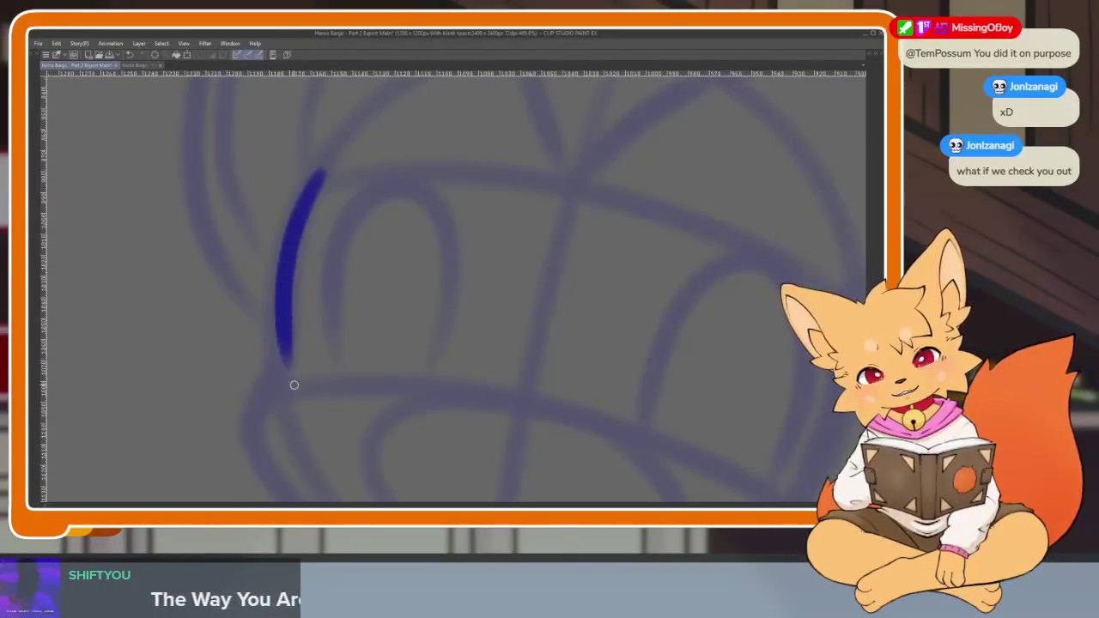
pyautogui.scroll(1, 361, 391)
pyautogui.scroll(-1, 424, 436)
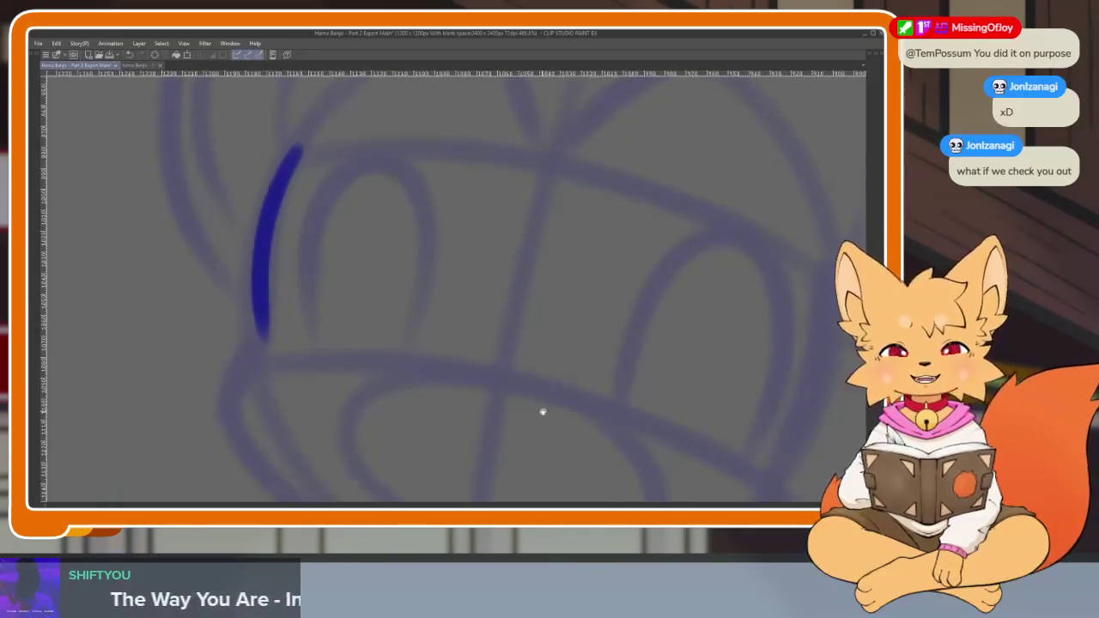
pyautogui.scroll(-1, 540, 409)
pyautogui.scroll(-1, 542, 410)
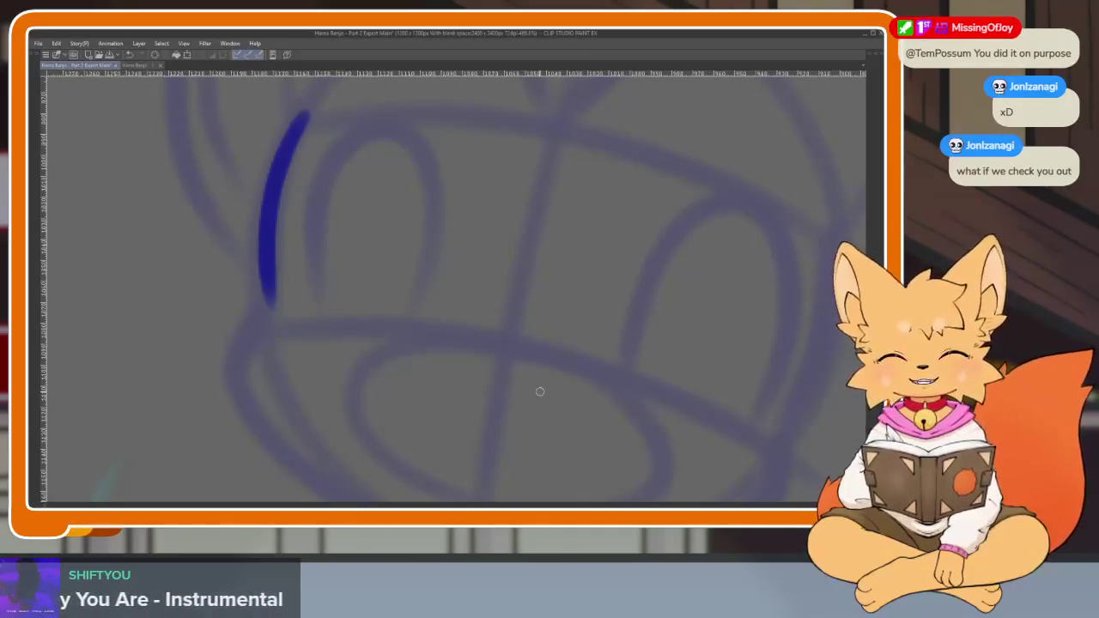
pyautogui.scroll(-1, 422, 400)
pyautogui.scroll(-1, 410, 416)
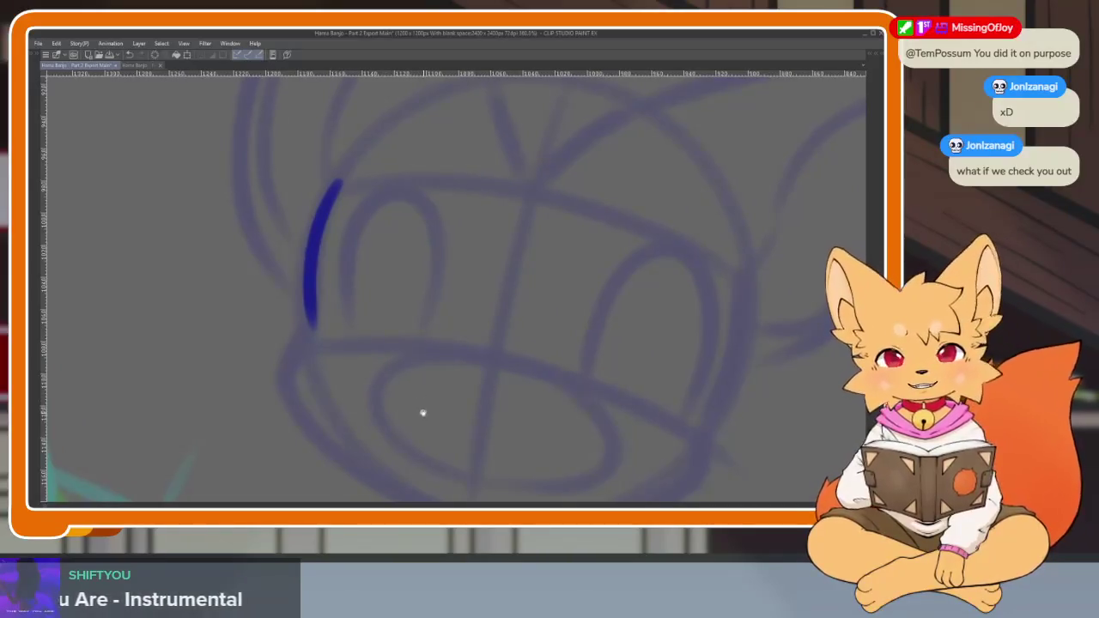
pyautogui.moveTo(421, 420); pyautogui.dragTo(400, 396)
pyautogui.moveTo(299, 317)
pyautogui.mouseDown()
pyautogui.moveTo(263, 311)
pyautogui.moveTo(261, 411)
pyautogui.moveTo(314, 448)
pyautogui.mouseUp()
# Ink the right side of the face outline with its cheek fluff.
pyautogui.scroll(-5, 647, 427)
pyautogui.scroll(3, 572, 424)
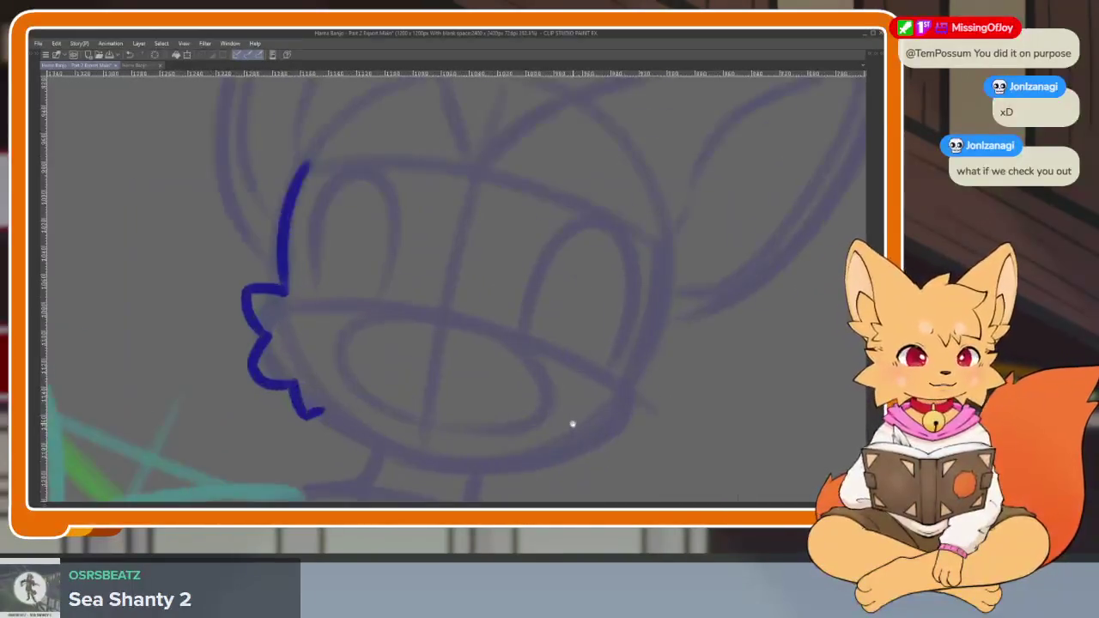
pyautogui.scroll(2, 581, 418)
pyautogui.moveTo(679, 251)
pyautogui.mouseDown()
pyautogui.moveTo(638, 374)
pyautogui.moveTo(653, 369)
pyautogui.moveTo(674, 400)
pyautogui.moveTo(627, 422)
pyautogui.moveTo(593, 464)
pyautogui.mouseUp()
pyautogui.scroll(-1, 640, 371)
pyautogui.scroll(1, 640, 369)
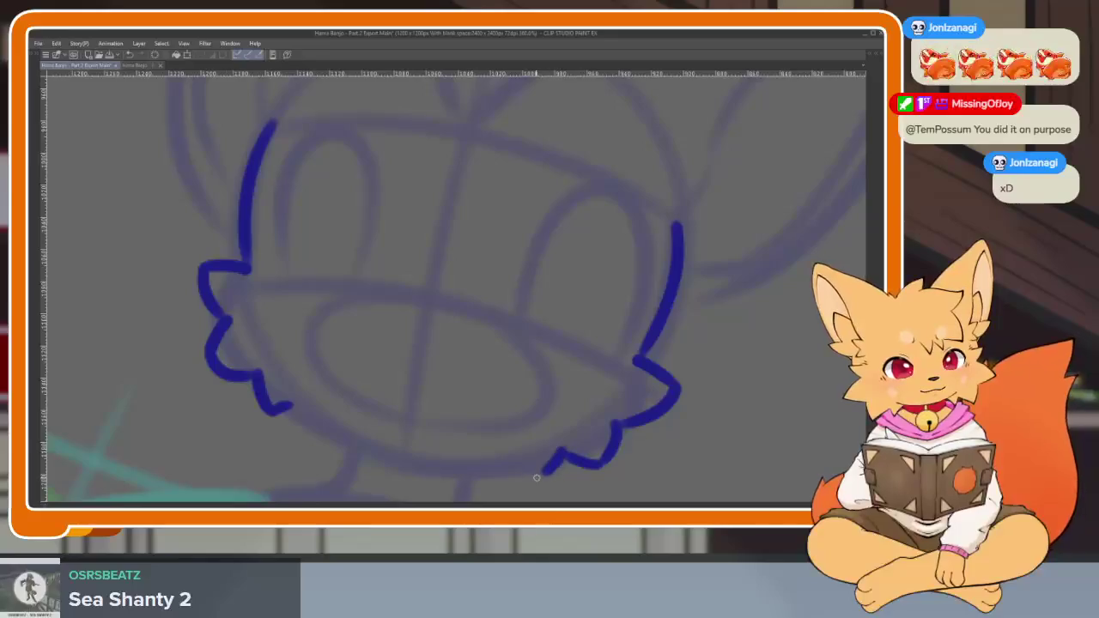
pyautogui.scroll(-4, 638, 444)
pyautogui.scroll(3, 638, 443)
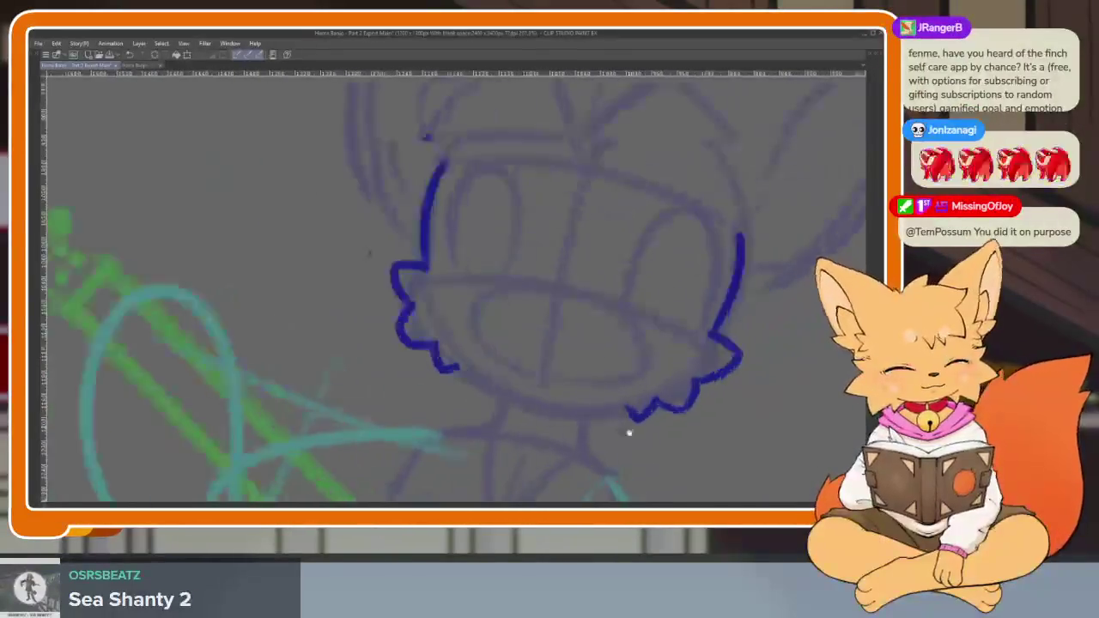
pyautogui.scroll(1, 650, 400)
pyautogui.scroll(-1, 683, 375)
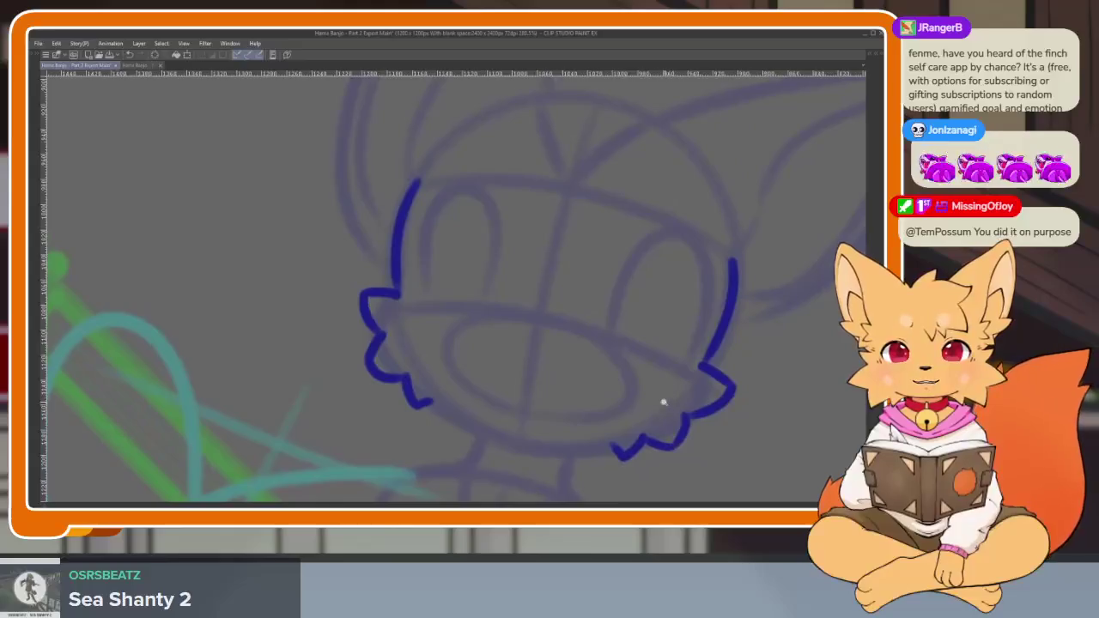
pyautogui.scroll(-1, 671, 388)
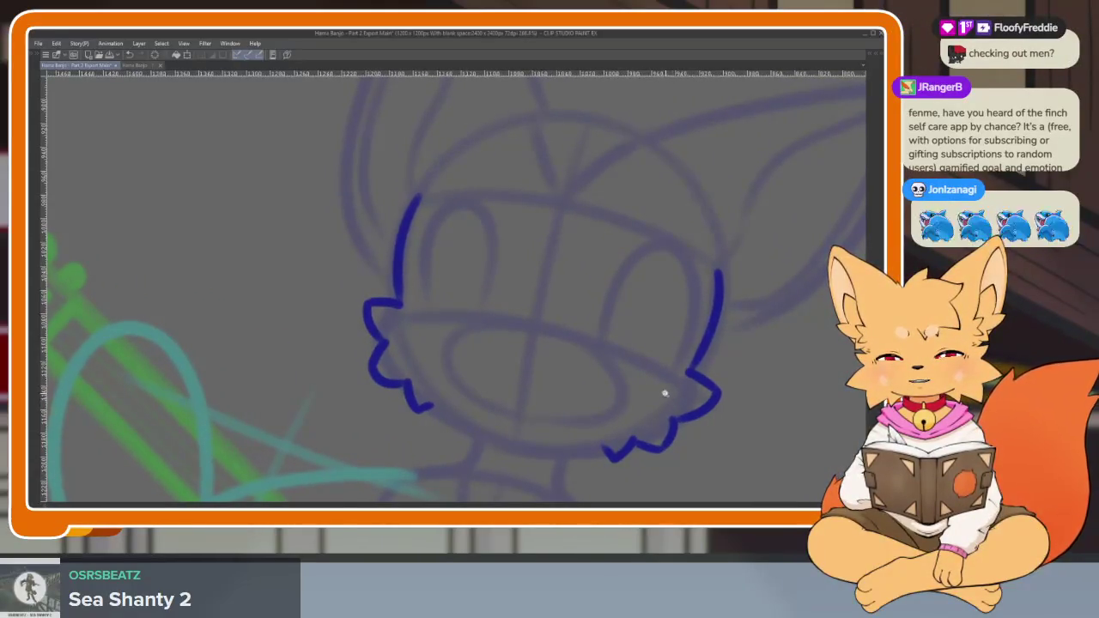
pyautogui.scroll(-1, 668, 398)
pyautogui.scroll(-1, 674, 393)
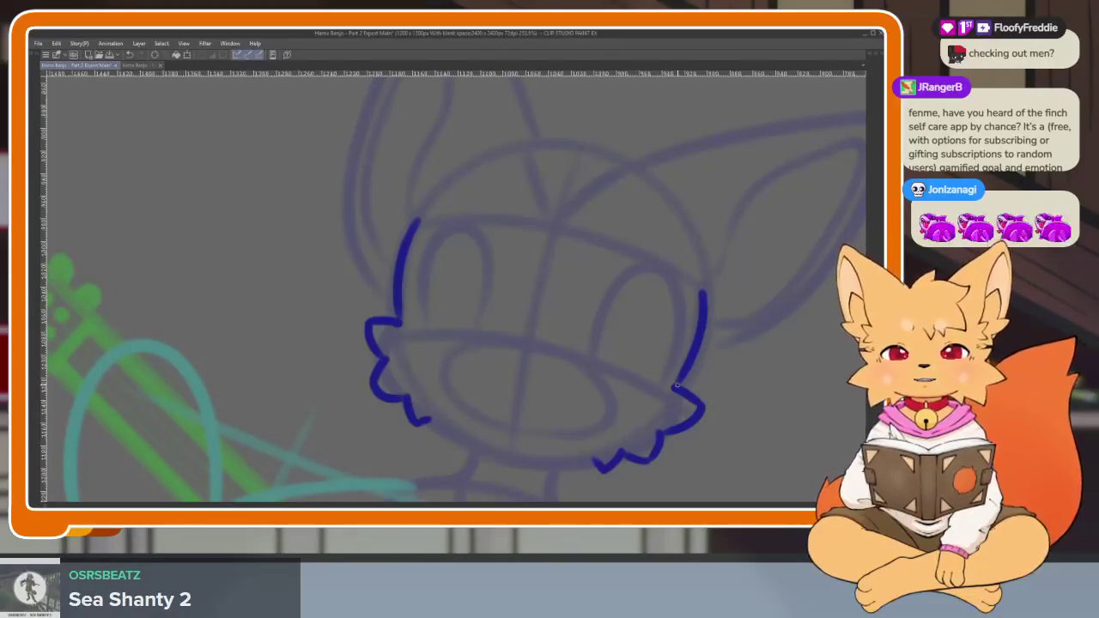
# Close the bottom edge of the head outline and recentre the view on the head.
pyautogui.scroll(-1, 593, 419)
pyautogui.scroll(2, 570, 425)
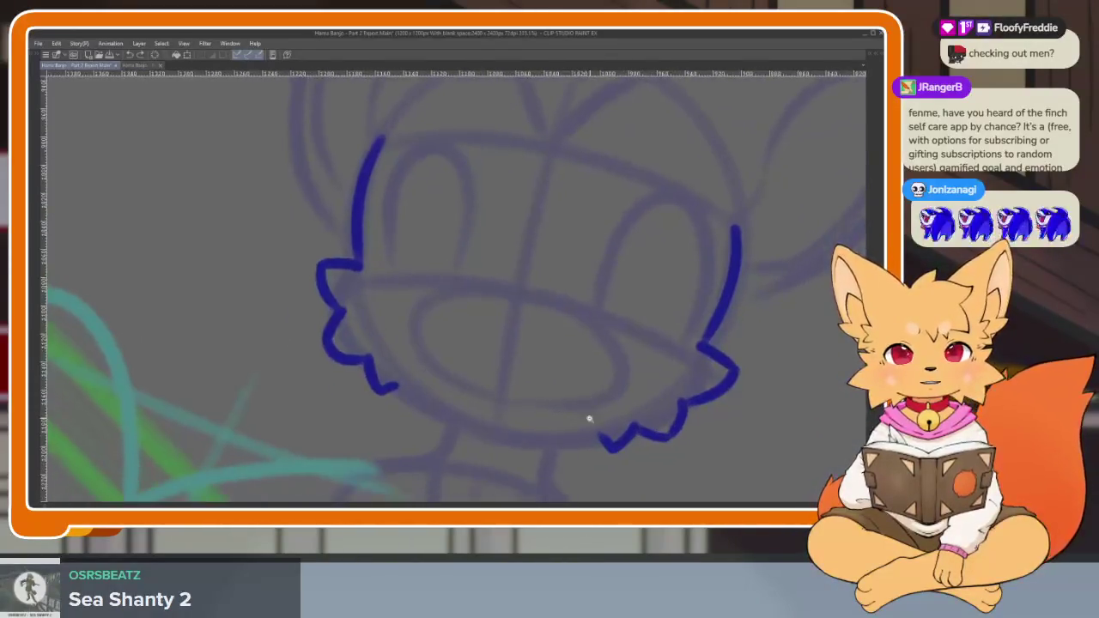
pyautogui.scroll(1, 589, 417)
pyautogui.moveTo(612, 434)
pyautogui.mouseDown()
pyautogui.moveTo(473, 432)
pyautogui.moveTo(344, 374)
pyautogui.mouseUp()
pyautogui.scroll(-3, 550, 369)
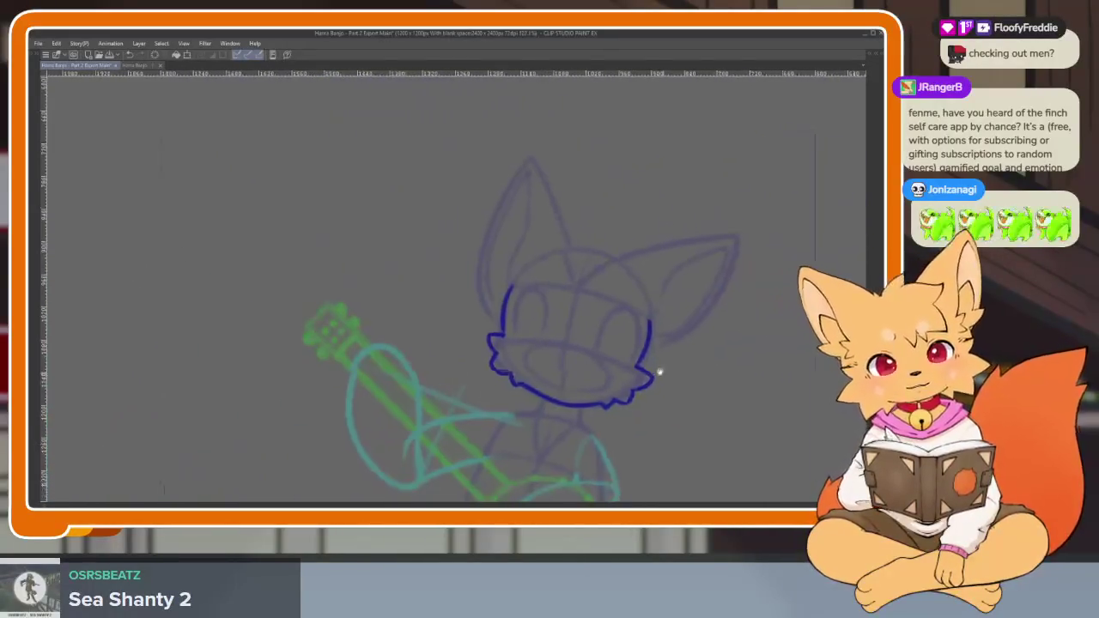
pyautogui.scroll(2, 550, 354)
pyautogui.moveTo(576, 373); pyautogui.dragTo(542, 396)
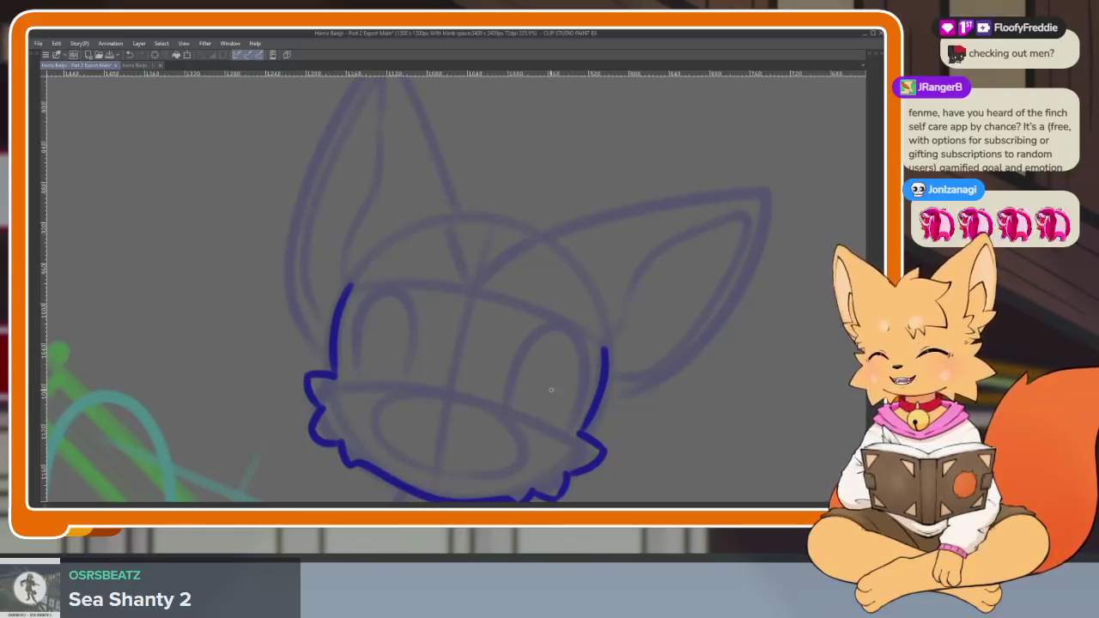
pyautogui.scroll(-2, 544, 405)
pyautogui.moveTo(550, 432)
pyautogui.mouseDown()
pyautogui.moveTo(618, 343)
pyautogui.moveTo(590, 410)
pyautogui.mouseUp()
pyautogui.scroll(1, 550, 421)
pyautogui.scroll(-1, 545, 416)
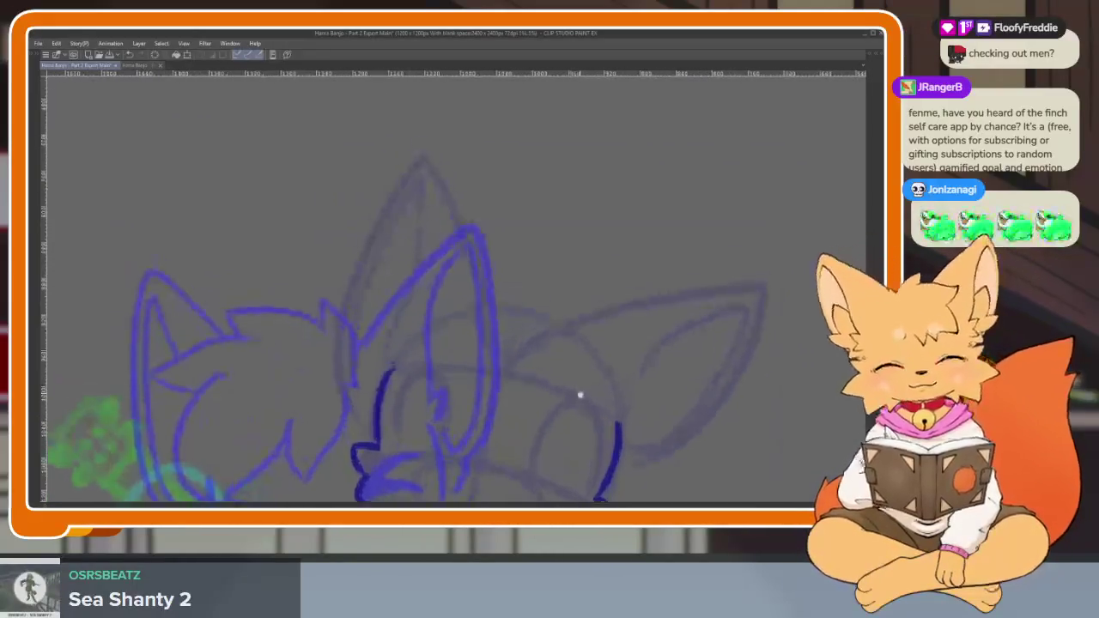
# Ink a spiky hair tuft above the face, then lasso-select the tuft lineart.
pyautogui.scroll(-1, 579, 390)
pyautogui.scroll(2, 604, 338)
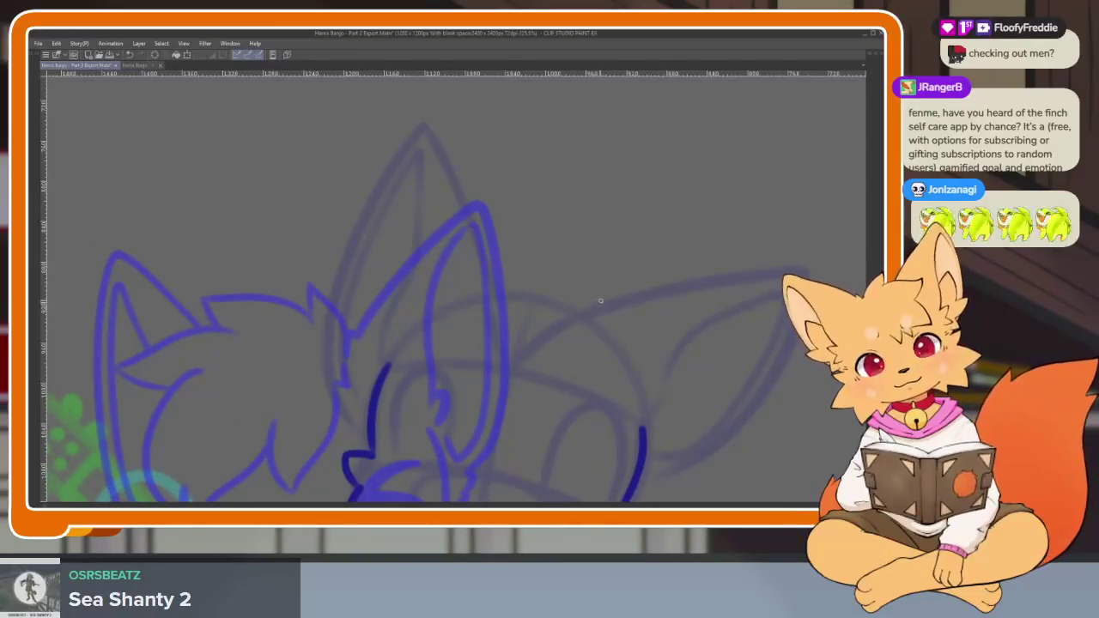
pyautogui.moveTo(571, 258)
pyautogui.mouseDown()
pyautogui.moveTo(486, 215)
pyautogui.moveTo(392, 241)
pyautogui.mouseUp()
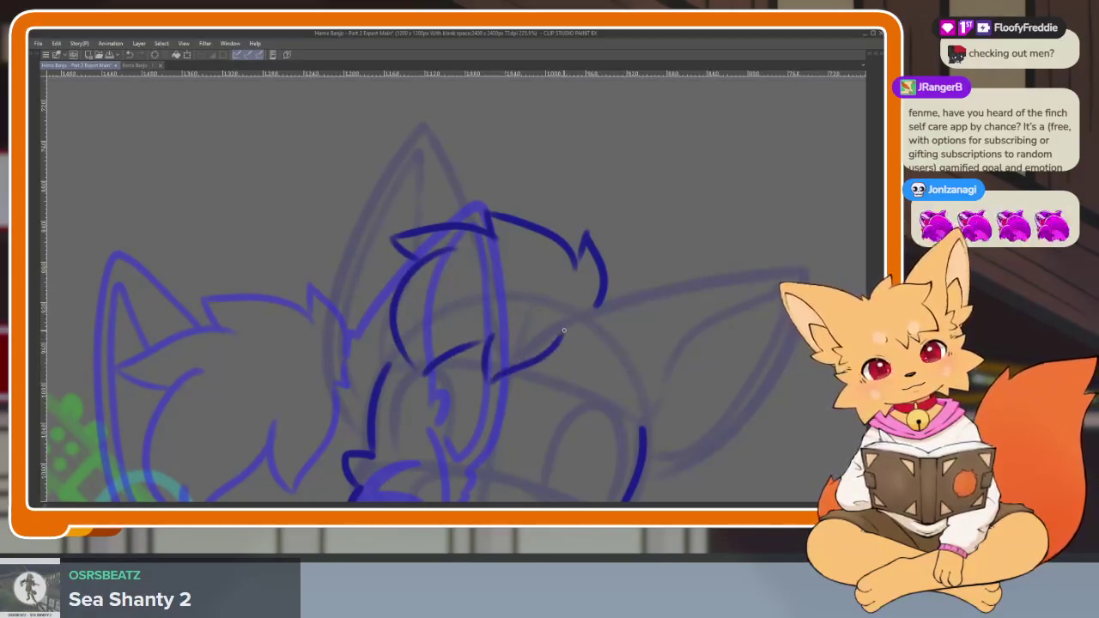
pyautogui.scroll(-2, 652, 335)
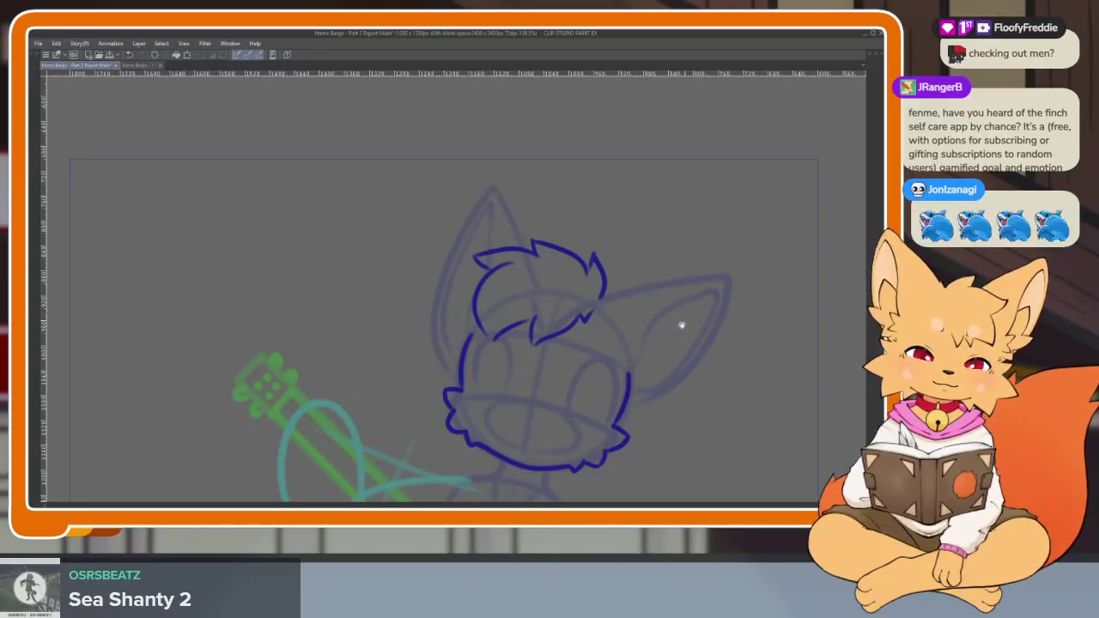
pyautogui.scroll(1, 682, 319)
pyautogui.scroll(1, 564, 375)
pyautogui.scroll(1, 551, 392)
pyautogui.scroll(2, 552, 393)
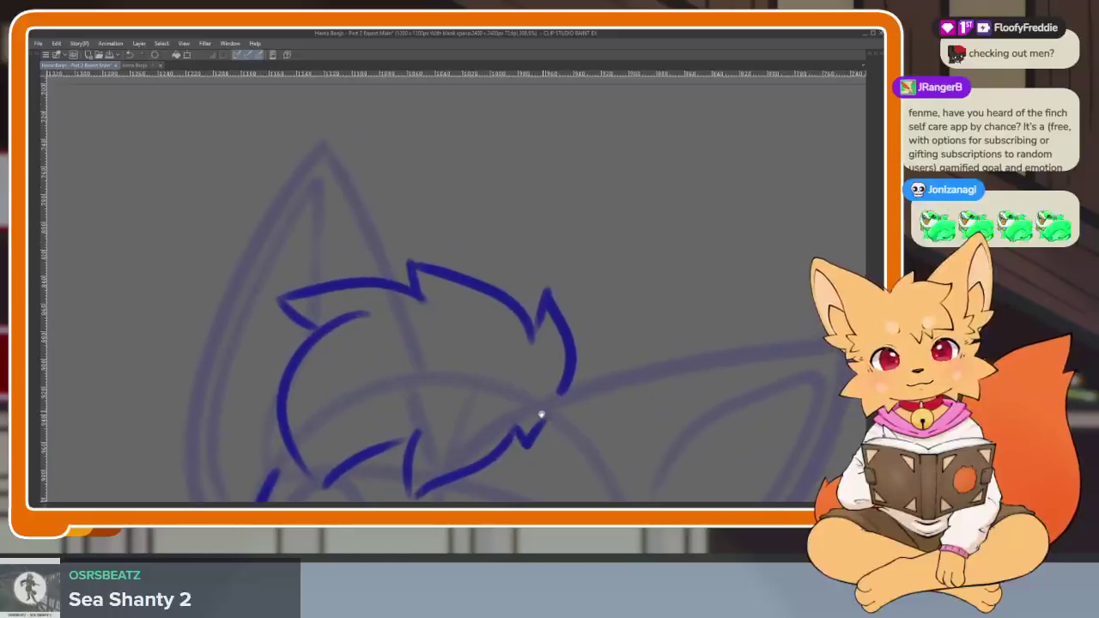
pyautogui.press('Tab')
pyautogui.press('Tab')
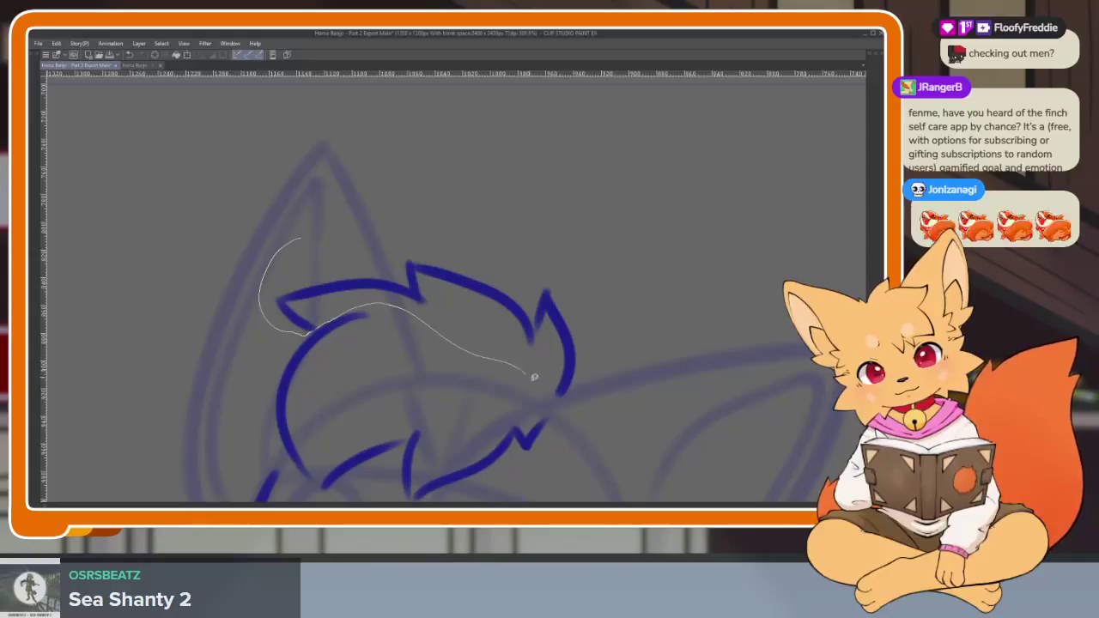
pyautogui.moveTo(541, 224); pyautogui.dragTo(299, 234)
# Transform the selected hair tuft, raising its top and skewing it left, then apply it.
pyautogui.hotkey('ctrl', 't')
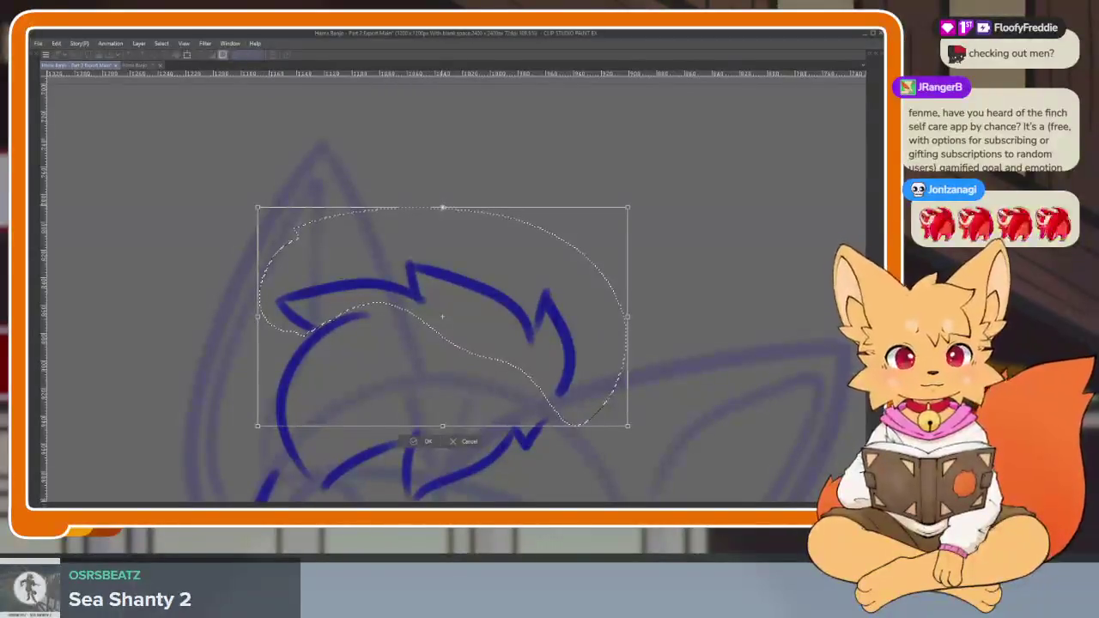
pyautogui.moveTo(443, 208); pyautogui.dragTo(458, 196)
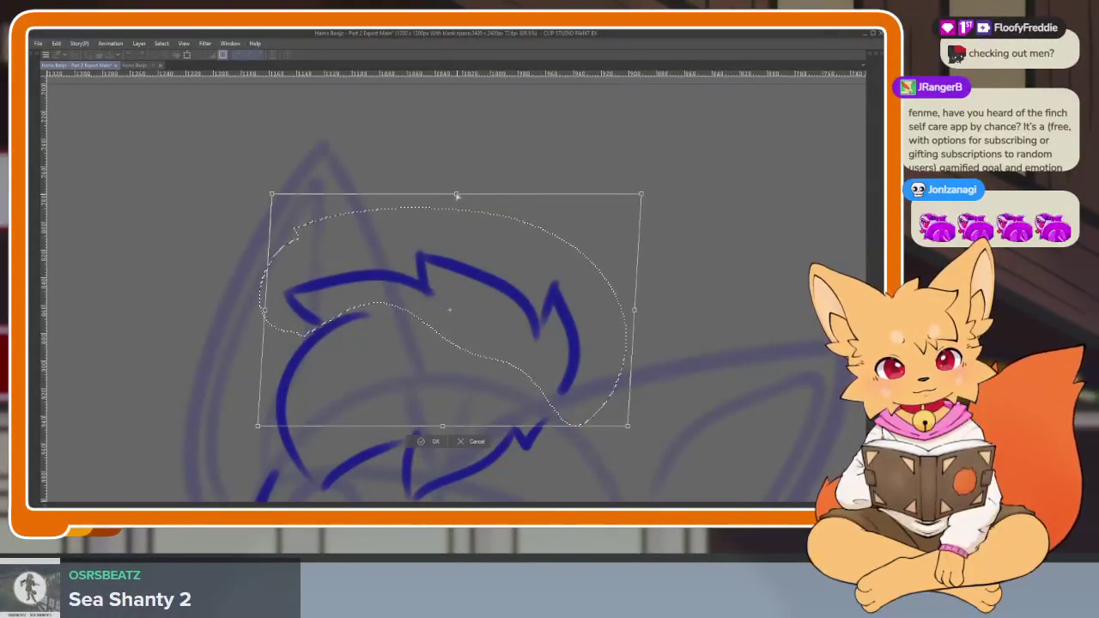
pyautogui.moveTo(274, 195); pyautogui.dragTo(280, 198)
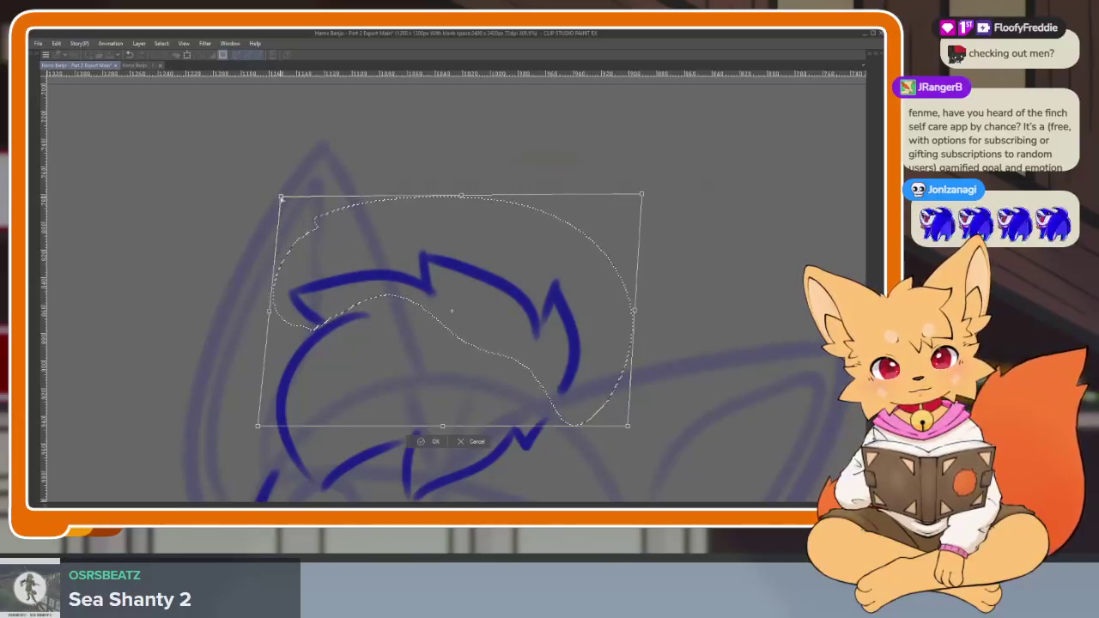
pyautogui.press('Return')
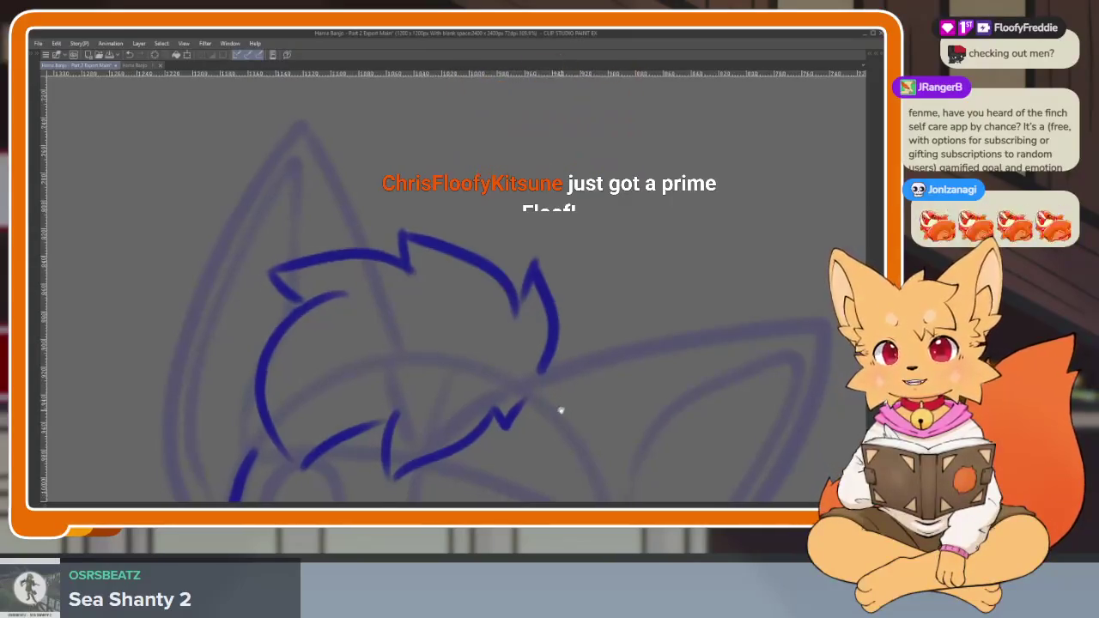
# Zoom into the face and ink the small oval nose.
pyautogui.scroll(-1, 559, 413)
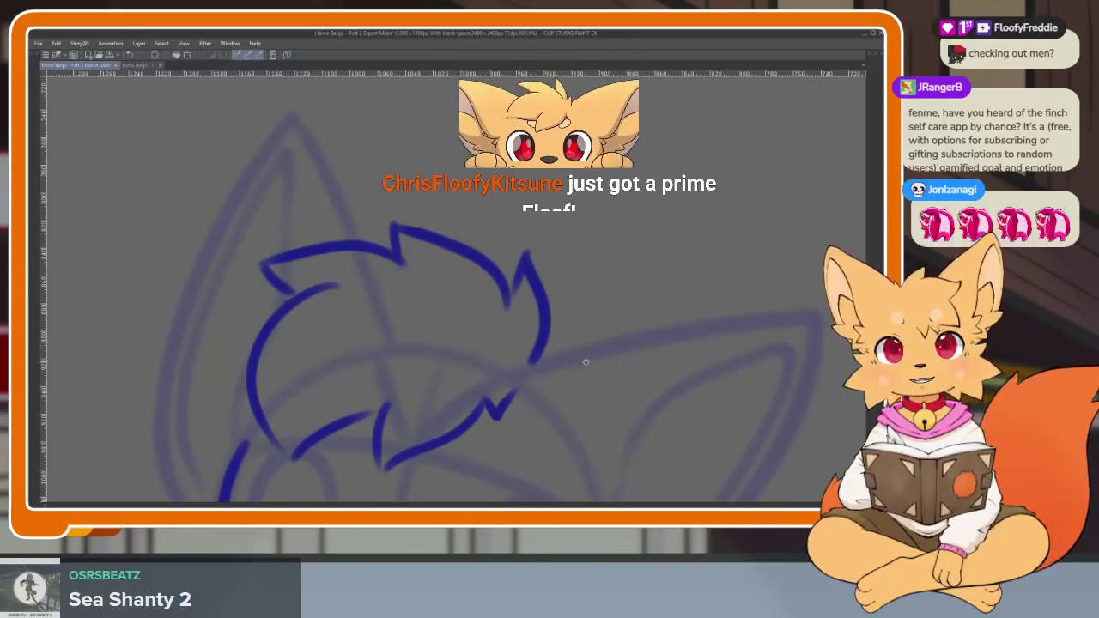
pyautogui.scroll(-2, 598, 386)
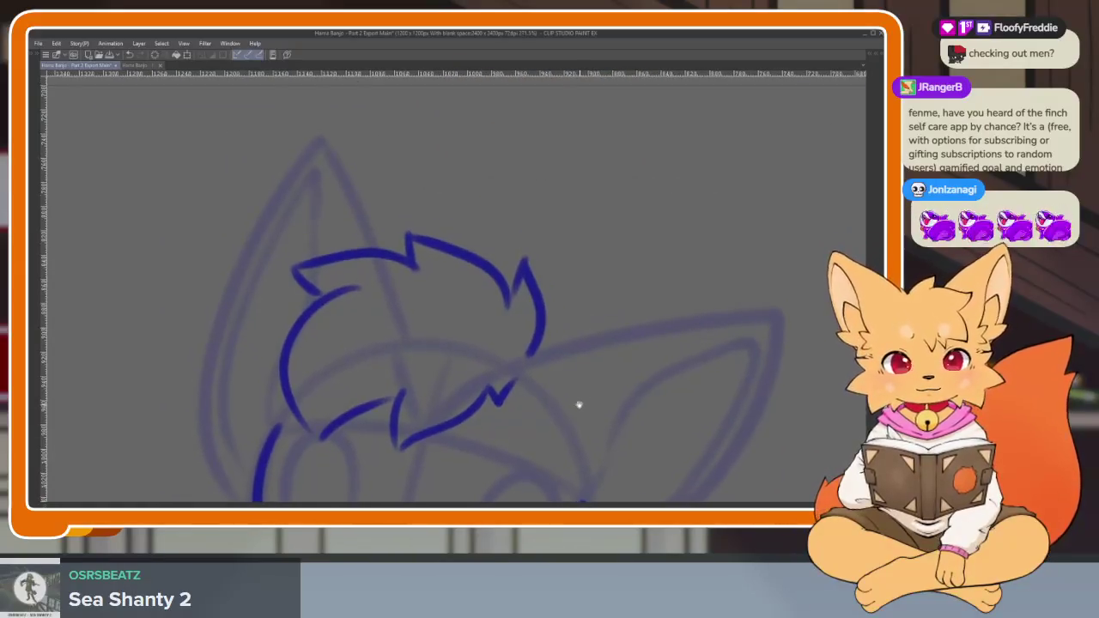
pyautogui.scroll(-1, 583, 406)
pyautogui.scroll(-1, 584, 402)
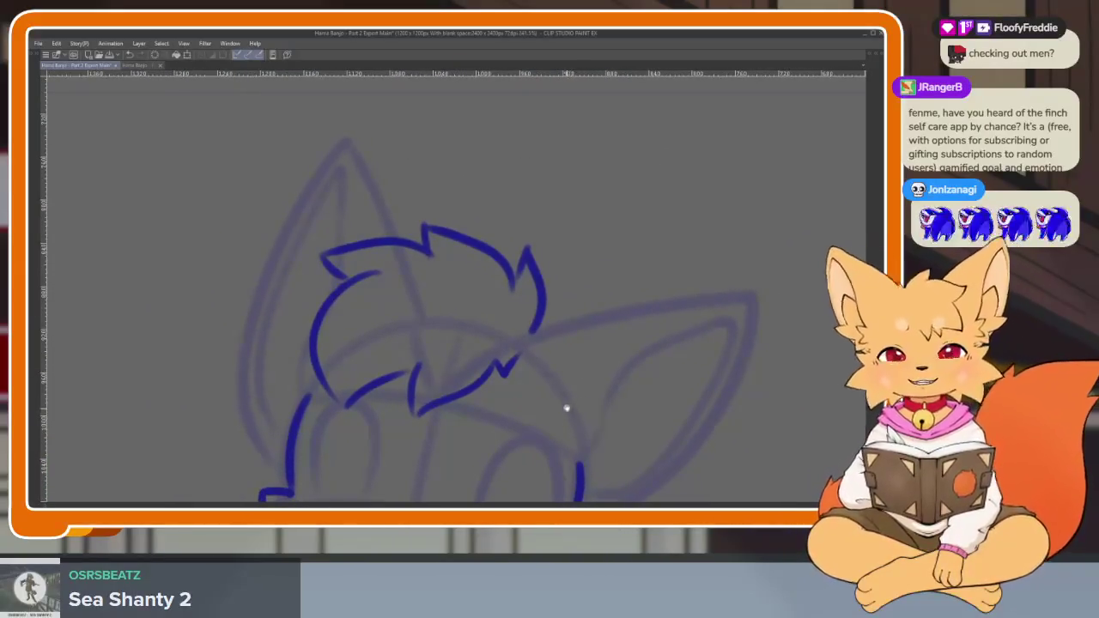
pyautogui.scroll(-1, 529, 417)
pyautogui.scroll(-1, 529, 416)
pyautogui.scroll(-1, 527, 421)
pyautogui.scroll(-2, 527, 442)
pyautogui.scroll(-1, 530, 412)
pyautogui.scroll(2, 515, 393)
pyautogui.scroll(1, 513, 396)
pyautogui.scroll(1, 506, 400)
pyautogui.scroll(1, 498, 400)
pyautogui.scroll(1, 481, 389)
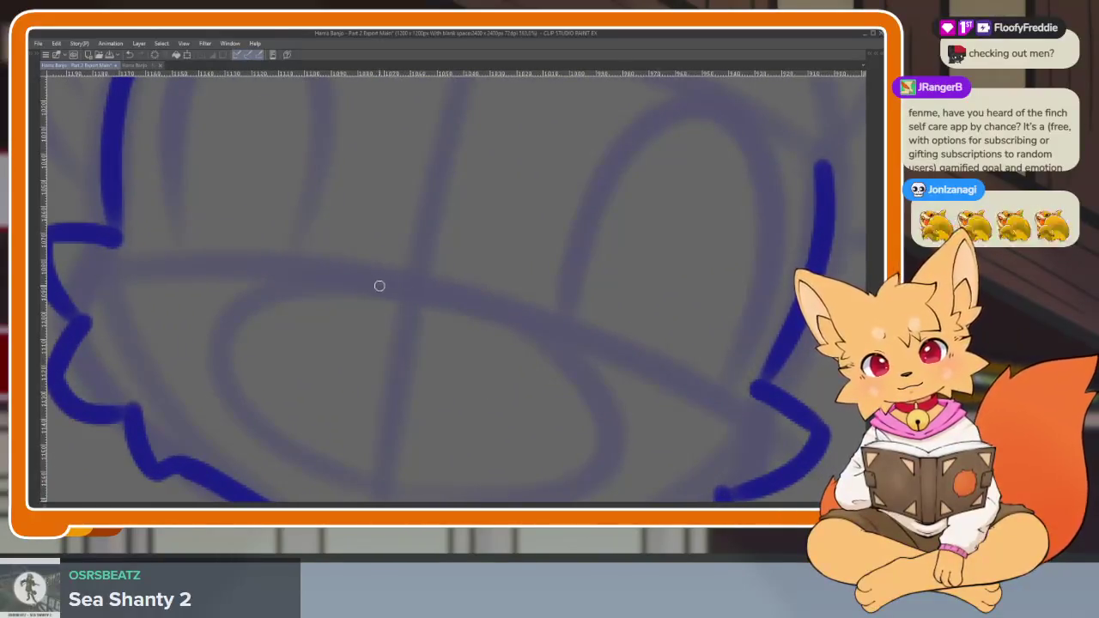
pyautogui.hscroll(1, 486, 386)
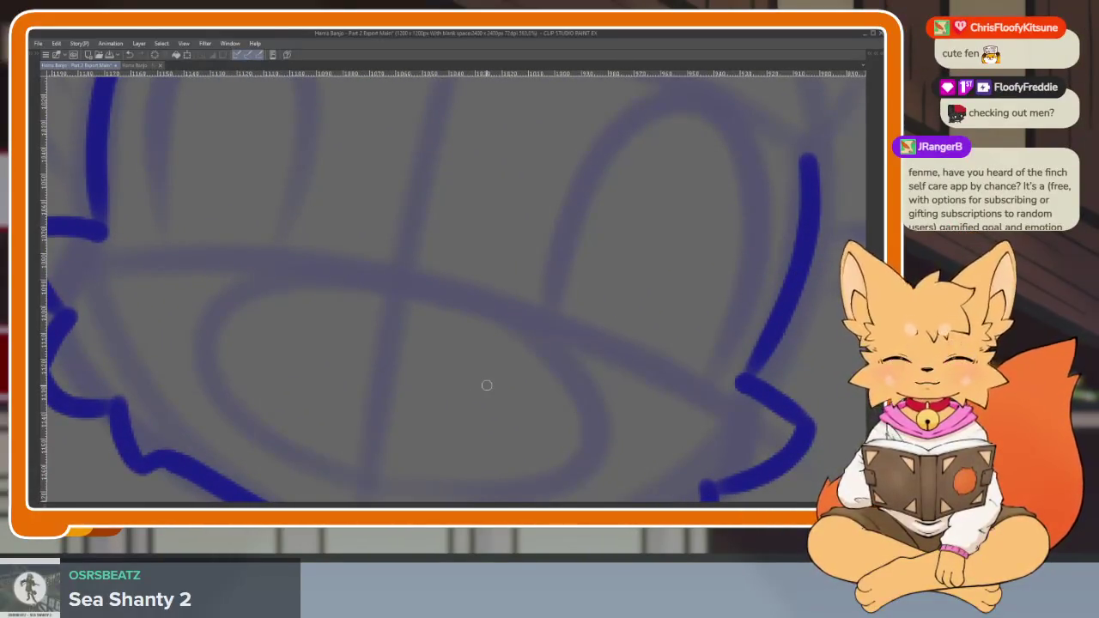
pyautogui.scroll(-1, 525, 374)
pyautogui.scroll(2, 510, 390)
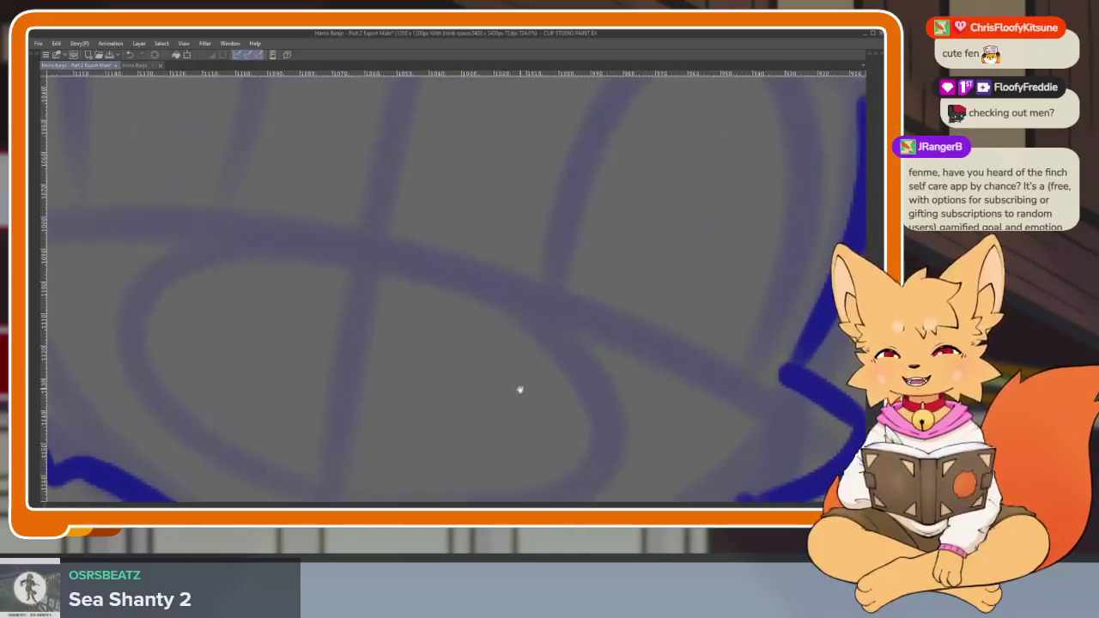
pyautogui.scroll(-1, 512, 398)
pyautogui.scroll(1, 520, 401)
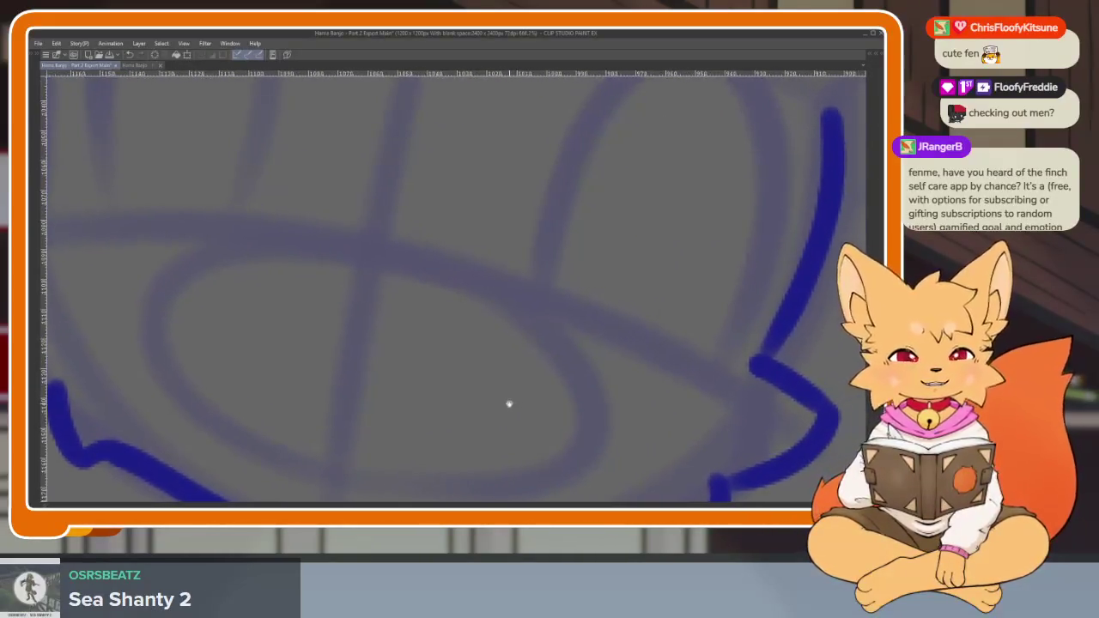
pyautogui.scroll(1, 533, 392)
pyautogui.scroll(1, 540, 374)
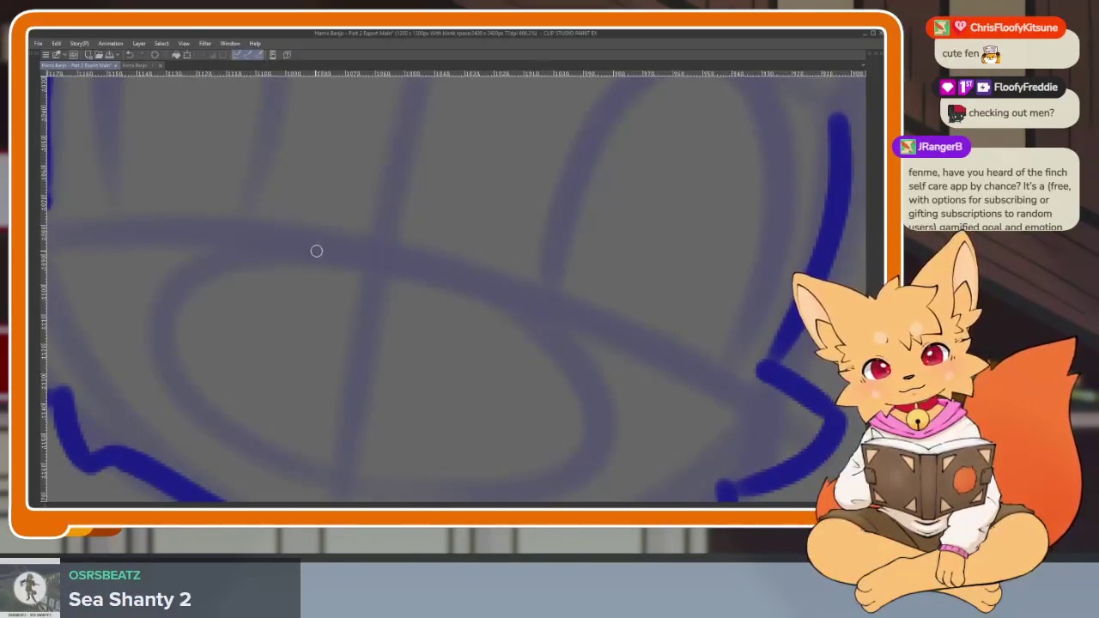
pyautogui.moveTo(314, 251); pyautogui.dragTo(440, 282)
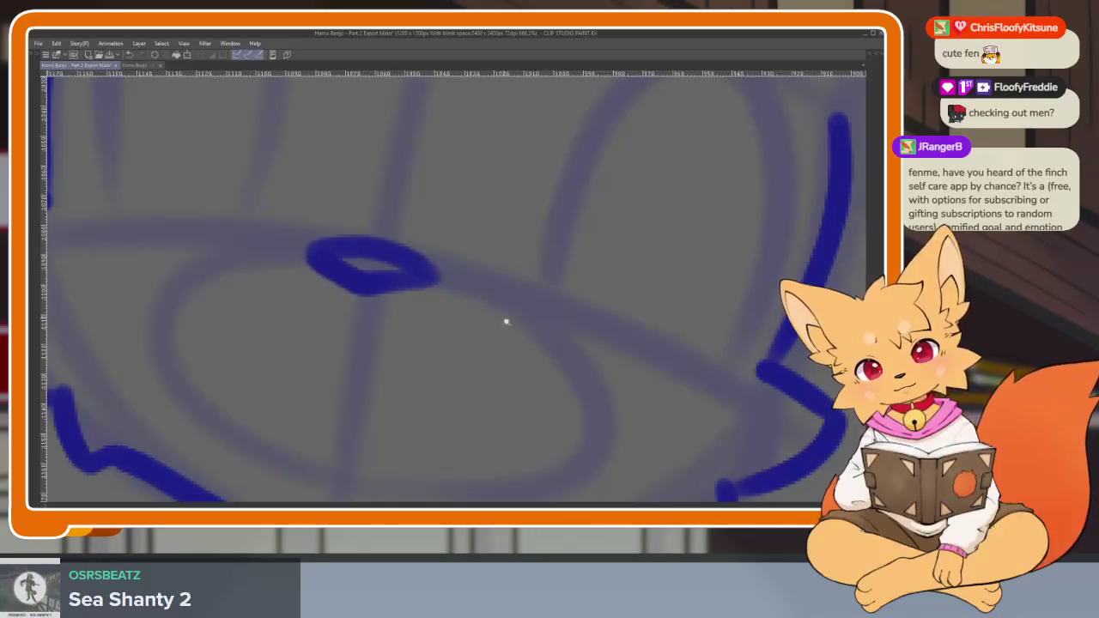
pyautogui.scroll(-5, 549, 344)
pyautogui.scroll(5, 592, 371)
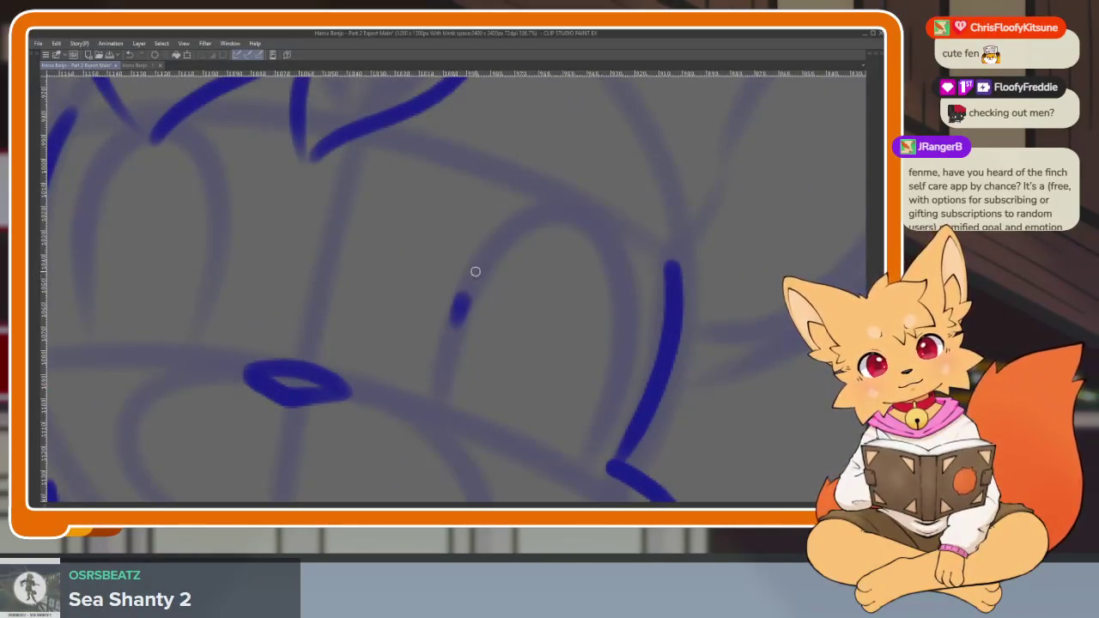
# Ink the arched outlines of the right and left eyes.
pyautogui.moveTo(473, 277); pyautogui.dragTo(576, 435)
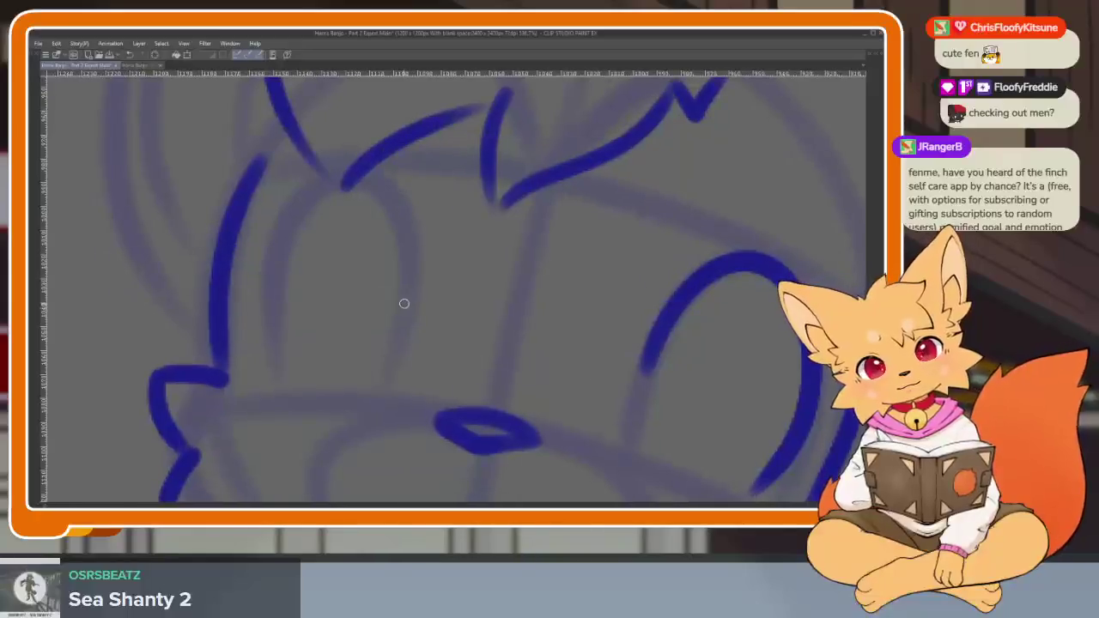
pyautogui.moveTo(416, 278)
pyautogui.mouseDown()
pyautogui.moveTo(298, 184)
pyautogui.moveTo(258, 395)
pyautogui.mouseUp()
pyautogui.scroll(-3, 312, 405)
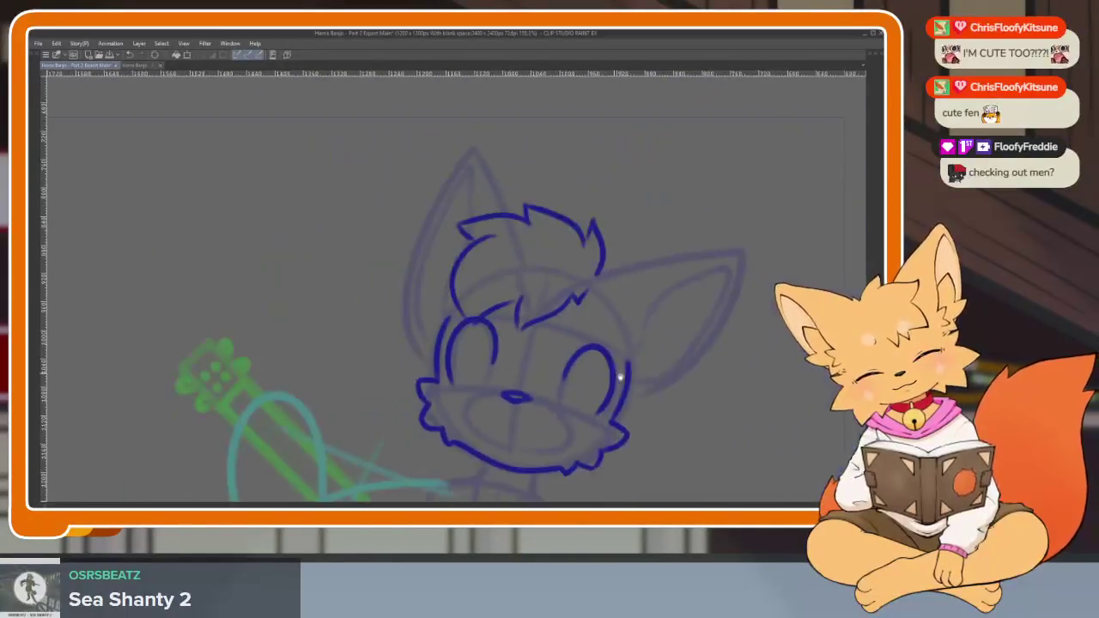
pyautogui.scroll(-2, 607, 358)
pyautogui.scroll(2, 589, 373)
pyautogui.scroll(2, 589, 378)
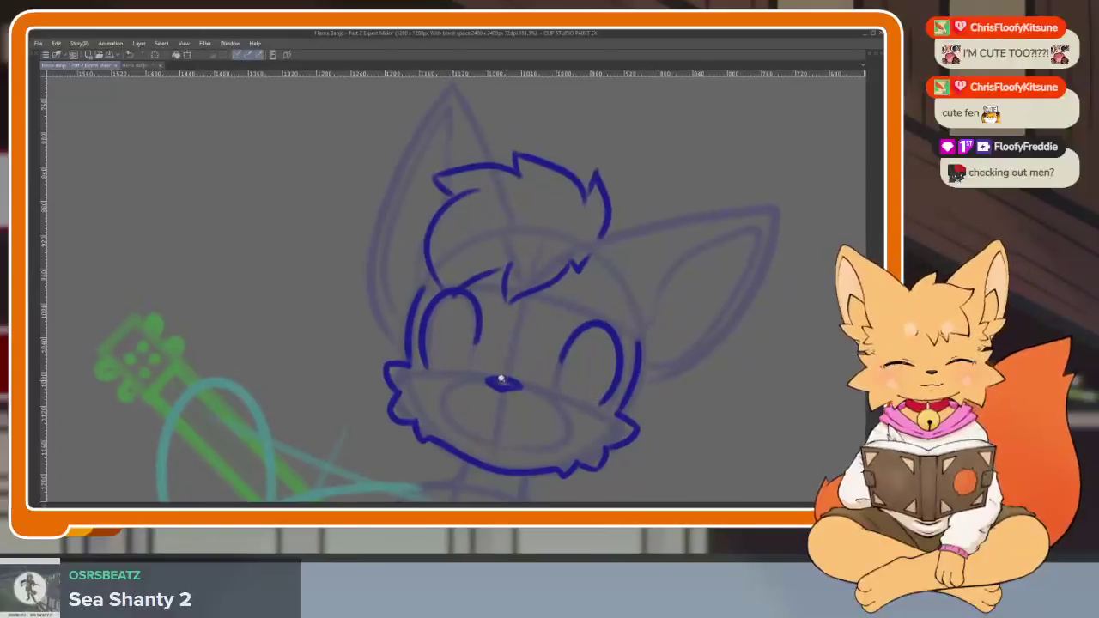
pyautogui.scroll(3, 509, 411)
pyautogui.scroll(1, 435, 380)
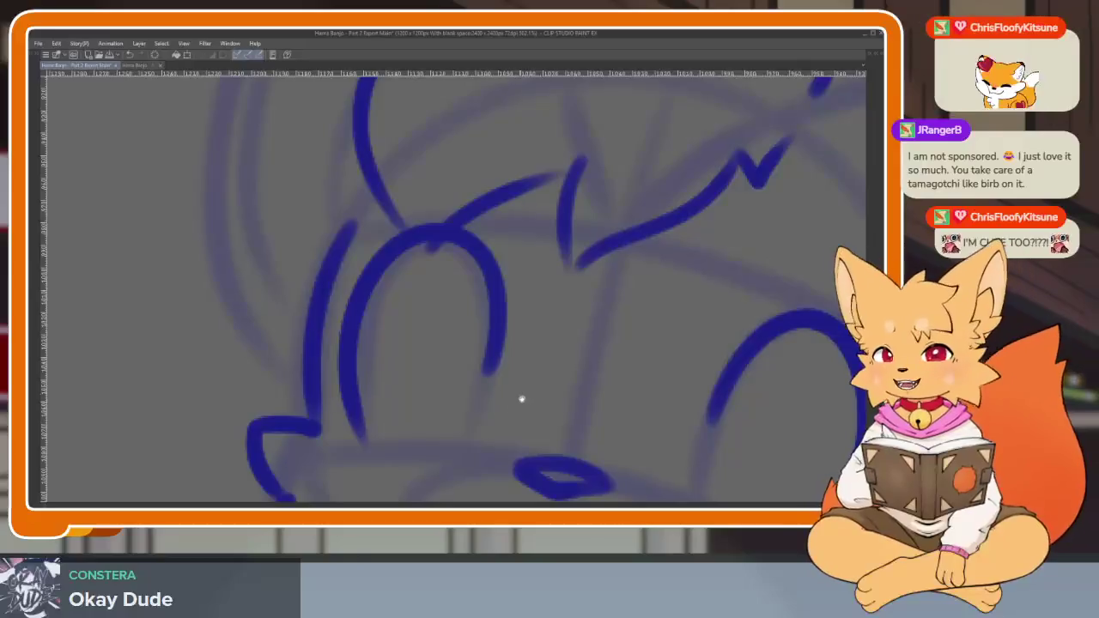
pyautogui.scroll(-2, 515, 400)
pyautogui.scroll(1, 515, 402)
pyautogui.scroll(1, 521, 407)
pyautogui.scroll(1, 520, 407)
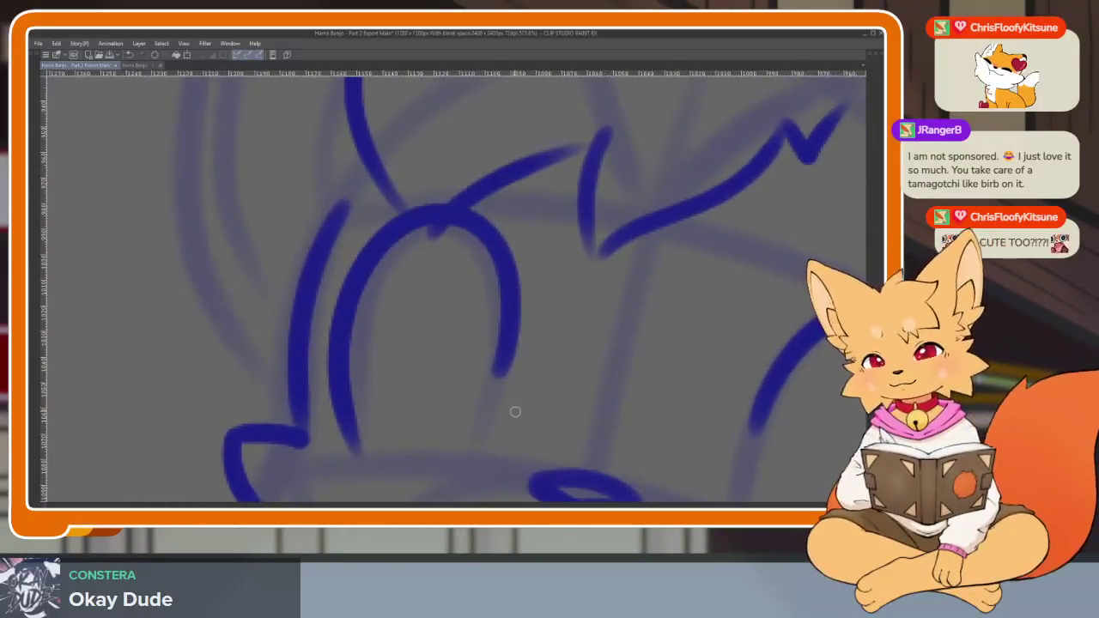
pyautogui.scroll(1, 515, 413)
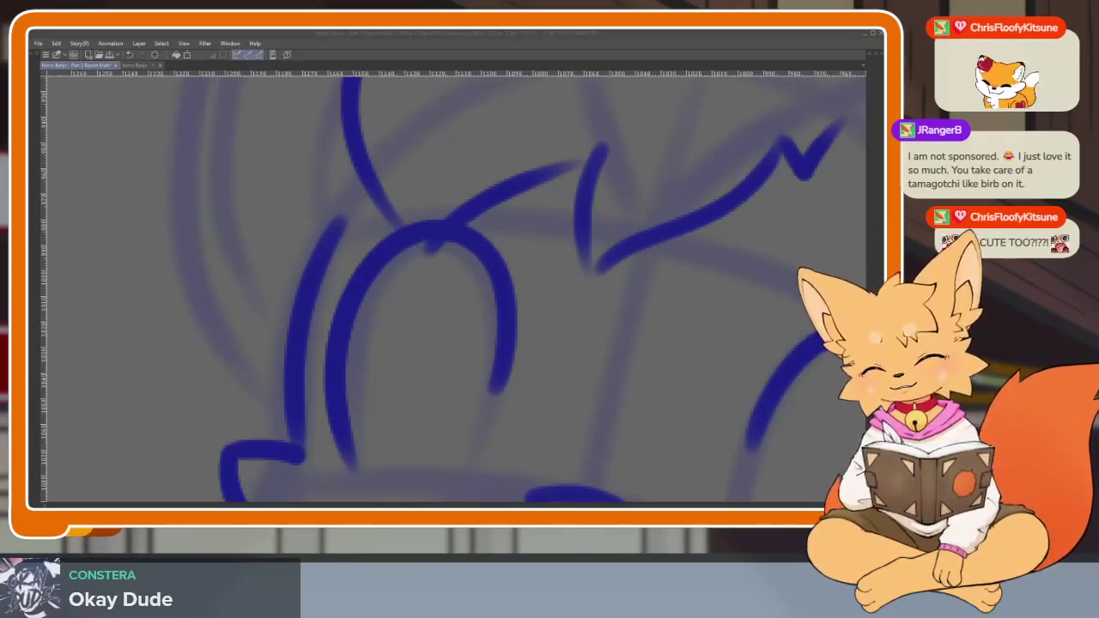
pyautogui.scroll(1, 567, 400)
pyautogui.scroll(2, 554, 411)
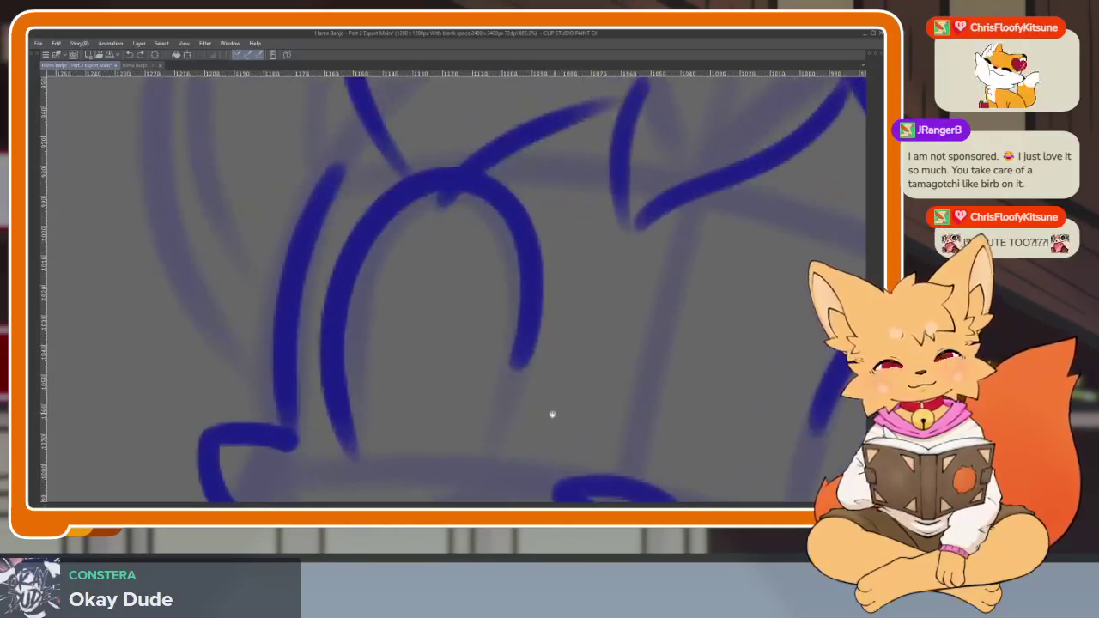
pyautogui.scroll(1, 556, 414)
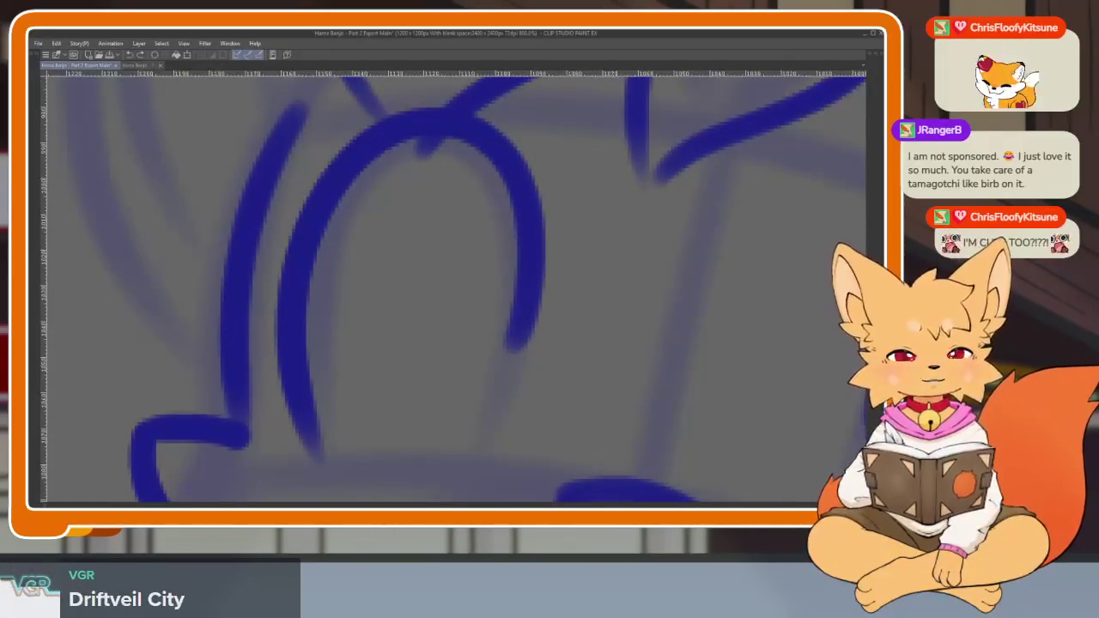
pyautogui.scroll(-2, 636, 376)
pyautogui.scroll(1, 641, 380)
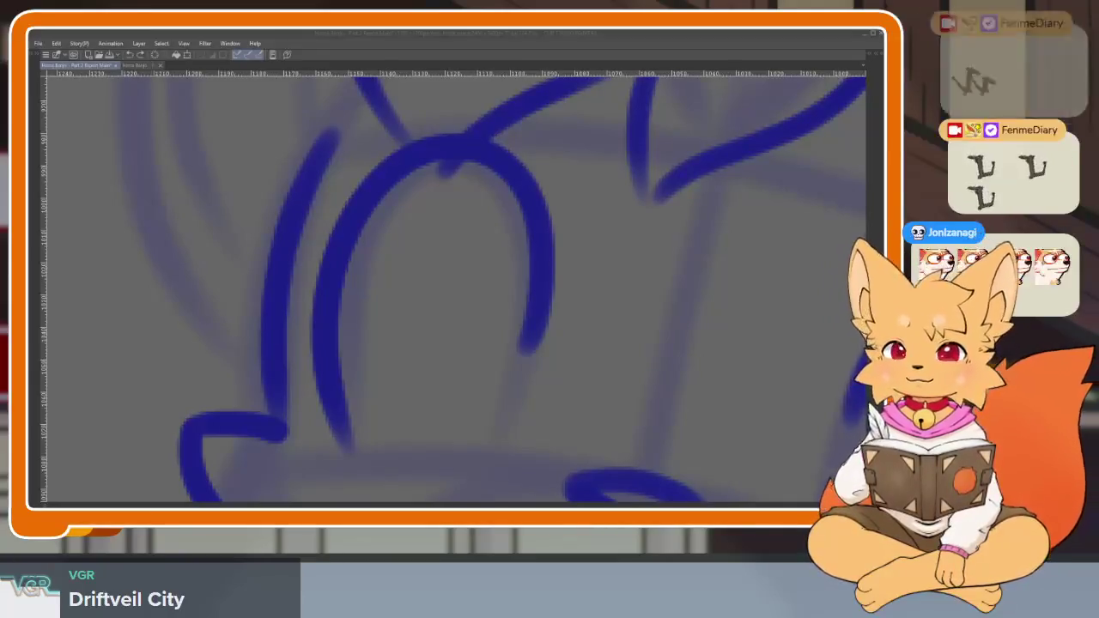
# Draw the inner oval inside the left eye.
pyautogui.moveTo(581, 400); pyautogui.dragTo(571, 379)
pyautogui.scroll(1, 572, 379)
pyautogui.scroll(1, 530, 405)
pyautogui.scroll(1, 474, 435)
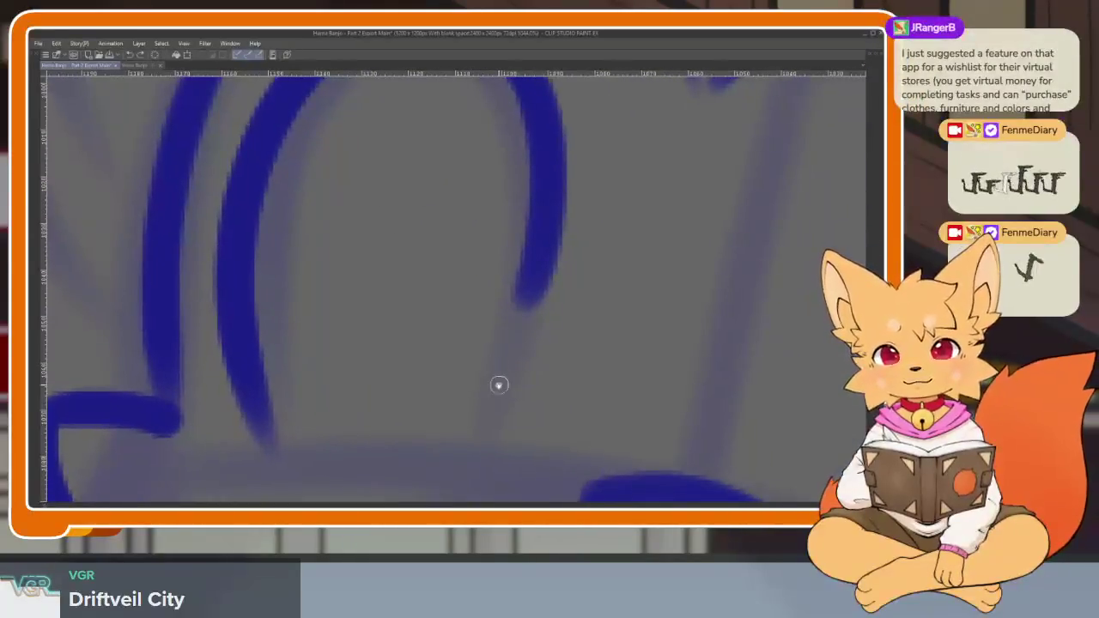
pyautogui.scroll(-1, 496, 413)
pyautogui.scroll(-1, 483, 421)
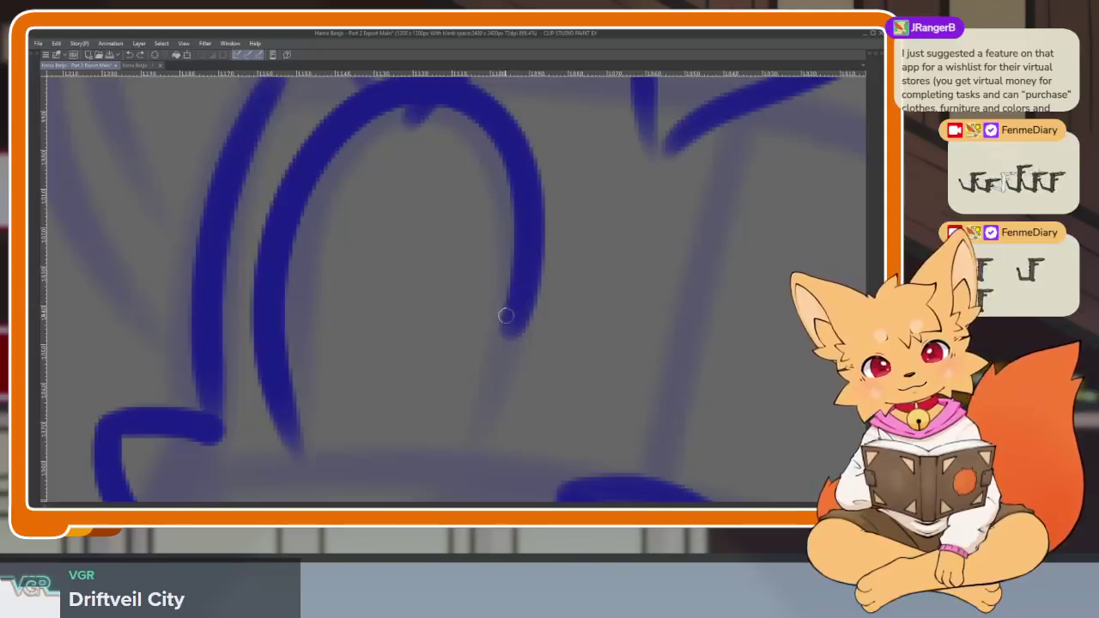
pyautogui.scroll(-5, 610, 344)
pyautogui.scroll(5, 503, 378)
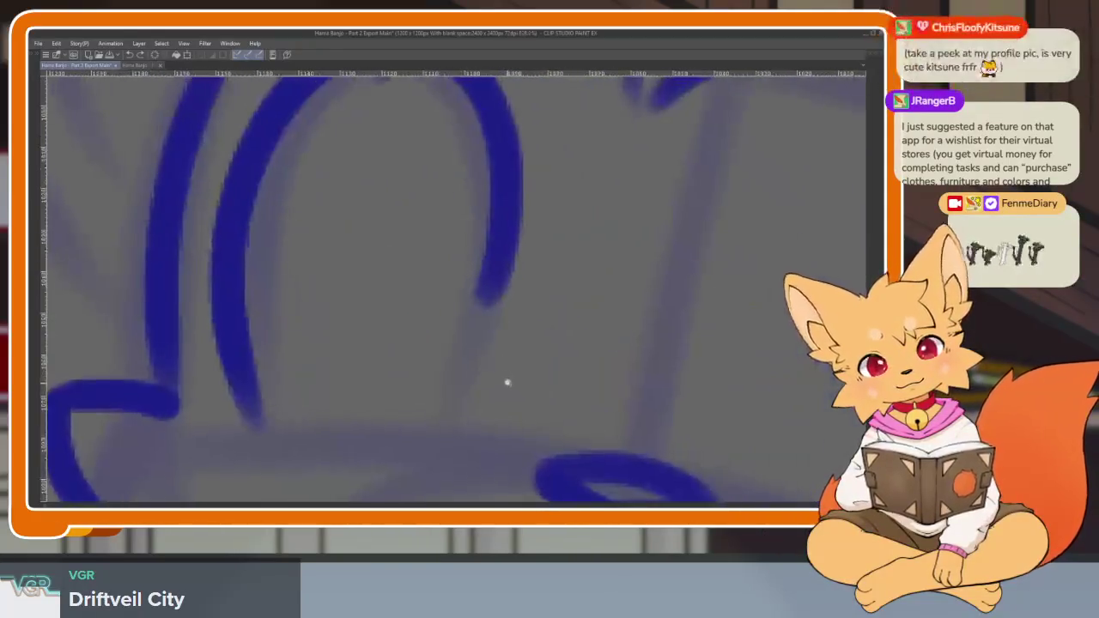
pyautogui.moveTo(450, 456)
pyautogui.mouseDown()
pyautogui.moveTo(496, 341)
pyautogui.moveTo(431, 179)
pyautogui.moveTo(485, 344)
pyautogui.mouseUp()
pyautogui.moveTo(421, 203); pyautogui.dragTo(354, 402)
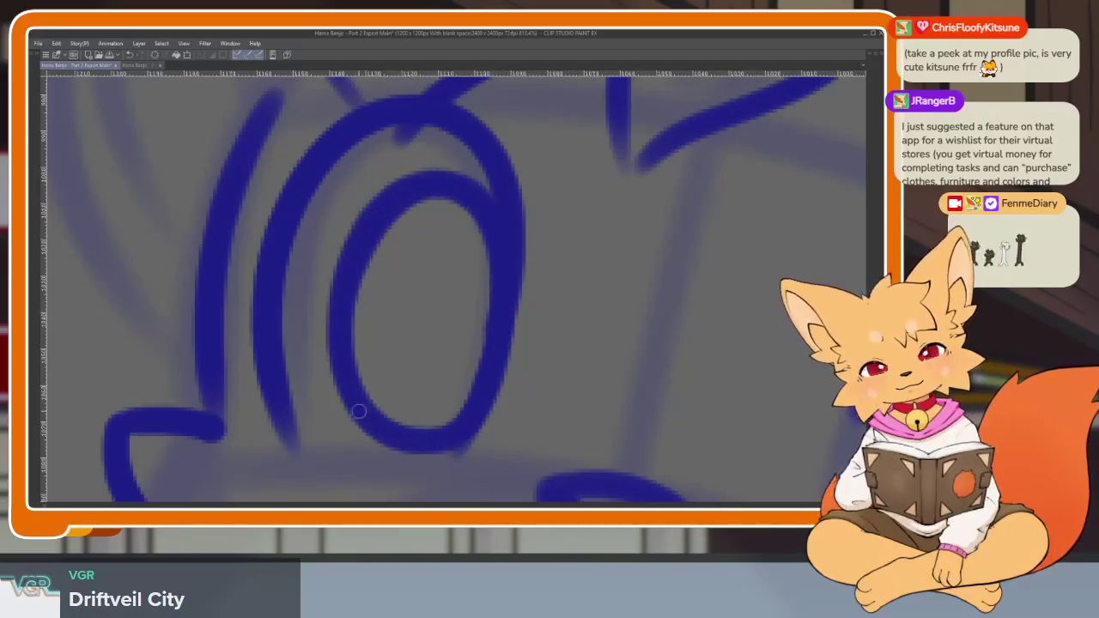
pyautogui.scroll(-3, 354, 403)
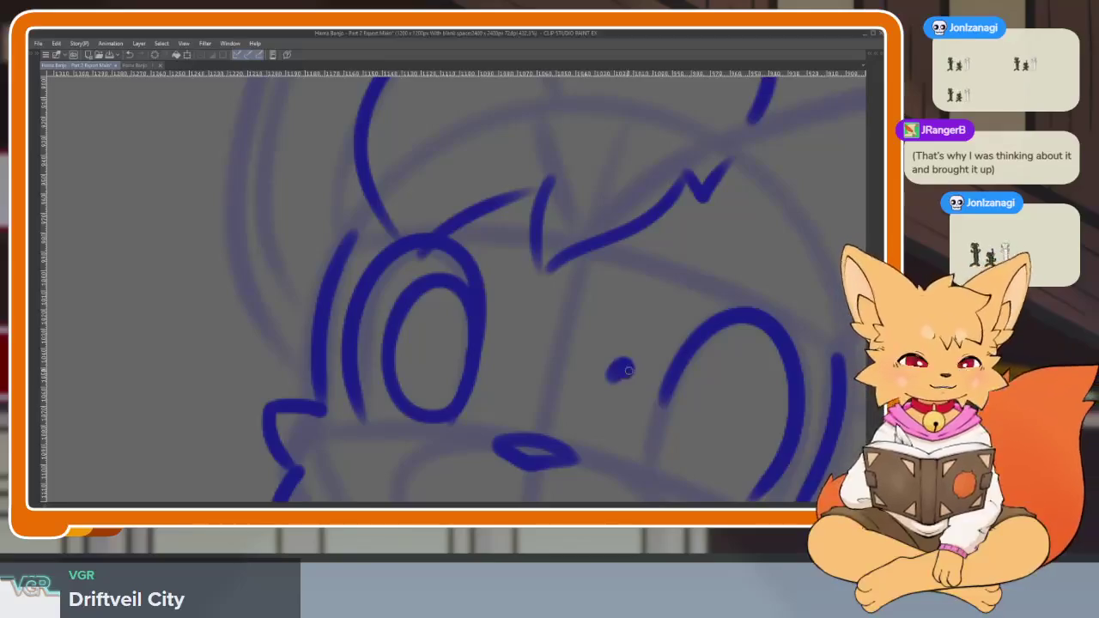
# Draw the right eye's blue inner oval and close the gap in it.
pyautogui.scroll(-3, 618, 361)
pyautogui.scroll(-3, 642, 330)
pyautogui.scroll(2, 642, 335)
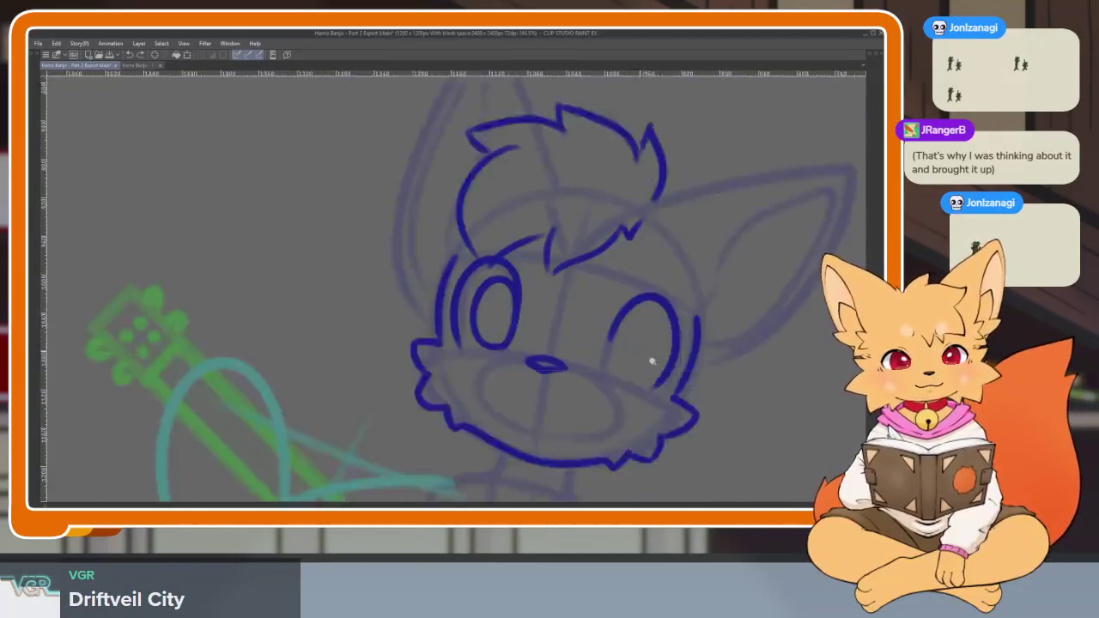
pyautogui.scroll(2, 624, 366)
pyautogui.scroll(2, 636, 377)
pyautogui.scroll(2, 609, 387)
pyautogui.scroll(2, 608, 386)
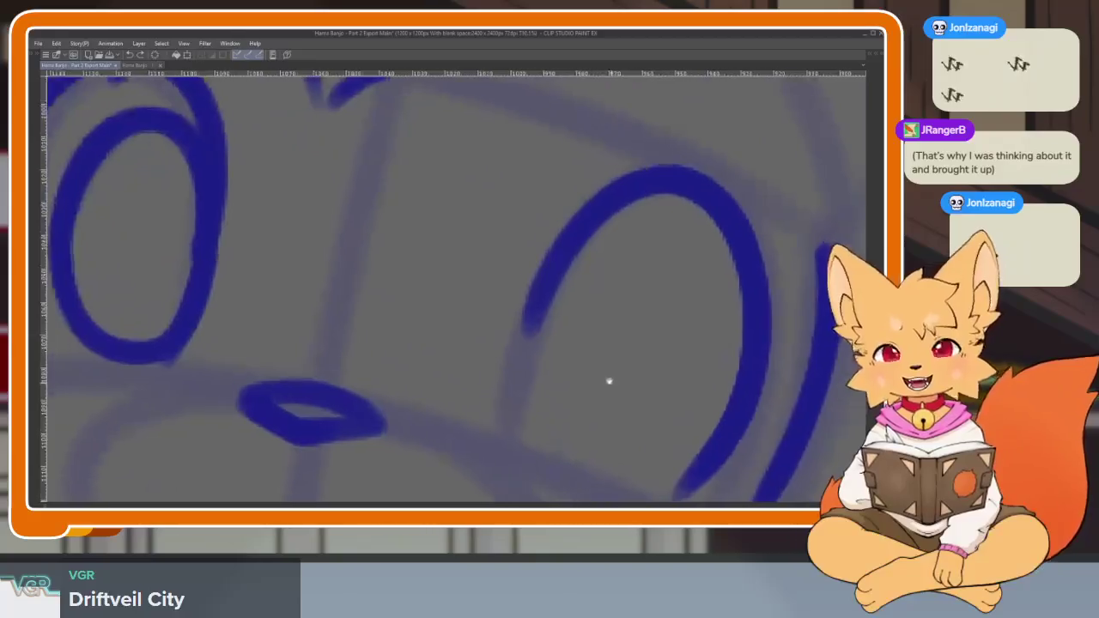
pyautogui.scroll(2, 611, 381)
pyautogui.scroll(2, 586, 360)
pyautogui.scroll(2, 559, 386)
pyautogui.moveTo(483, 276)
pyautogui.mouseDown()
pyautogui.moveTo(607, 273)
pyautogui.moveTo(501, 473)
pyautogui.moveTo(443, 344)
pyautogui.mouseUp()
pyautogui.moveTo(465, 299); pyautogui.dragTo(442, 347)
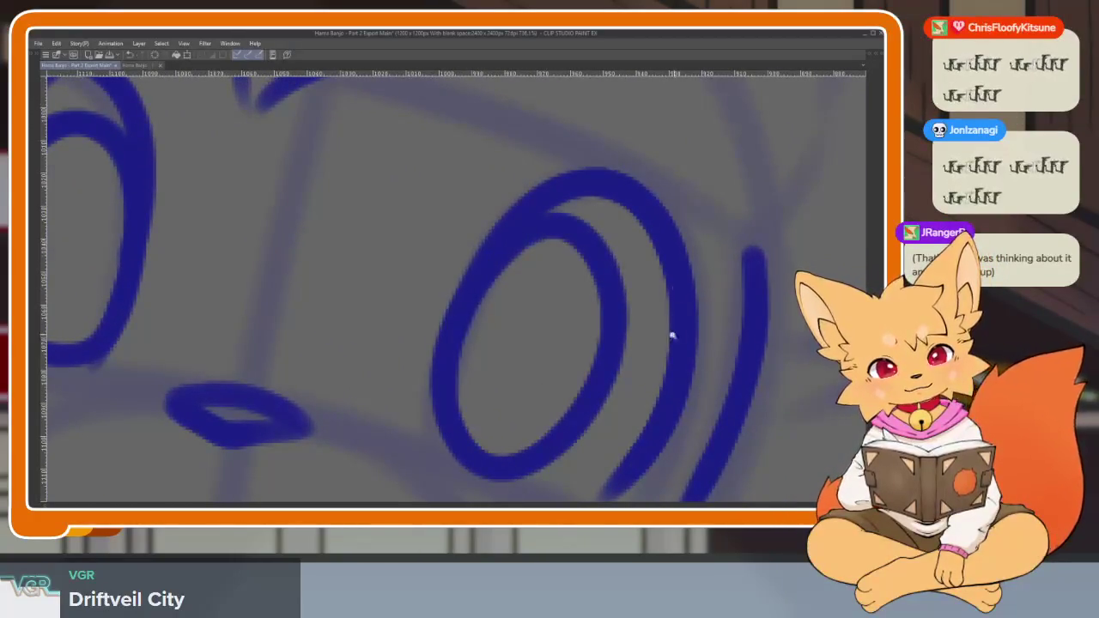
# Undo that oval and redraw the right eye's inner oval as one closed loop.
pyautogui.scroll(-10, 675, 334)
pyautogui.scroll(3, 679, 347)
pyautogui.scroll(2, 662, 351)
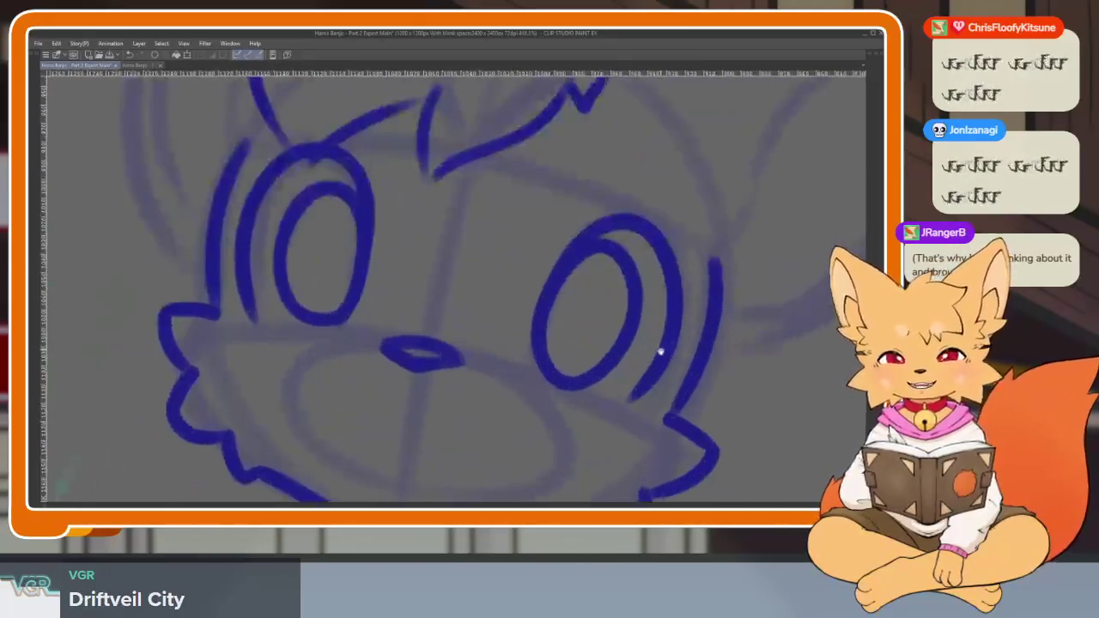
pyautogui.scroll(2, 662, 361)
pyautogui.scroll(2, 653, 373)
pyautogui.scroll(1, 640, 379)
pyautogui.scroll(1, 627, 388)
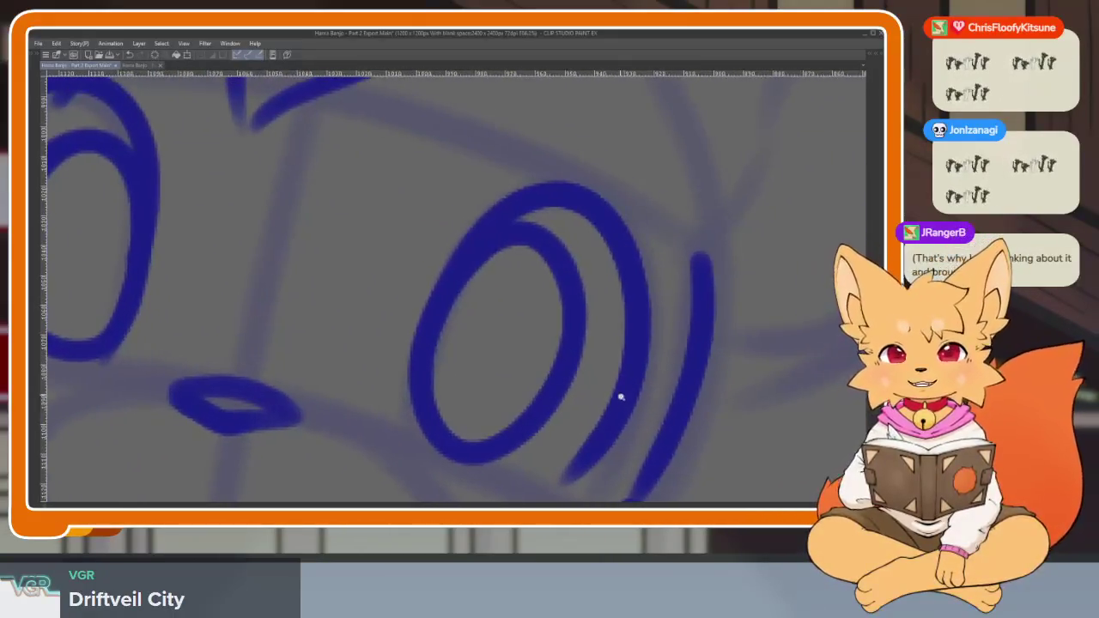
pyautogui.scroll(1, 616, 393)
pyautogui.scroll(1, 620, 397)
pyautogui.hotkey('ctrl', 'z')
pyautogui.scroll(-1, 611, 397)
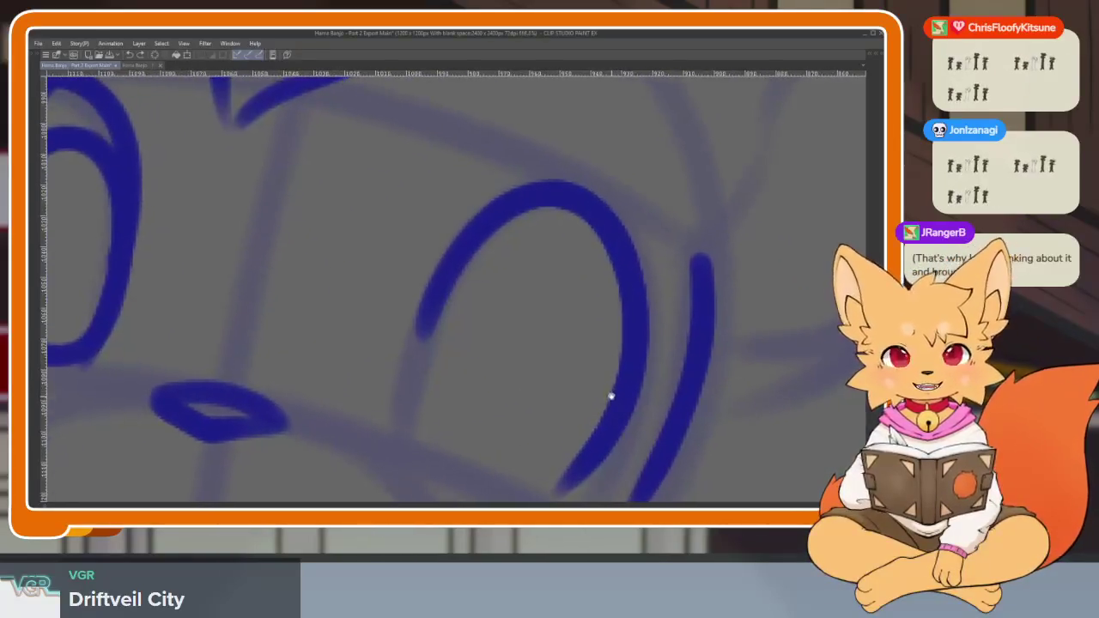
pyautogui.moveTo(451, 273); pyautogui.dragTo(452, 276)
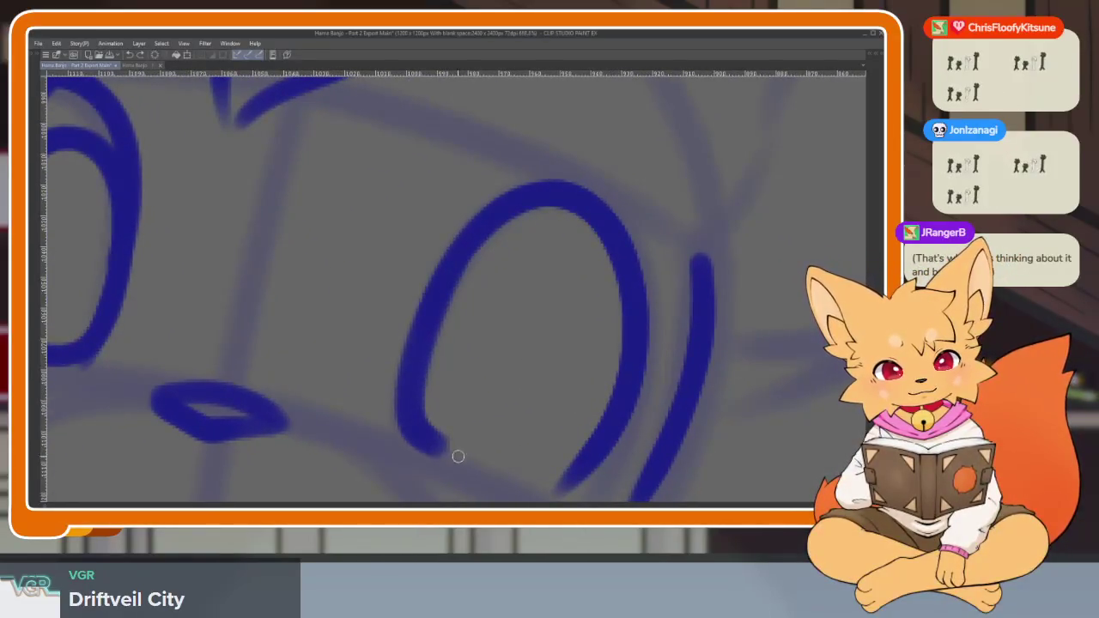
pyautogui.scroll(-3, 558, 394)
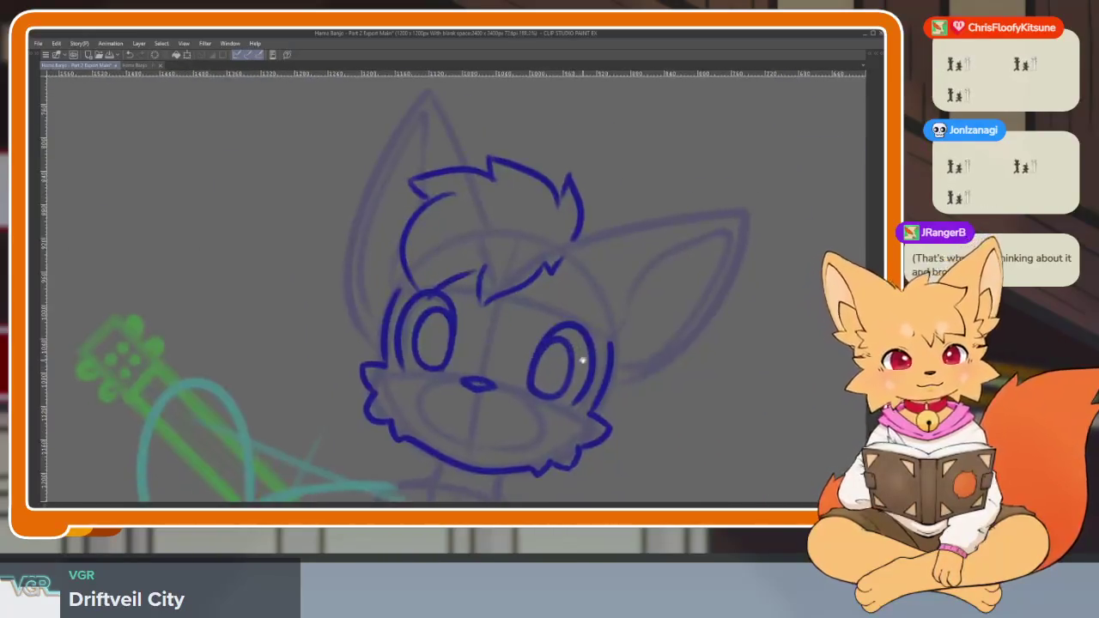
pyautogui.scroll(-1, 556, 394)
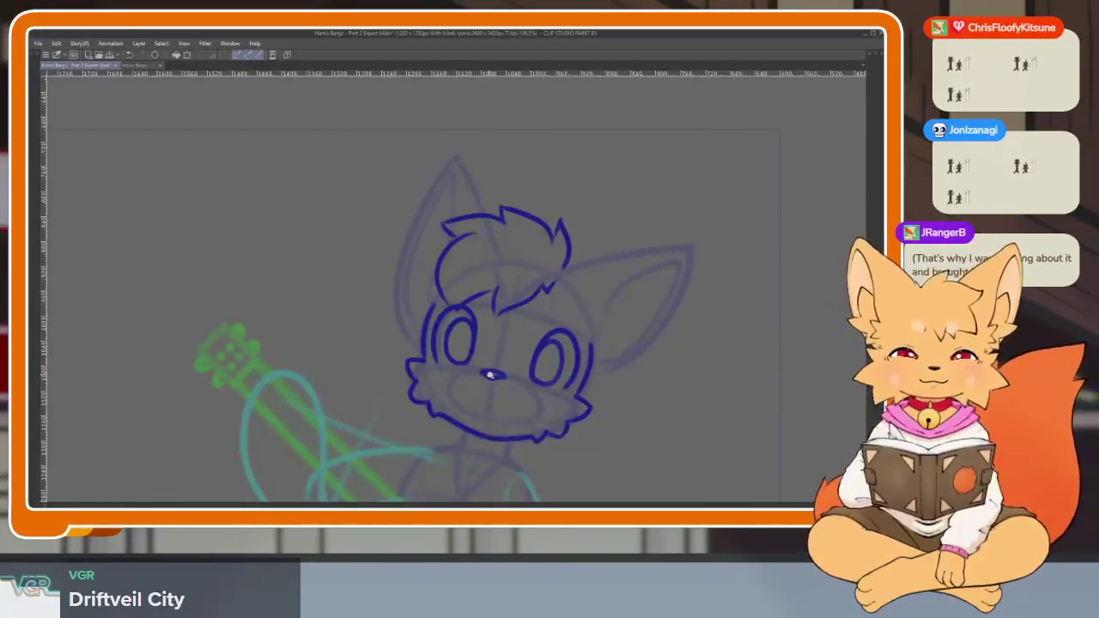
pyautogui.scroll(2, 535, 375)
pyautogui.scroll(2, 513, 378)
pyautogui.scroll(2, 505, 412)
pyautogui.scroll(-1, 504, 412)
pyautogui.scroll(1, 349, 379)
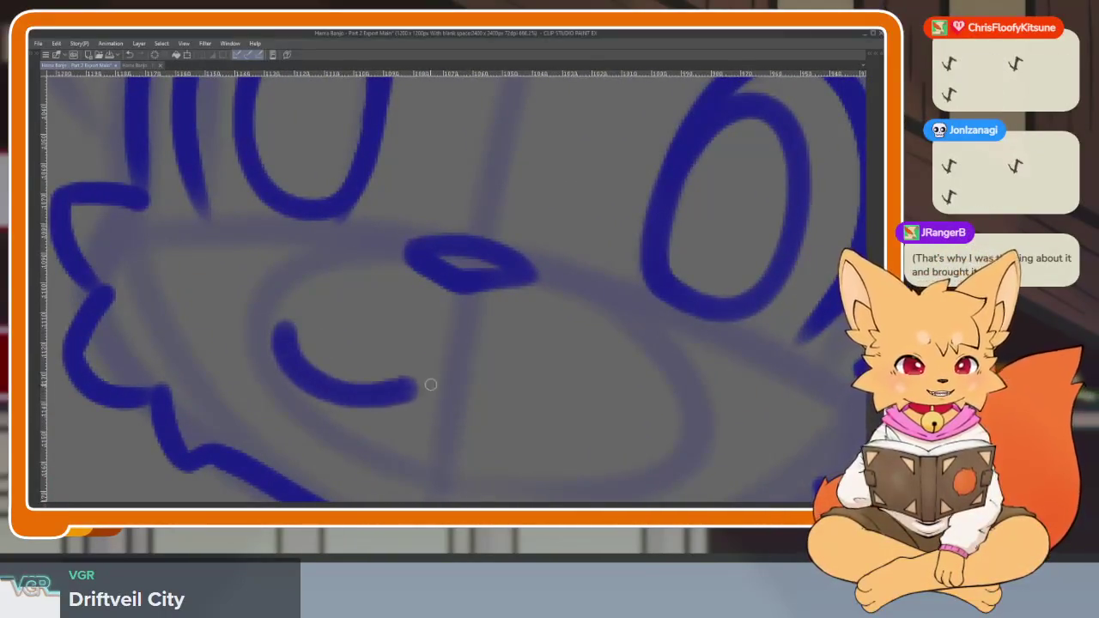
# Draw the open smiling mouth under the nose: an upper smile curve and a lower curve.
pyautogui.moveTo(287, 357); pyautogui.dragTo(635, 390)
pyautogui.hotkey('ctrl', 'z')
pyautogui.moveTo(284, 281)
pyautogui.mouseDown()
pyautogui.moveTo(363, 364)
pyautogui.moveTo(503, 378)
pyautogui.moveTo(659, 362)
pyautogui.mouseUp()
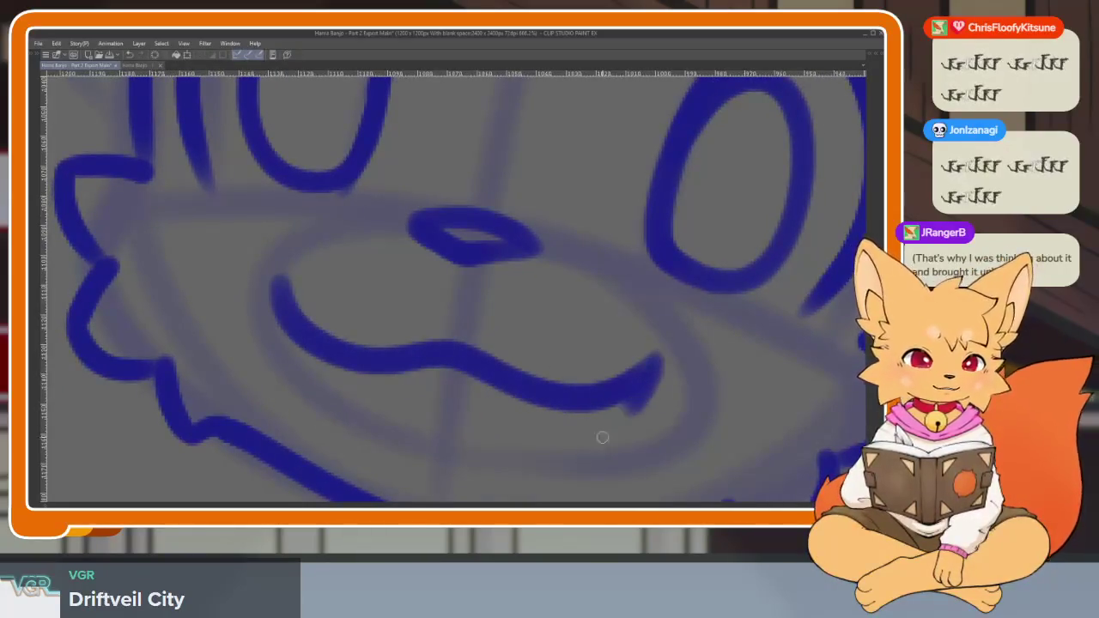
pyautogui.scroll(-5, 619, 395)
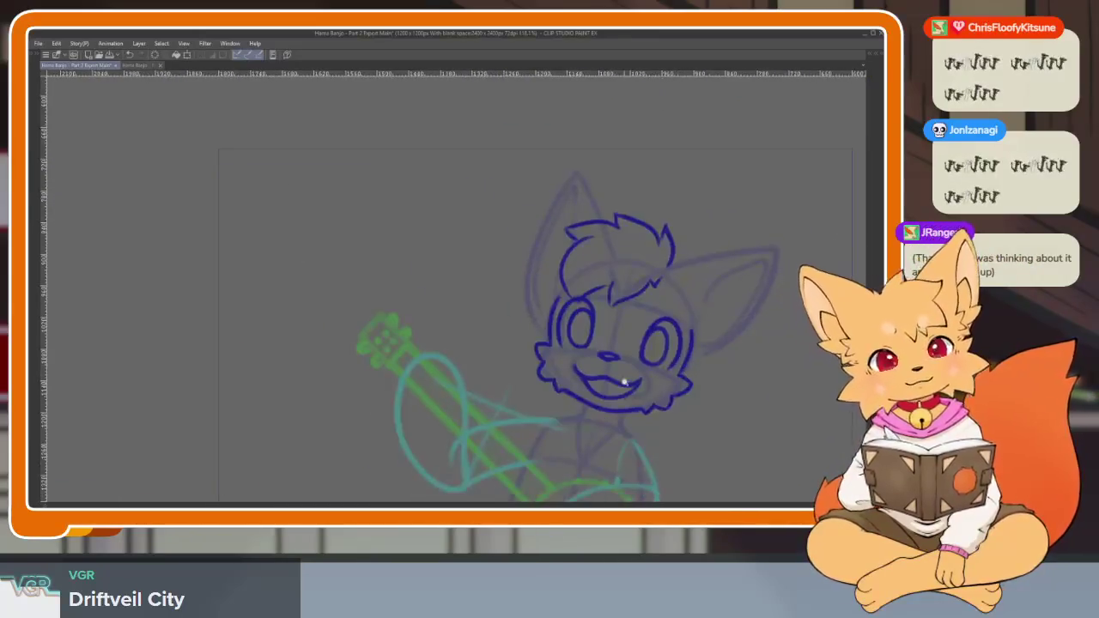
pyautogui.scroll(5, 625, 383)
pyautogui.scroll(2, 669, 393)
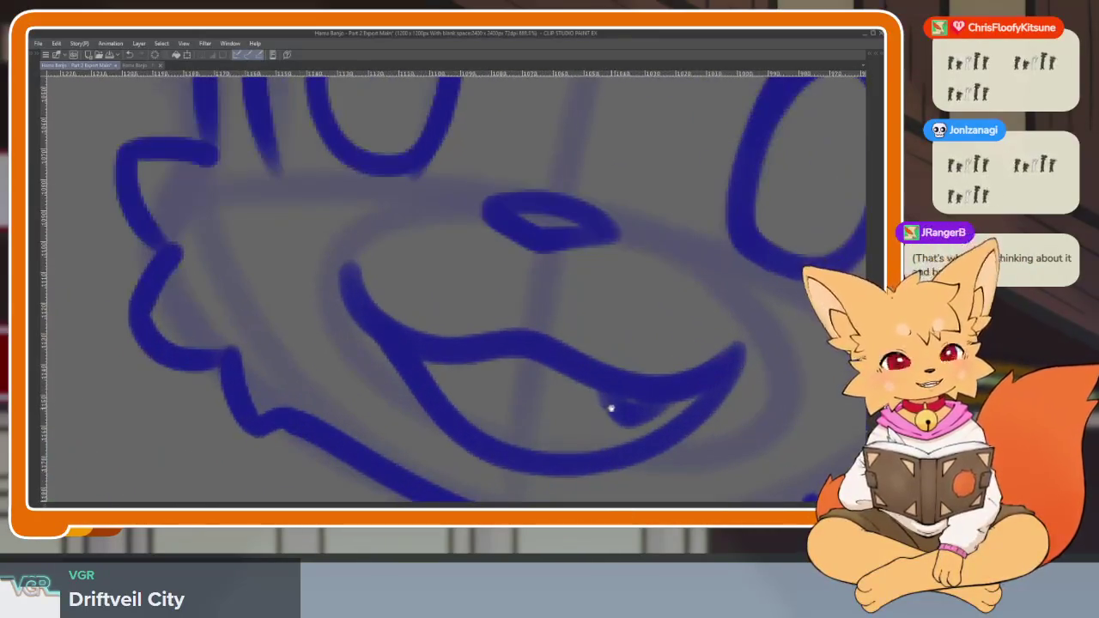
pyautogui.moveTo(421, 379); pyautogui.dragTo(681, 418)
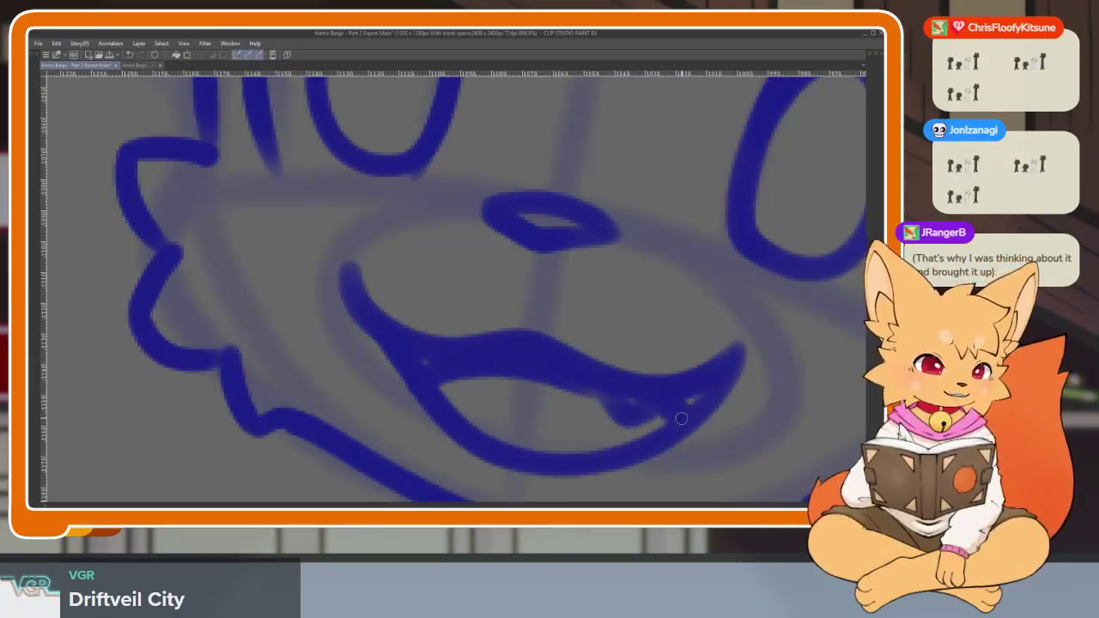
pyautogui.scroll(-5, 632, 382)
pyautogui.scroll(3, 670, 369)
pyautogui.scroll(1, 490, 220)
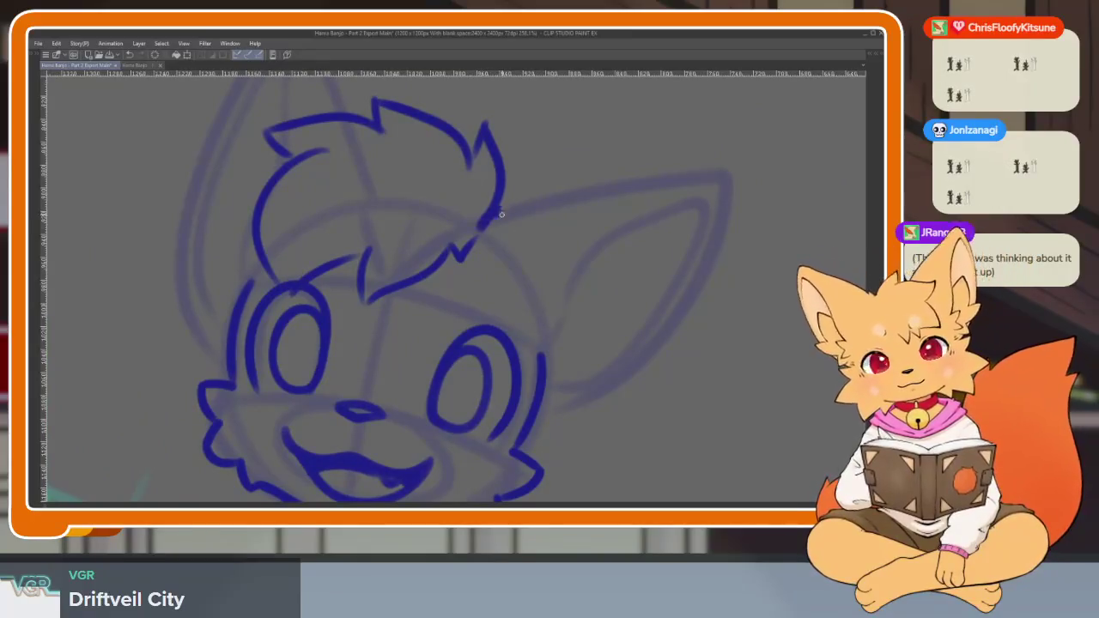
pyautogui.scroll(-1, 515, 219)
pyautogui.scroll(1, 582, 217)
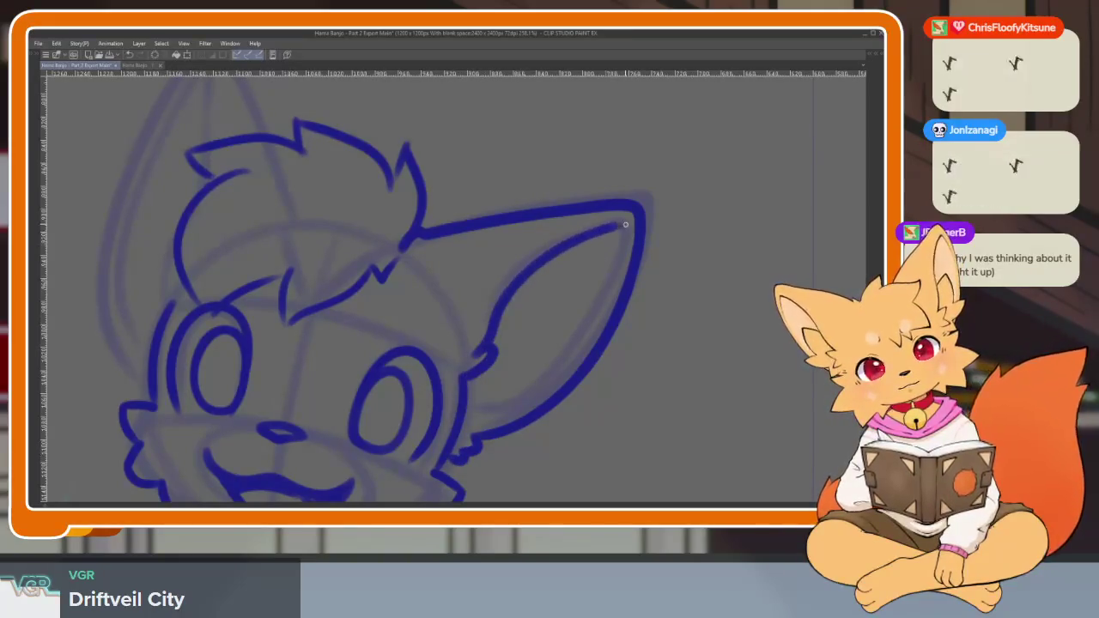
pyautogui.scroll(-1, 474, 396)
pyautogui.scroll(2, 415, 221)
# Outline the left ear with a cheek fur tuft, then add its inner ear line after retries.
pyautogui.moveTo(354, 106); pyautogui.dragTo(276, 457)
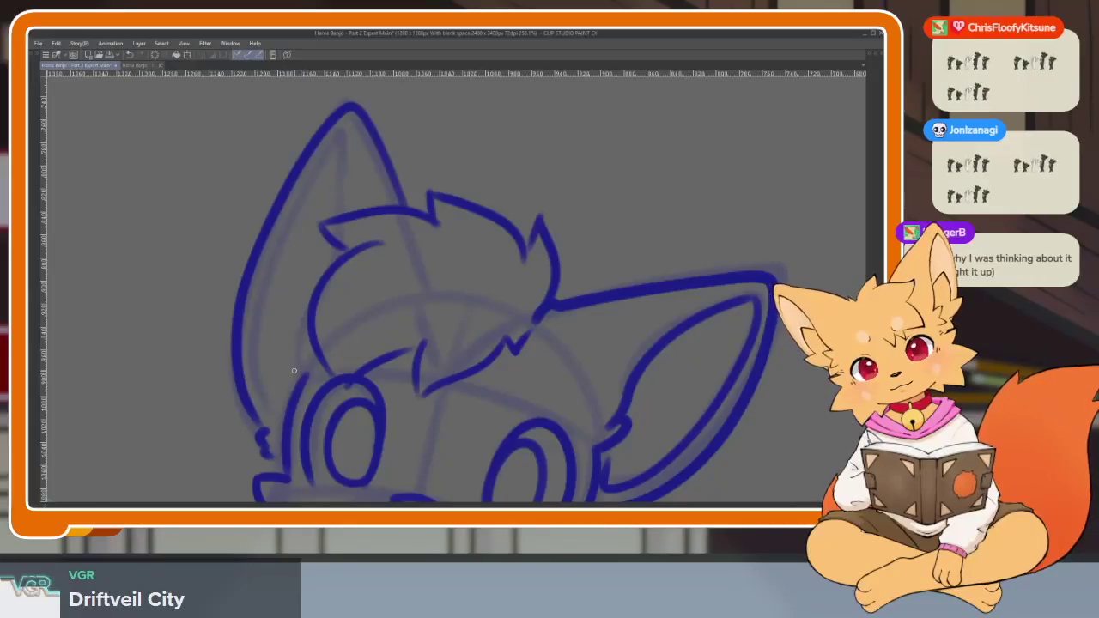
pyautogui.moveTo(292, 342); pyautogui.dragTo(294, 371)
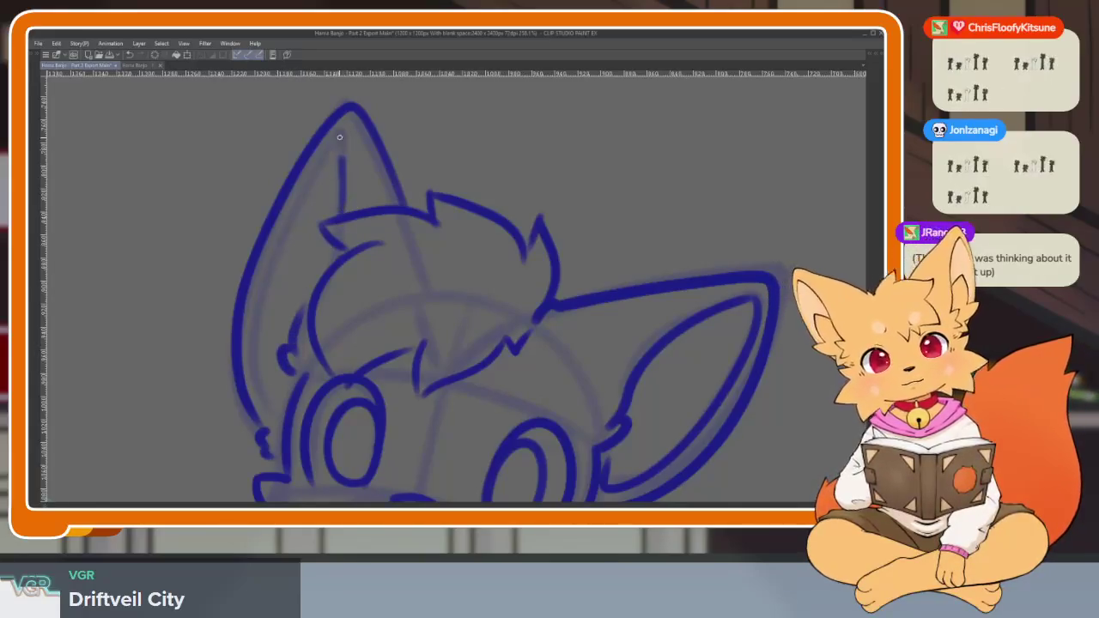
pyautogui.moveTo(342, 138); pyautogui.dragTo(275, 406)
pyautogui.hotkey('ctrl', 'z')
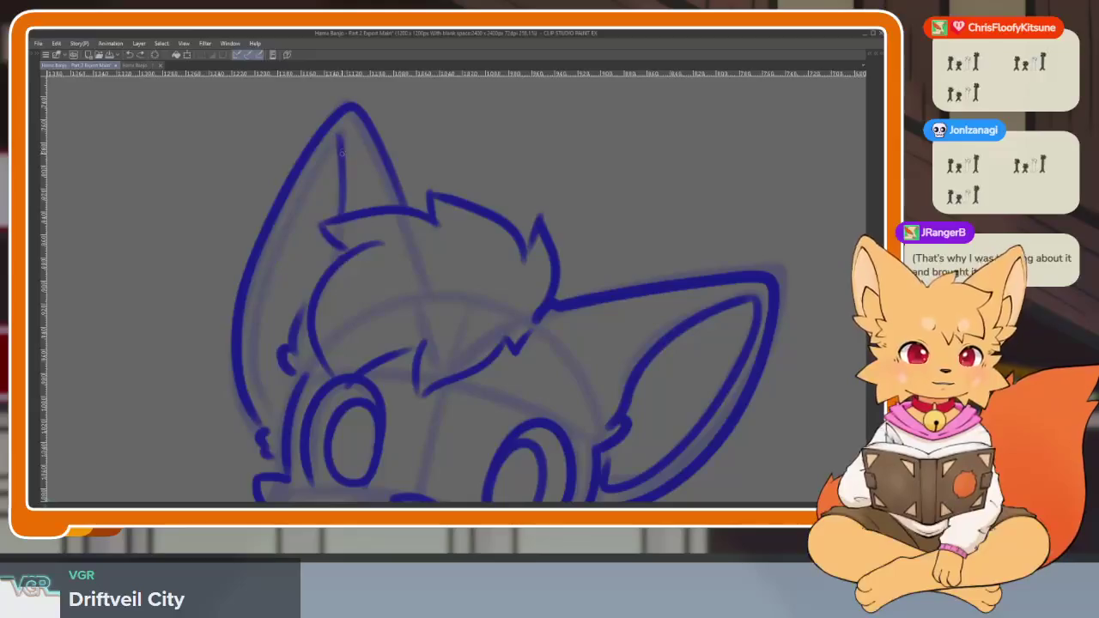
pyautogui.moveTo(327, 150); pyautogui.dragTo(250, 385)
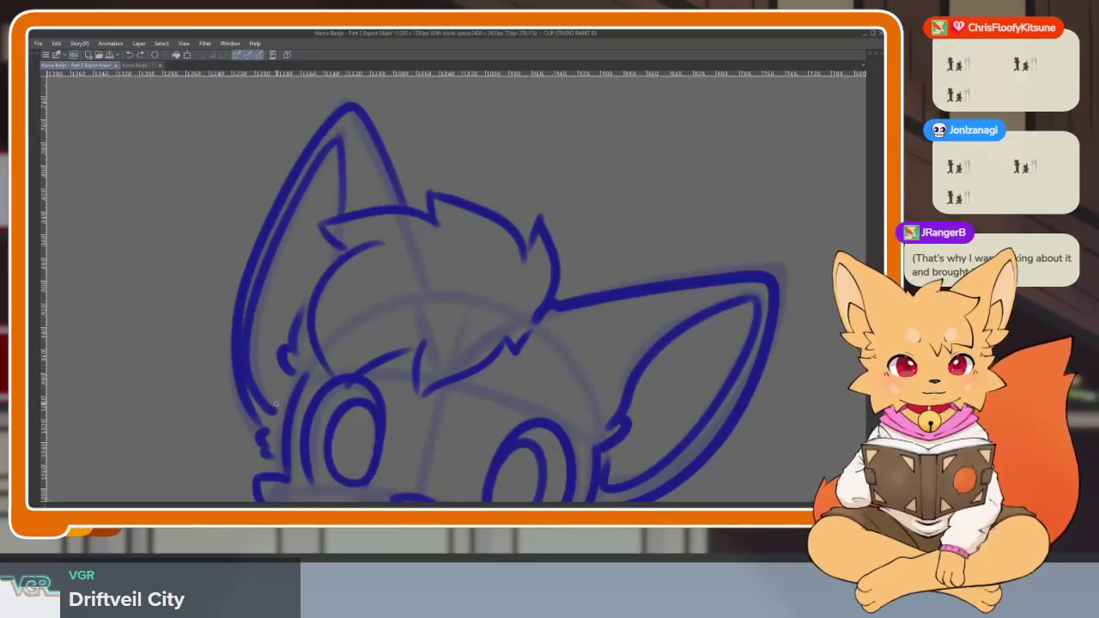
pyautogui.hotkey('ctrl', 'z')
pyautogui.moveTo(308, 178); pyautogui.dragTo(277, 411)
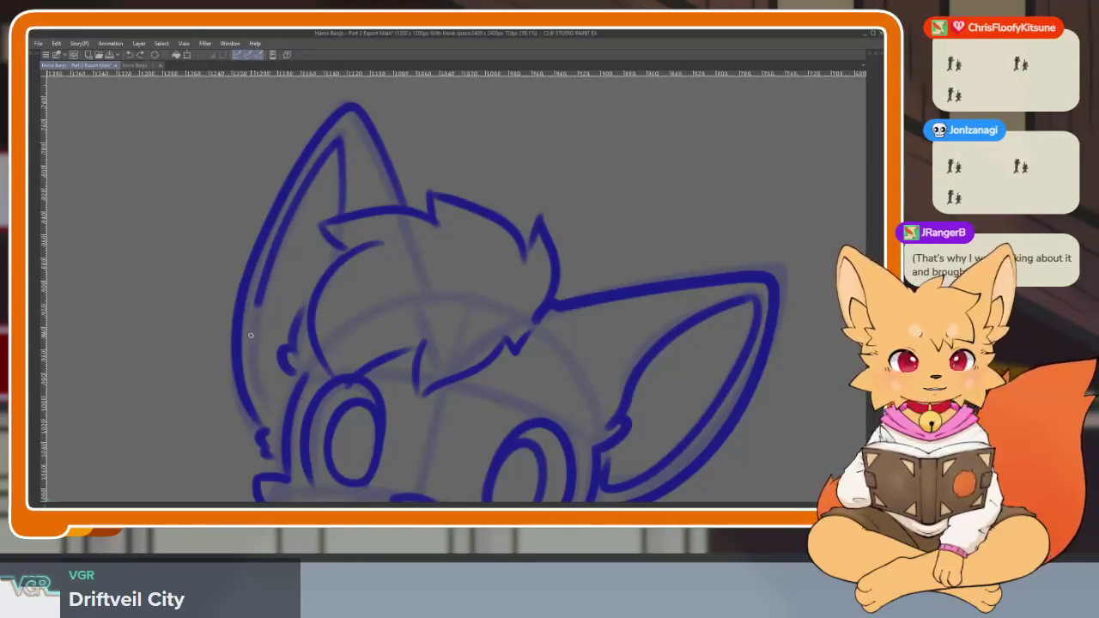
pyautogui.scroll(-3, 490, 407)
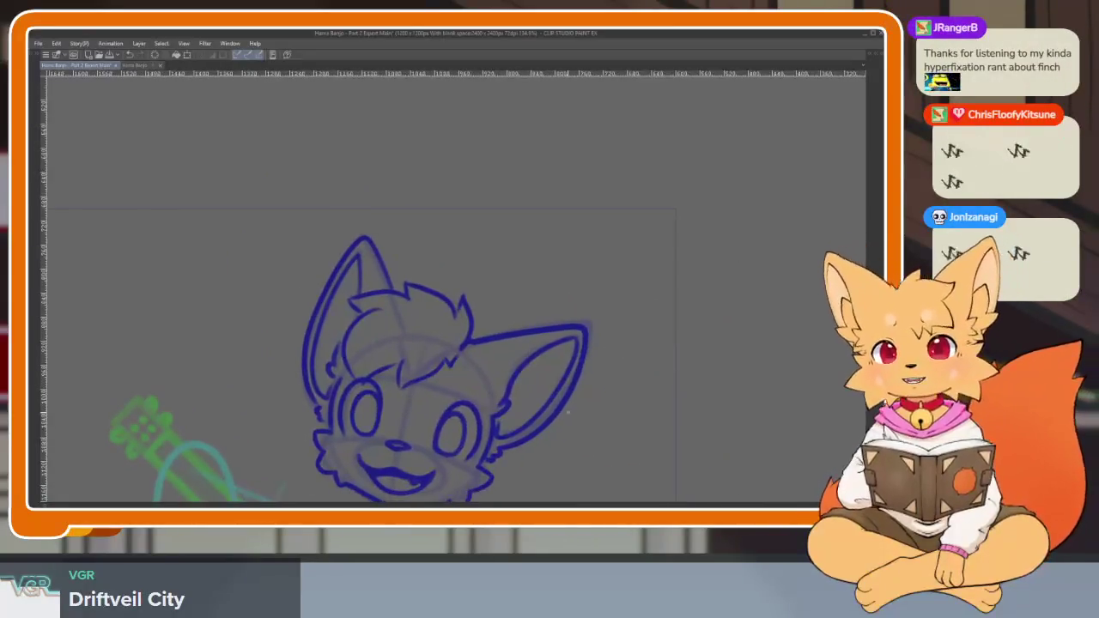
# Recentre the fox head, then bring up the B-Boy Finch dance video fullscreen.
pyautogui.moveTo(618, 401)
pyautogui.mouseDown()
pyautogui.moveTo(583, 401)
pyautogui.moveTo(560, 424)
pyautogui.mouseUp()
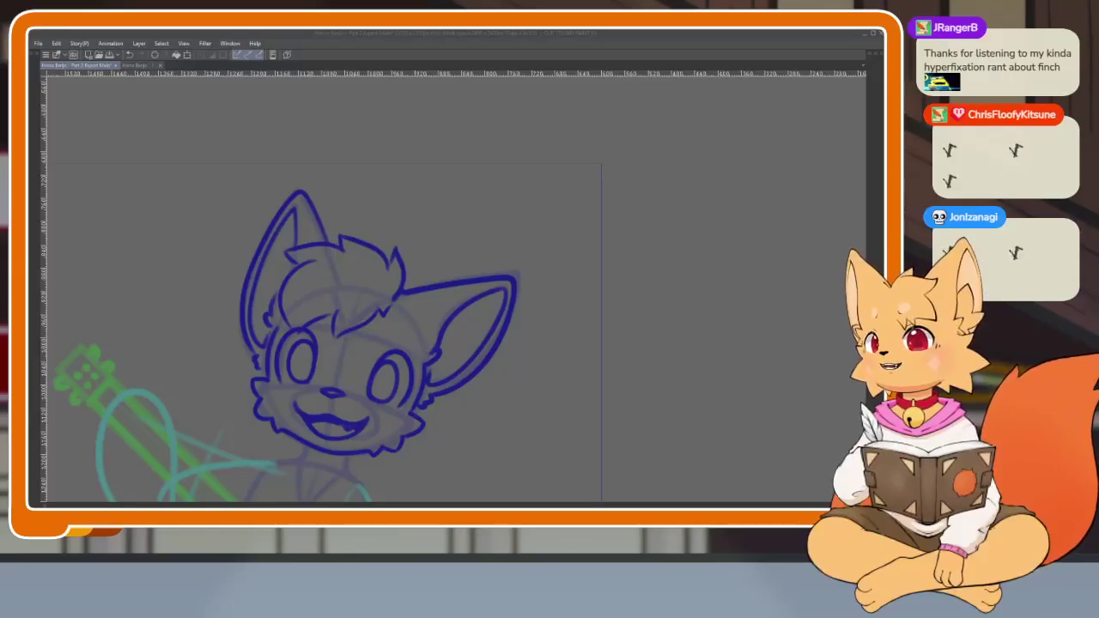
pyautogui.hotkey('alt', 'Tab')
pyautogui.press('f')
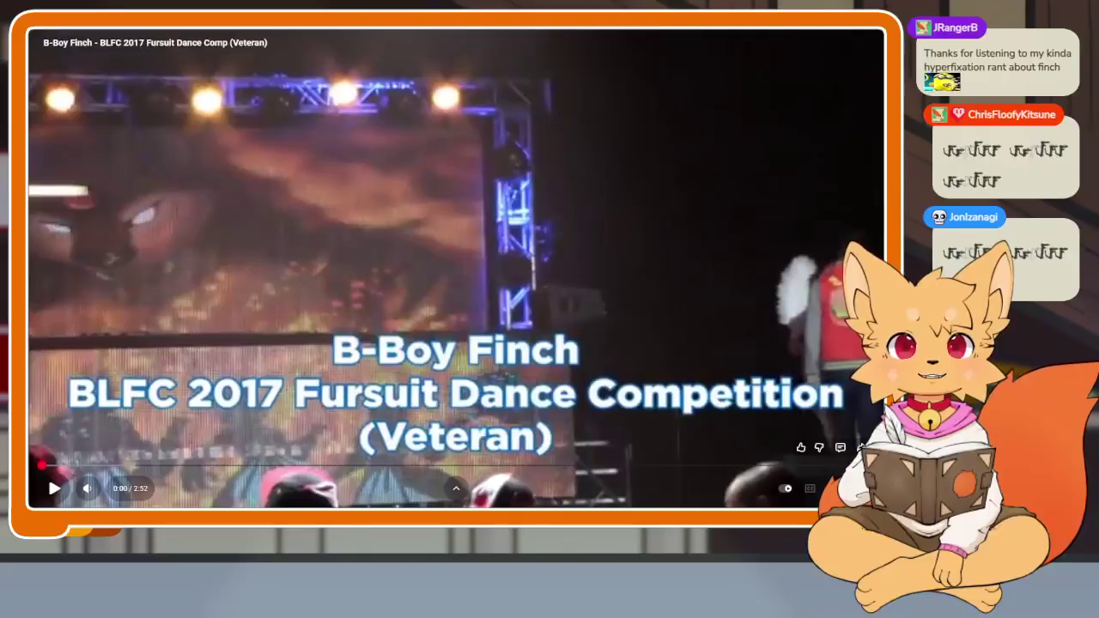
# Play the B-Boy Finch BLFC 2017 dance video, then pause it.
pyautogui.click(249, 322)
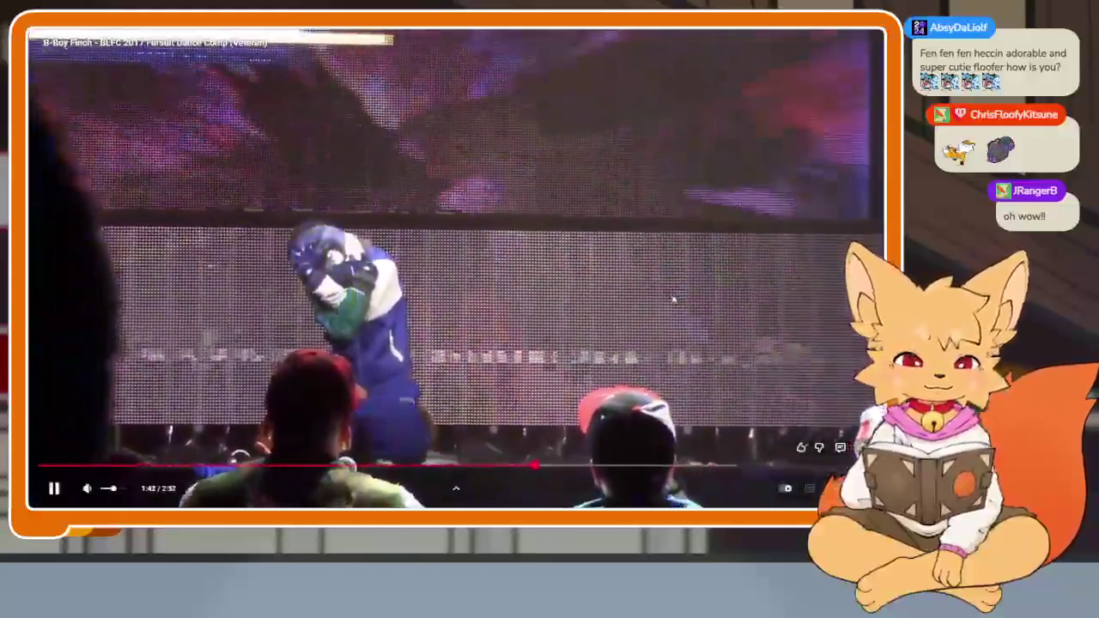
pyautogui.click(675, 299)
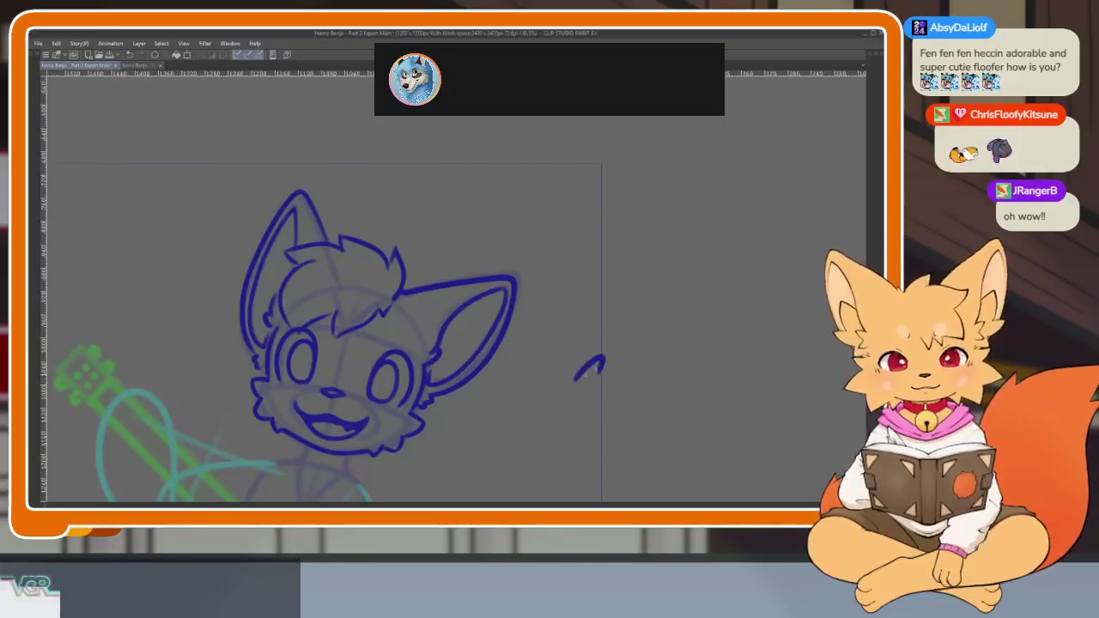
# Ink jagged fur along the left cheek and neck, plus curved fluff below the chin.
pyautogui.moveTo(443, 470); pyautogui.dragTo(583, 374)
pyautogui.scroll(2, 516, 378)
pyautogui.scroll(1, 430, 326)
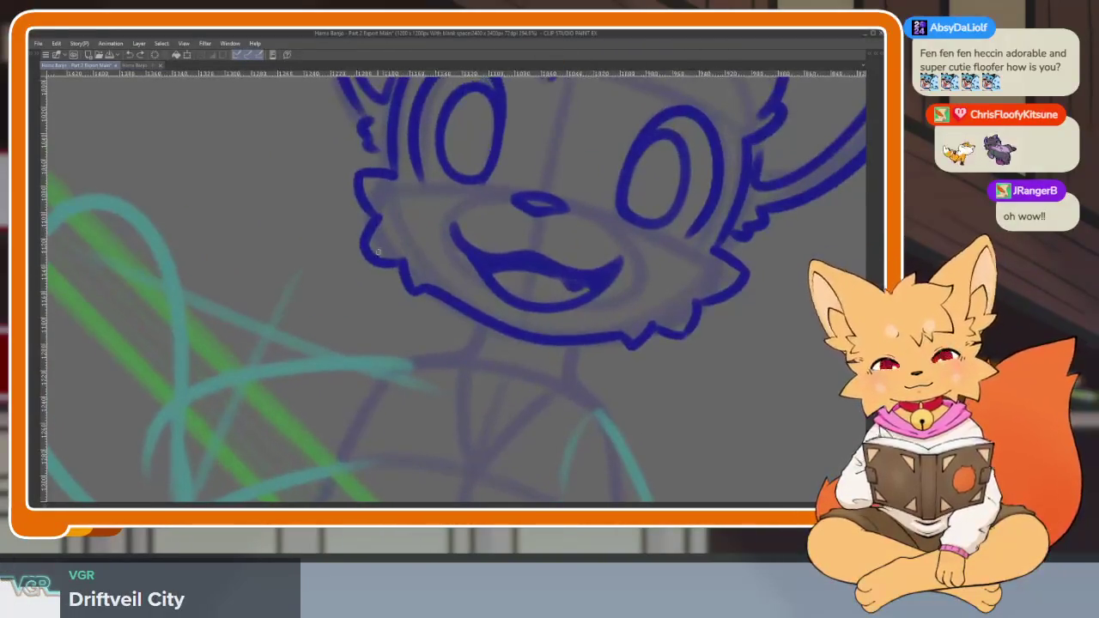
pyautogui.moveTo(366, 251)
pyautogui.mouseDown()
pyautogui.moveTo(381, 375)
pyautogui.moveTo(440, 405)
pyautogui.mouseUp()
pyautogui.moveTo(474, 326); pyautogui.dragTo(468, 354)
pyautogui.moveTo(723, 388)
pyautogui.mouseDown()
pyautogui.moveTo(675, 301)
pyautogui.moveTo(644, 406)
pyautogui.moveTo(572, 430)
pyautogui.moveTo(500, 417)
pyautogui.mouseUp()
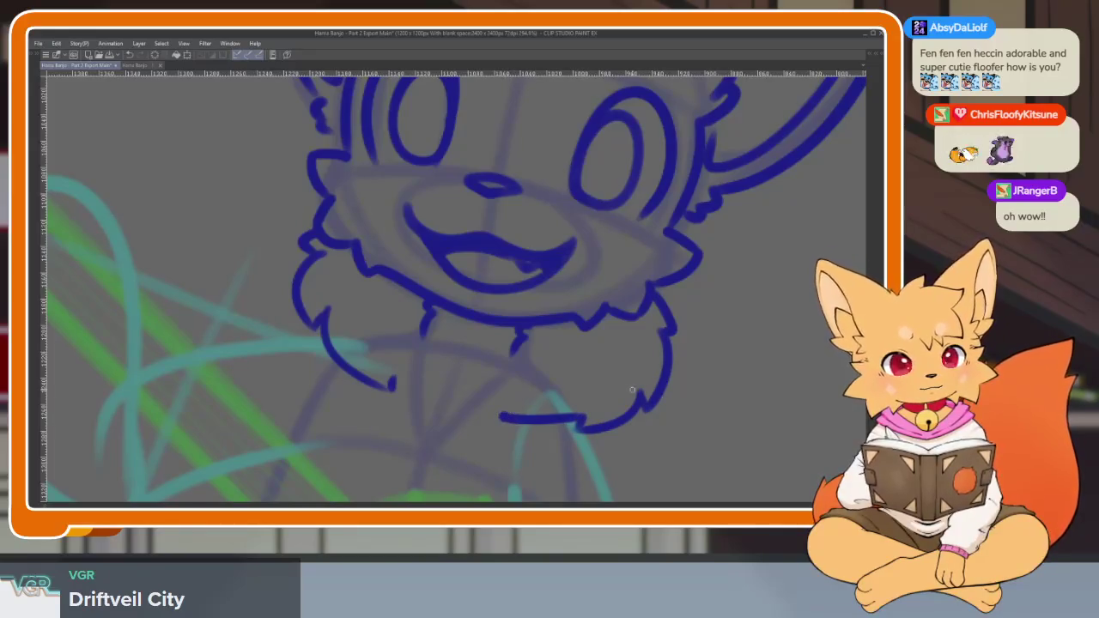
pyautogui.scroll(-5, 700, 354)
pyautogui.moveTo(700, 354)
pyautogui.mouseDown()
pyautogui.moveTo(690, 363)
pyautogui.moveTo(710, 312)
pyautogui.moveTo(656, 376)
pyautogui.mouseUp()
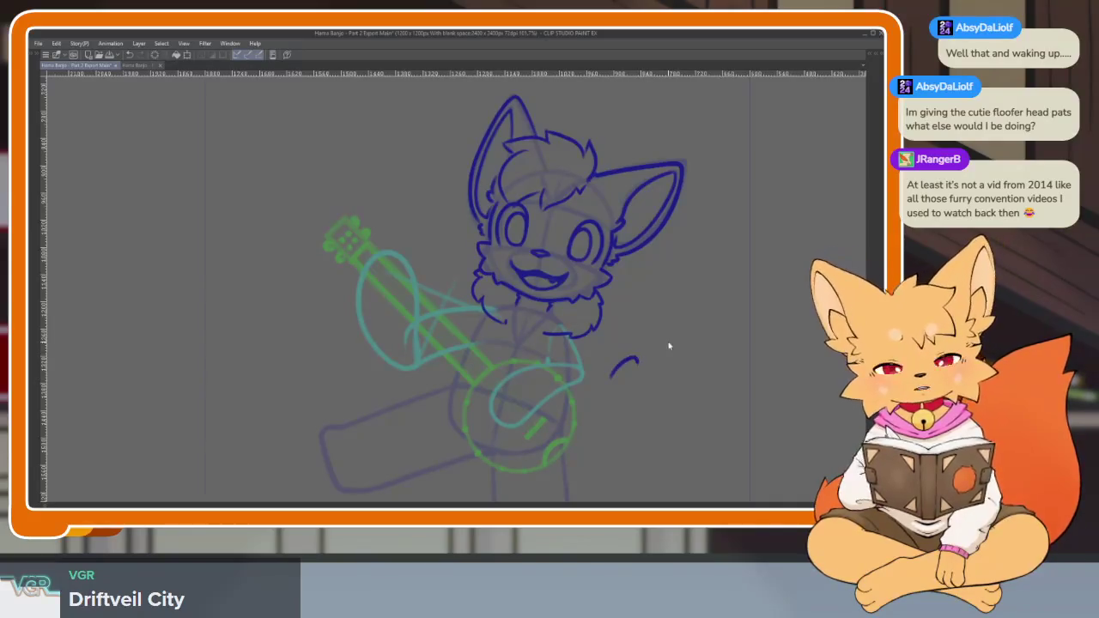
pyautogui.scroll(1, 504, 393)
# Ink the kicked-out leg's top edge around its rounded end, redrawing the end once.
pyautogui.scroll(2, 498, 394)
pyautogui.scroll(2, 498, 394)
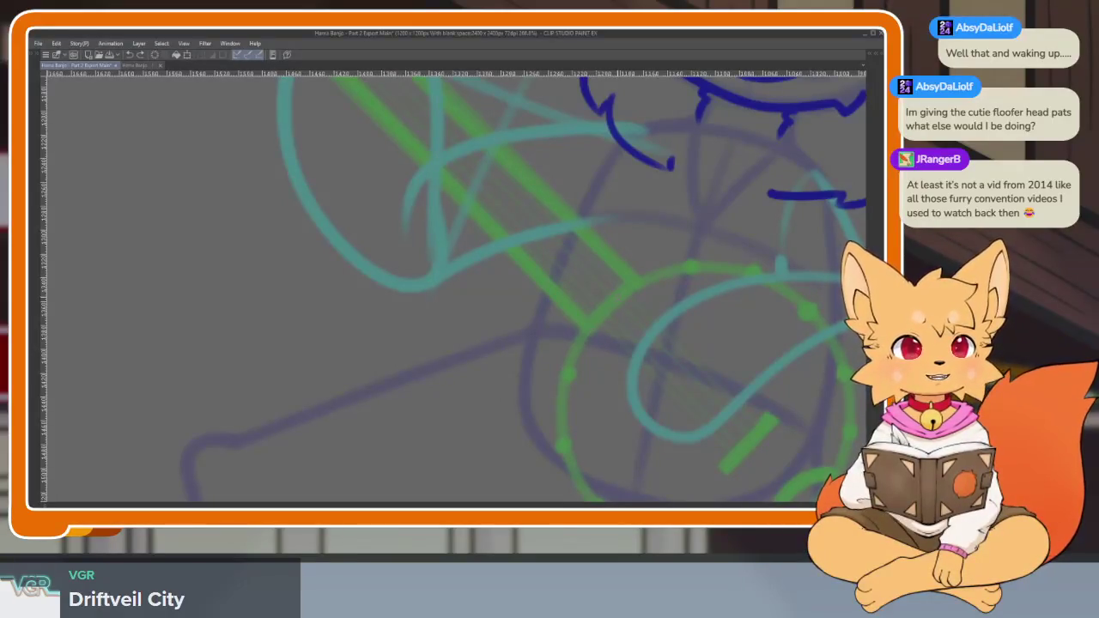
pyautogui.scroll(1, 528, 423)
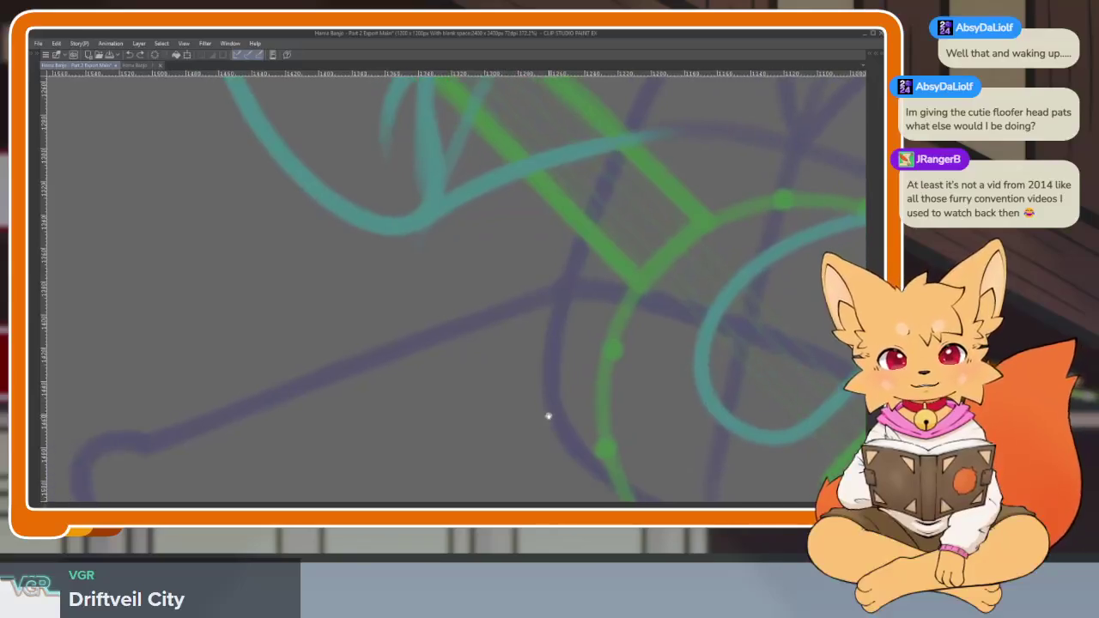
pyautogui.scroll(1, 547, 415)
pyautogui.scroll(1, 535, 420)
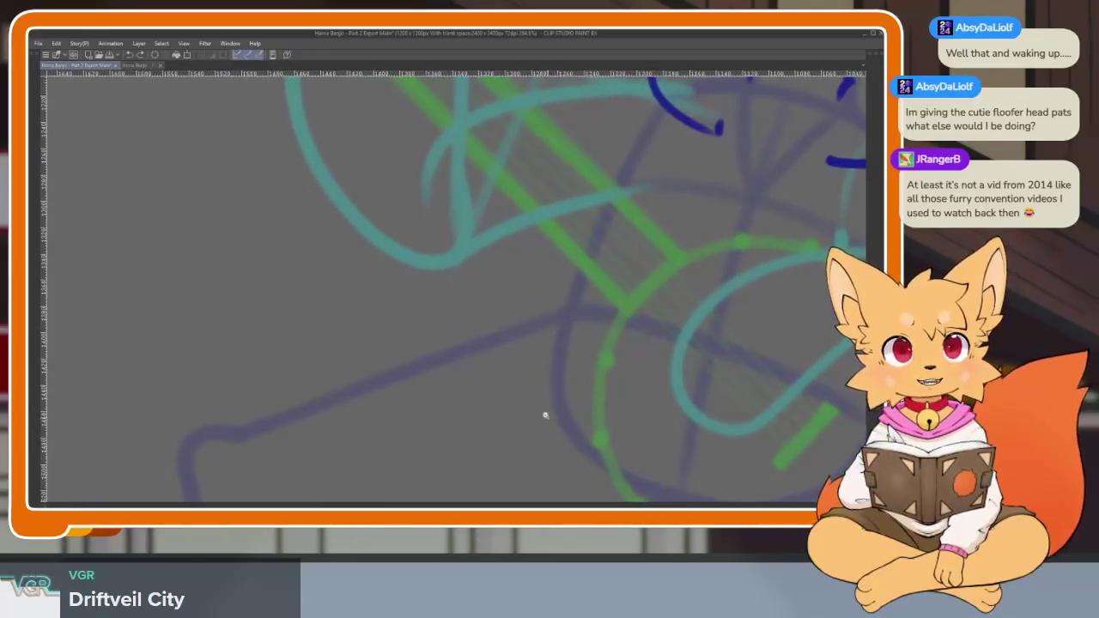
pyautogui.scroll(-1, 548, 416)
pyautogui.scroll(-1, 567, 410)
pyautogui.scroll(-1, 577, 406)
pyautogui.scroll(-1, 575, 409)
pyautogui.scroll(-1, 572, 413)
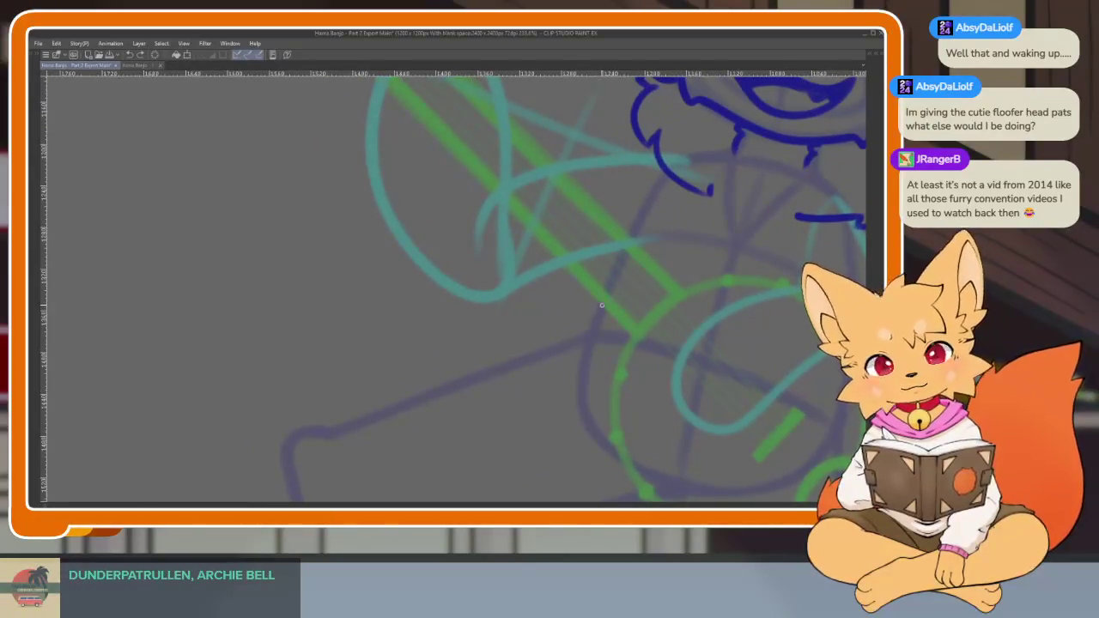
pyautogui.moveTo(599, 314)
pyautogui.mouseDown()
pyautogui.moveTo(570, 352)
pyautogui.moveTo(457, 387)
pyautogui.moveTo(518, 326)
pyautogui.mouseUp()
pyautogui.scroll(2, 550, 289)
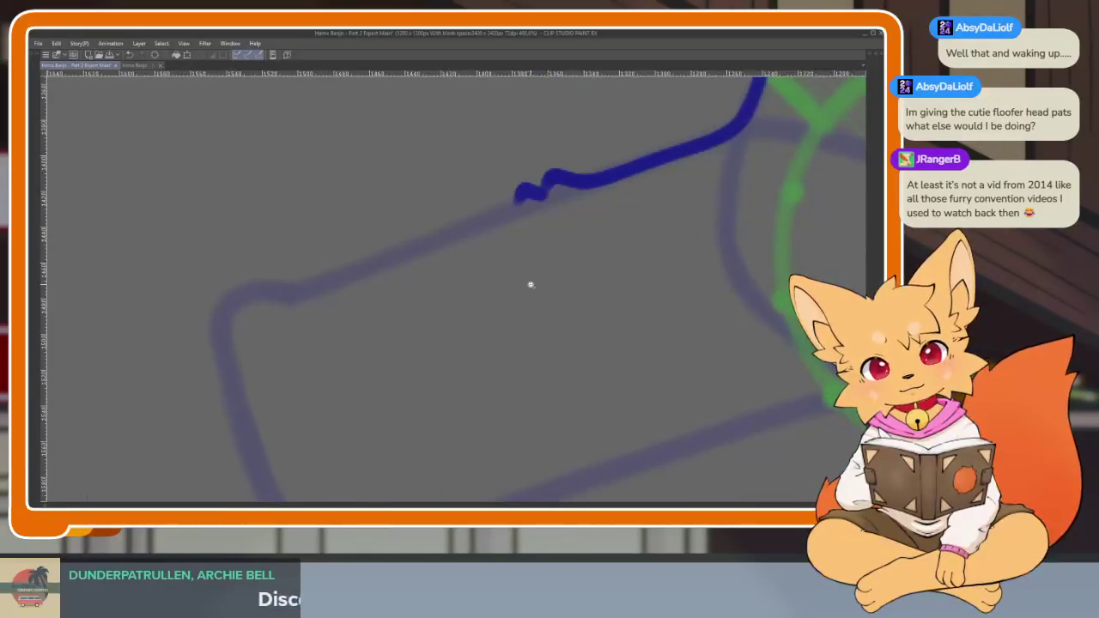
pyautogui.scroll(-1, 509, 267)
pyautogui.moveTo(498, 225)
pyautogui.mouseDown()
pyautogui.moveTo(412, 263)
pyautogui.moveTo(336, 274)
pyautogui.moveTo(282, 361)
pyautogui.moveTo(336, 451)
pyautogui.mouseUp()
pyautogui.moveTo(741, 398); pyautogui.dragTo(645, 363)
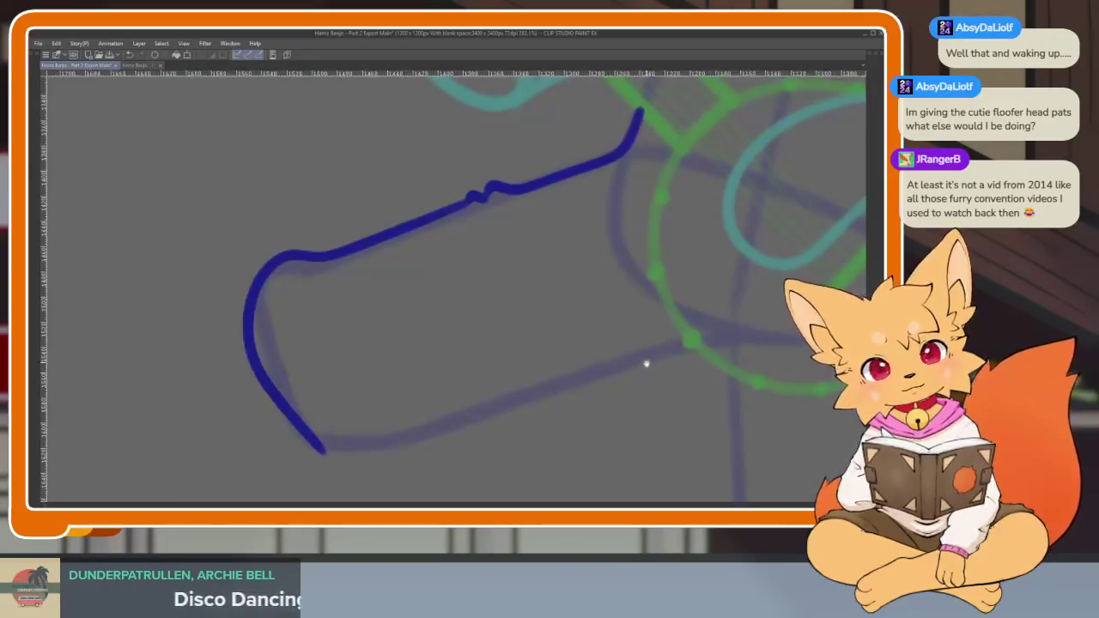
pyautogui.hotkey('ctrl', 'z')
pyautogui.moveTo(460, 219)
pyautogui.mouseDown()
pyautogui.moveTo(274, 271)
pyautogui.moveTo(242, 320)
pyautogui.moveTo(292, 443)
pyautogui.moveTo(373, 470)
pyautogui.mouseUp()
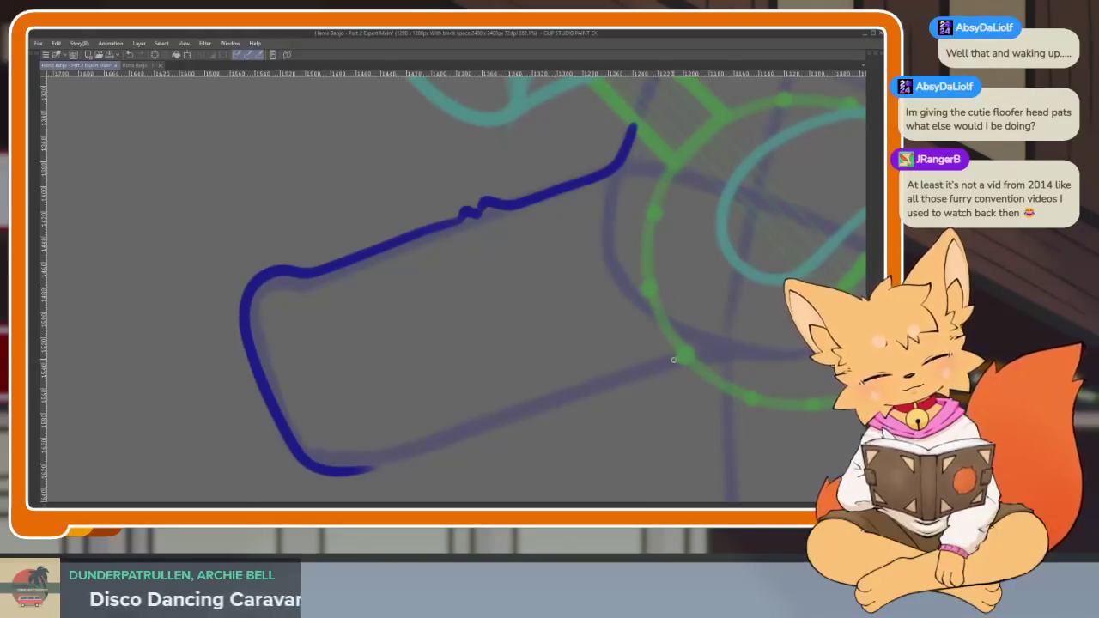
# Draw the kicked-out leg's lower edge and recentre the whole character.
pyautogui.moveTo(761, 361); pyautogui.dragTo(643, 312)
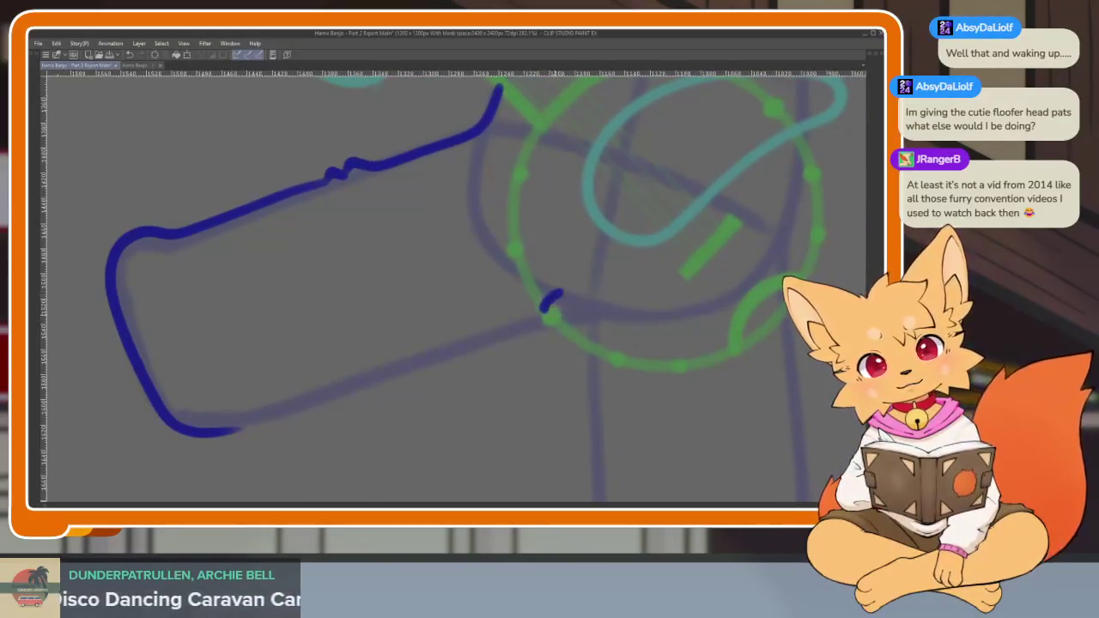
pyautogui.moveTo(589, 336)
pyautogui.mouseDown()
pyautogui.moveTo(579, 356)
pyautogui.moveTo(591, 325)
pyautogui.moveTo(225, 439)
pyautogui.mouseUp()
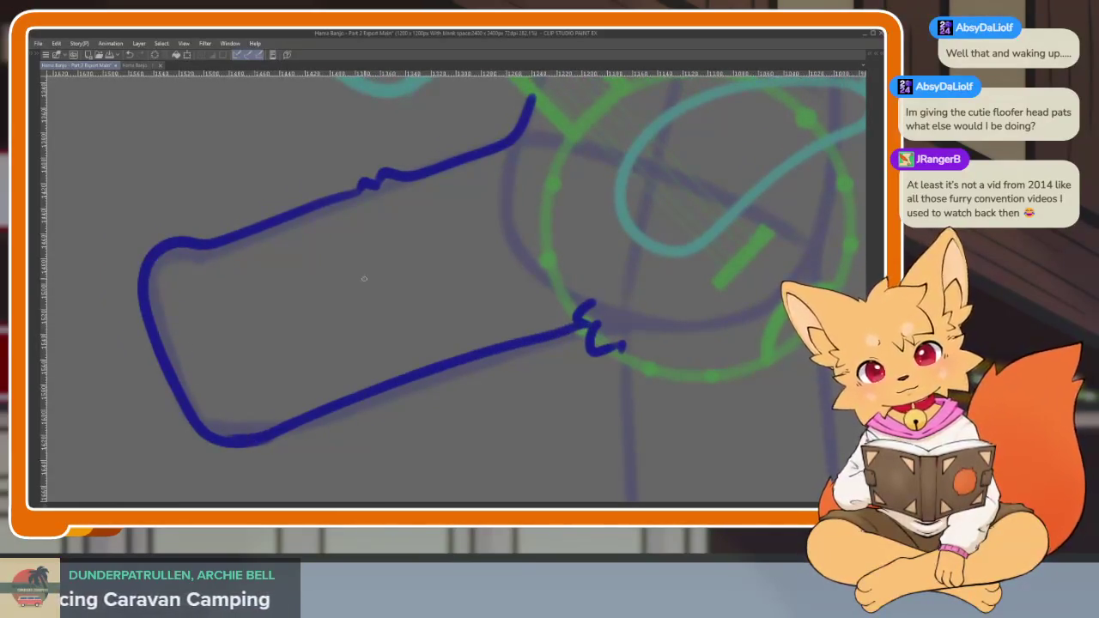
pyautogui.scroll(-3, 600, 367)
pyautogui.moveTo(600, 367)
pyautogui.mouseDown()
pyautogui.moveTo(572, 380)
pyautogui.moveTo(579, 388)
pyautogui.moveTo(545, 420)
pyautogui.moveTo(517, 385)
pyautogui.mouseUp()
pyautogui.scroll(2, 517, 385)
pyautogui.scroll(2, 533, 387)
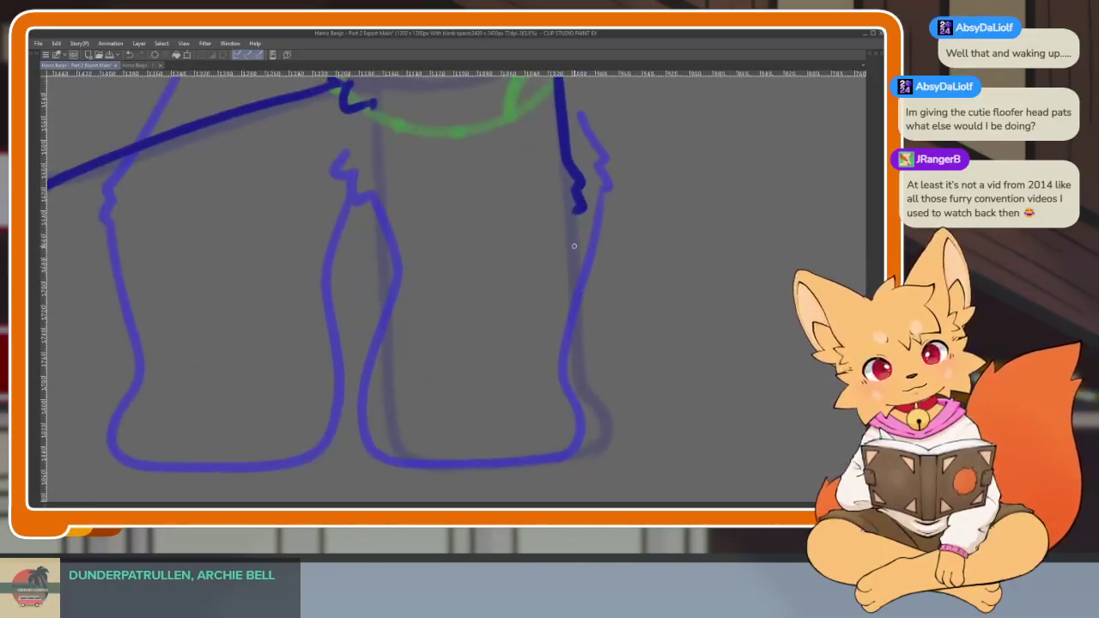
# Ink the standing leg's right and left edges down to the foot, then zoom out.
pyautogui.moveTo(574, 207)
pyautogui.mouseDown()
pyautogui.moveTo(581, 322)
pyautogui.moveTo(602, 400)
pyautogui.moveTo(590, 445)
pyautogui.moveTo(470, 461)
pyautogui.moveTo(397, 455)
pyautogui.mouseUp()
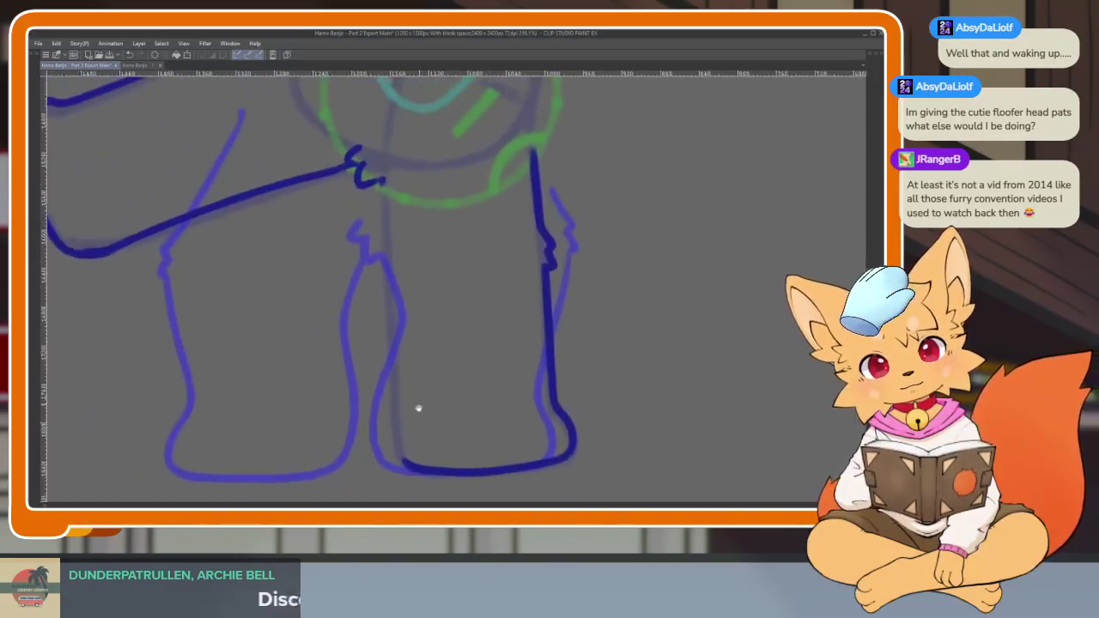
pyautogui.moveTo(386, 199); pyautogui.dragTo(397, 464)
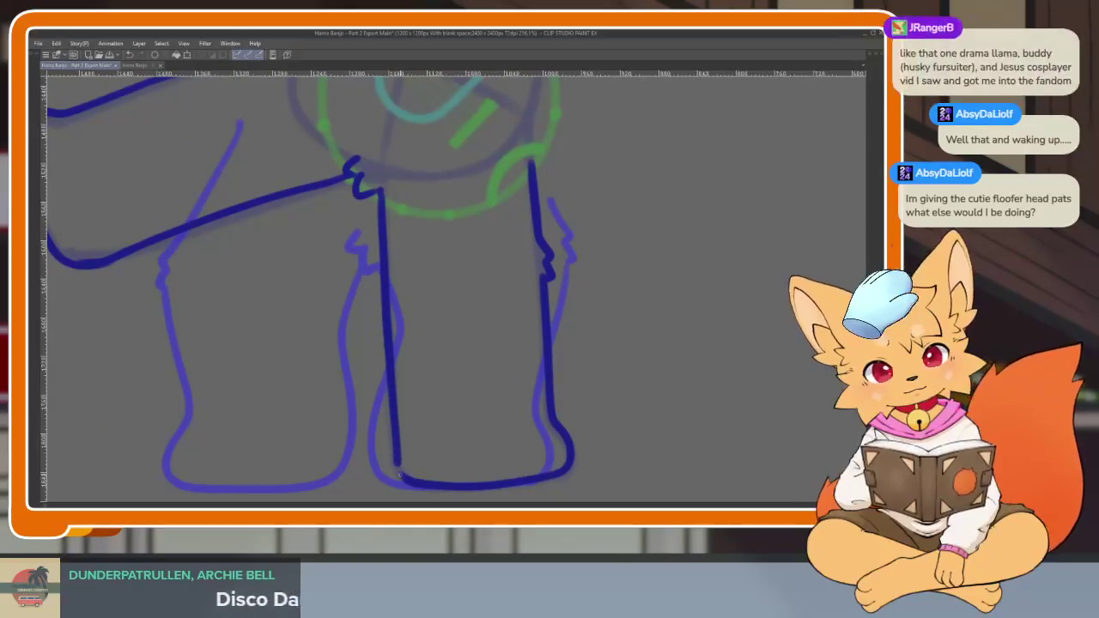
pyautogui.scroll(-1, 550, 410)
pyautogui.scroll(-2, 551, 411)
pyautogui.scroll(-1, 601, 400)
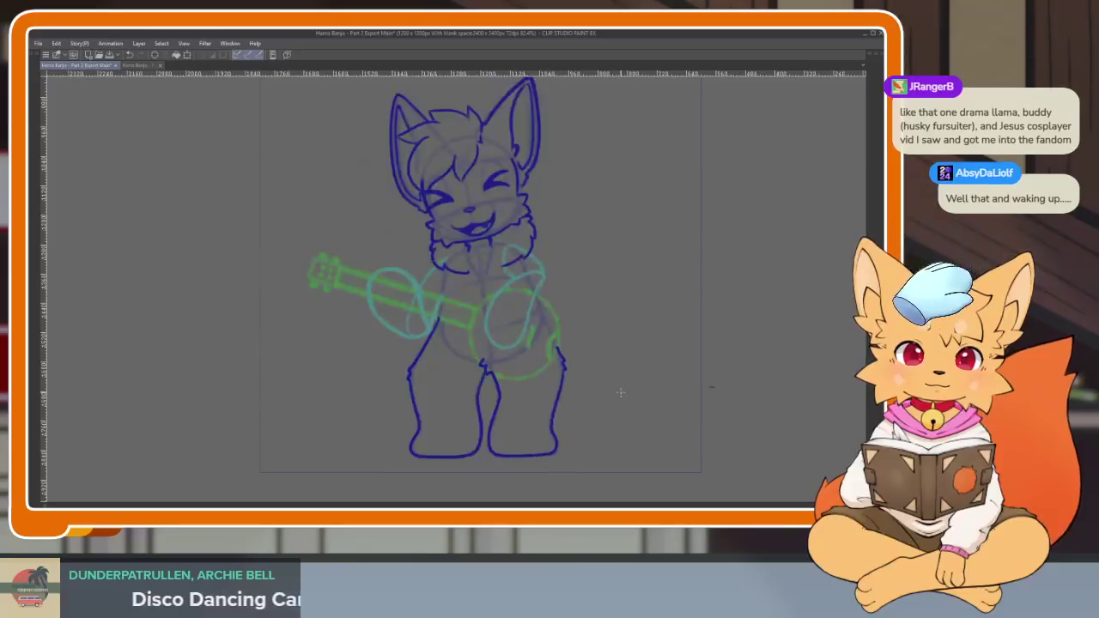
pyautogui.moveTo(658, 352); pyautogui.dragTo(589, 407)
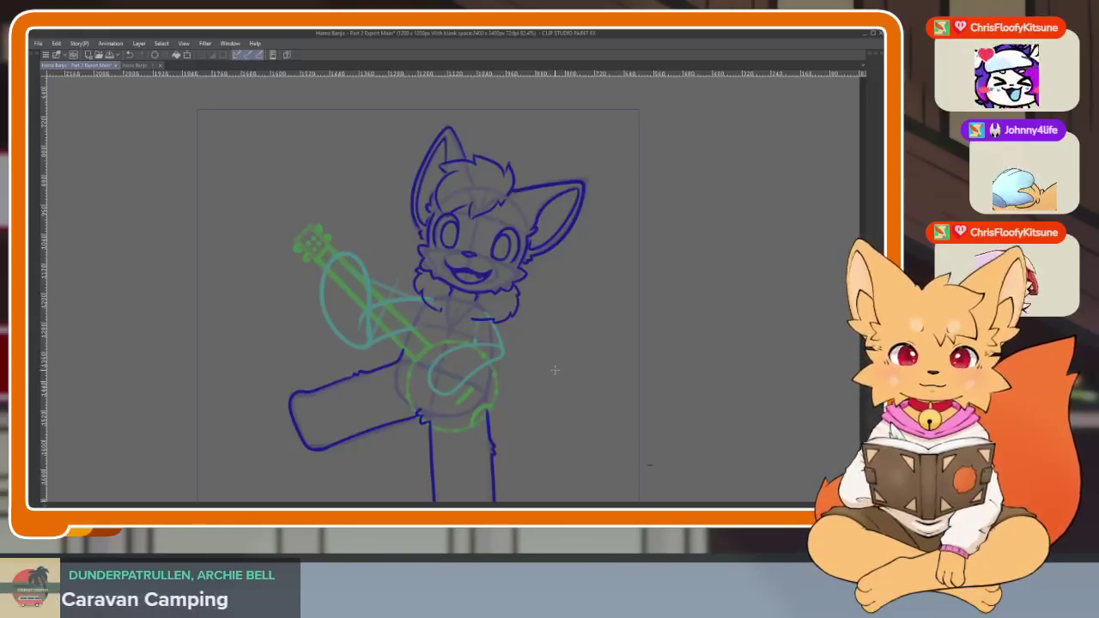
pyautogui.scroll(-3, 579, 370)
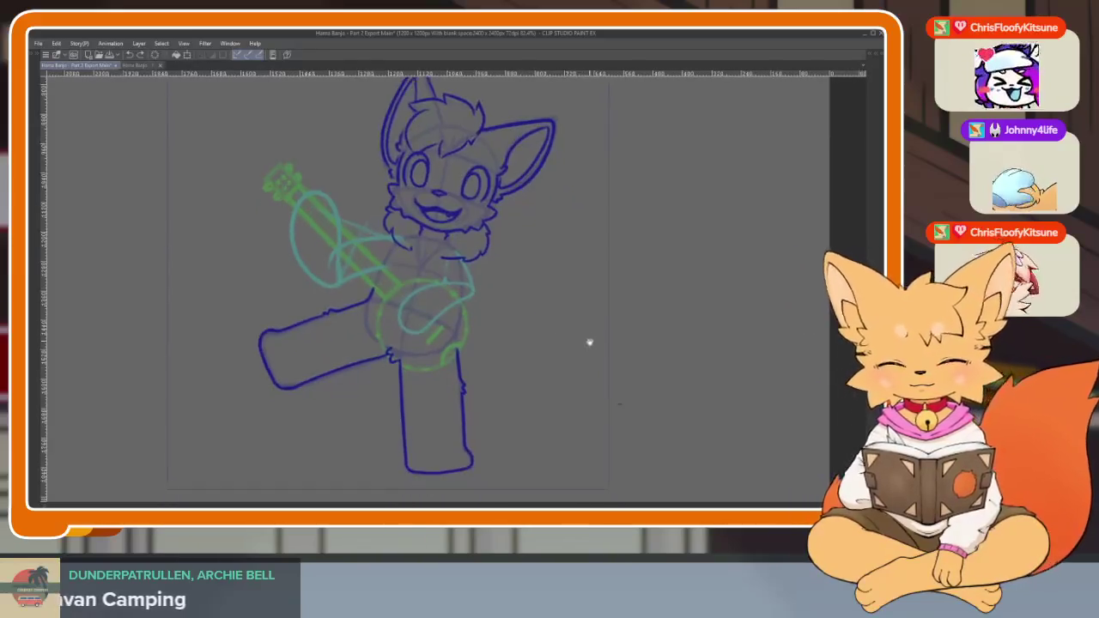
pyautogui.scroll(-2, 588, 339)
pyautogui.press('h')
pyautogui.press('h')
pyautogui.press('h')
pyautogui.press('h')
pyautogui.press('h')
pyautogui.press('h')
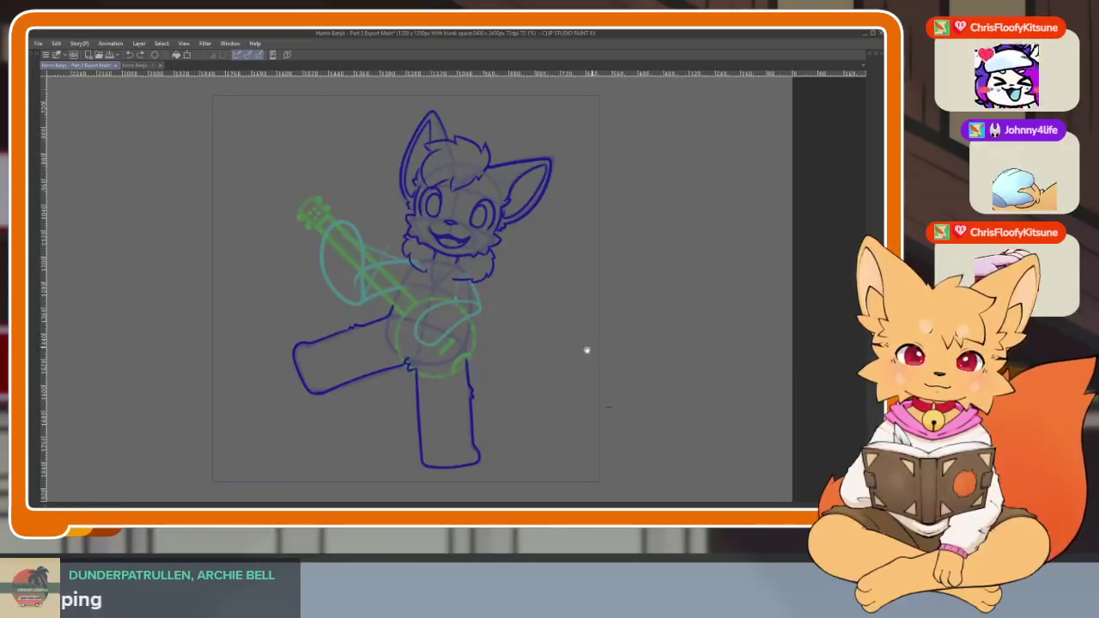
pyautogui.scroll(-1, 547, 386)
pyautogui.moveTo(548, 402); pyautogui.dragTo(544, 393)
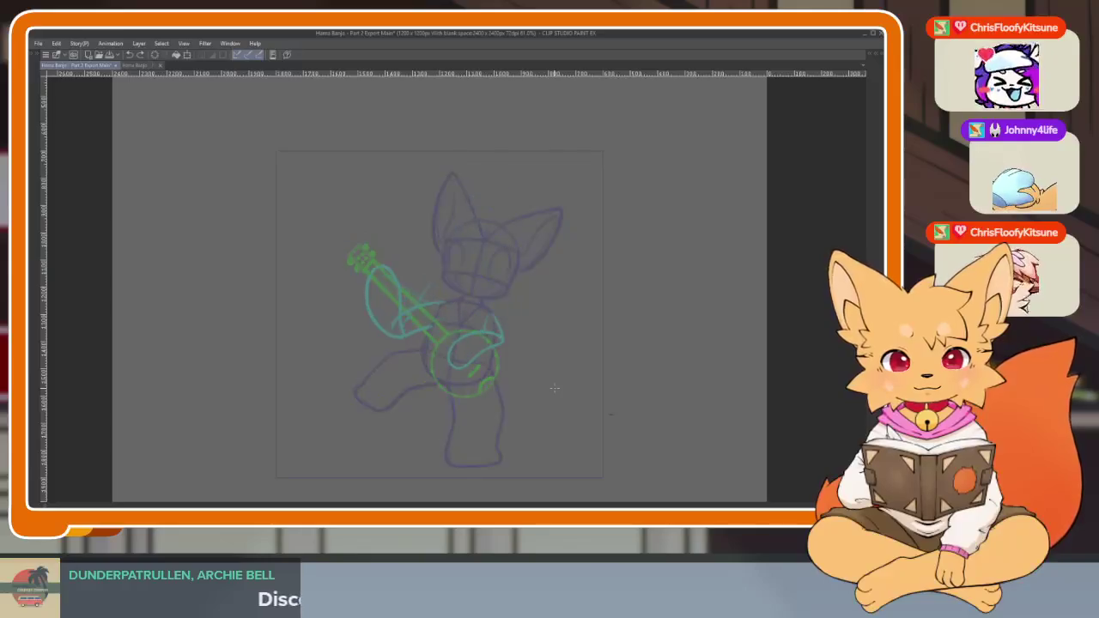
pyautogui.scroll(5, 491, 303)
pyautogui.scroll(2, 491, 303)
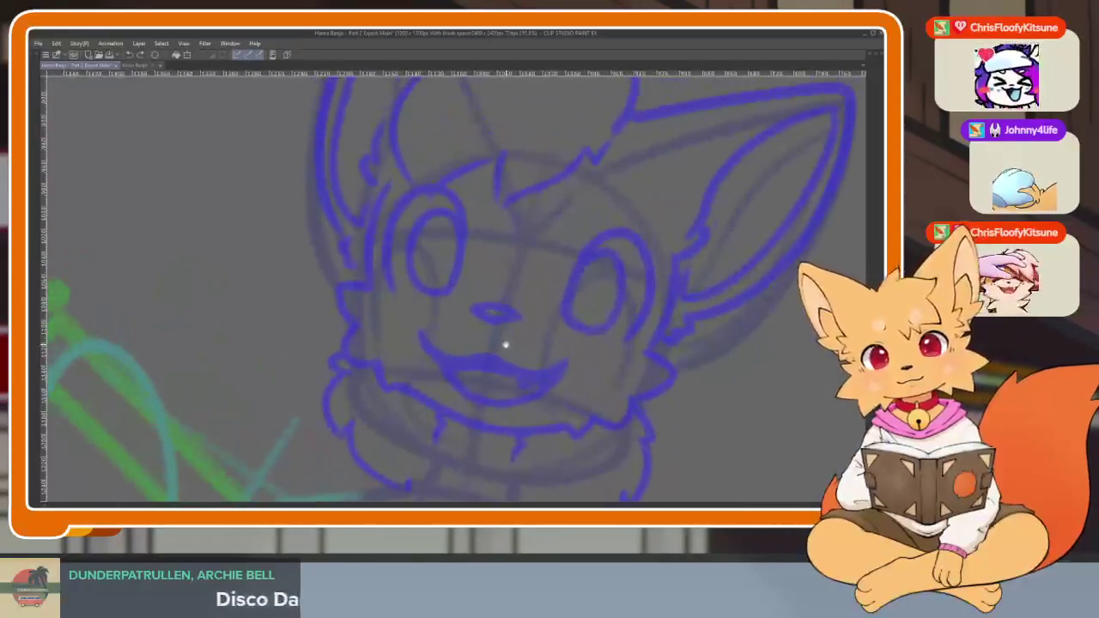
# Ink the left cheek edge with a longer fluff curve, then the right cheek edge.
pyautogui.moveTo(375, 245); pyautogui.dragTo(354, 356)
pyautogui.scroll(2, 370, 403)
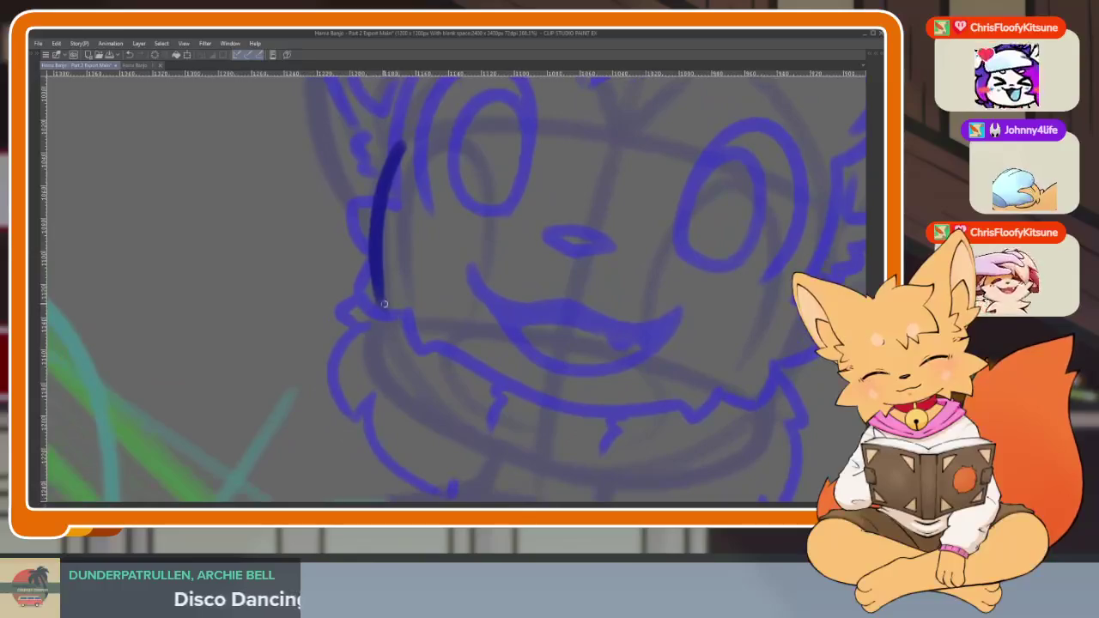
pyautogui.moveTo(379, 309)
pyautogui.mouseDown()
pyautogui.moveTo(336, 306)
pyautogui.moveTo(359, 346)
pyautogui.moveTo(348, 383)
pyautogui.moveTo(373, 397)
pyautogui.mouseUp()
pyautogui.hotkey('ctrl', 'z')
pyautogui.moveTo(365, 342)
pyautogui.mouseDown()
pyautogui.moveTo(340, 390)
pyautogui.moveTo(399, 438)
pyautogui.mouseUp()
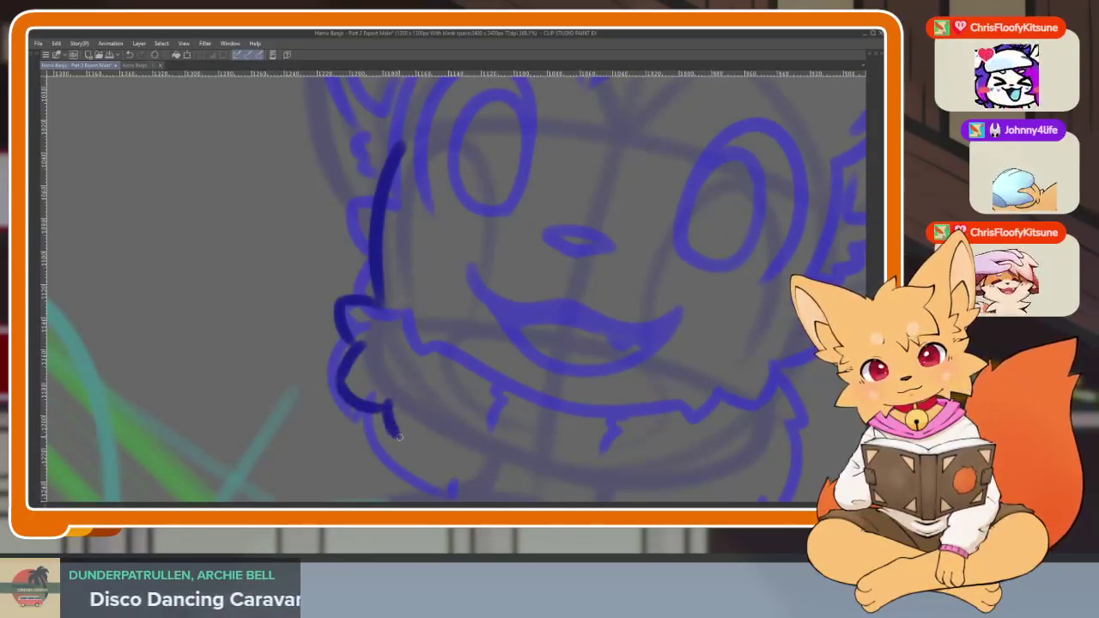
pyautogui.moveTo(556, 419); pyautogui.dragTo(437, 399)
pyautogui.moveTo(704, 223)
pyautogui.mouseDown()
pyautogui.moveTo(658, 369)
pyautogui.moveTo(654, 344)
pyautogui.moveTo(658, 397)
pyautogui.moveTo(618, 434)
pyautogui.moveTo(451, 427)
pyautogui.moveTo(325, 377)
pyautogui.mouseUp()
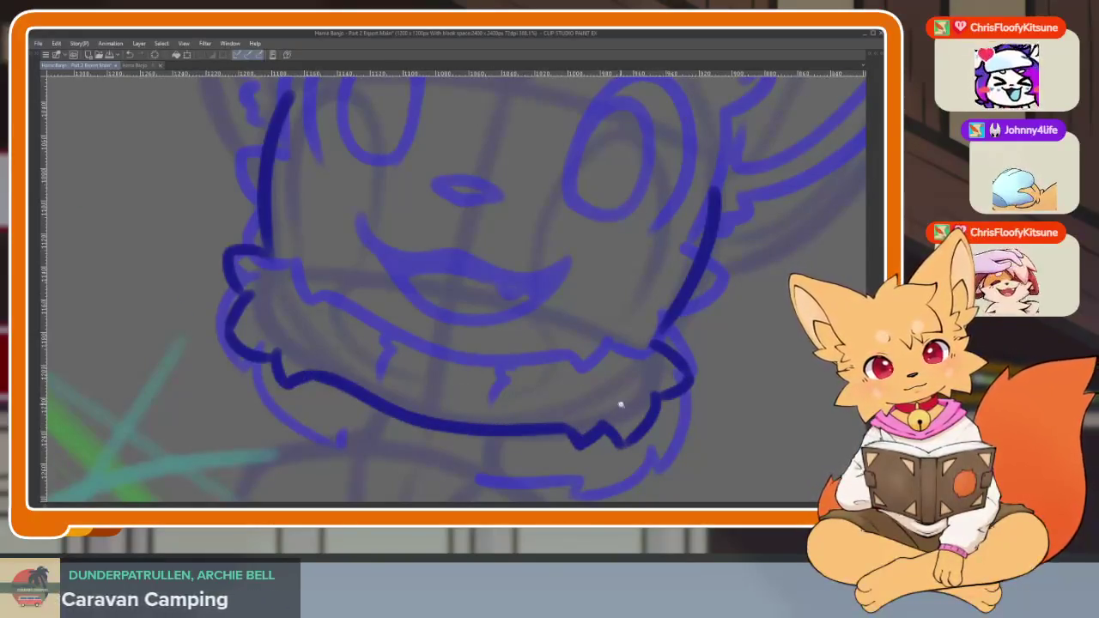
# Ink the jaw and neck fluff with two short tufts and a redrawn right-side curve.
pyautogui.scroll(-3, 622, 409)
pyautogui.scroll(3, 650, 375)
pyautogui.scroll(1, 330, 284)
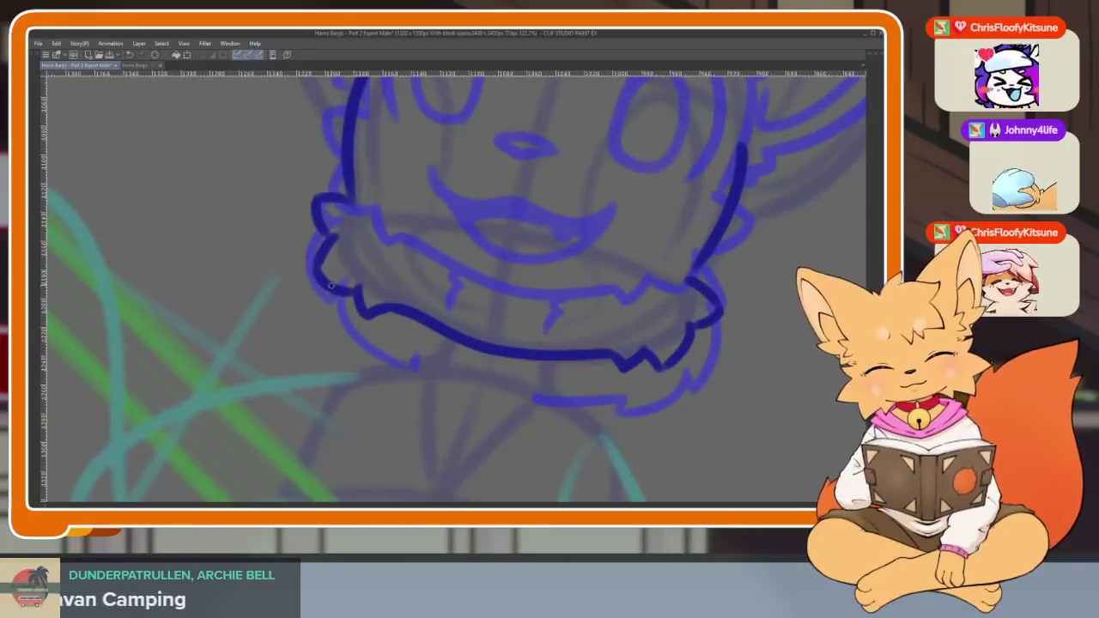
pyautogui.moveTo(325, 307)
pyautogui.mouseDown()
pyautogui.moveTo(299, 344)
pyautogui.moveTo(311, 397)
pyautogui.moveTo(361, 449)
pyautogui.moveTo(399, 460)
pyautogui.mouseUp()
pyautogui.moveTo(443, 332); pyautogui.dragTo(429, 365)
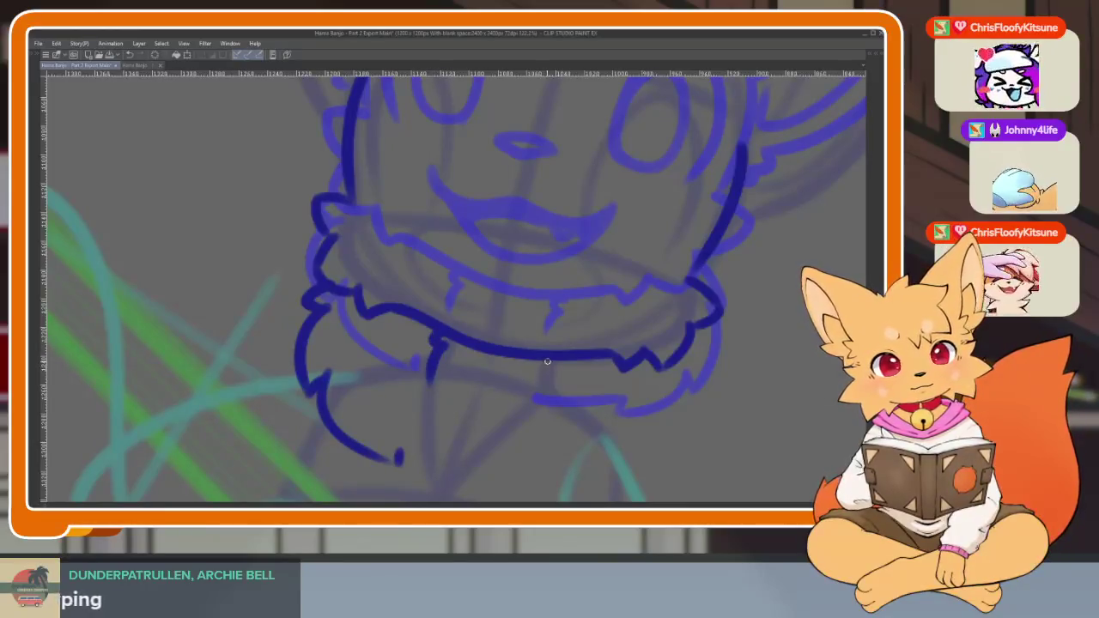
pyautogui.moveTo(544, 375); pyautogui.dragTo(531, 400)
pyautogui.scroll(-1, 626, 380)
pyautogui.moveTo(652, 310)
pyautogui.mouseDown()
pyautogui.moveTo(664, 358)
pyautogui.moveTo(605, 423)
pyautogui.mouseUp()
pyautogui.hotkey('ctrl', 'z')
pyautogui.moveTo(651, 347)
pyautogui.mouseDown()
pyautogui.moveTo(605, 420)
pyautogui.moveTo(511, 447)
pyautogui.moveTo(464, 442)
pyautogui.mouseUp()
pyautogui.scroll(-3, 589, 378)
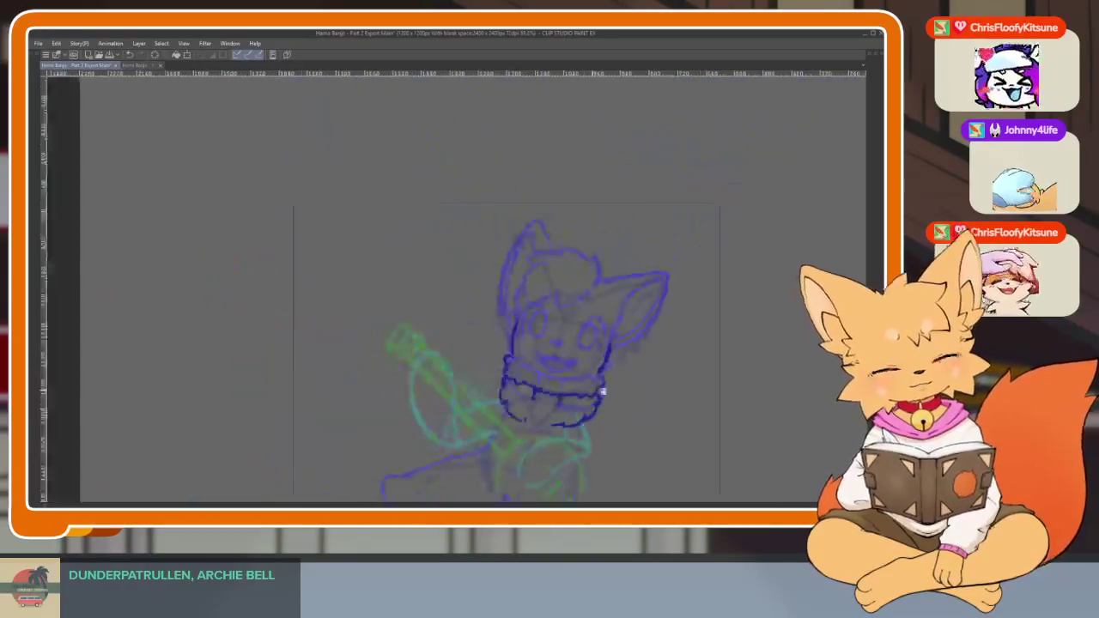
# Draw a long curve sweeping down from the hair and a hooked hair lock.
pyautogui.scroll(-2, 589, 378)
pyautogui.scroll(3, 589, 378)
pyautogui.scroll(2, 535, 437)
pyautogui.scroll(2, 536, 300)
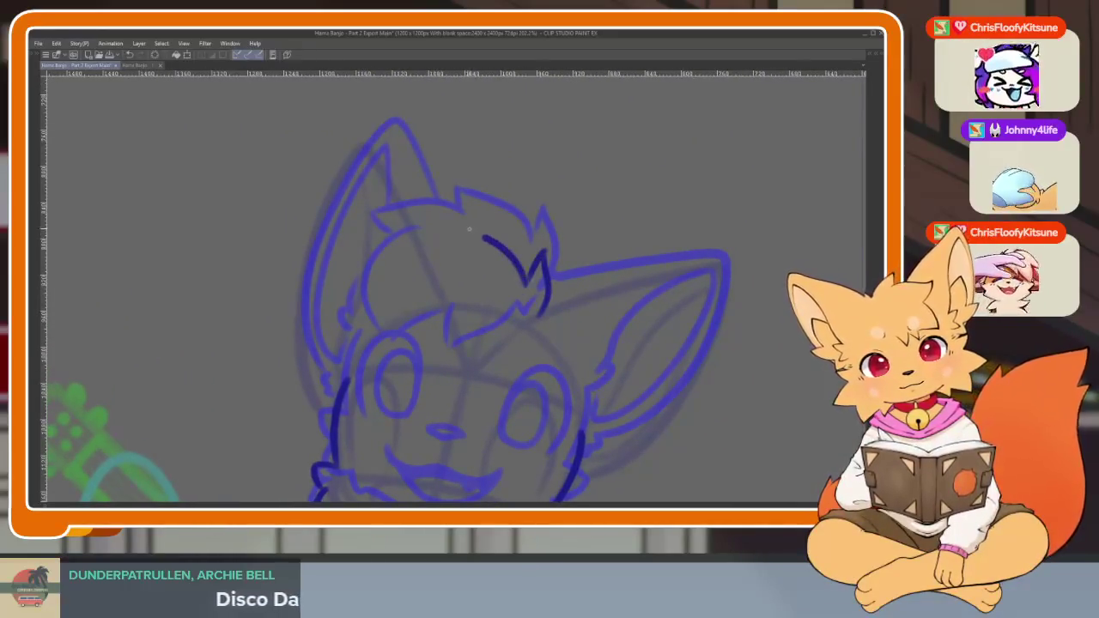
pyautogui.moveTo(408, 239)
pyautogui.mouseDown()
pyautogui.moveTo(388, 272)
pyautogui.moveTo(365, 369)
pyautogui.mouseUp()
pyautogui.hotkey('ctrl', 'z')
pyautogui.moveTo(411, 267); pyautogui.dragTo(373, 375)
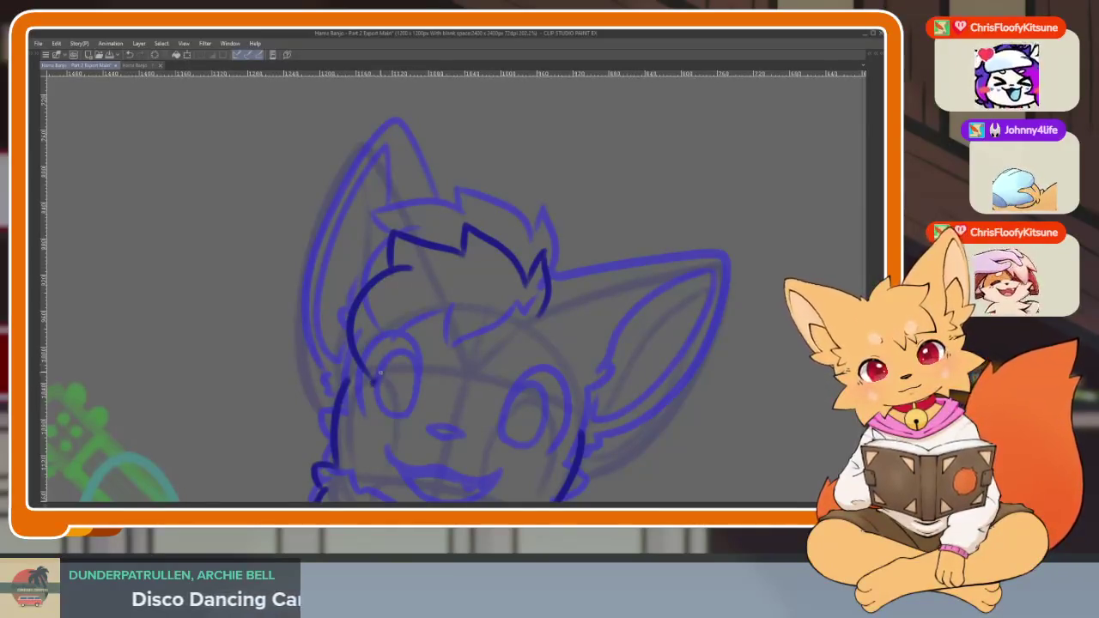
pyautogui.moveTo(375, 382)
pyautogui.mouseDown()
pyautogui.moveTo(439, 343)
pyautogui.moveTo(447, 391)
pyautogui.mouseUp()
pyautogui.hotkey('ctrl', 'z')
pyautogui.moveTo(458, 316)
pyautogui.mouseDown()
pyautogui.moveTo(463, 395)
pyautogui.moveTo(529, 335)
pyautogui.mouseUp()
# Redraw the left side of the face, remove the stray stroke under the eye, and zoom out.
pyautogui.scroll(-3, 616, 372)
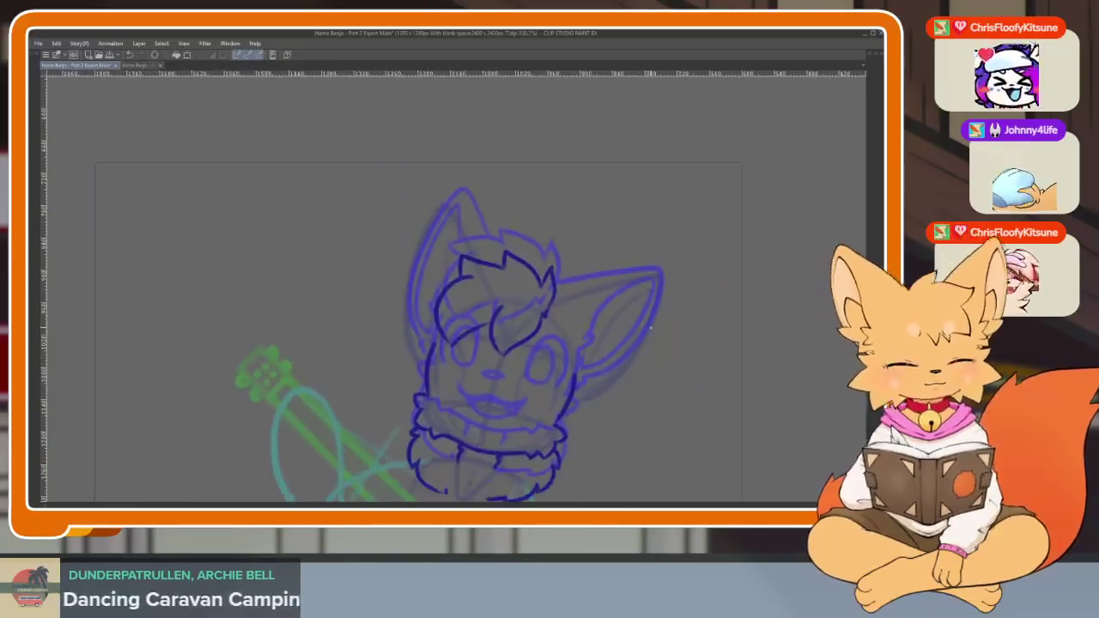
pyautogui.scroll(2, 541, 335)
pyautogui.scroll(3, 545, 341)
pyautogui.hotkey('ctrl', 'z')
pyautogui.hotkey('ctrl', 'z')
pyautogui.hotkey('ctrl', 'z')
pyautogui.hotkey('ctrl', 'z')
pyautogui.hotkey('ctrl', 'z')
pyautogui.hotkey('ctrl', 'z')
pyautogui.hotkey('ctrl', 'z')
pyautogui.hotkey('ctrl', 'z')
pyautogui.hotkey('ctrl', 'z')
pyautogui.moveTo(675, 289)
pyautogui.mouseDown()
pyautogui.moveTo(660, 346)
pyautogui.moveTo(622, 221)
pyautogui.moveTo(584, 229)
pyautogui.moveTo(492, 176)
pyautogui.moveTo(492, 225)
pyautogui.mouseUp()
pyautogui.moveTo(377, 178)
pyautogui.mouseDown()
pyautogui.moveTo(384, 225)
pyautogui.moveTo(337, 292)
pyautogui.moveTo(329, 380)
pyautogui.mouseUp()
pyautogui.hotkey('ctrl', 'z')
pyautogui.moveTo(433, 225)
pyautogui.mouseDown()
pyautogui.moveTo(414, 229)
pyautogui.moveTo(368, 408)
pyautogui.mouseUp()
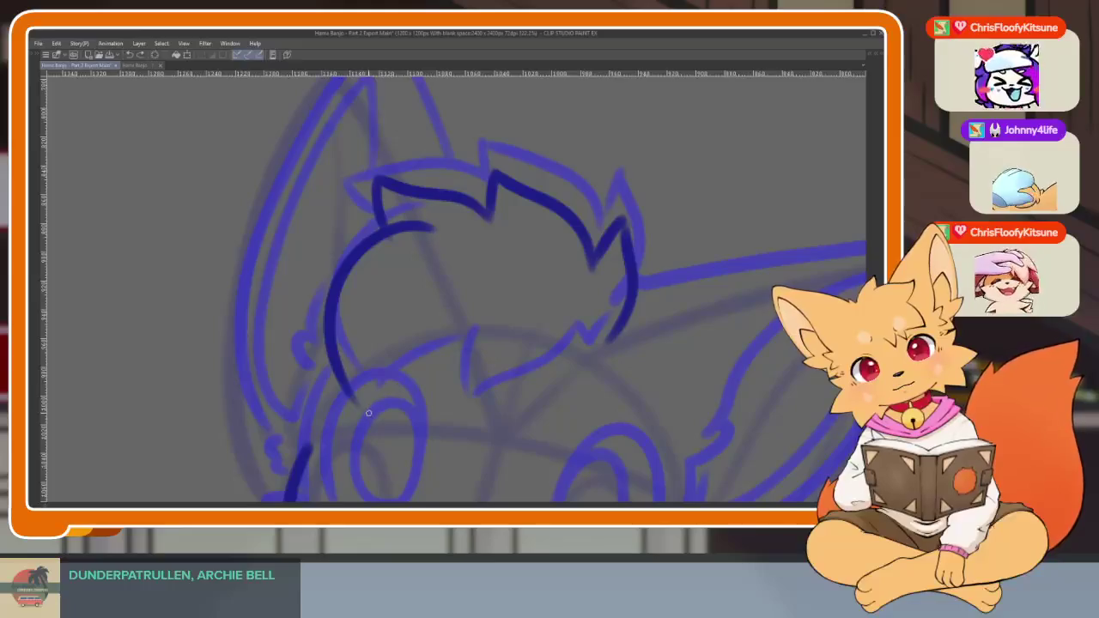
pyautogui.hotkey('ctrl', 'z')
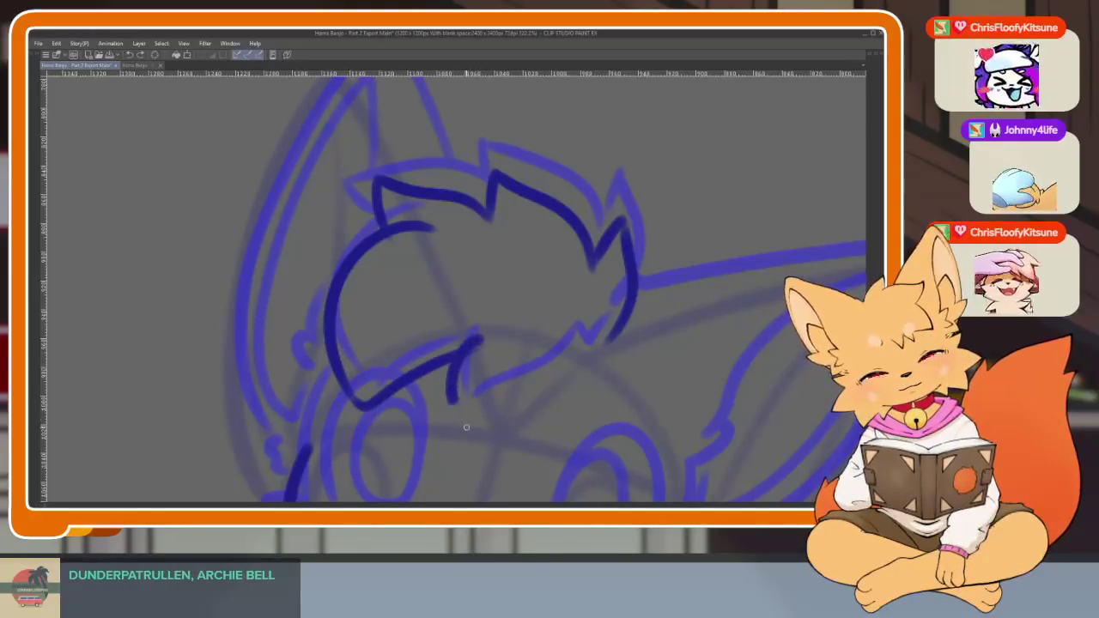
pyautogui.hotkey('ctrl', '-')
pyautogui.hotkey('ctrl', '-')
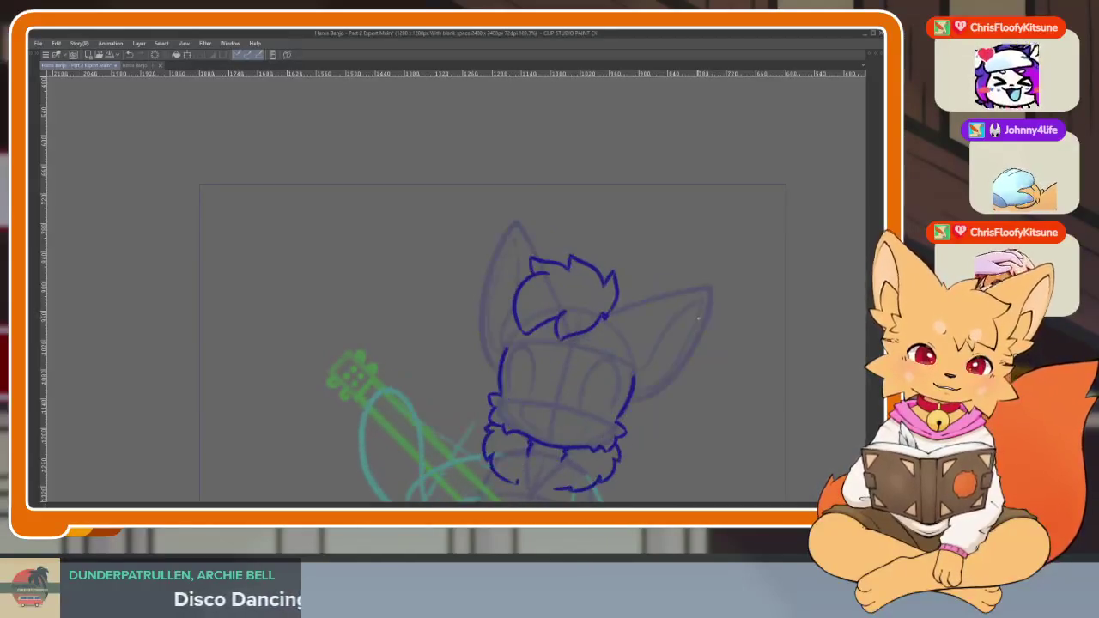
# Zoom in on the fox's face and ink the right eye's curved outline in dark blue.
pyautogui.hotkey('ctrl', '+')
pyautogui.hotkey('ctrl', '+')
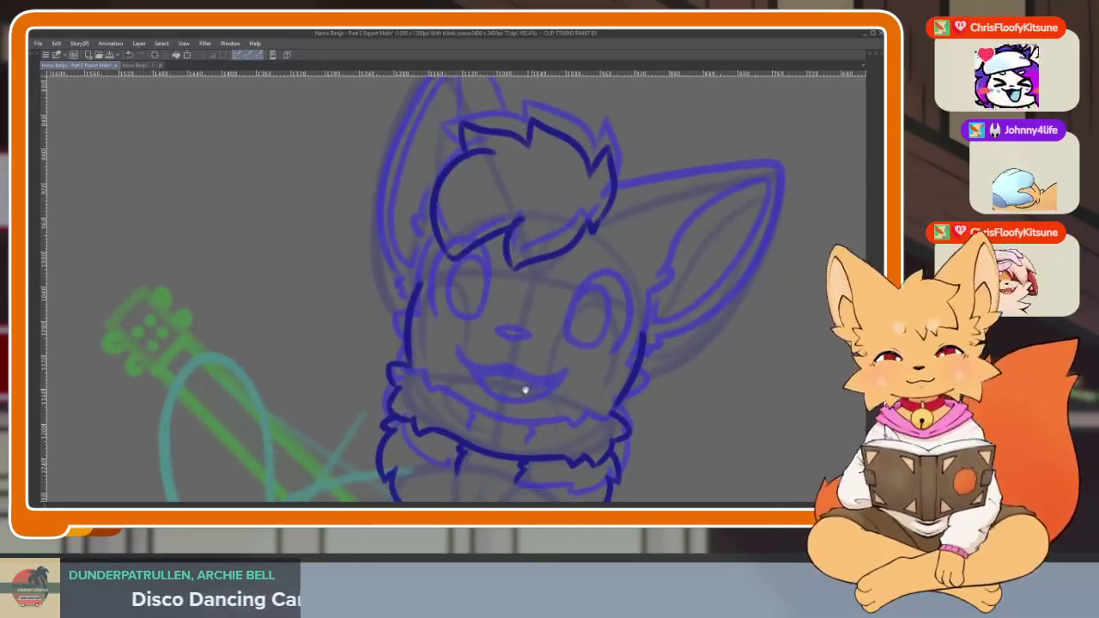
pyautogui.hotkey('ctrl', '+')
pyautogui.hotkey('ctrl', '+')
pyautogui.hotkey('ctrl', '+')
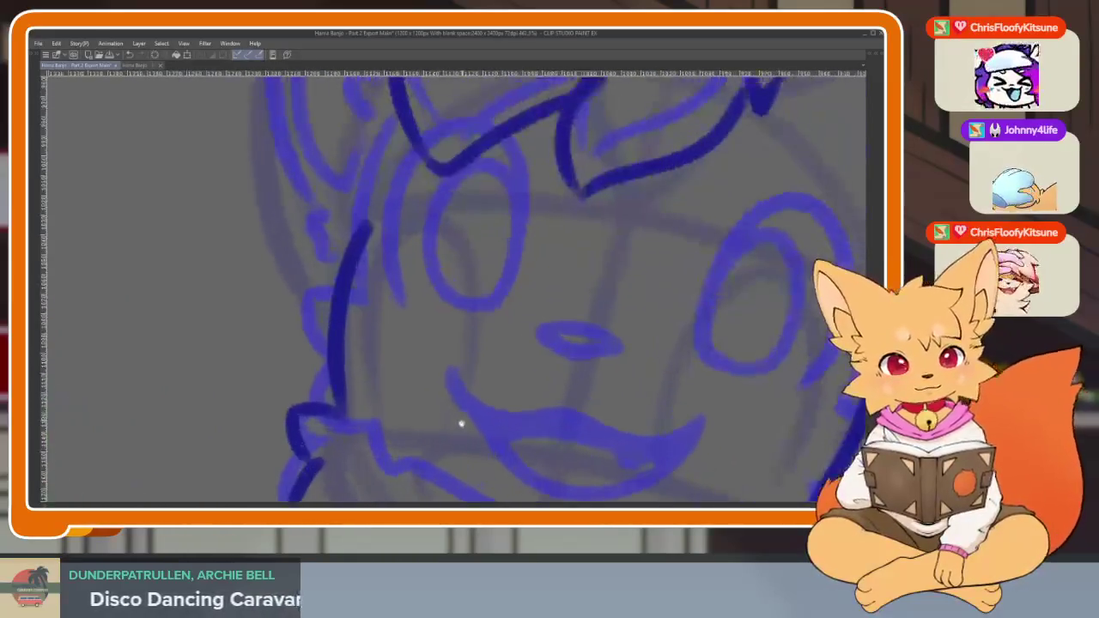
pyautogui.scroll(1, 464, 386)
pyautogui.hotkey('ctrl', '-')
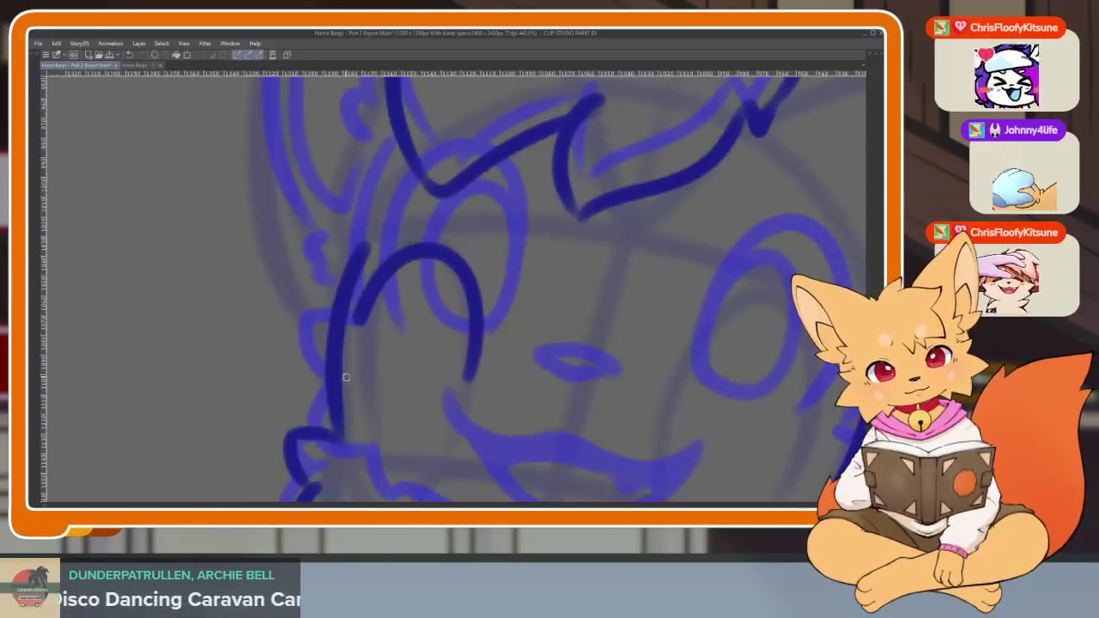
pyautogui.hotkey('ctrl', '-')
pyautogui.scroll(3, 624, 401)
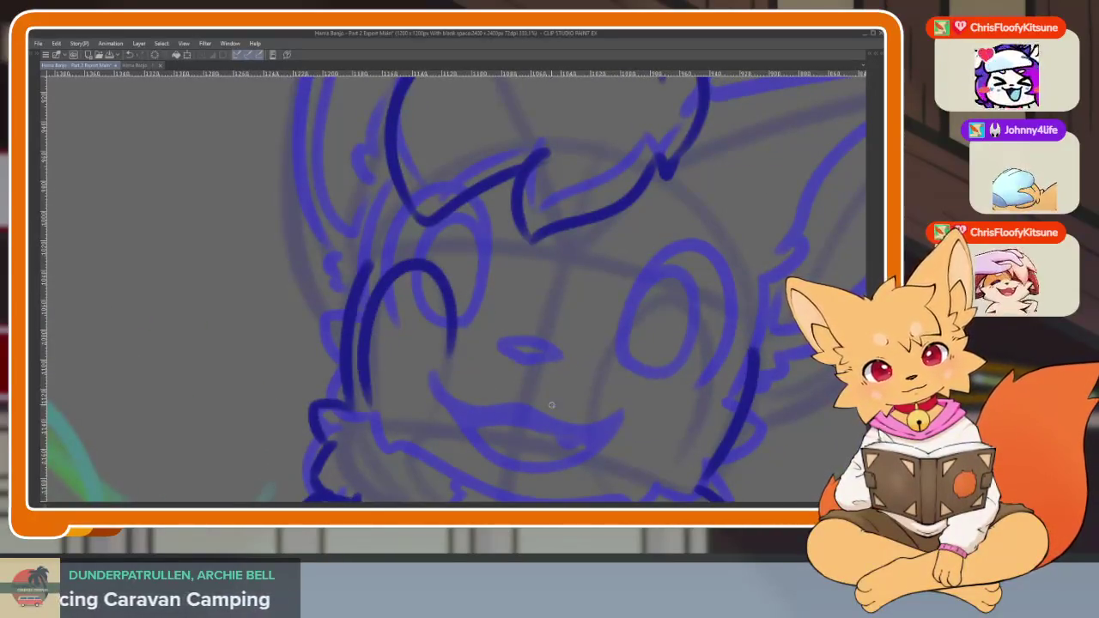
pyautogui.scroll(1, 567, 378)
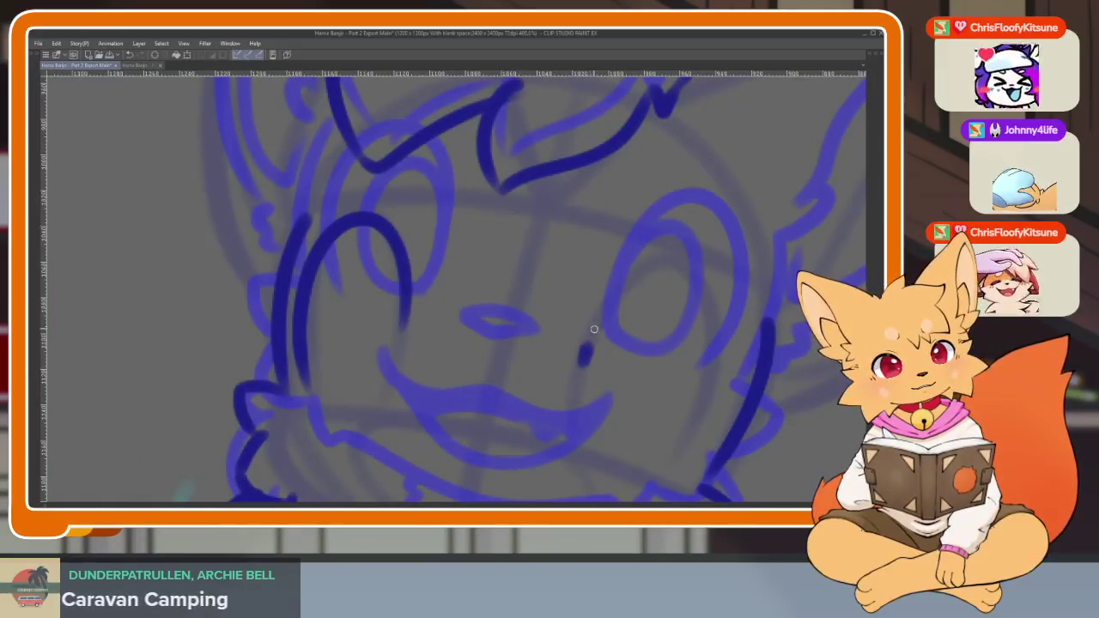
pyautogui.scroll(-1, 683, 407)
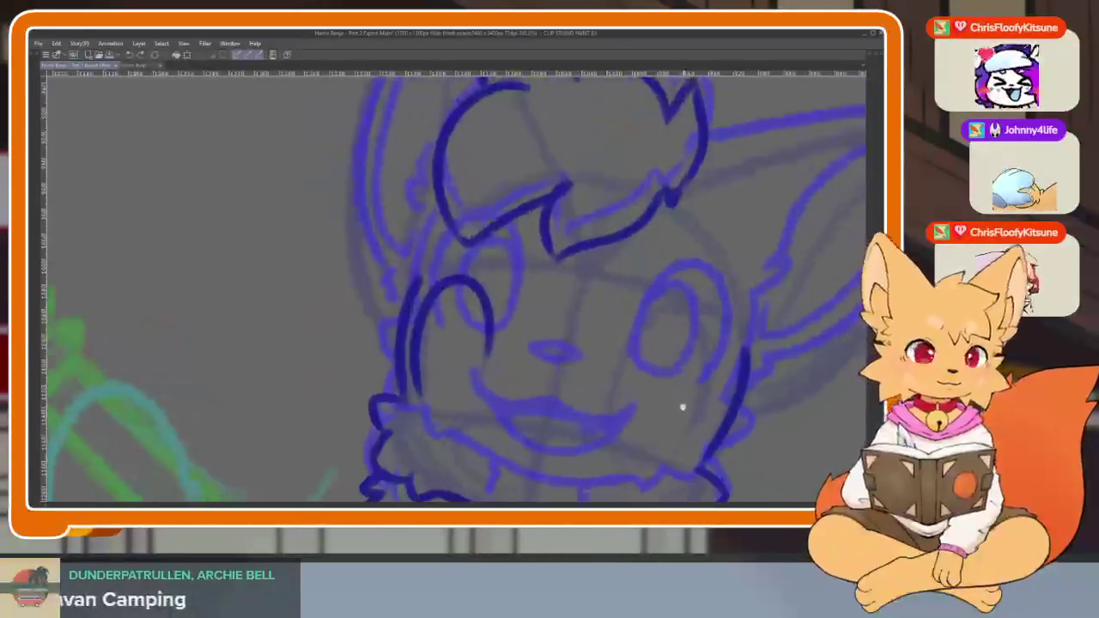
pyautogui.scroll(-1, 683, 407)
pyautogui.scroll(-1, 676, 409)
pyautogui.scroll(1, 678, 410)
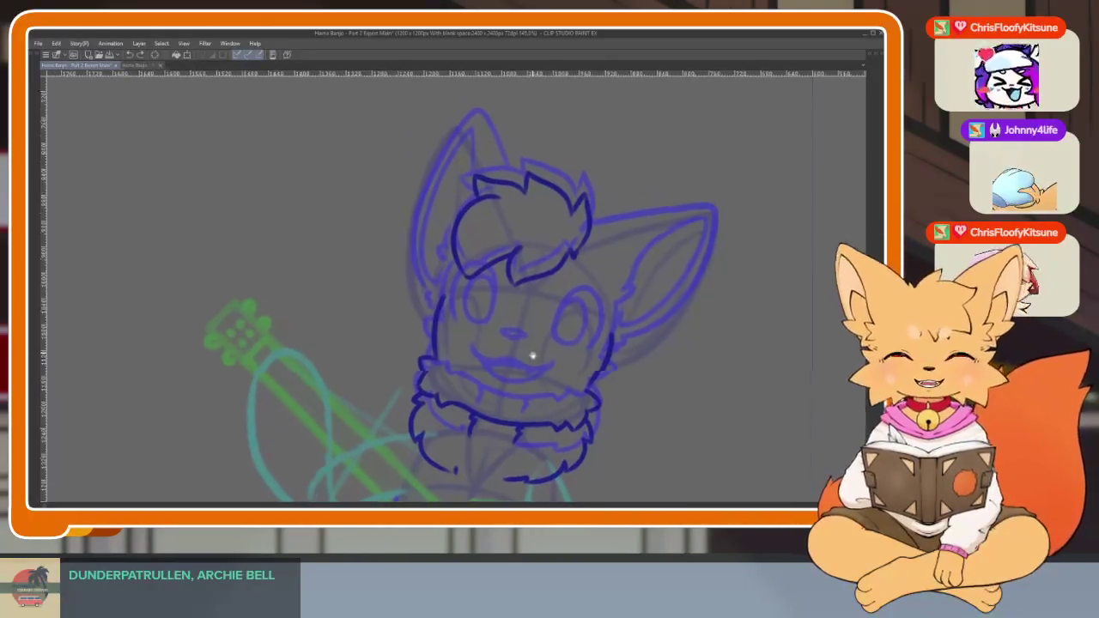
pyautogui.scroll(3, 513, 386)
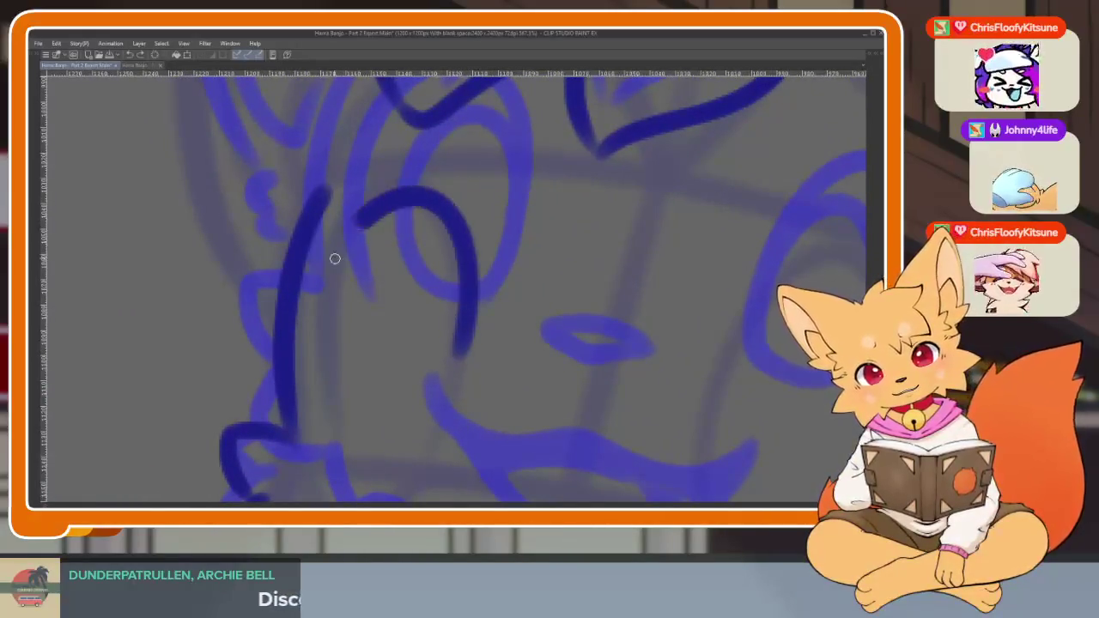
pyautogui.scroll(-3, 616, 392)
pyautogui.scroll(3, 519, 364)
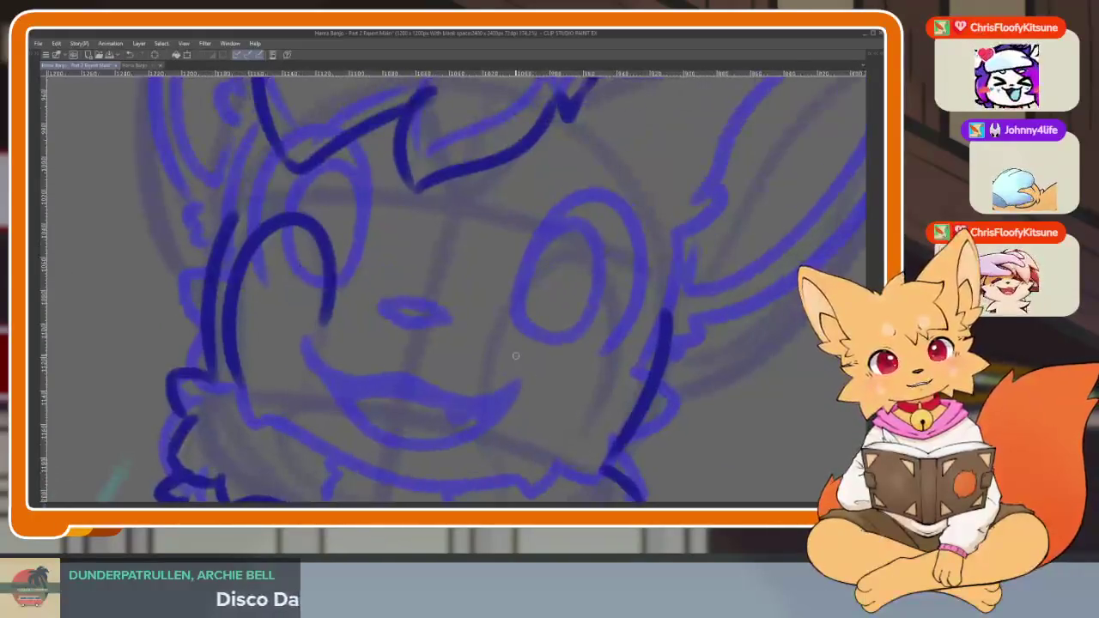
pyautogui.moveTo(563, 257)
pyautogui.mouseDown()
pyautogui.moveTo(615, 334)
pyautogui.moveTo(562, 460)
pyautogui.mouseUp()
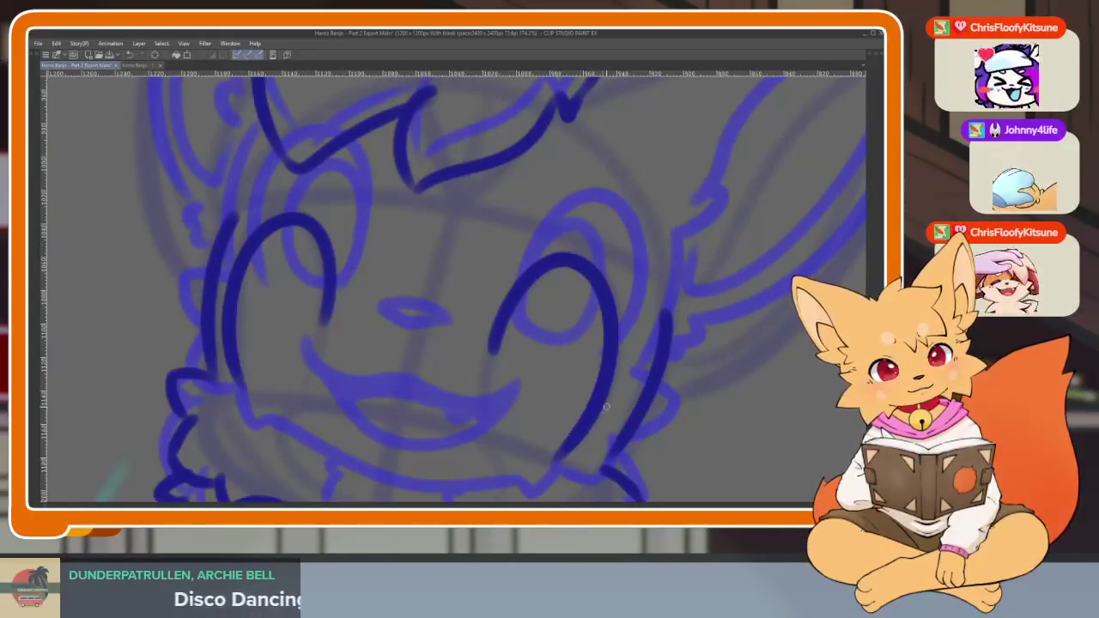
# Undo and redo the right eye line to check it, then center the left eye.
pyautogui.scroll(-3, 601, 387)
pyautogui.hotkey('ctrl', 'z')
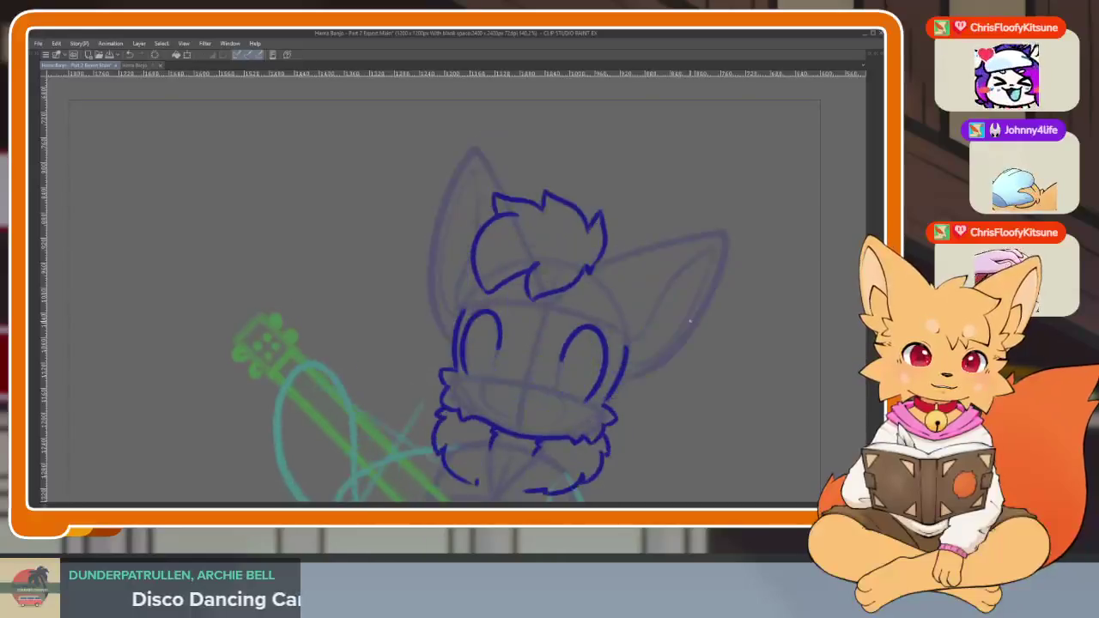
pyautogui.hotkey('ctrl', 'y')
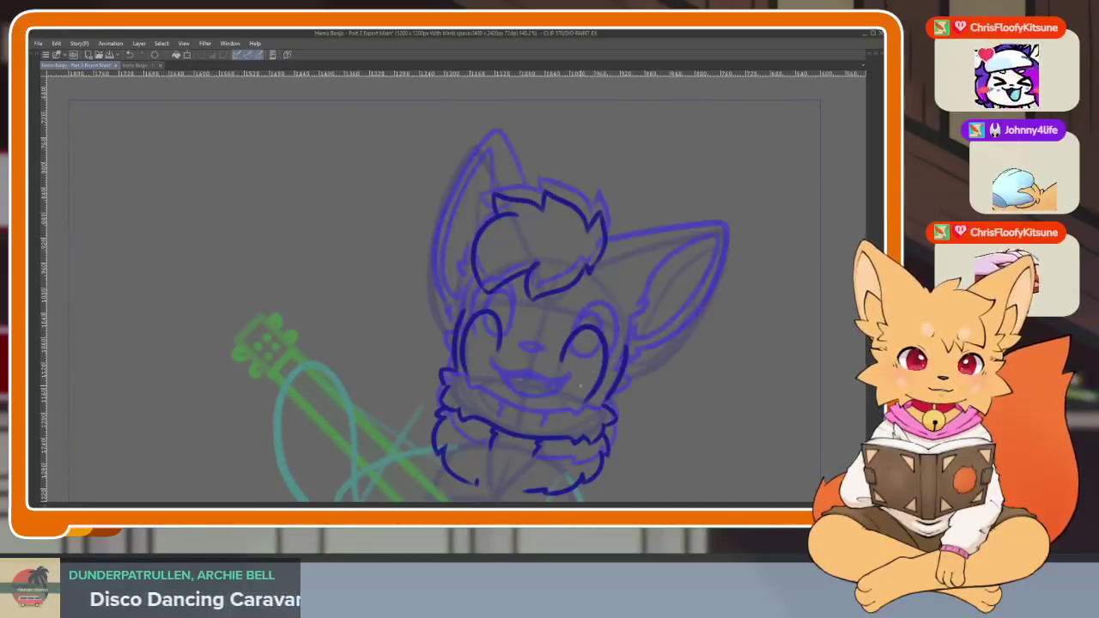
pyautogui.scroll(2, 559, 368)
pyautogui.scroll(2, 615, 395)
pyautogui.scroll(2, 477, 394)
pyautogui.scroll(-1, 478, 394)
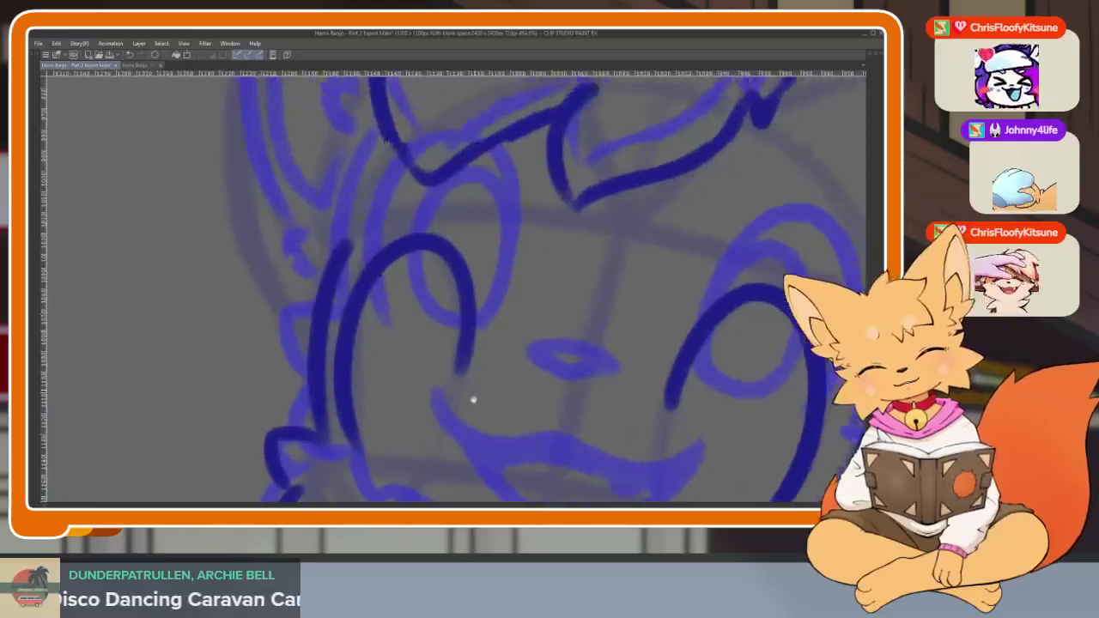
pyautogui.press('Tab')
pyautogui.press('Tab')
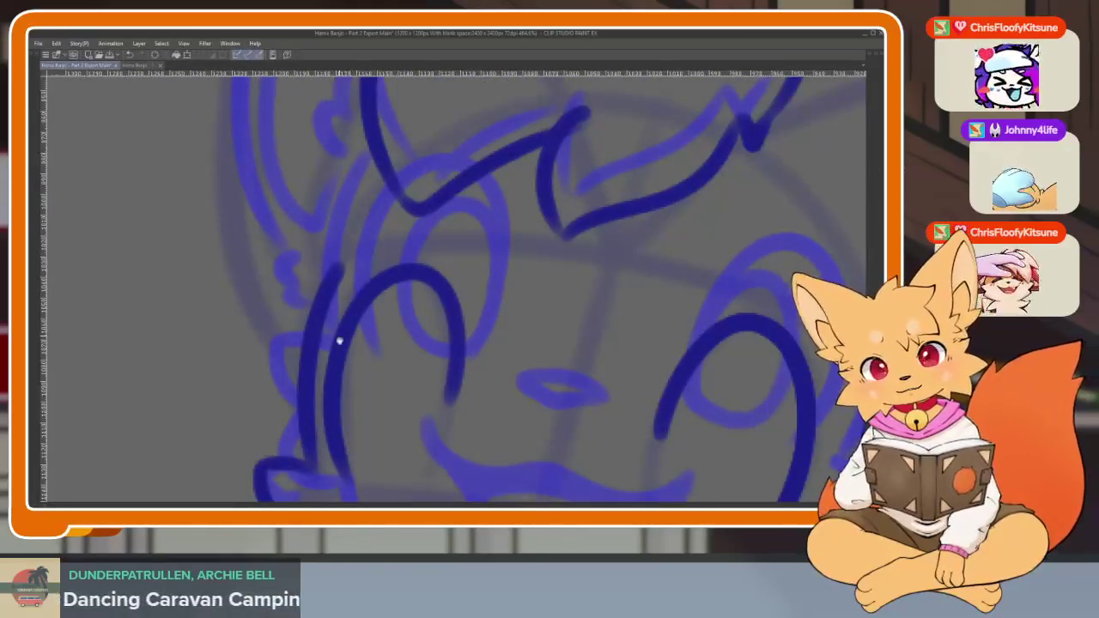
pyautogui.moveTo(339, 332); pyautogui.dragTo(350, 292)
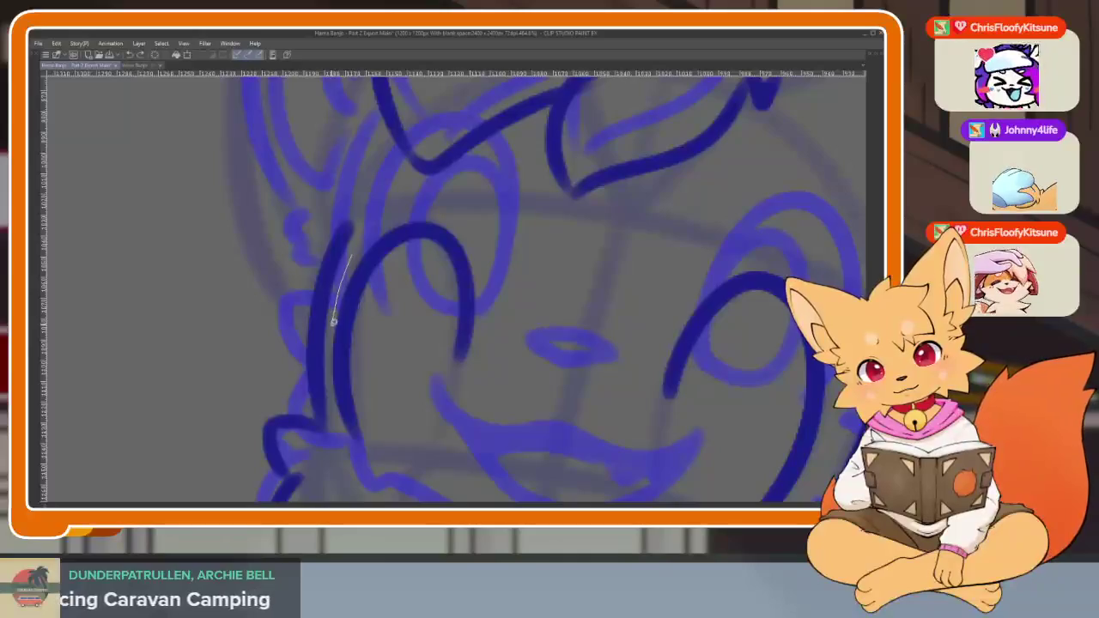
# Lasso the left eye outline and scale it up slightly with Ctrl+T.
pyautogui.moveTo(335, 414); pyautogui.dragTo(350, 257)
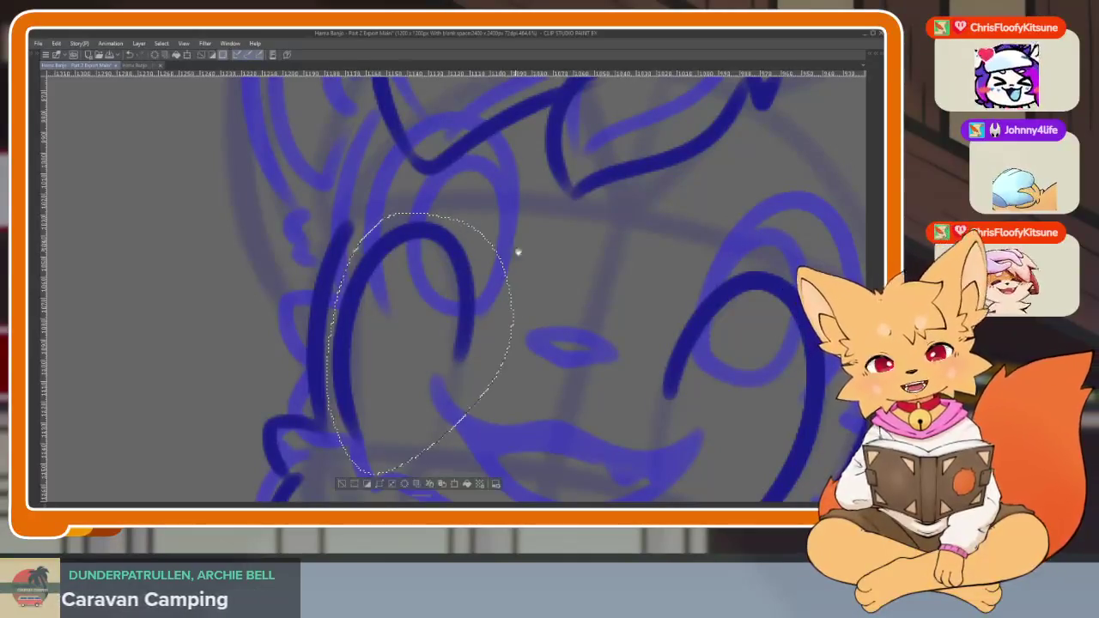
pyautogui.hotkey('ctrl', 't')
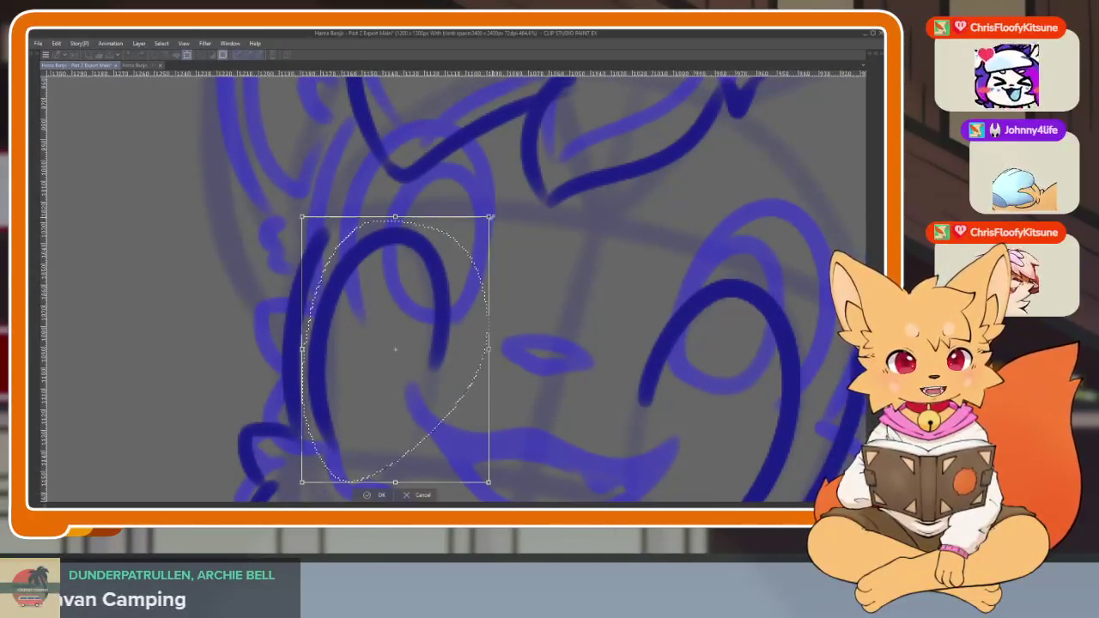
pyautogui.moveTo(488, 218); pyautogui.dragTo(495, 215)
pyautogui.click(384, 495)
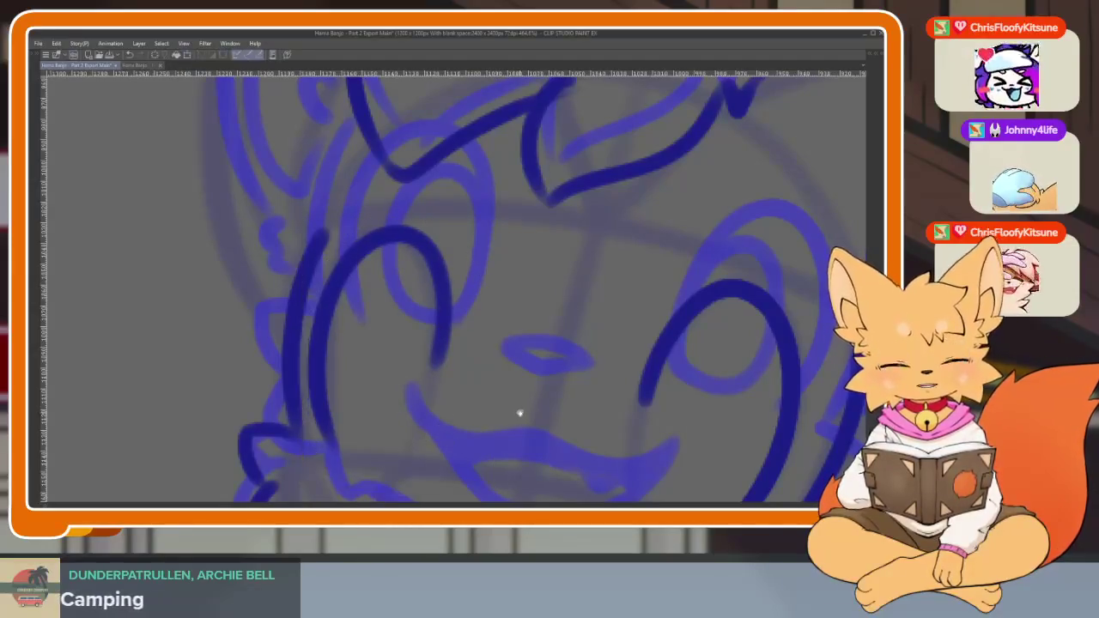
# Draw a short dark blue line inside the fox's open mouth, retrying it twice.
pyautogui.scroll(-3, 515, 412)
pyautogui.scroll(1, 626, 368)
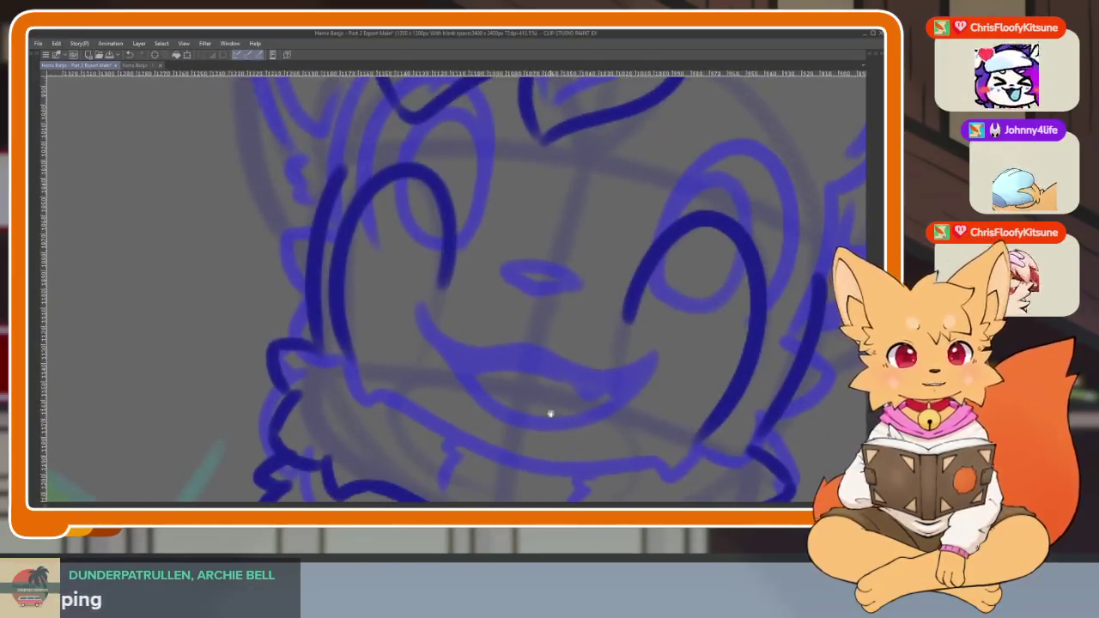
pyautogui.scroll(2, 561, 422)
pyautogui.scroll(1, 469, 349)
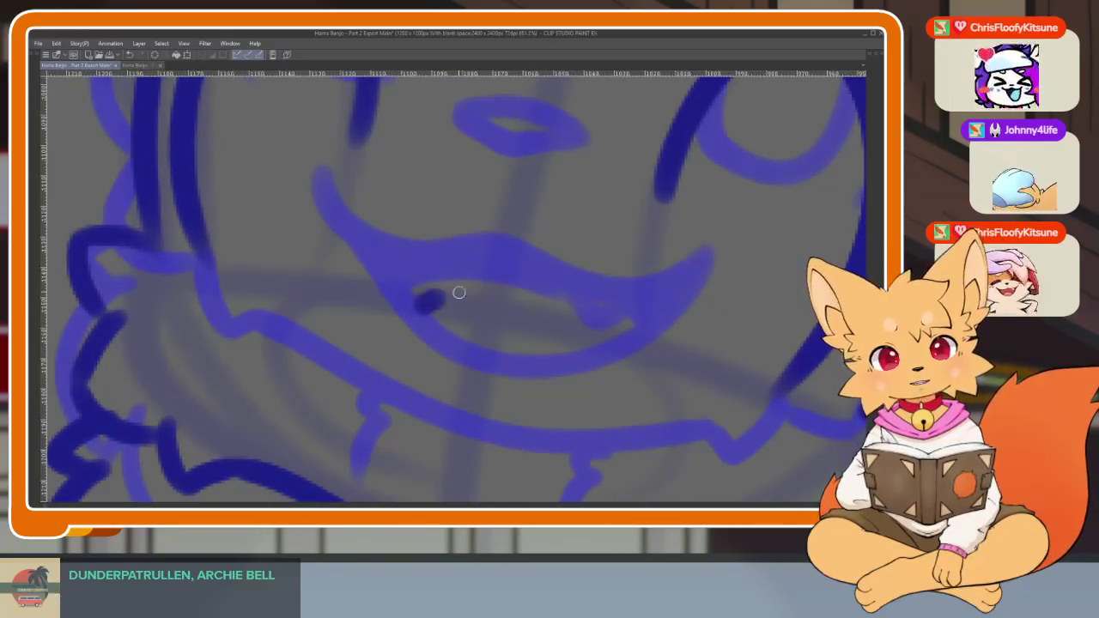
pyautogui.moveTo(454, 294); pyautogui.dragTo(527, 319)
pyautogui.hotkey('ctrl', 'z')
pyautogui.moveTo(430, 304); pyautogui.dragTo(541, 321)
pyautogui.hotkey('ctrl', 'z')
pyautogui.moveTo(420, 304)
pyautogui.mouseDown()
pyautogui.moveTo(535, 323)
pyautogui.moveTo(419, 320)
pyautogui.mouseUp()
# Try a small oval inside the left eye, then undo it.
pyautogui.scroll(1, 499, 341)
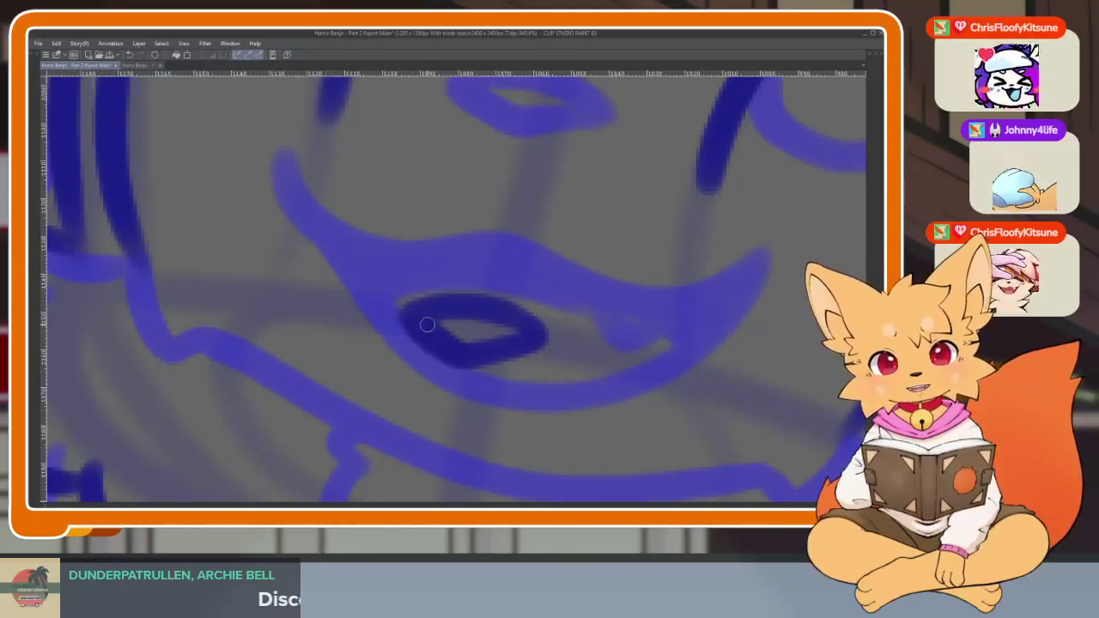
pyautogui.scroll(-2, 495, 381)
pyautogui.scroll(-1, 473, 403)
pyautogui.scroll(-2, 549, 404)
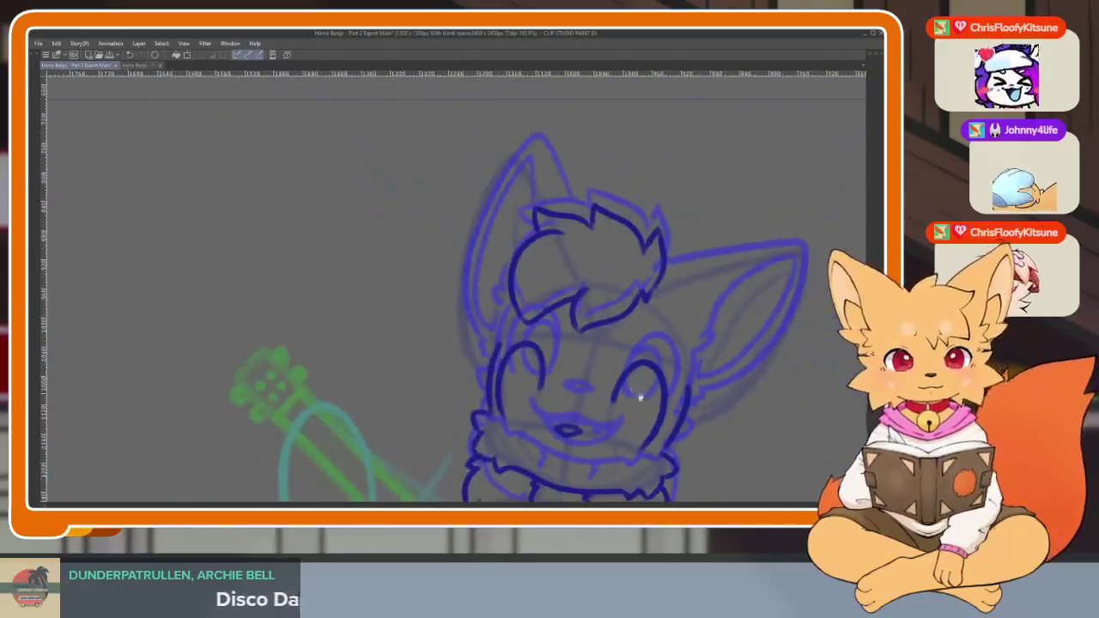
pyautogui.scroll(3, 559, 415)
pyautogui.scroll(2, 533, 417)
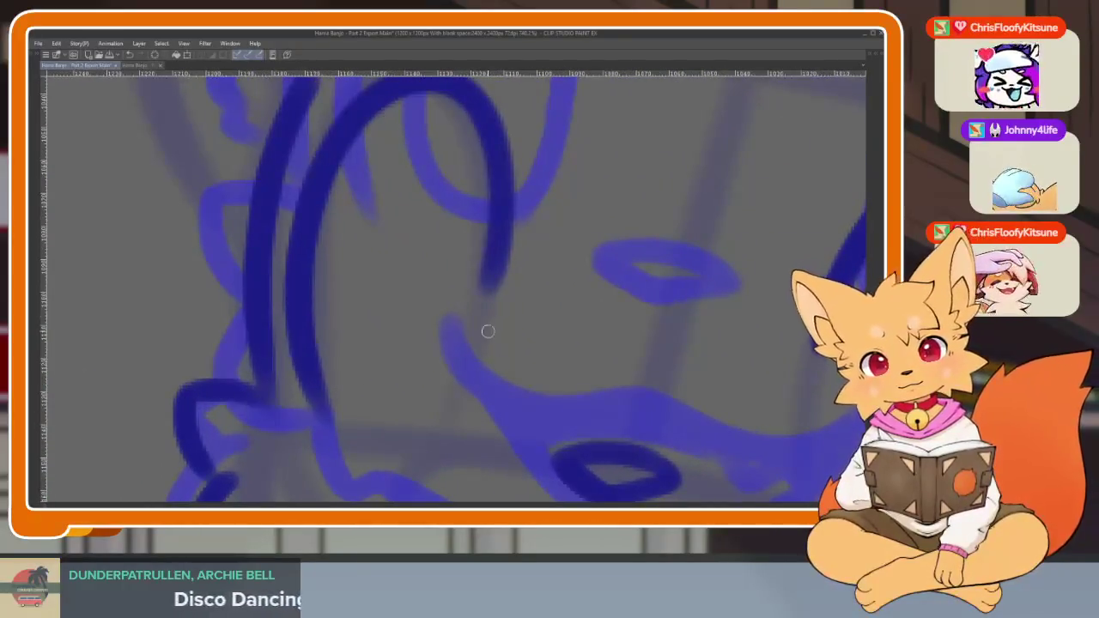
pyautogui.scroll(-1, 481, 344)
pyautogui.moveTo(441, 436)
pyautogui.mouseDown()
pyautogui.moveTo(495, 330)
pyautogui.moveTo(421, 225)
pyautogui.moveTo(422, 430)
pyautogui.moveTo(447, 427)
pyautogui.mouseUp()
pyautogui.hotkey('ctrl', 'z')
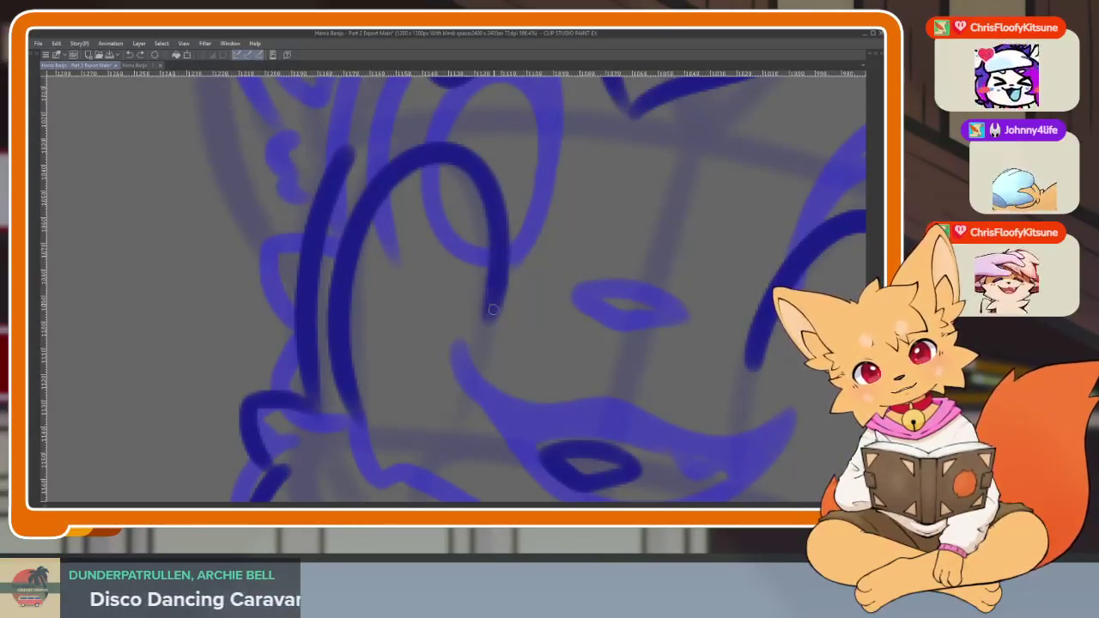